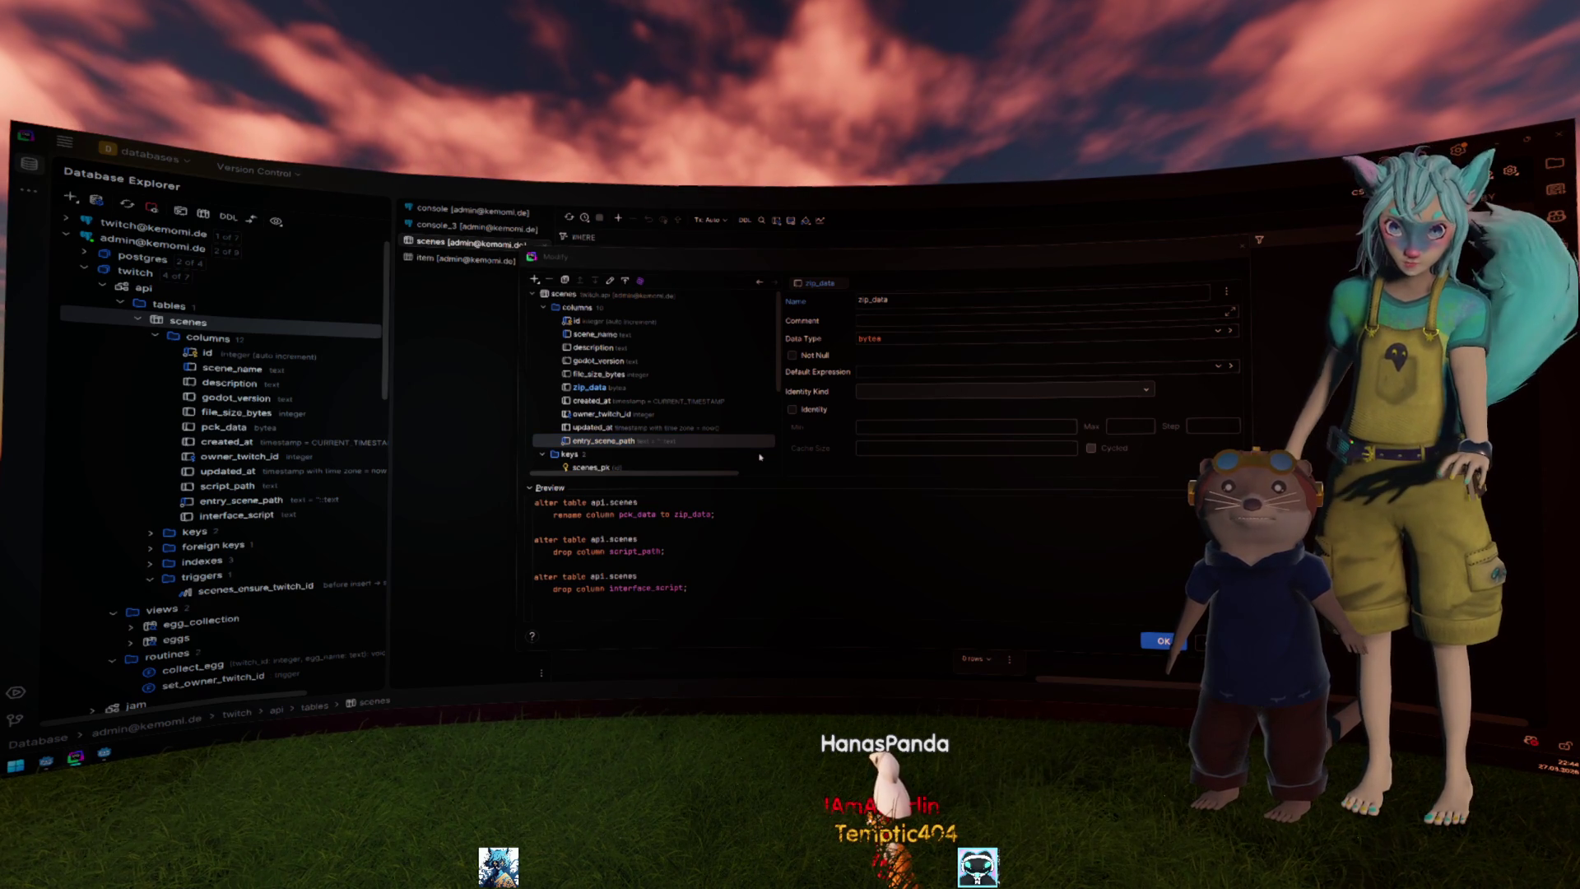
Switch from DataGrip back to Godot's scene-packing script with Alt+Tab.
key("alt+Tab")
key("Up")
key("Up")
key("Up")
key("Up")
key("Up")
key("Up")
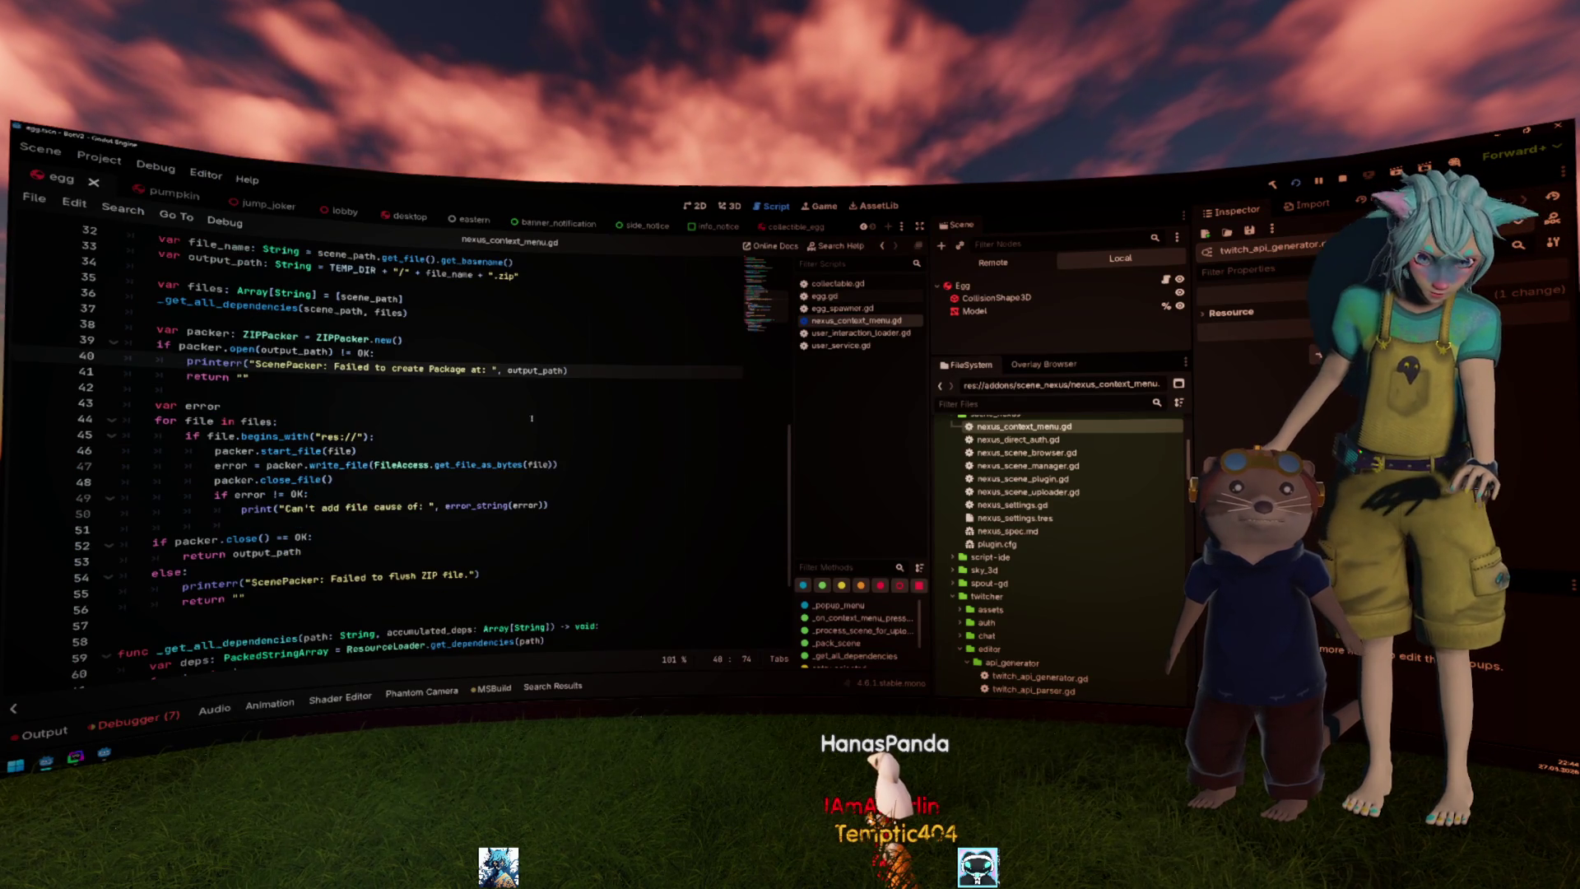
scroll(447, 426, "up", 5)
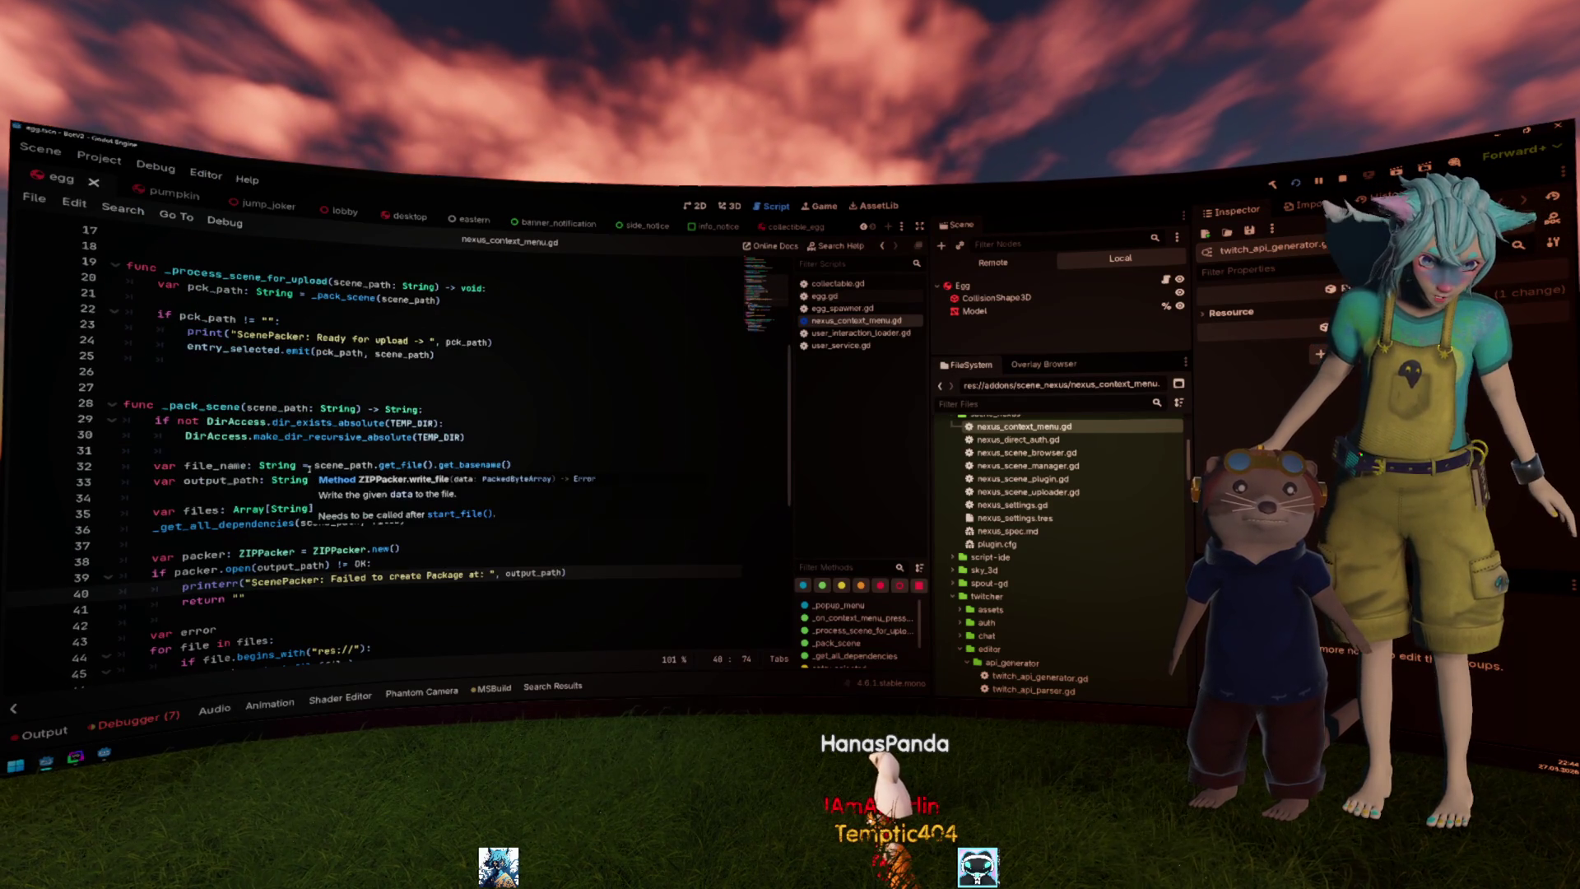
Open nexus_scene_uploader.gd from the FileSystem dock for editing.
double_click(201, 406)
key("Down")
key("Down")
key("Down")
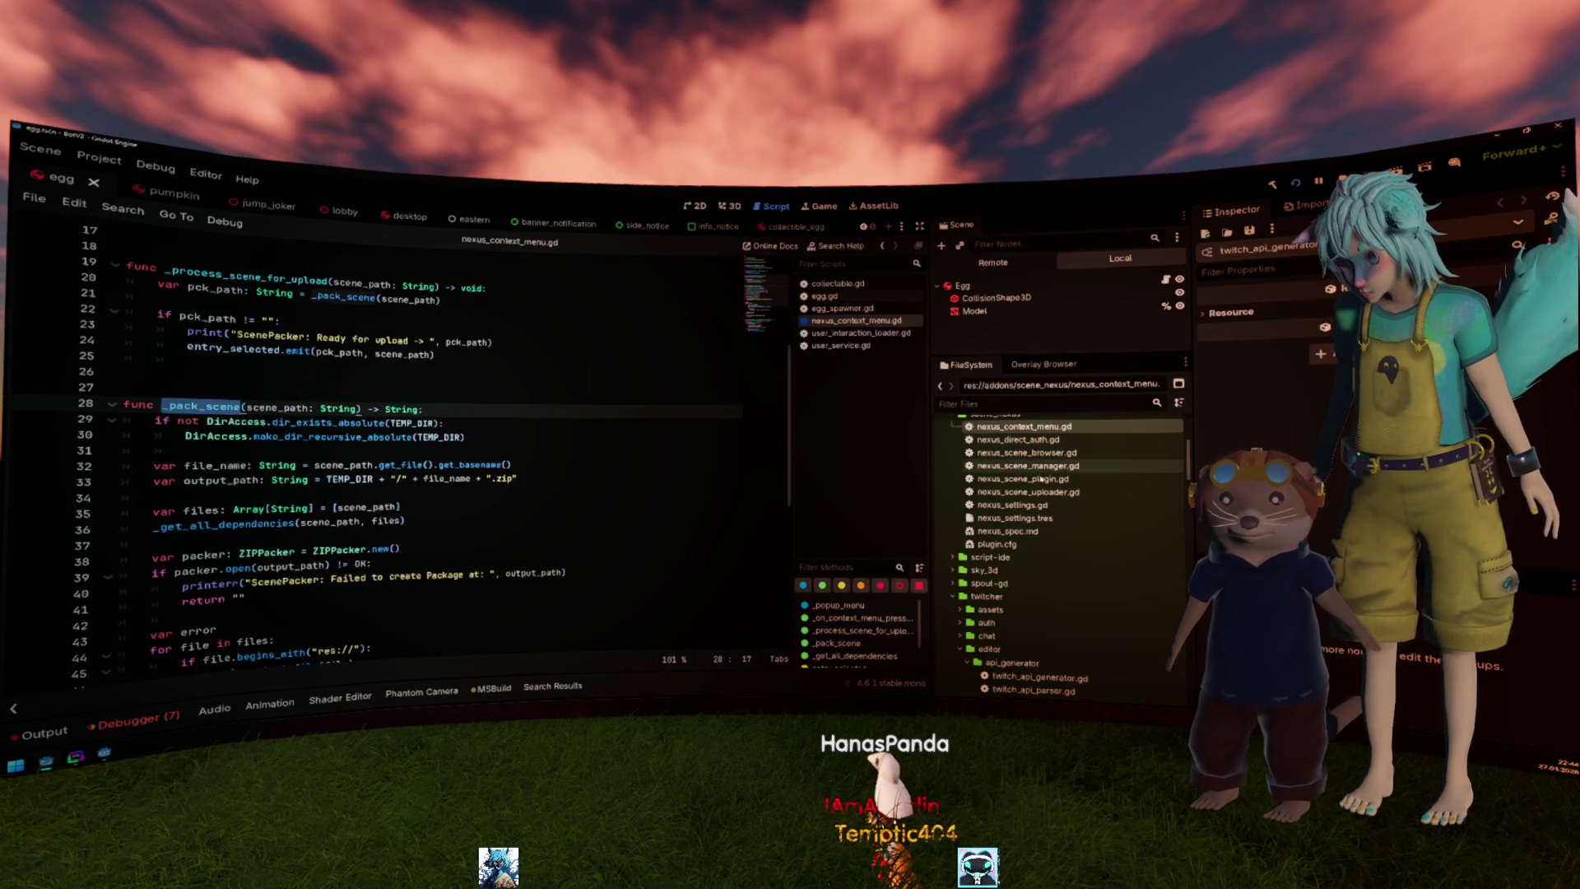
key("Down")
key("Down")
key("Return")
scroll(557, 403, "down", 3)
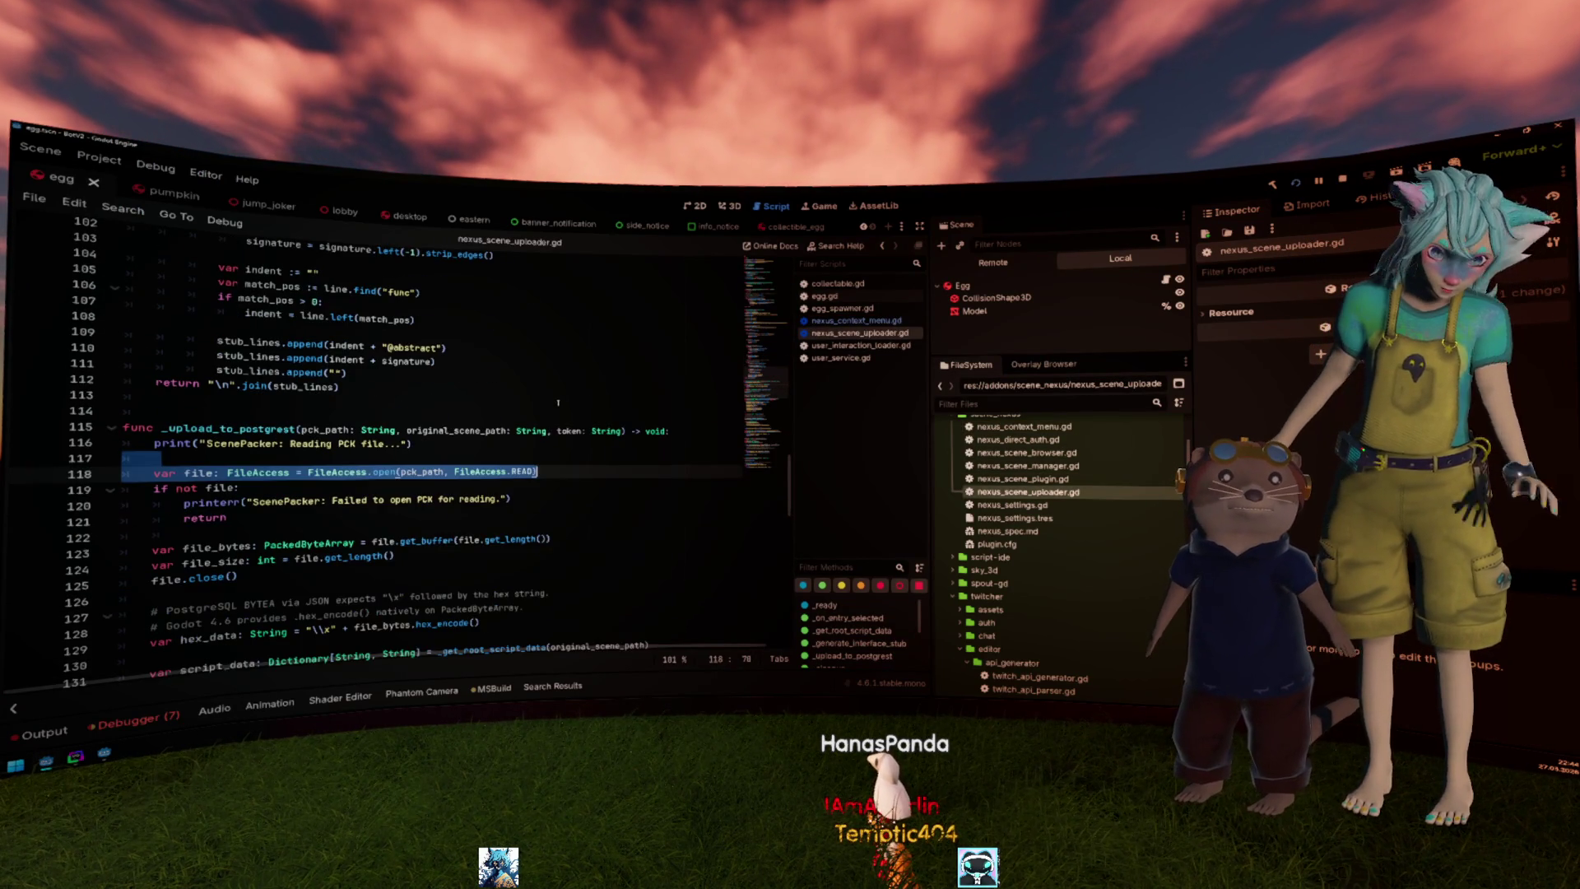
scroll(556, 402, "up", 3)
scroll(557, 403, "down", 2)
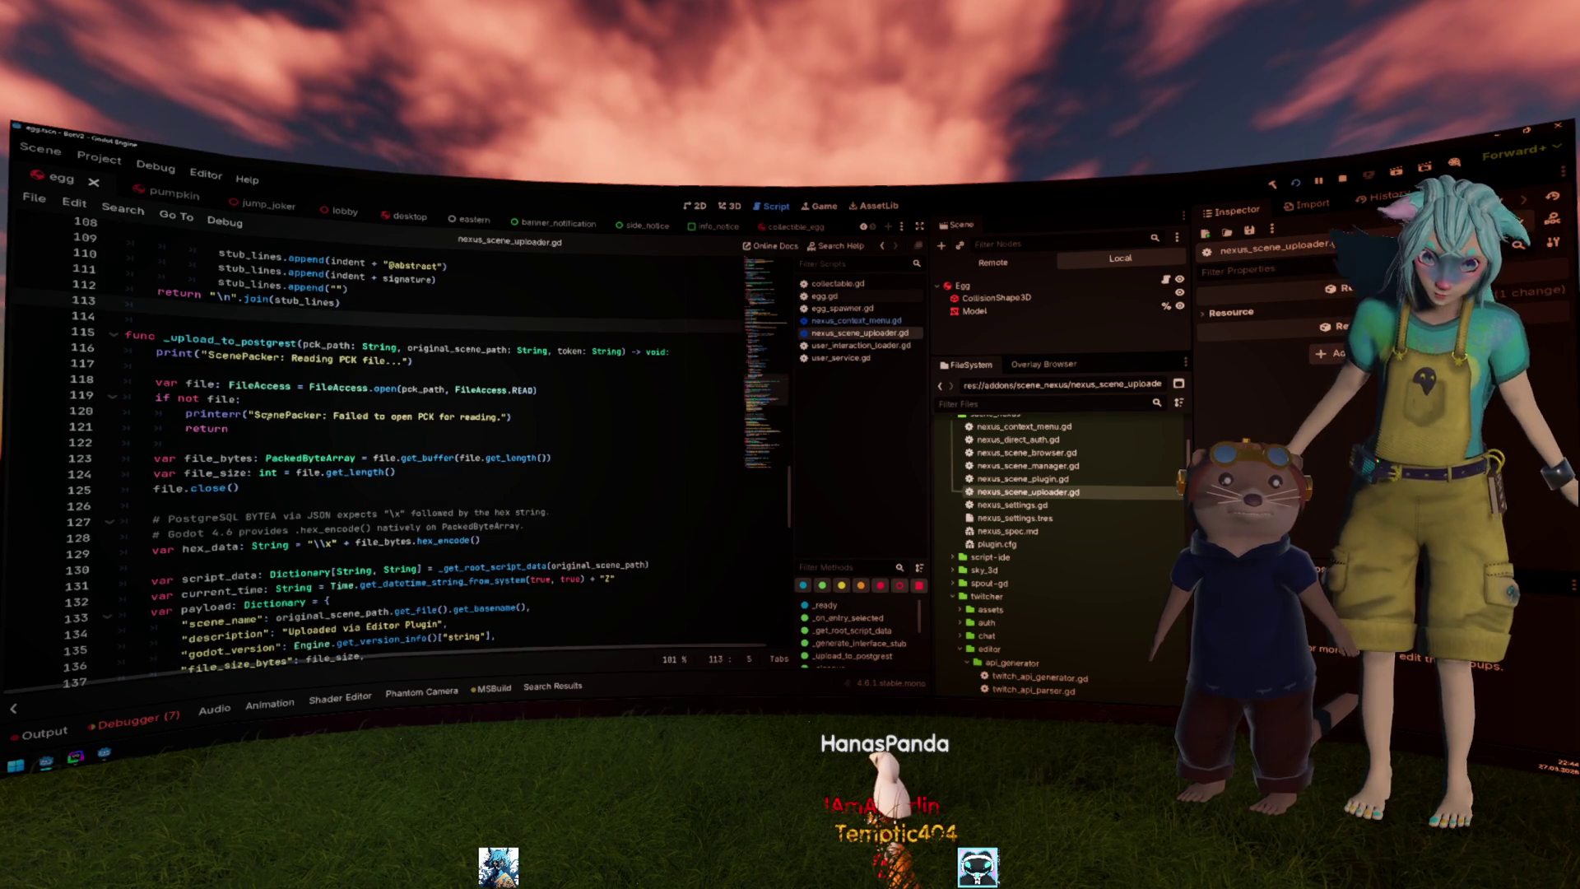
Navigate to the _cleanup function and set a breakpoint on the temp-file check at line 190.
left_click(257, 392)
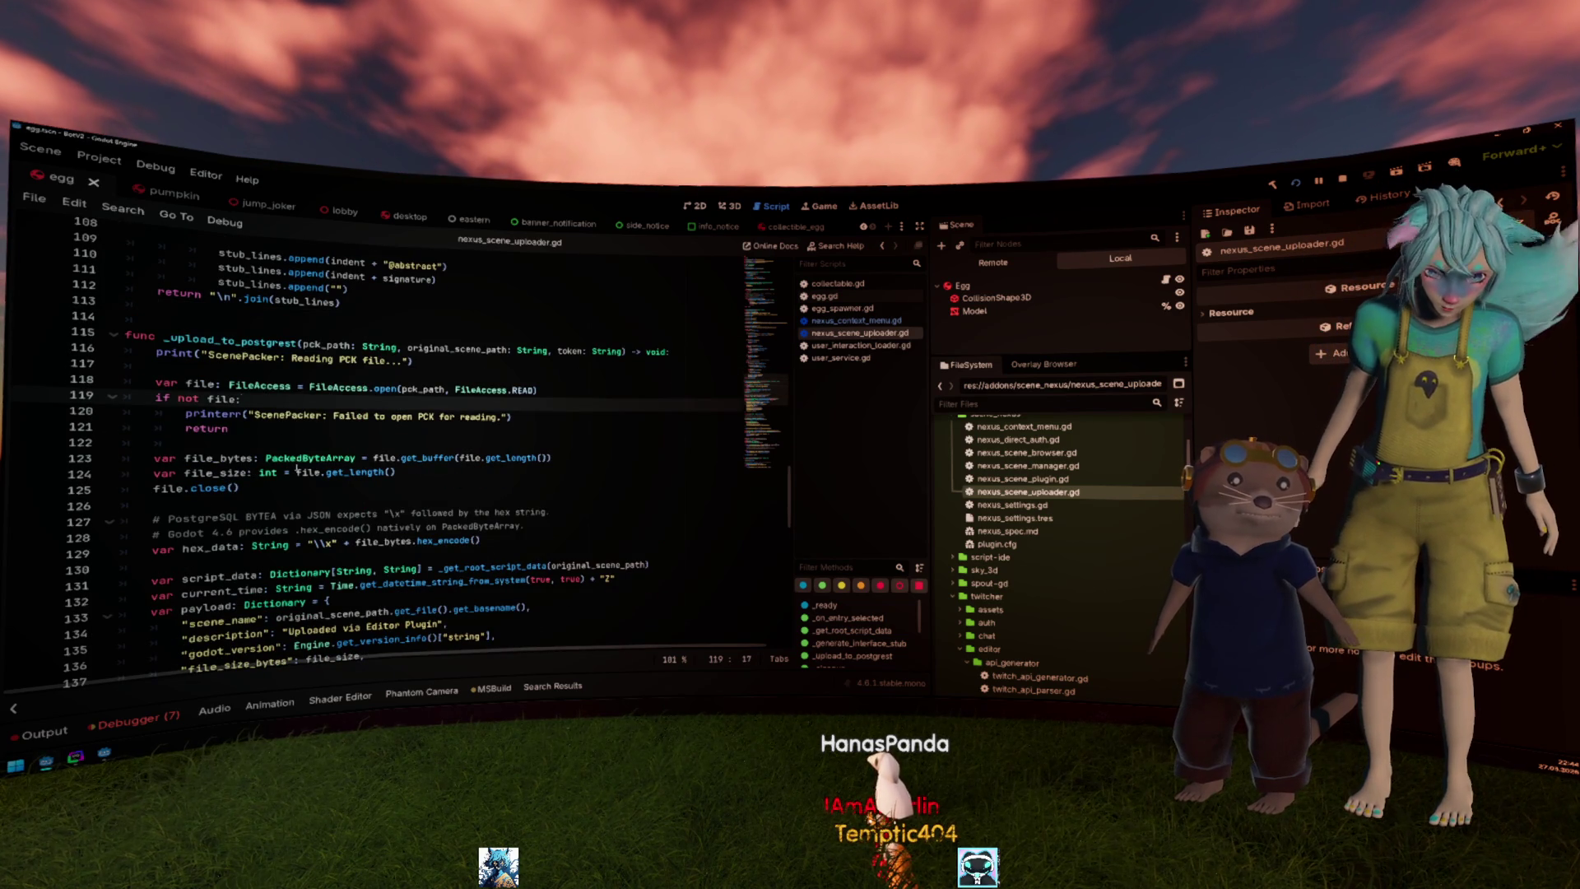
scroll(297, 469, "down", 2)
scroll(297, 468, "down", 1)
scroll(212, 446, "down", 4)
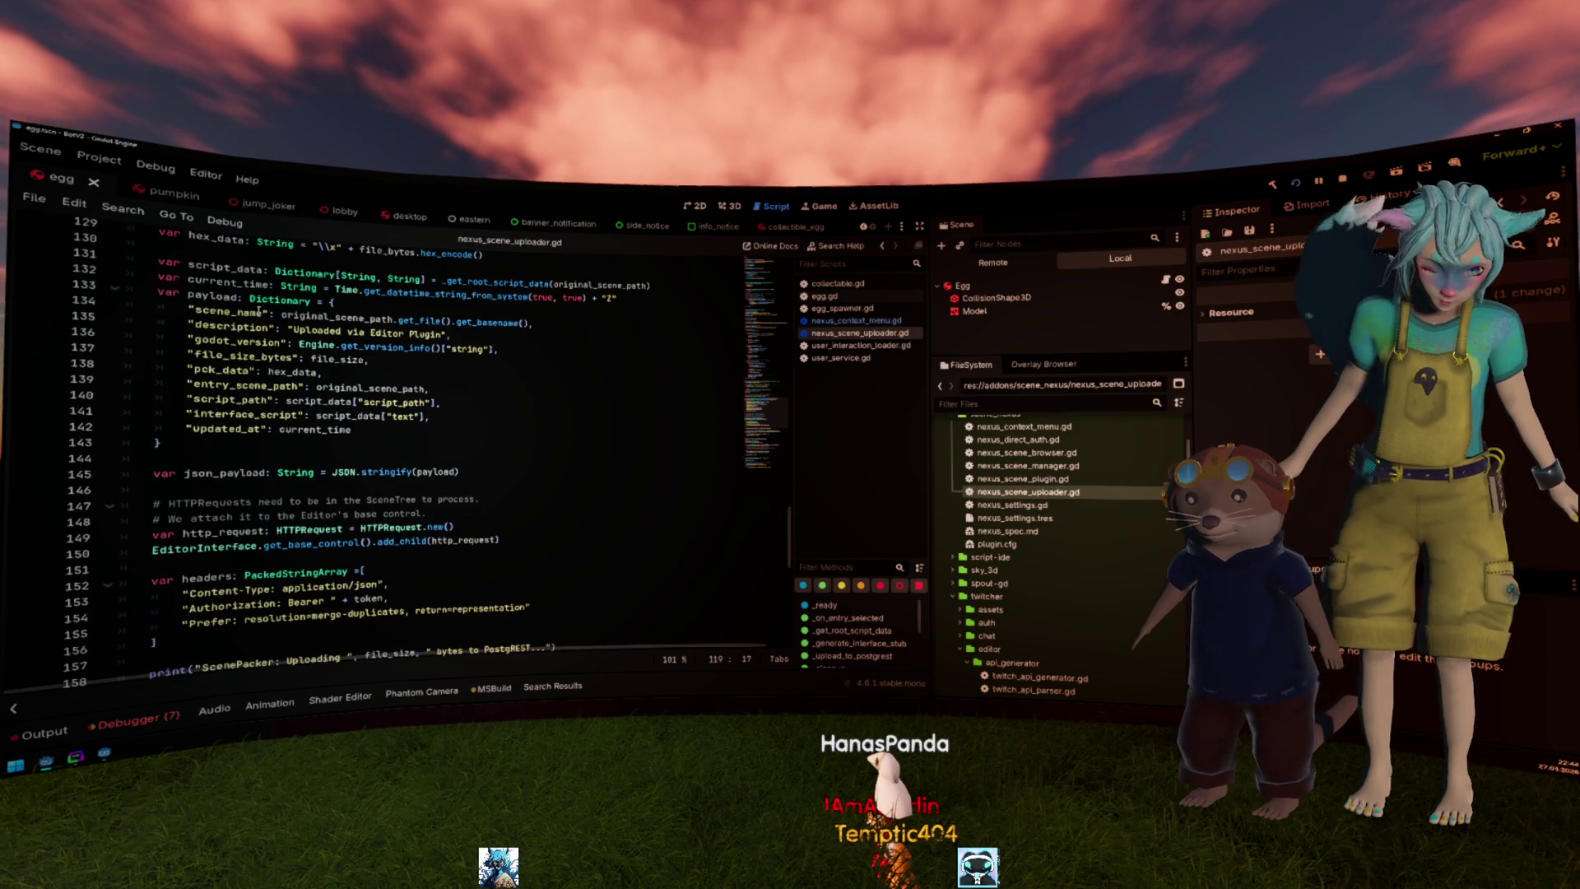
scroll(226, 475, "down", 2)
scroll(229, 479, "down", 2)
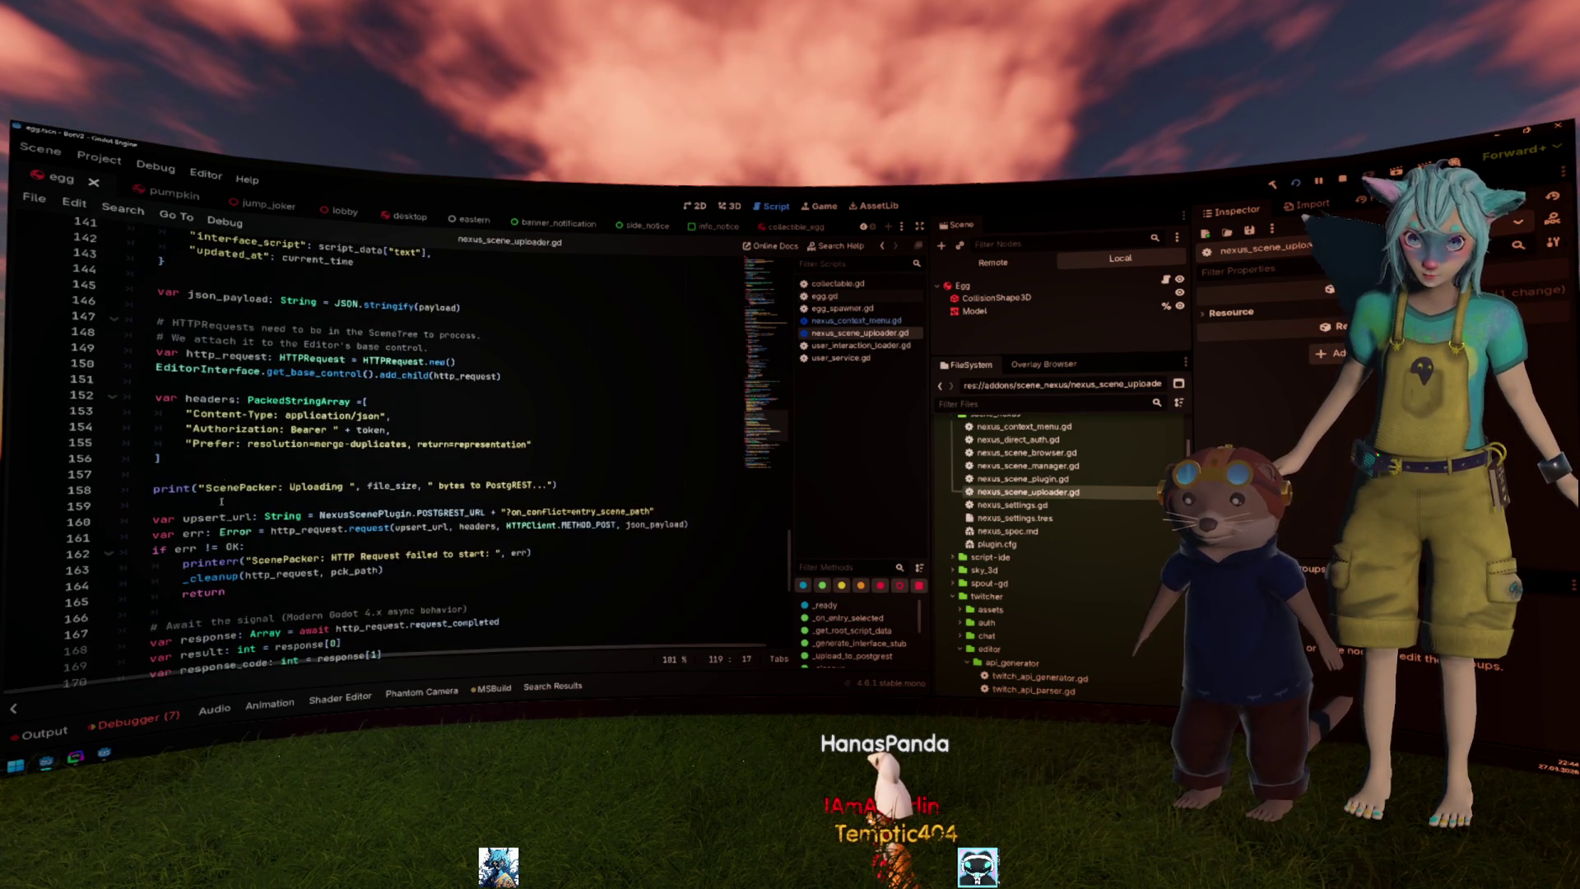
double_click(220, 517)
scroll(224, 529, "down", 3)
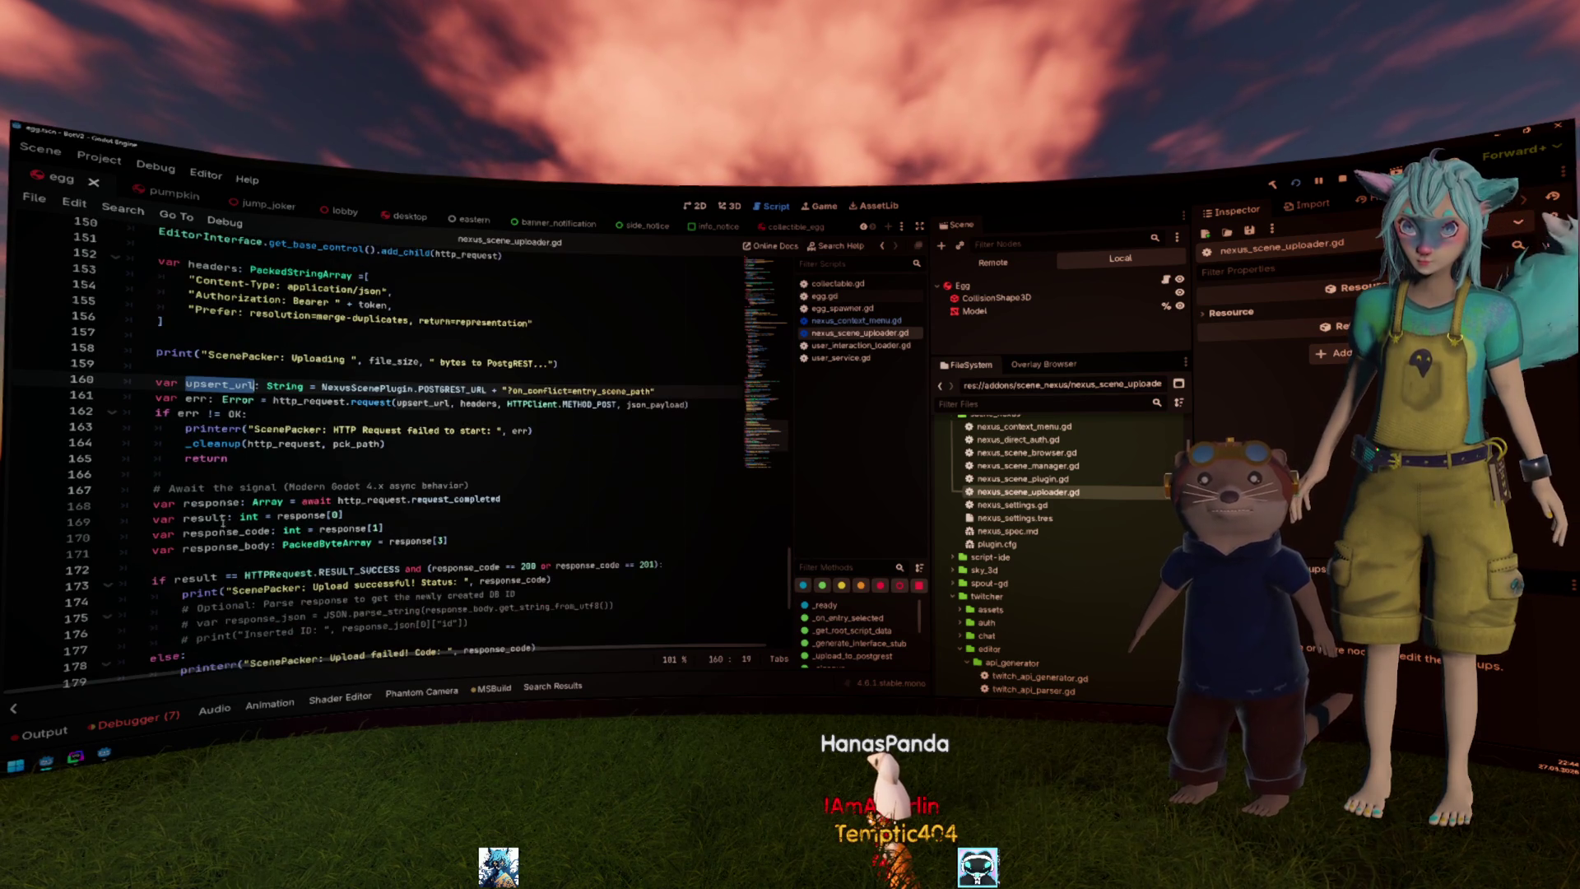
scroll(231, 432, "down", 1)
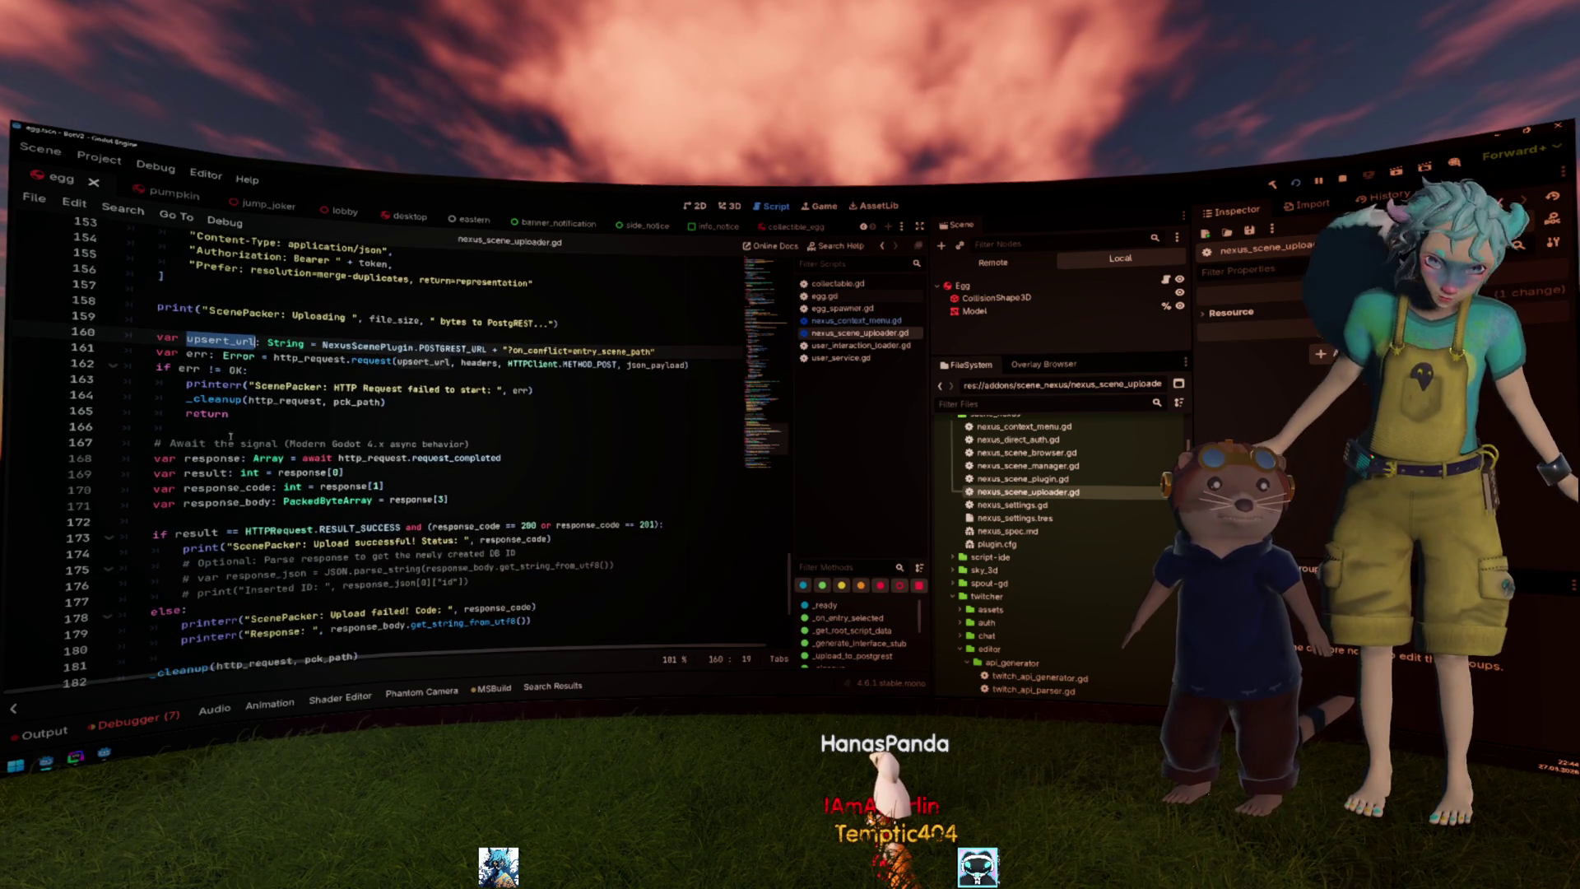
scroll(220, 474, "down", 1)
scroll(224, 464, "down", 2)
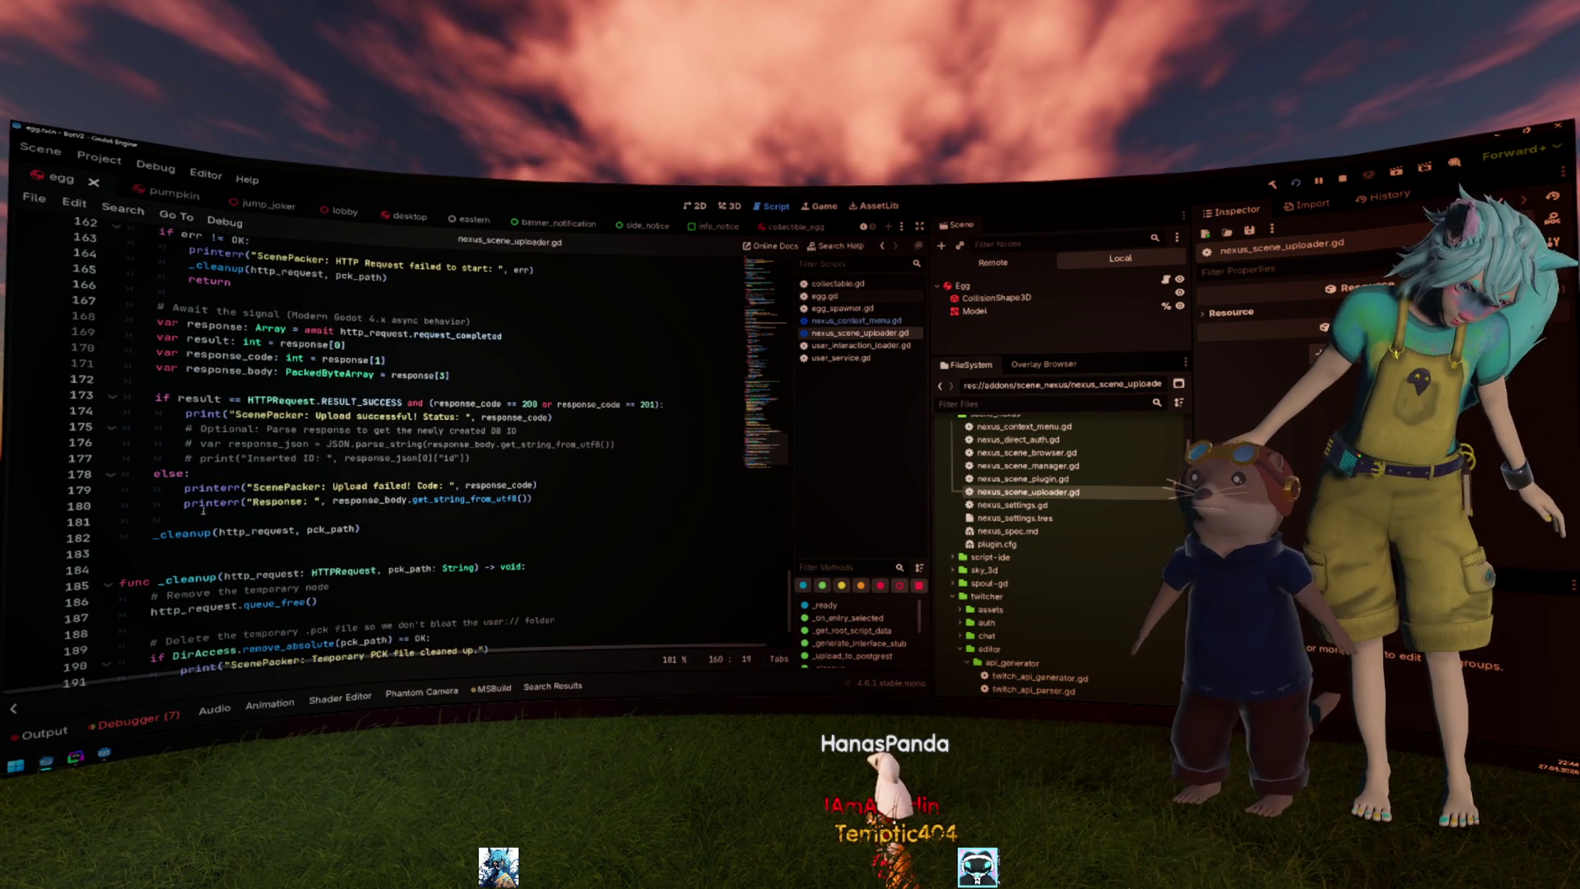
left_click(188, 535)
scroll(301, 517, "down", 1)
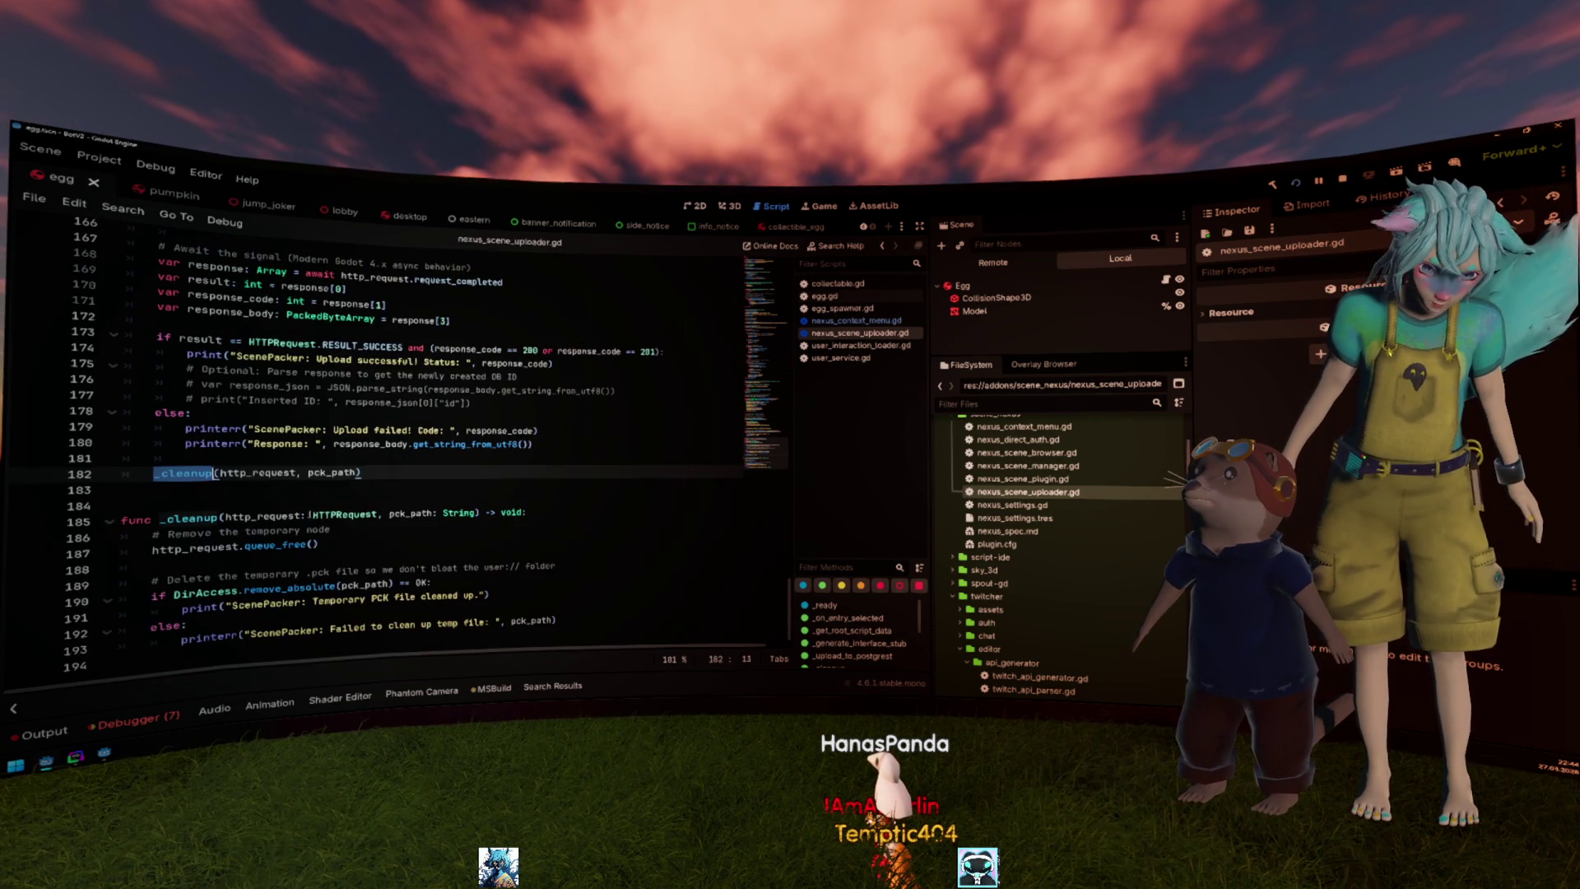
left_click(387, 570)
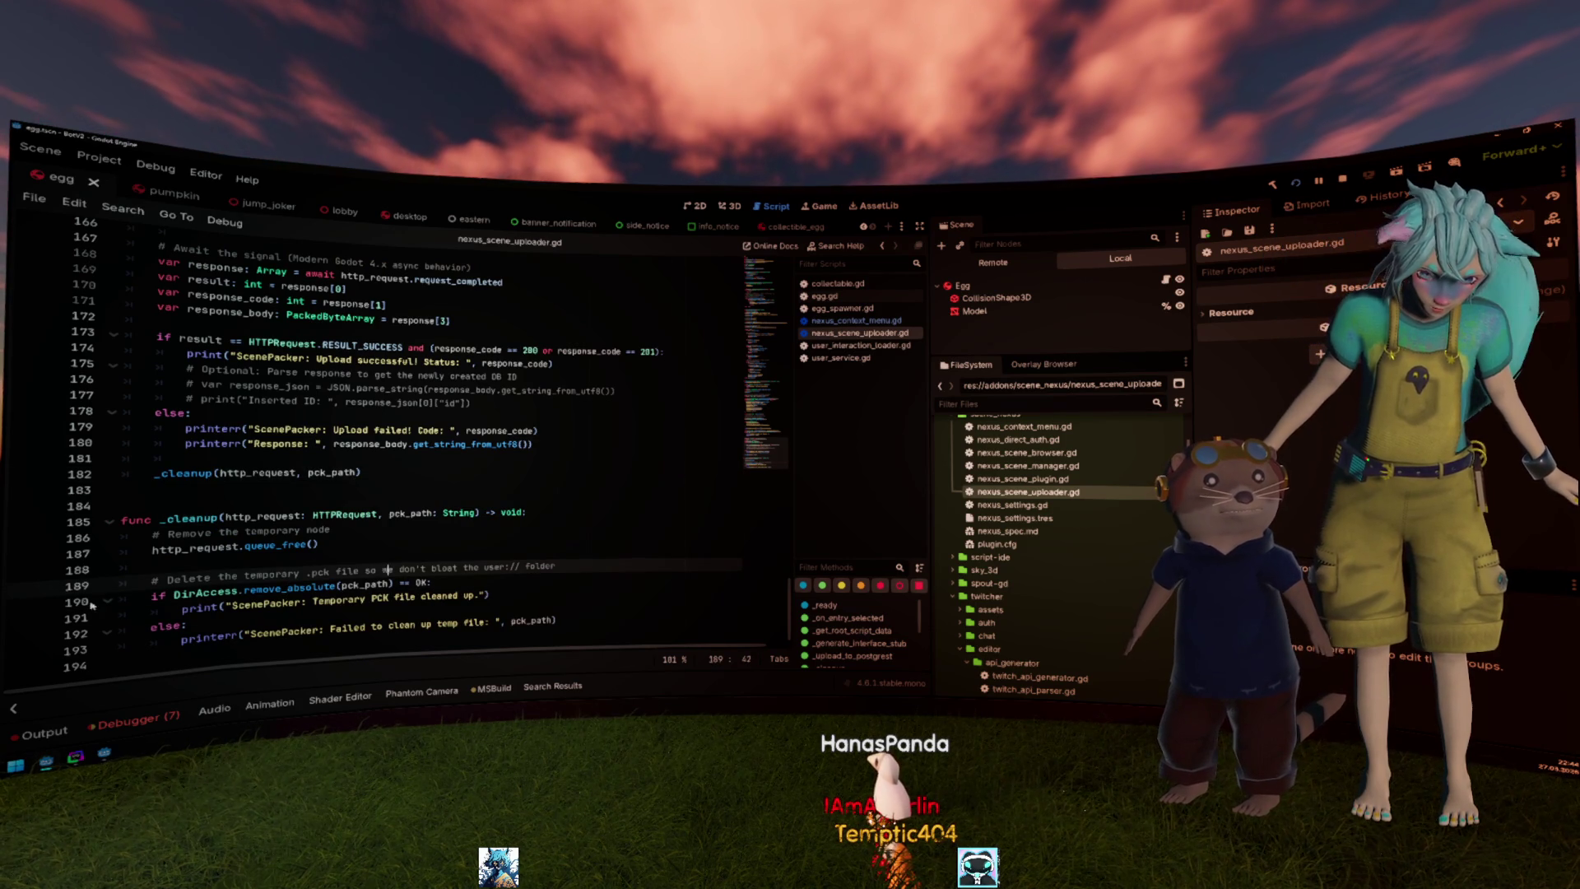
left_click(27, 606)
left_click(370, 545)
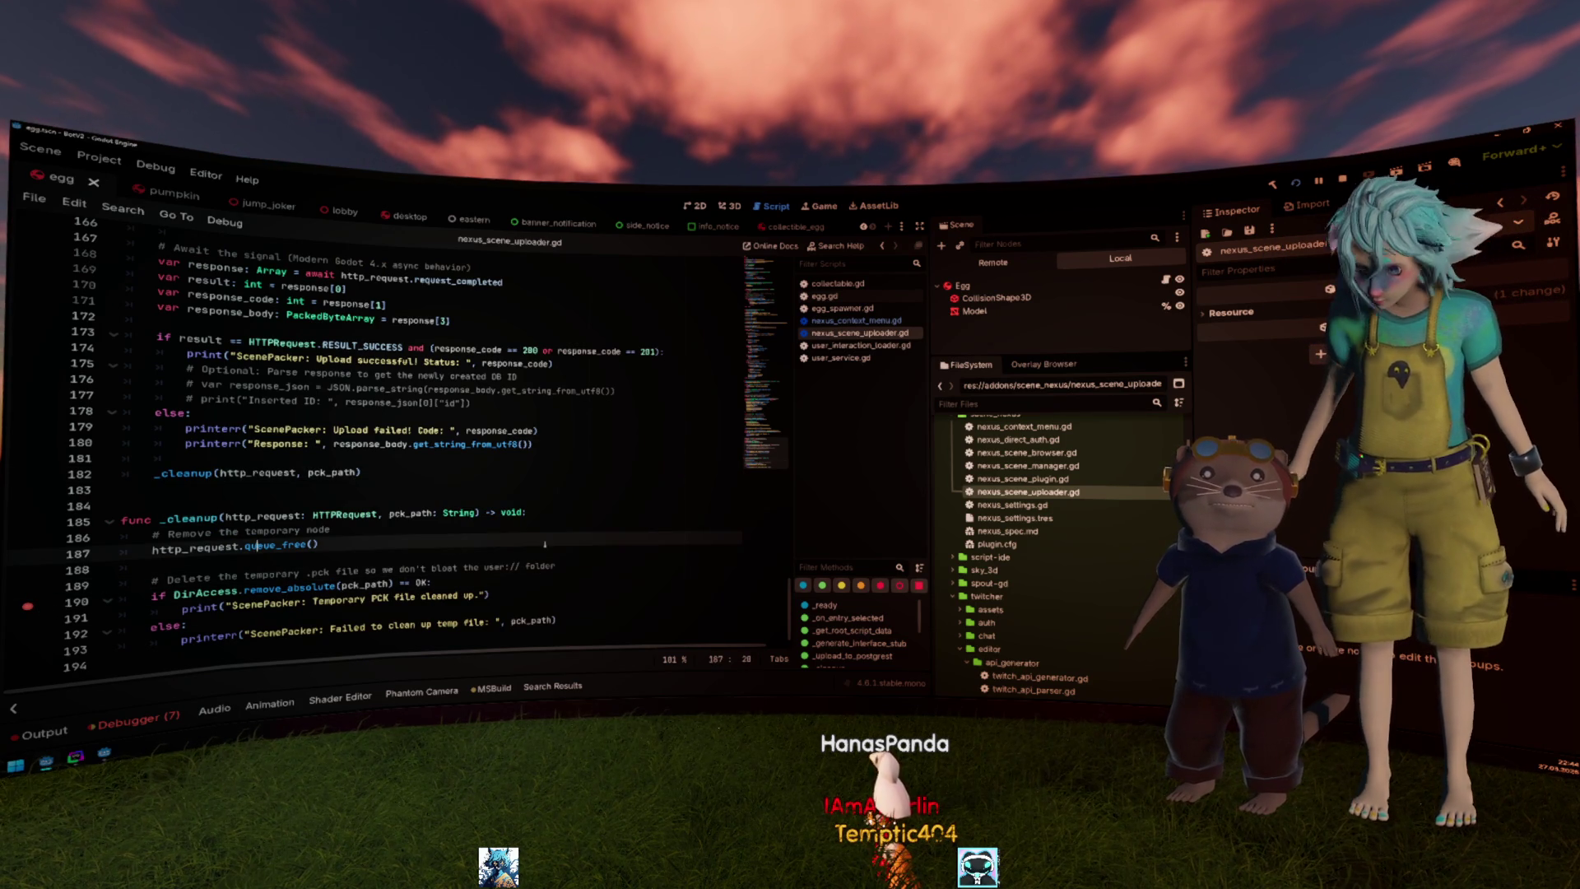
scroll(985, 658, "up", 1)
scroll(1033, 550, "down", 2)
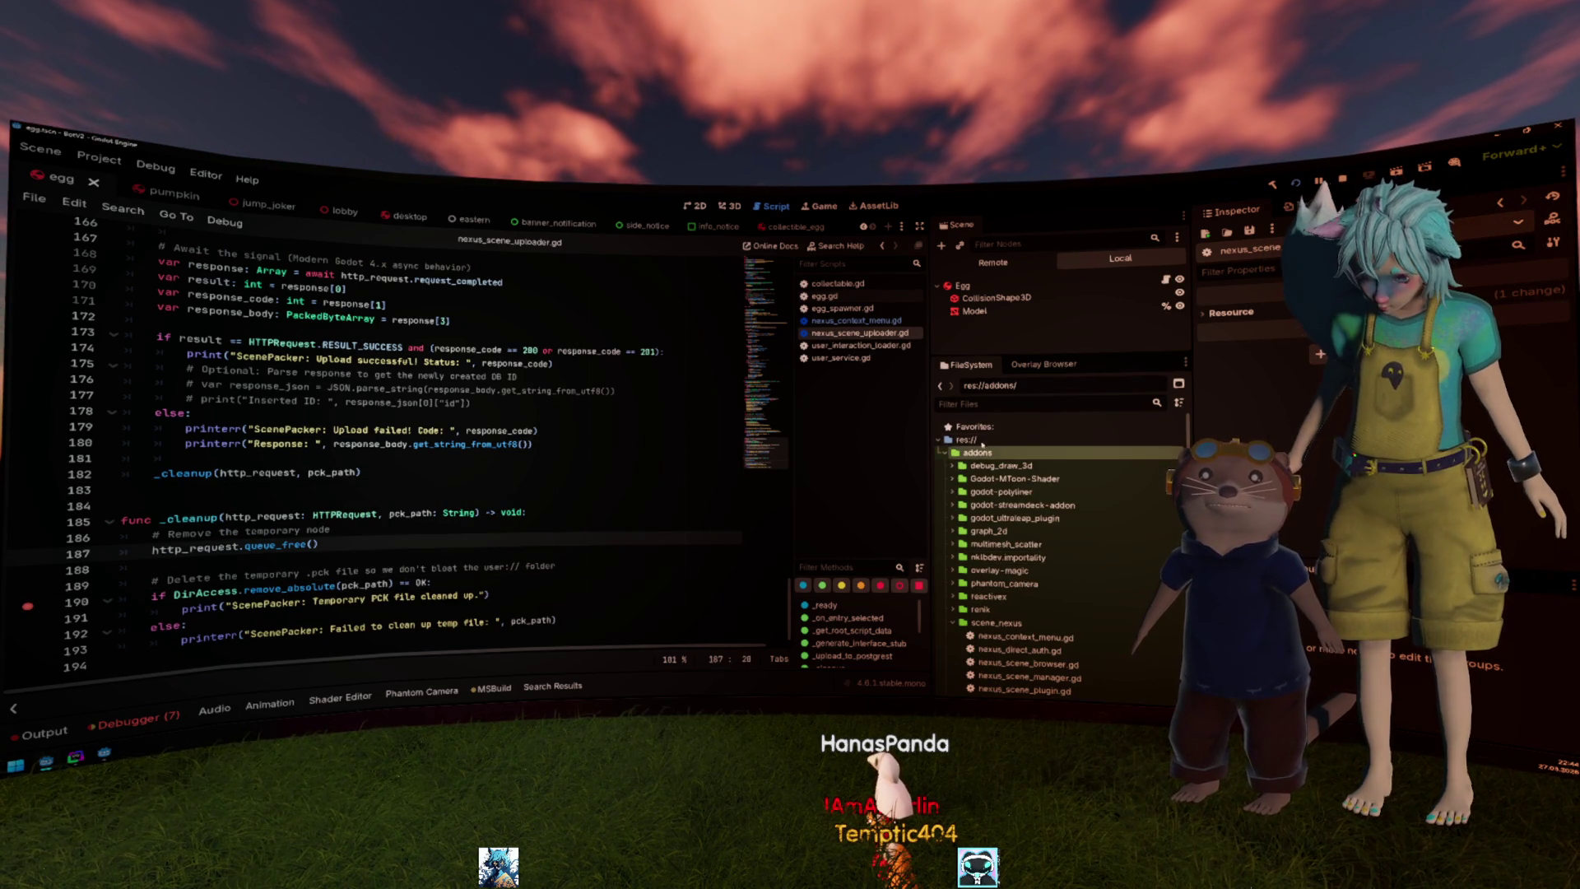
scroll(1043, 502, "down", 2)
scroll(1043, 502, "down", 2)
scroll(1044, 509, "down", 2)
scroll(1045, 516, "down", 2)
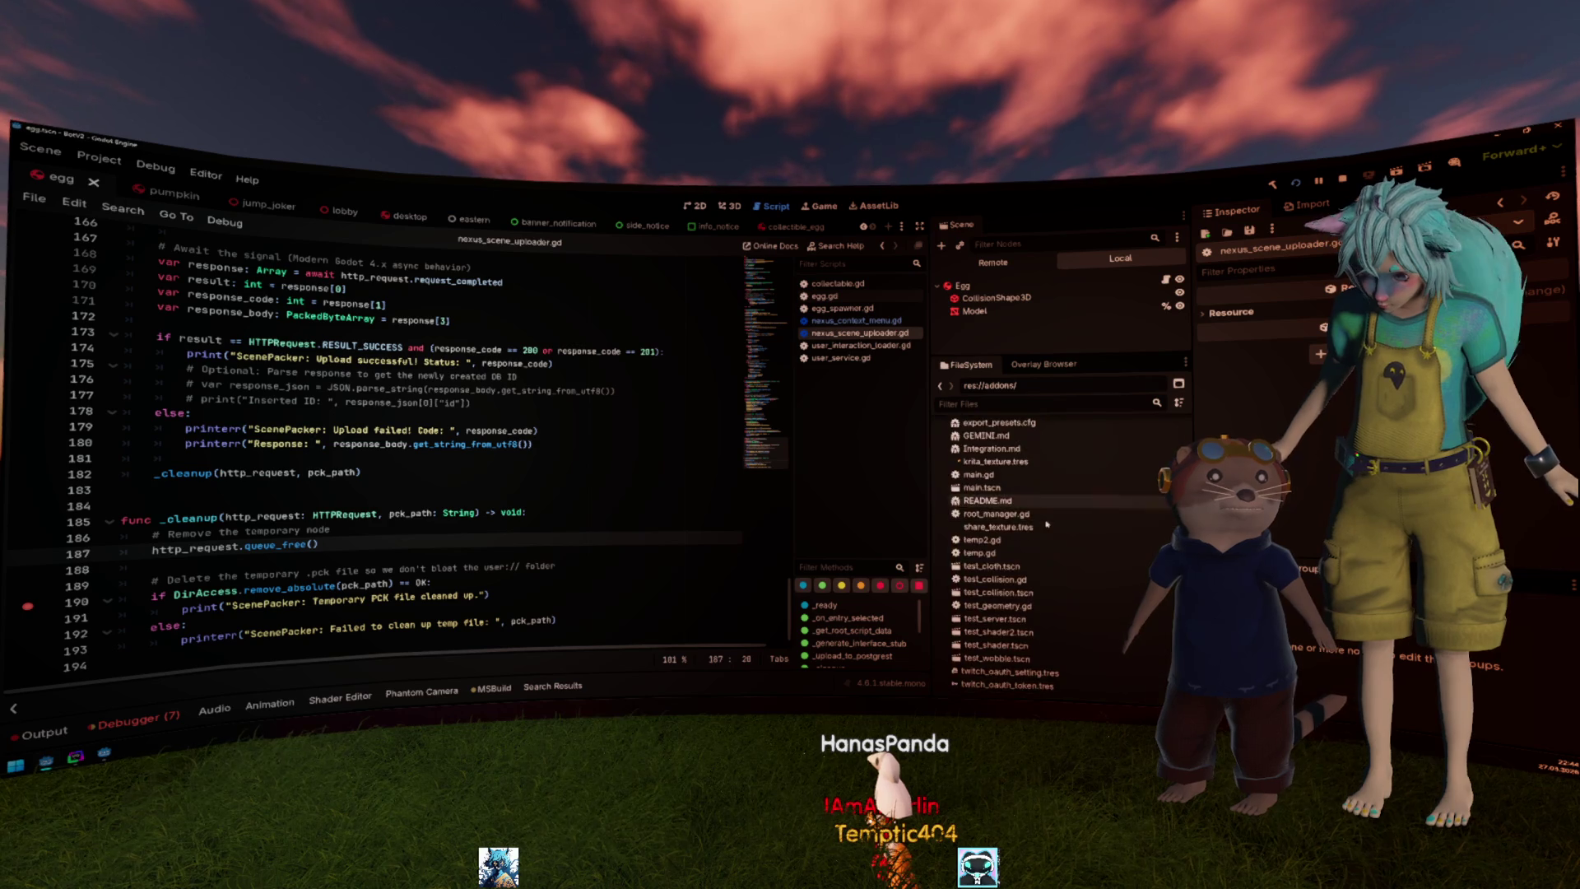
scroll(1046, 523, "down", 2)
Pack and upload egg.tscn, then comment out the temp-file deletion lines 190–192.
right_click(1014, 611)
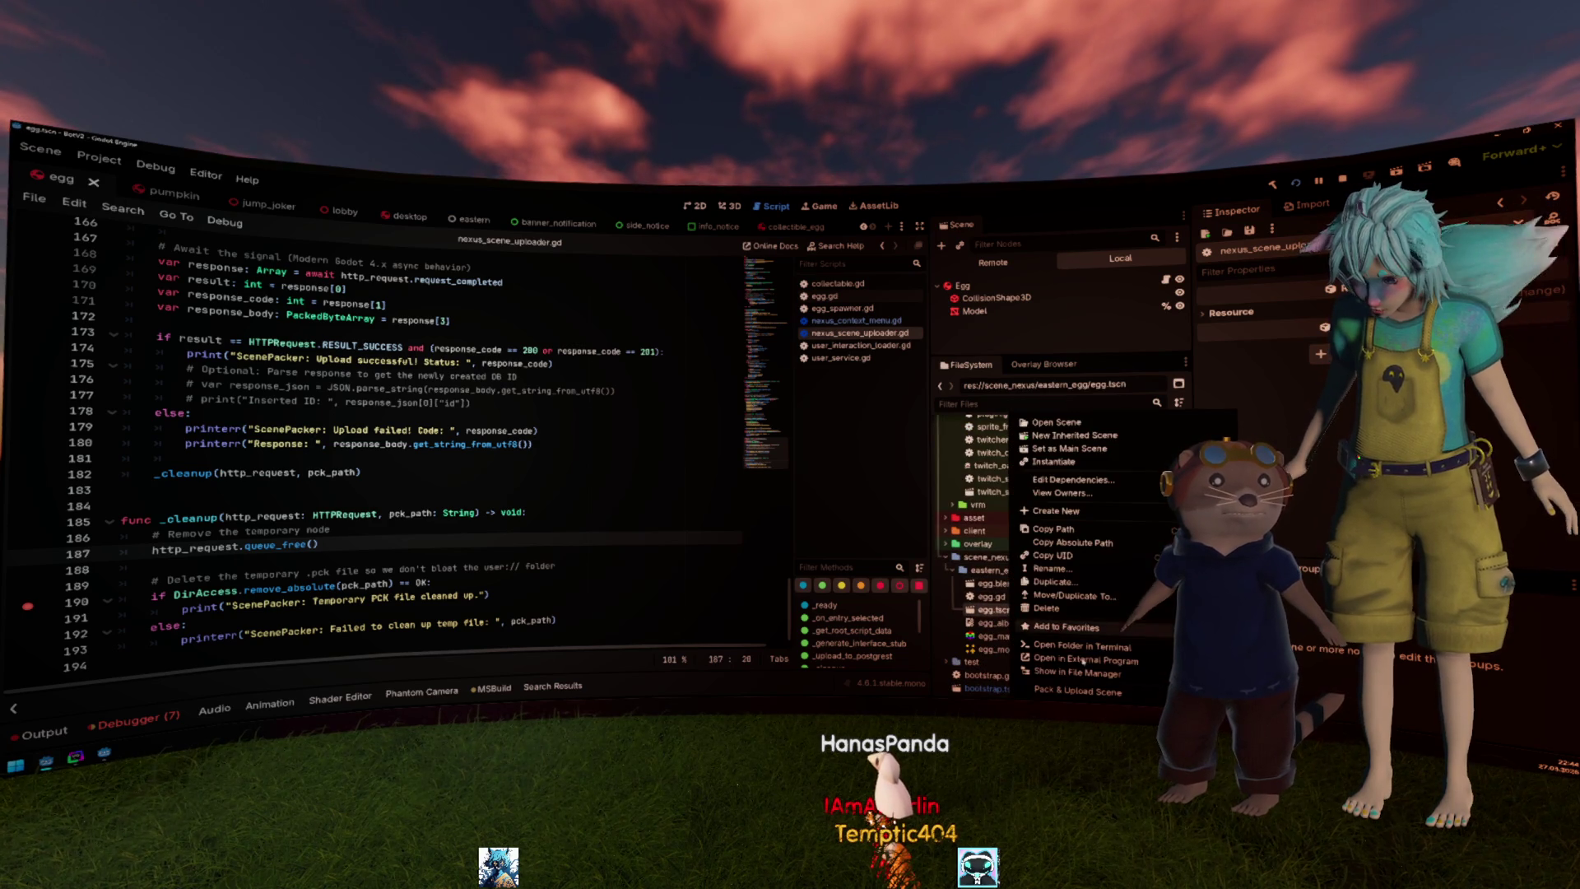
left_click(1087, 691)
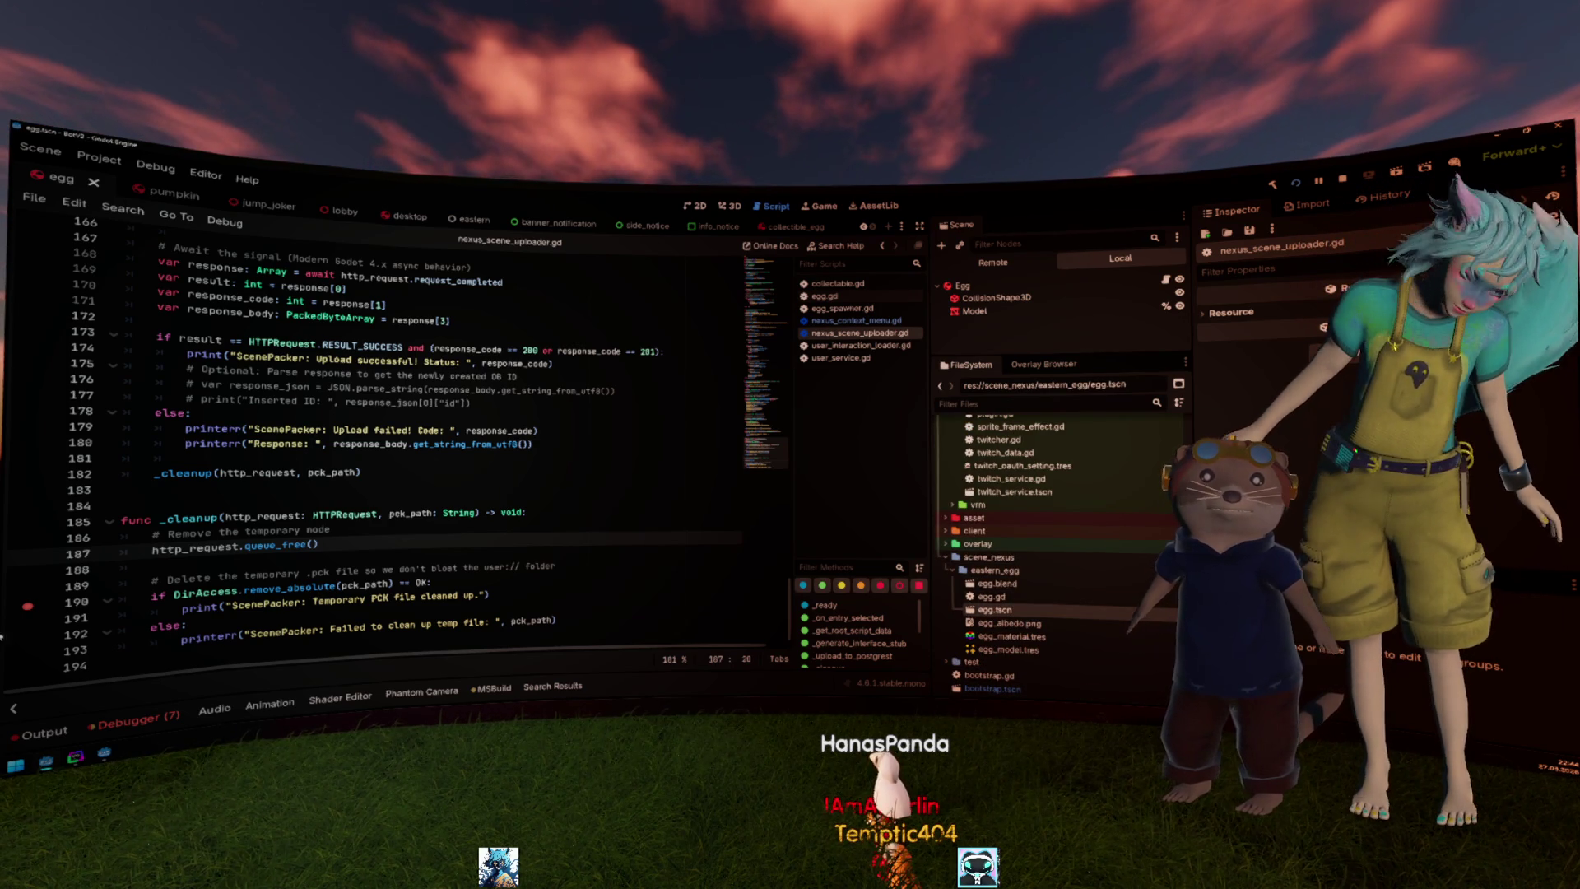
left_click(152, 596)
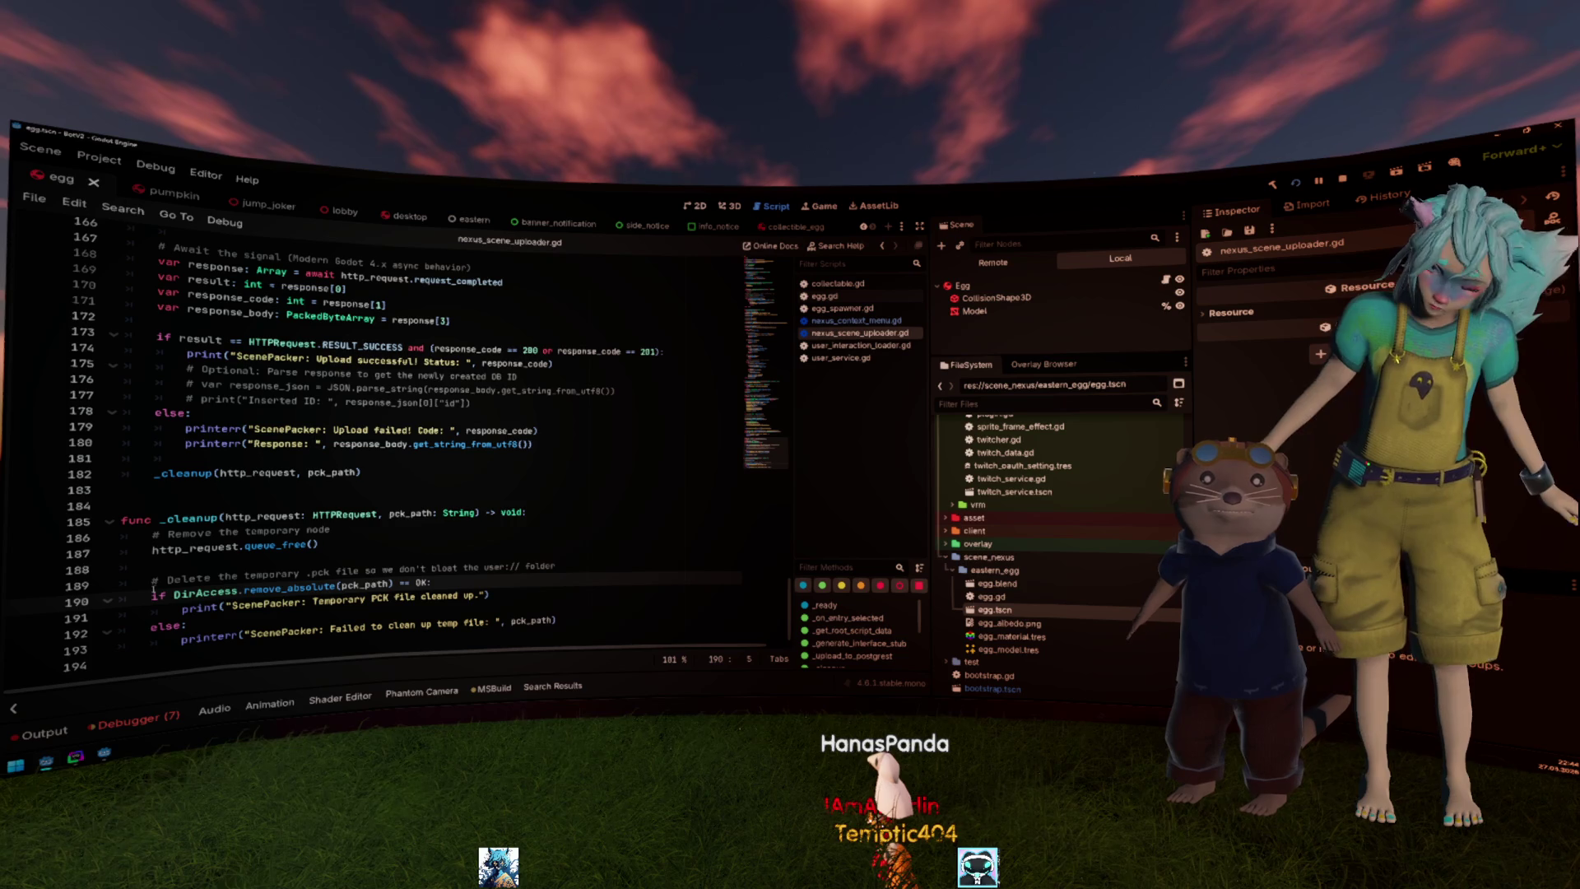
left_click_drag(151, 595, 241, 634)
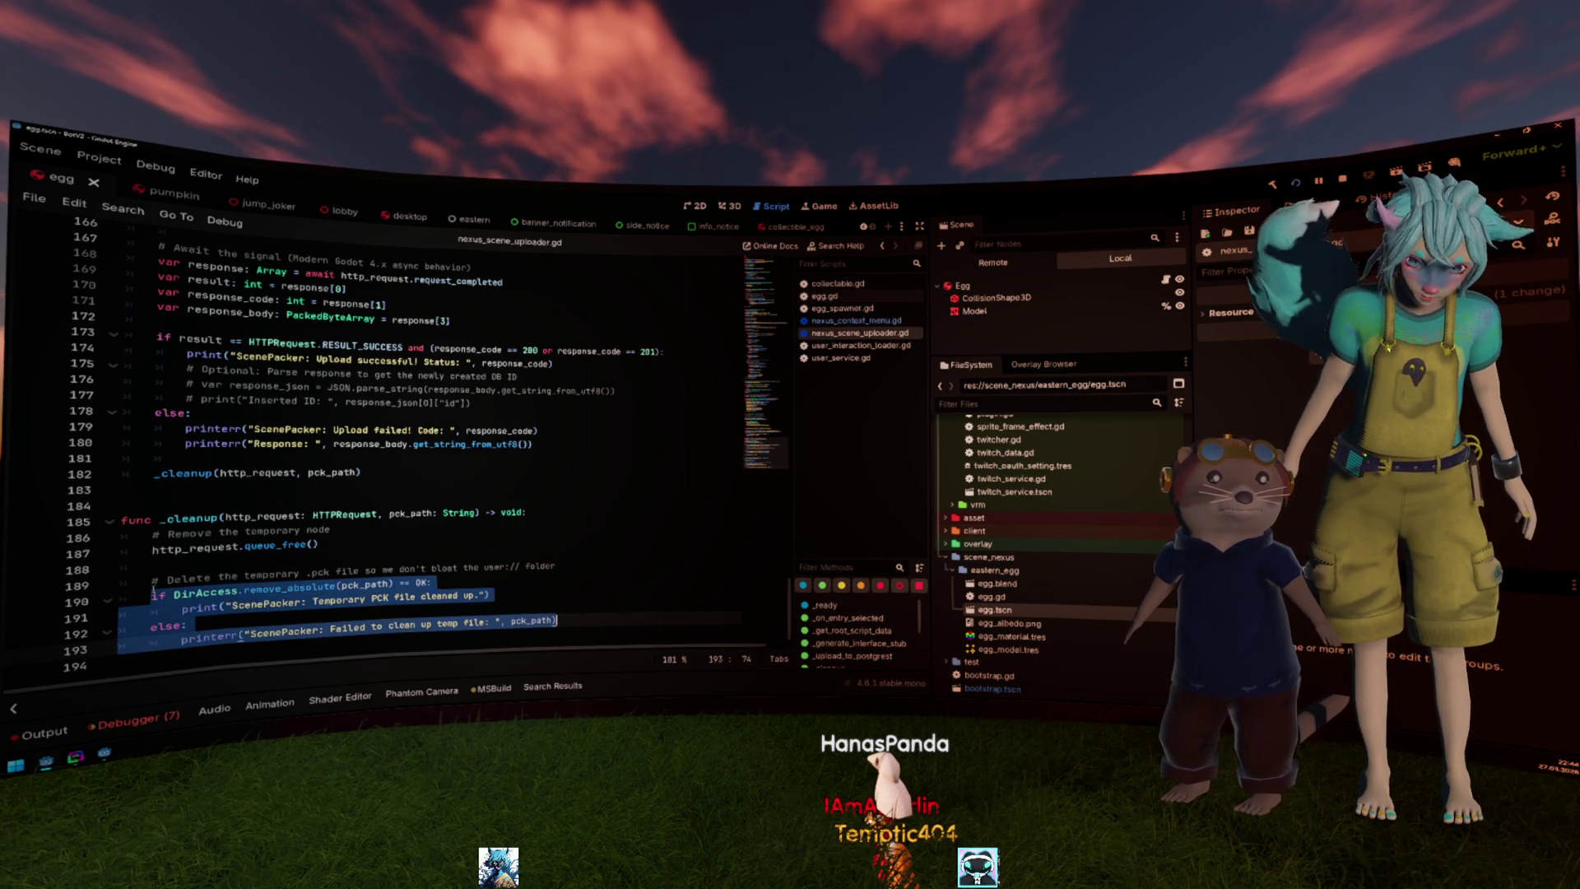
key("ctrl+k")
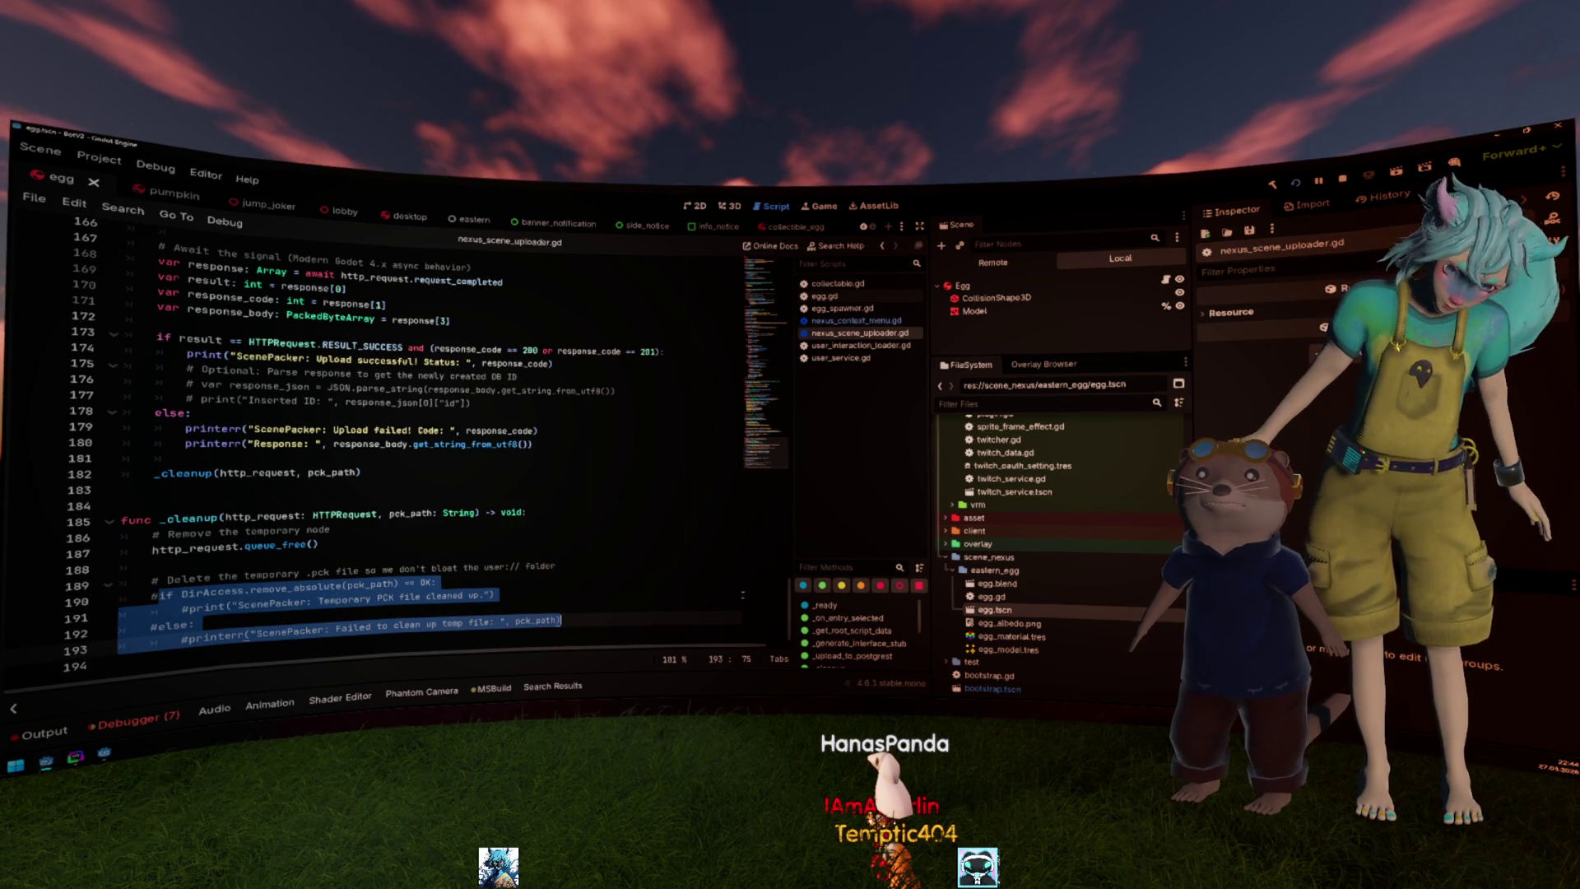
Pack and upload egg.tscn again, dismissing the editor options list without a choice.
right_click(1016, 611)
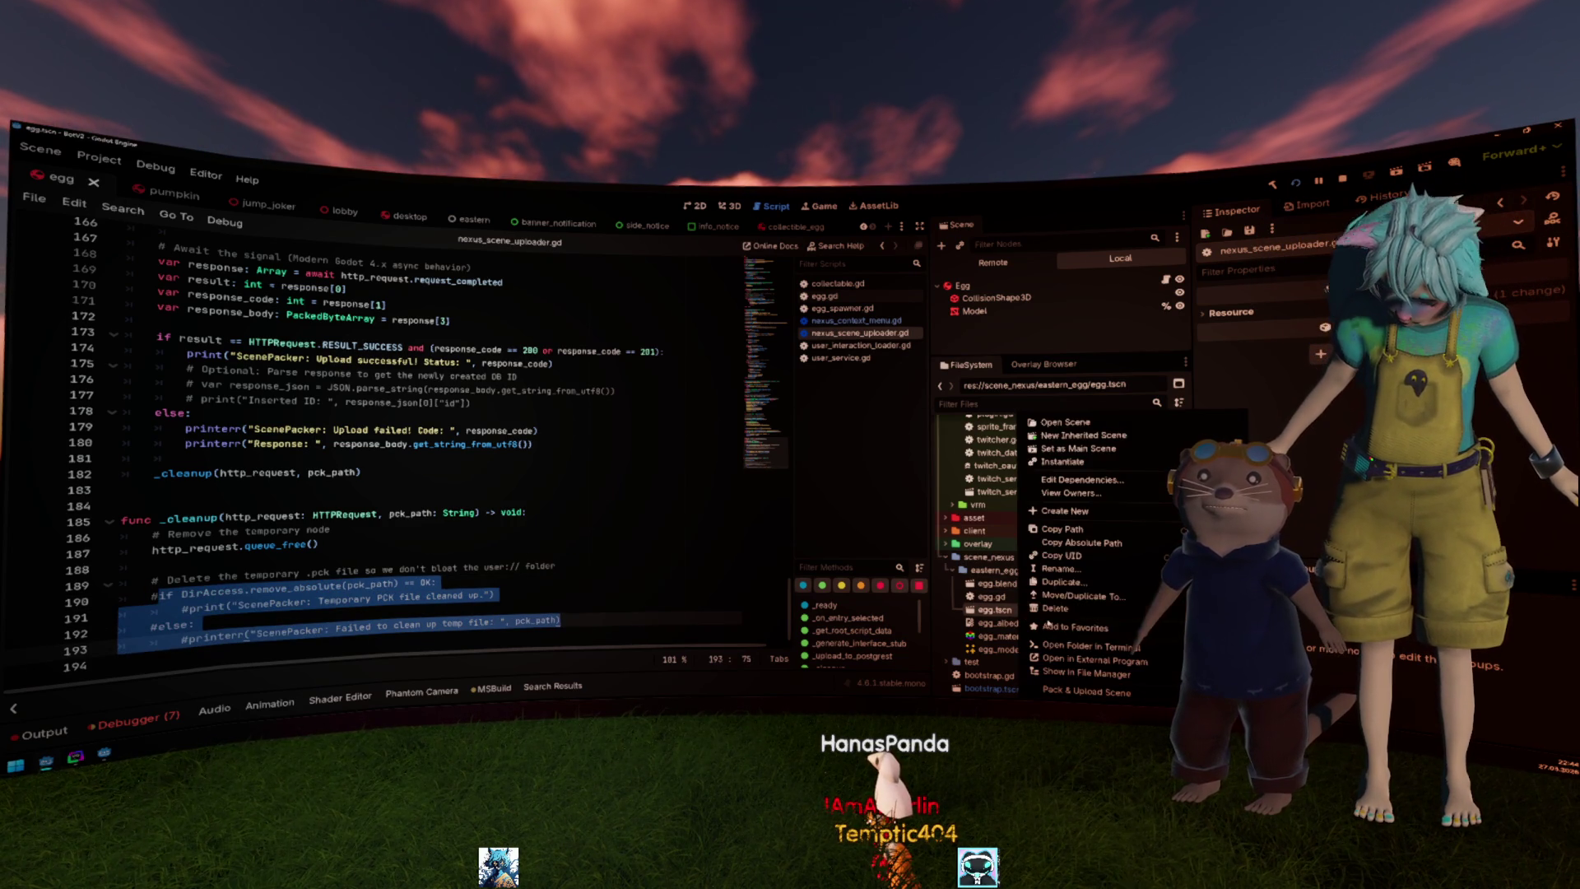
left_click(1101, 692)
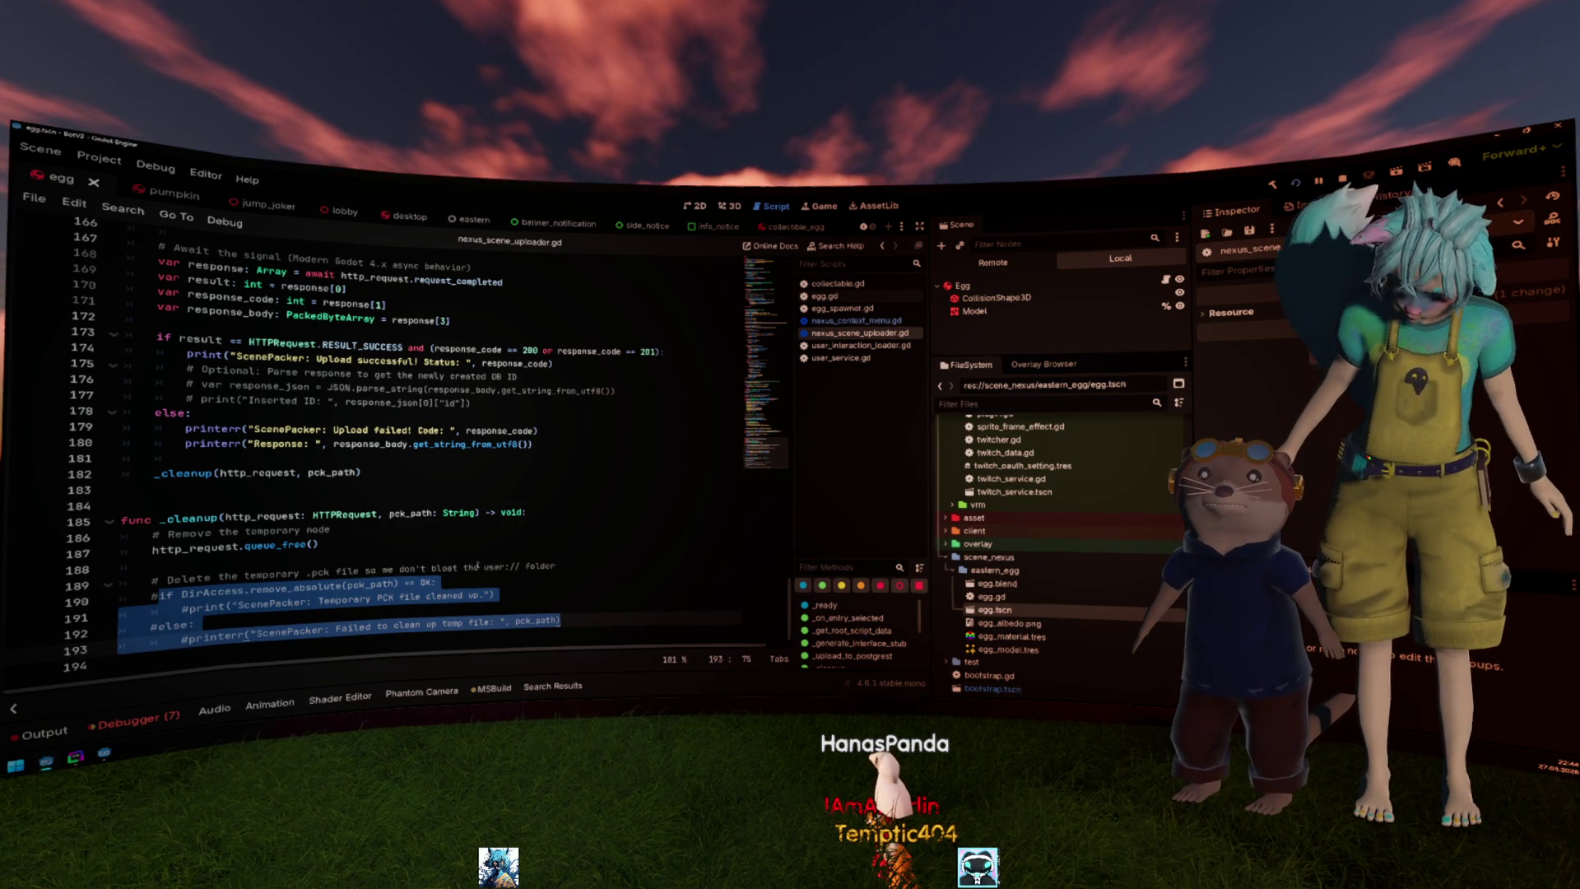
left_click(259, 184)
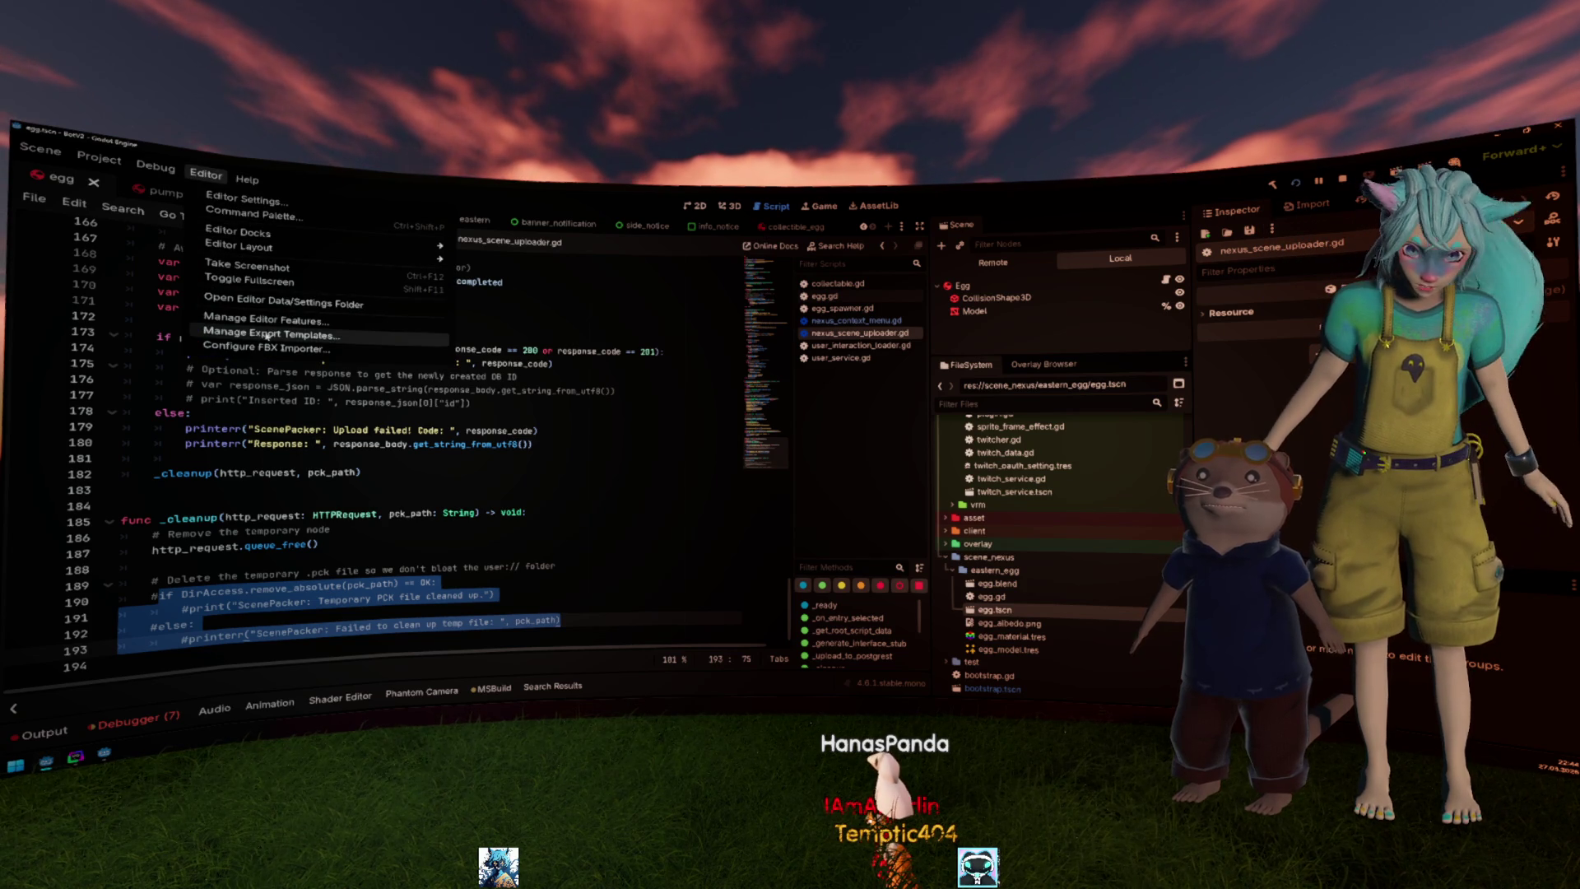
left_click(630, 365)
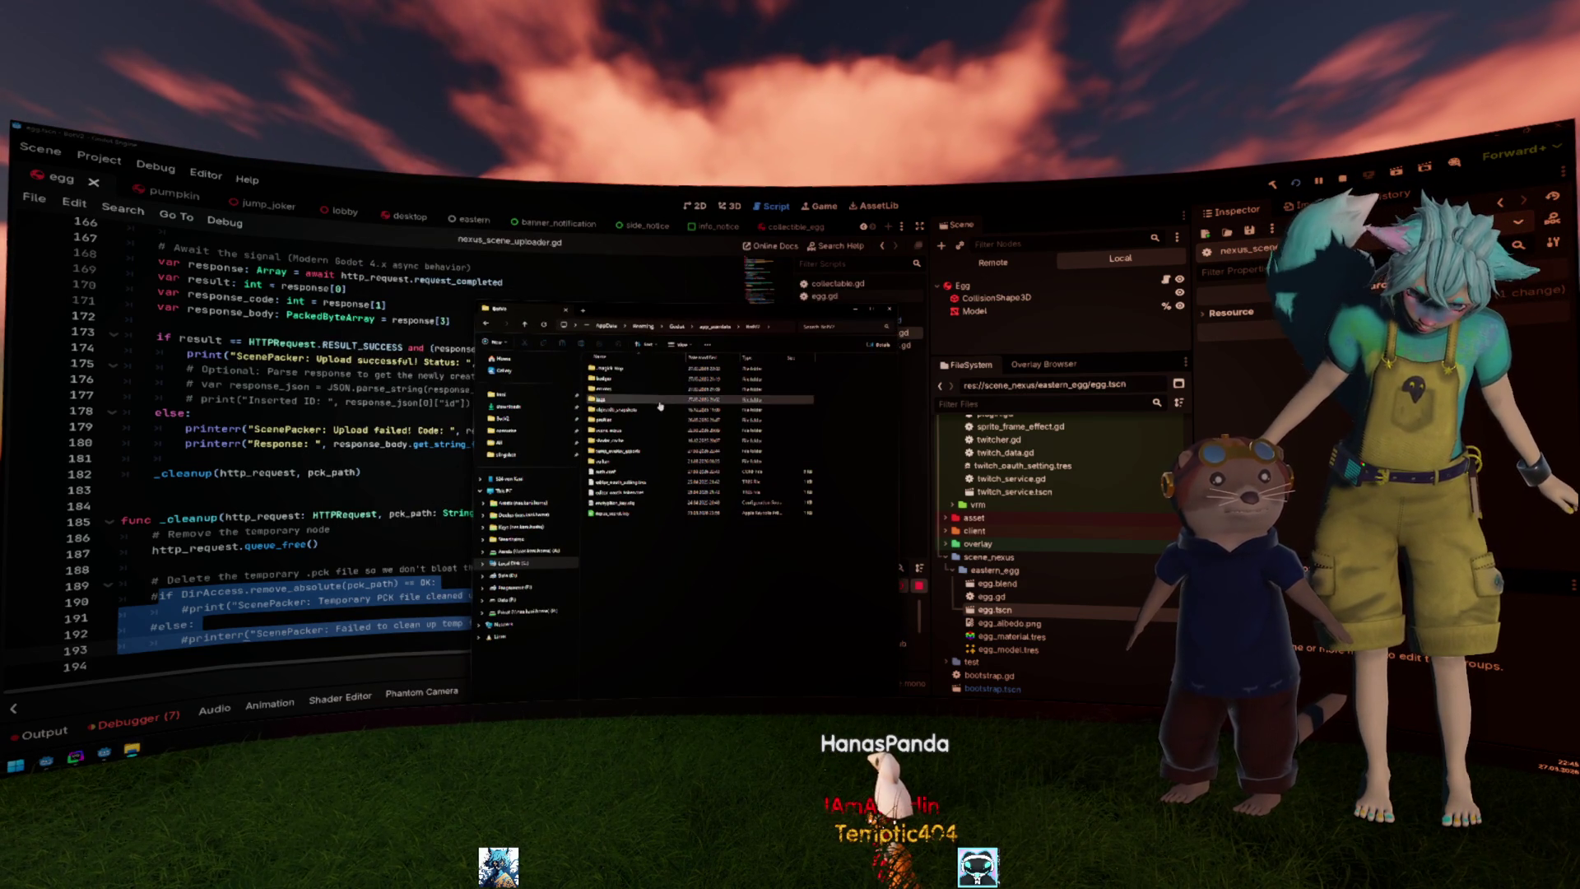
Open the empty scene-nexus folder, then close Explorer to reveal Godot's upload log.
double_click(657, 428)
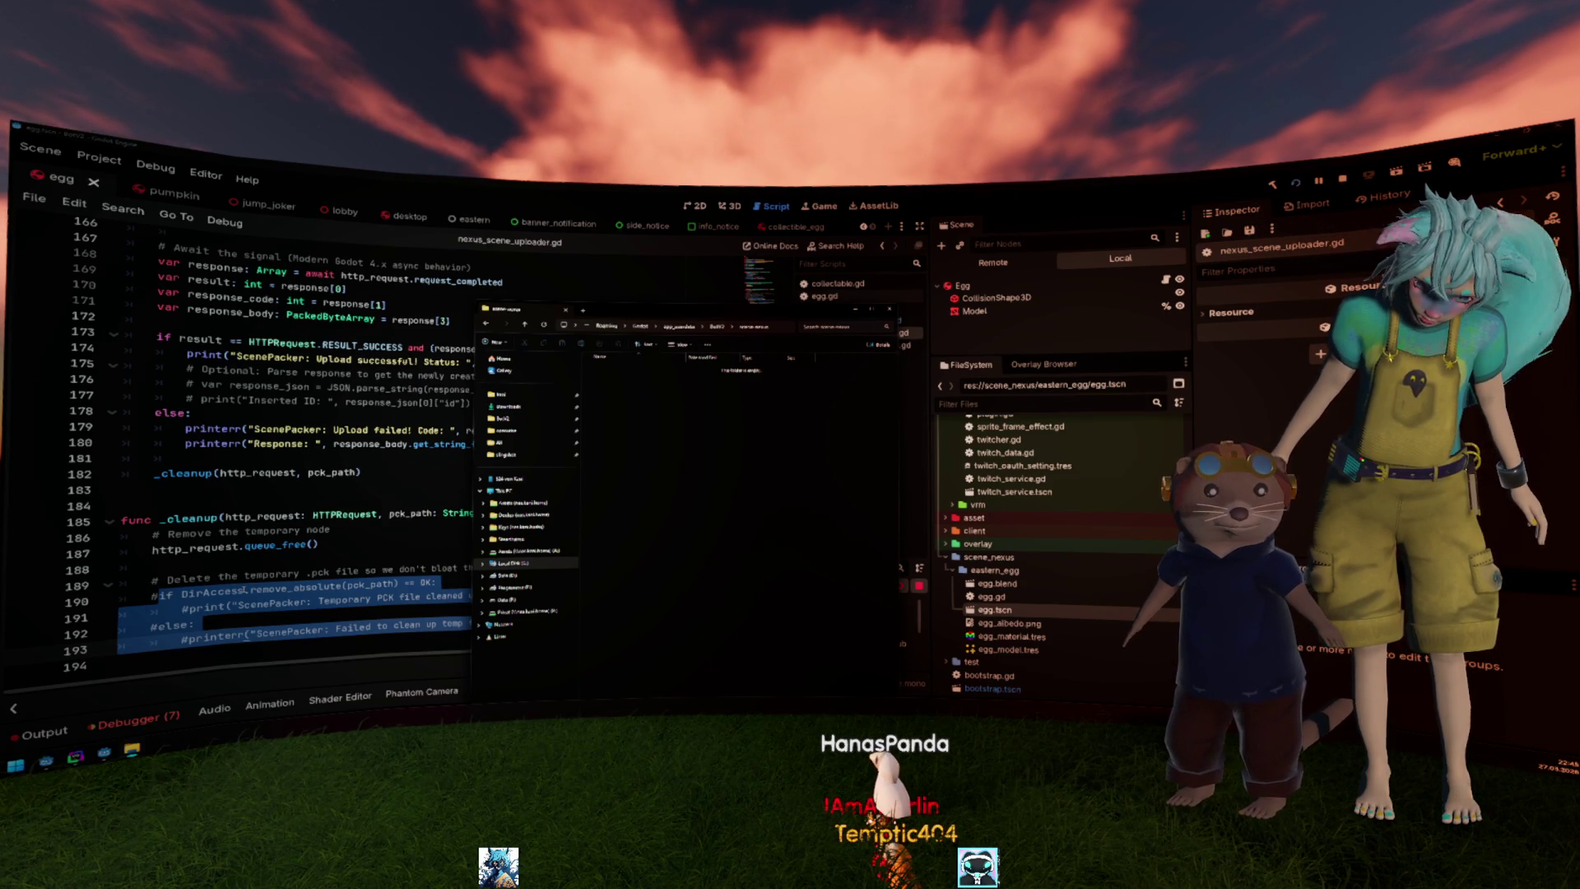
left_click(334, 598)
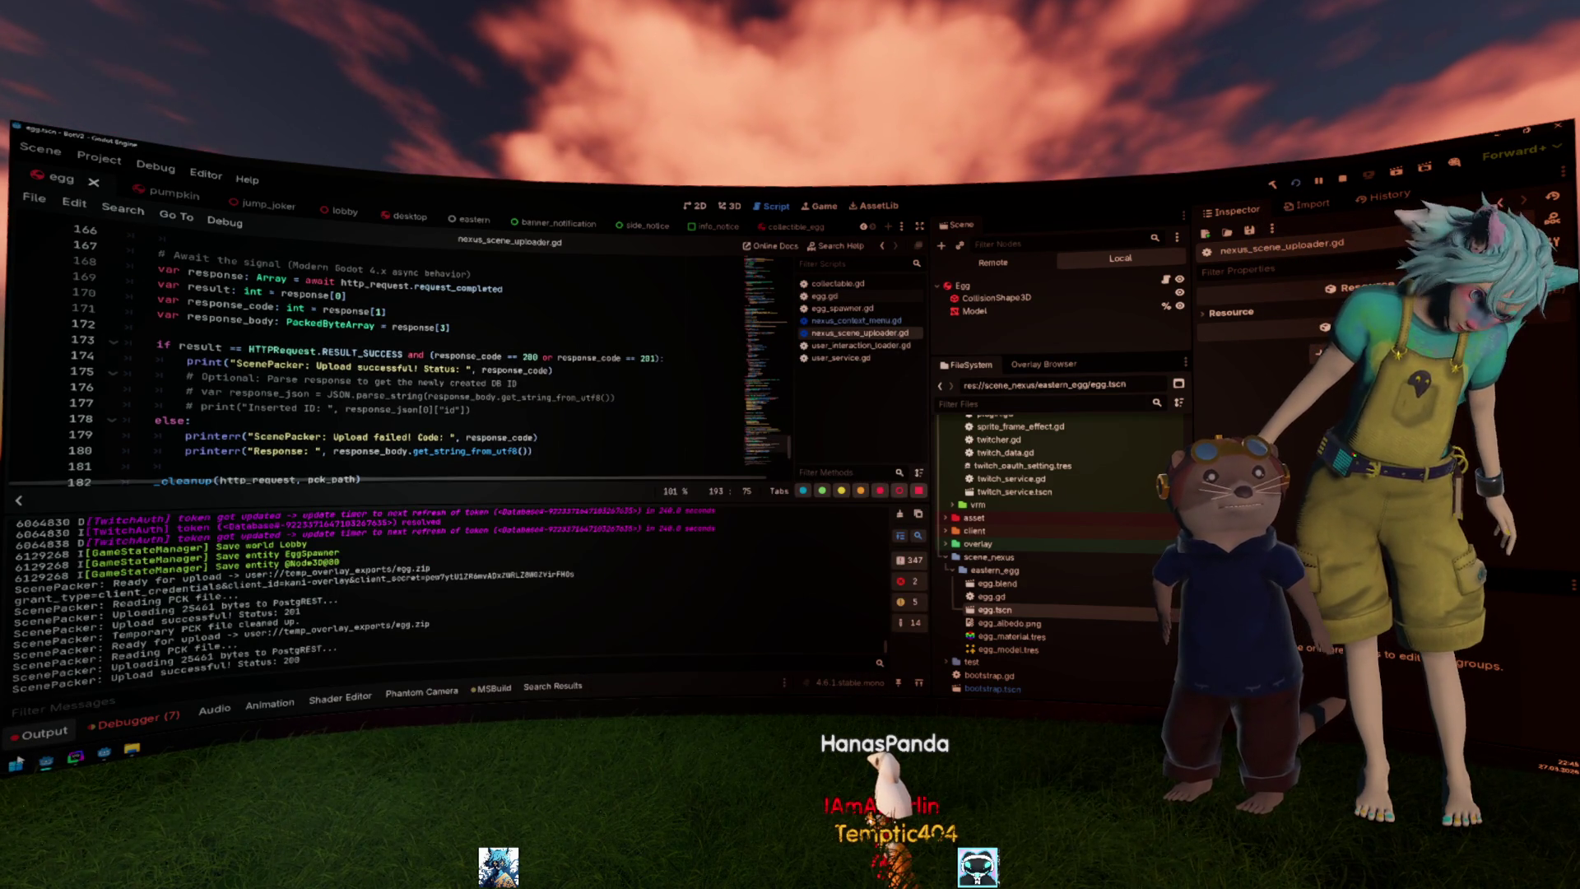
Select temp_overlay_exports in the output log and bring up File Explorer with Win+E.
key("super")
key("super")
left_click(46, 733)
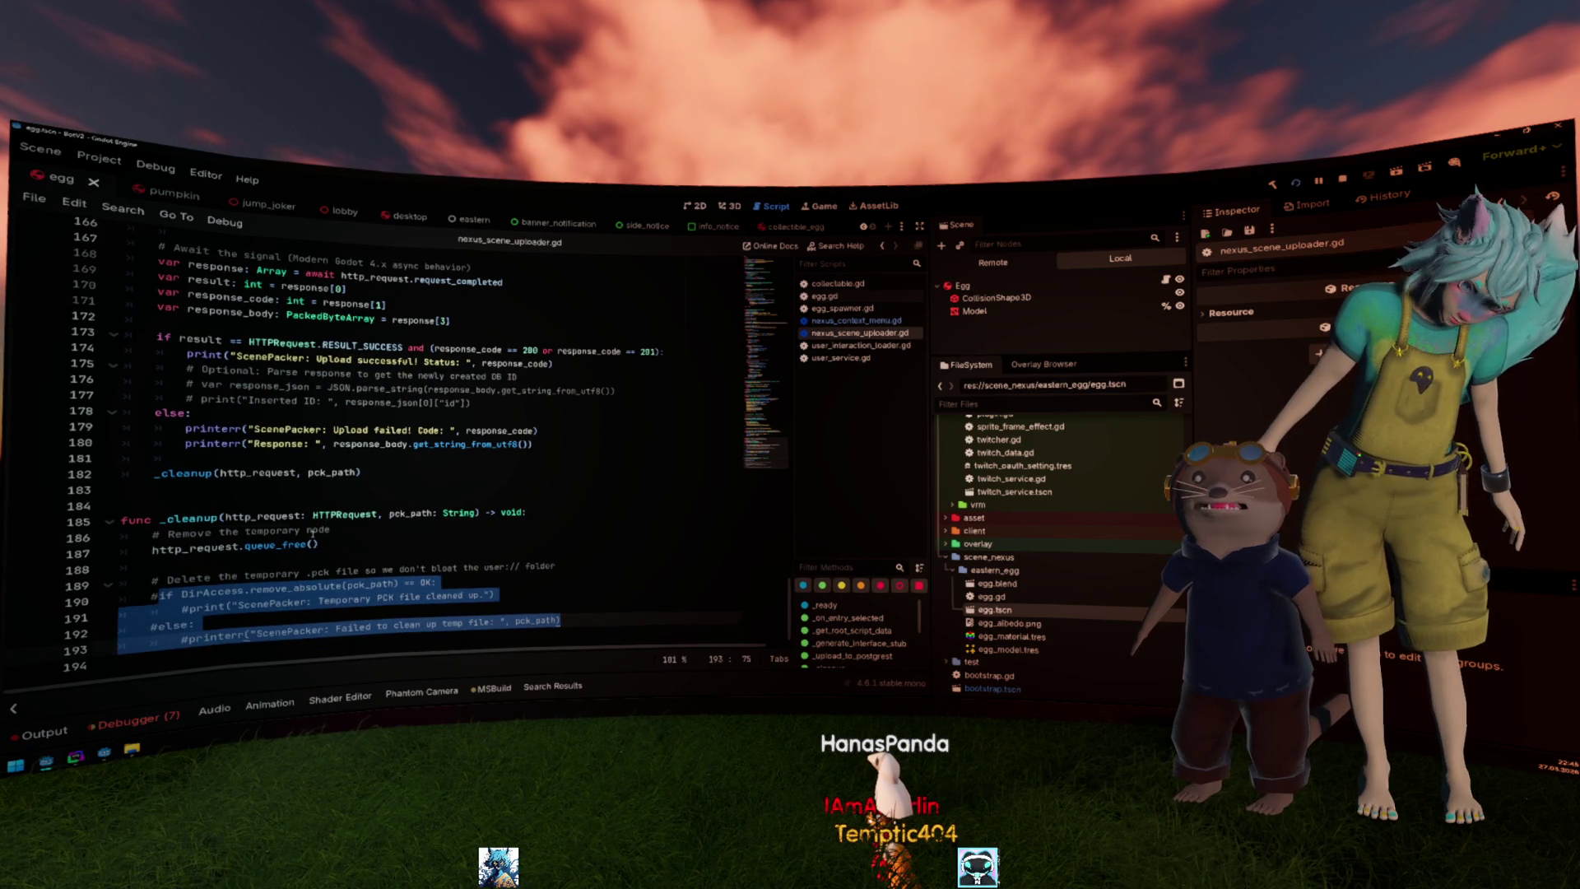
left_click(310, 530)
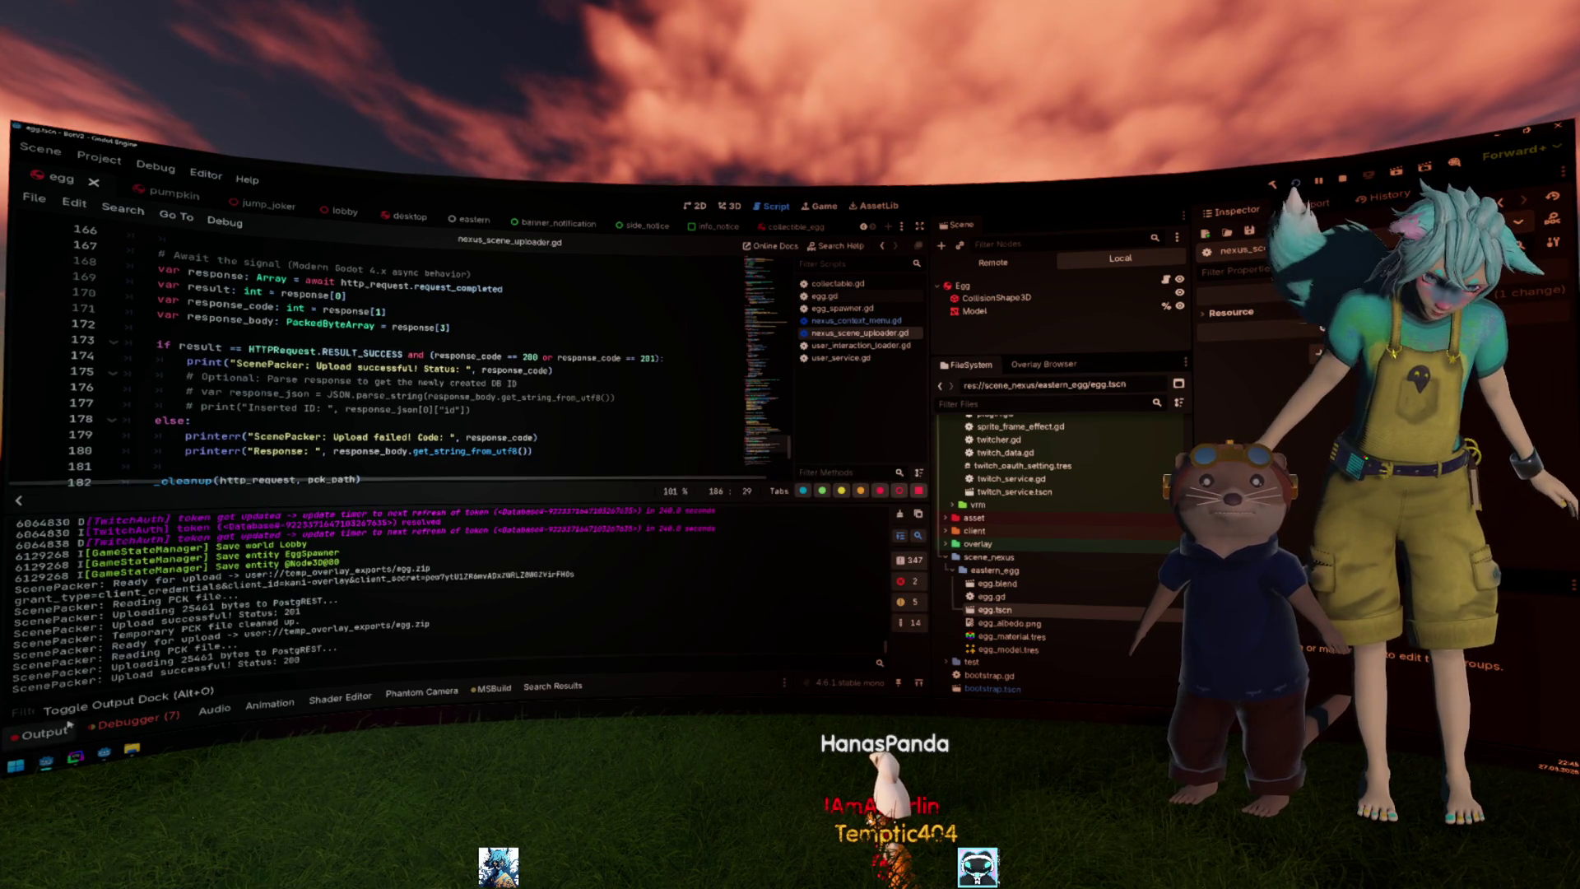
double_click(335, 628)
key("super+e")
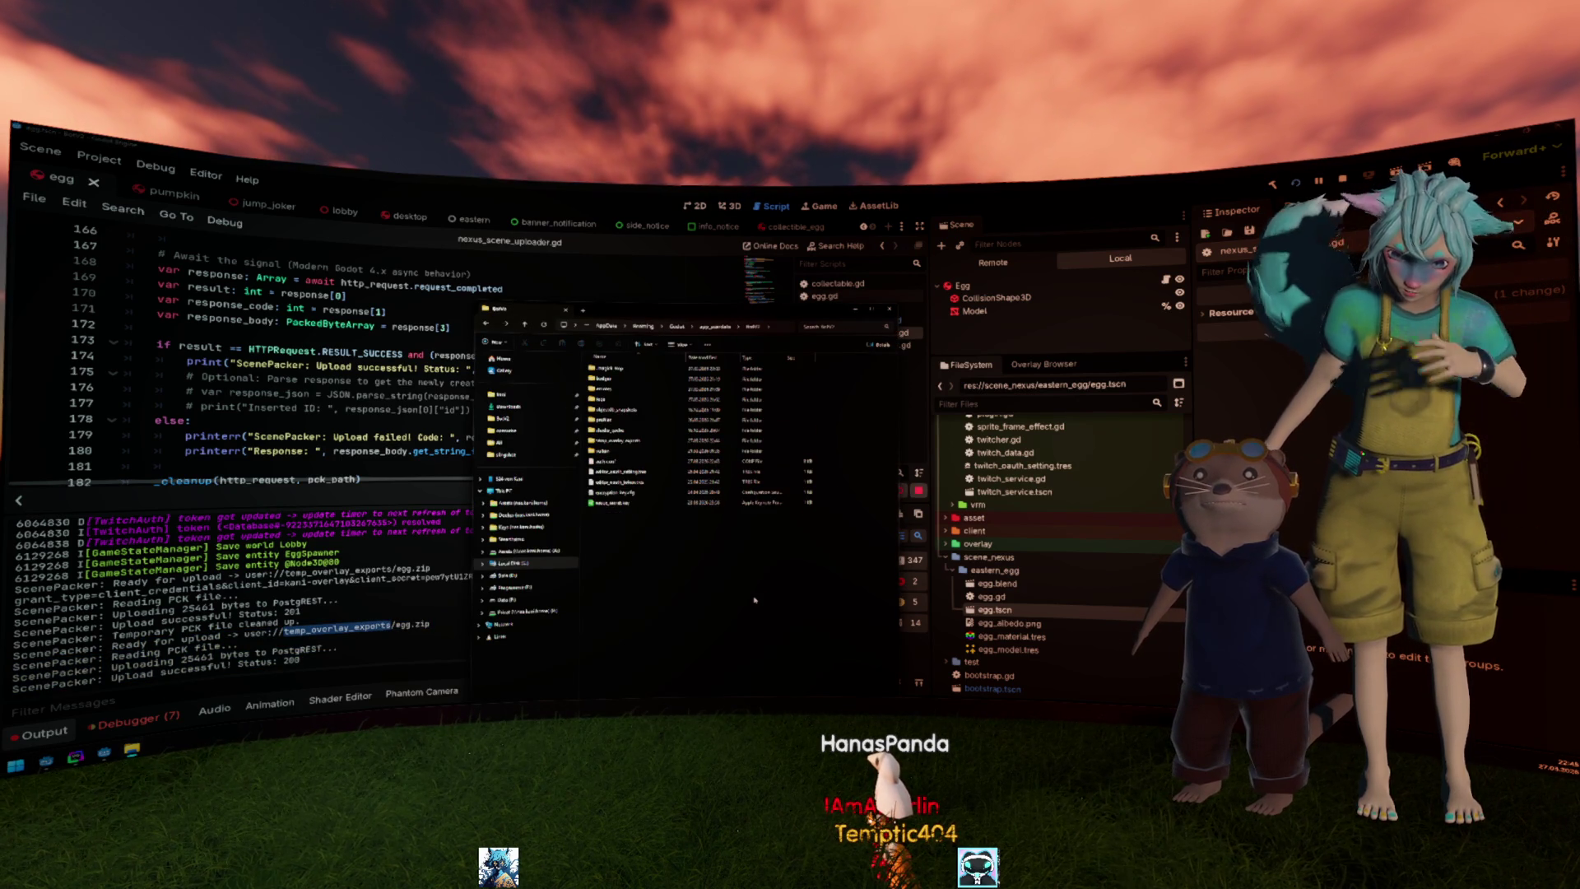
Browse to the folder holding the exported egg zip, then close the Explorer window.
double_click(685, 445)
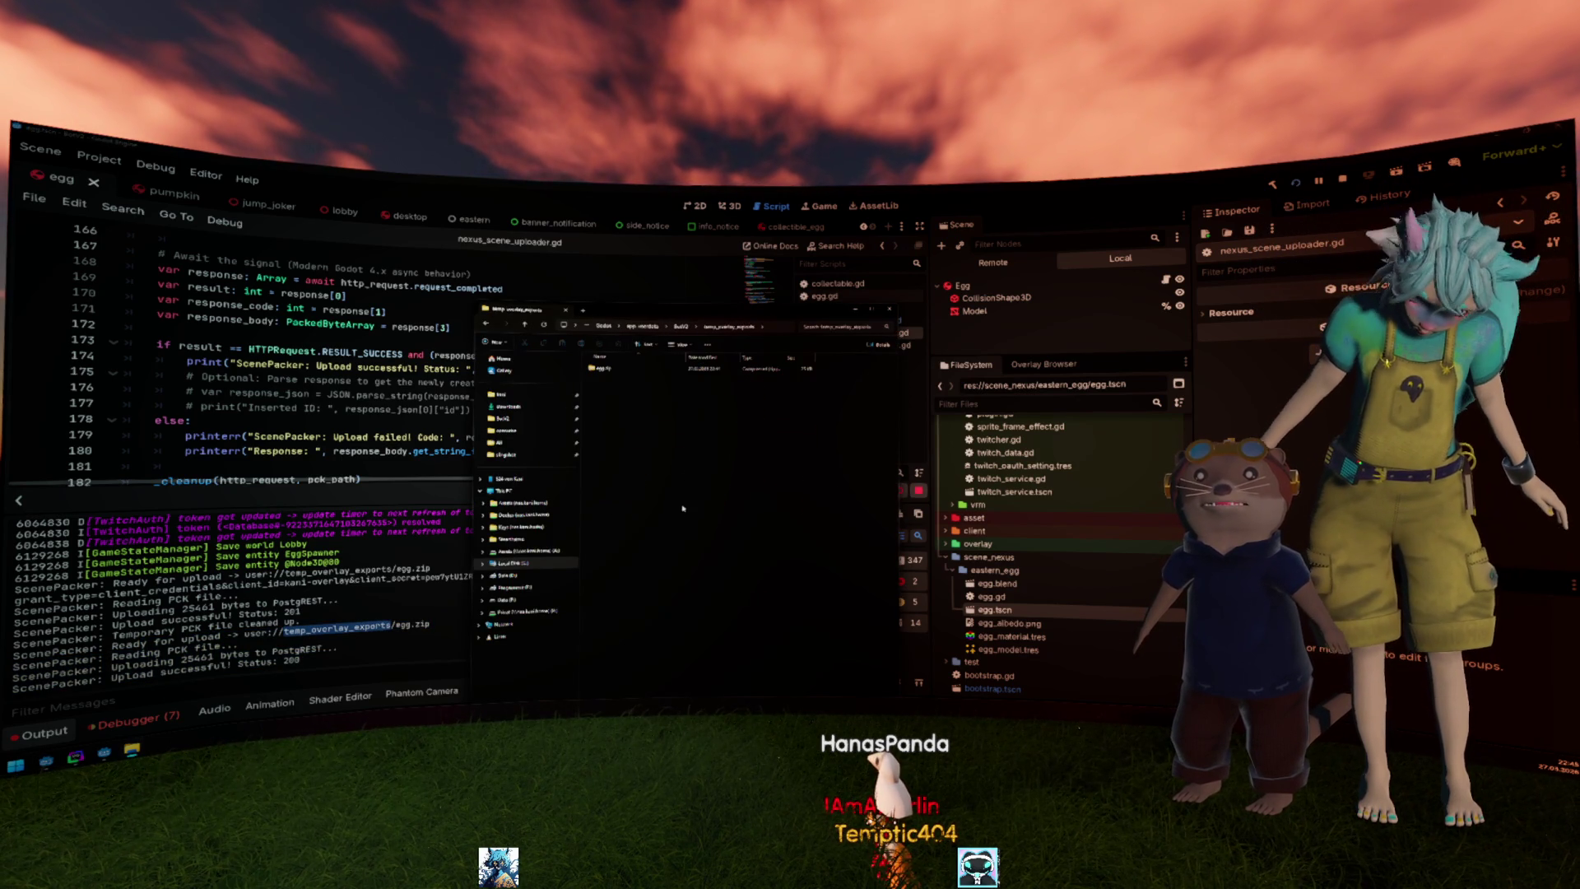
double_click(625, 371)
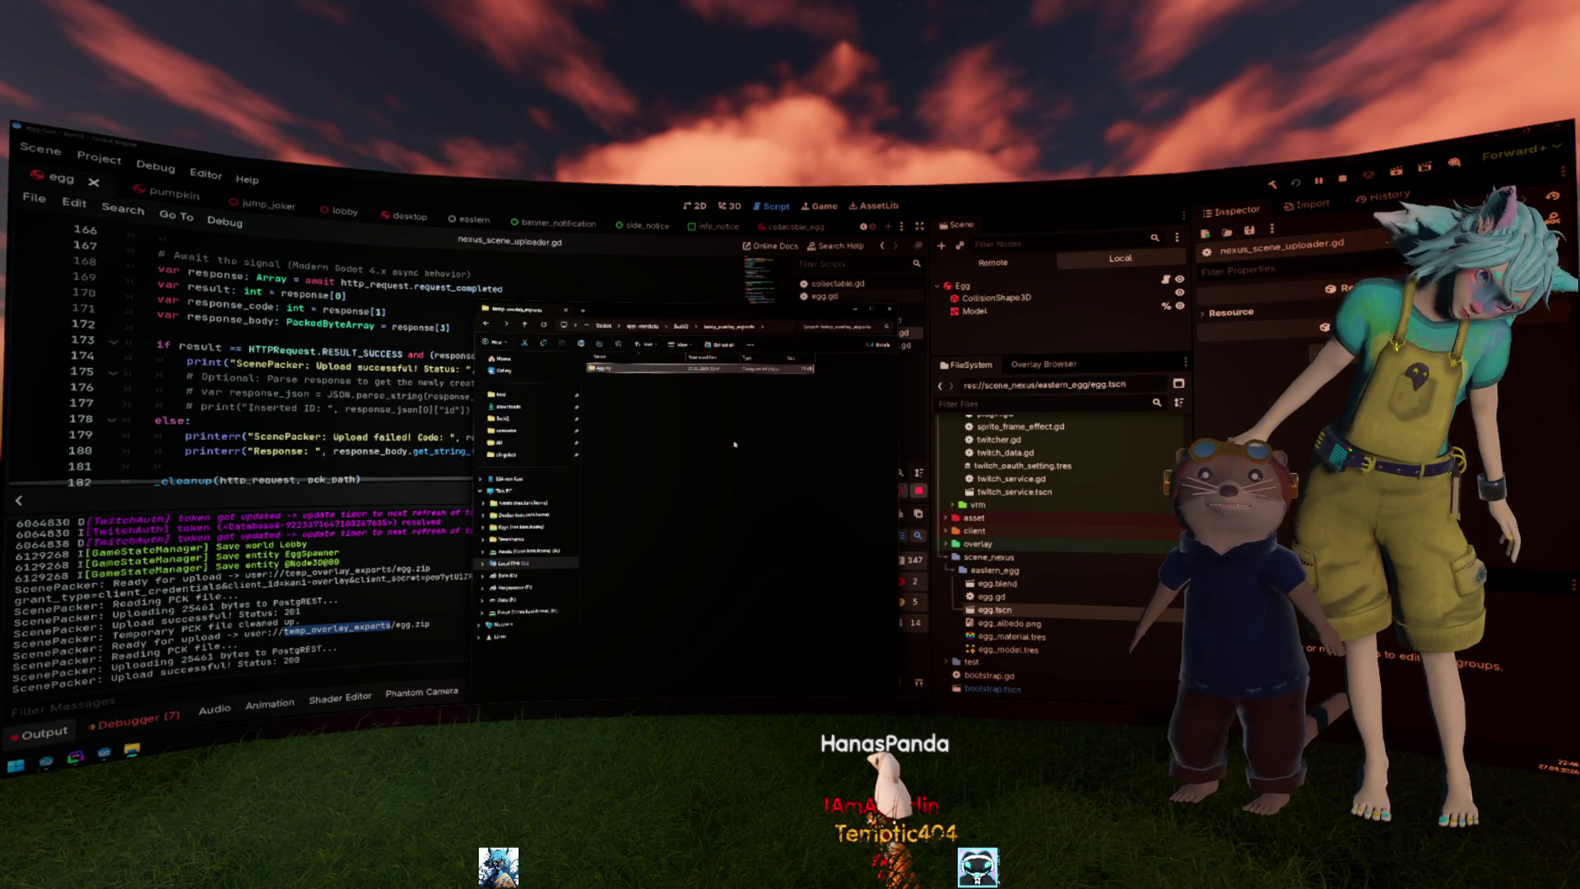
key("alt+Up")
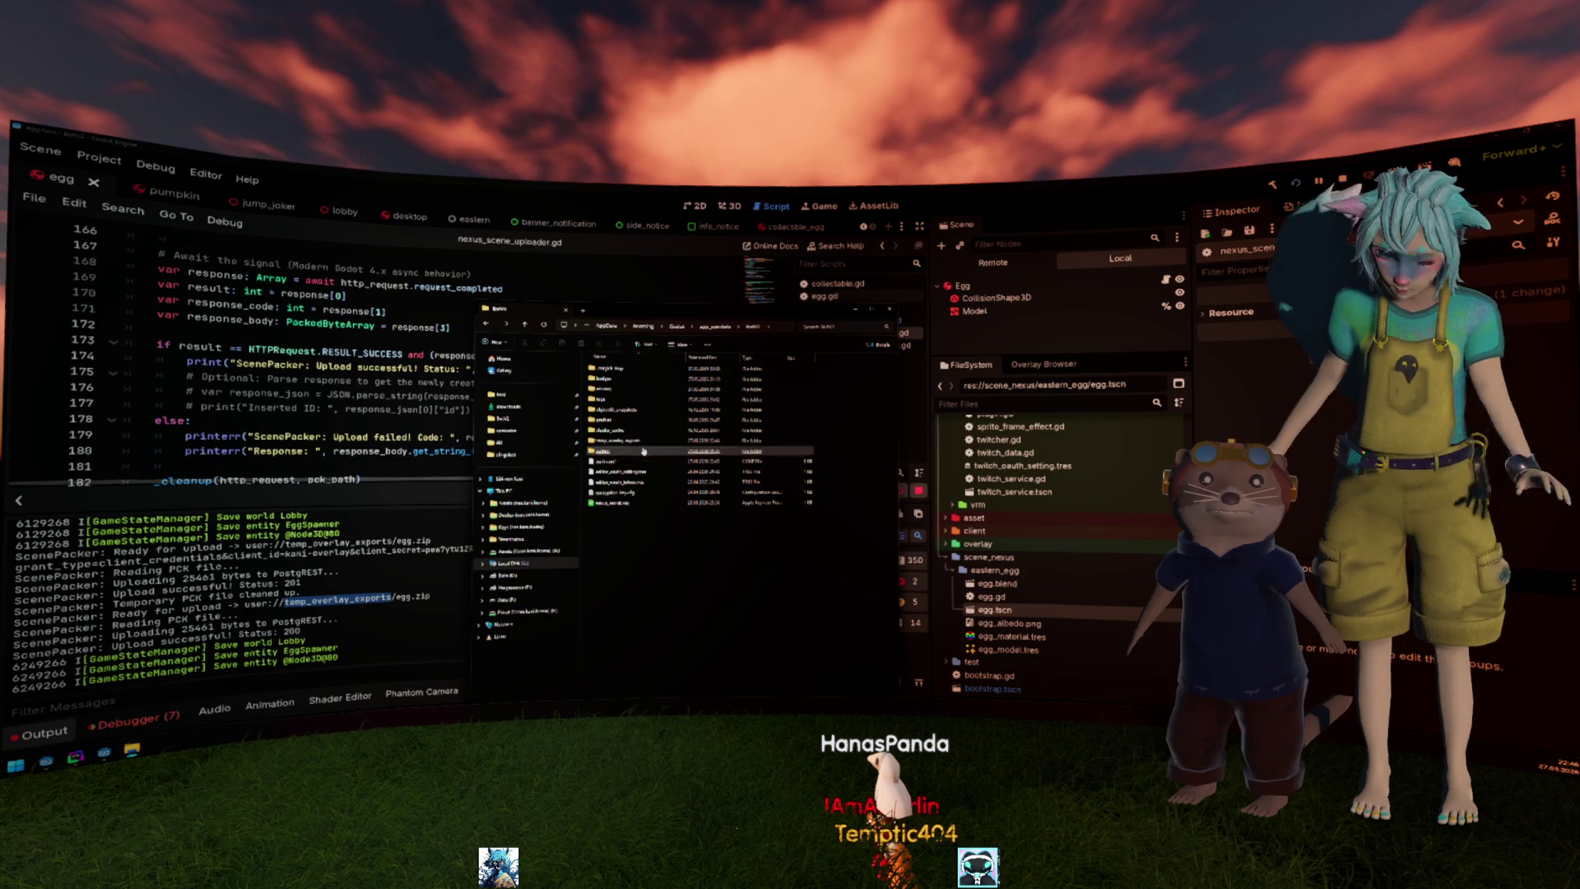
double_click(617, 378)
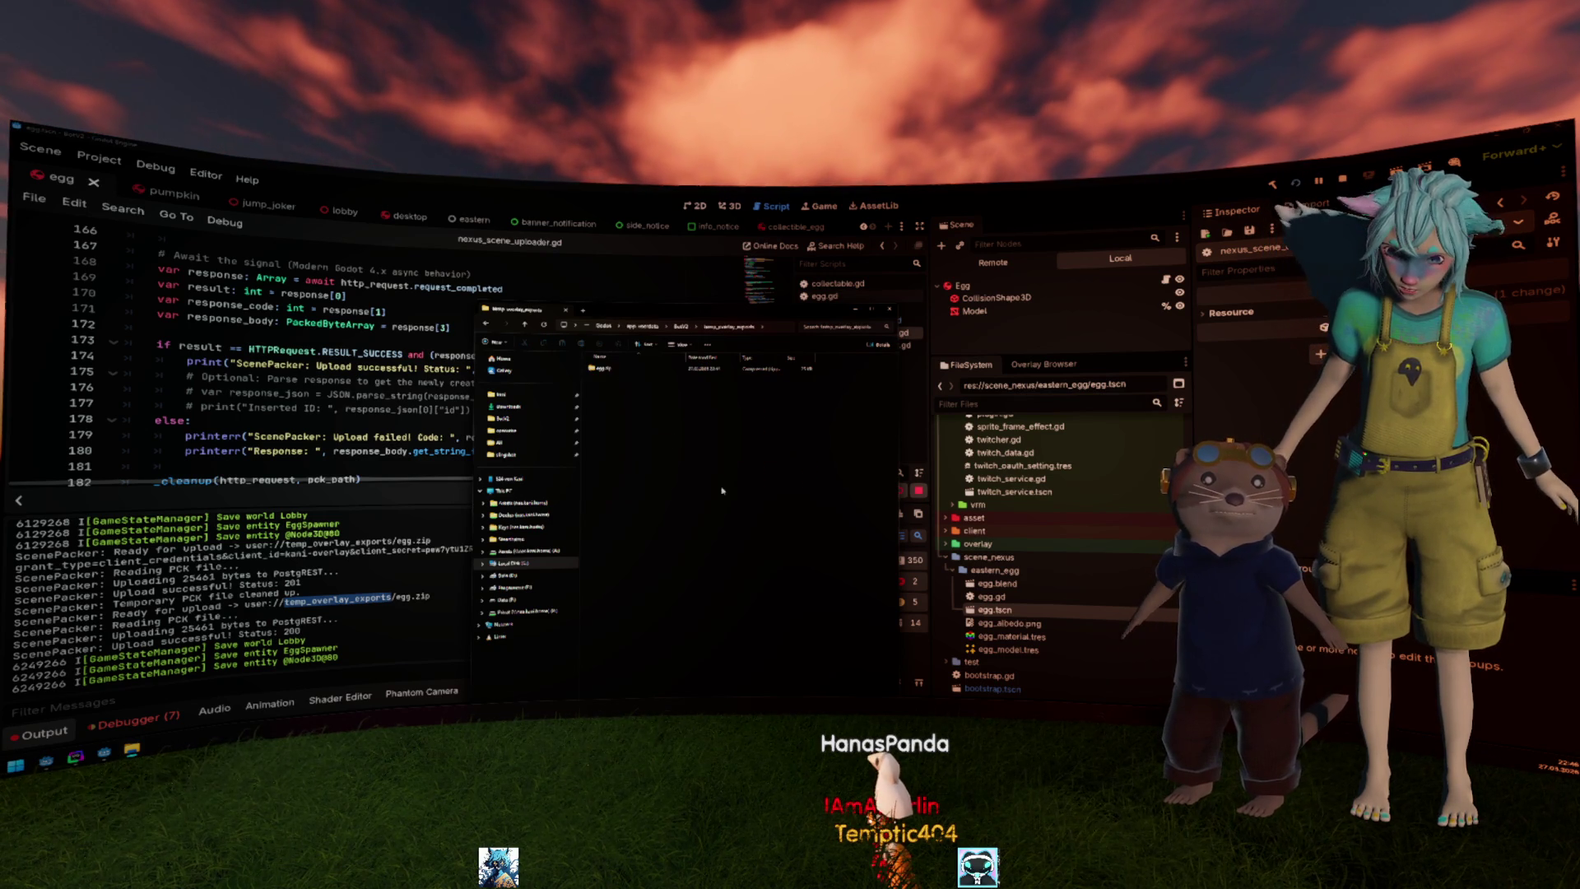
key("alt+Left")
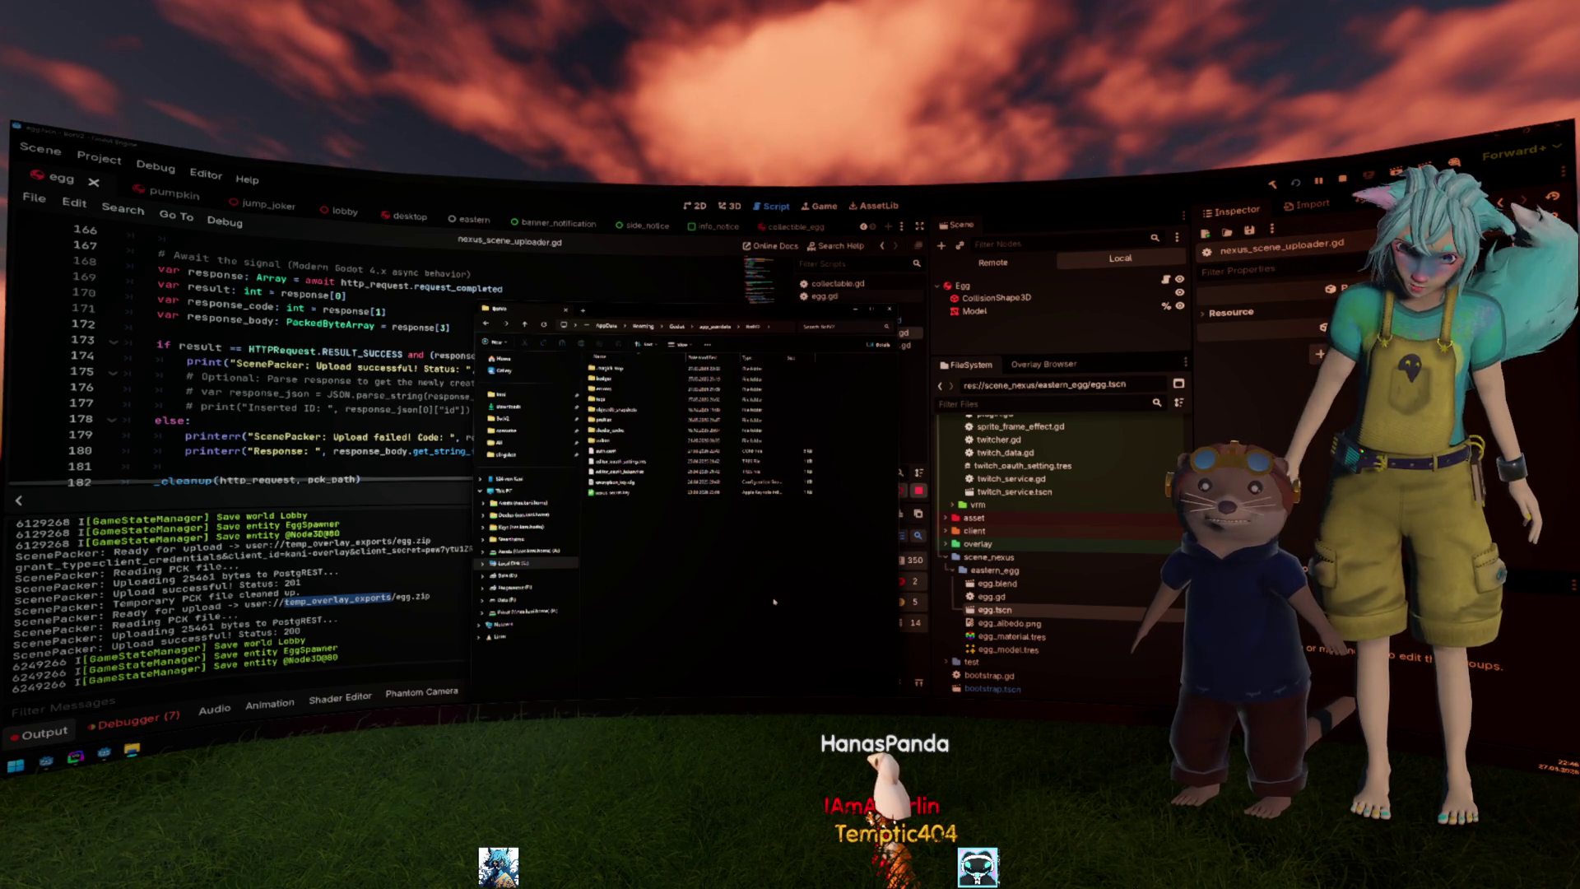
double_click(587, 416)
scroll(587, 415, "up", 5)
scroll(582, 414, "up", 5)
scroll(580, 415, "up", 5)
scroll(581, 415, "up", 10)
scroll(581, 416, "up", 5)
Open nexus_context_menu.gd in Godot's script list.
left_click(863, 324)
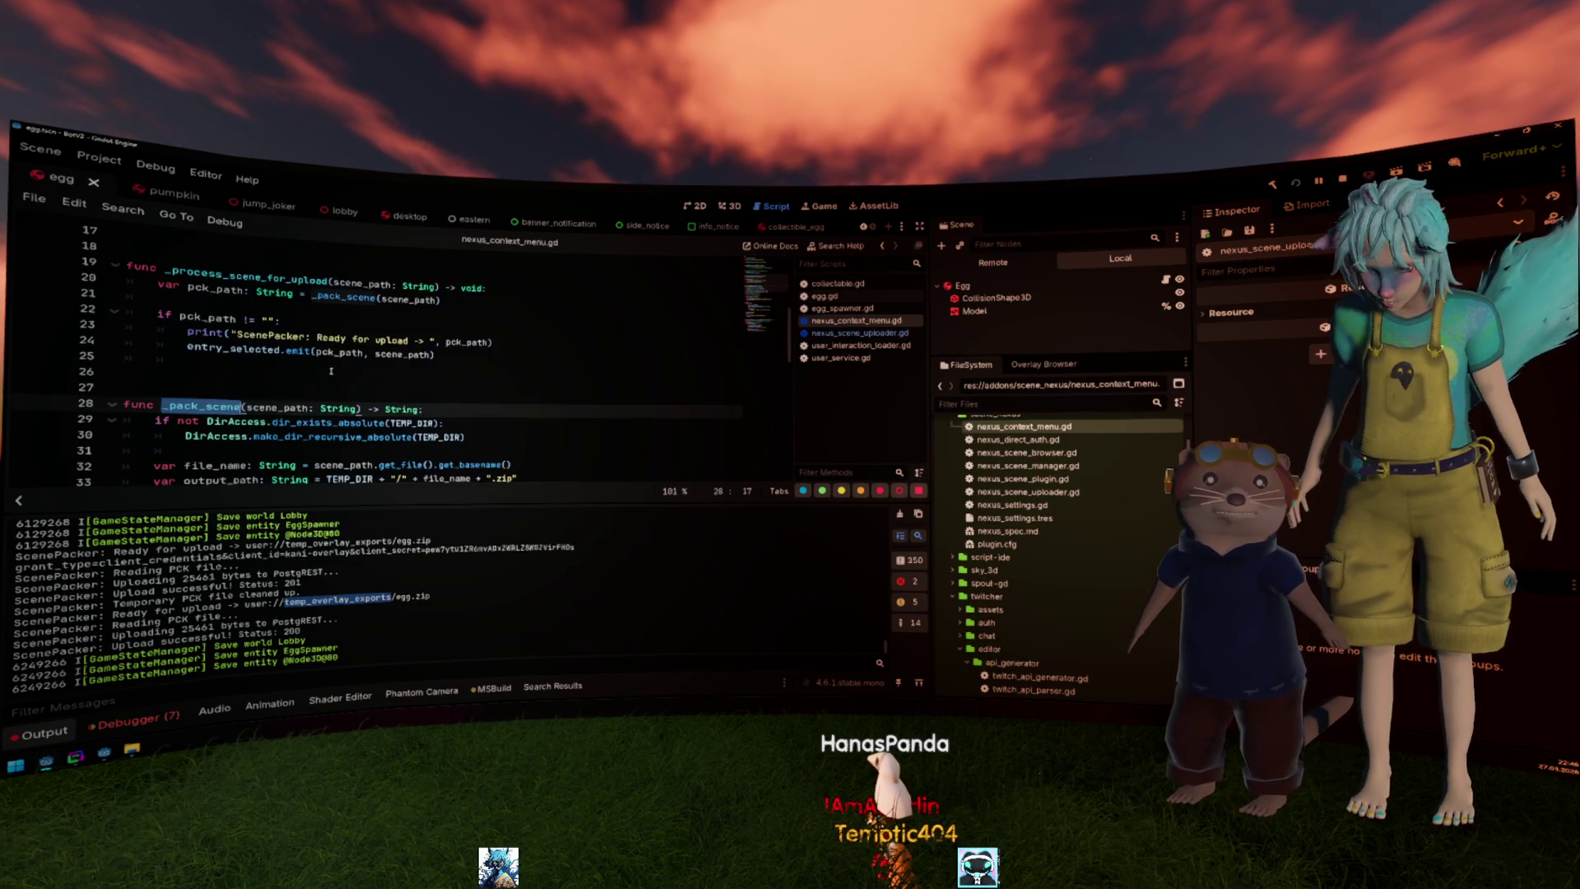
scroll(339, 371, "down", 1)
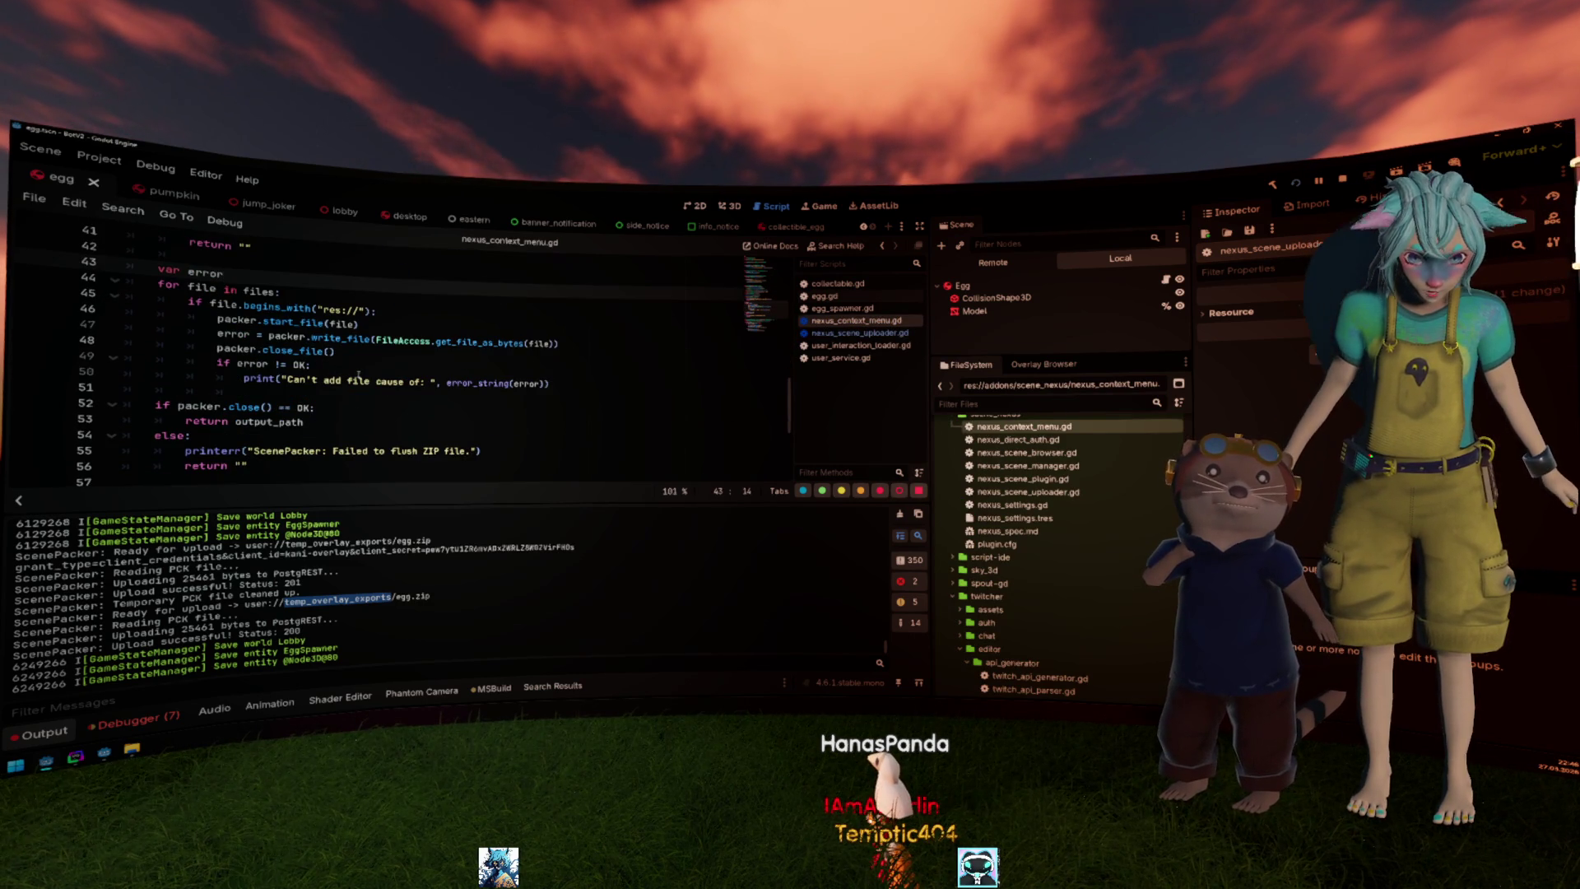
left_click(370, 342)
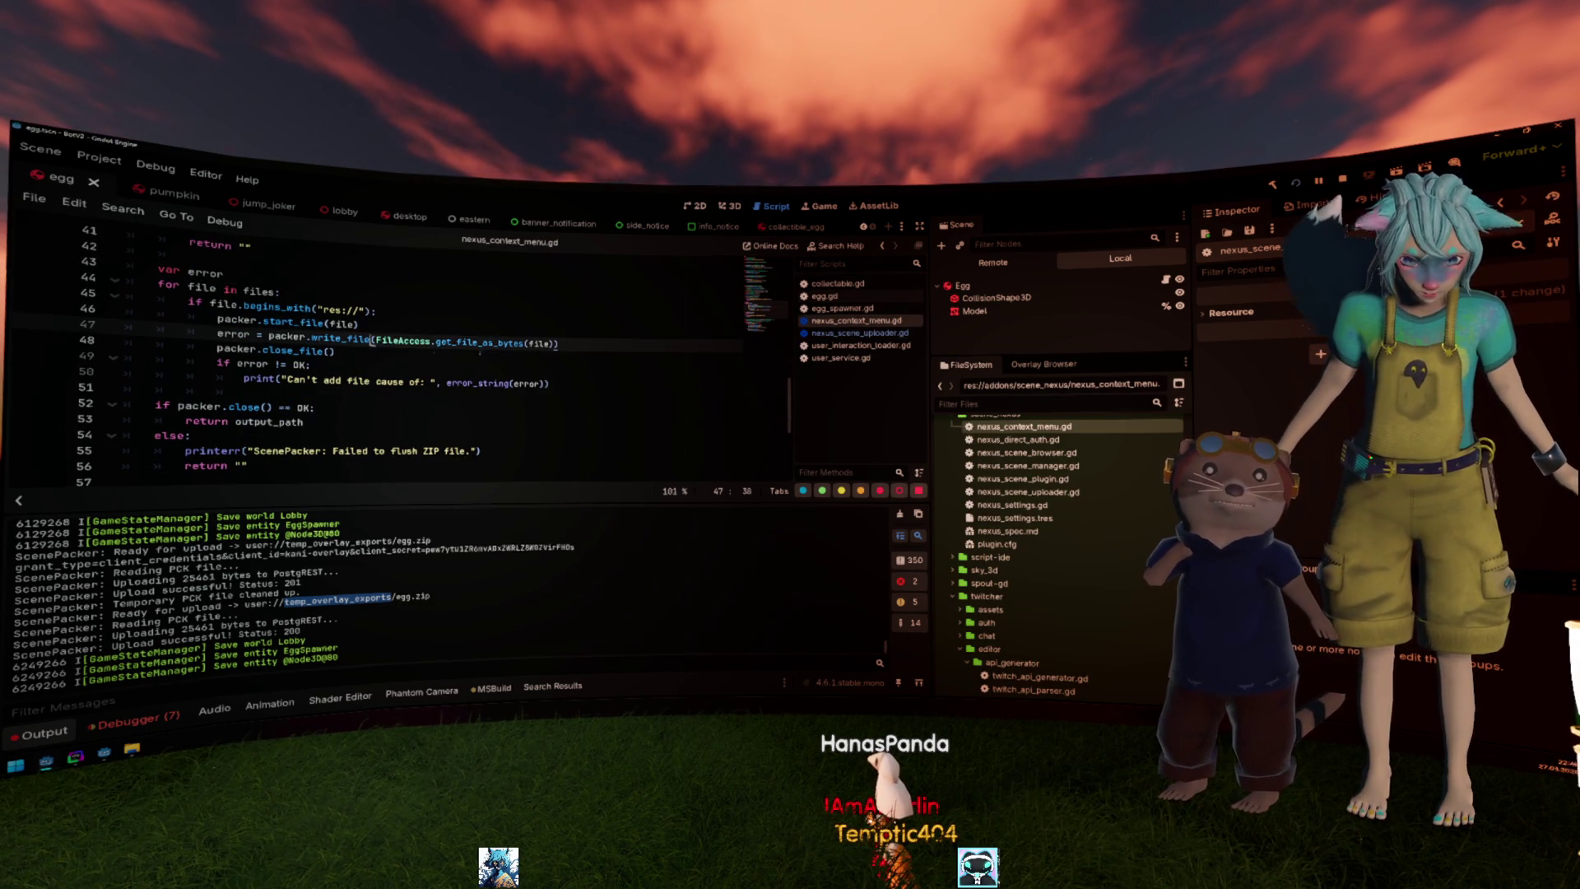
left_click(306, 321)
double_click(344, 323)
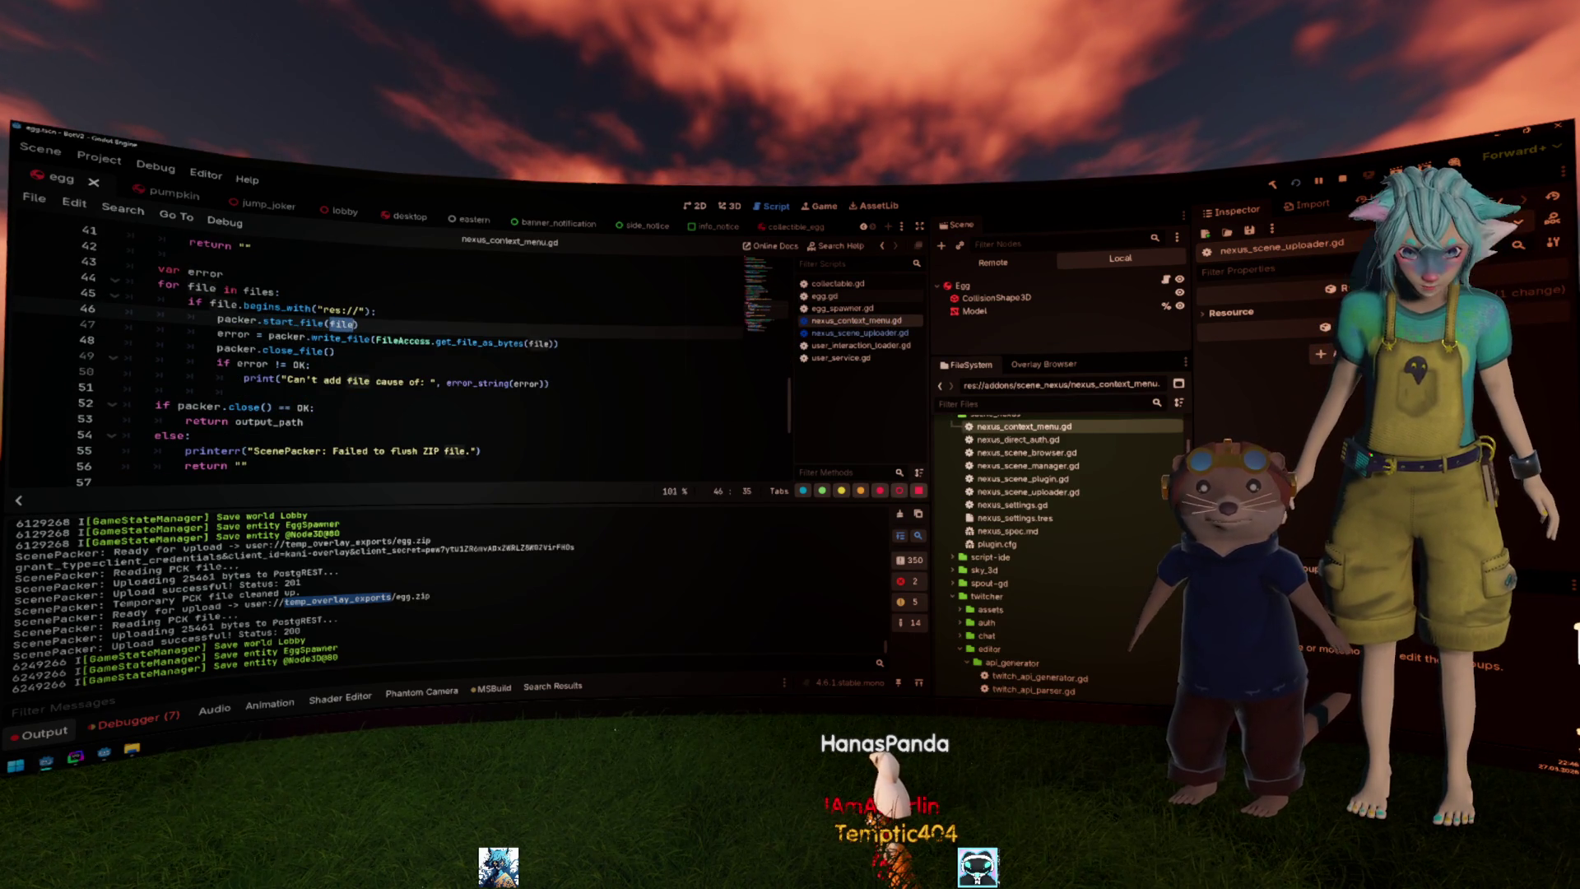
key("Right")
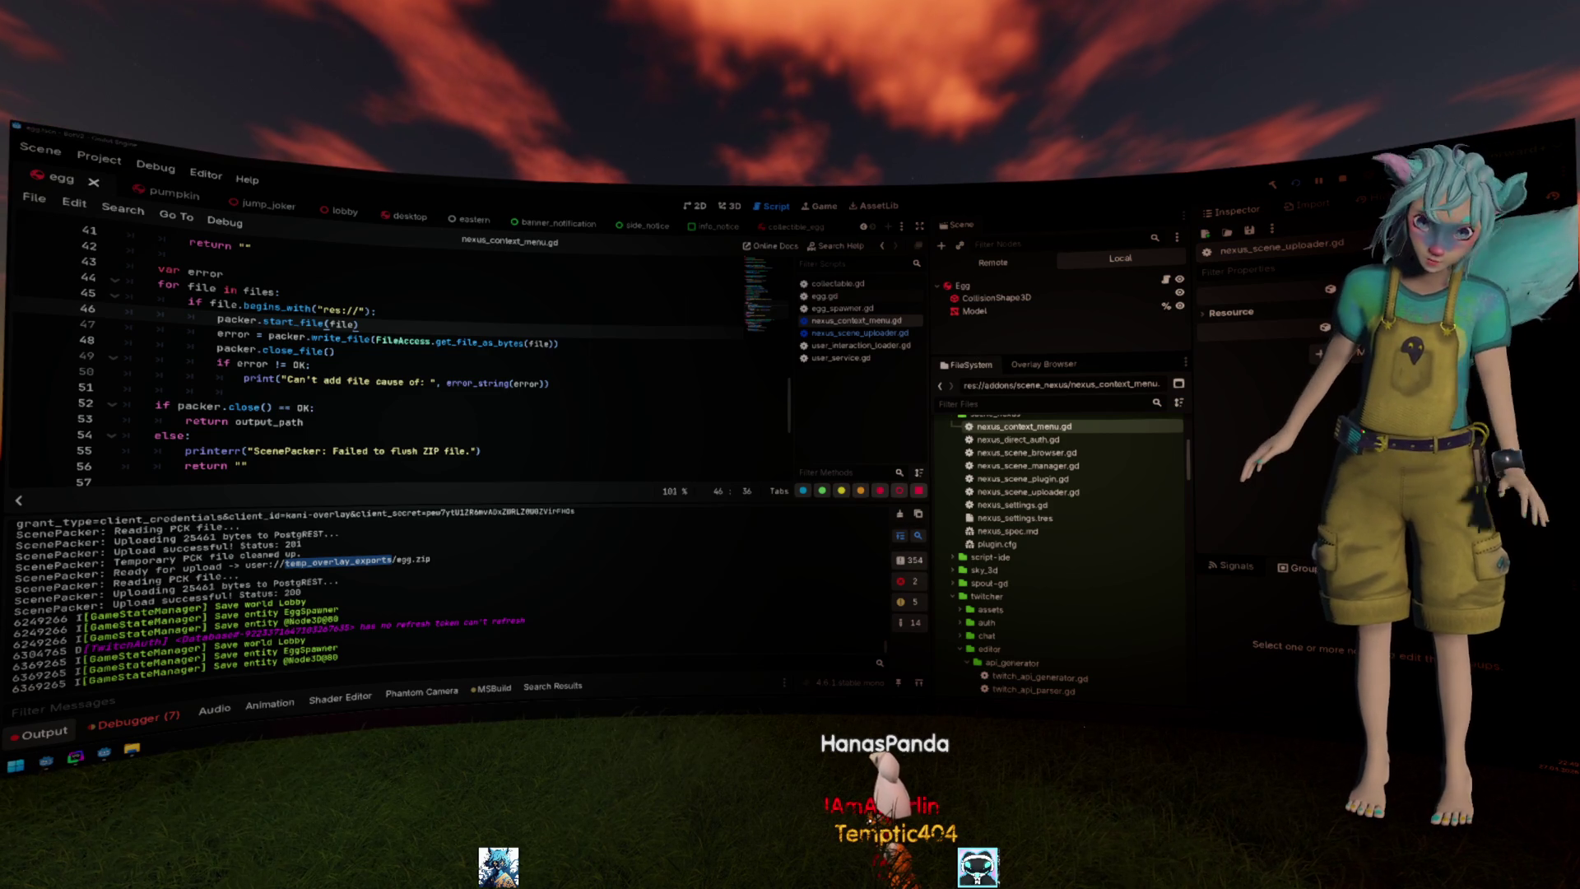
double_click(344, 309)
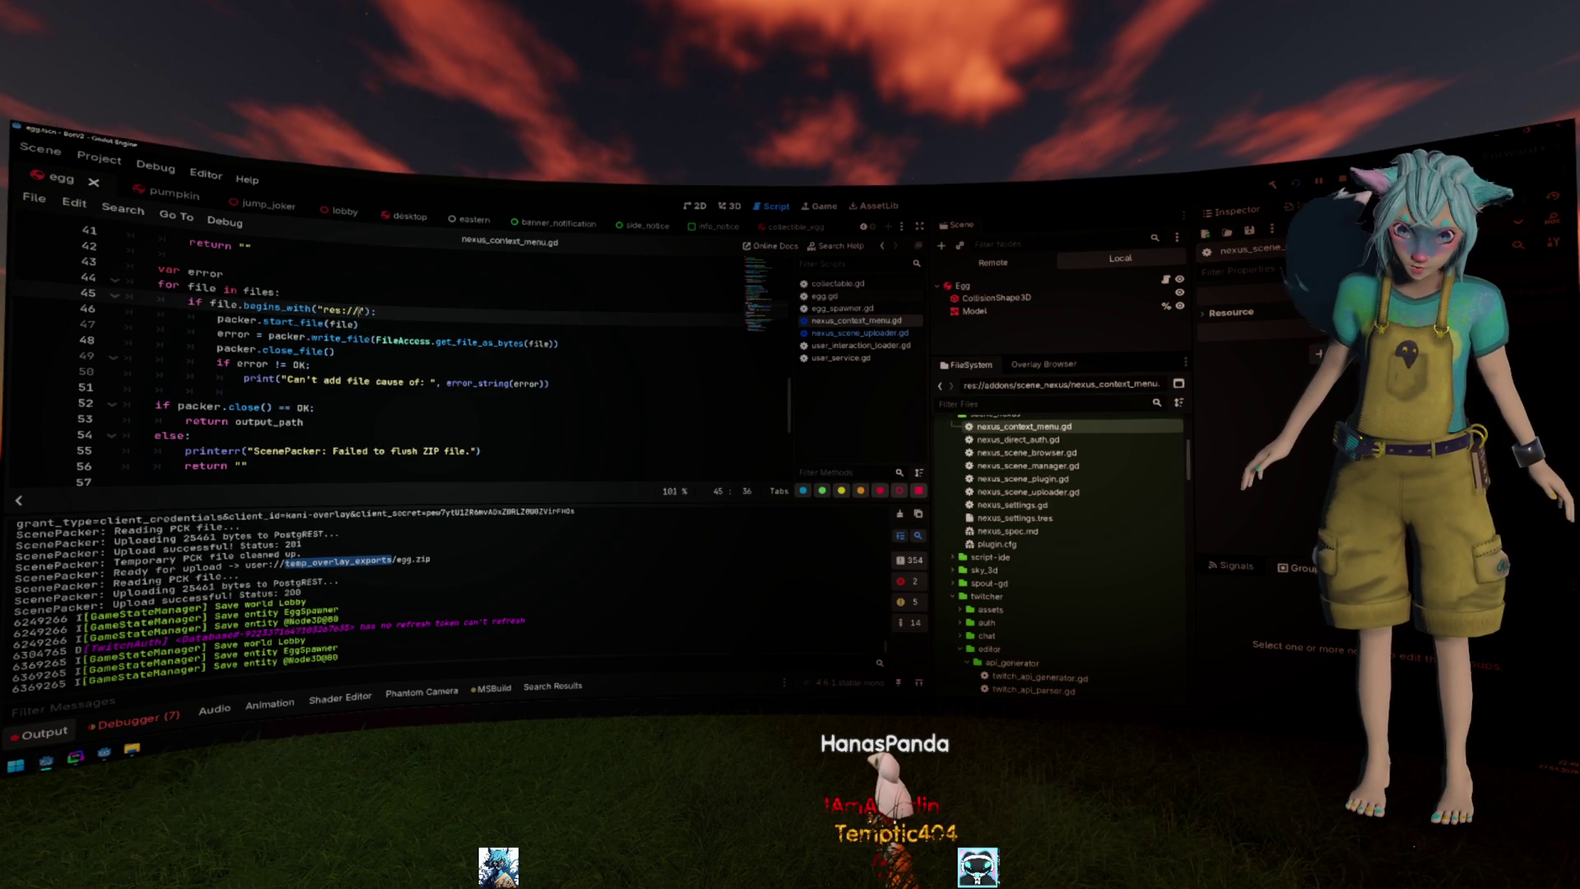
Change line 47 to packer.start_file(file.trim_prefix("res://")) and select egg.tscn.
left_click(375, 325)
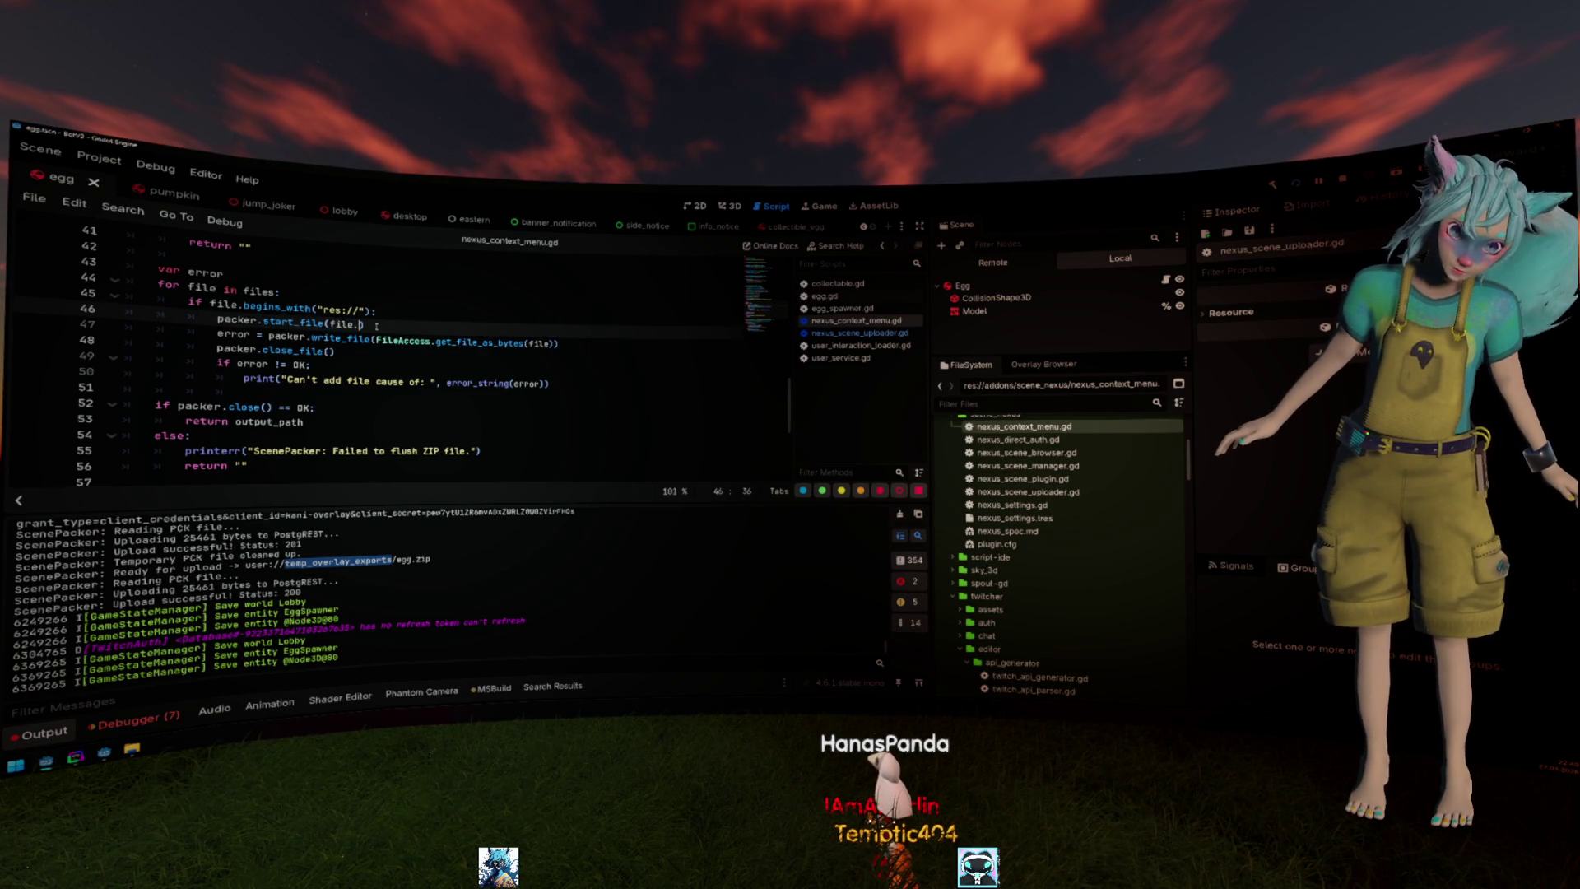
type(".strip_")
key("BackSpace")
key("BackSpace")
key("BackSpace")
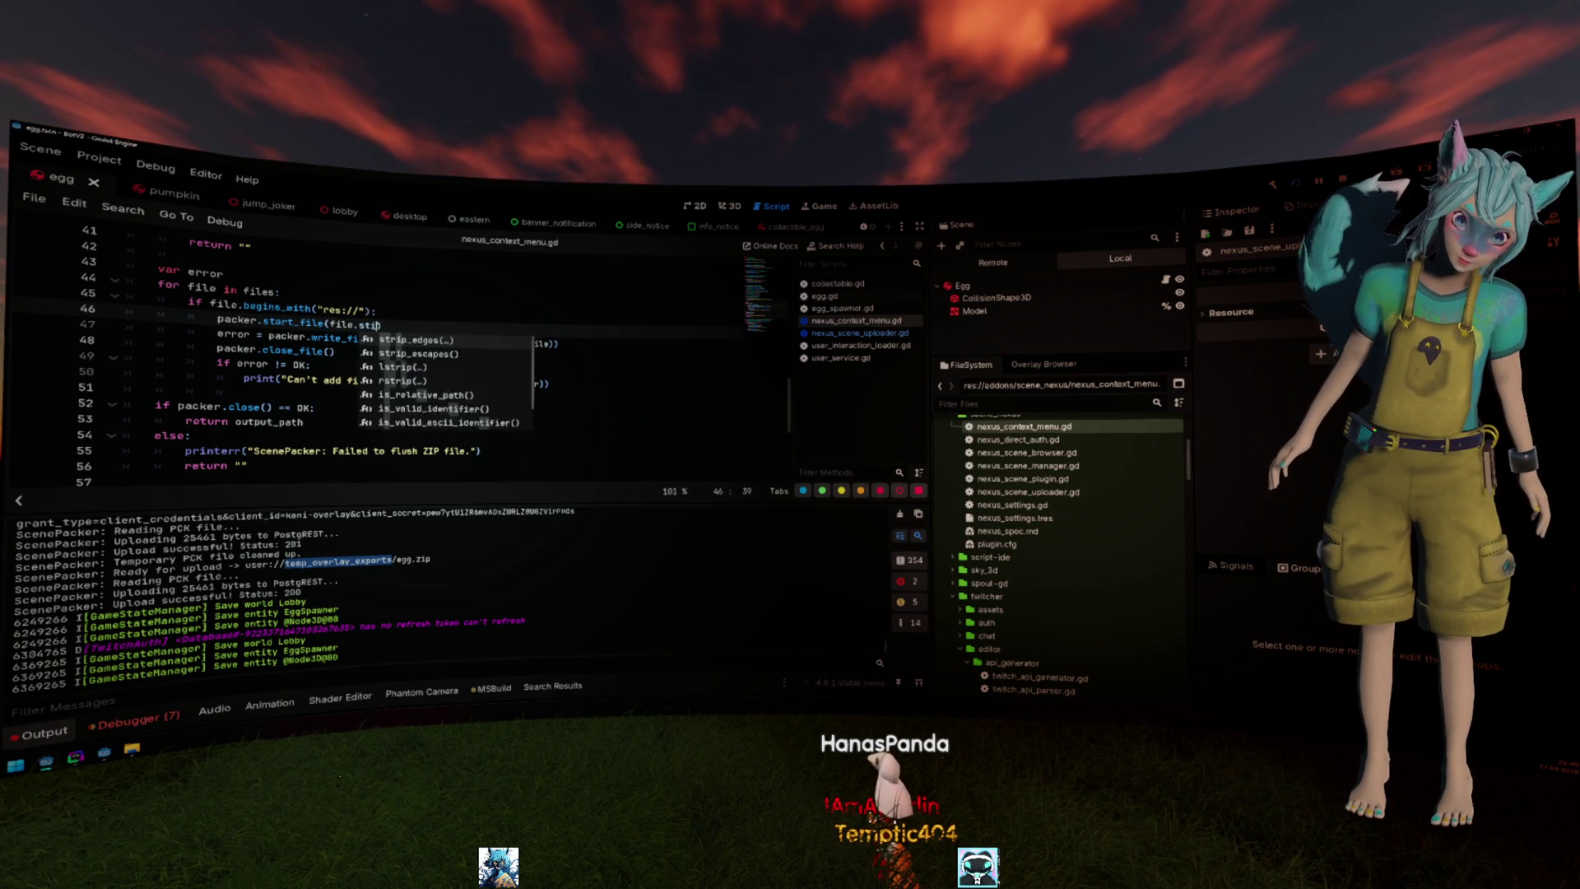
type("pre")
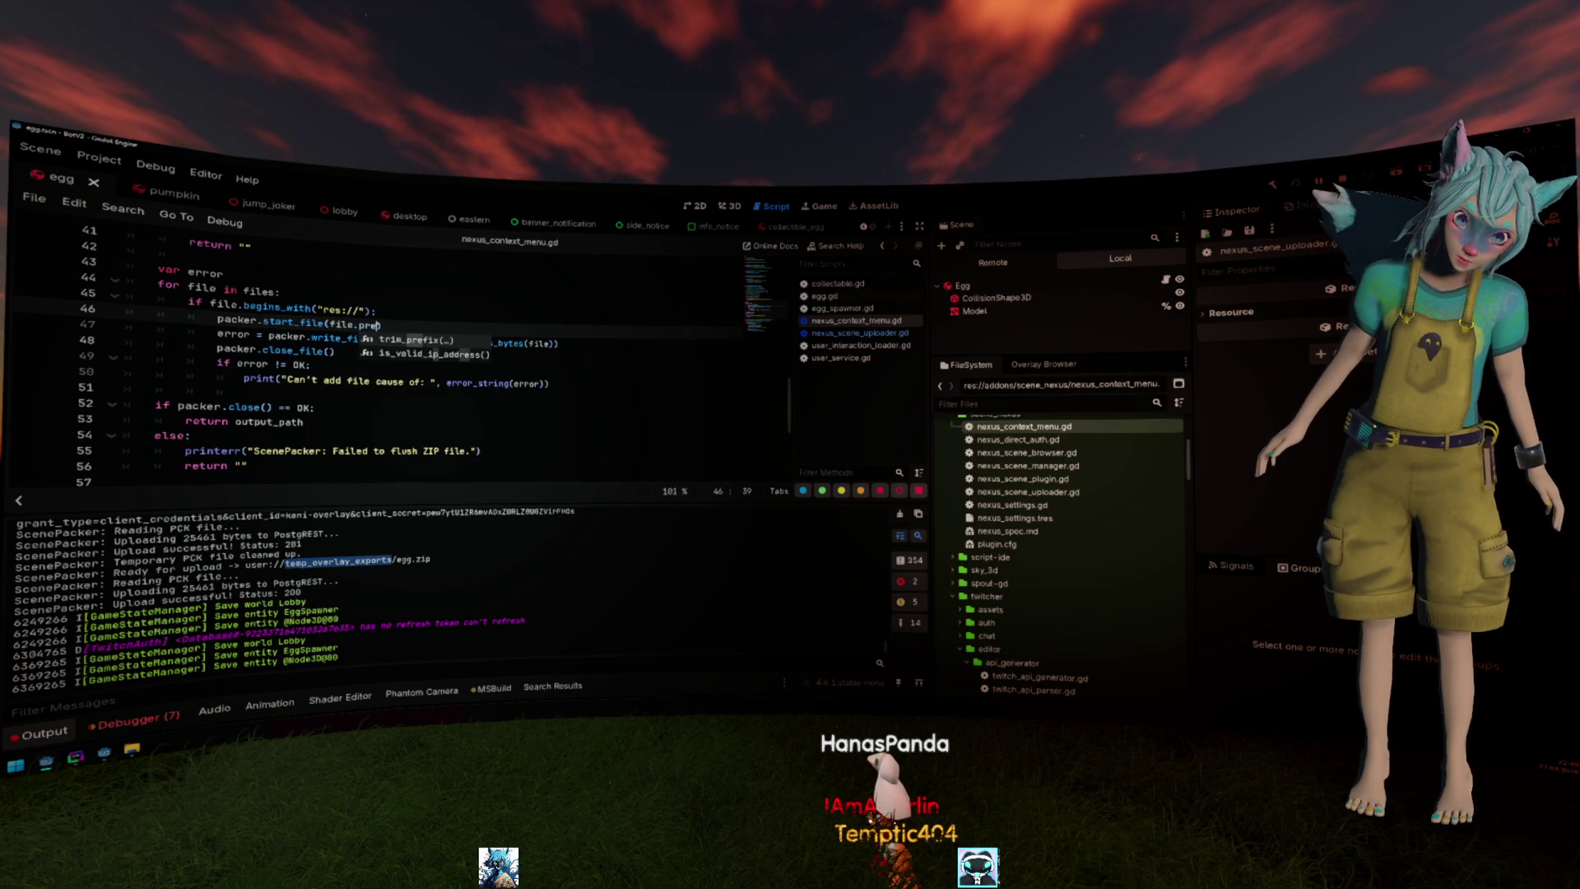
type("fix(\"res:")
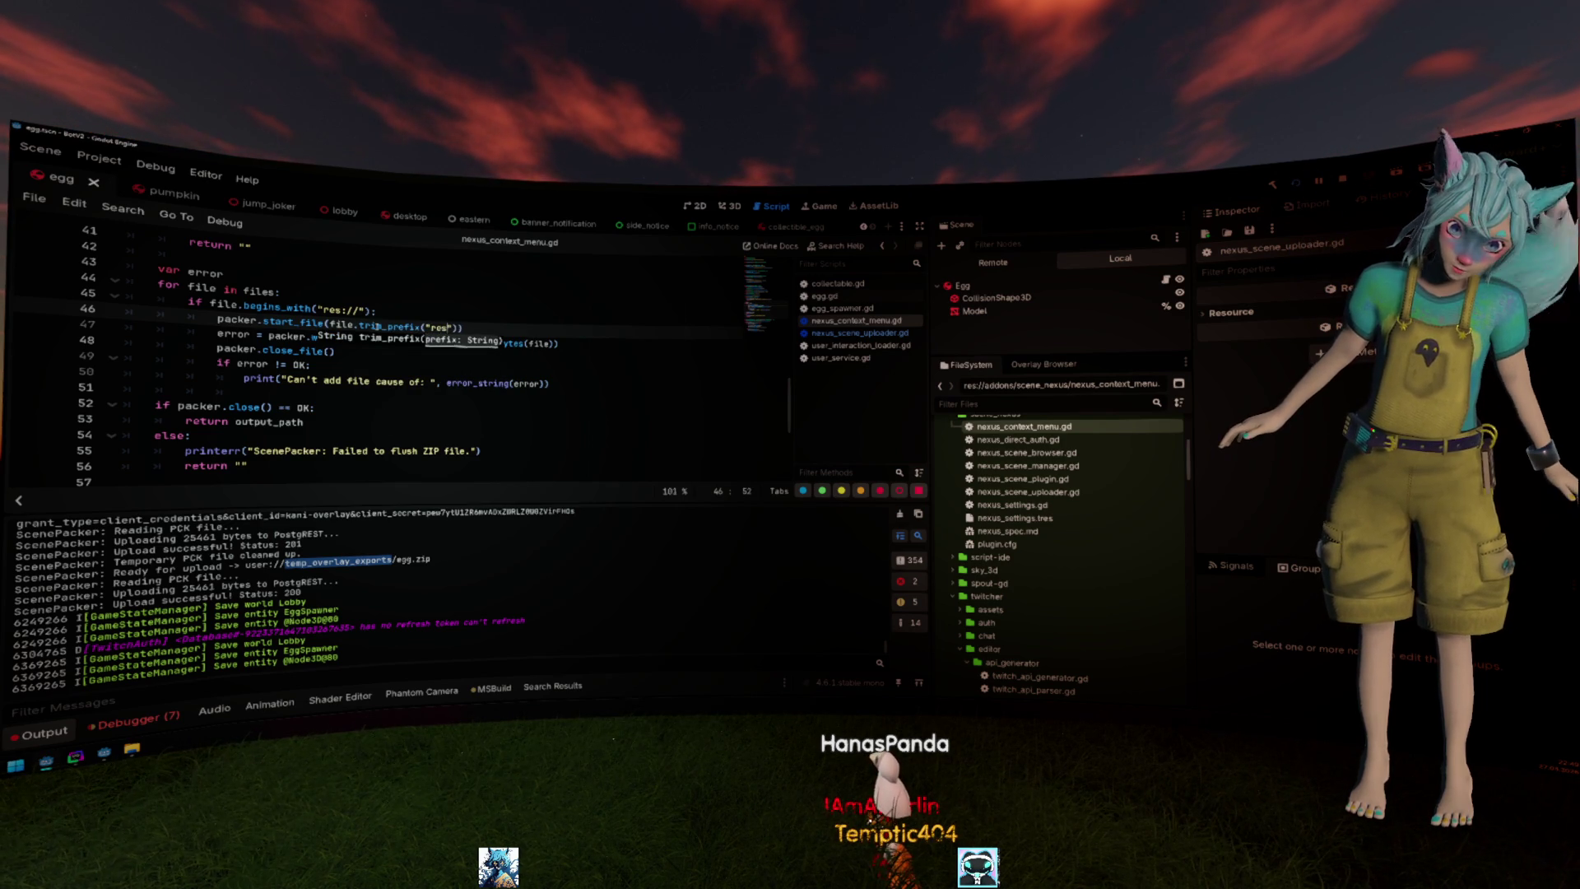
type("/")
key("Up")
key("Up")
key("Up")
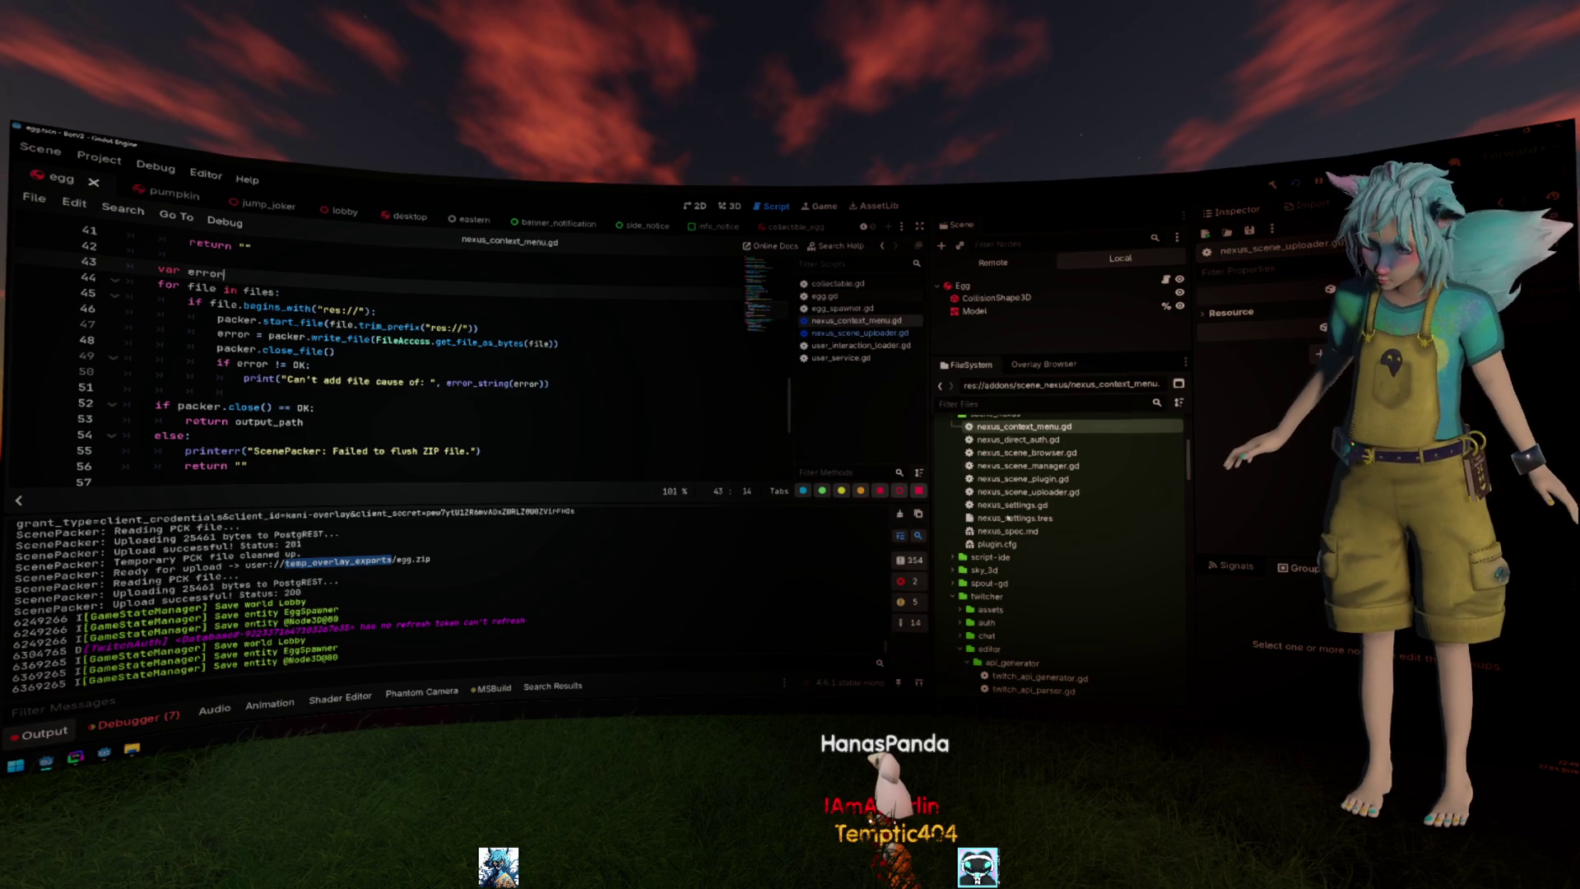
scroll(1053, 549, "down", 3)
scroll(1053, 550, "down", 1)
scroll(1052, 549, "down", 1)
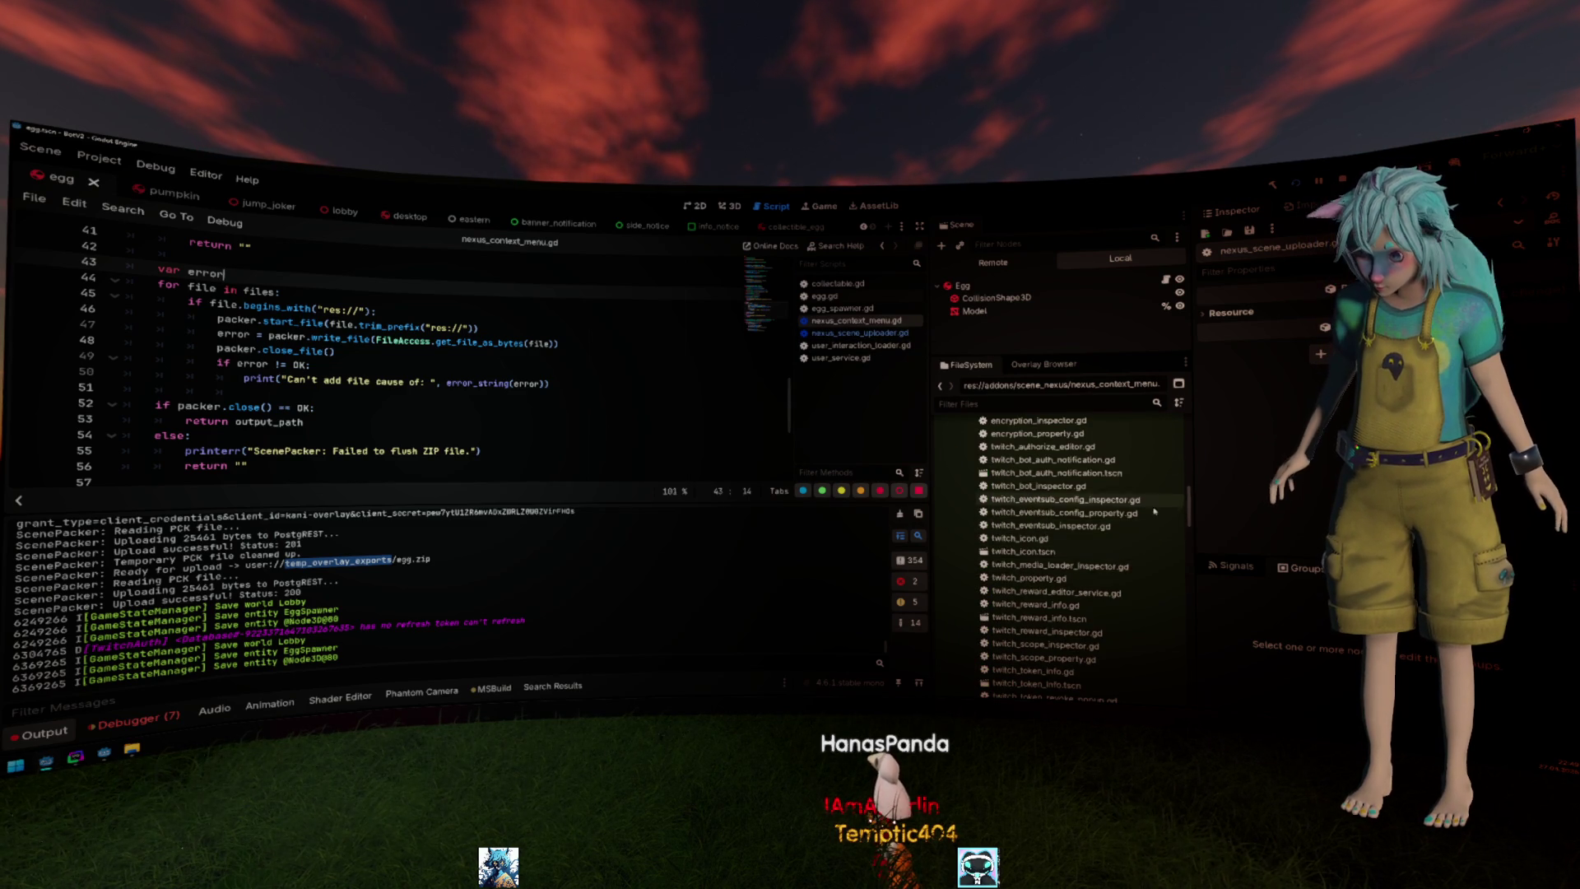
scroll(1054, 550, "down", 1)
scroll(1052, 550, "down", 2)
scroll(1024, 522, "down", 2)
scroll(1024, 523, "down", 2)
scroll(1024, 523, "down", 3)
scroll(1024, 523, "down", 1)
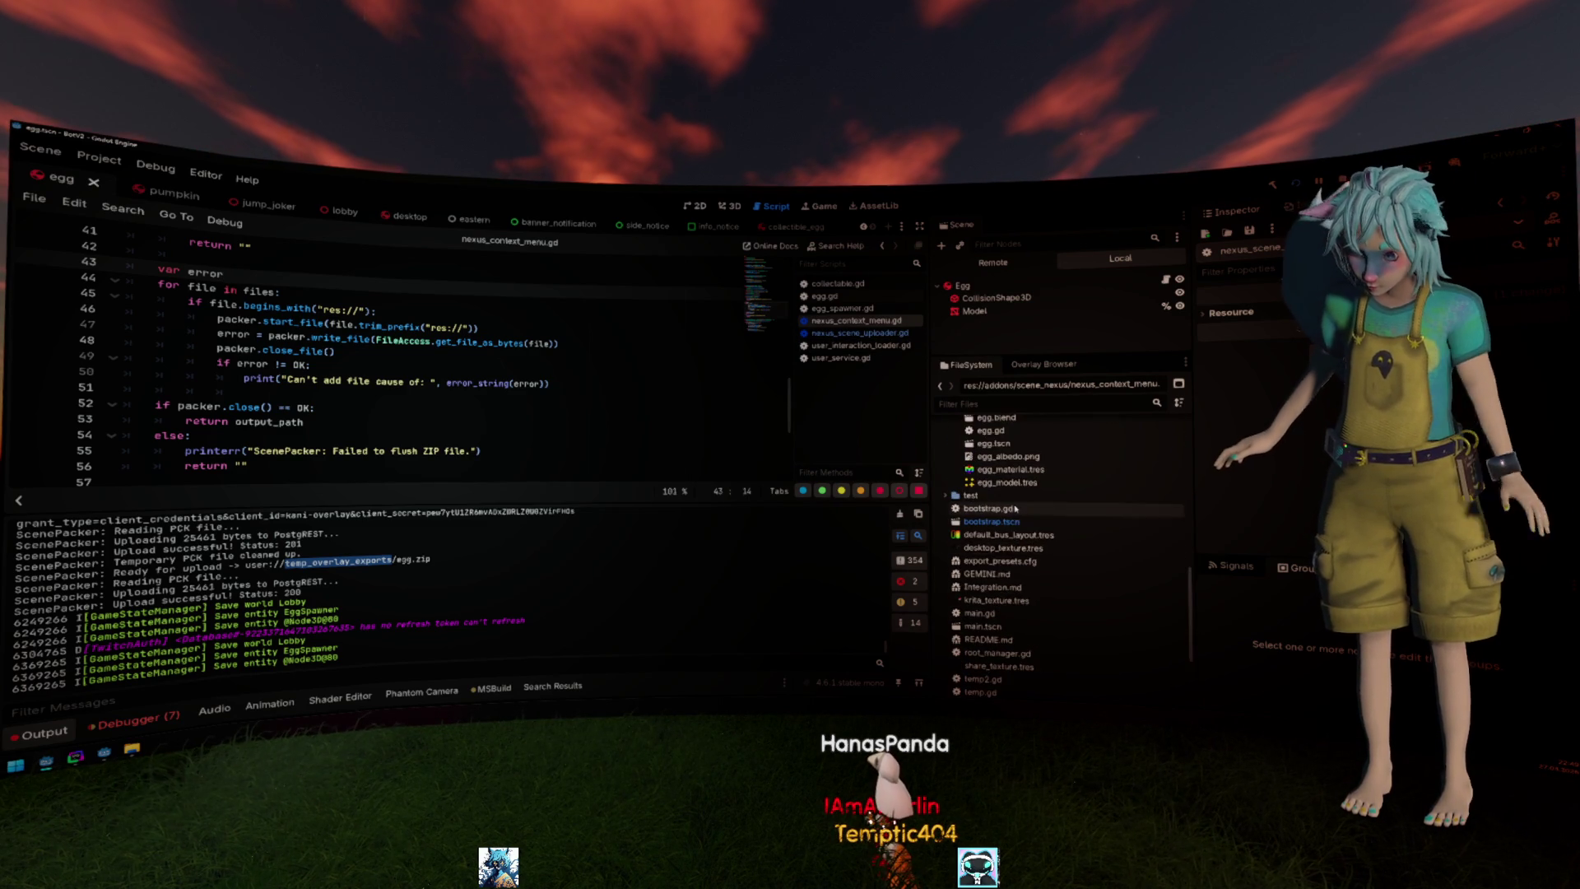
left_click(1007, 547)
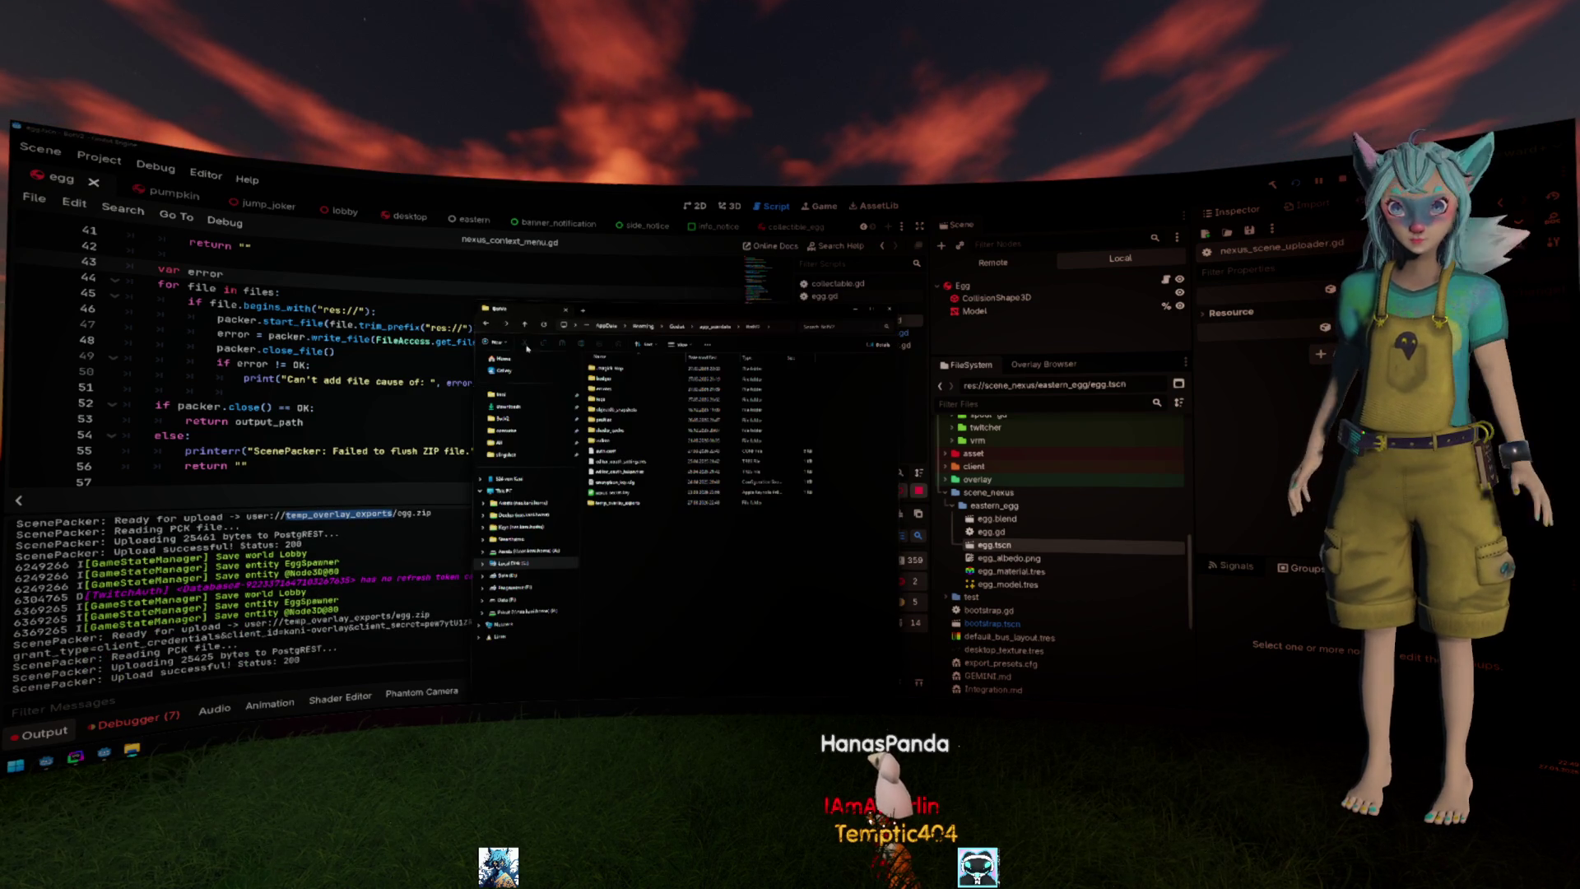
Open temp_overlay_exports and egg.zip to confirm its three entries, then close Explorer.
double_click(646, 416)
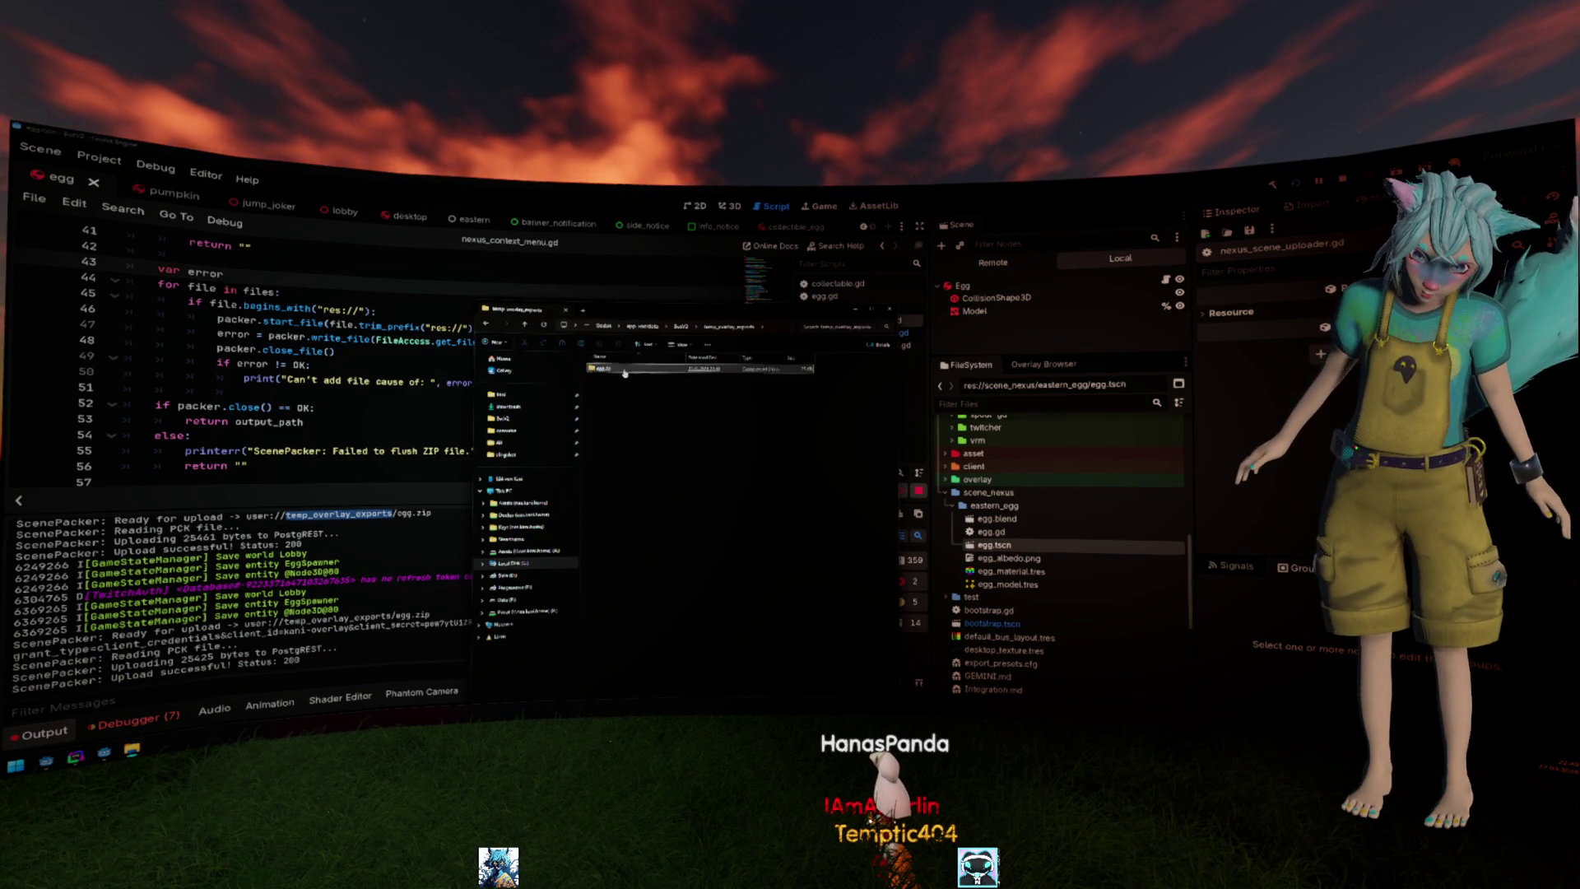
double_click(625, 370)
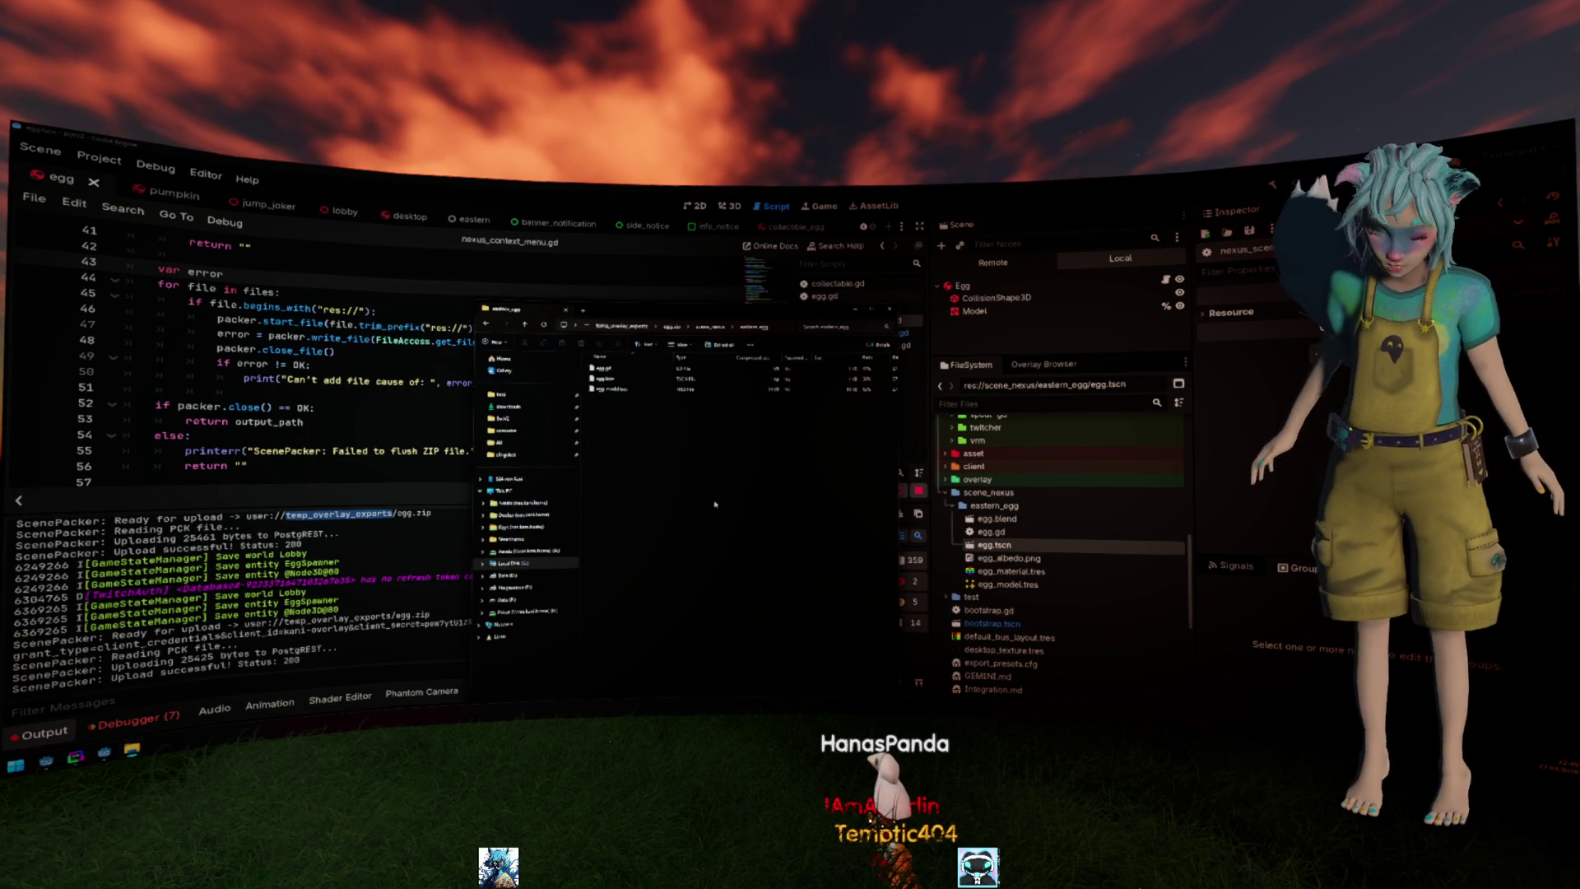
left_click(1021, 318)
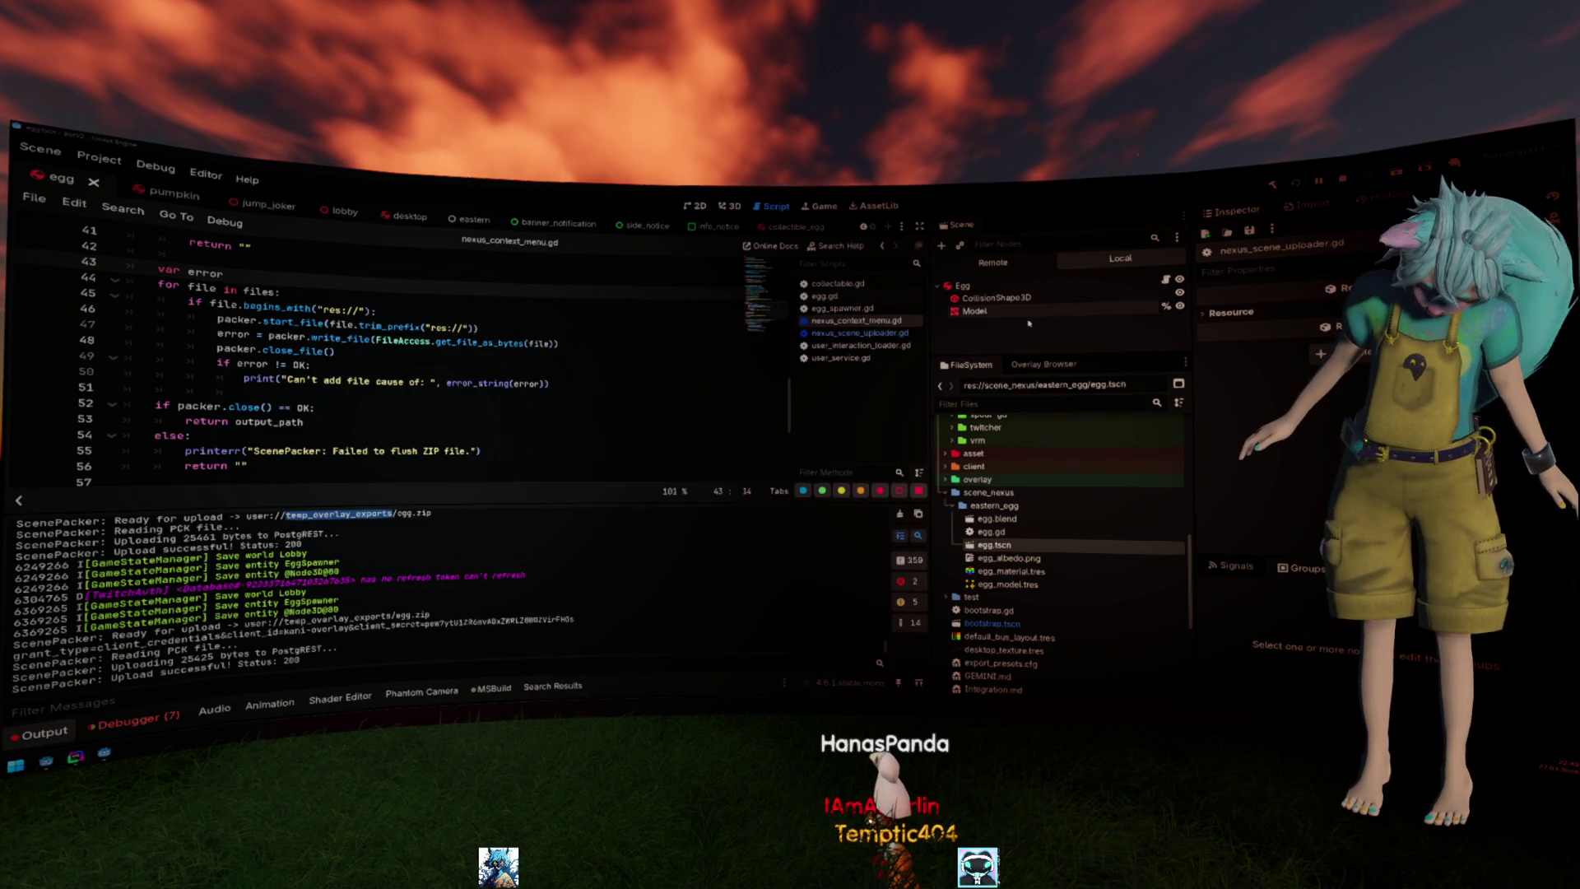
Assign egg_albedo.png as the Model material's albedo texture and save the egg scene.
left_click(1020, 317)
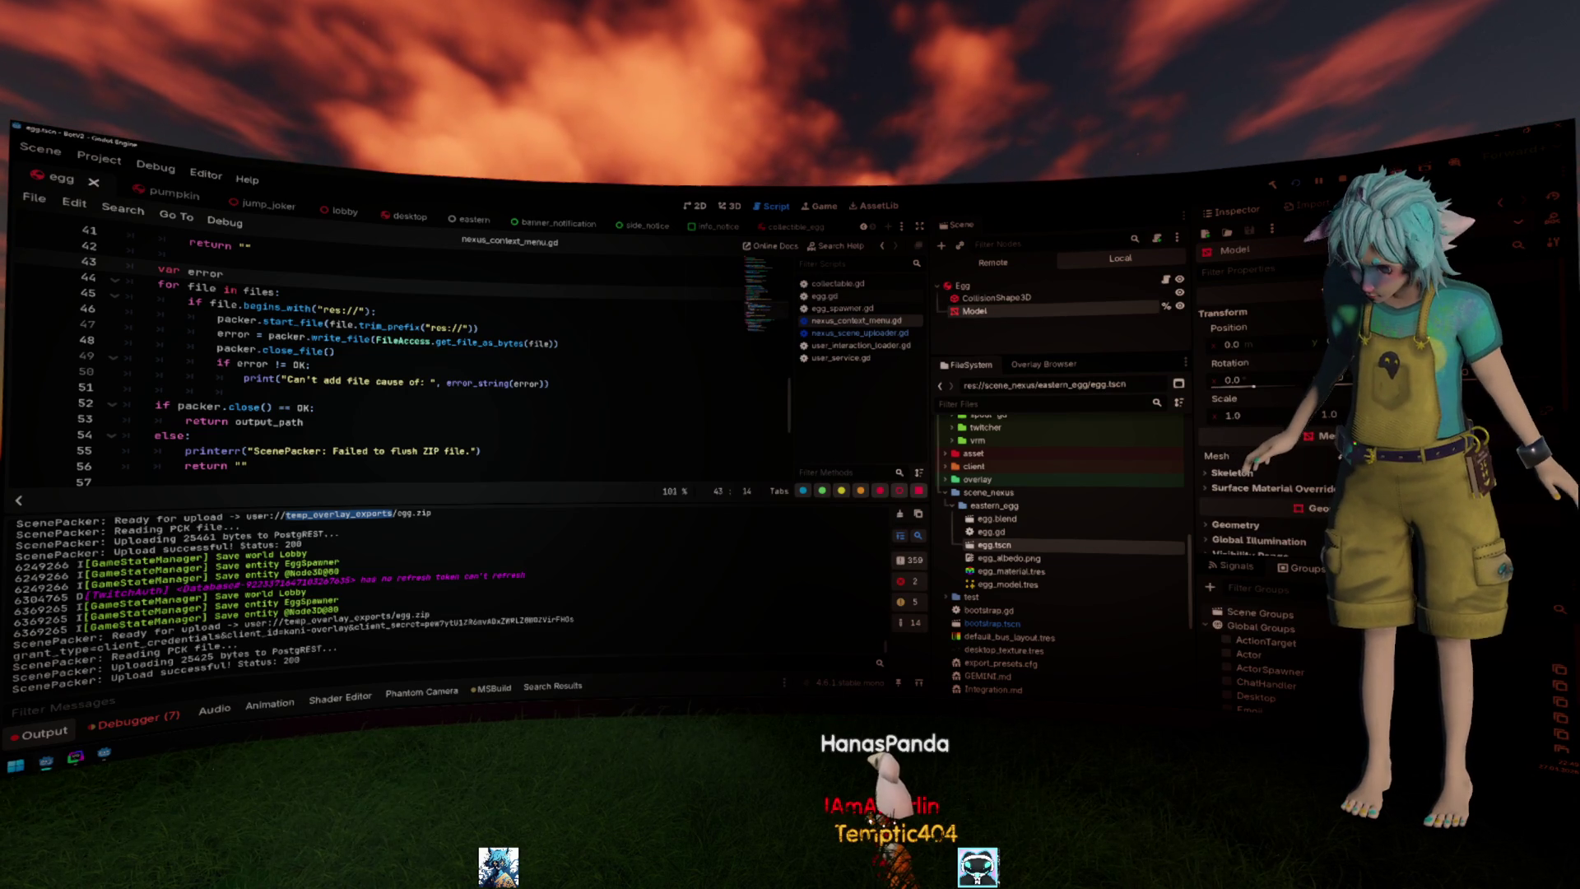
left_click(1278, 455)
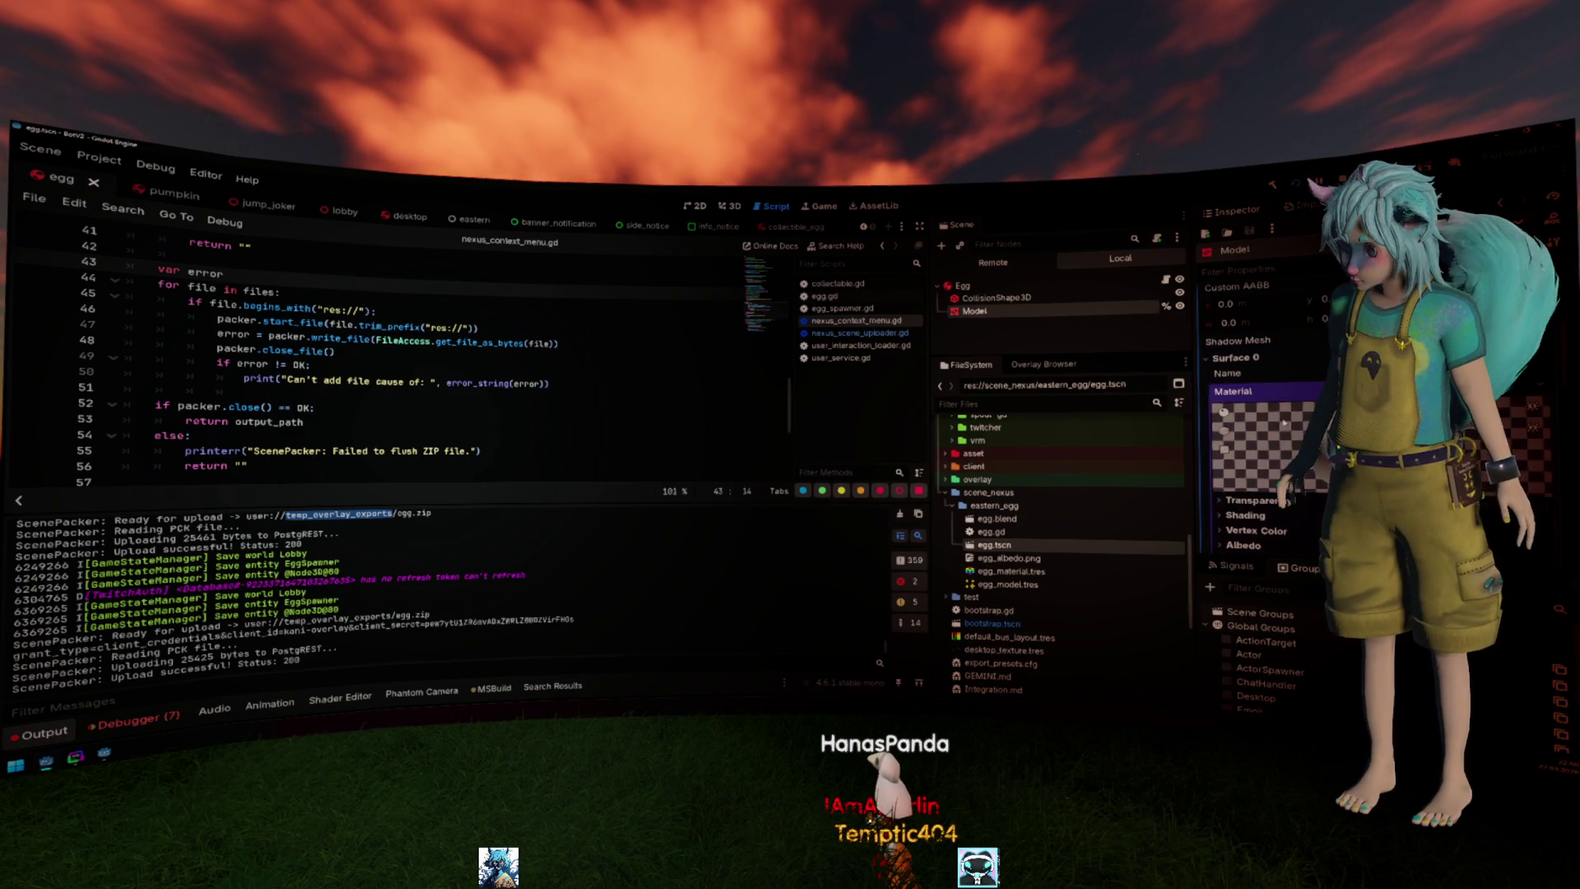
scroll(1285, 421, "down", 2)
left_click(1283, 413)
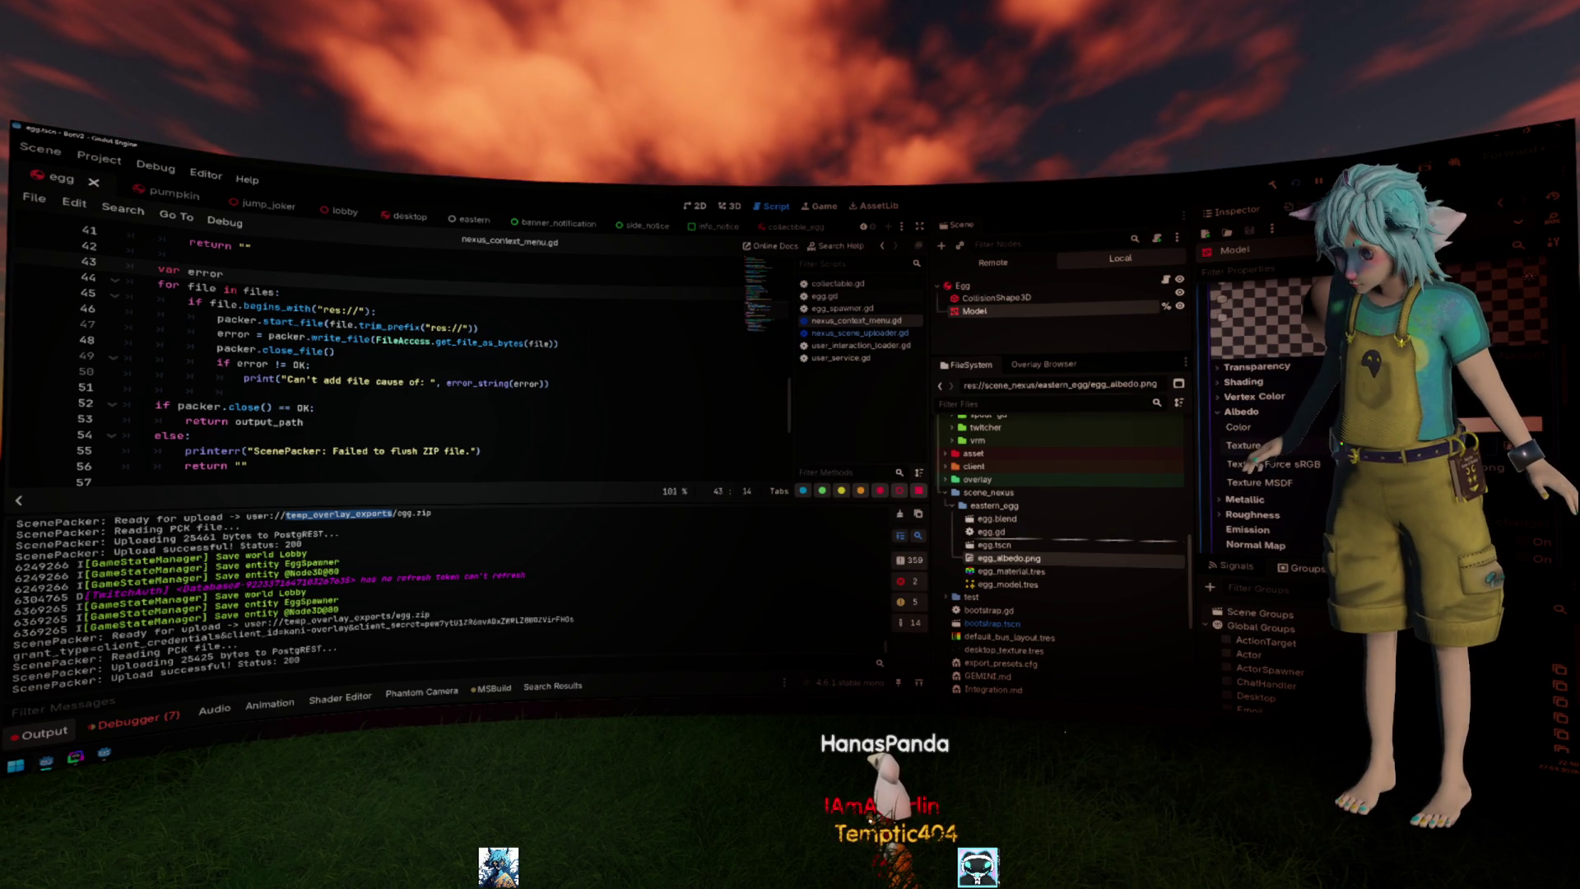
left_click_drag(1009, 558, 1284, 445)
key("ctrl+s")
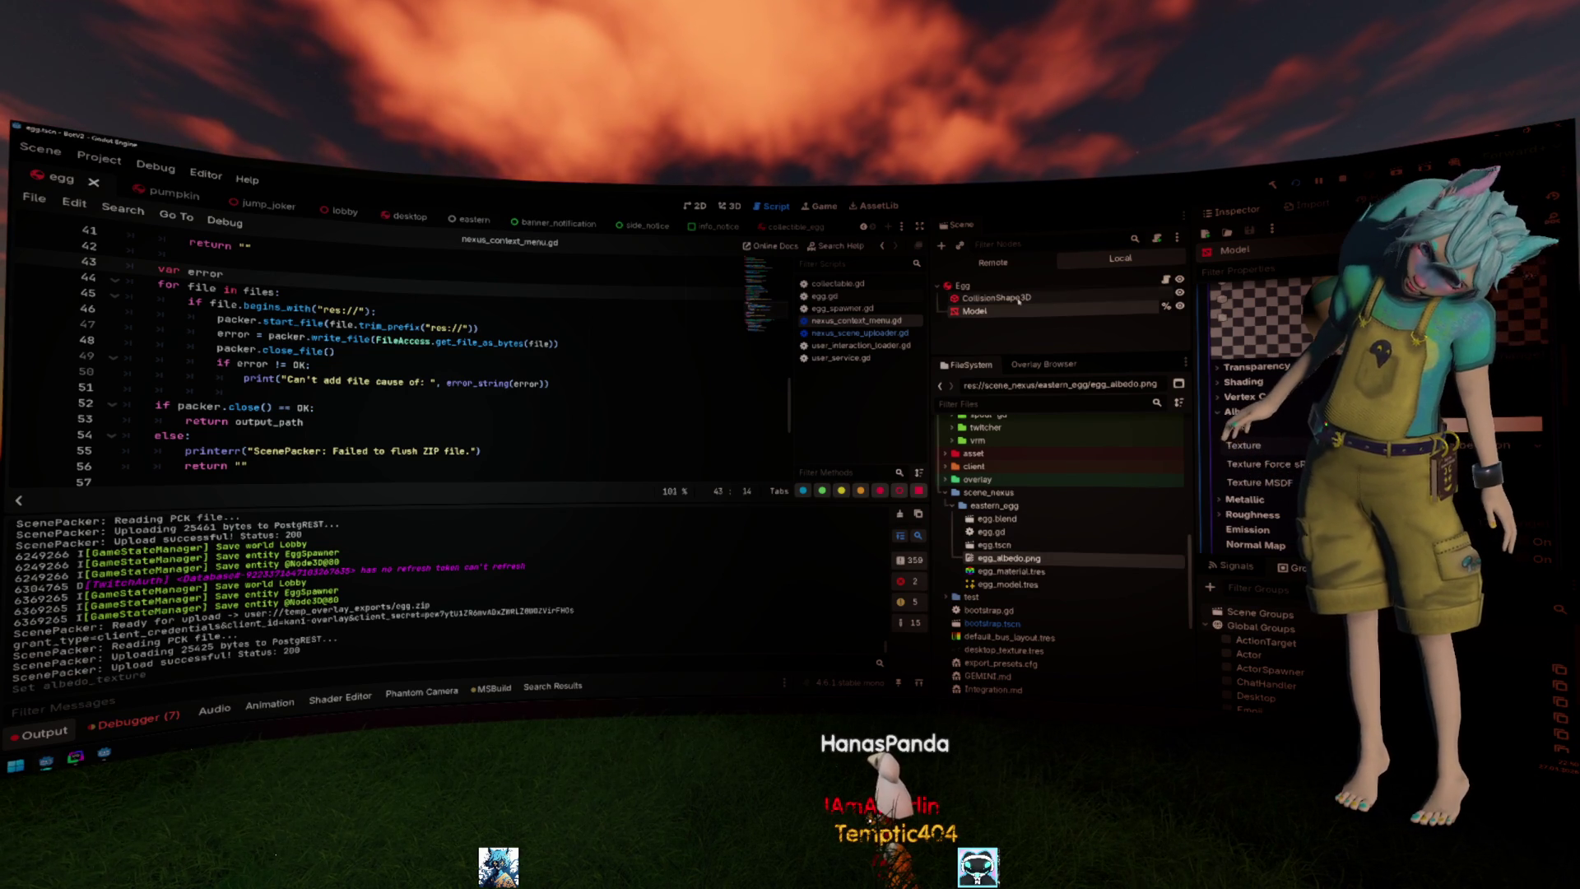
scroll(1287, 359, "up", 3)
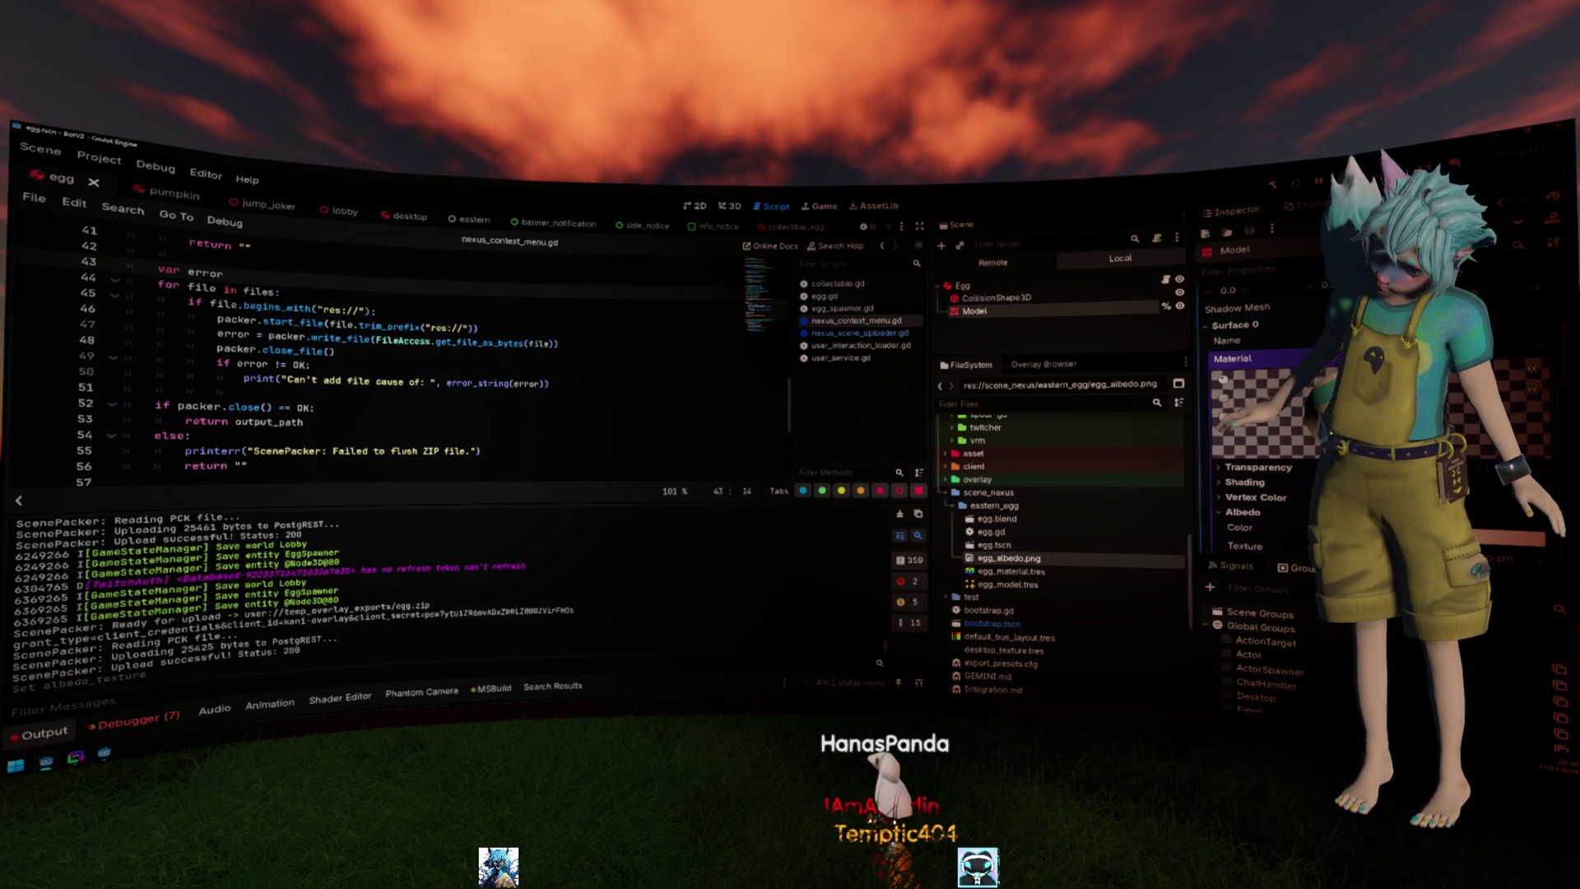
scroll(1228, 393, "up", 2)
scroll(1241, 420, "up", 1)
Collapse the mesh resource and select egg.tscn, then the scene_nexus folder.
left_click(1249, 446)
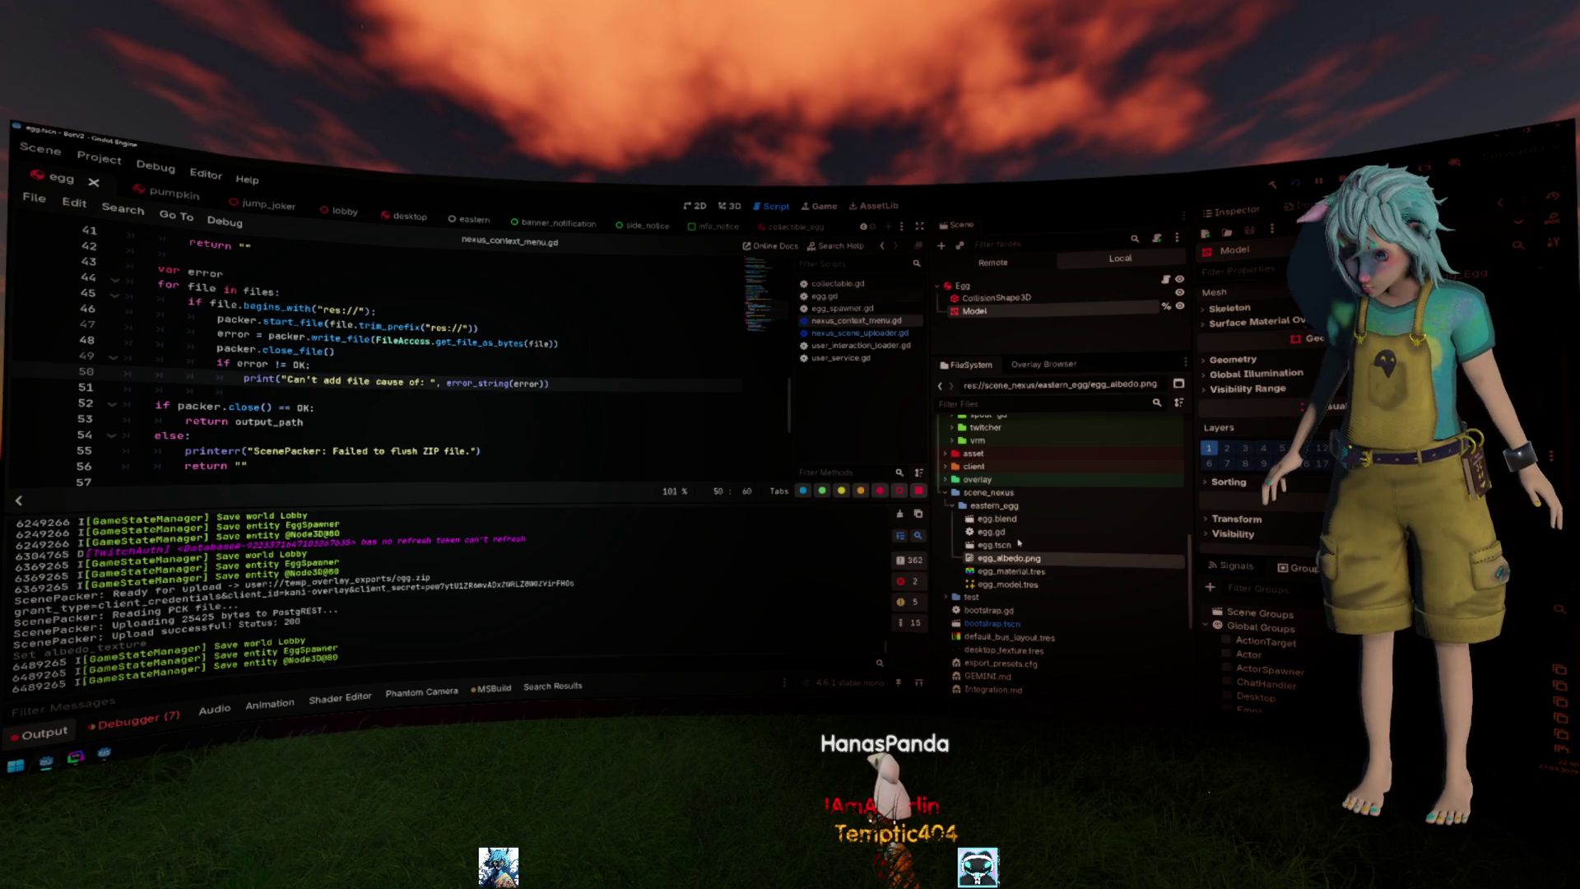
left_click(994, 546)
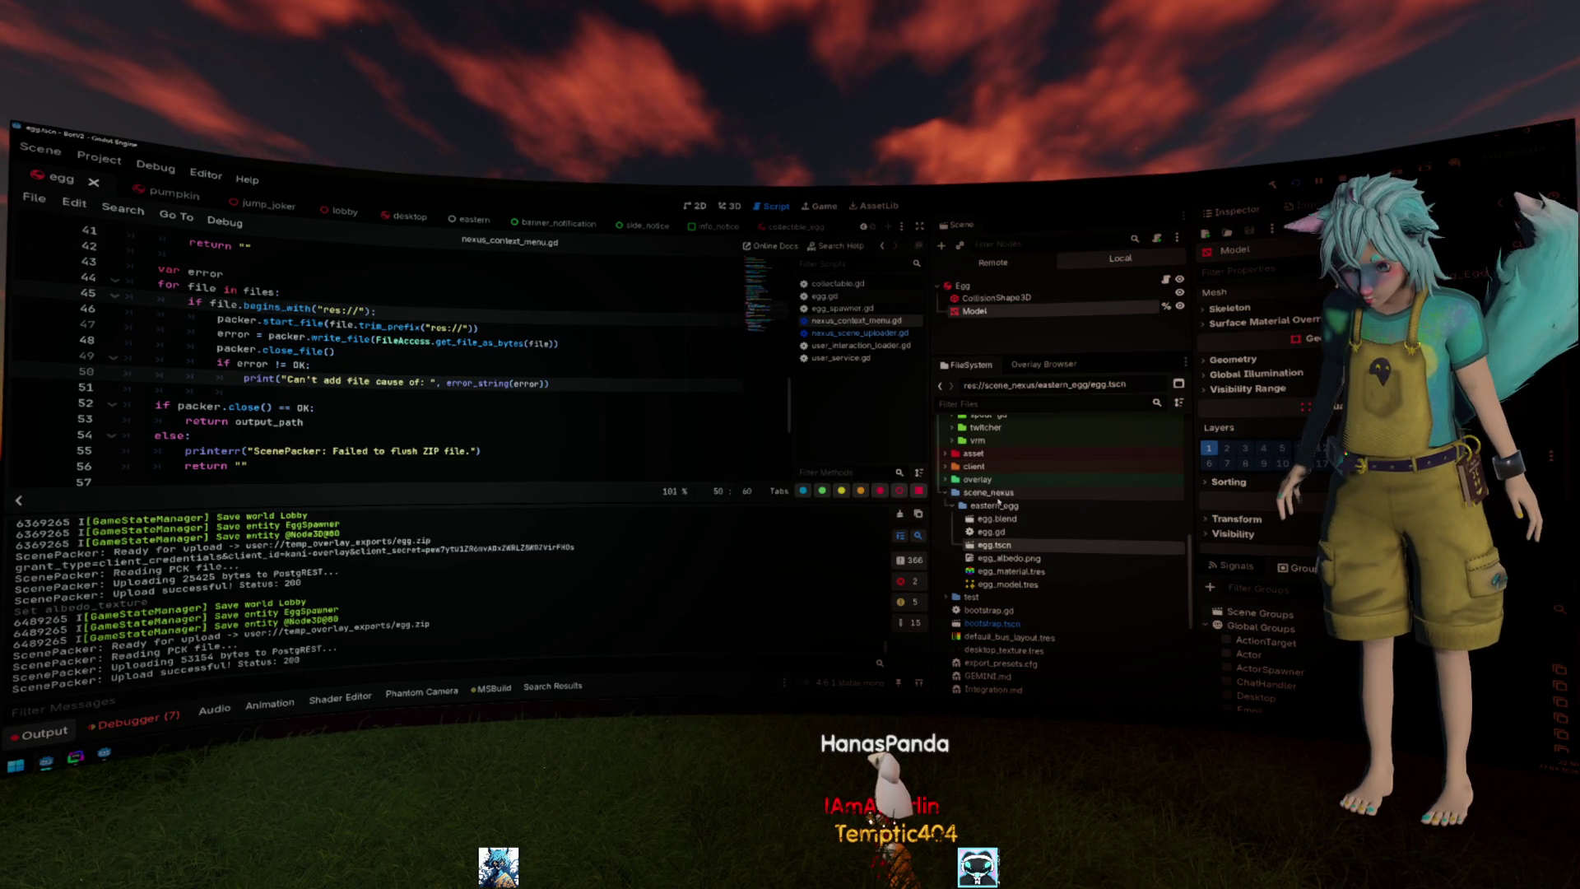
left_click(994, 494)
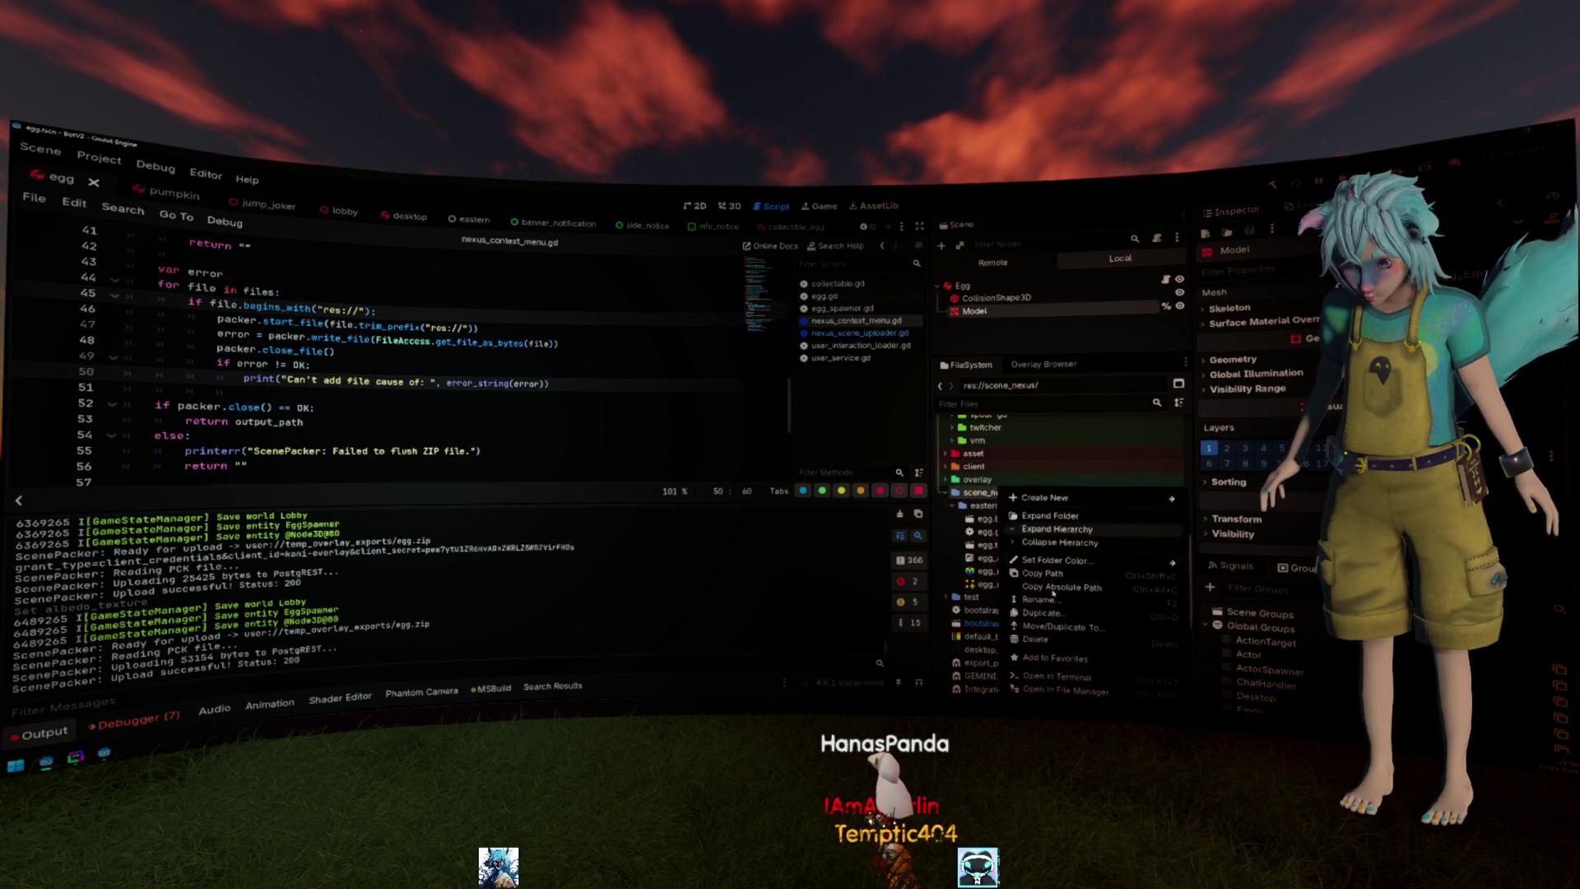
Show scene_nexus in File Explorer, inspect the exported egg.zip, then close the window.
left_click(204, 174)
left_click(310, 303)
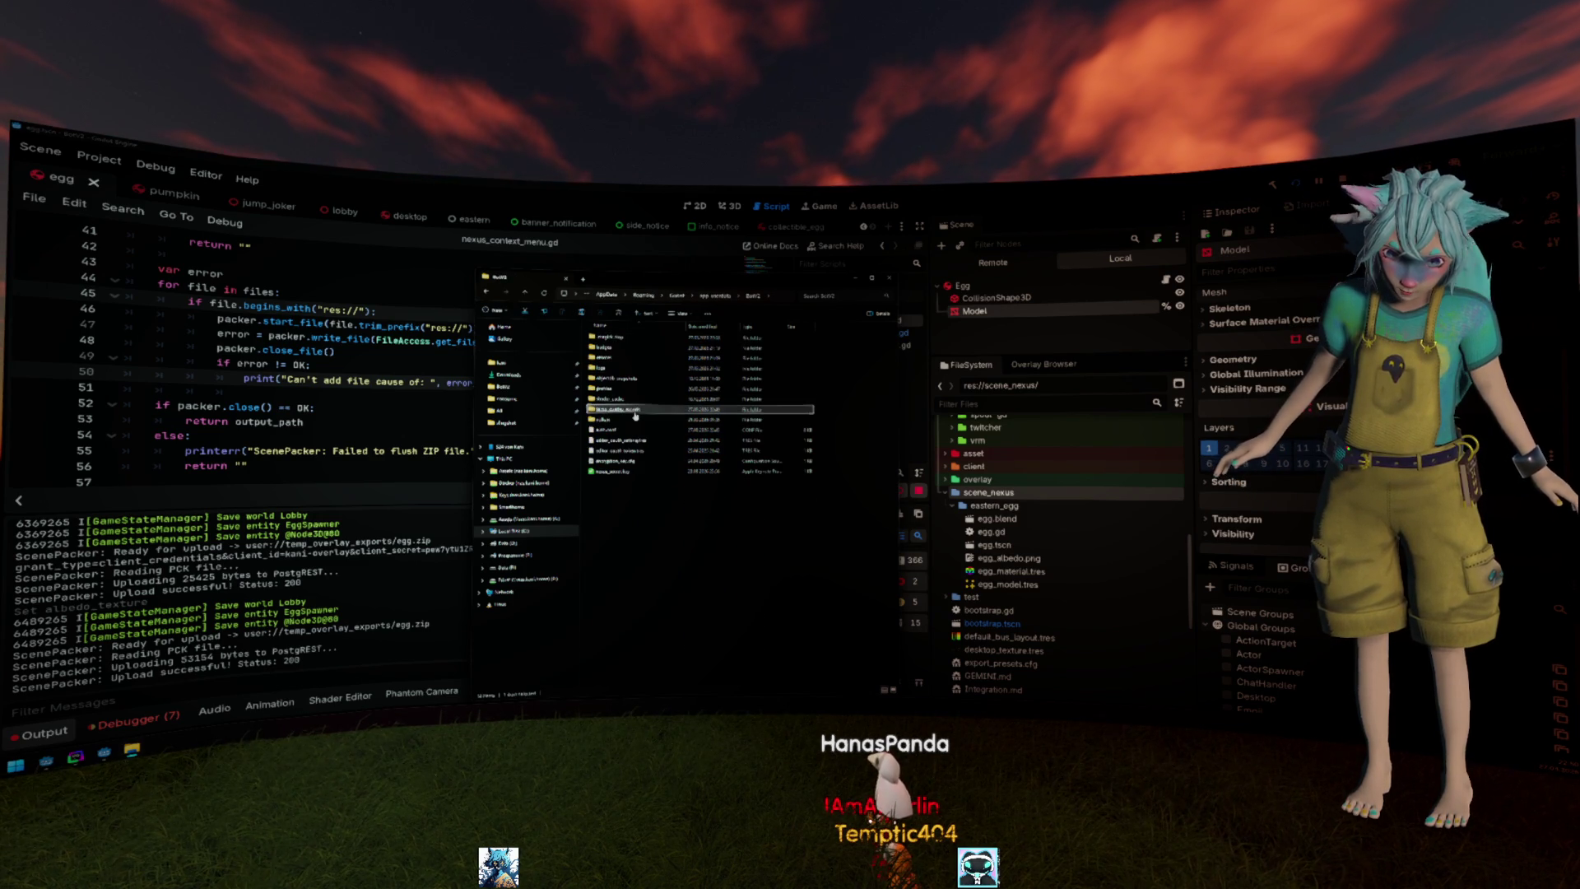
double_click(636, 414)
double_click(621, 349)
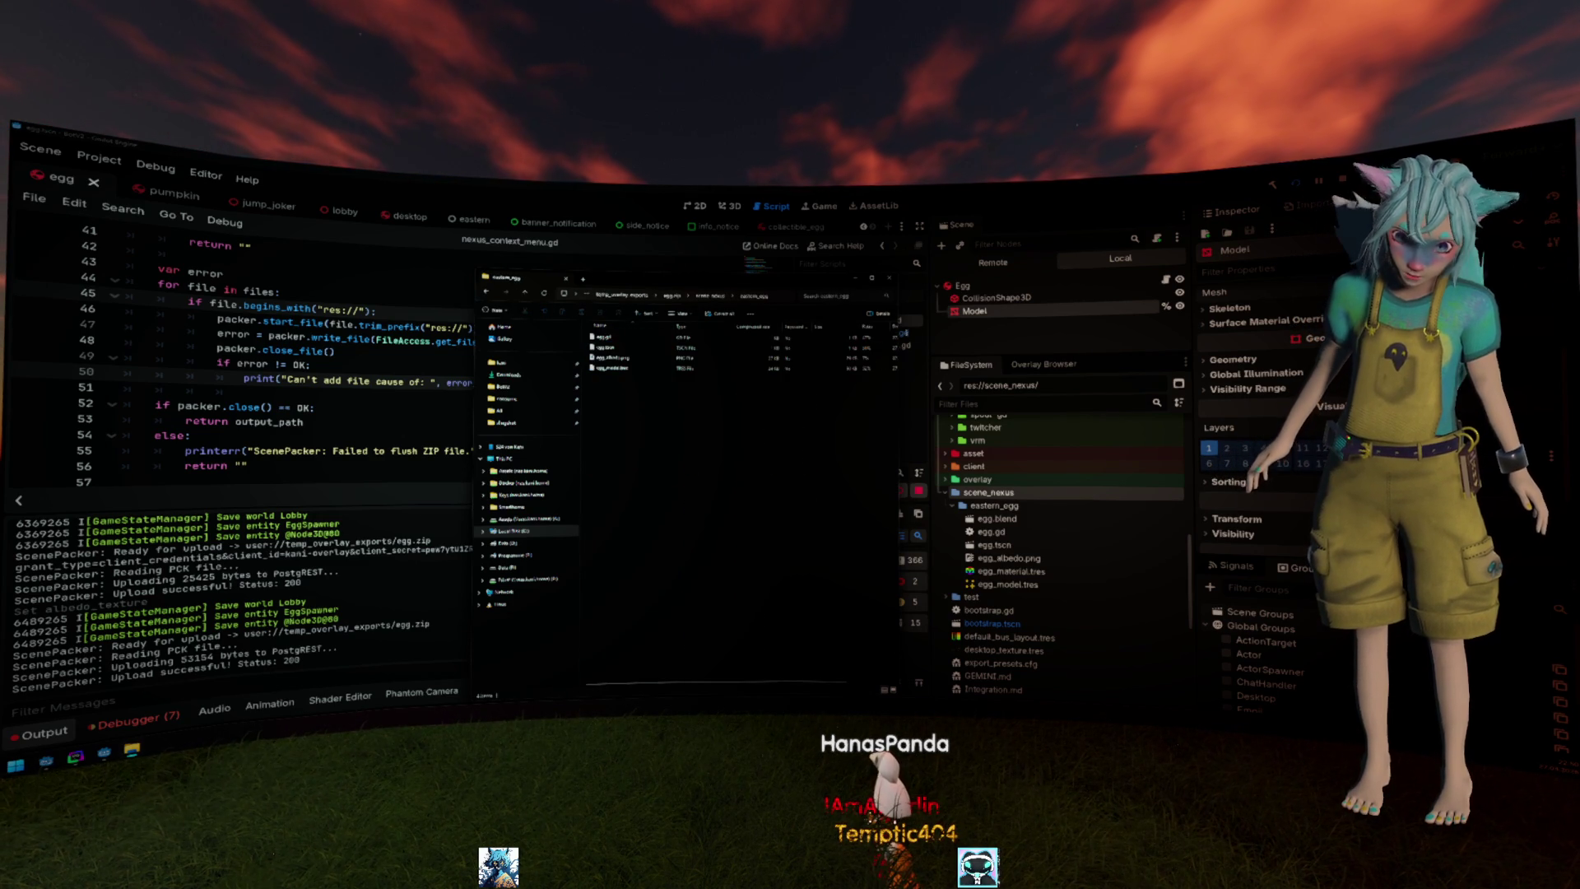
double_click(613, 350)
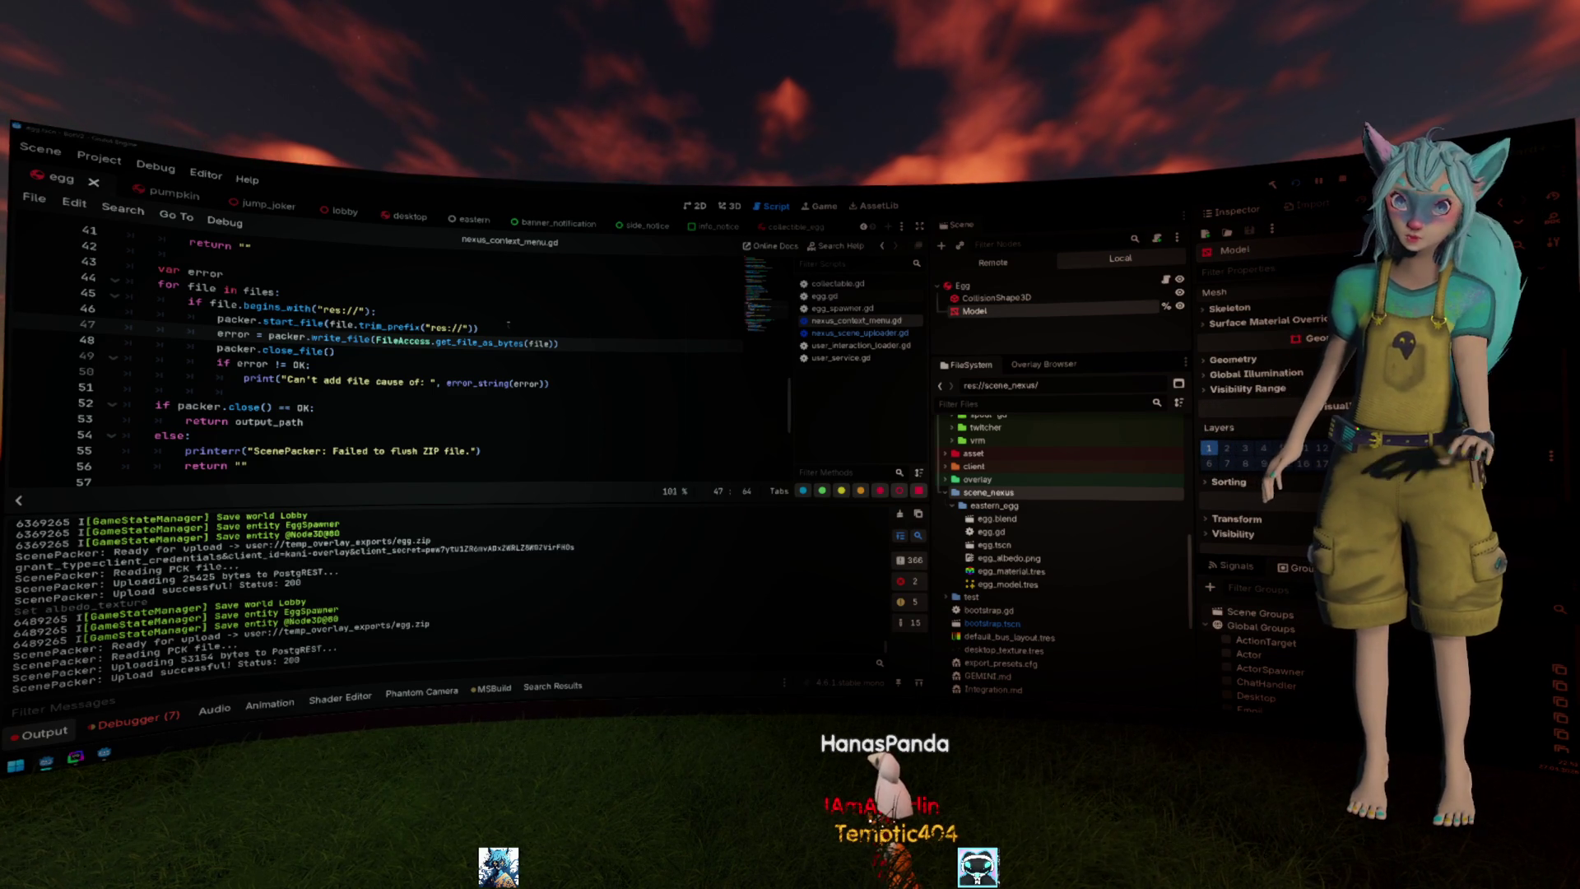
Delete the entry_scene_path column in Modify Table, apply the rename and drop statements, and return to Godot.
key("alt+Tab")
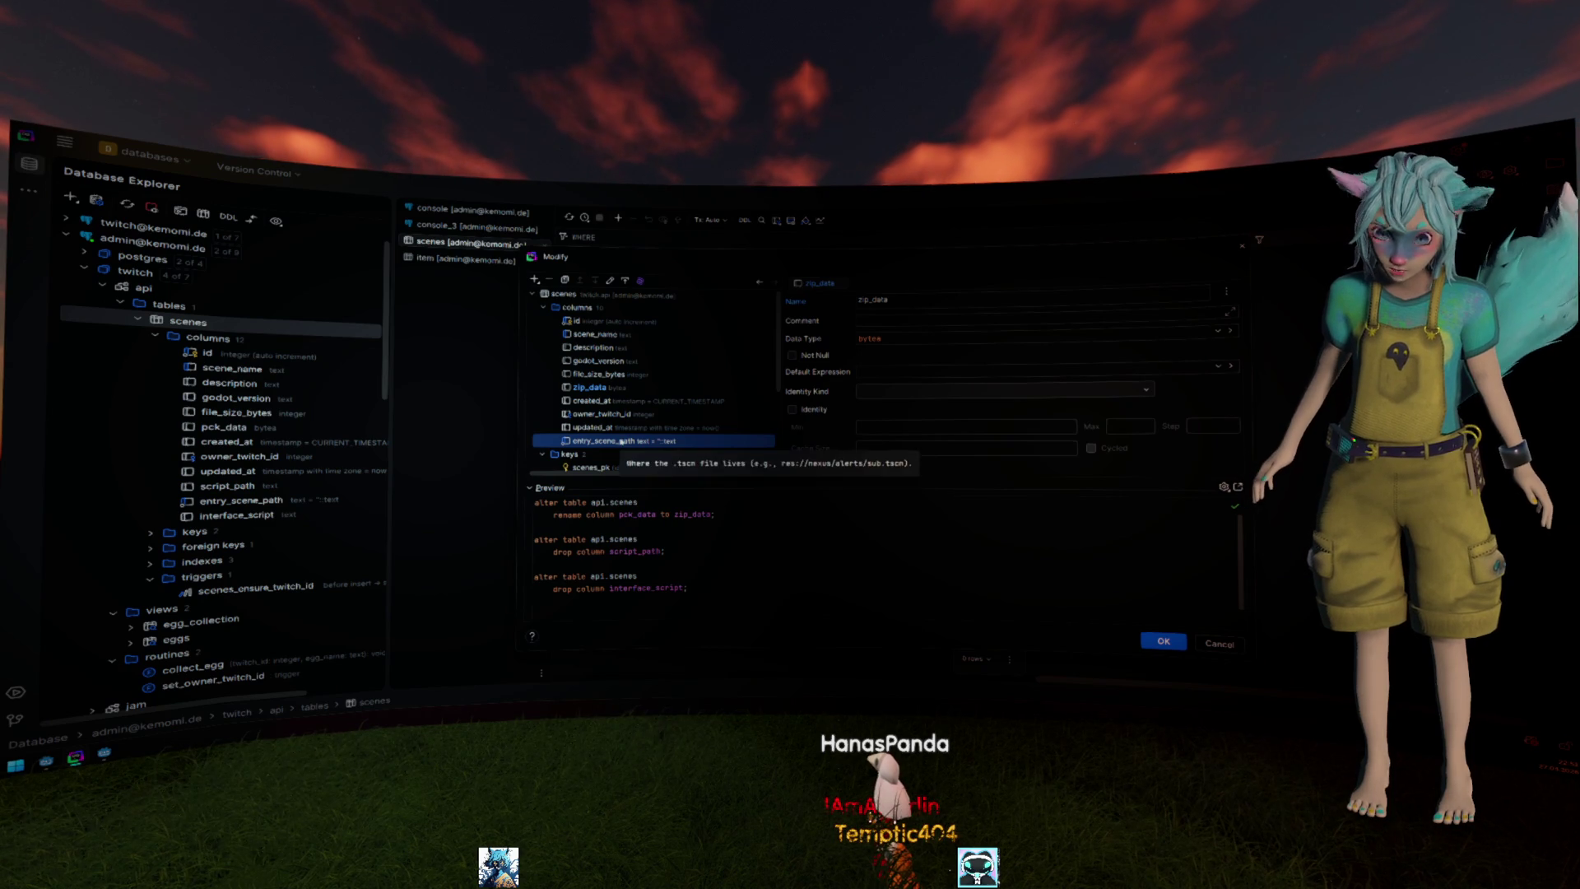
key("Delete")
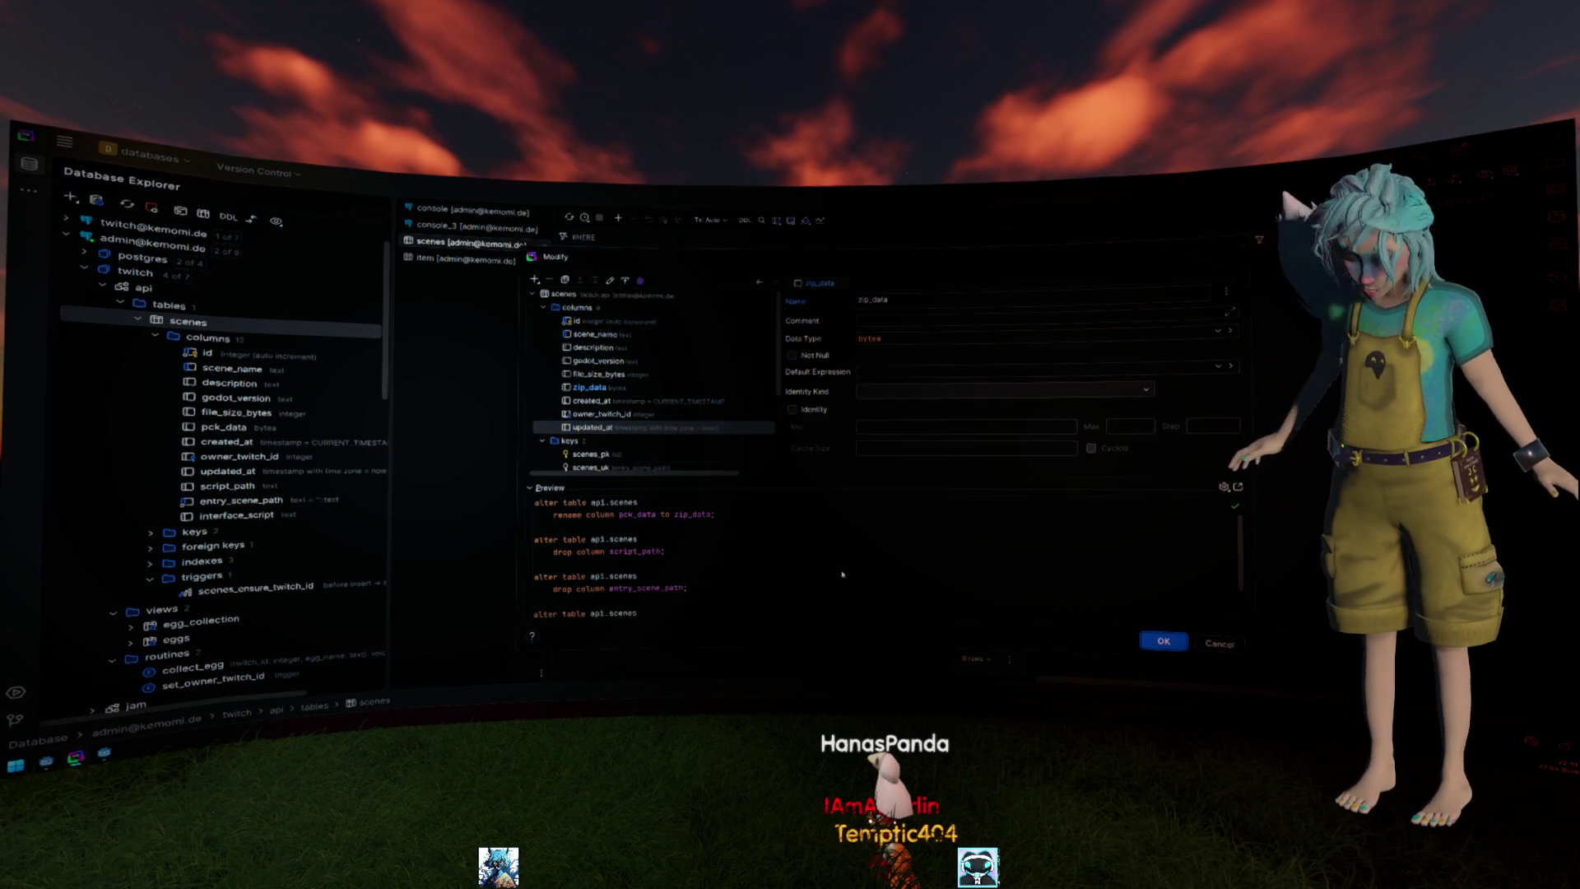
key("Return")
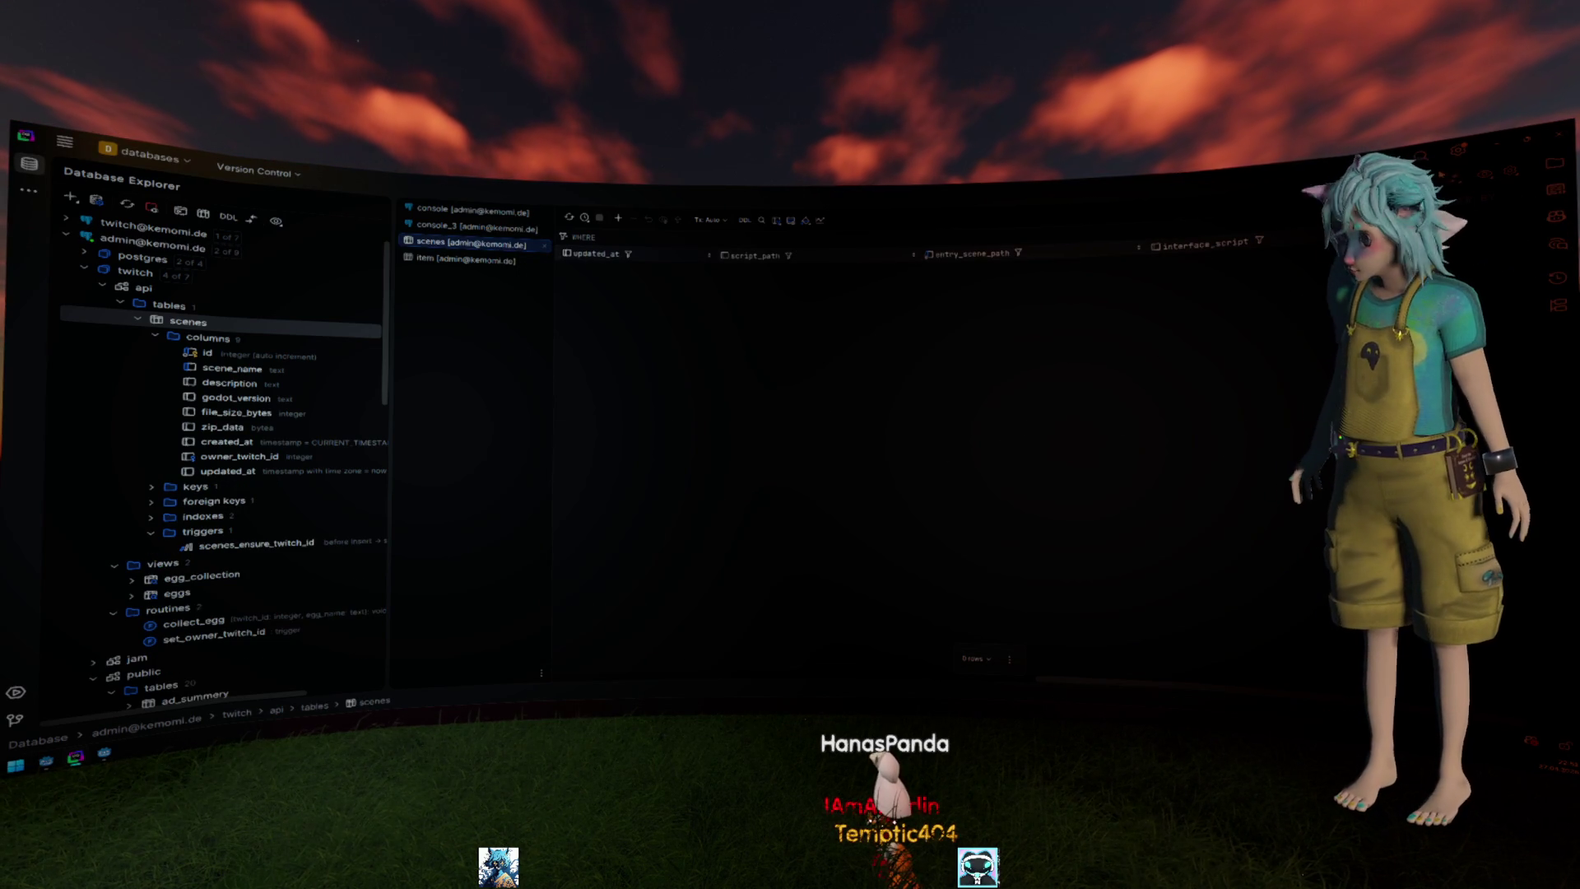
key("alt+Tab")
key("Down")
key("Down")
key("Down")
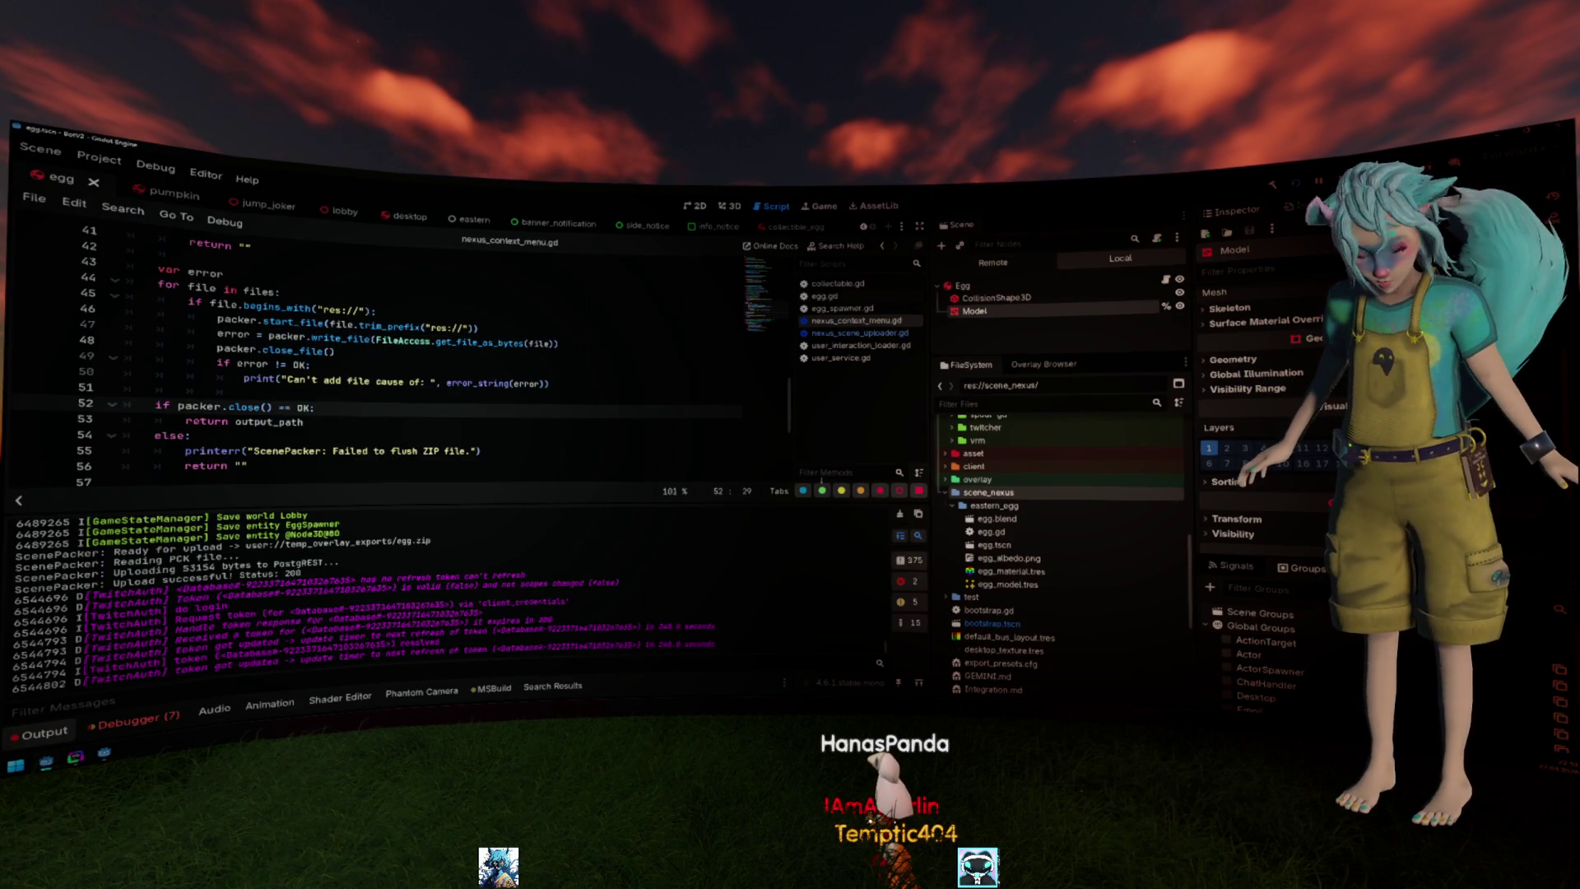
Hide the Output panel and show nexus_scene_uploader.gd at its upload payload dictionary.
left_click(41, 734)
scroll(399, 531, "up", 5)
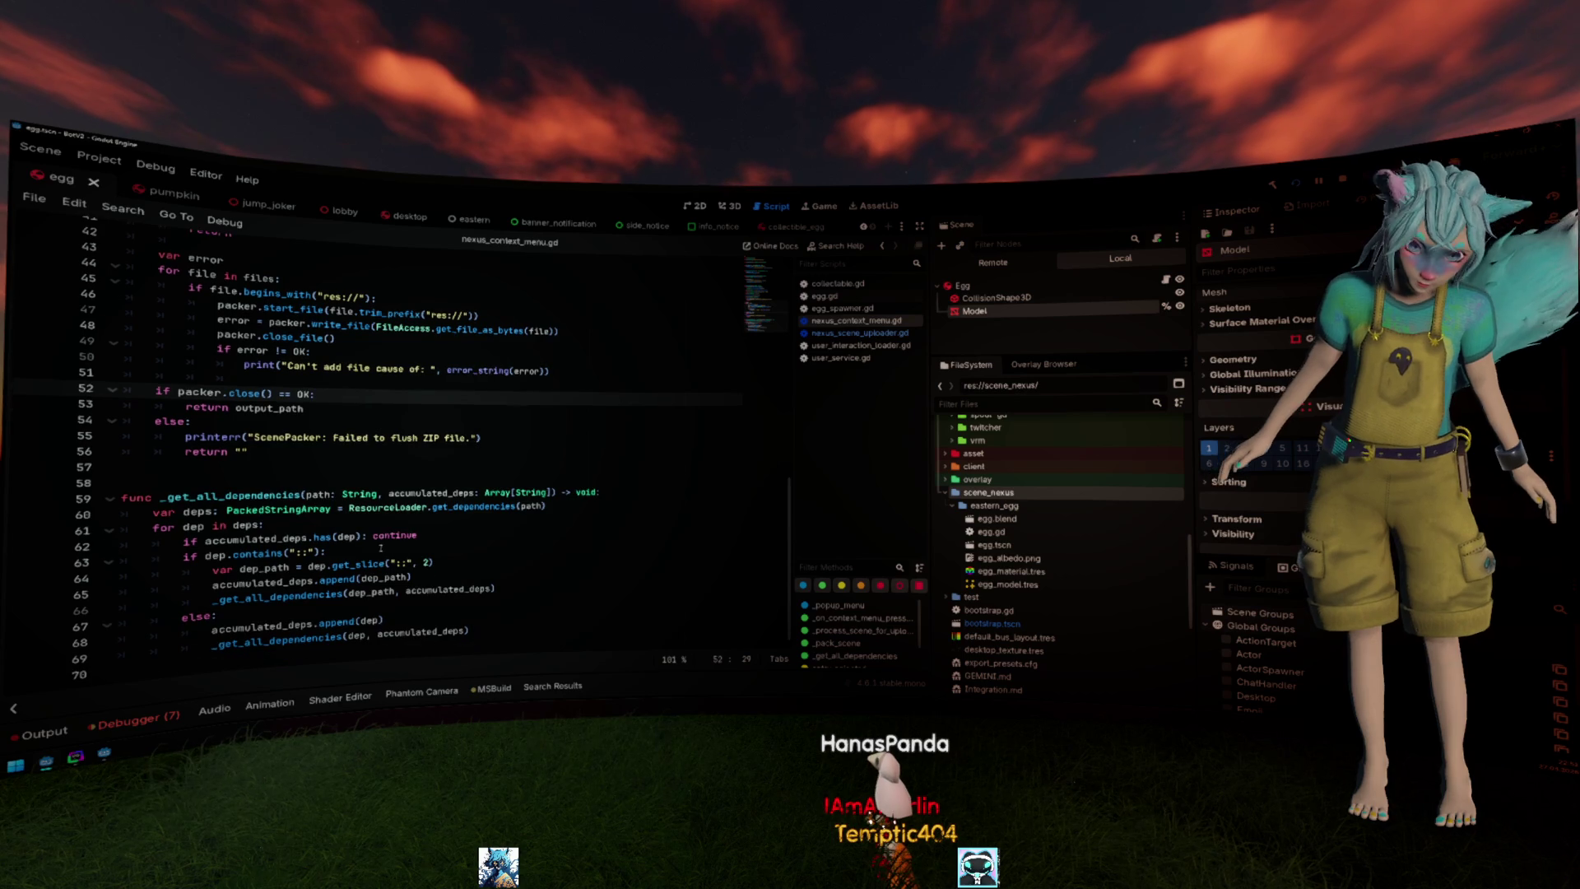
scroll(399, 531, "up", 4)
scroll(399, 530, "up", 5)
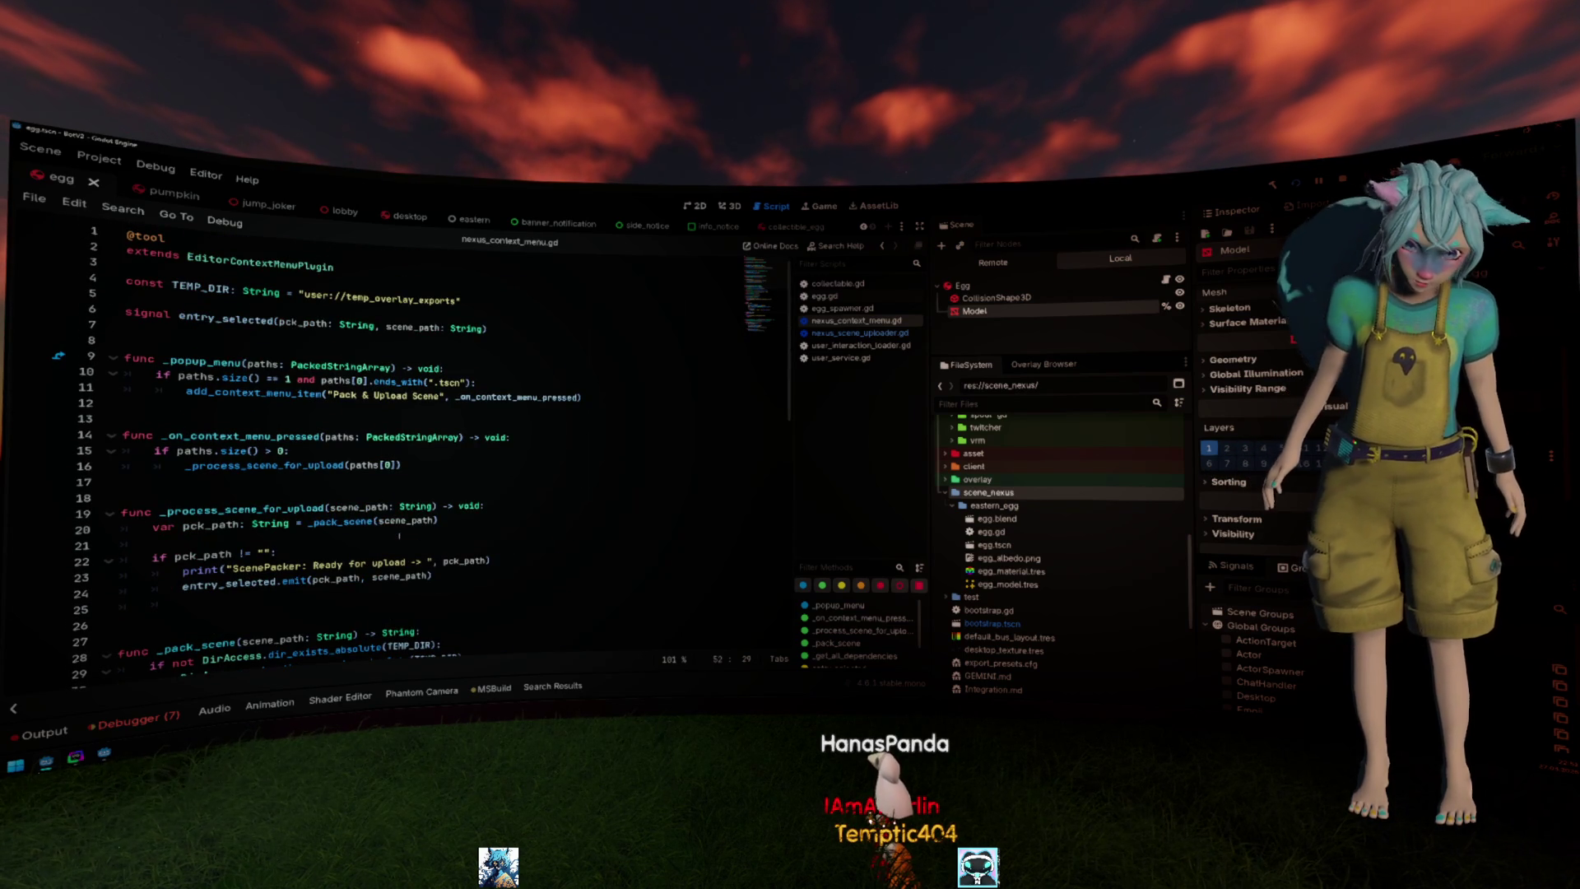
left_click(860, 332)
scroll(746, 371, "up", 3)
scroll(746, 370, "up", 1)
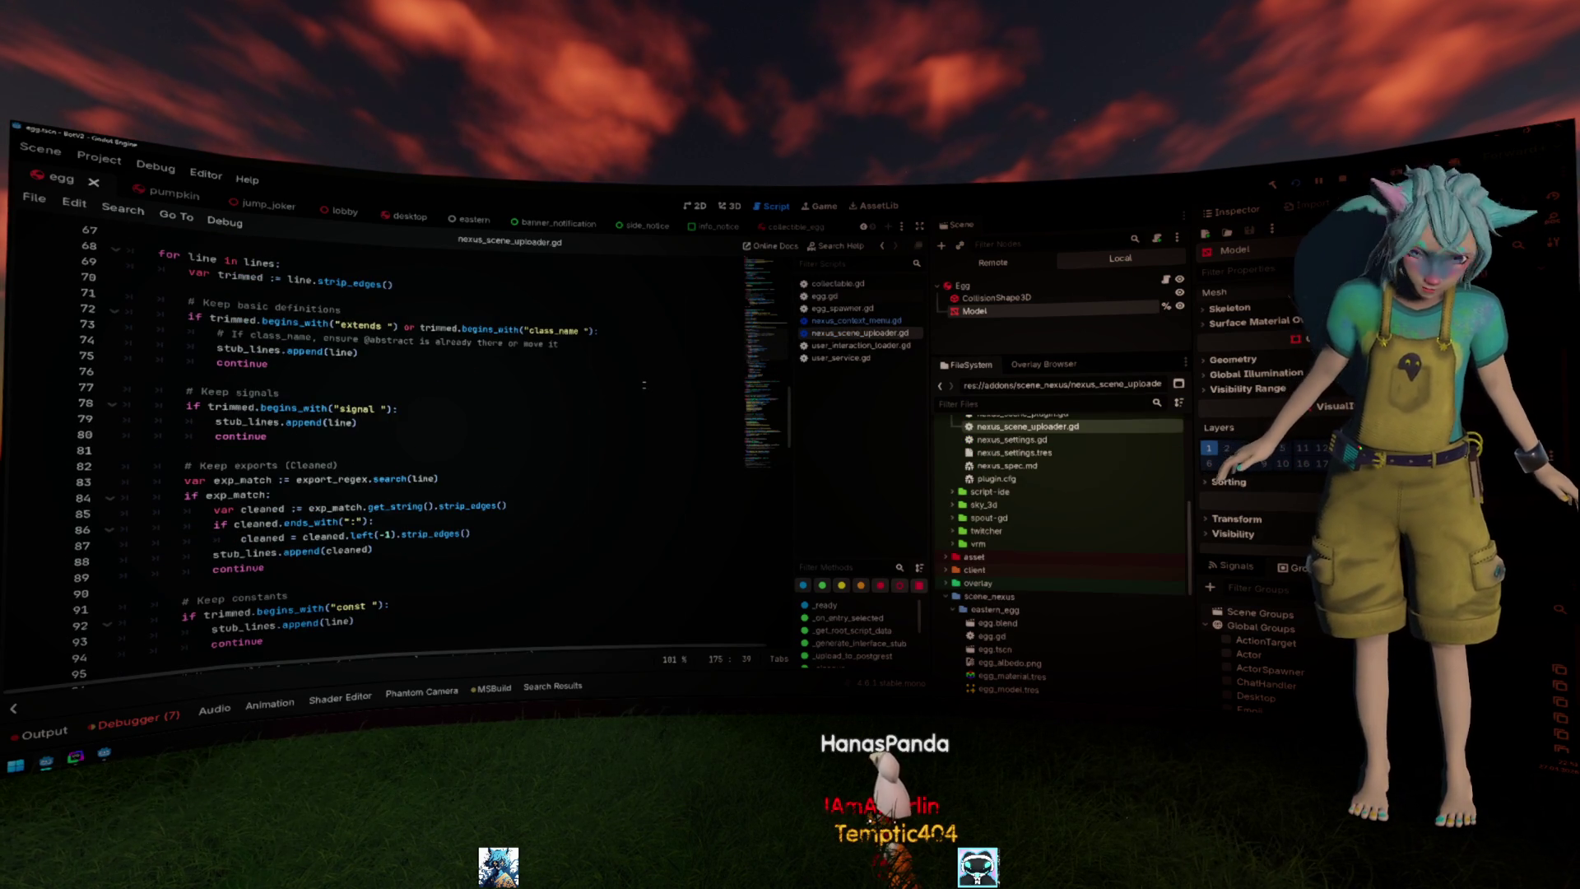
scroll(441, 407, "up", 5)
scroll(441, 408, "up", 5)
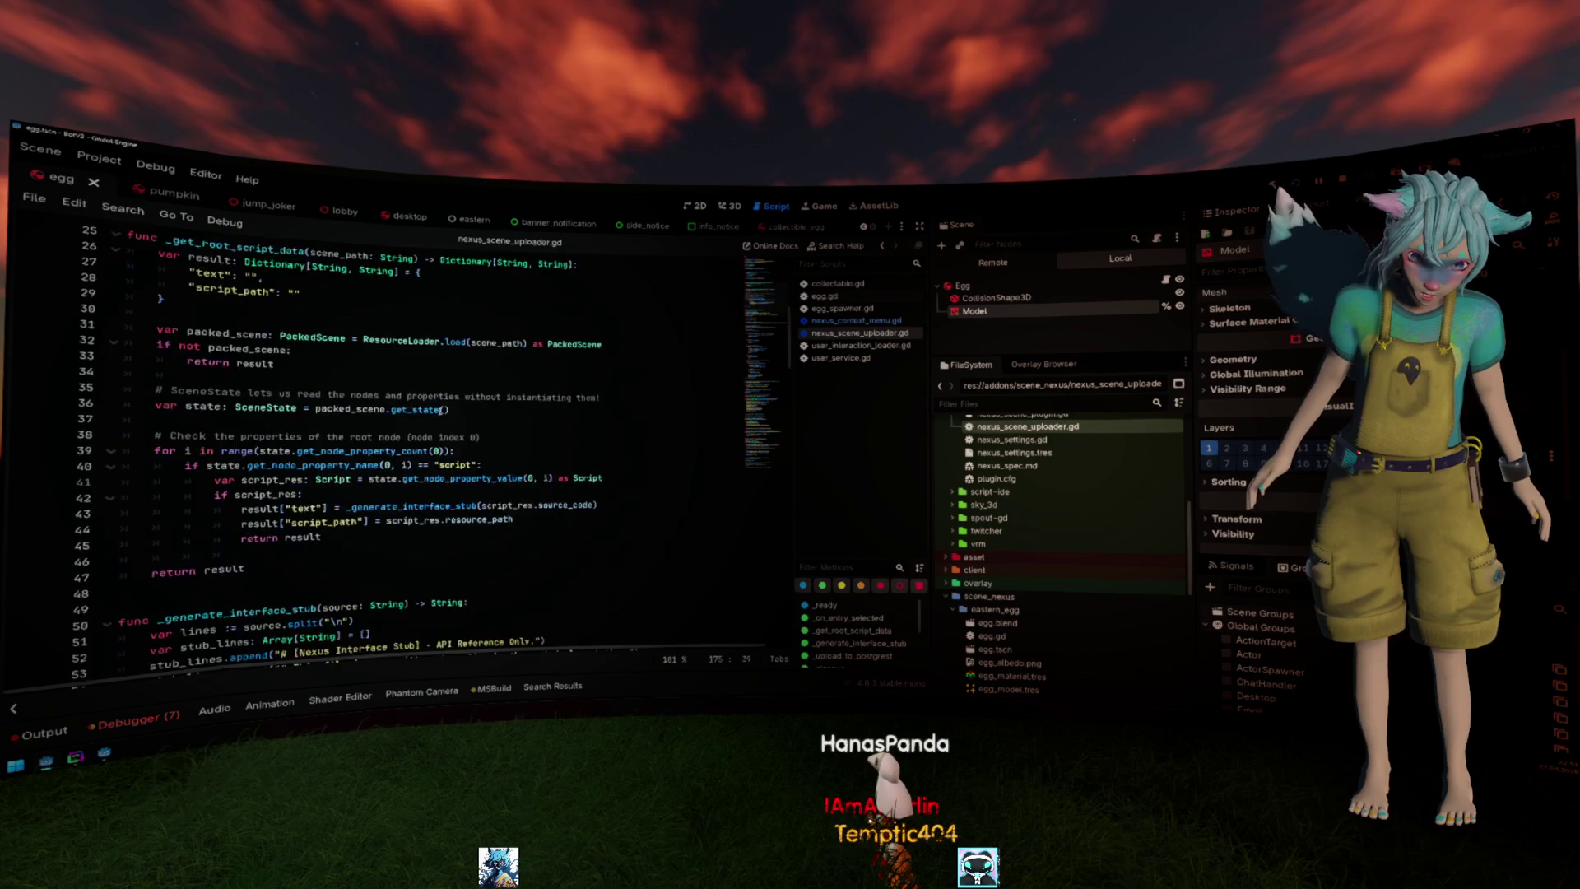
scroll(441, 408, "up", 5)
scroll(441, 408, "up", 4)
scroll(442, 409, "down", 12)
scroll(441, 408, "down", 14)
scroll(438, 413, "down", 11)
scroll(435, 420, "down", 10)
scroll(438, 423, "up", 5)
scroll(371, 494, "up", 4)
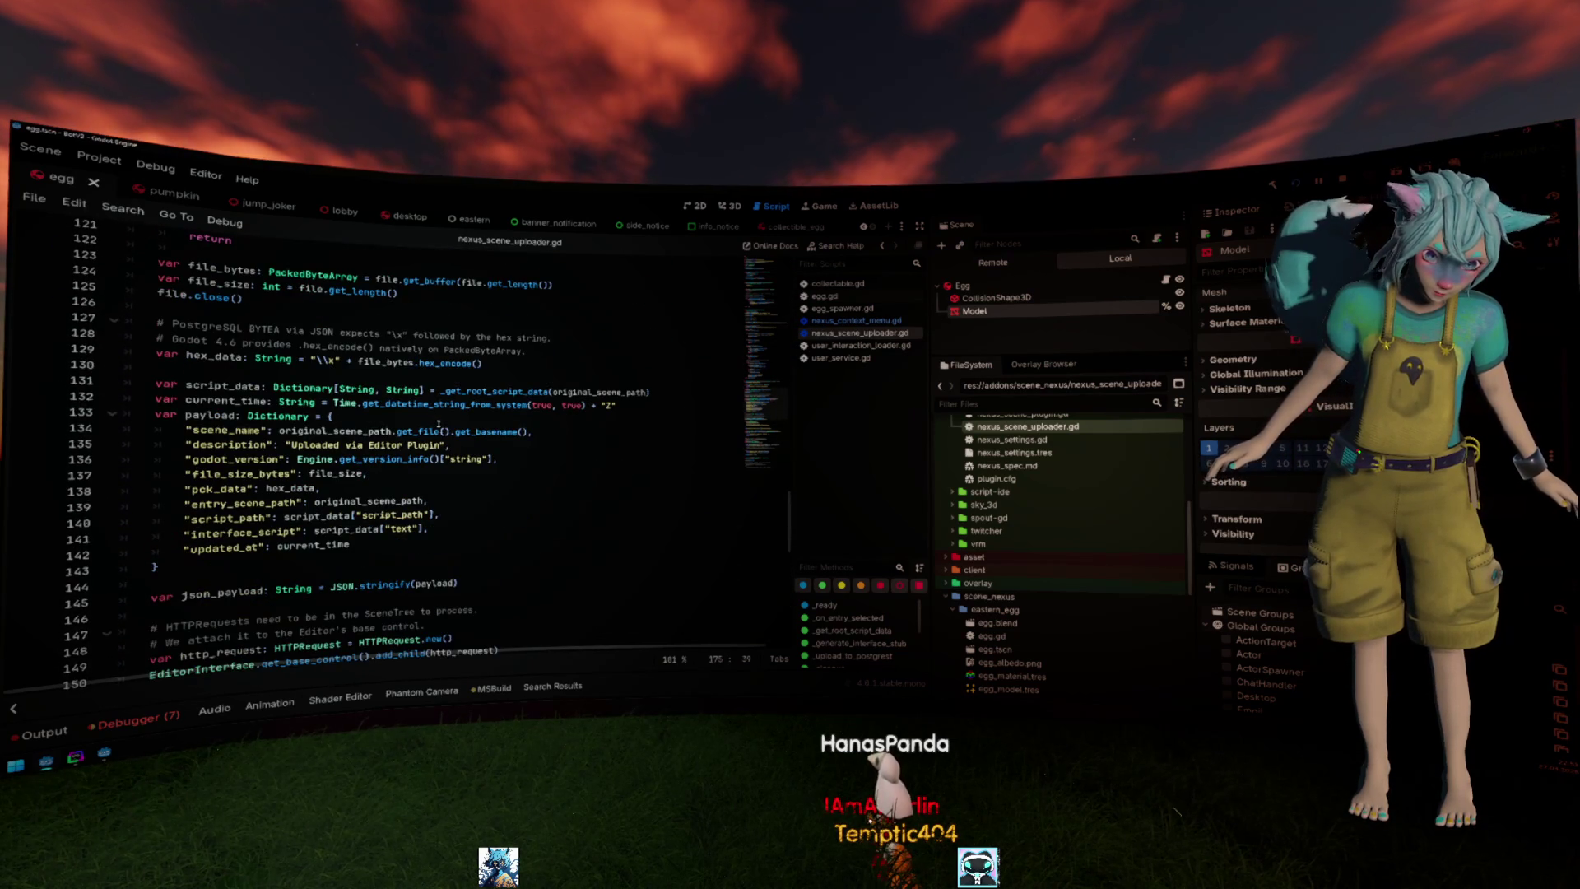
Remove the interface_script, script_path and entry_scene_path lines from the upload payload.
left_click_drag(350, 529, 495, 511)
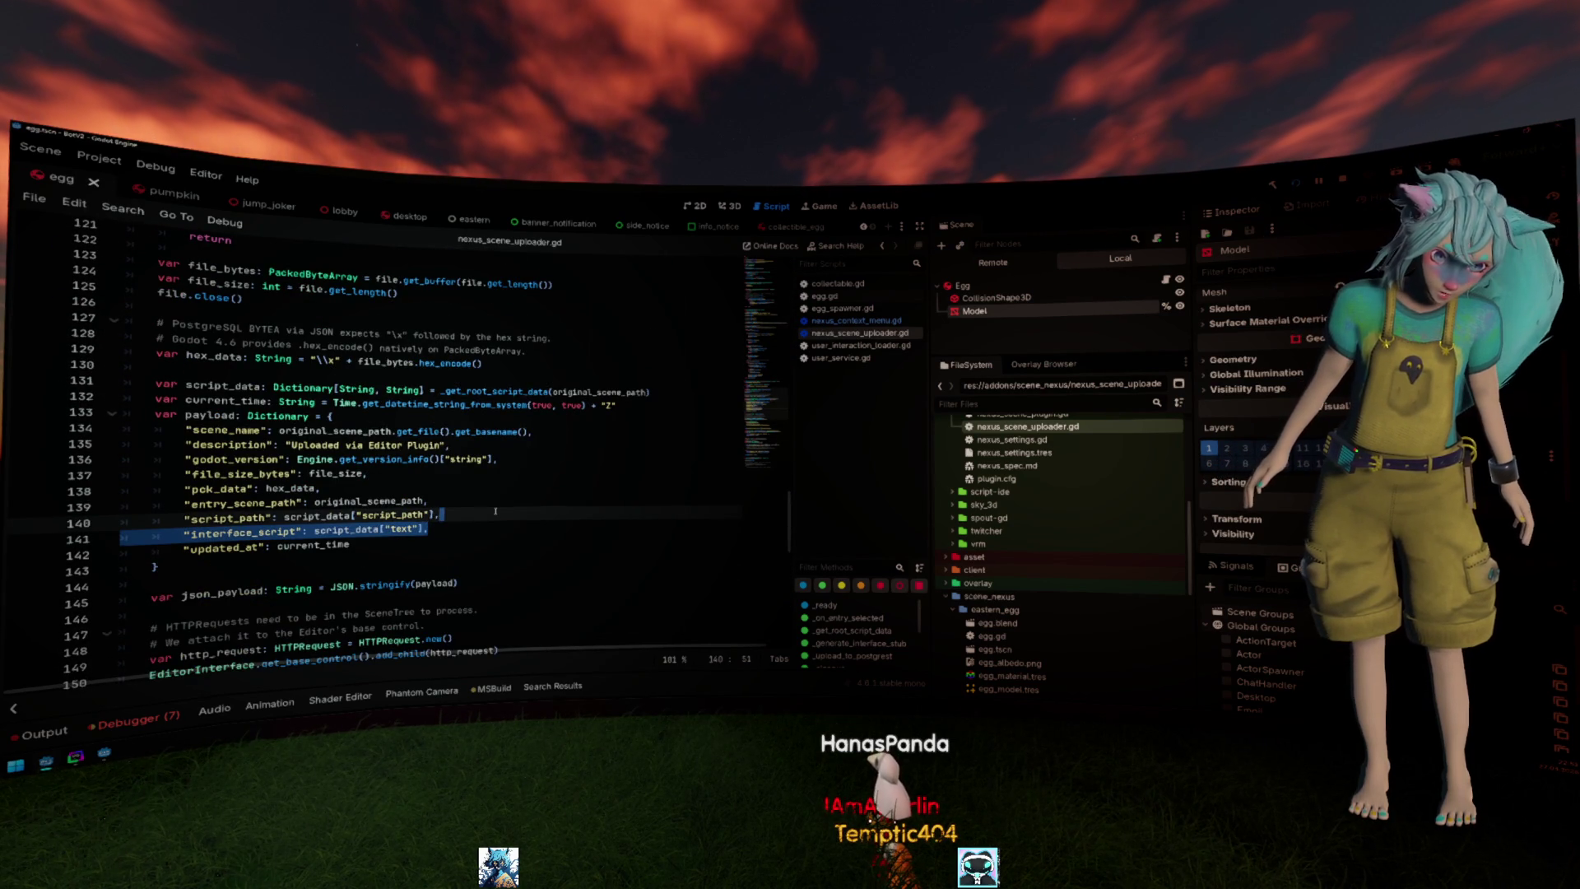
key("BackSpace")
key("ctrl+shift+k")
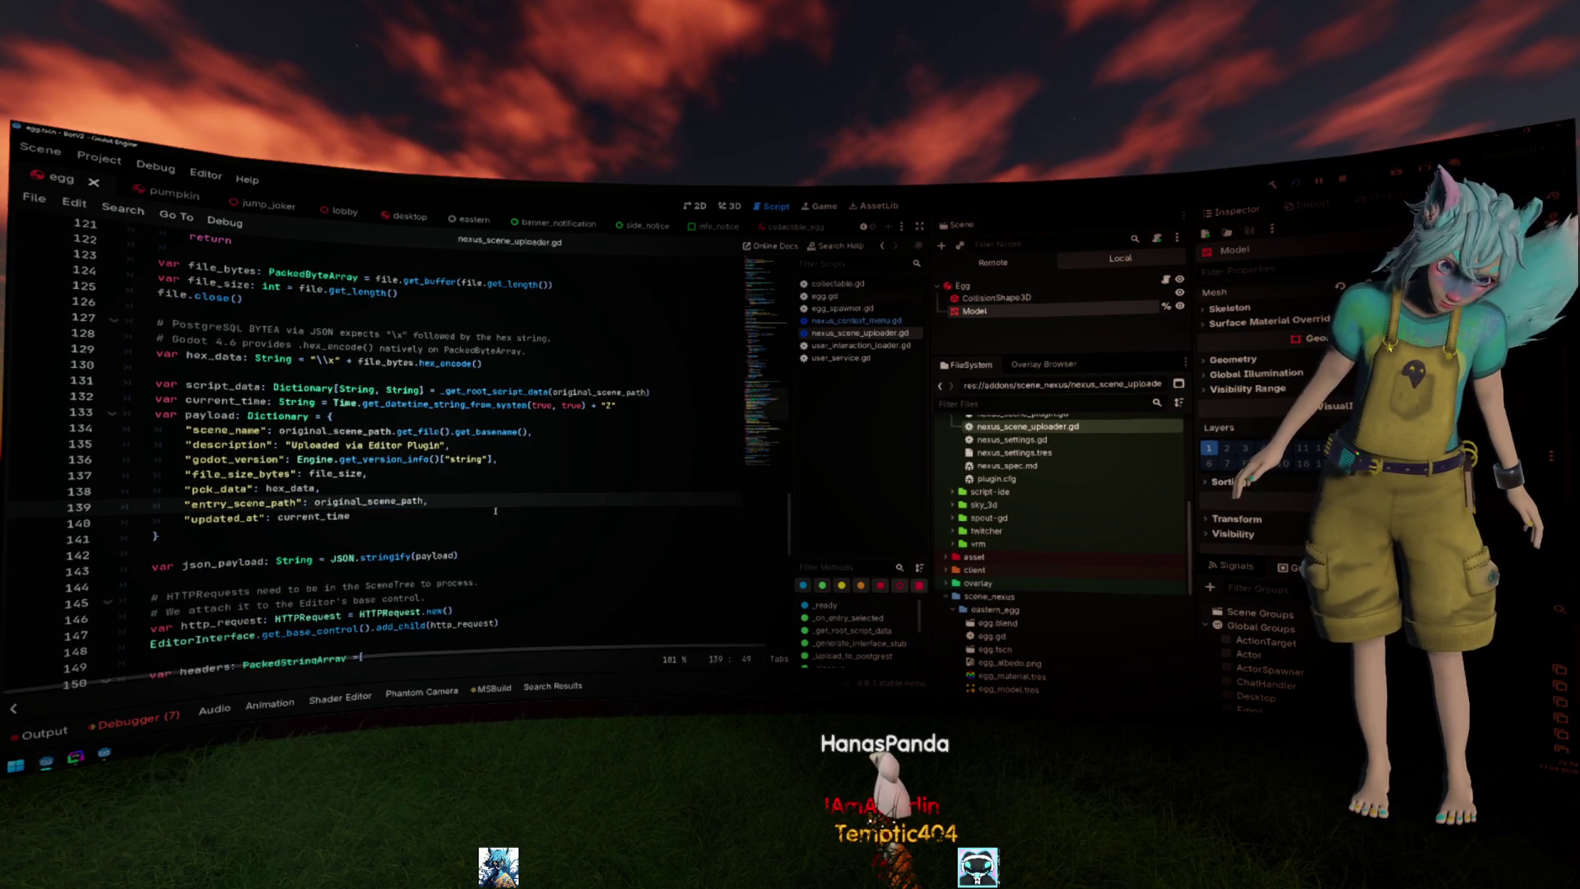
key("ctrl+shift+k")
Rename the payload's pck_data key to zip_data and jump to the _get_root_script_data definition.
left_click_drag(187, 490, 210, 490)
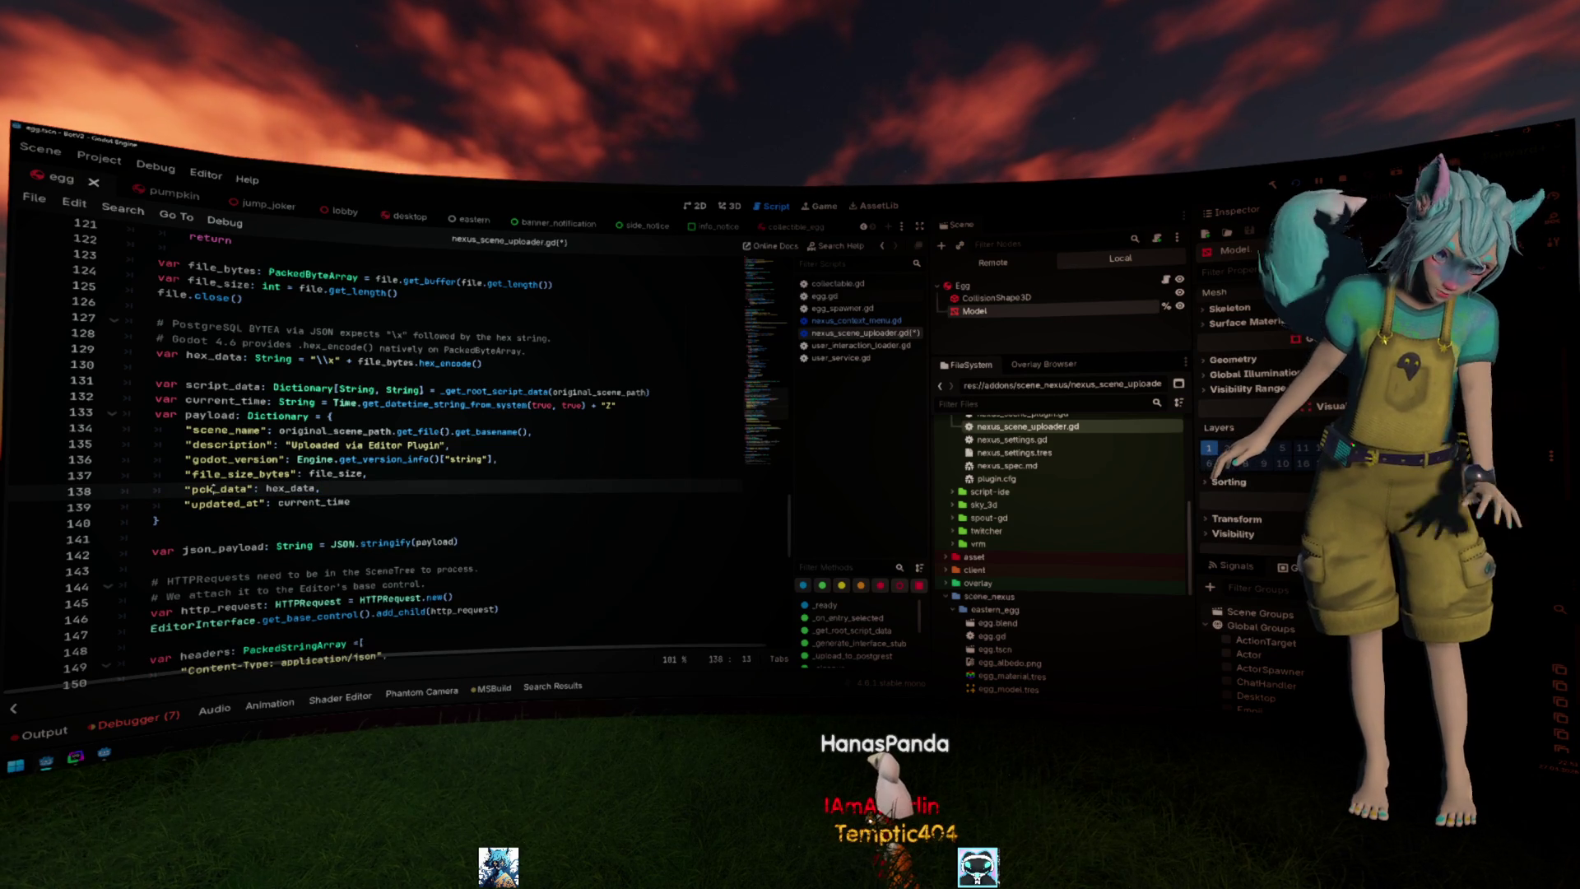
type("z")
type("uo")
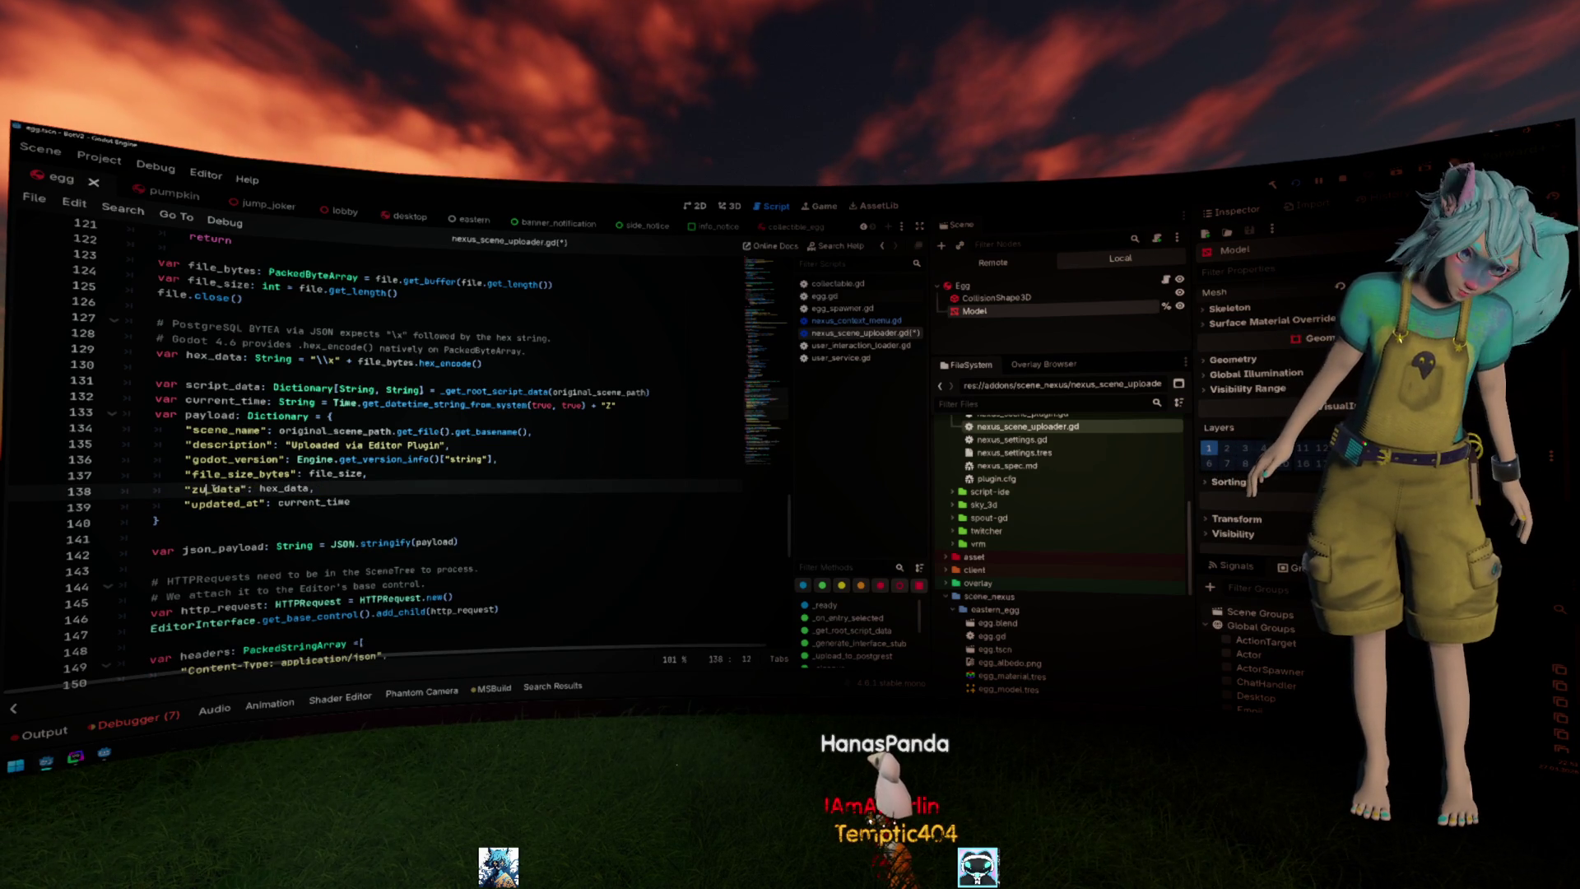
key("BackSpace")
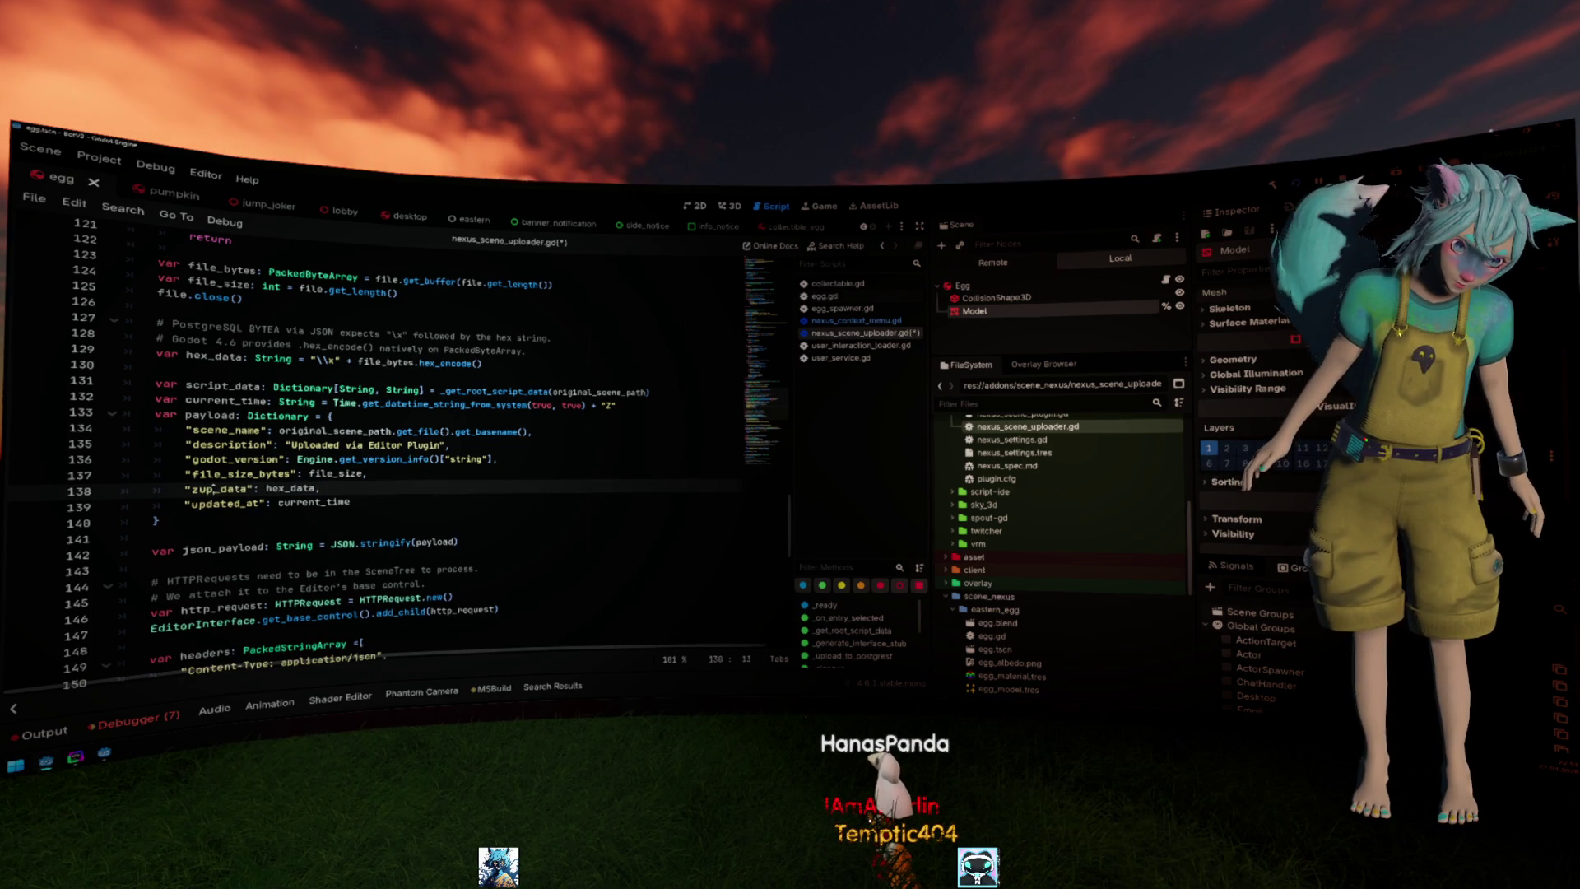
type("ip")
left_click(479, 431)
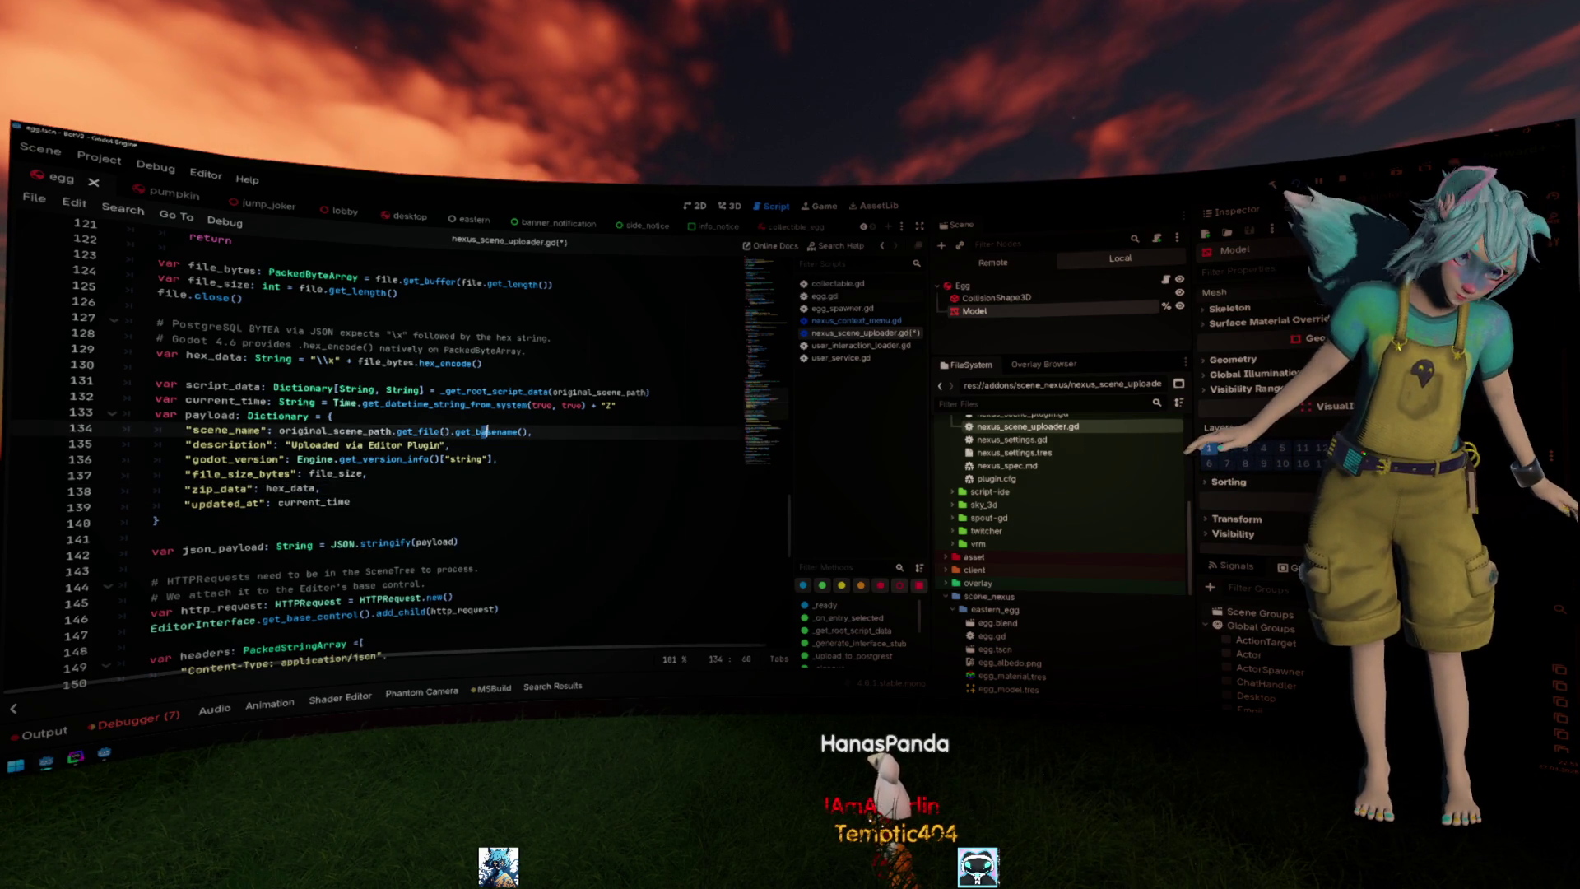
scroll(552, 429, "up", 2)
scroll(540, 463, "up", 1)
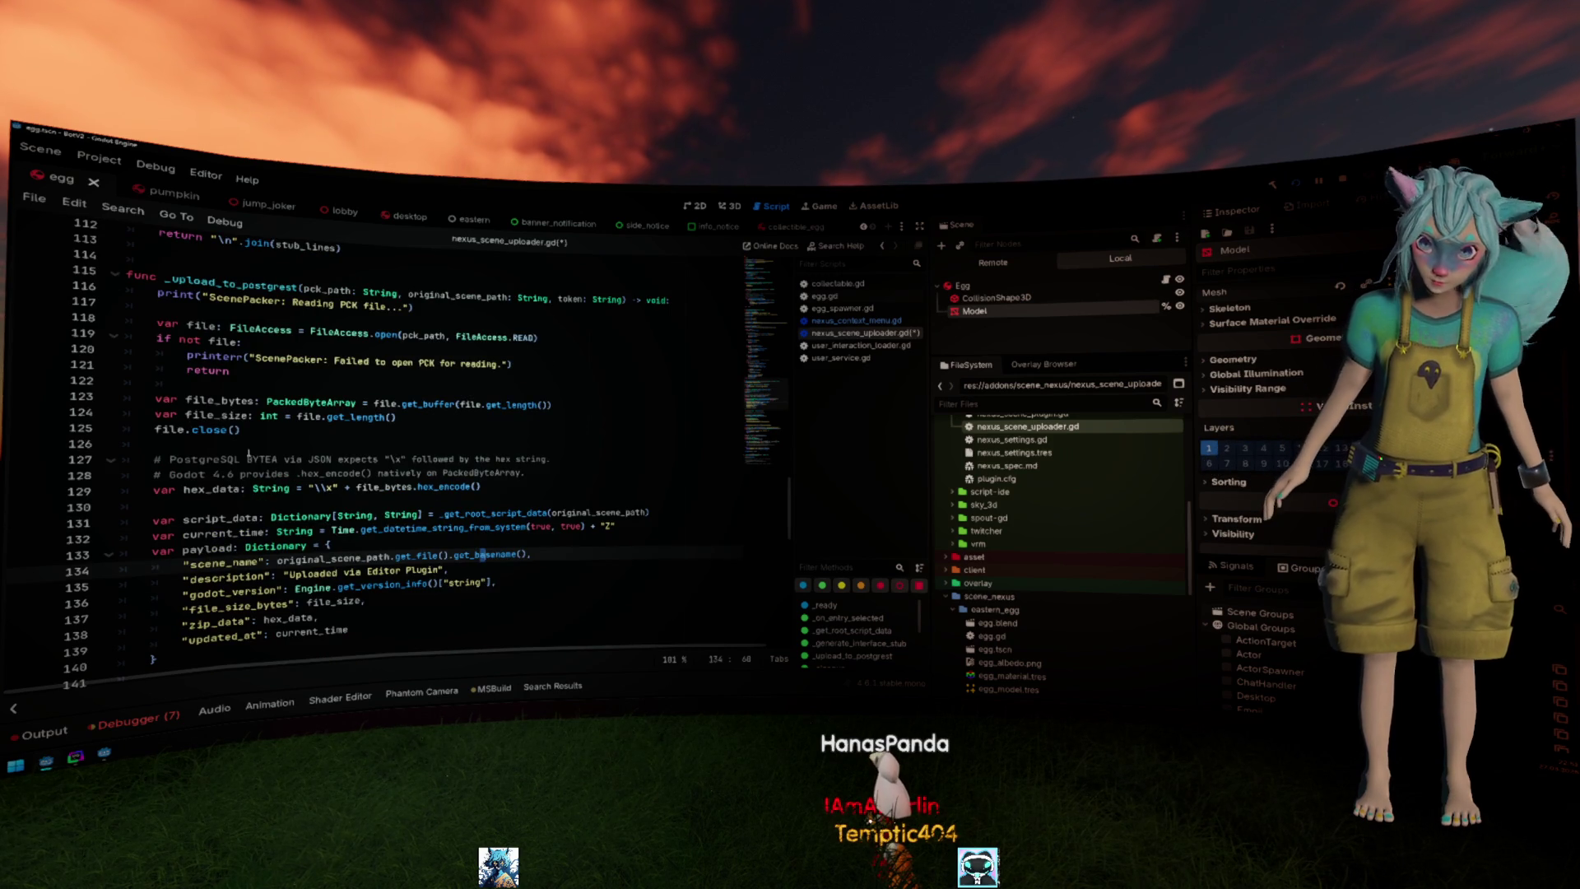
scroll(291, 442, "up", 2)
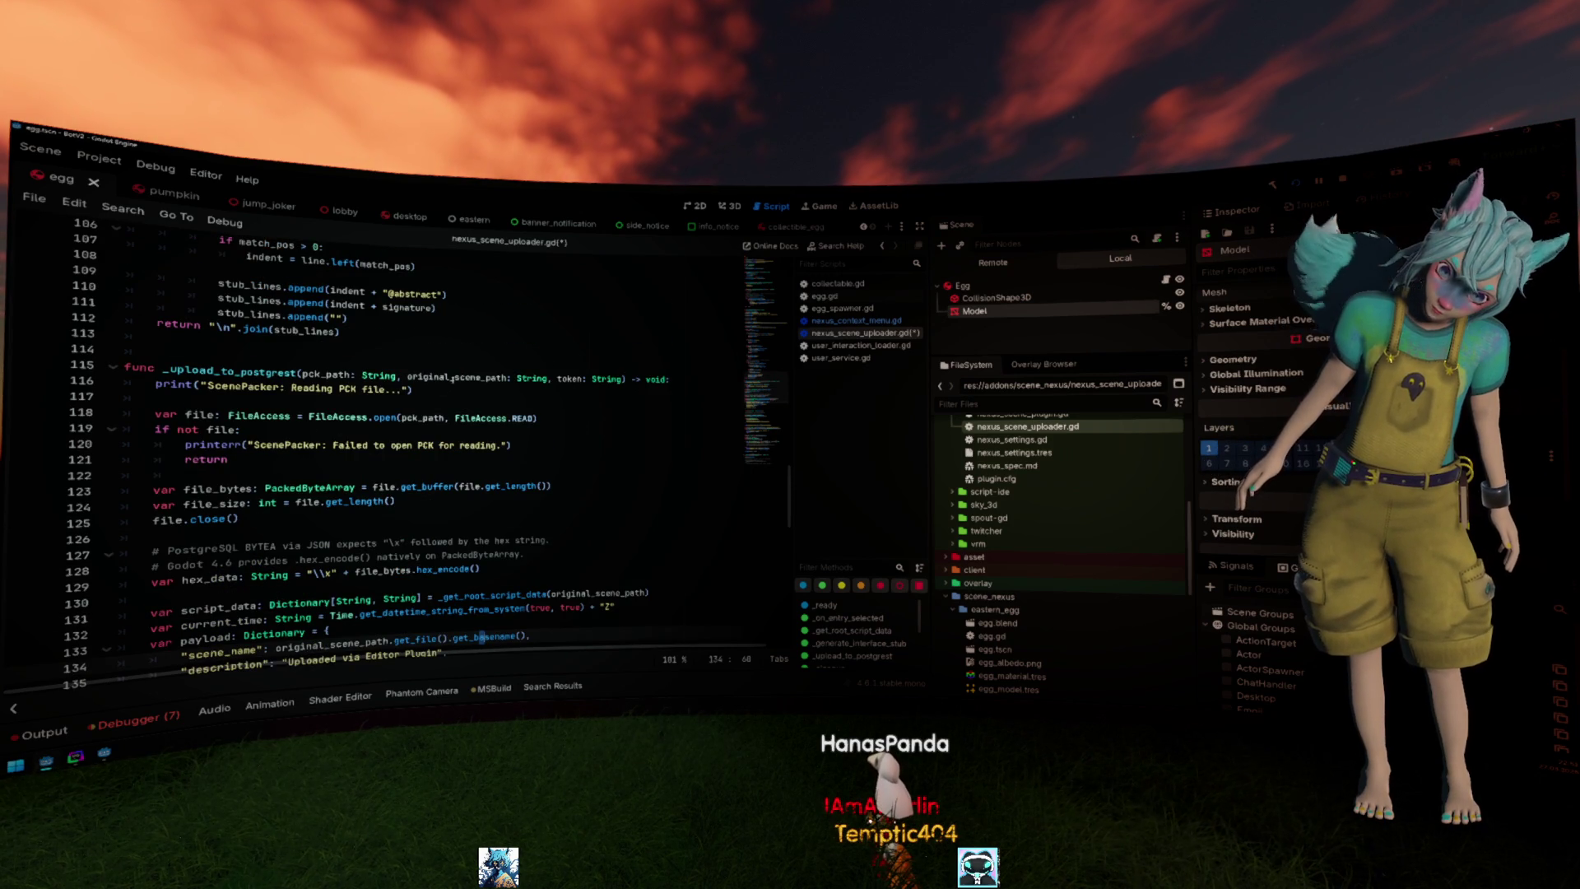
scroll(577, 461, "down", 4)
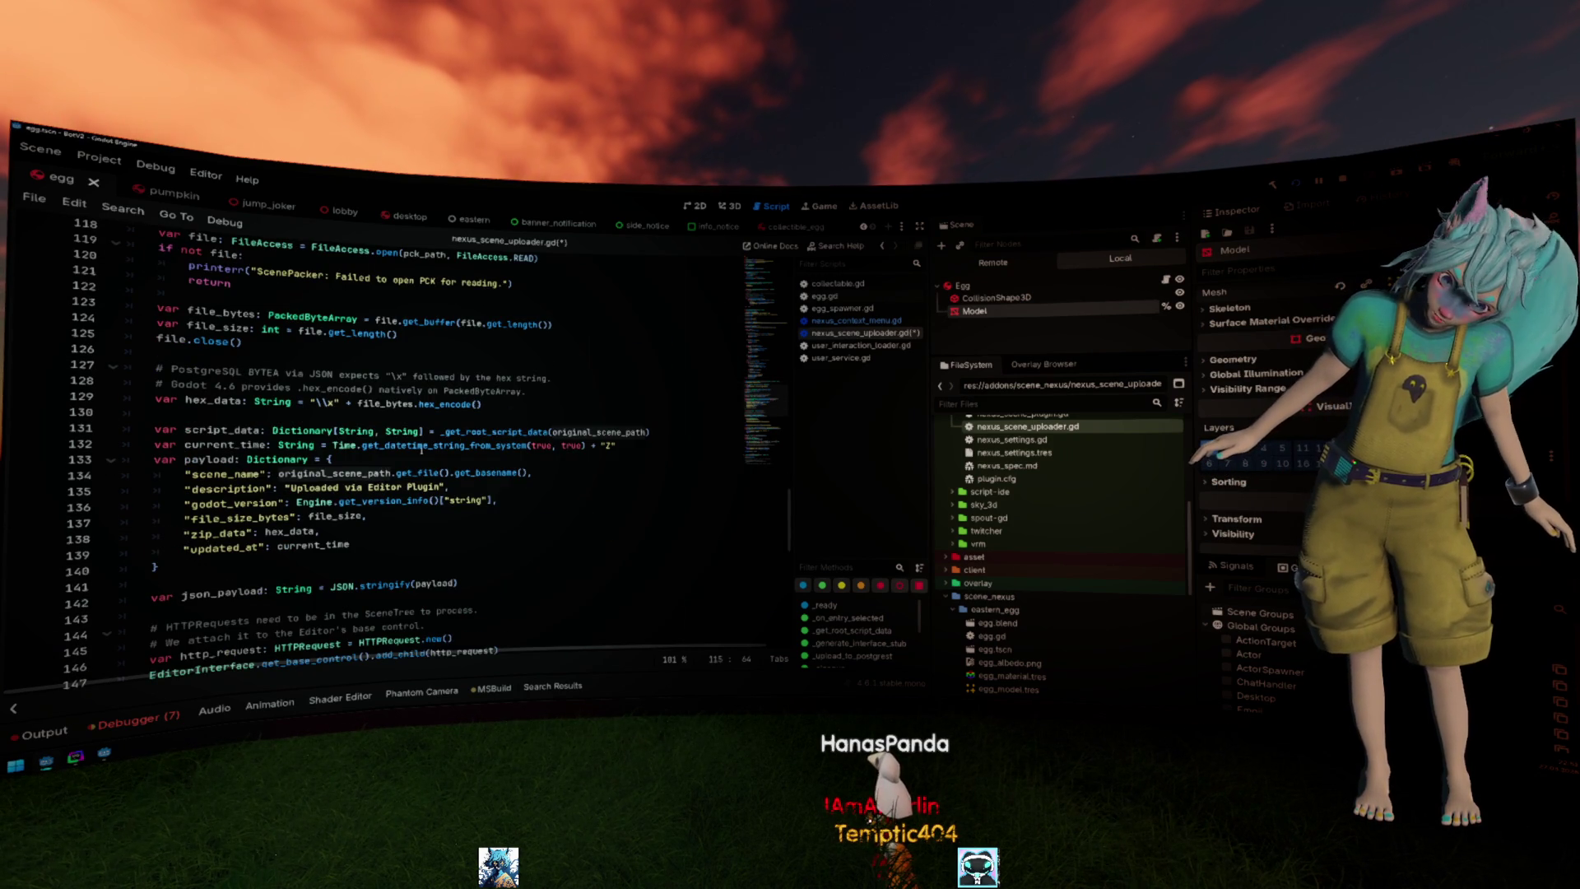
scroll(452, 431, "up", 4)
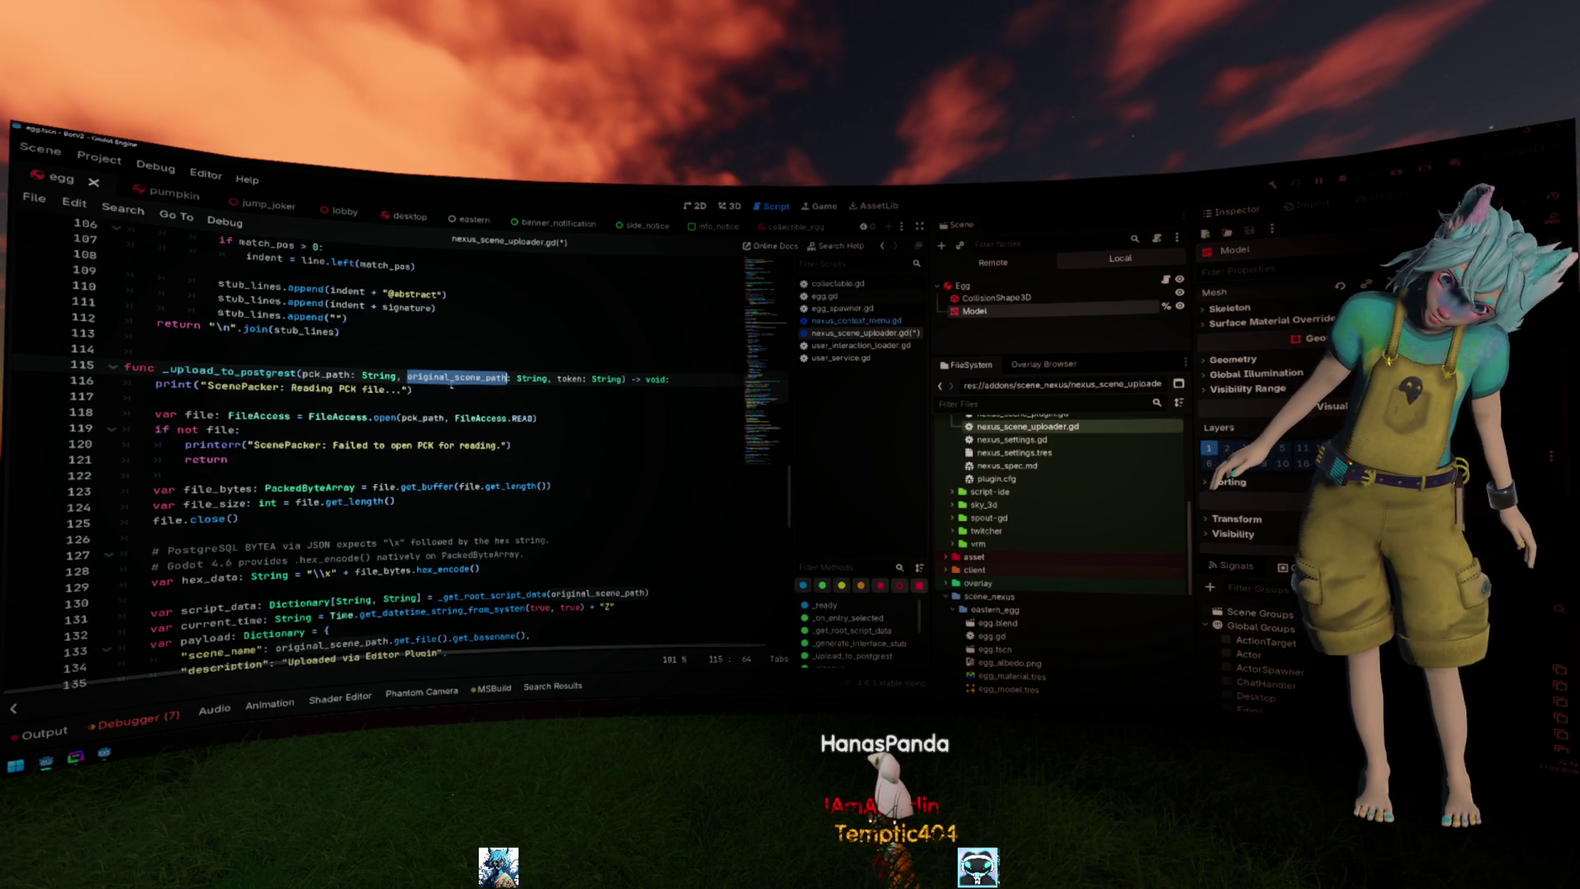
scroll(229, 488, "down", 2)
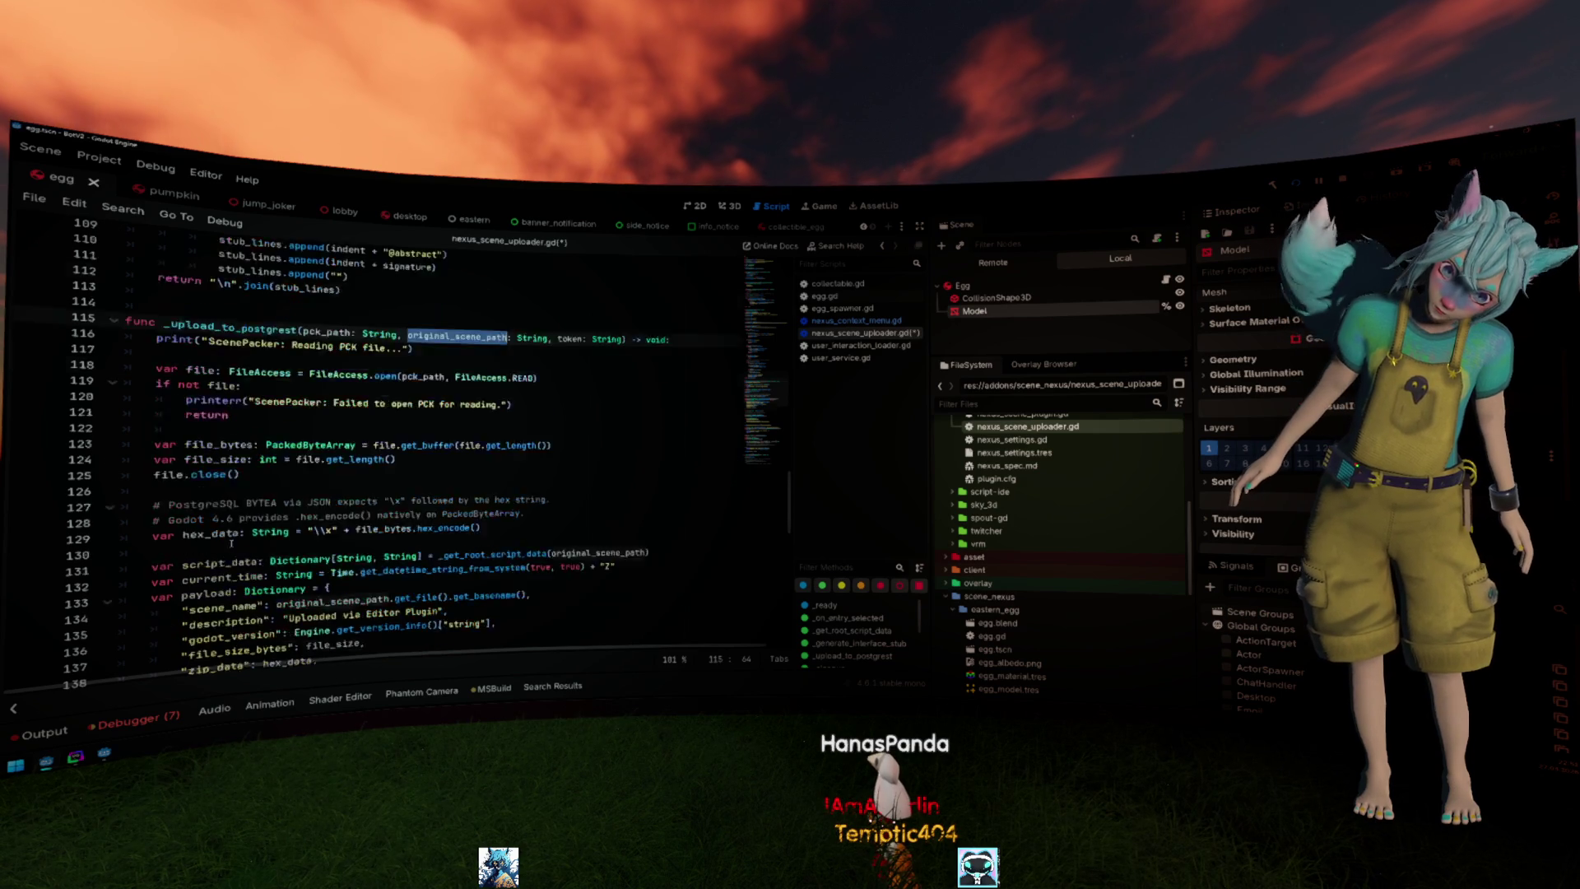
left_click(229, 517)
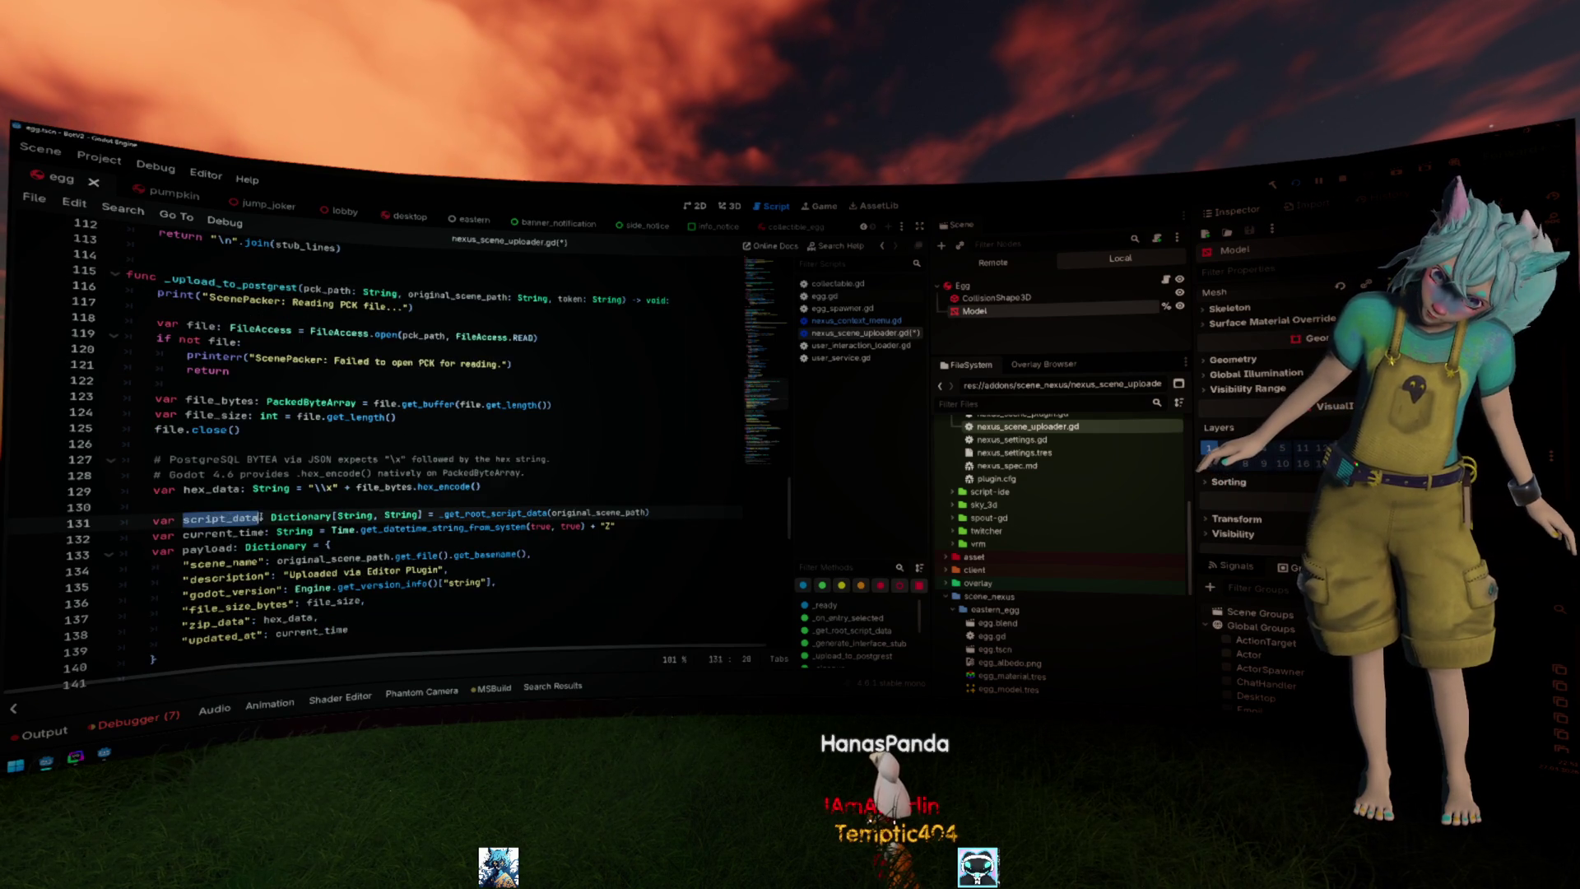
scroll(444, 502, "down", 4)
scroll(467, 500, "up", 1)
scroll(467, 495, "up", 1)
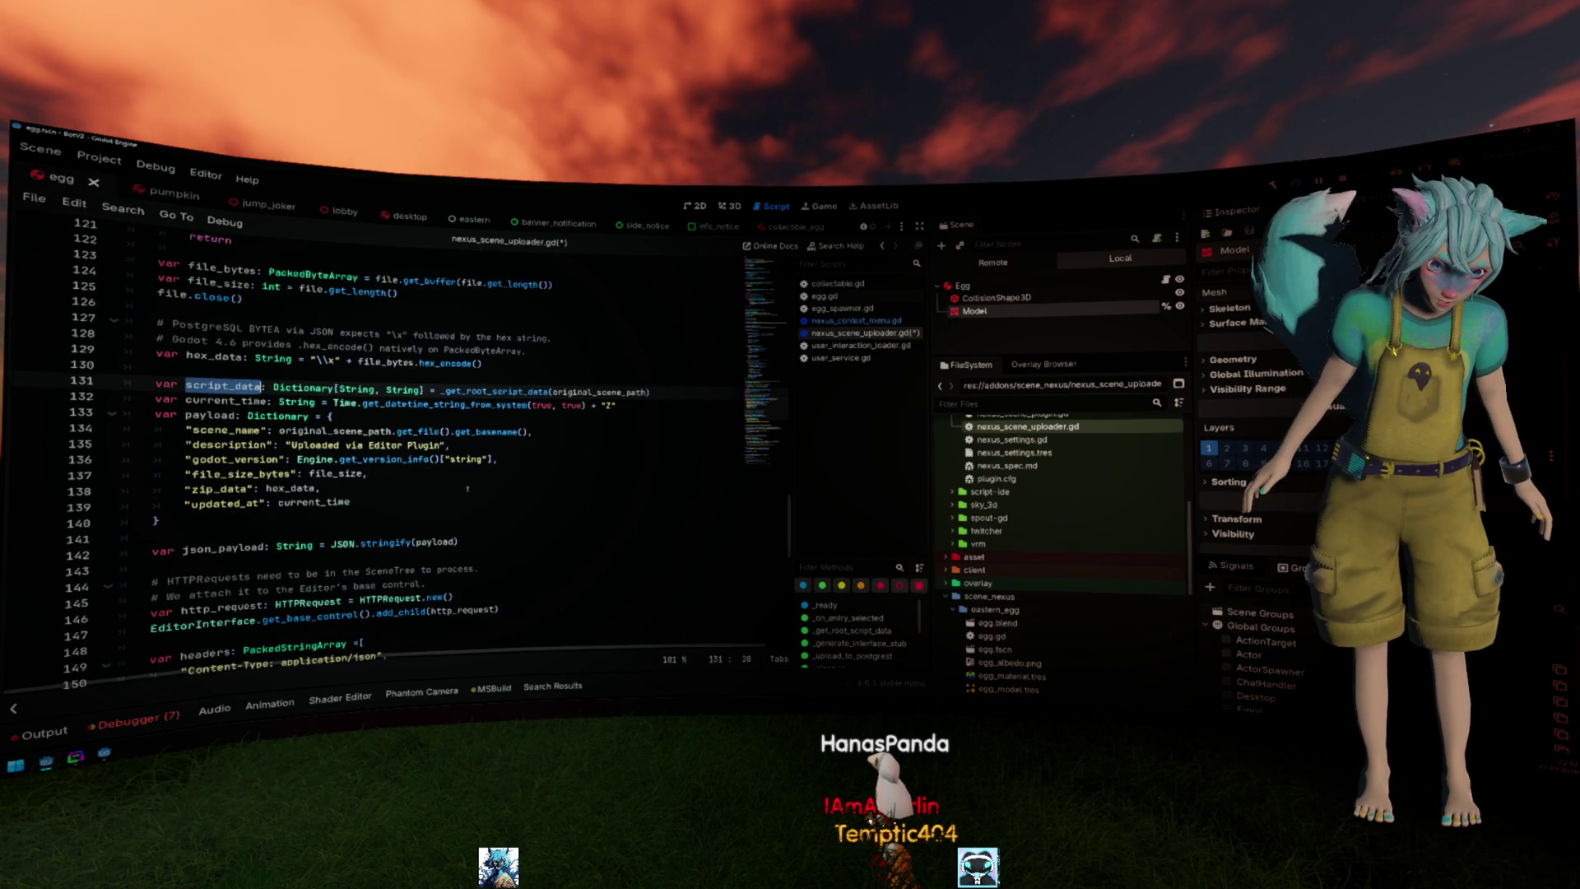
key("shift+Home")
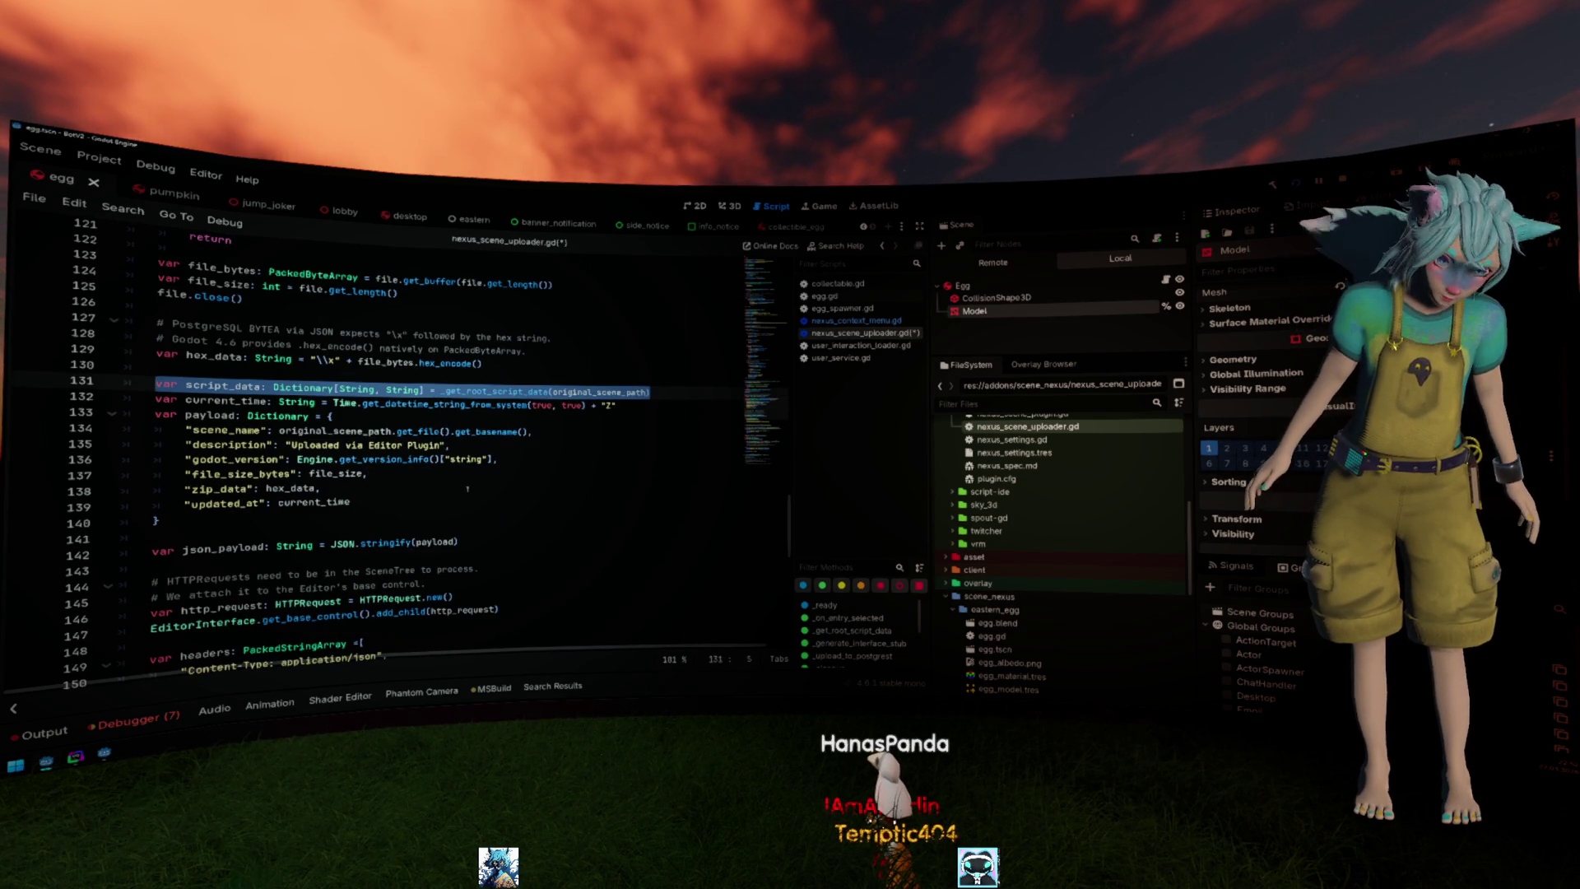
left_click(497, 396, "ctrl")
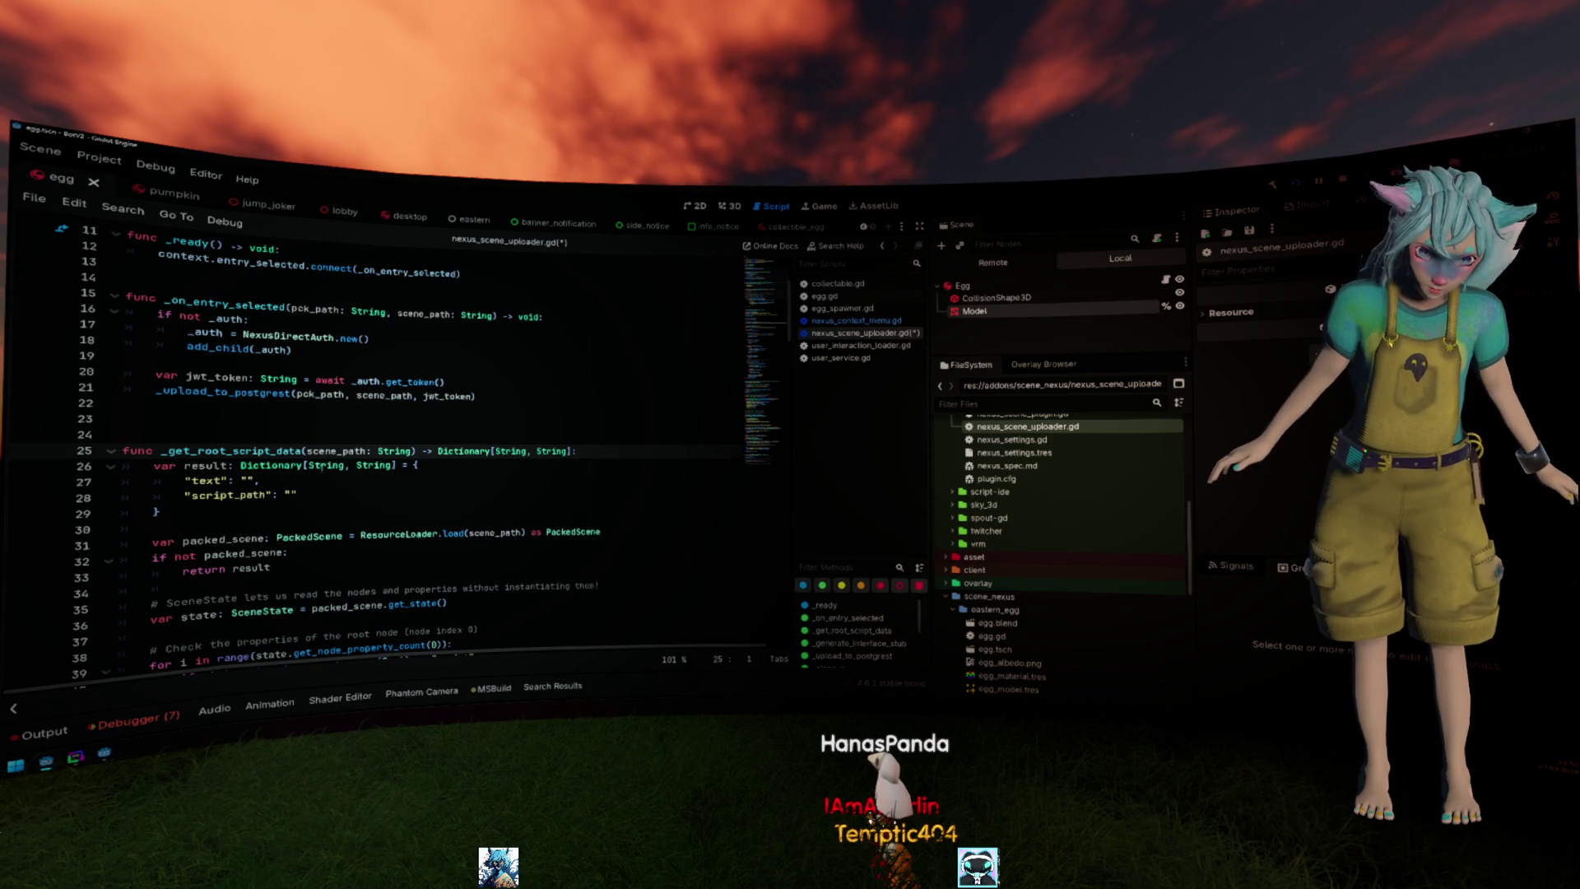
scroll(371, 469, "down", 2)
scroll(269, 407, "down", 4)
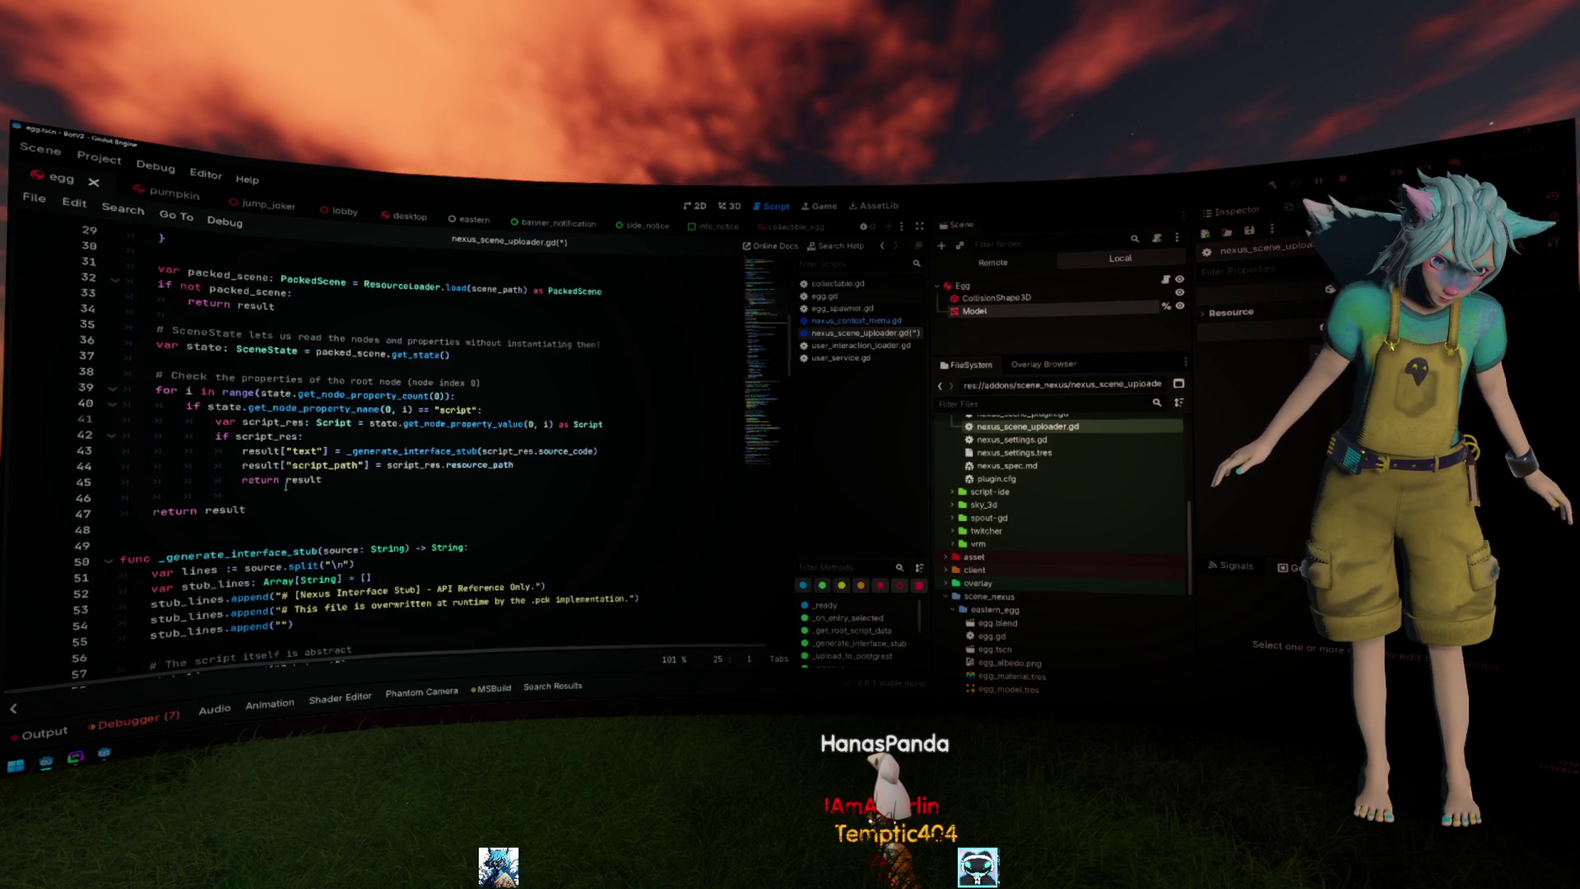
Delete the _get_root_script_data and _generate_interface_stub functions and their leftover blank lines.
left_click(347, 516, "shift")
key("Delete")
key("BackSpace")
key("BackSpace")
key("BackSpace")
scroll(409, 495, "down", 3)
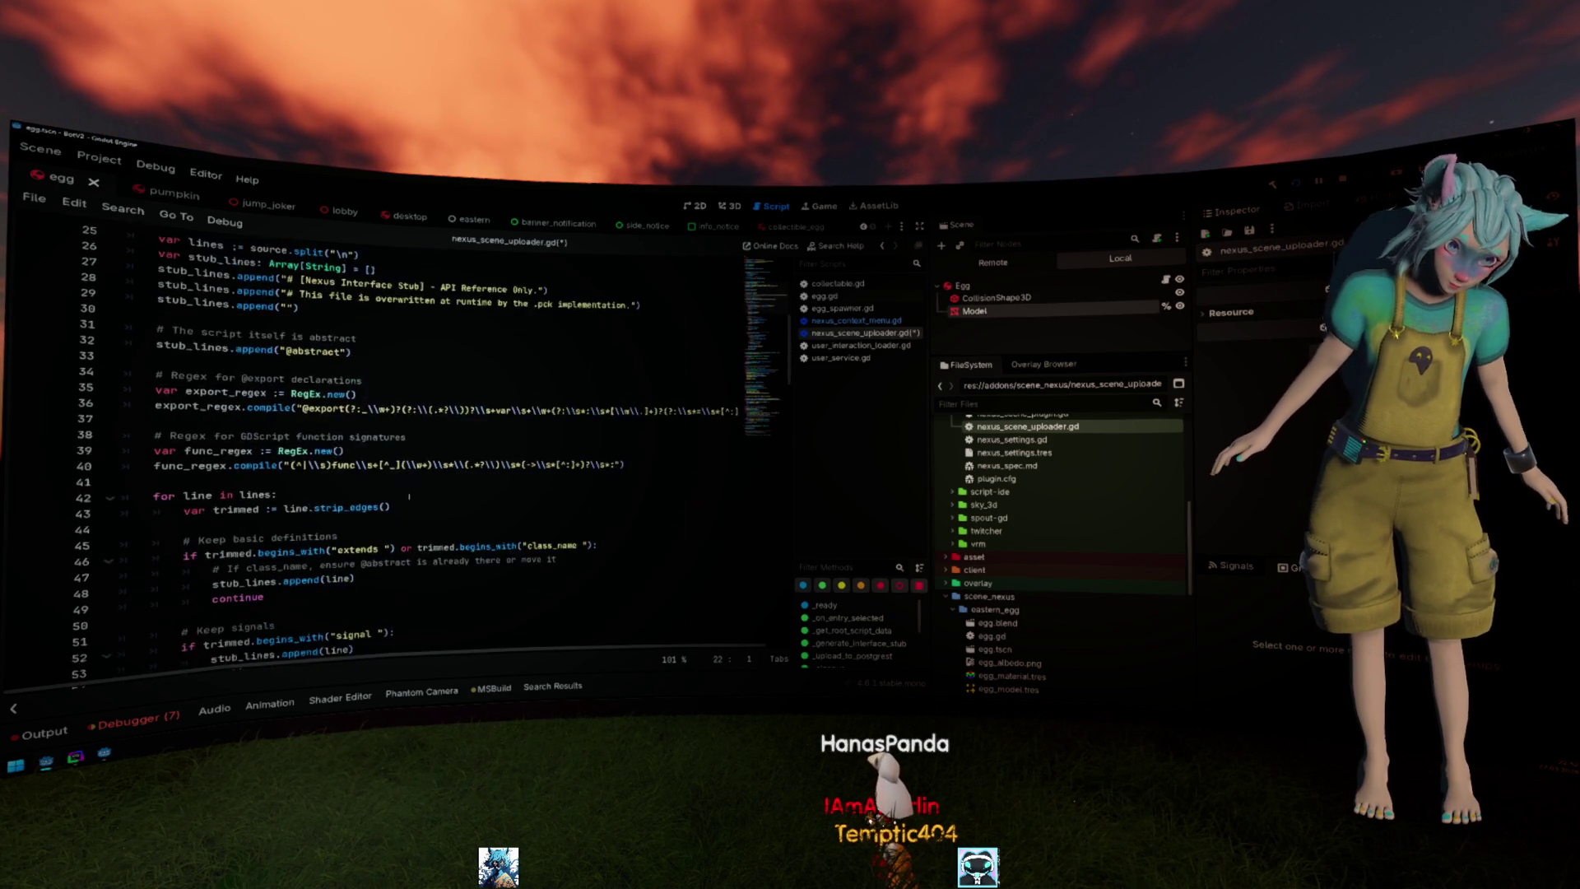
scroll(409, 494, "down", 4)
scroll(409, 495, "down", 4)
scroll(409, 494, "down", 4)
scroll(409, 493, "down", 5)
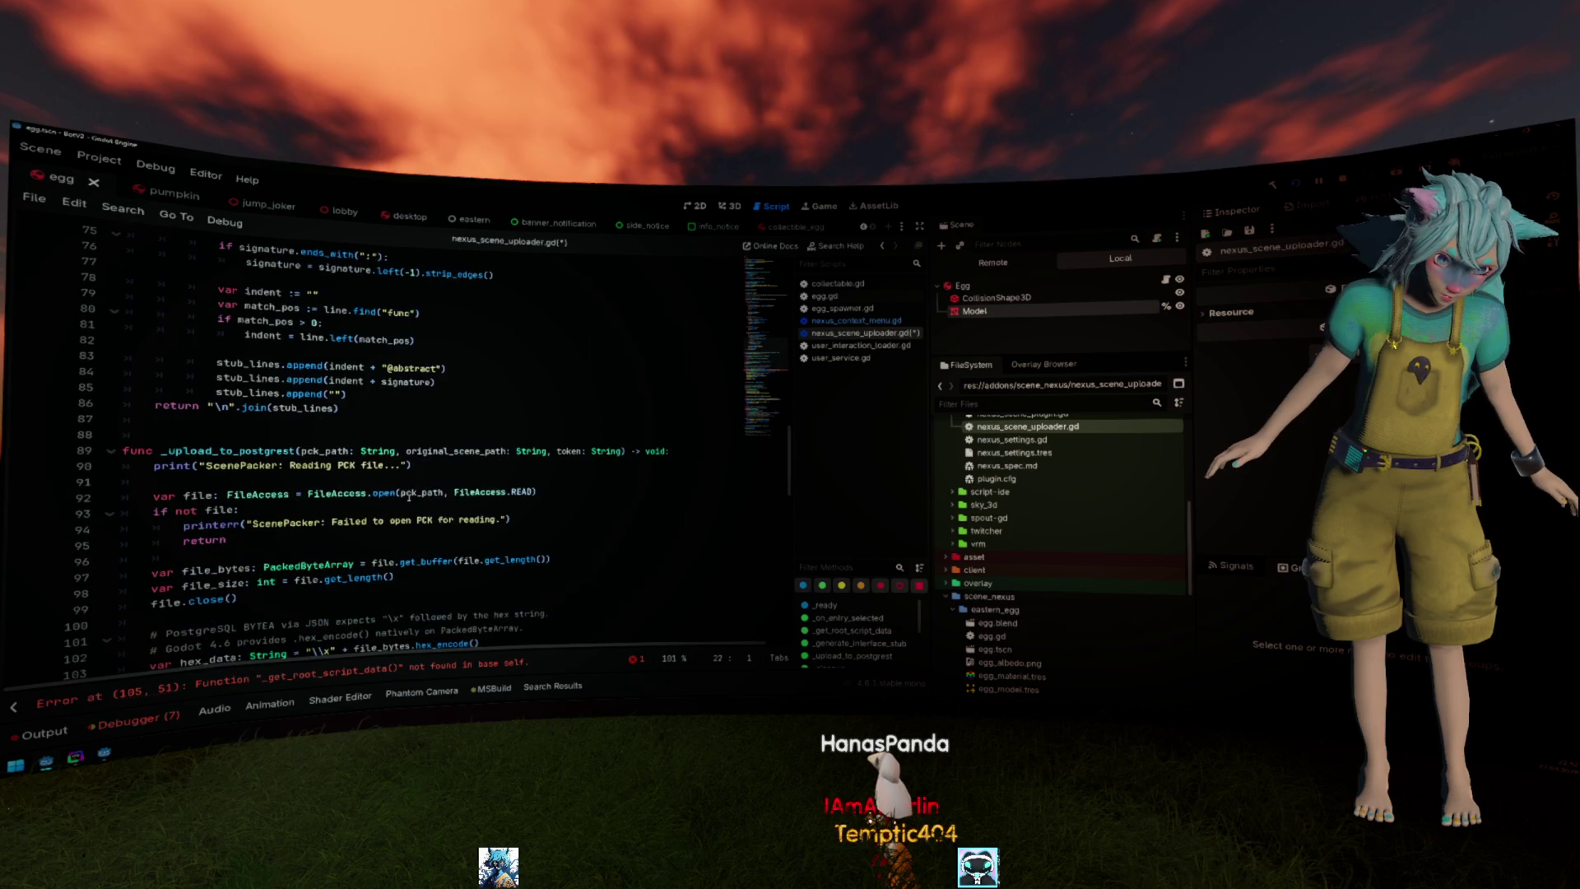
left_click(307, 424, "shift")
key("Delete")
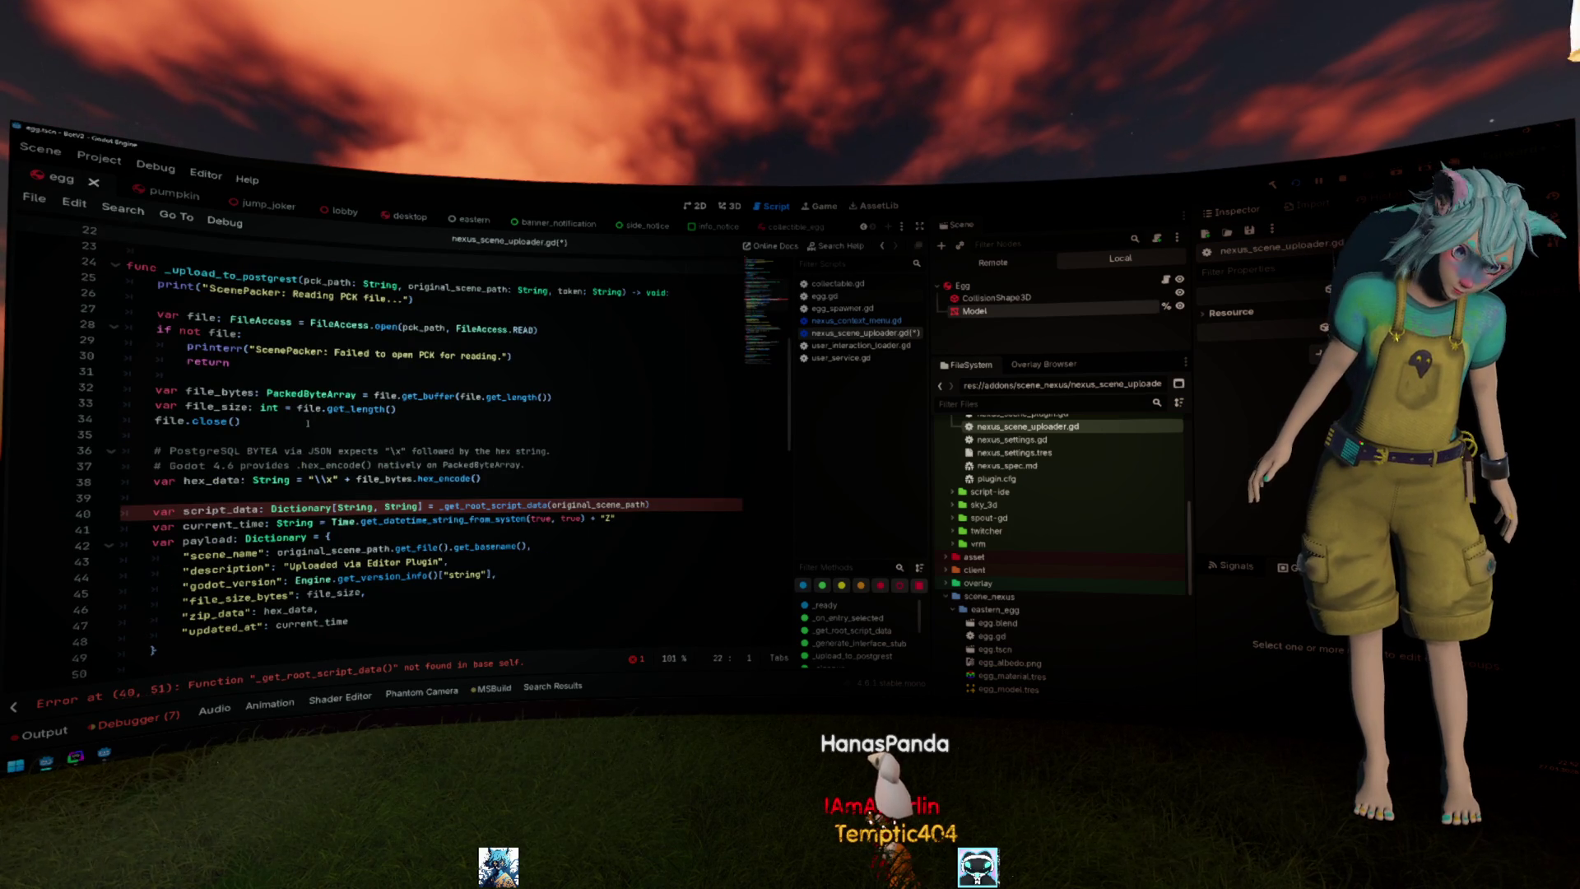
Delete the erroring script_data line so the uploader script is clean again.
triple_click(318, 507)
key("Delete")
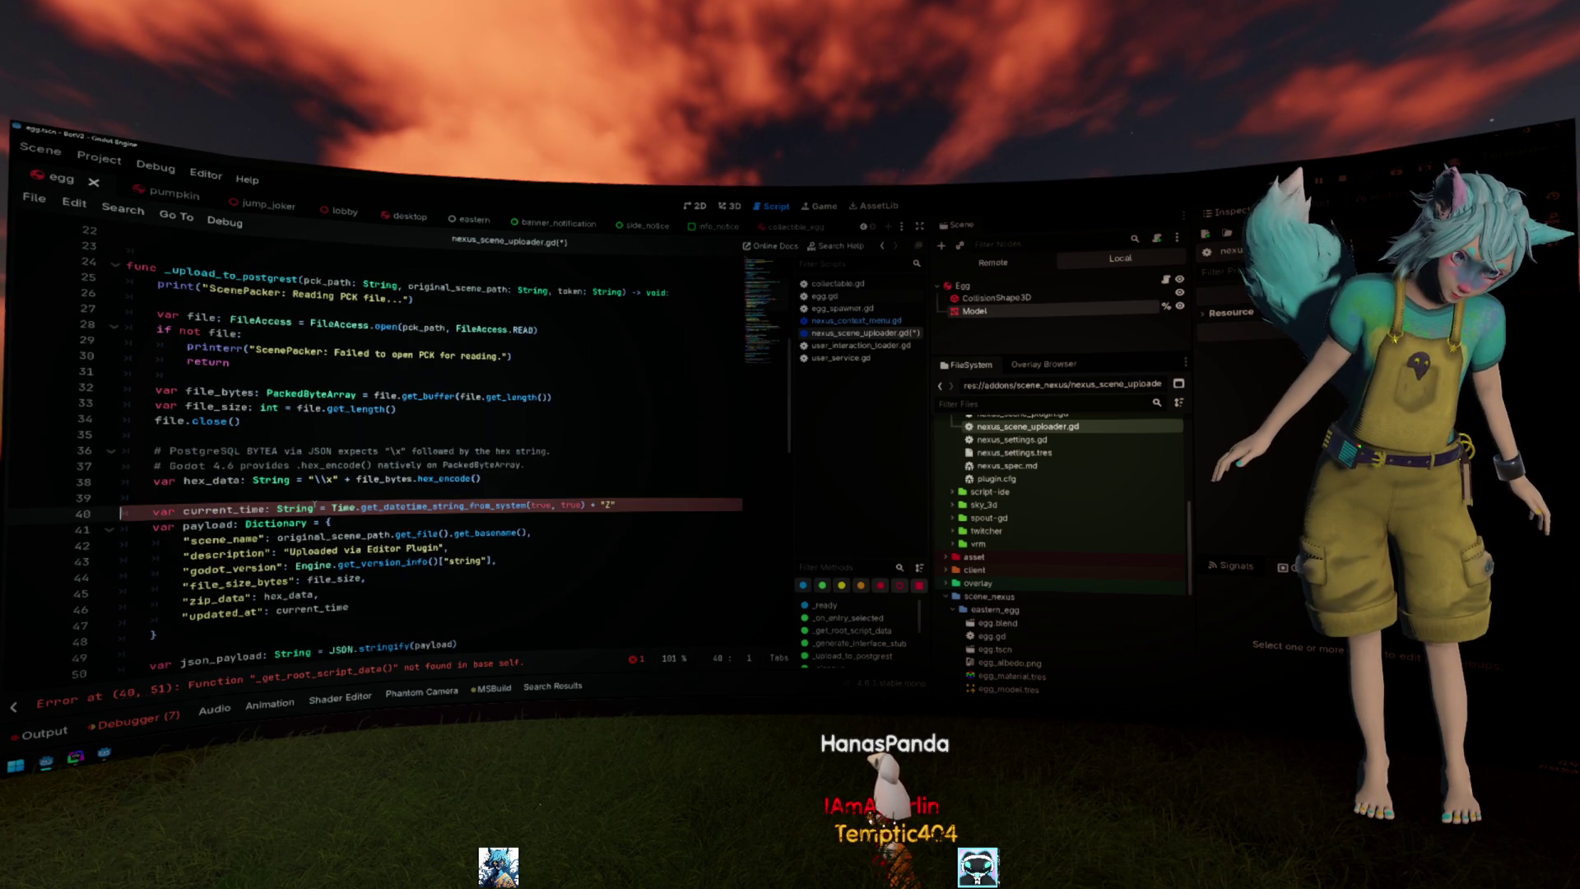
left_click(318, 496)
scroll(408, 504, "down", 3)
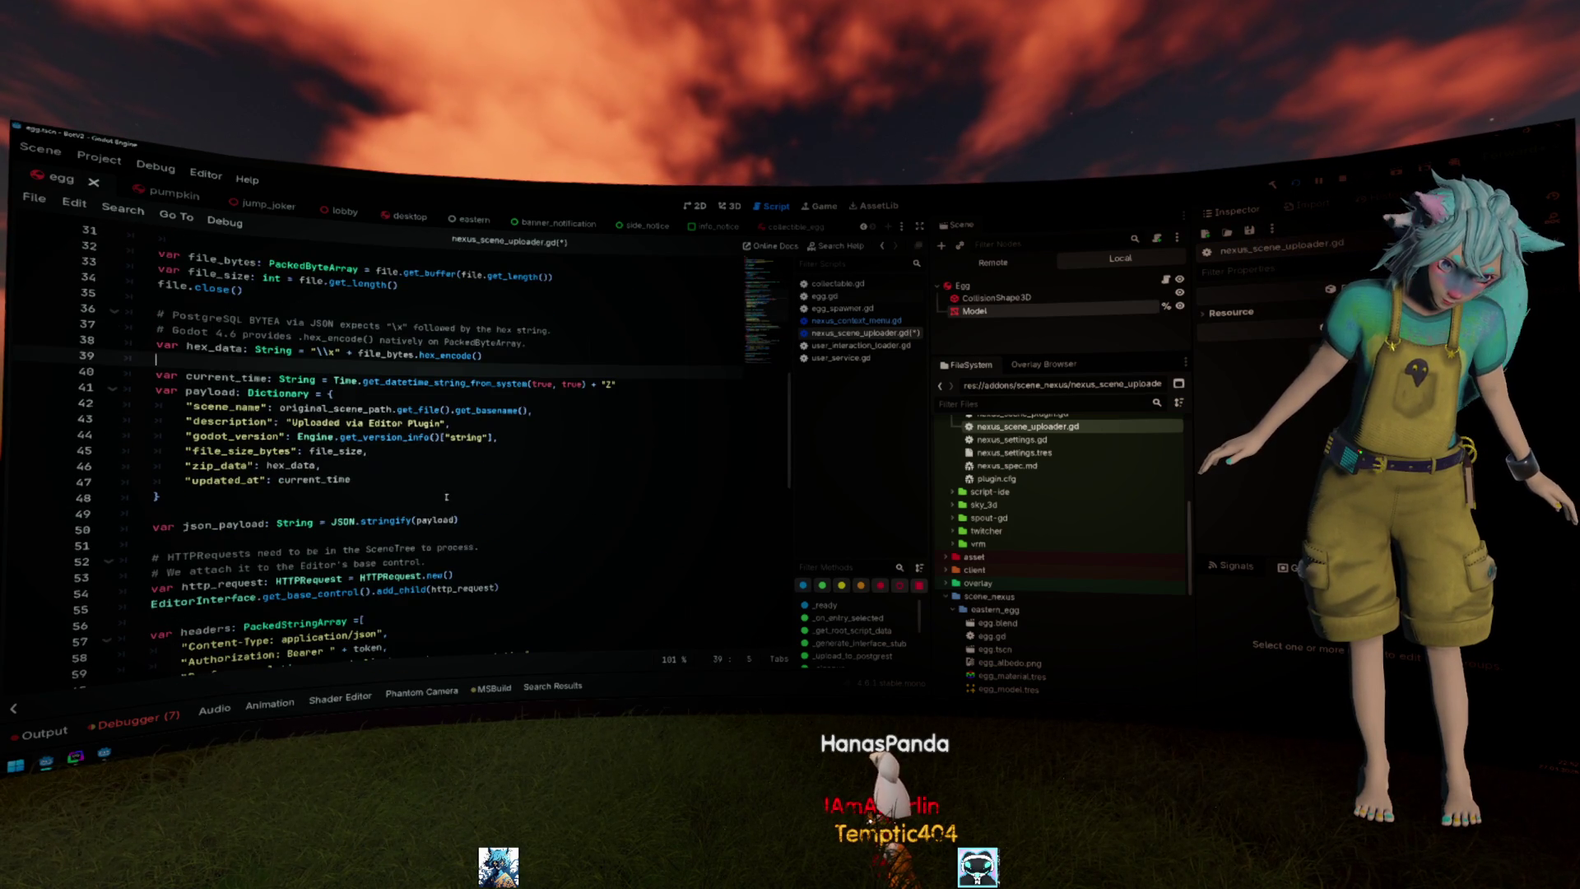
scroll(243, 477, "down", 3)
scroll(242, 476, "down", 3)
scroll(242, 478, "down", 2)
scroll(242, 477, "down", 2)
scroll(242, 477, "down", 3)
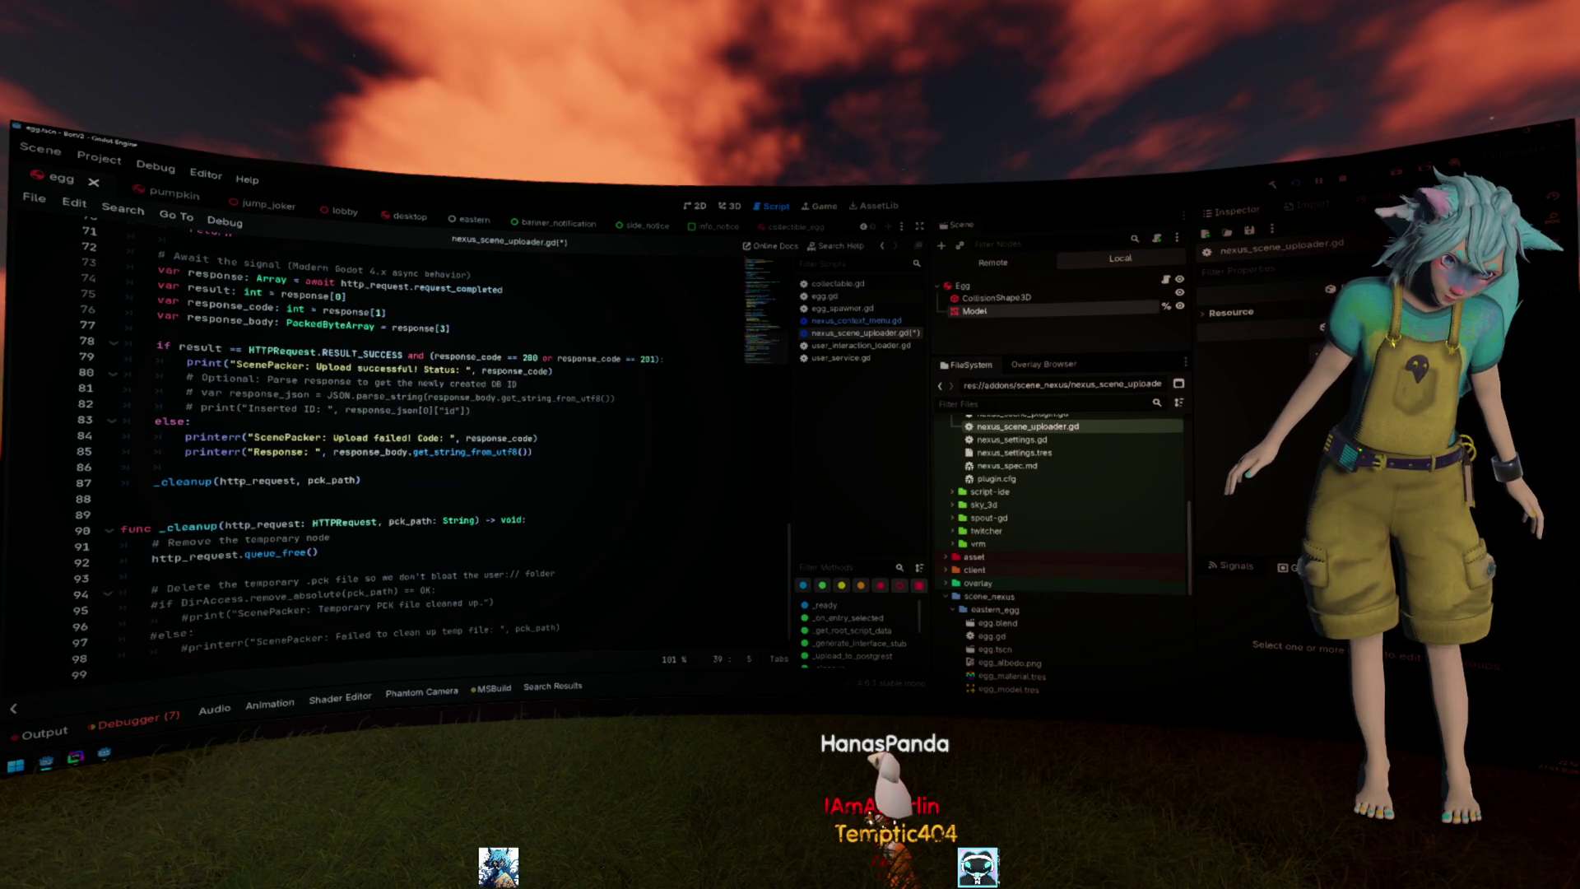
Uncomment the temporary PCK file deletion lines in _cleanup, save, and add a blank line before the function.
key("BackSpace")
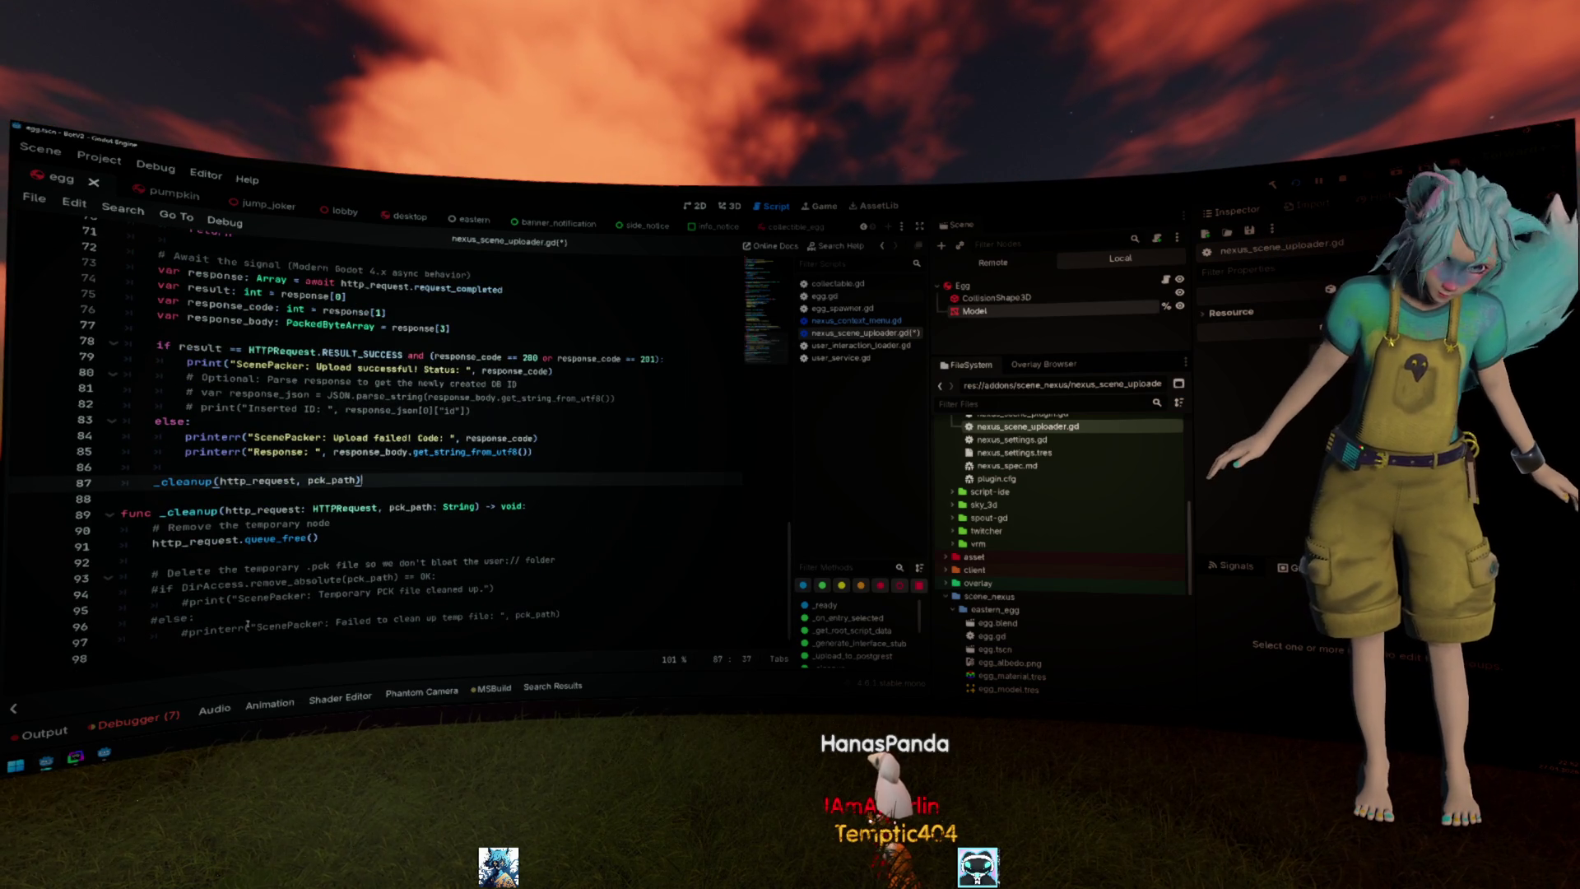
left_click_drag(250, 623, 195, 588)
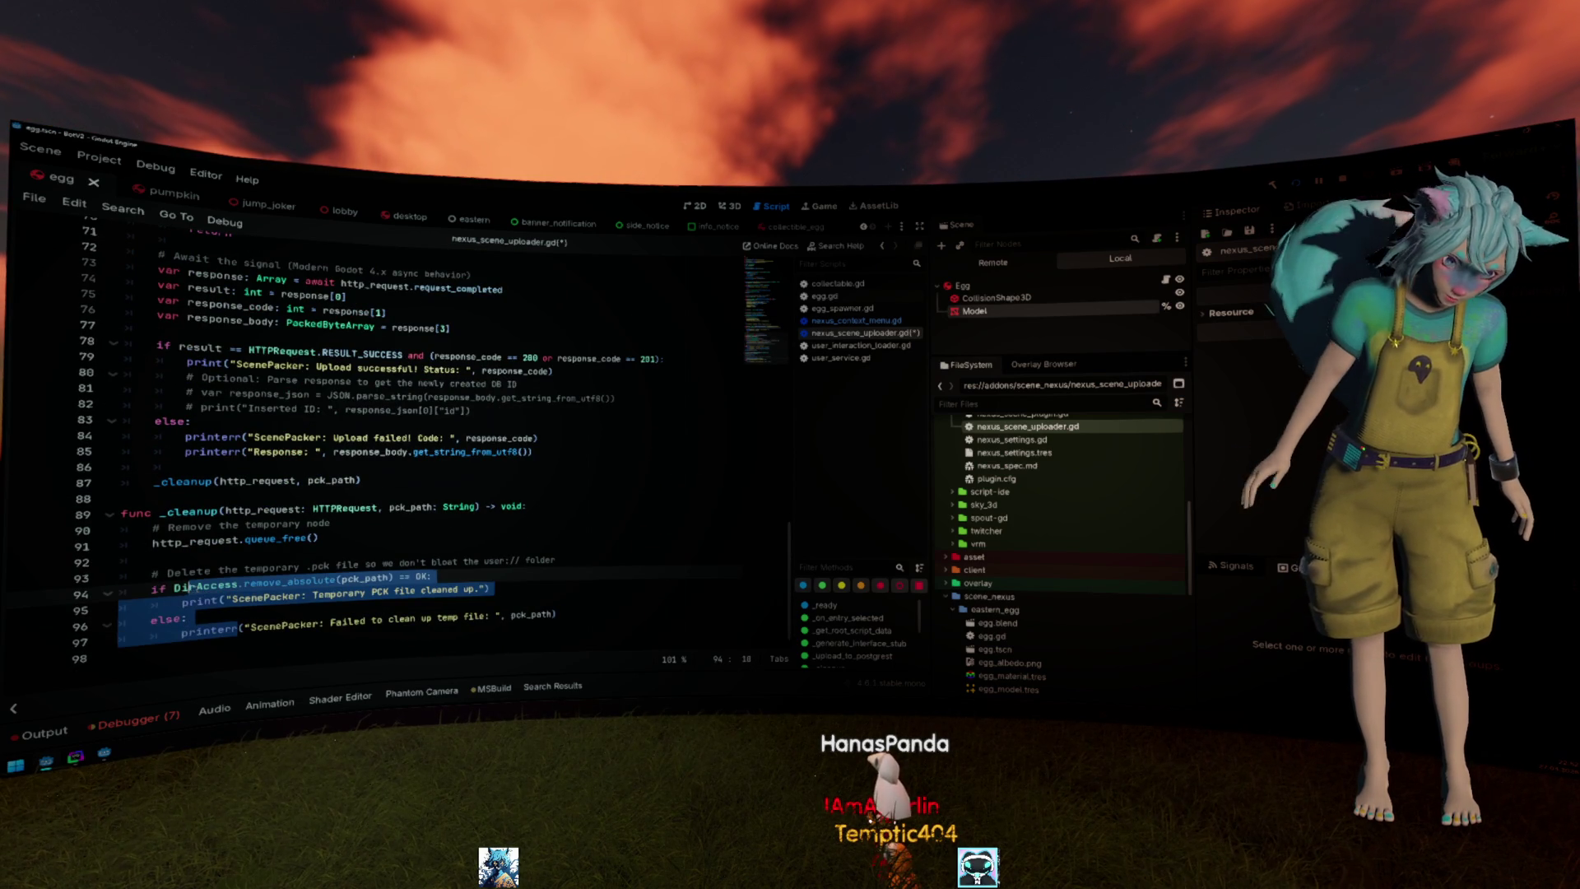
key("ctrl+k")
key("ctrl+s")
left_click(345, 495)
key("Return")
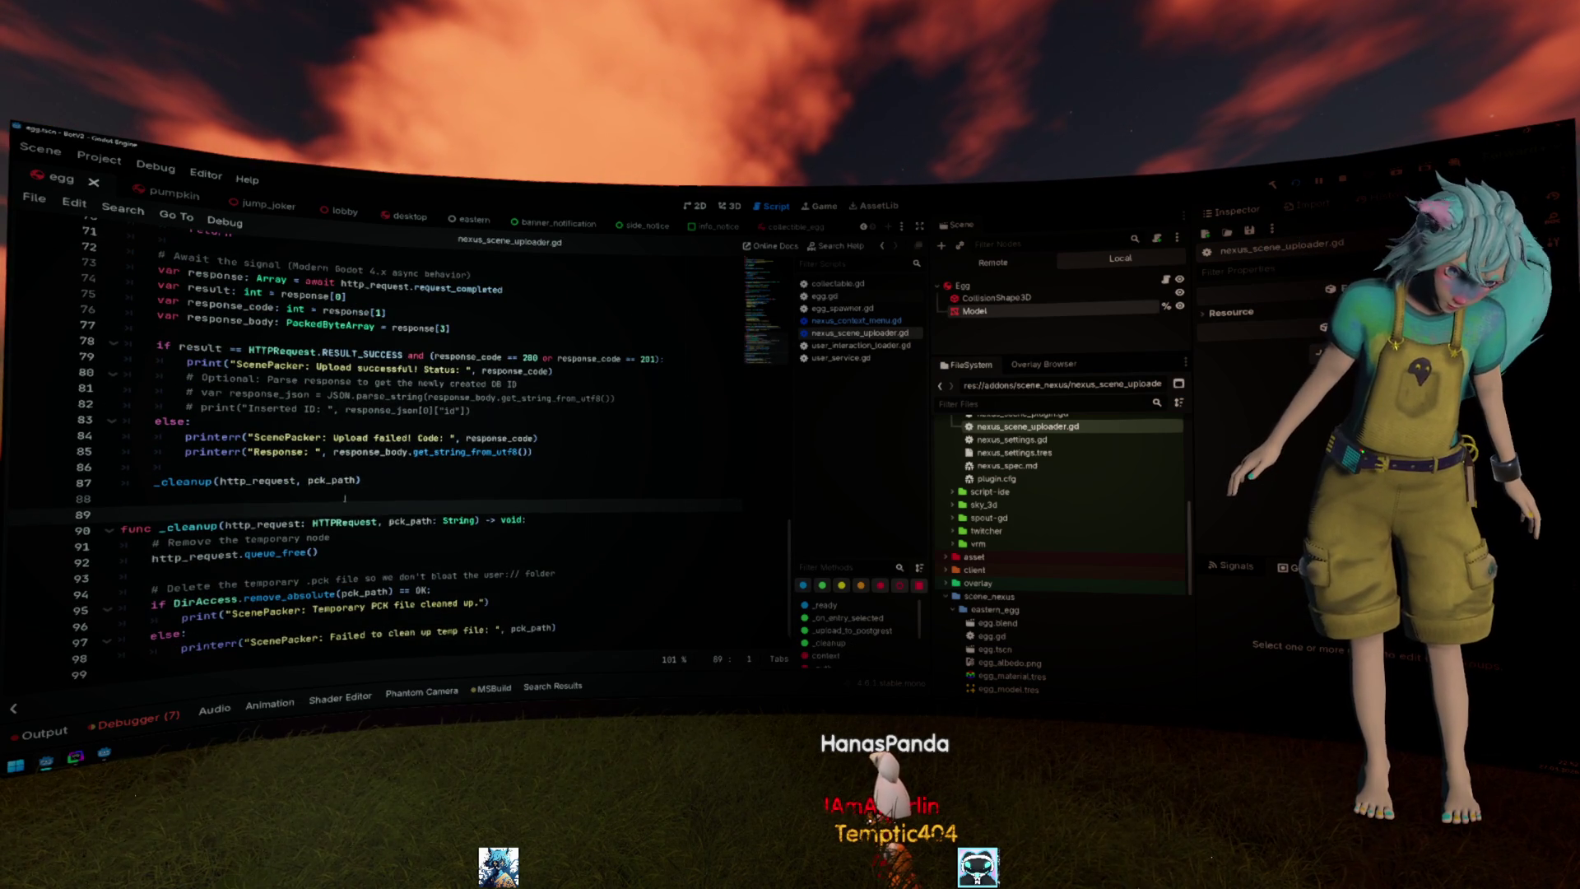
scroll(346, 497, "up", 3)
scroll(346, 496, "up", 2)
scroll(347, 495, "up", 2)
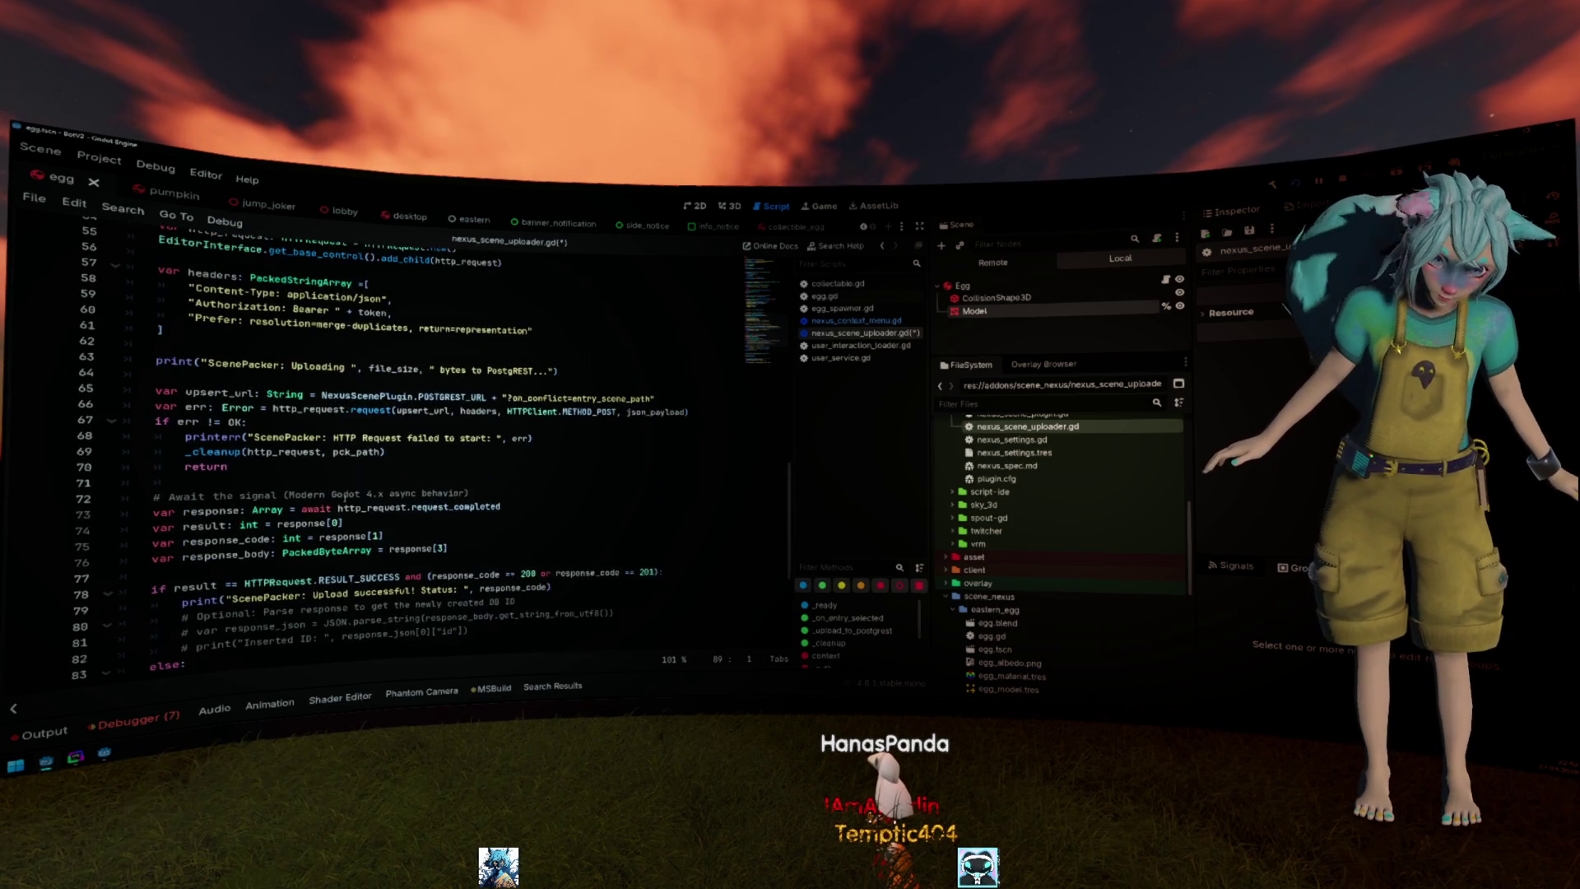
scroll(348, 495, "up", 2)
scroll(346, 495, "up", 5)
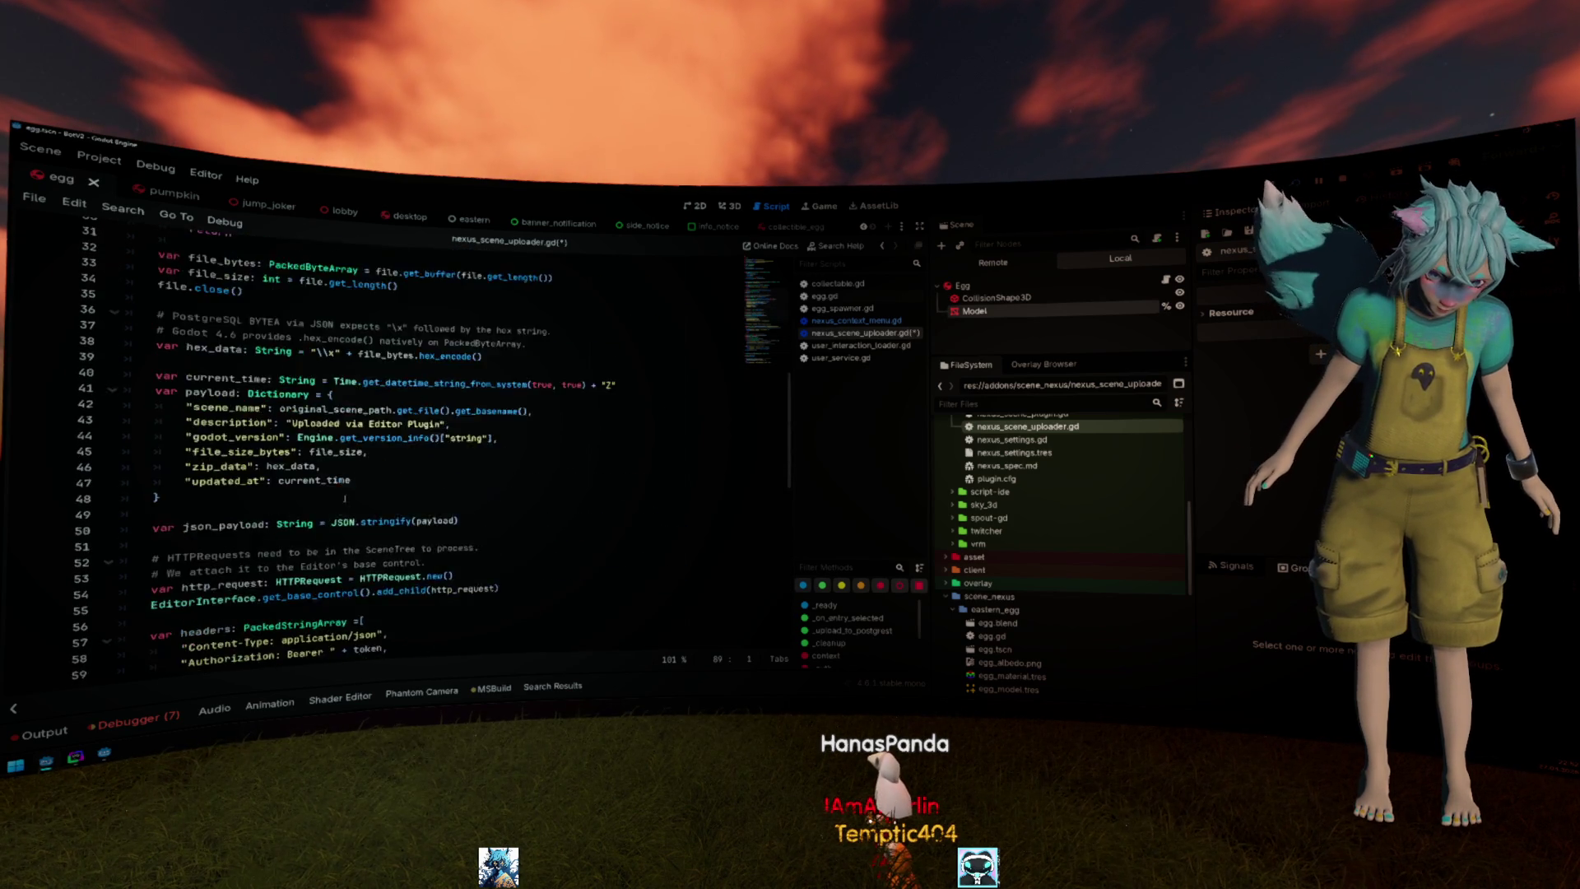
scroll(341, 495, "up", 4)
scroll(341, 495, "up", 2)
scroll(343, 498, "up", 3)
scroll(344, 497, "up", 1)
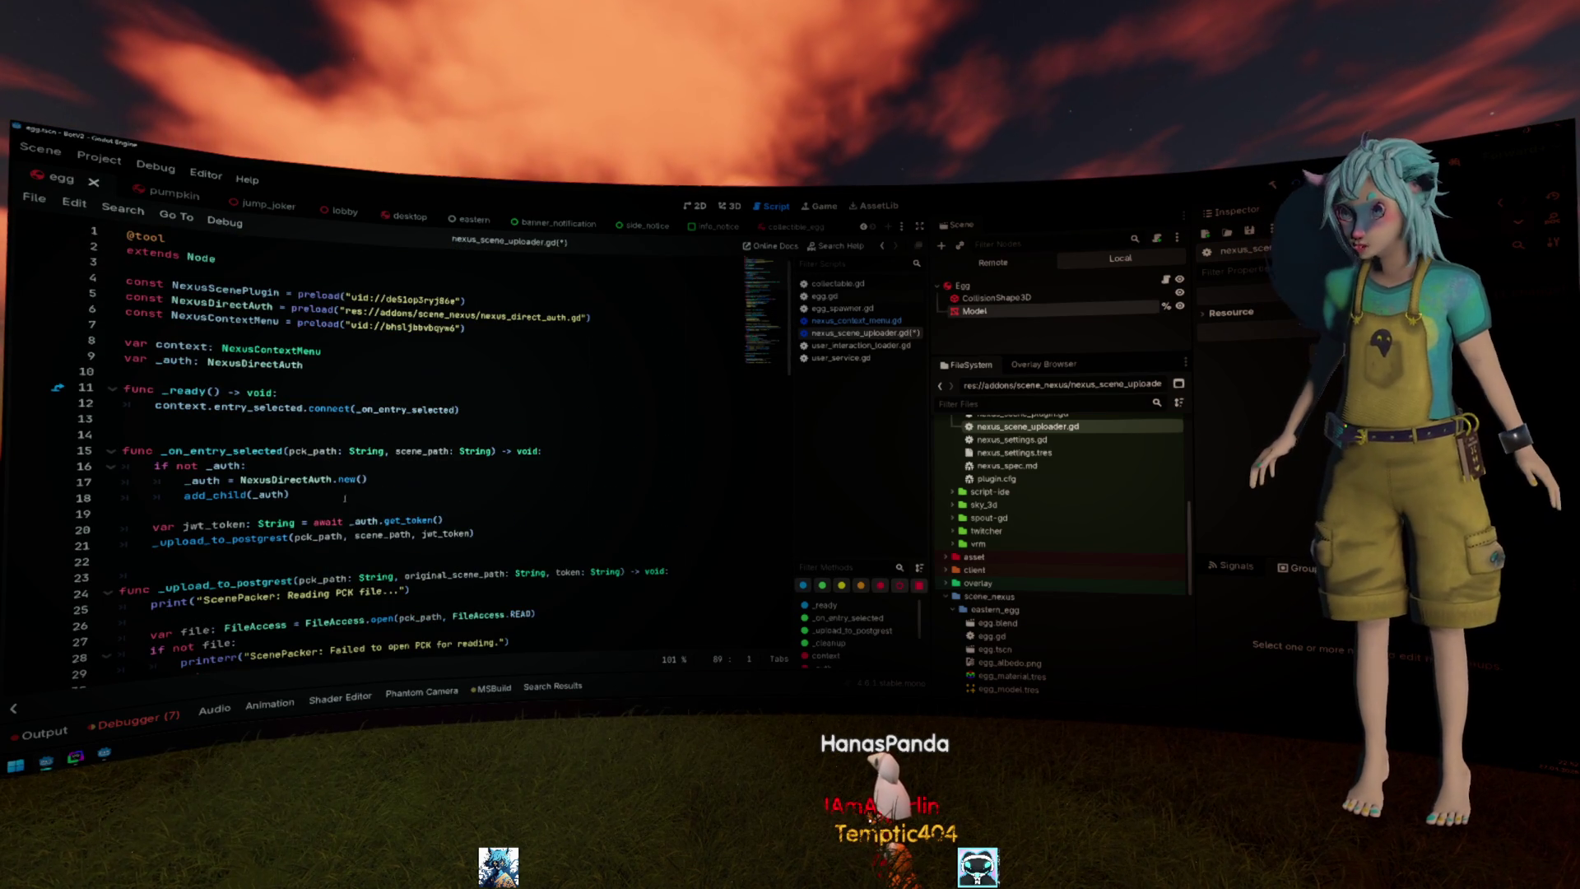
left_click(344, 478)
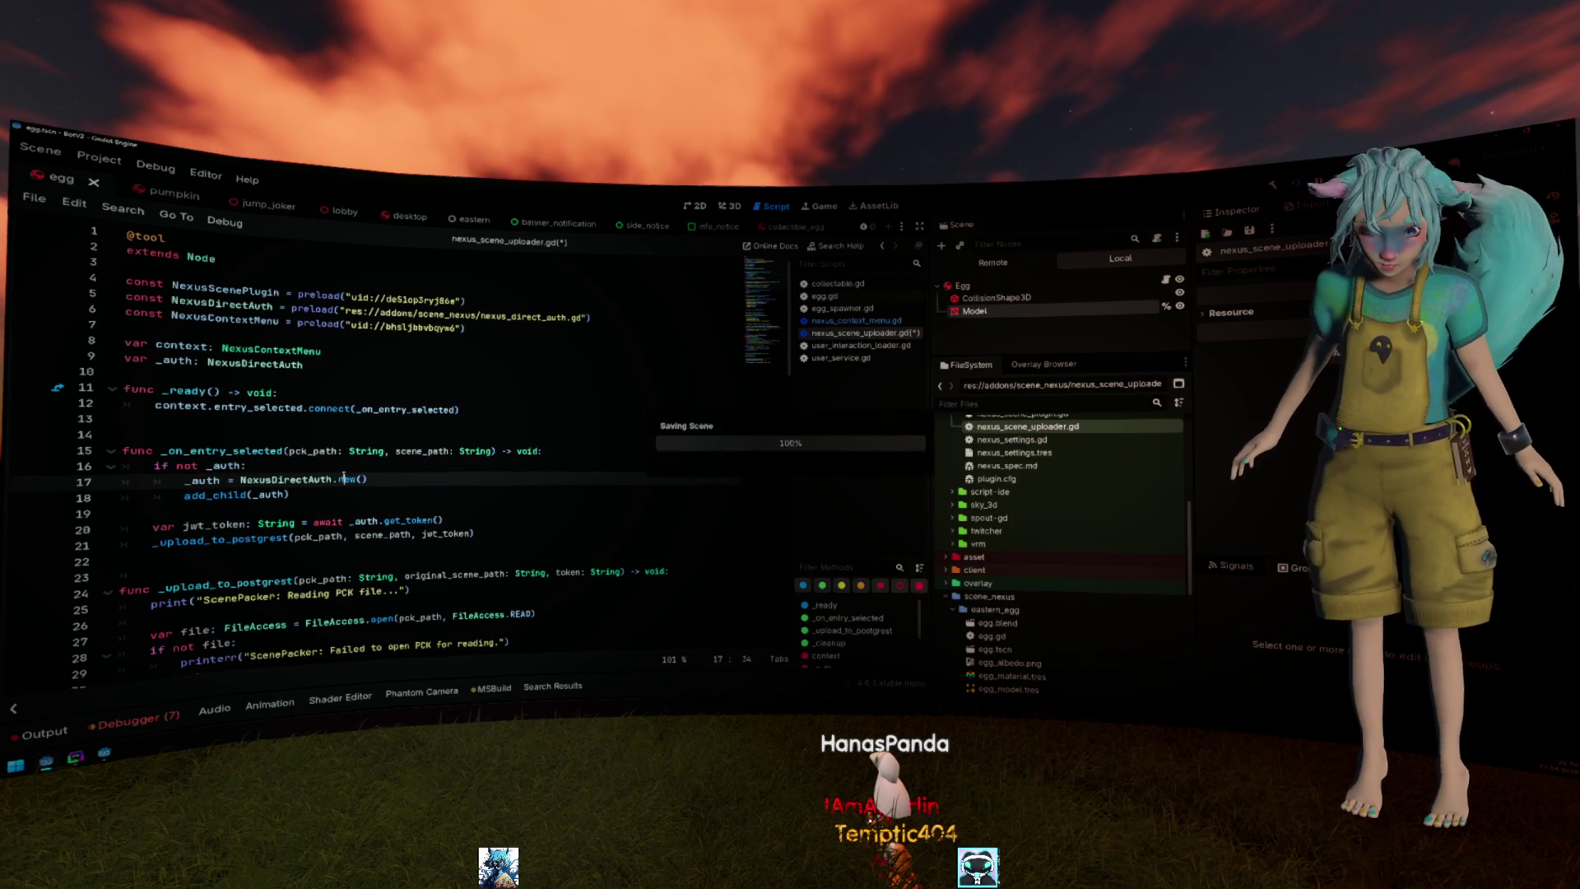
Save the uploader script and bring up the context menu for the scene_nexus addon folder.
key("ctrl+s")
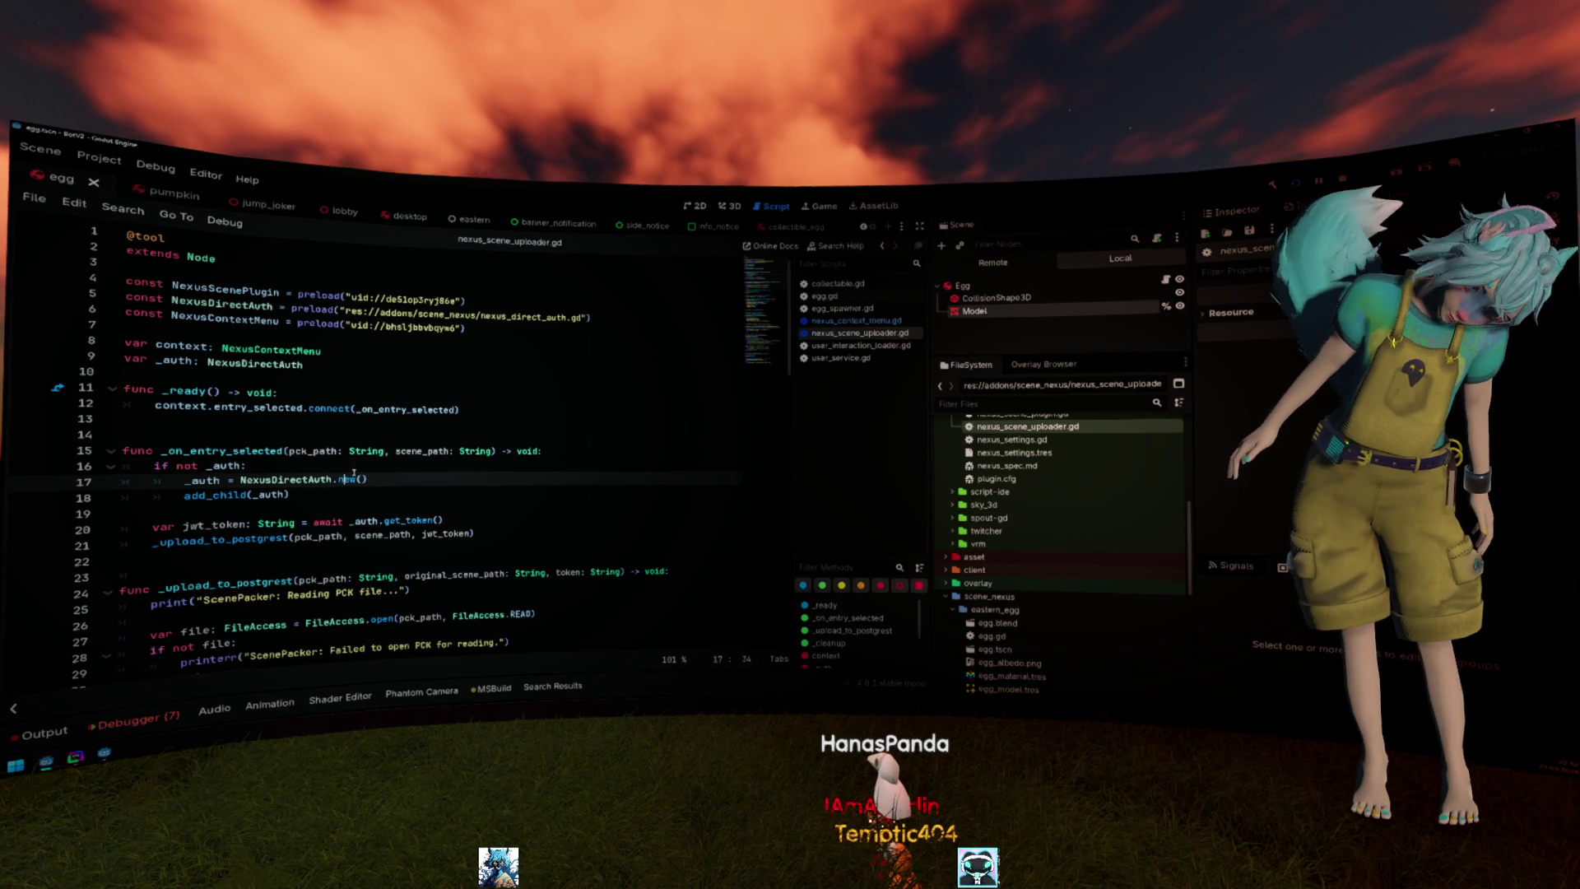
mouse_move(366, 452)
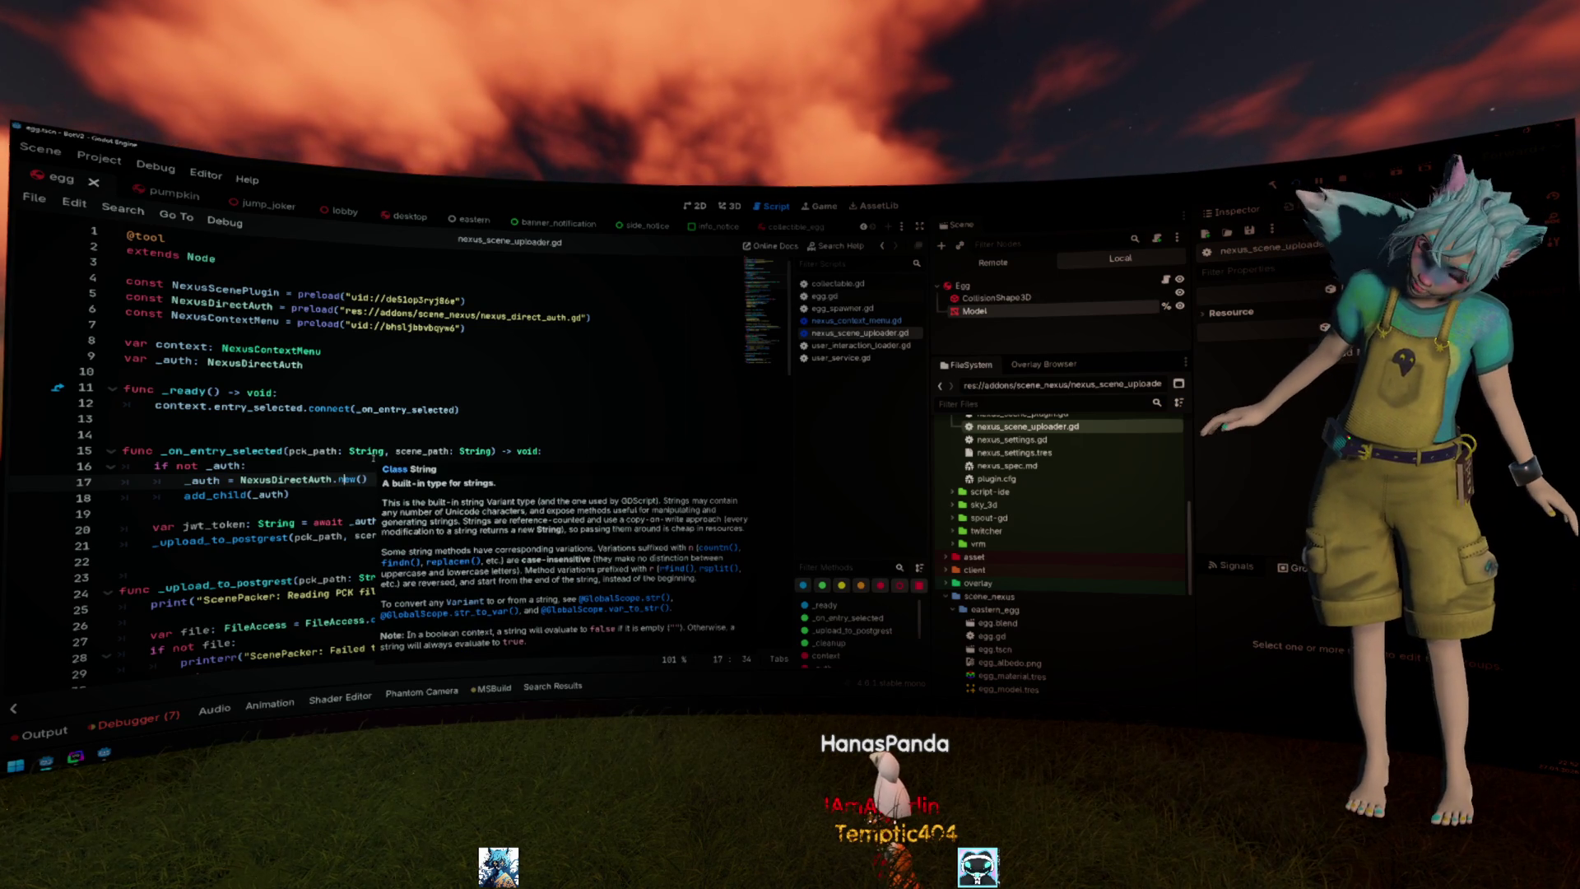
left_click(448, 375)
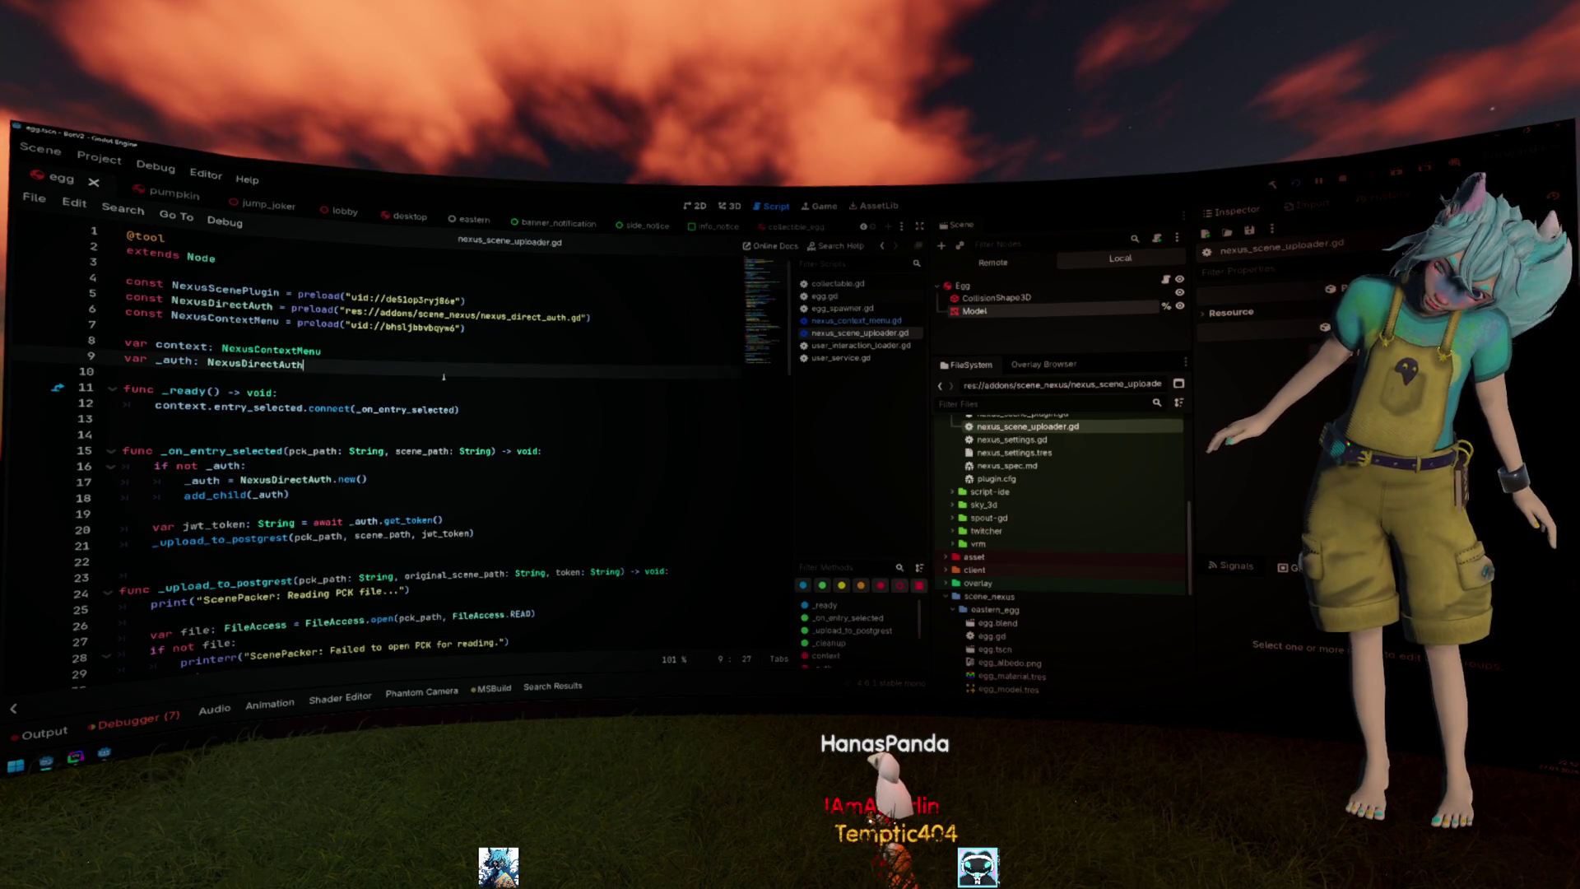
scroll(1053, 451, "up", 3)
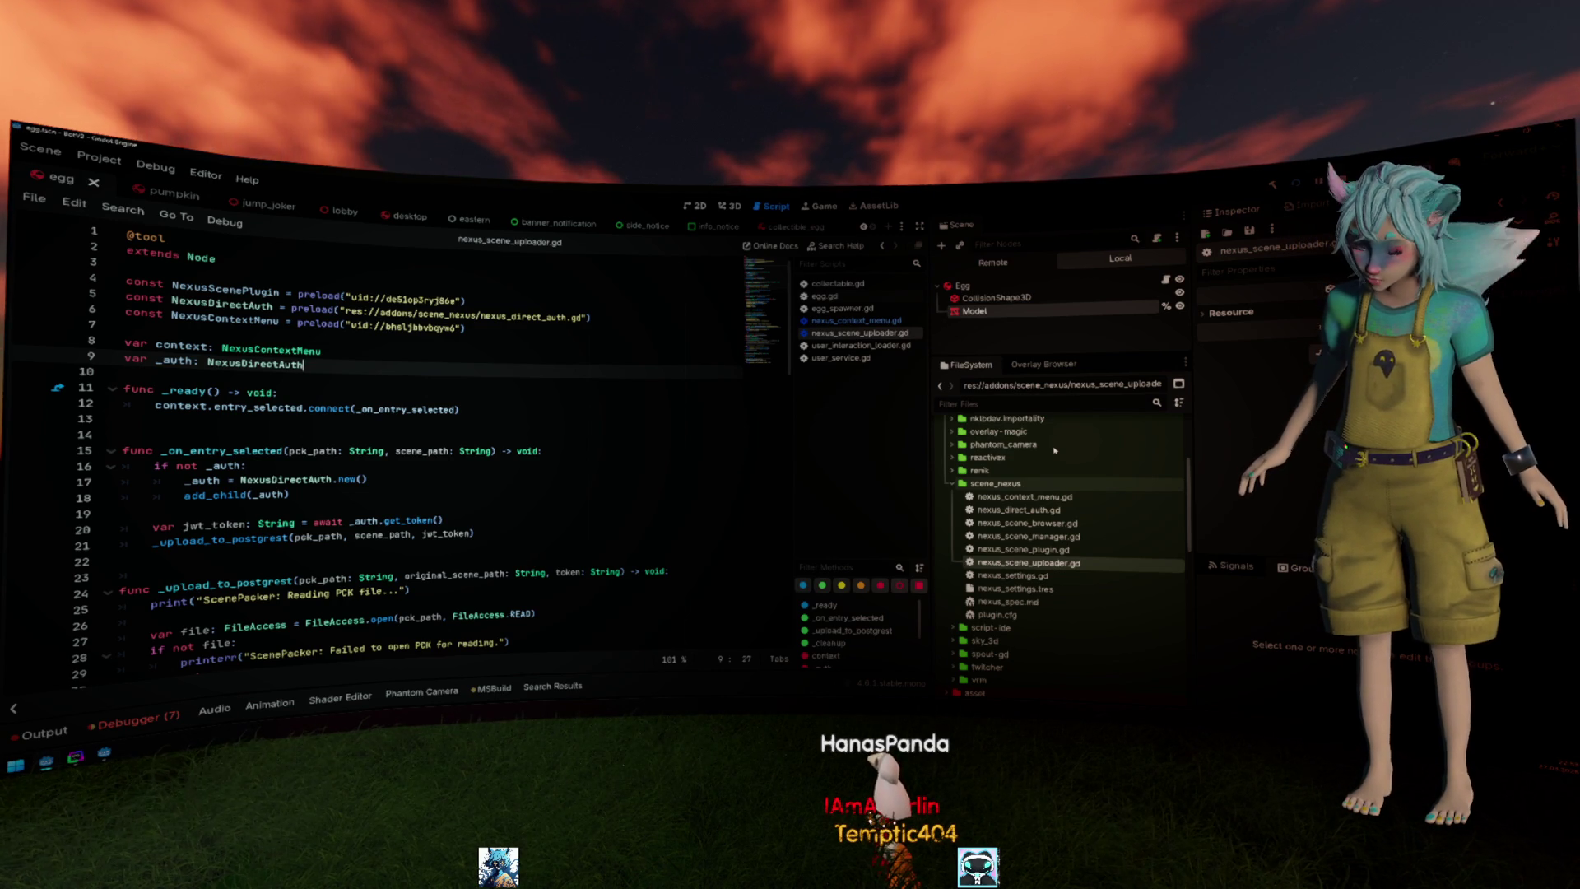
right_click(1026, 487)
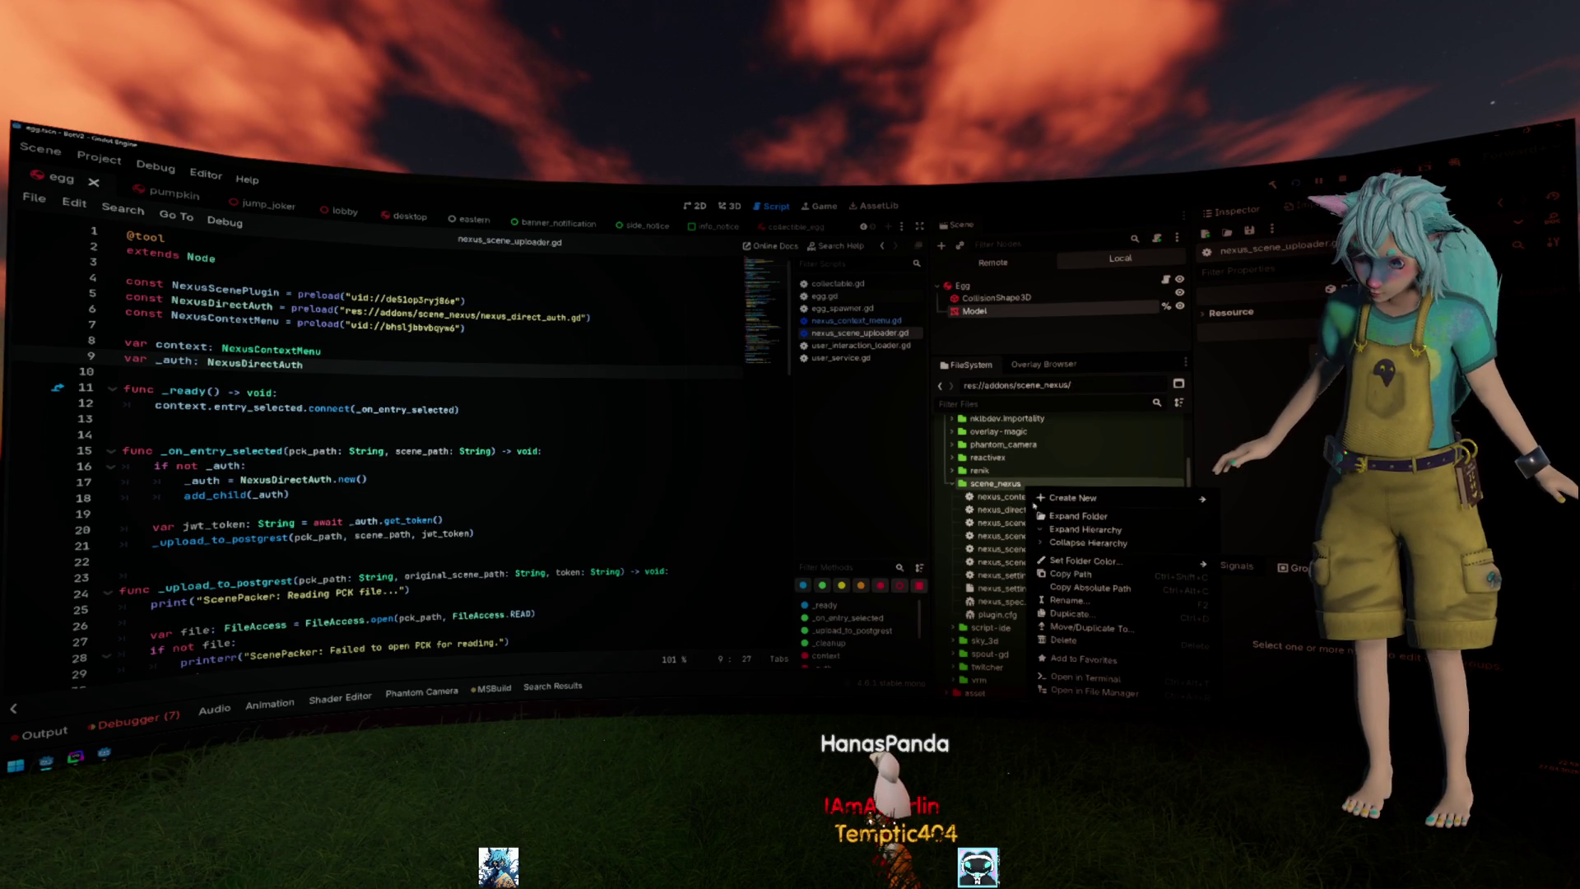
Show scene_nexus in File Explorer, go up to addons and copy the scene_nexus folder.
left_click(1092, 692)
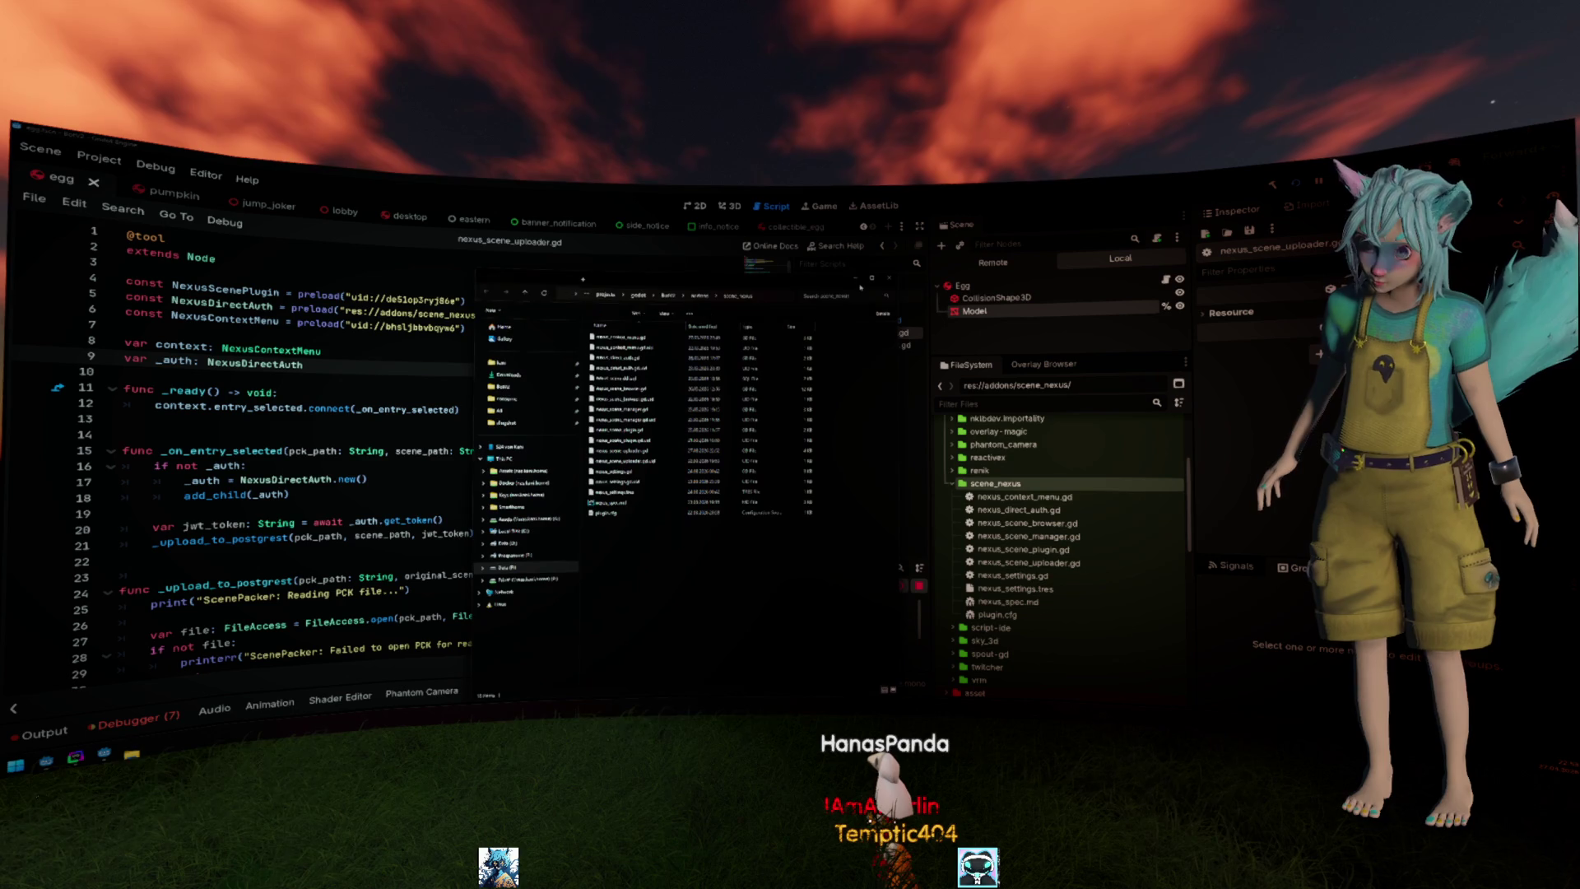
key("alt+Up")
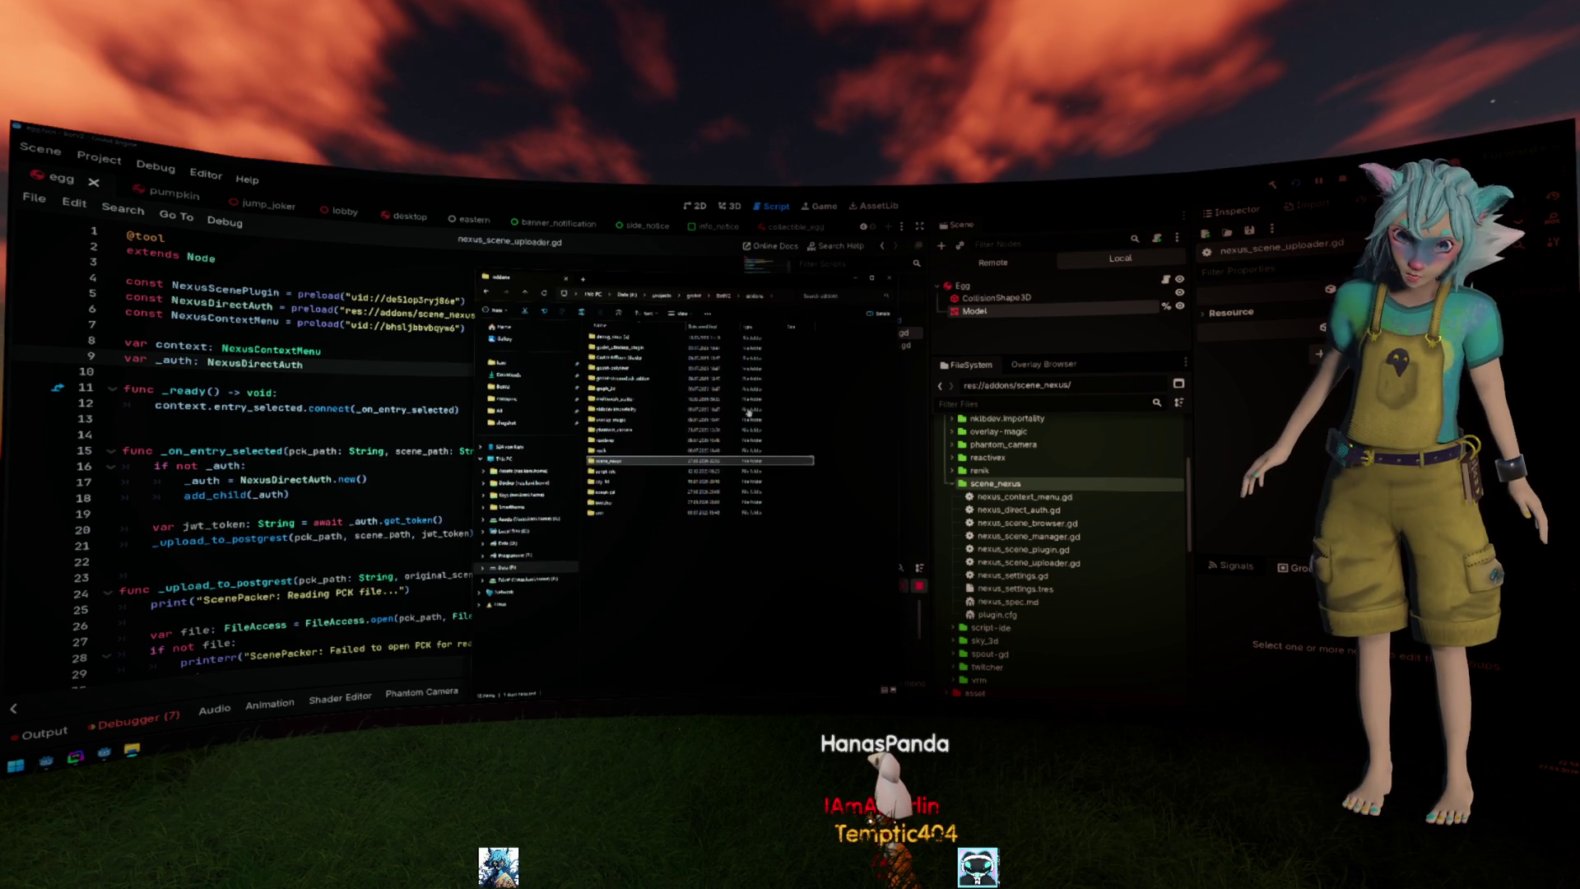
right_click(620, 464)
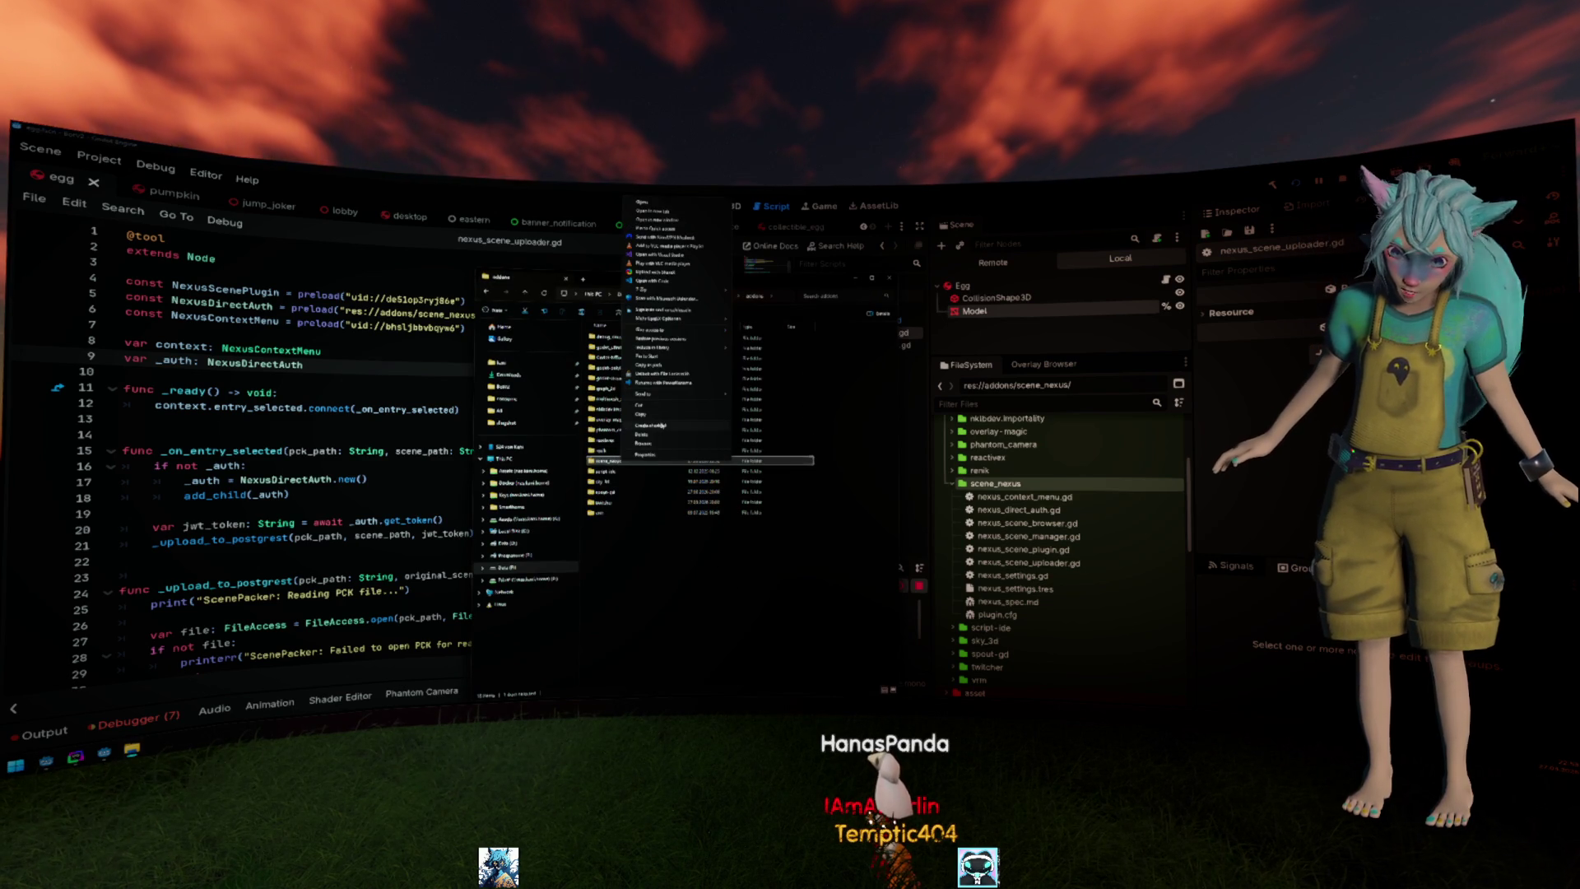
left_click(660, 415)
left_click(849, 476)
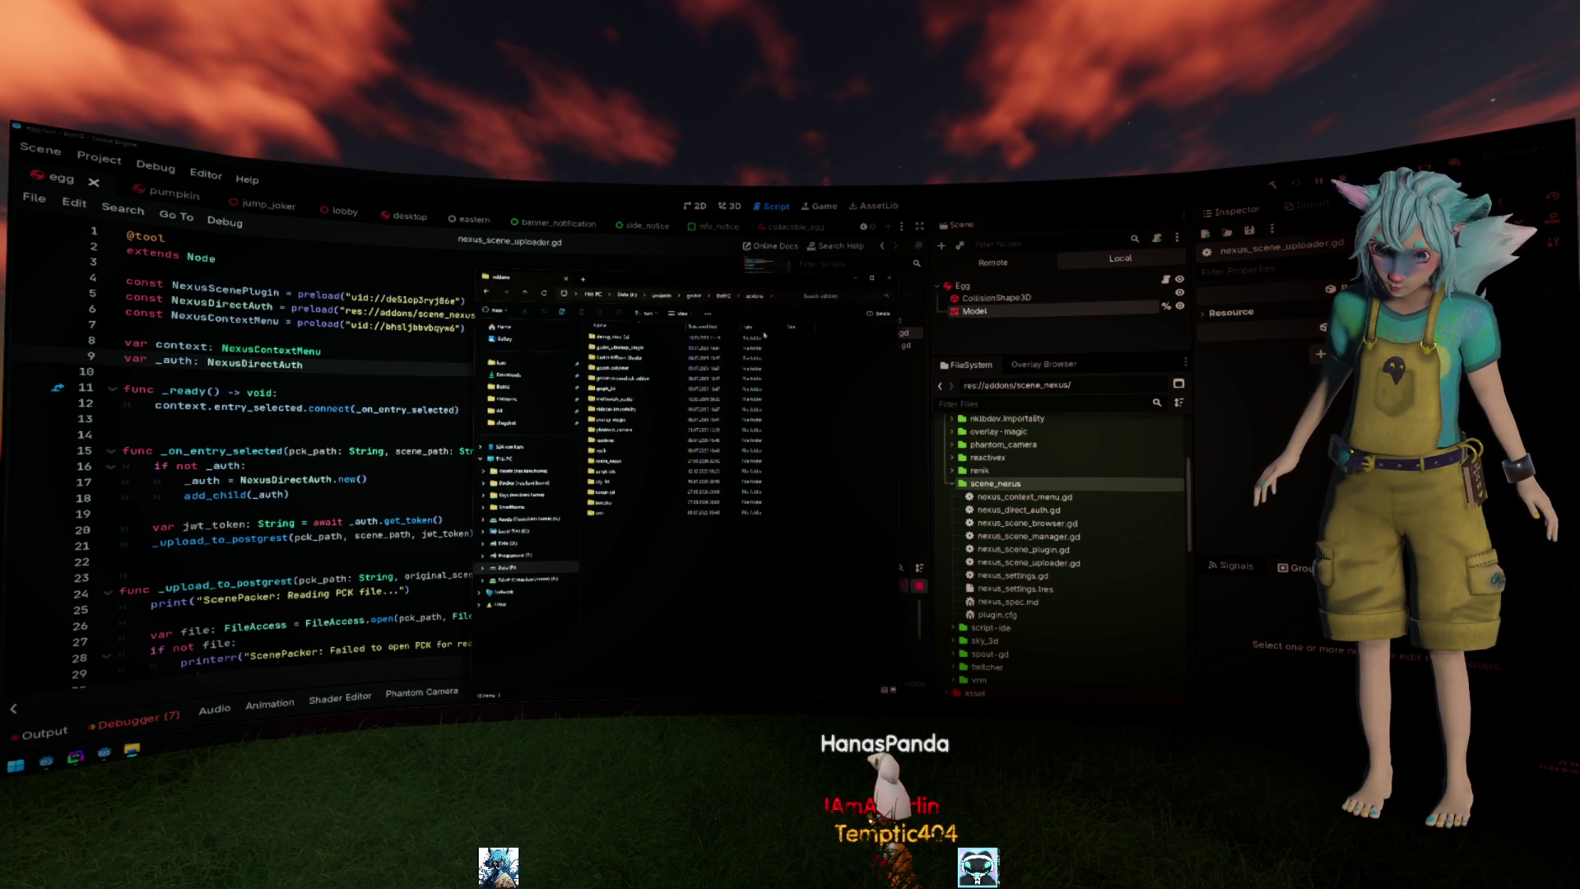
Browse into the pumpkin project's addons folder, then close Explorer and return to the script.
left_click(690, 301)
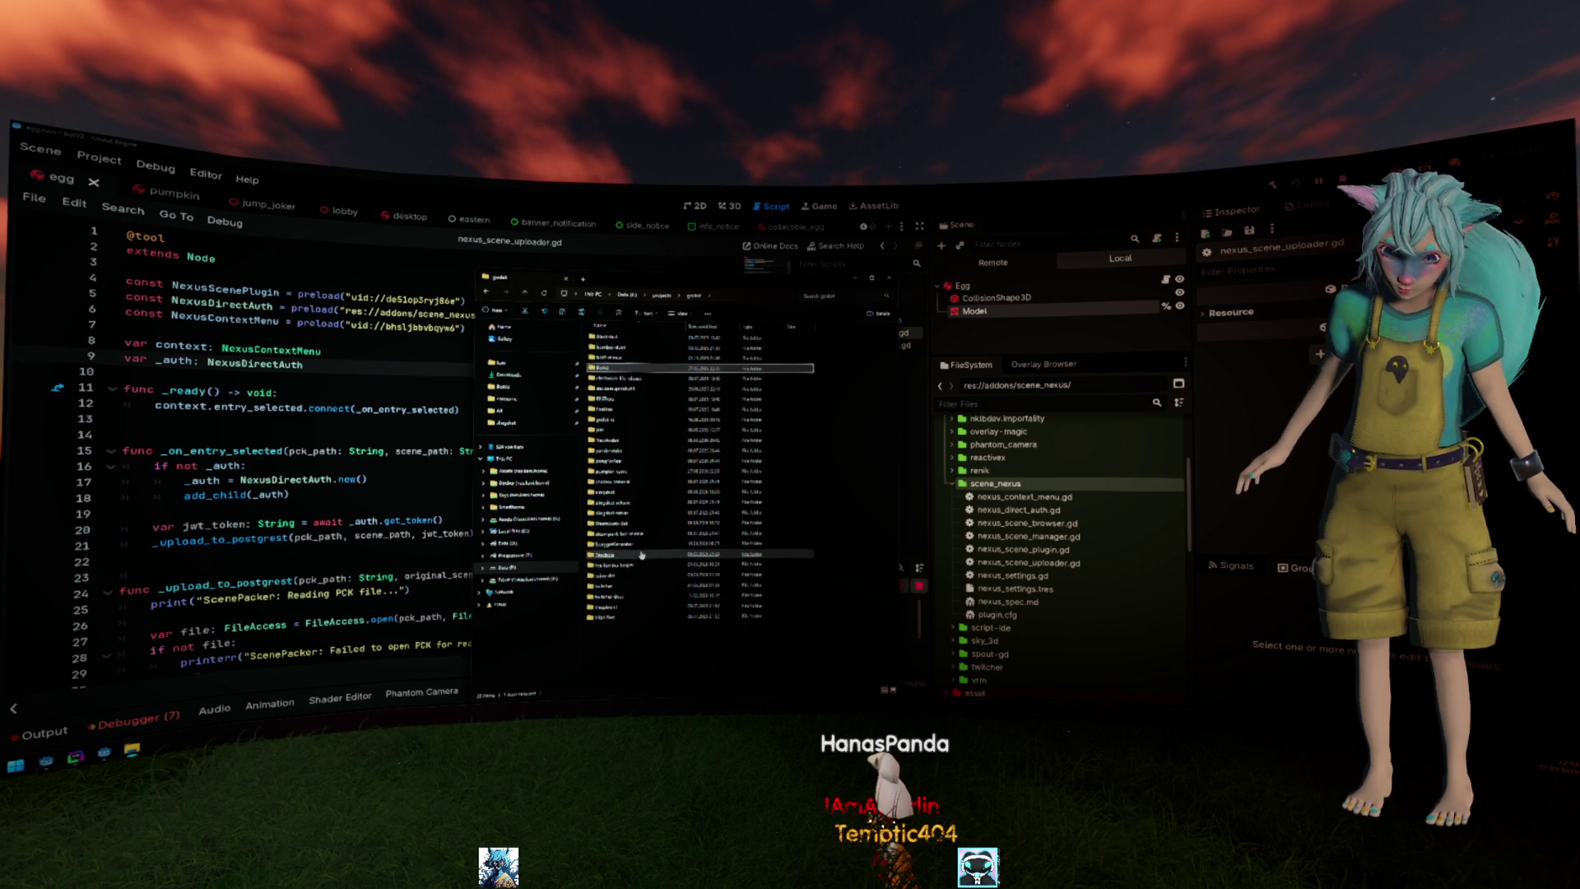
double_click(624, 482)
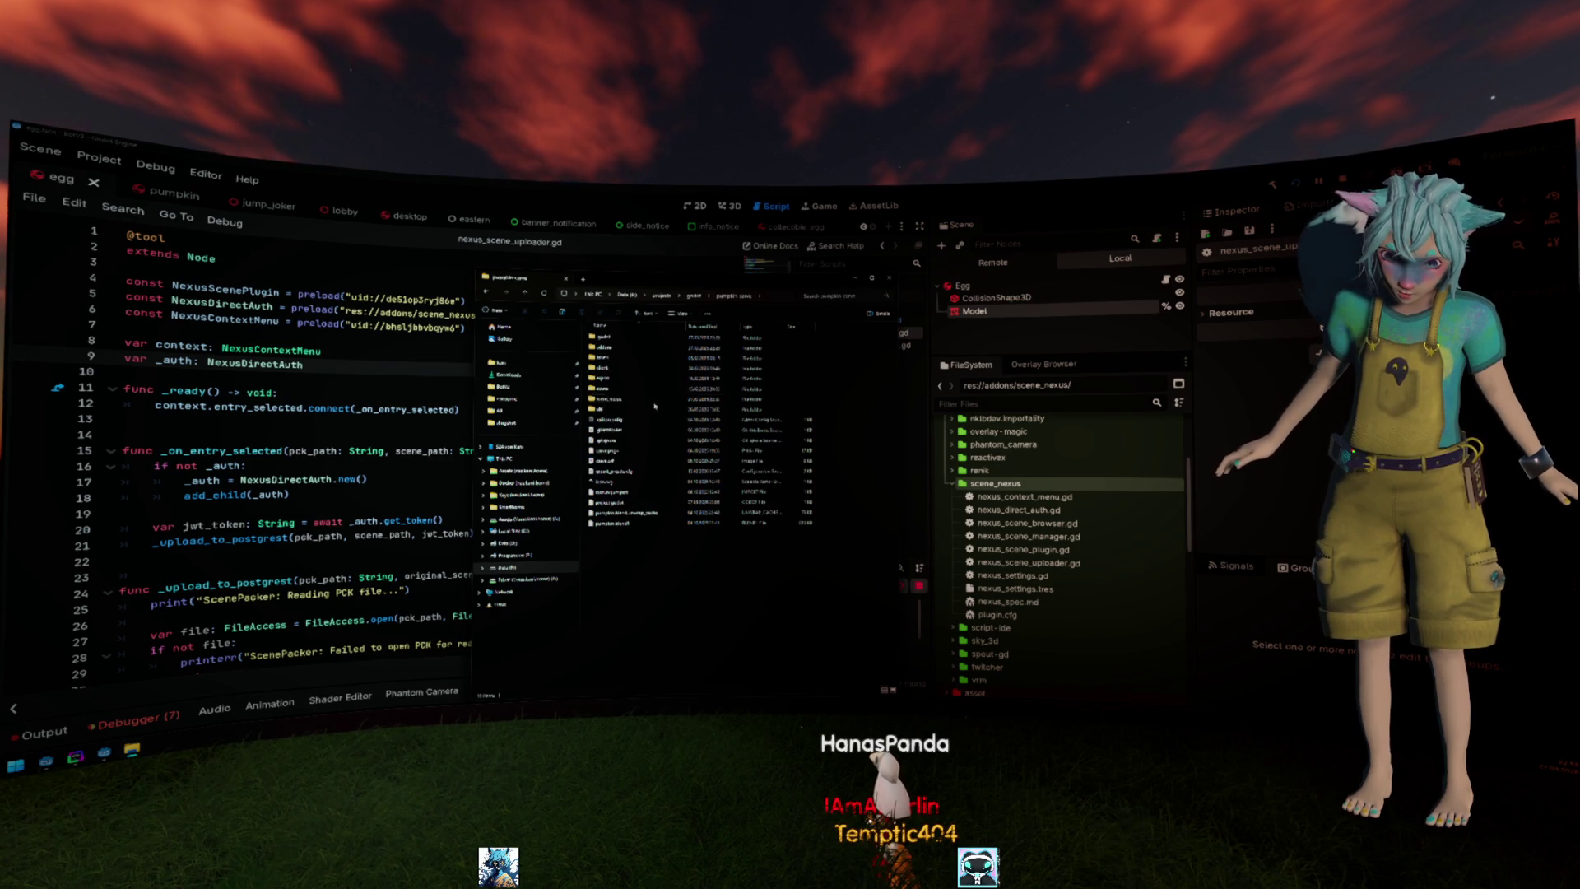
double_click(608, 367)
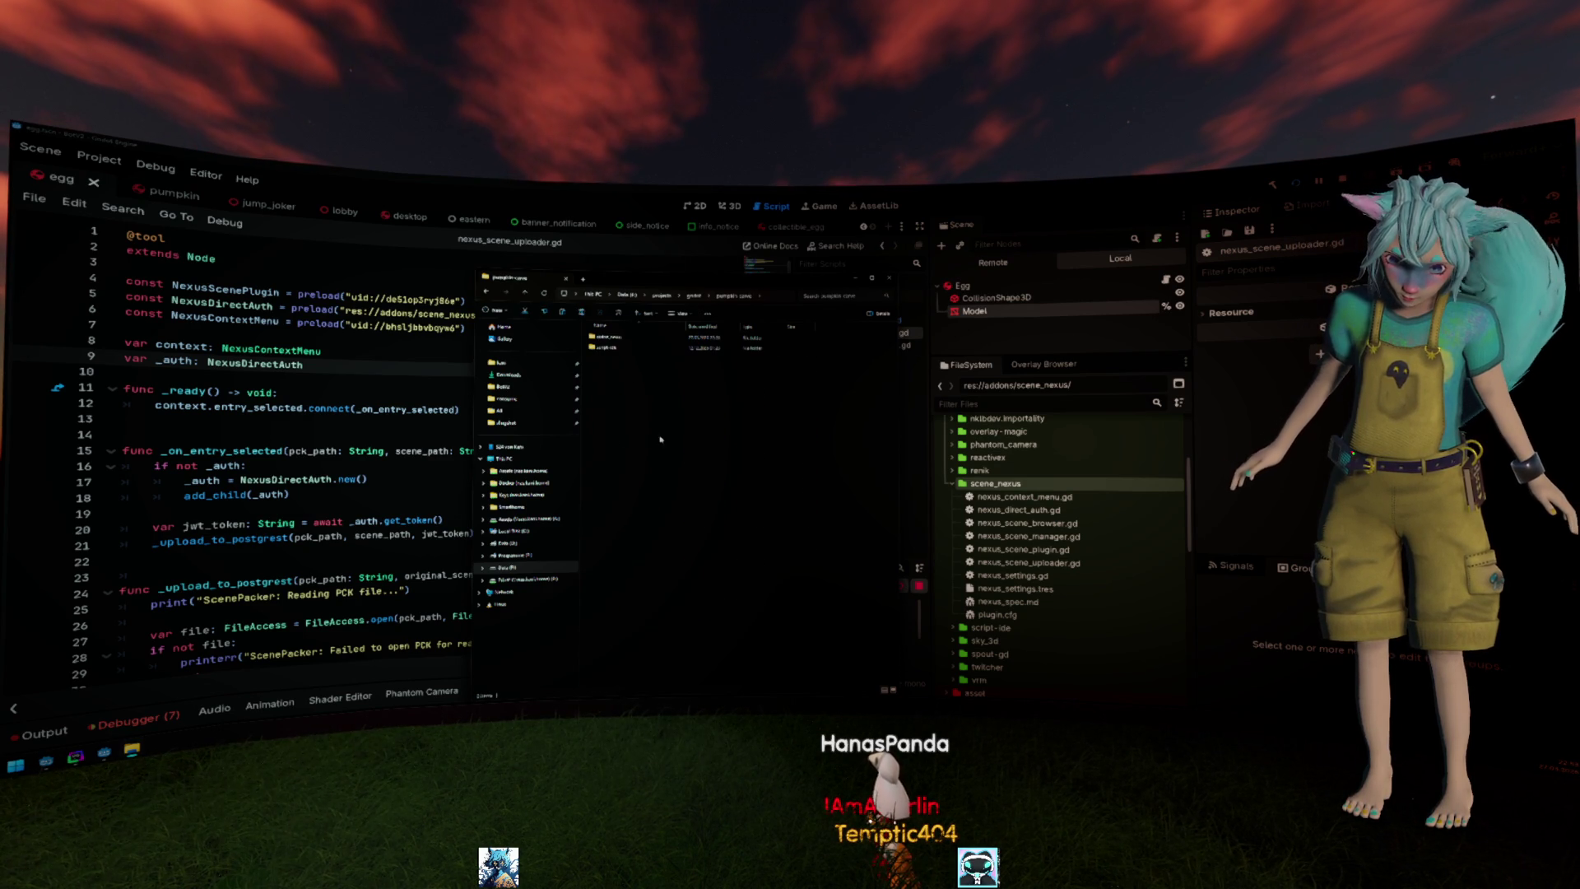
left_click(642, 347)
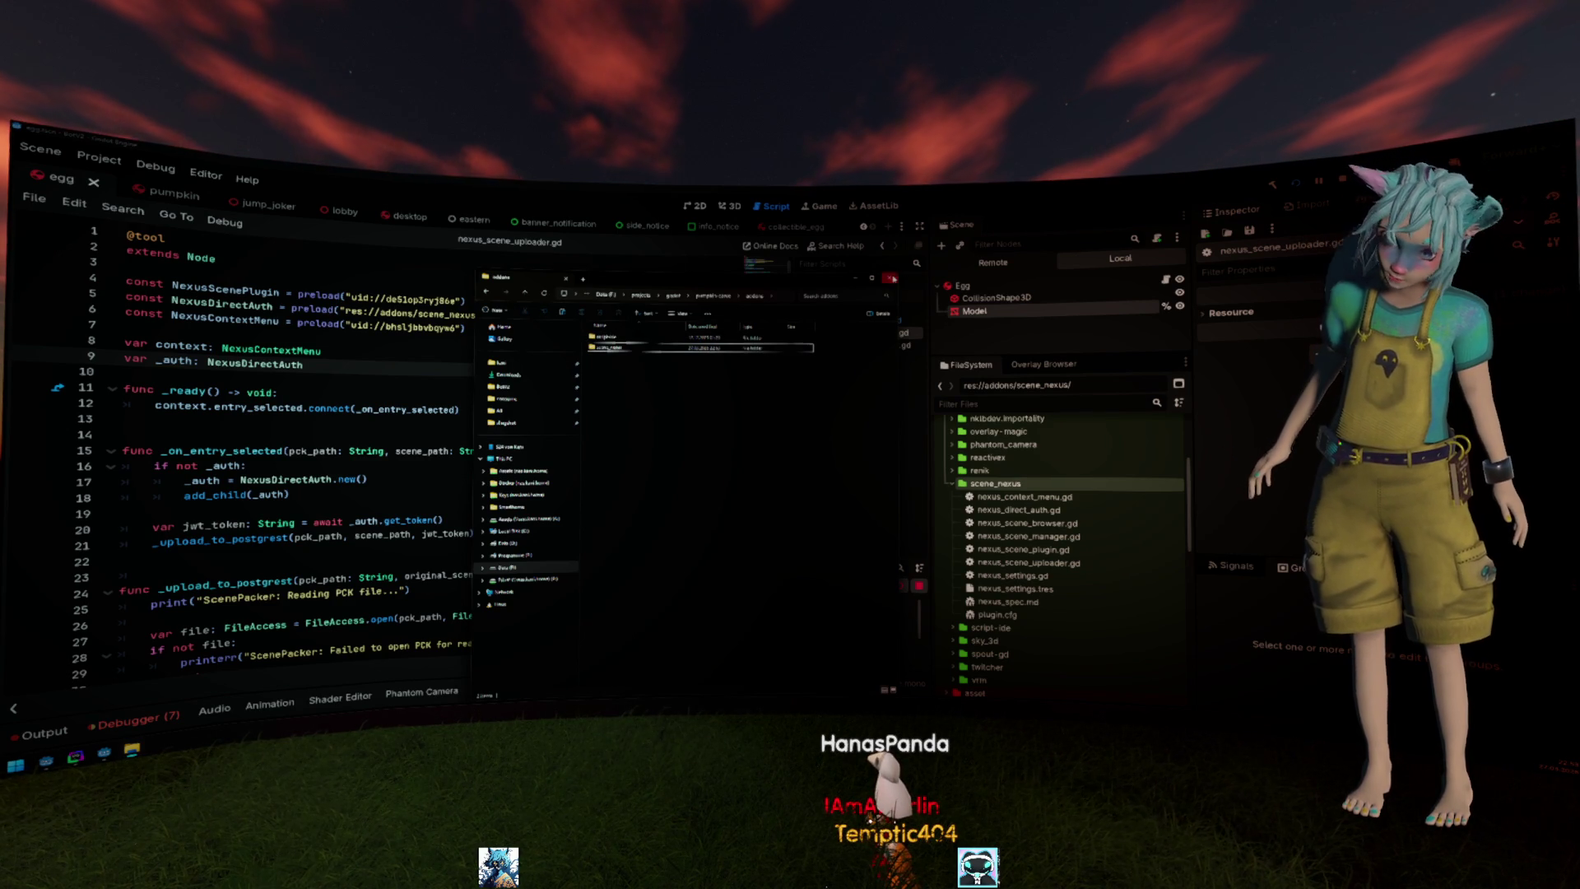
key("Return")
left_click(648, 401)
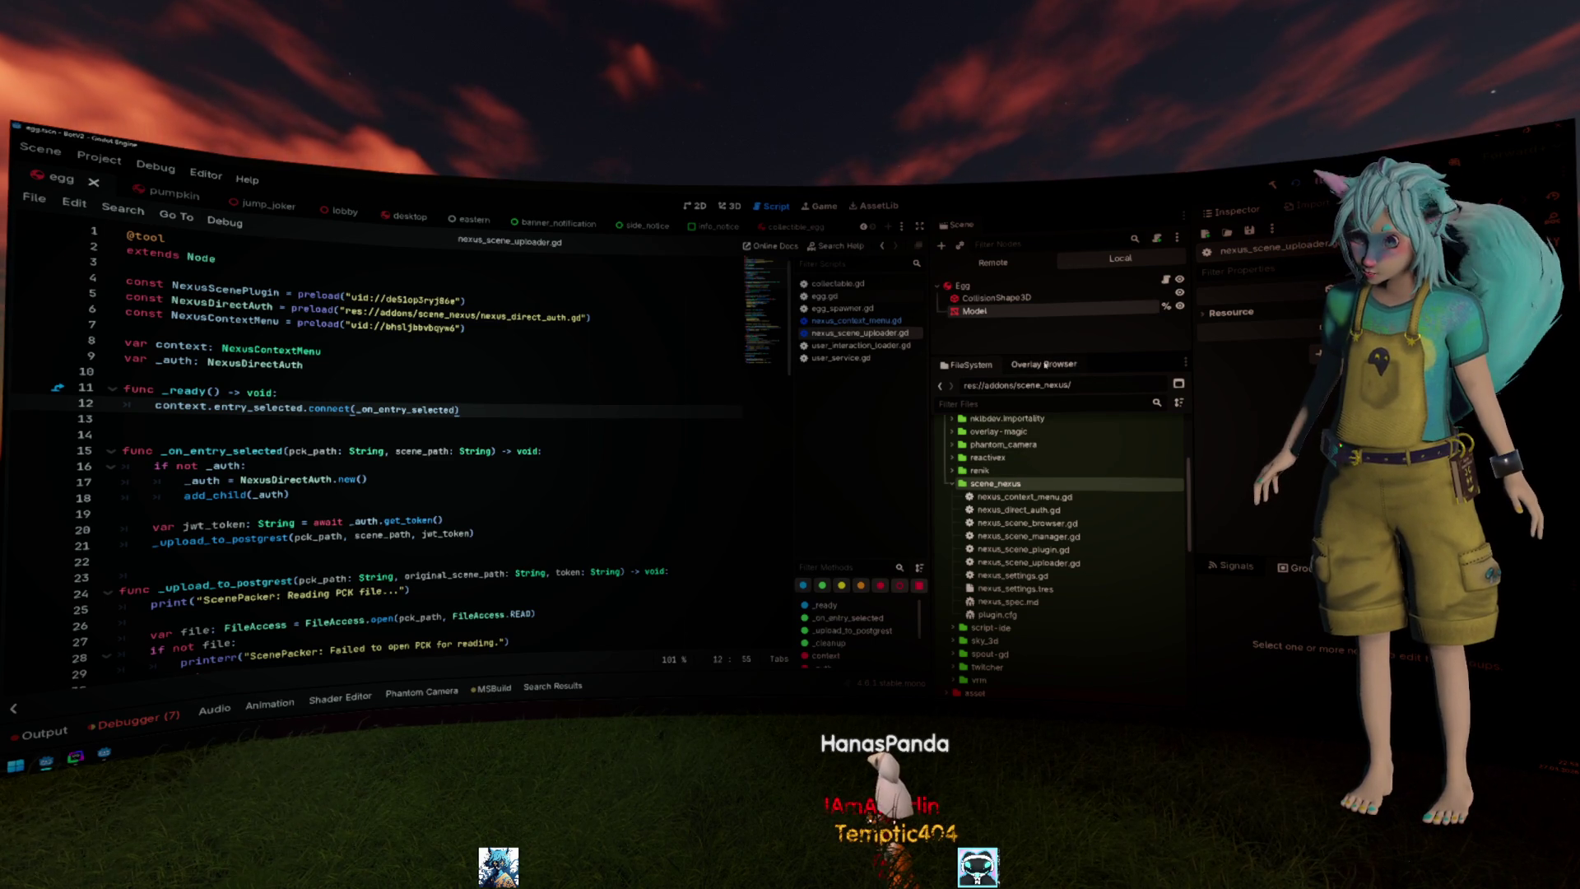
Flip between the Overlay Browser and FileSystem tabs, widen the FileSystem dock, and briefly show the Output log.
left_click(1044, 364)
left_click(969, 365)
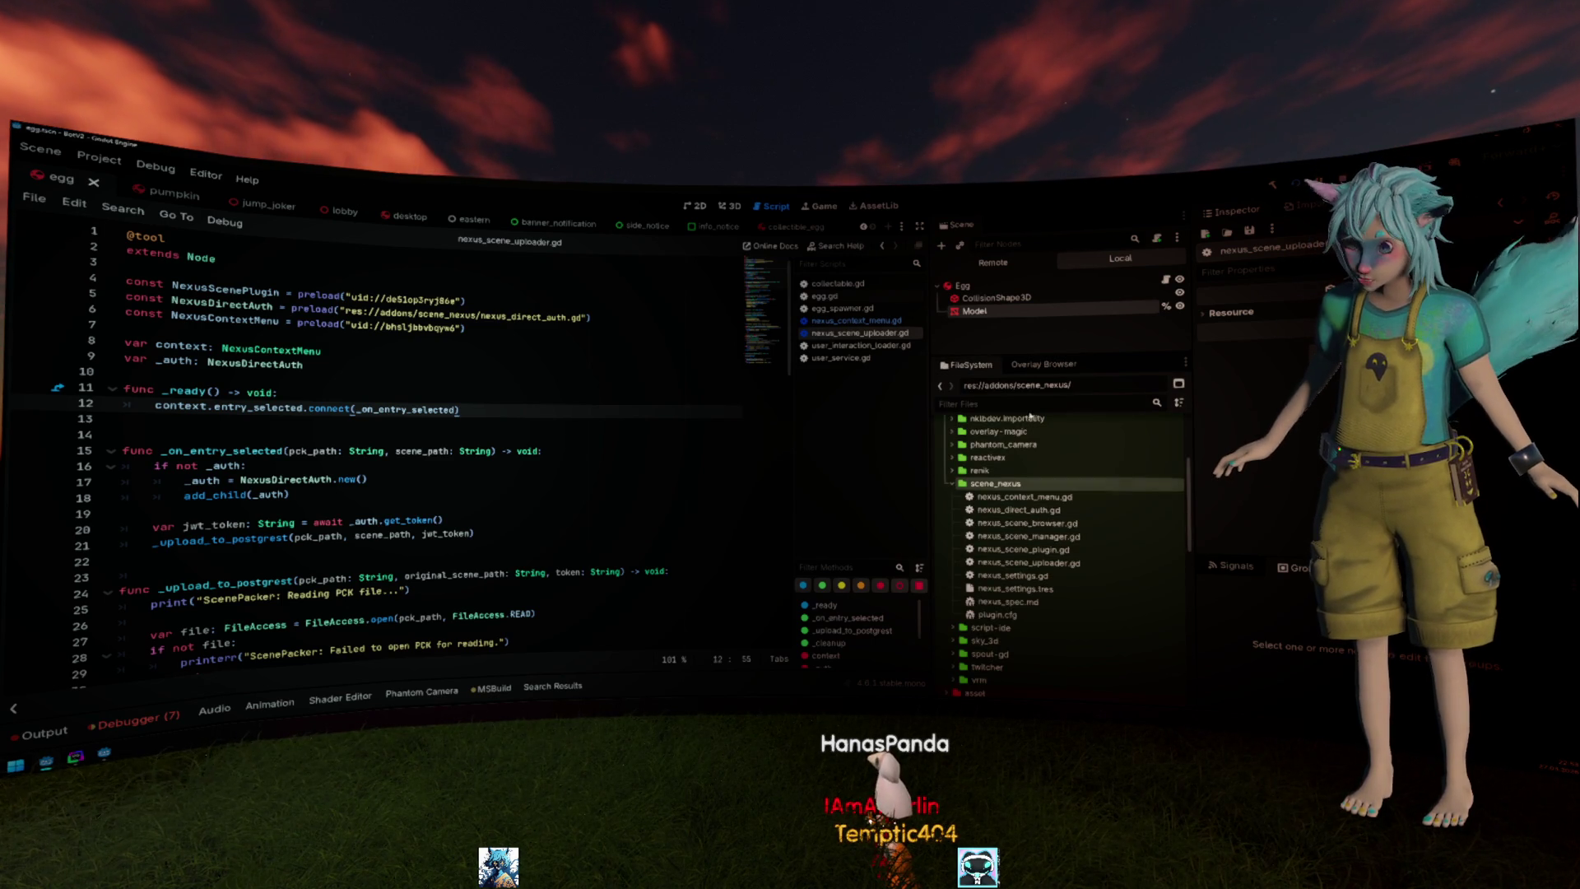
left_click(1037, 364)
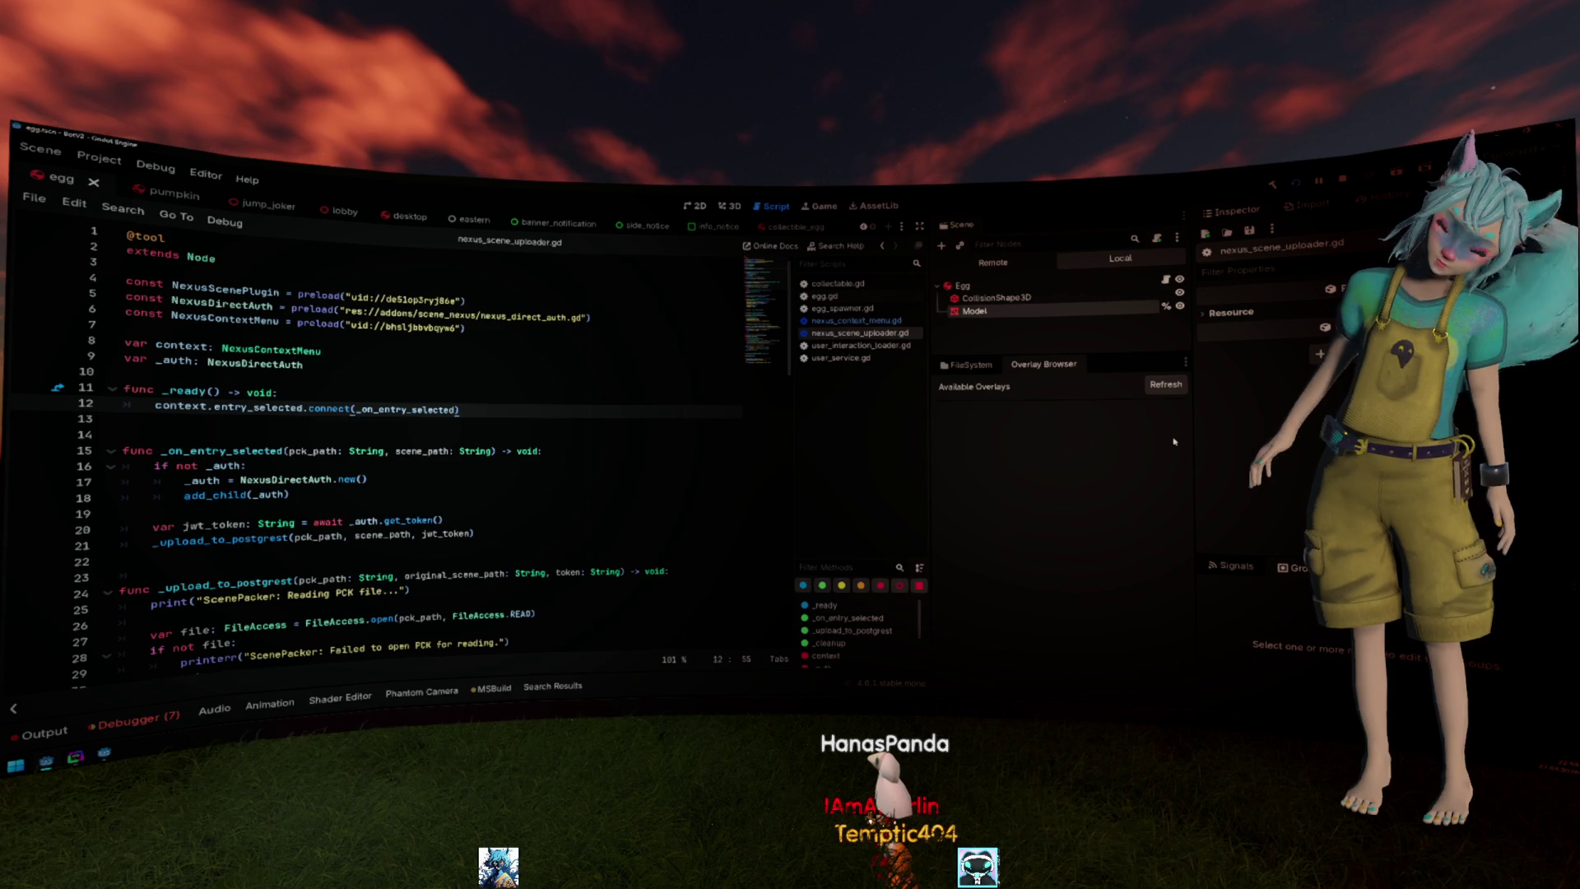
left_click(969, 365)
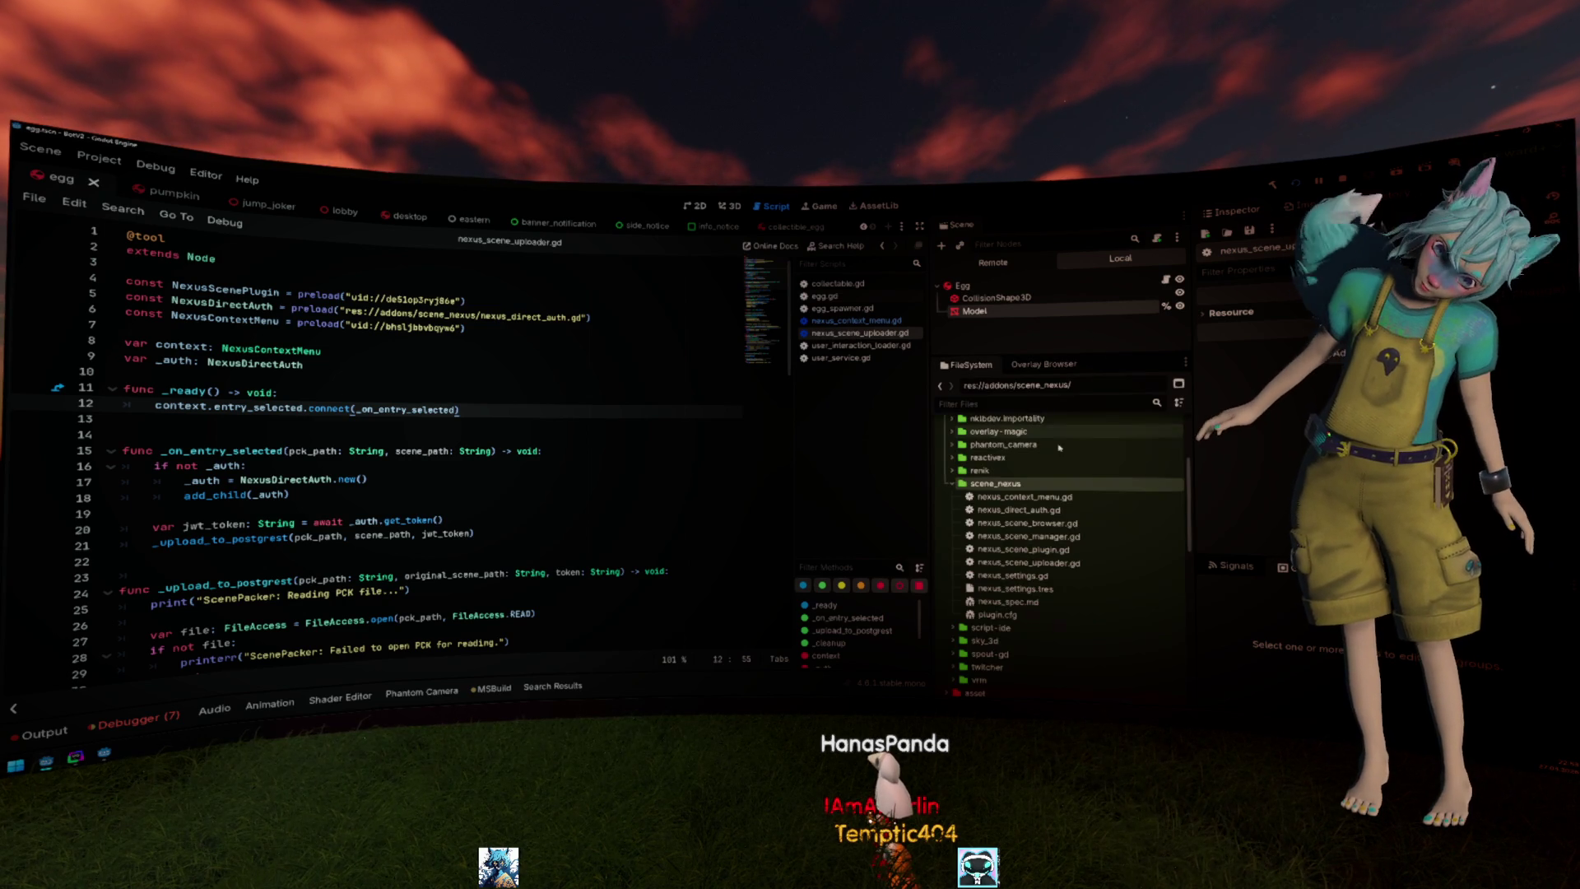
left_click_drag(1183, 469, 1218, 460)
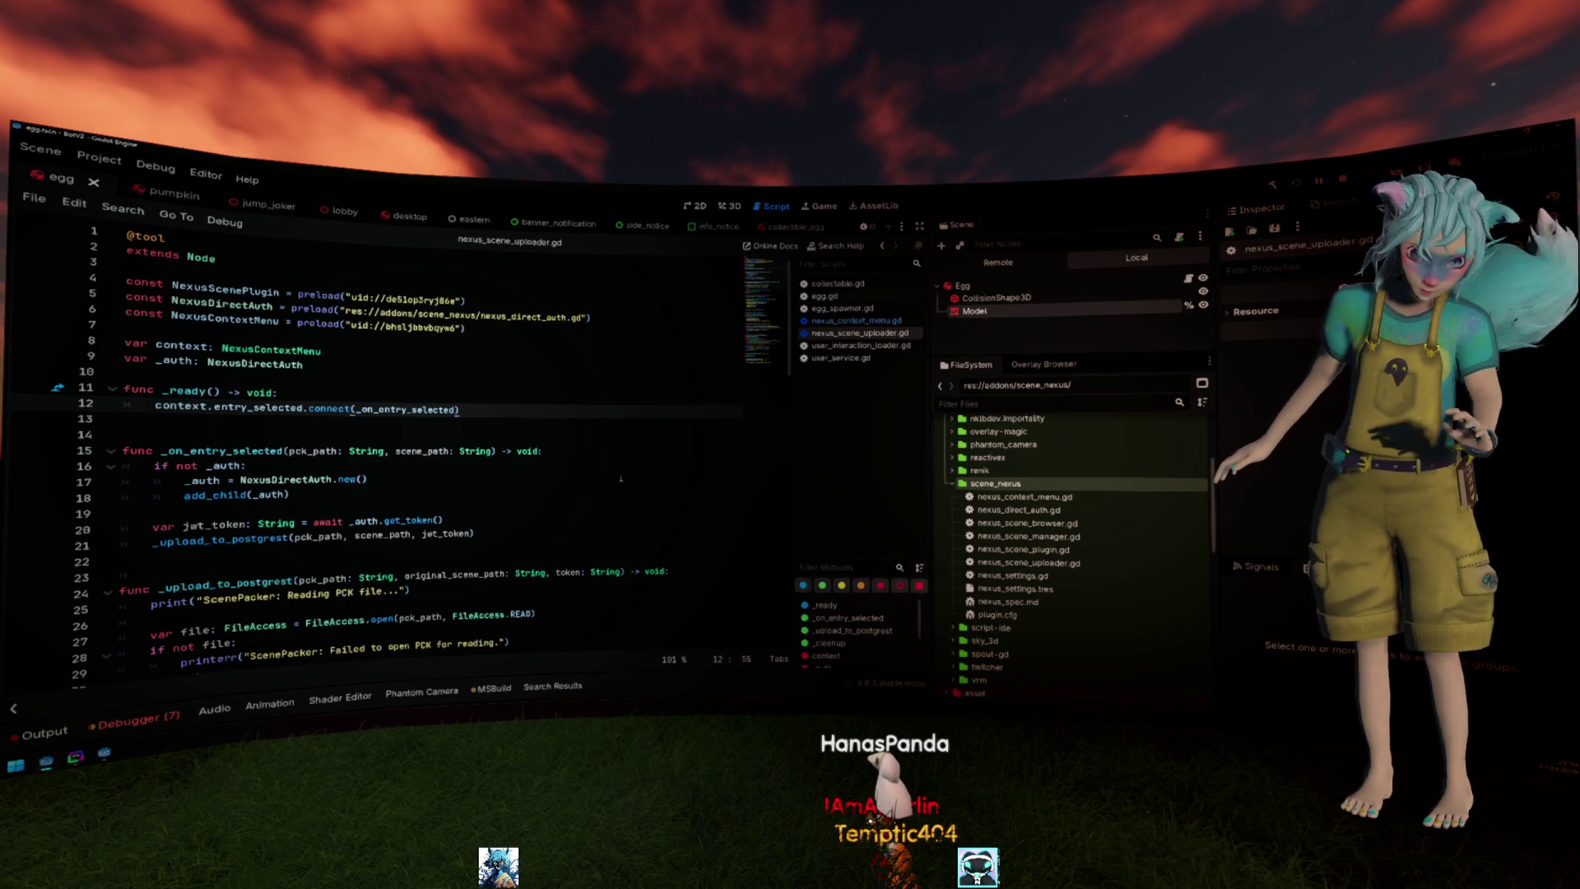
scroll(628, 470, "down", 3)
scroll(627, 470, "down", 4)
scroll(628, 471, "down", 10)
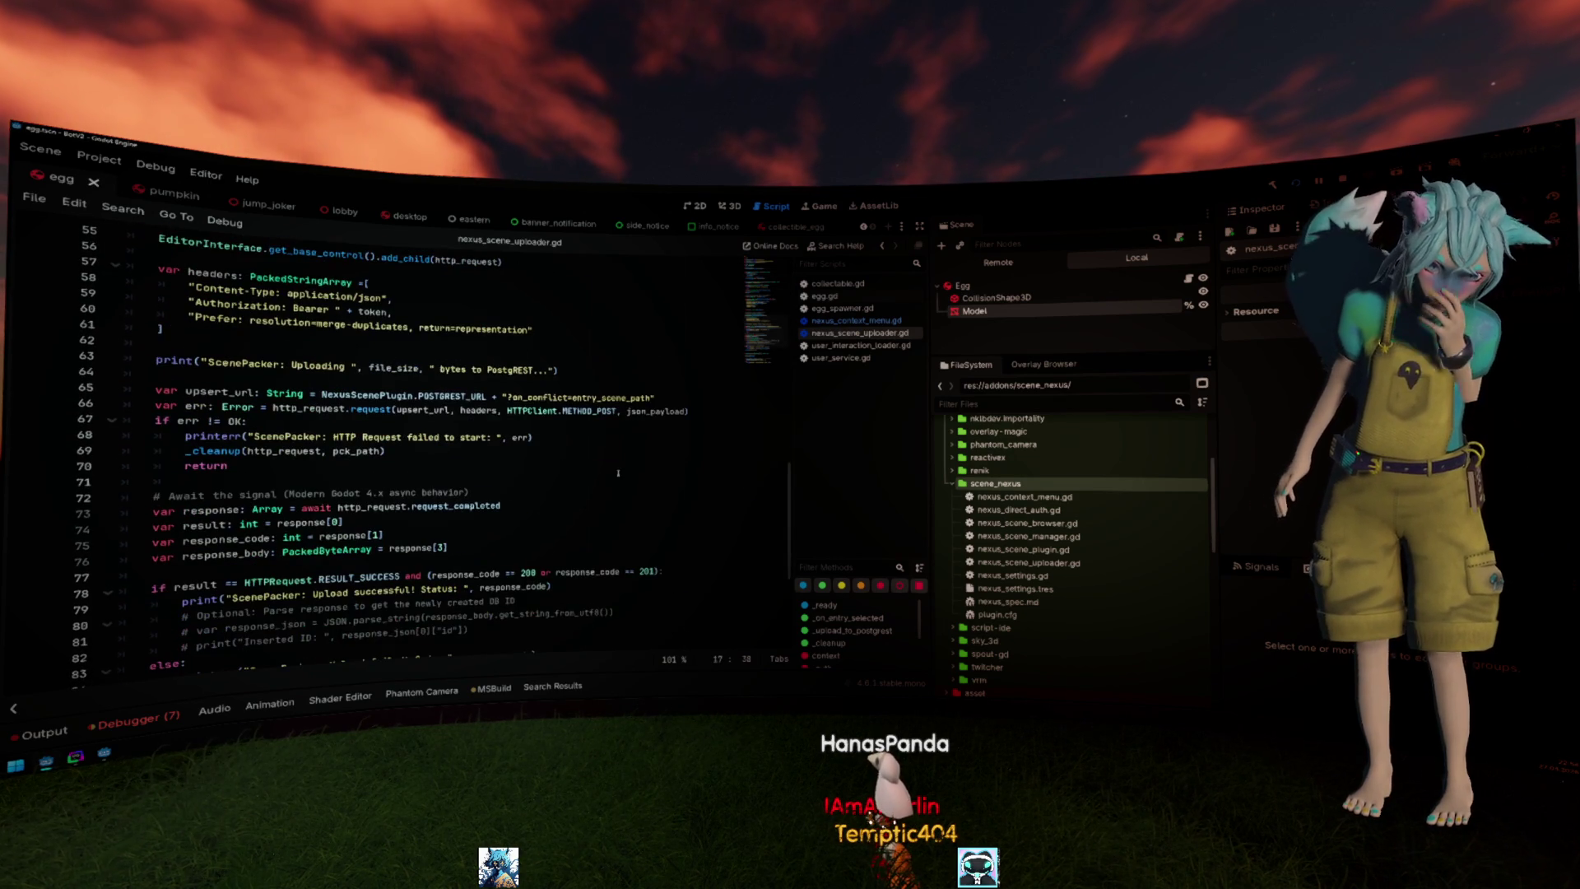
key("alt+o")
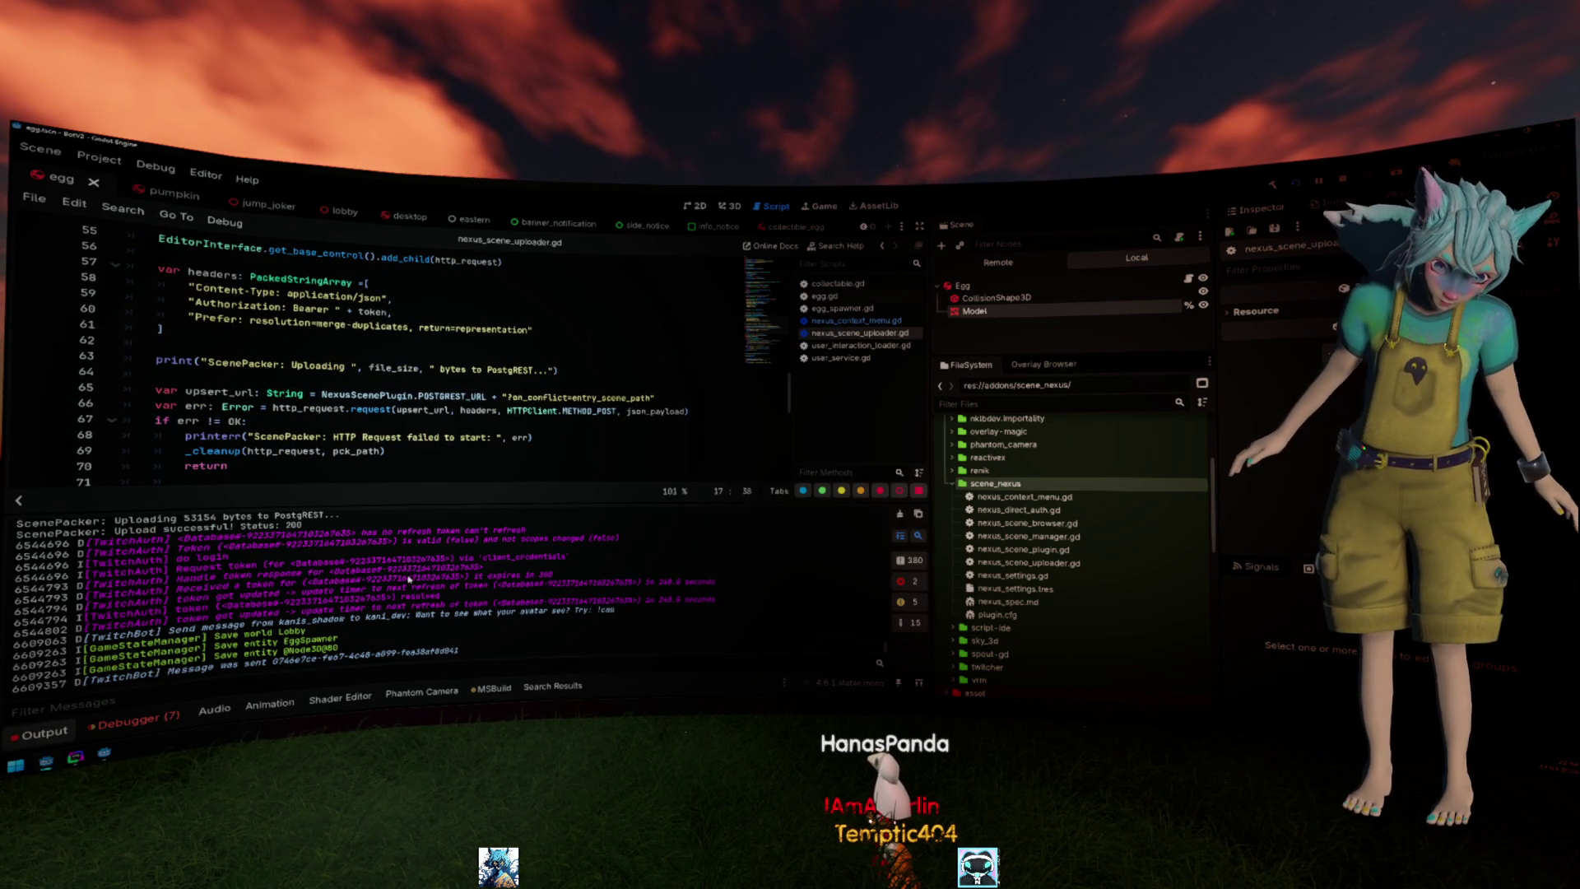
key("alt+o")
scroll(330, 482, "up", 3)
scroll(329, 482, "up", 4)
scroll(351, 507, "up", 3)
scroll(352, 508, "up", 4)
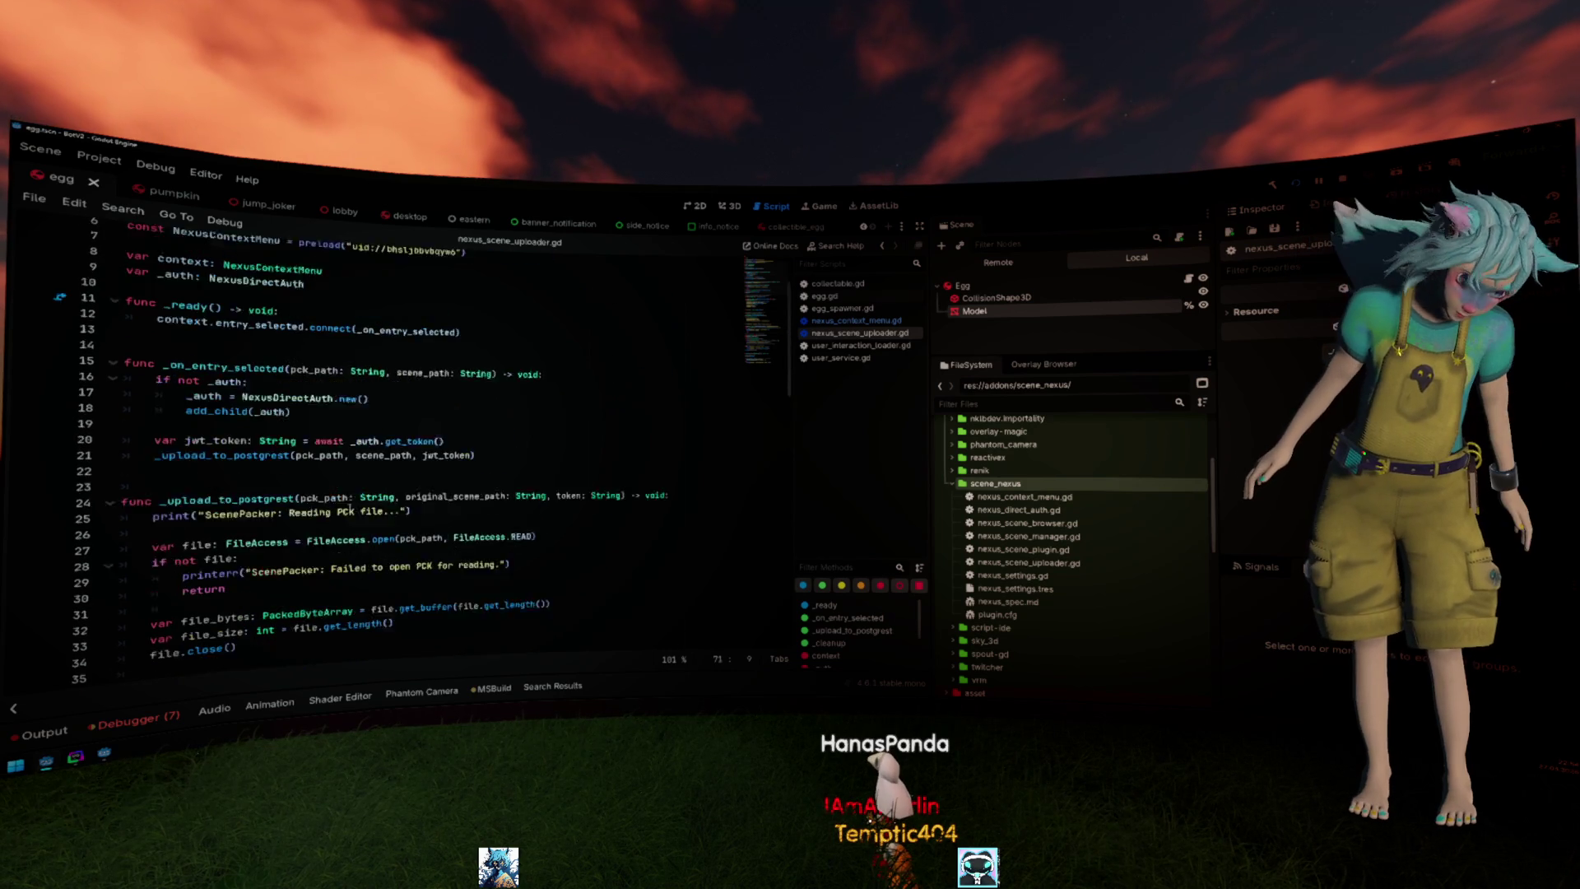
scroll(351, 508, "up", 3)
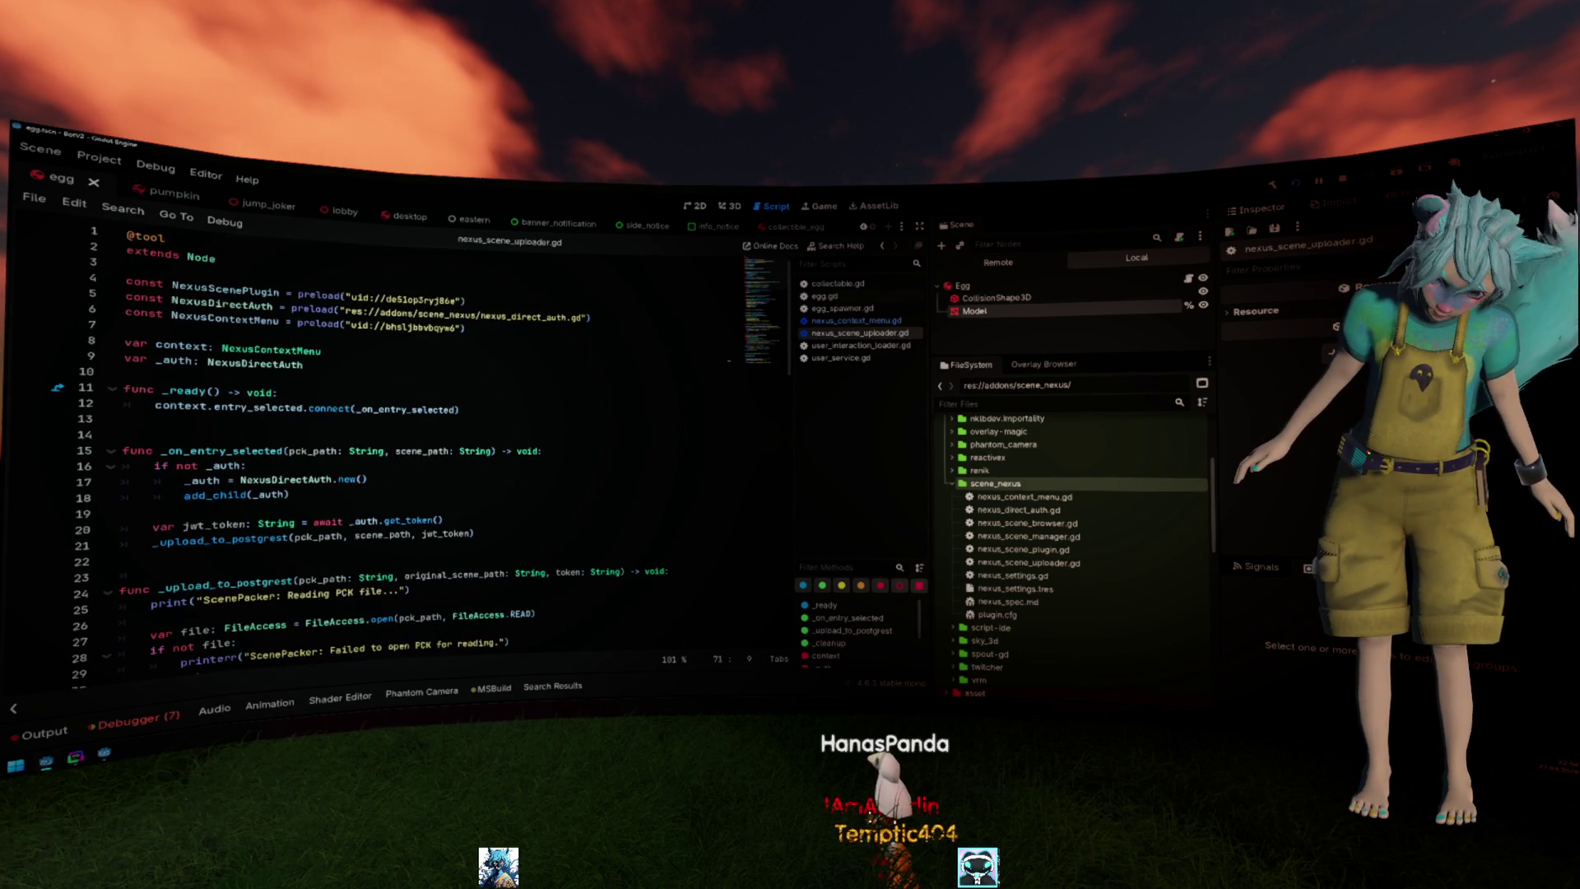
Close user_interaction_loader.gd and bring nexus_context_menu.gd into the editor at line 9.
left_click(879, 322)
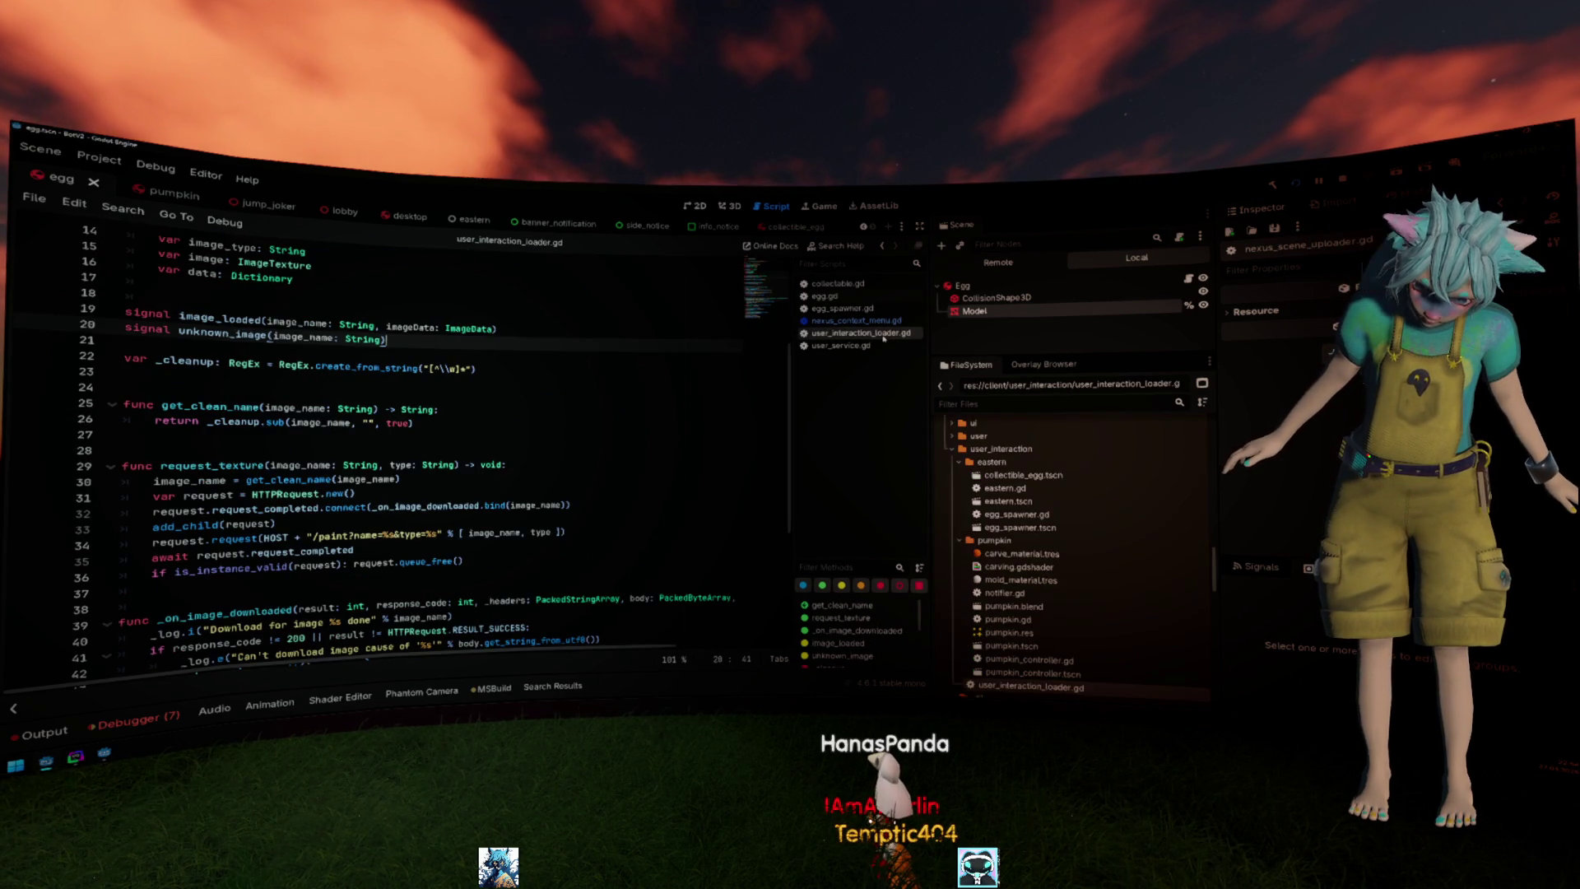
middle_click(883, 335)
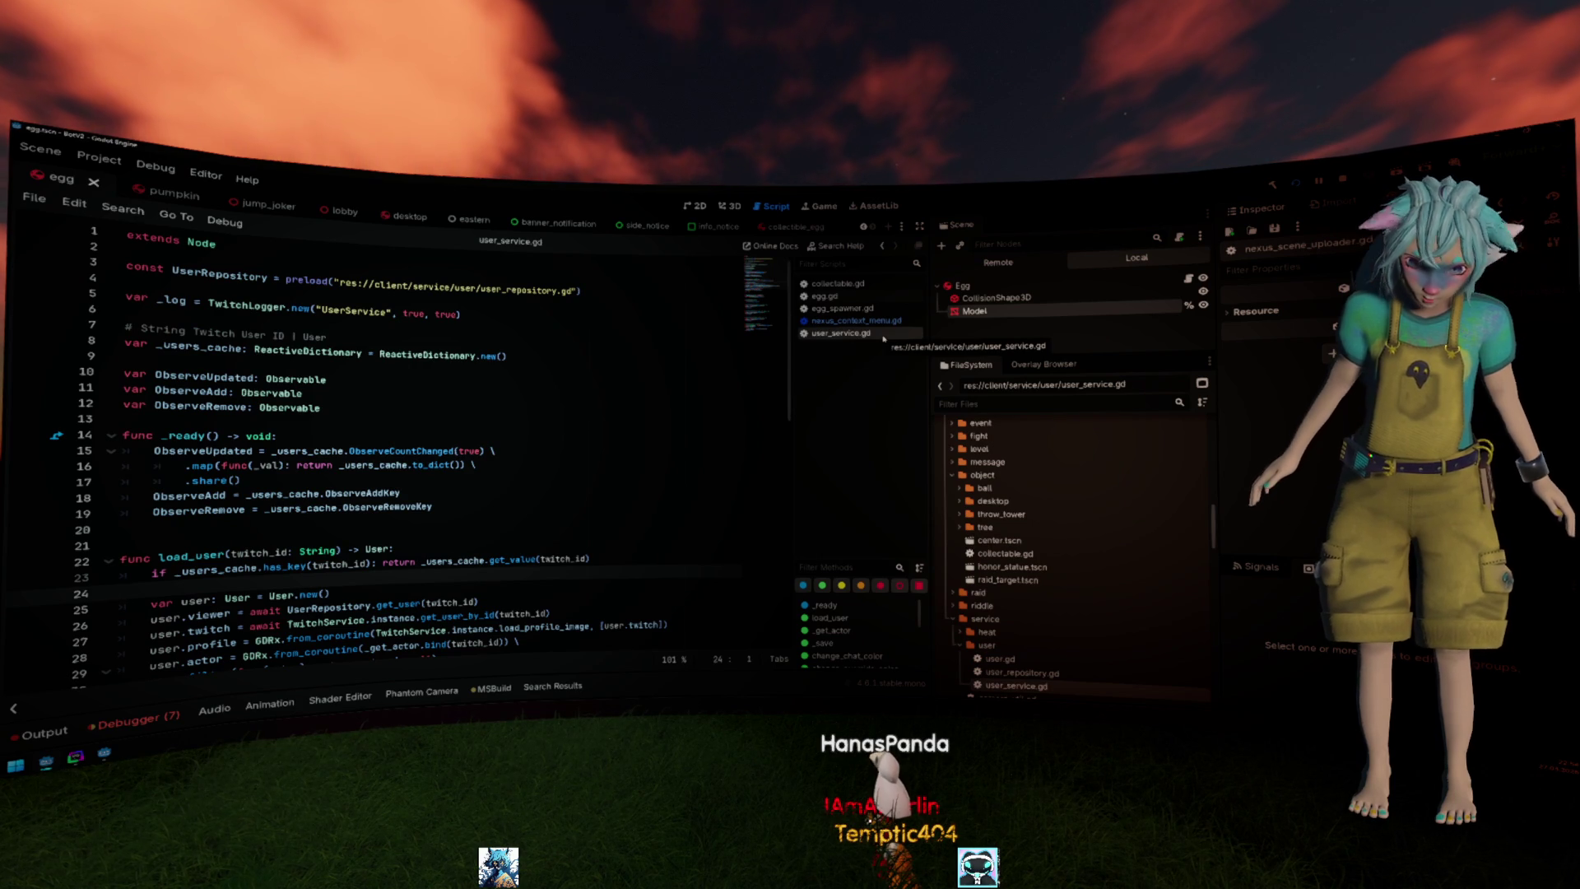
left_click(882, 321)
left_click(547, 366)
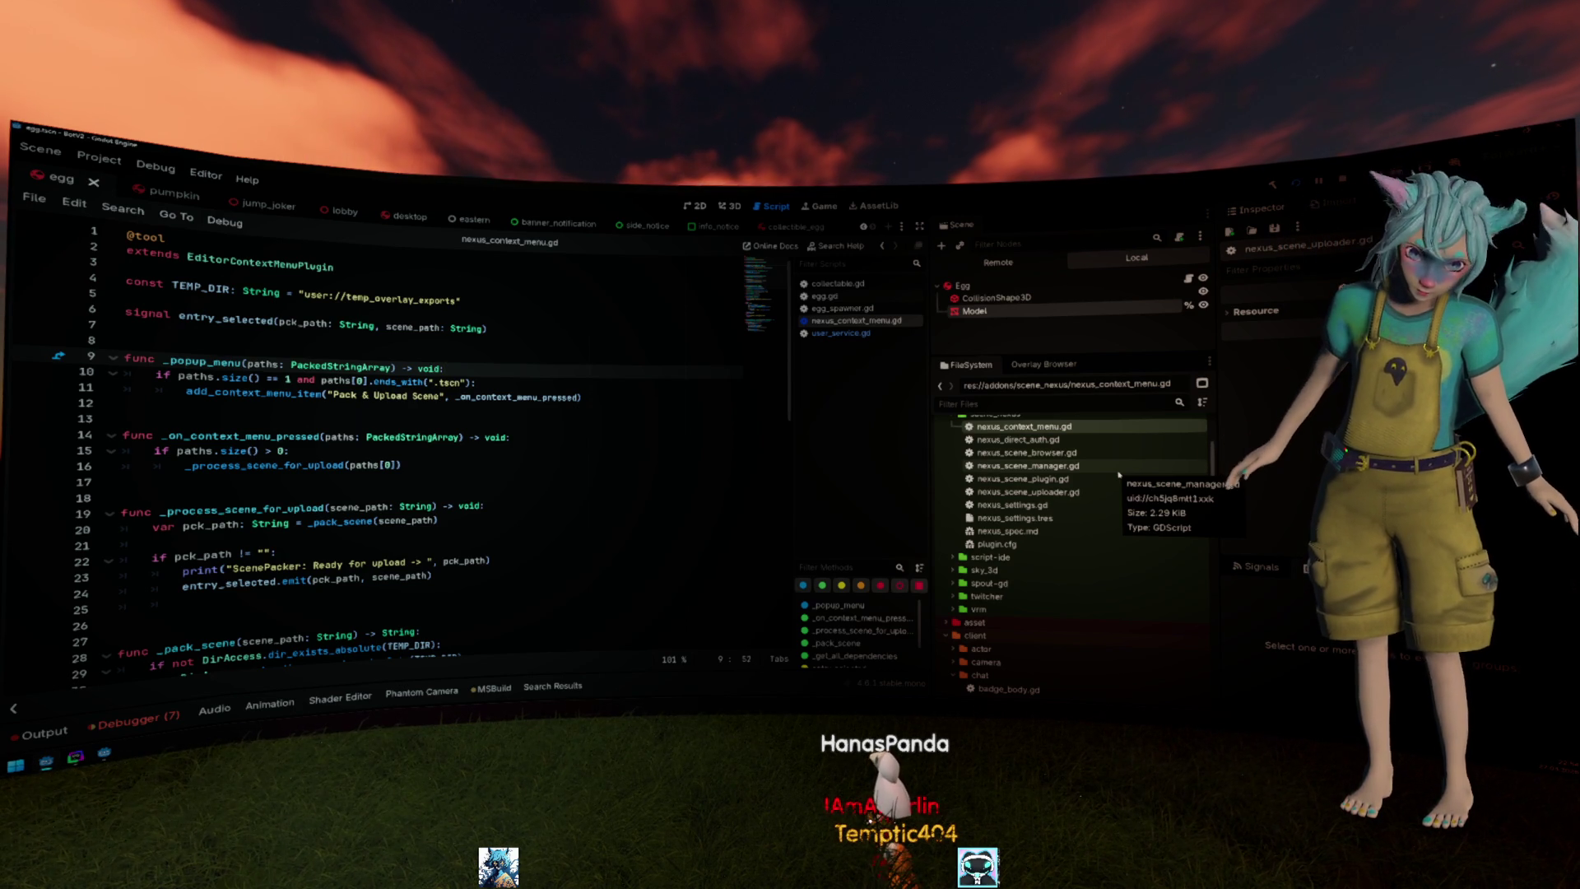
Check the Overlay Browser panel and move through nexus_context_menu.gd to the upload function's pck_path check.
left_click(1041, 365)
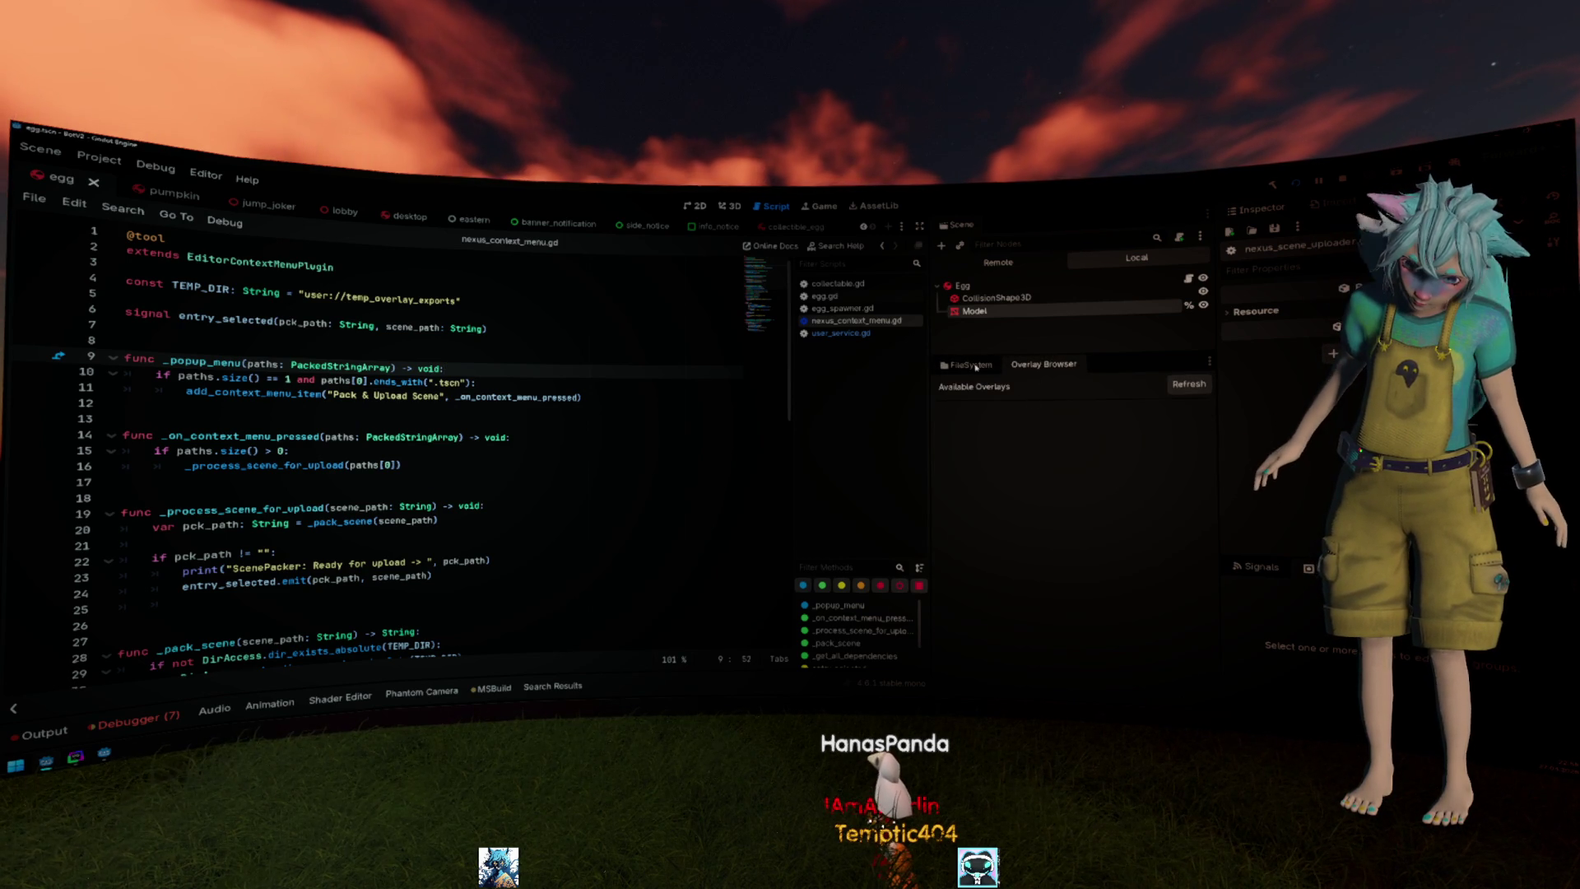
left_click(970, 364)
left_click(509, 438)
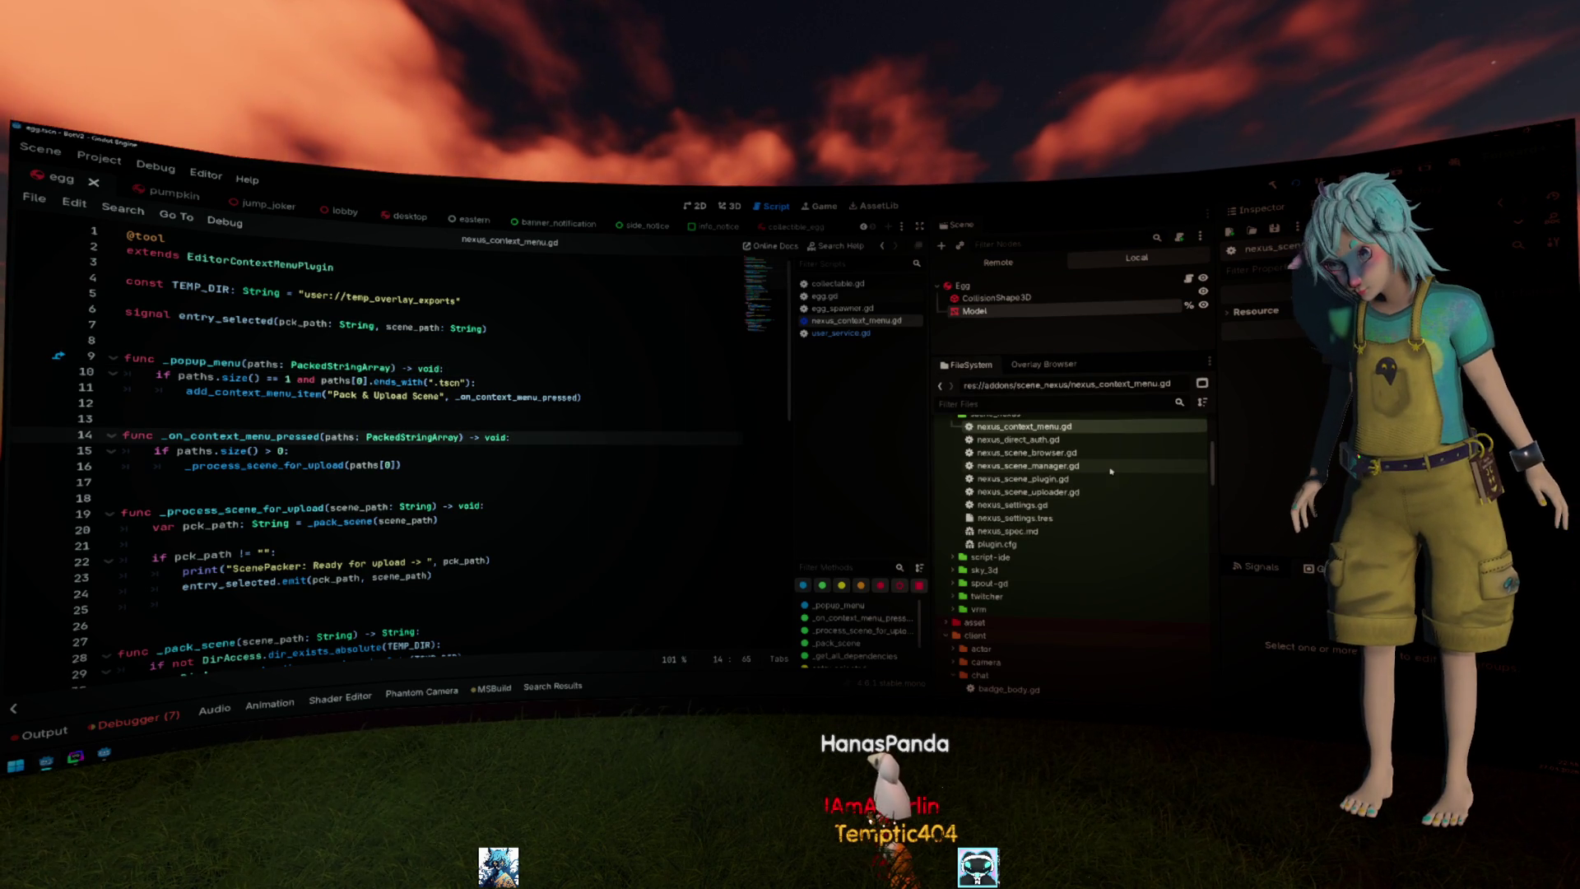
scroll(1110, 471, "down", 1)
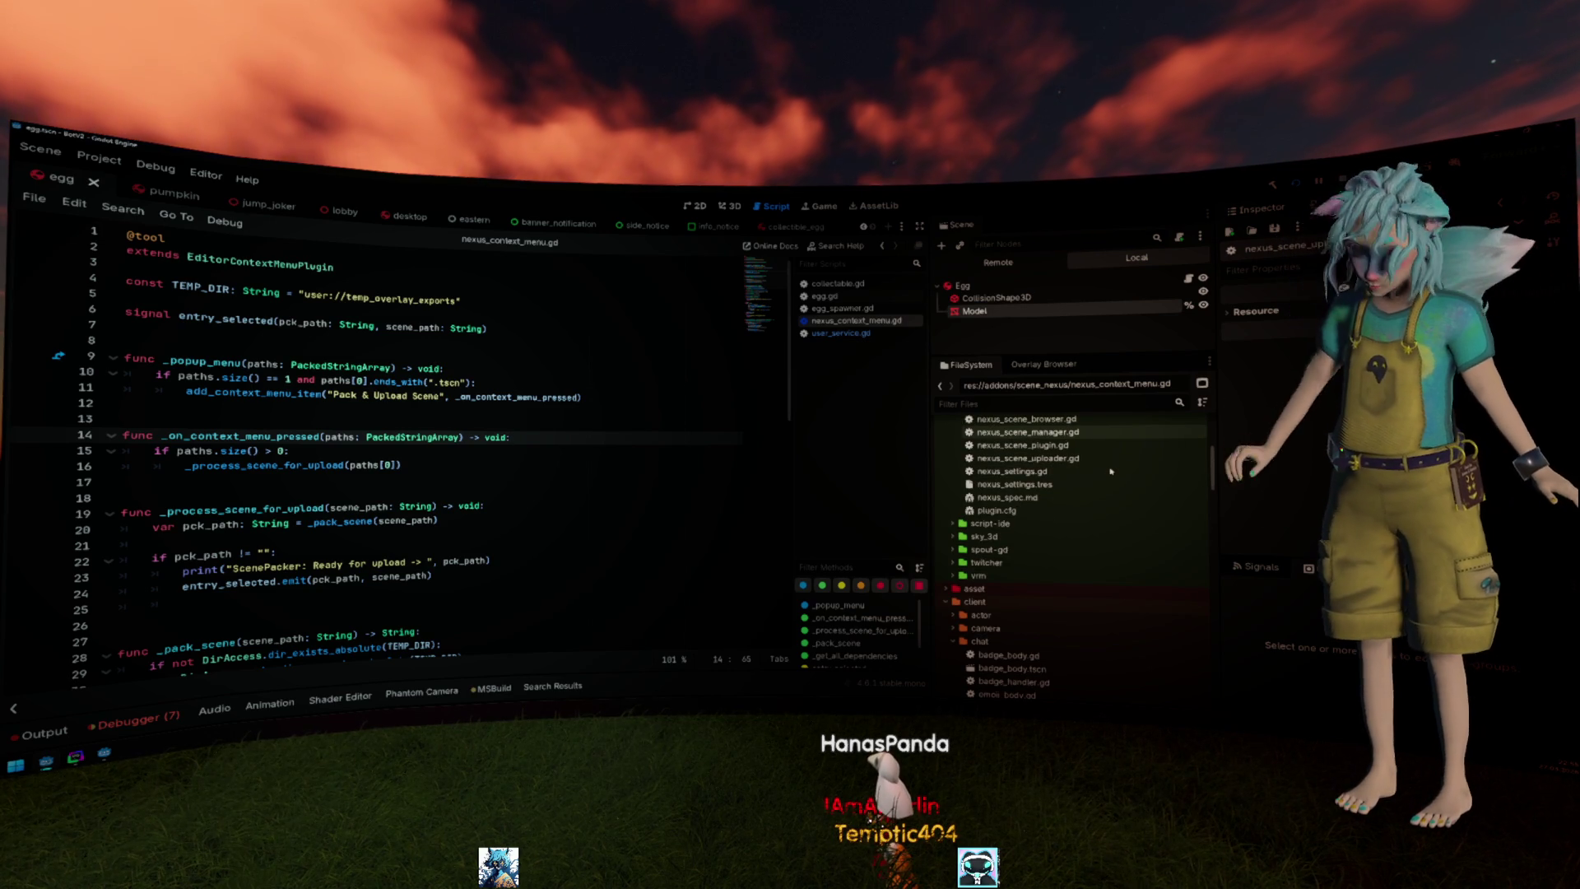
left_click(472, 545)
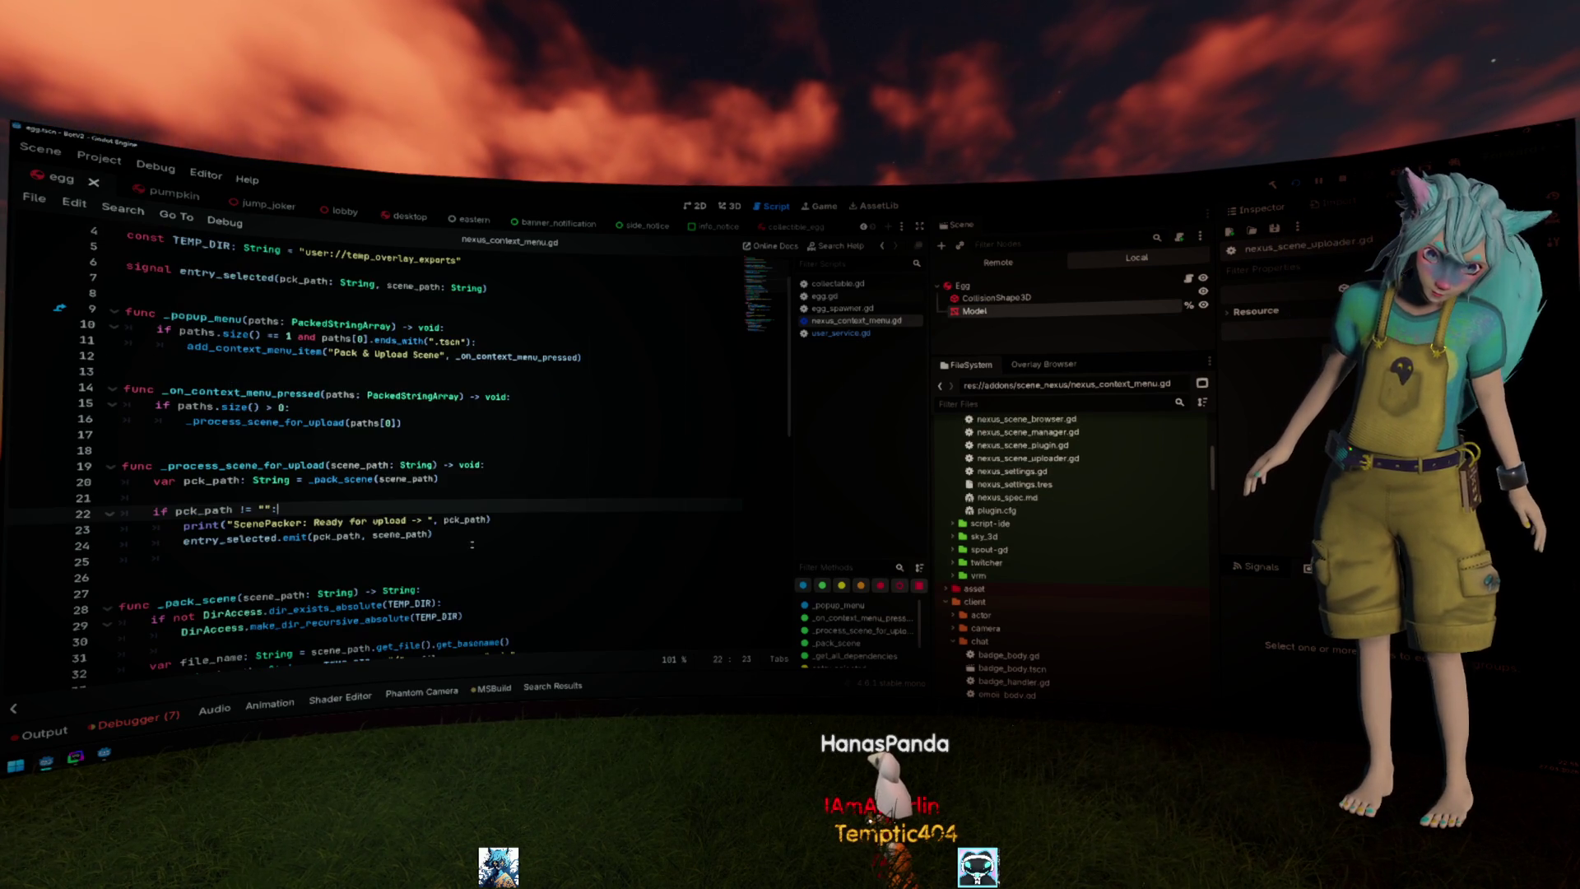
scroll(471, 544, "down", 1)
Add then remove a blank line after the emit call and switch to the bootstrap project's nexus_scene_browser.gd.
left_click(471, 545)
key("Return")
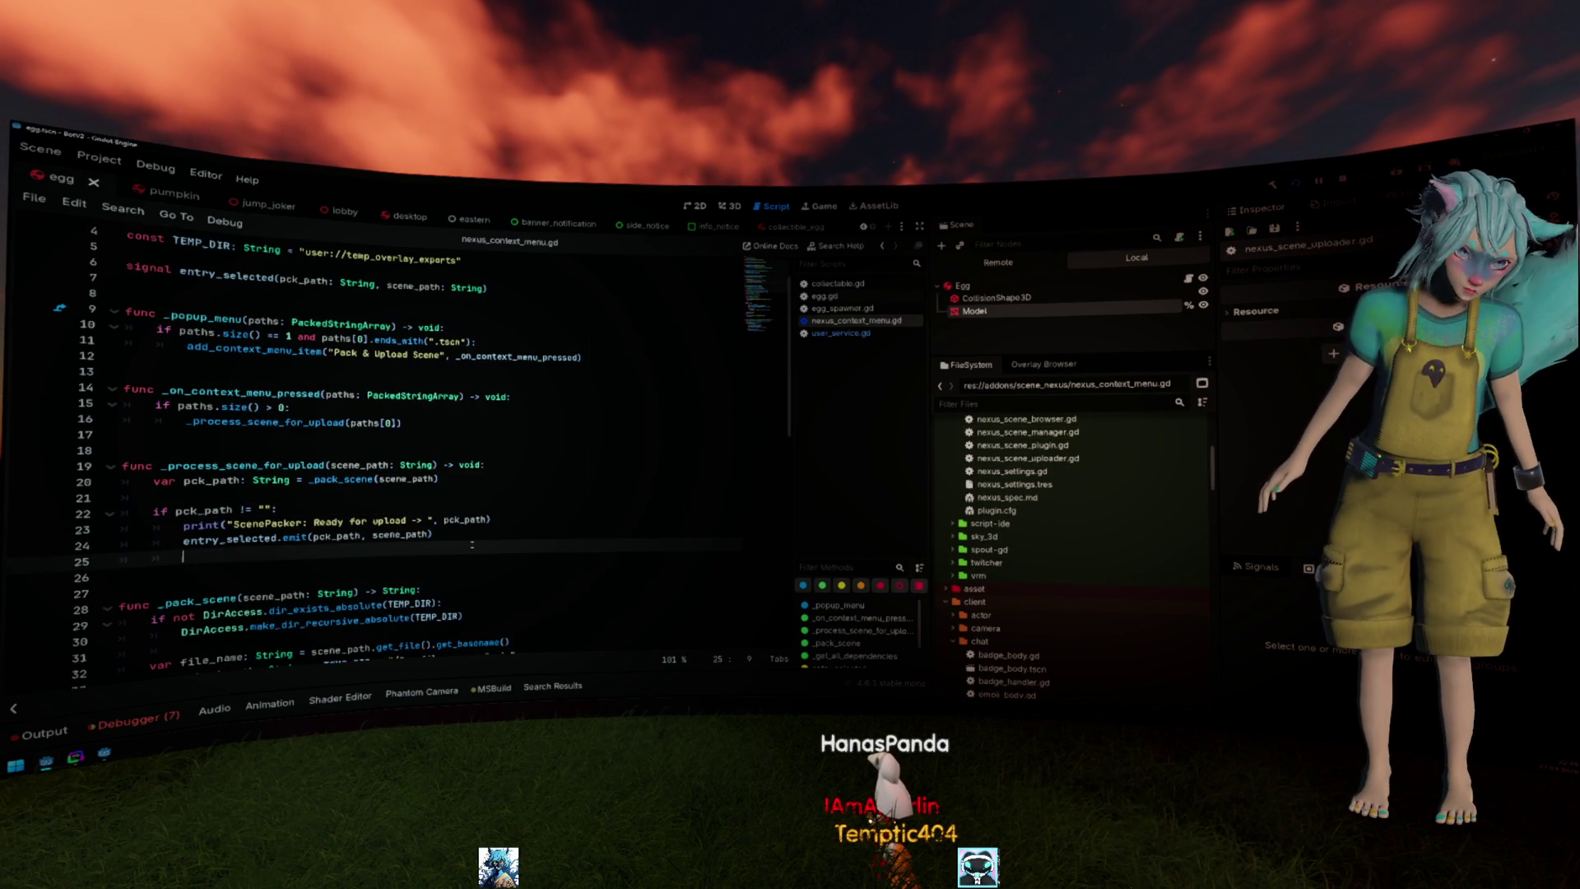
key("BackSpace")
key("BackSpace")
key("BackSpace")
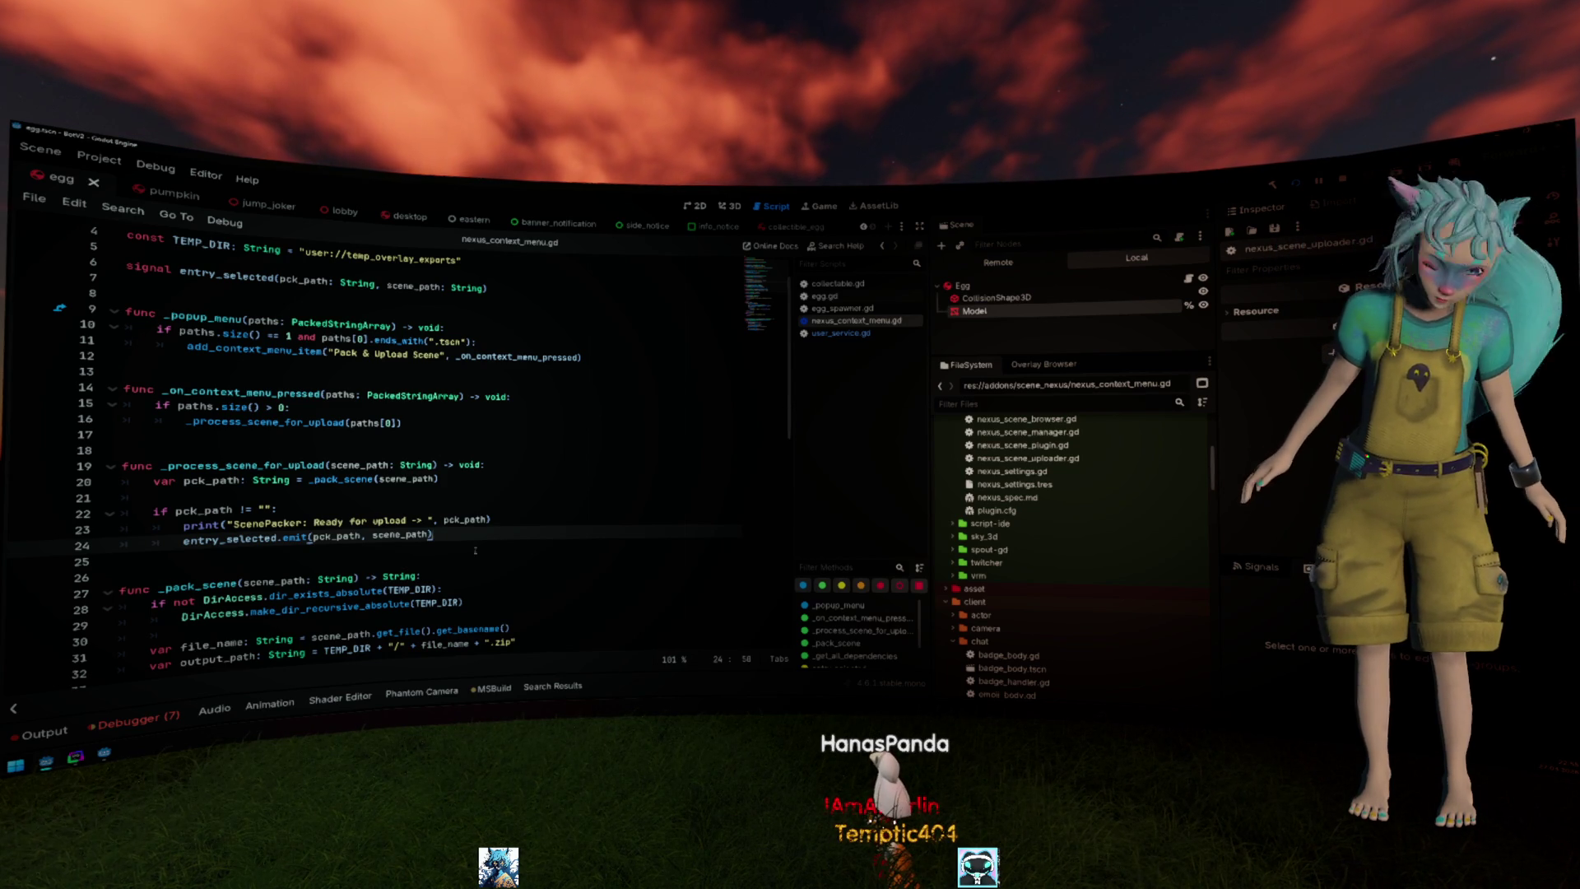
key("alt+Tab")
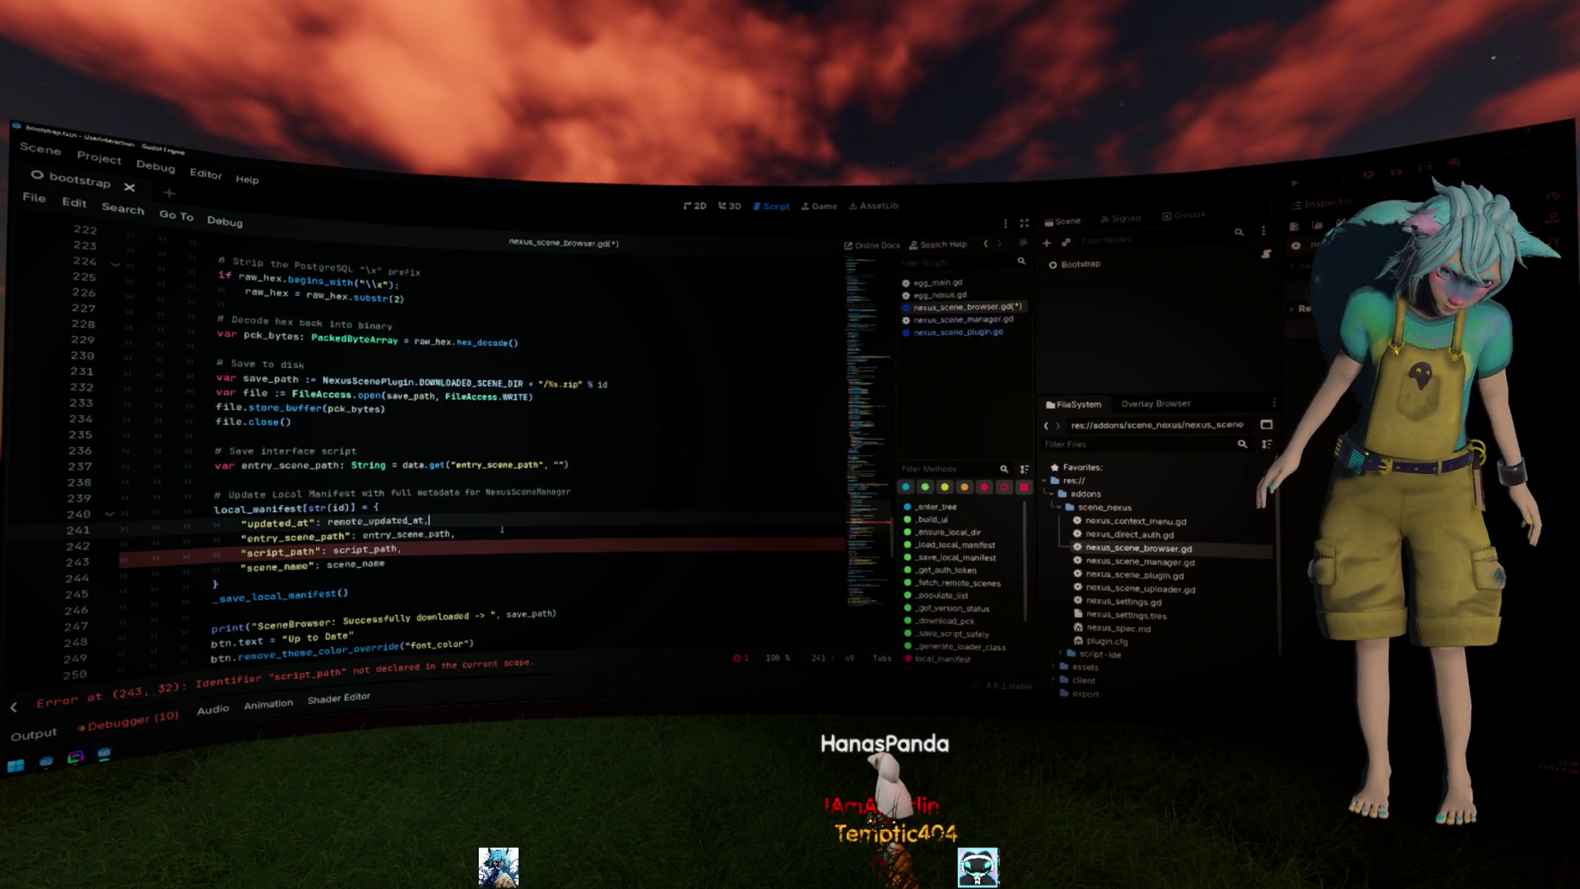
Remove the entry_scene_path and script_path manifest keys and the 'Save interface script' lines.
left_click(564, 552)
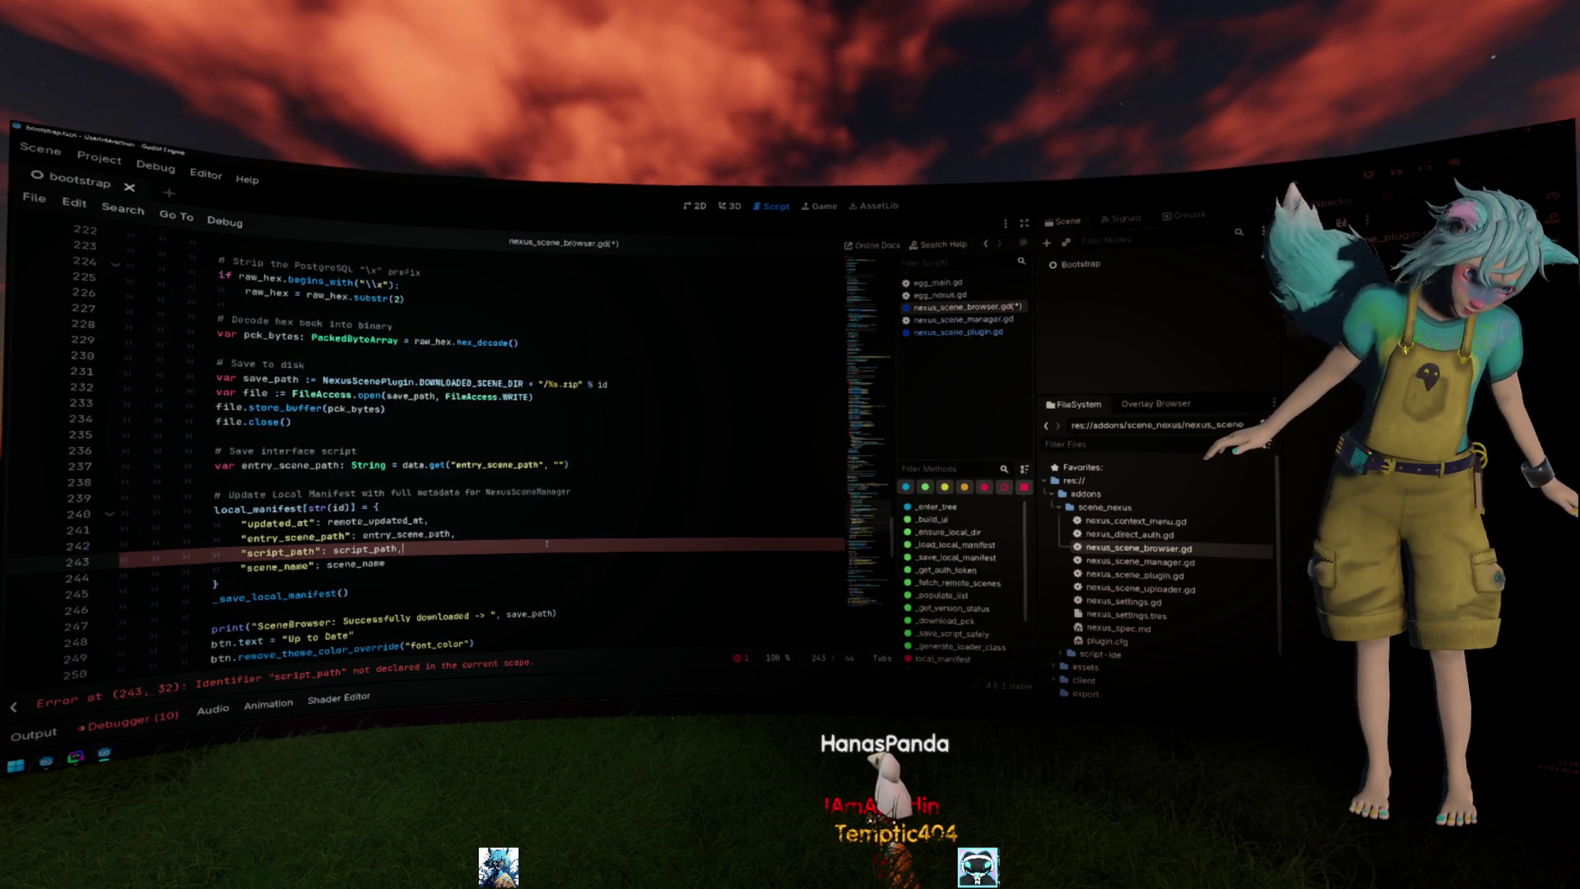
key("shift+Up")
key("shift+Up")
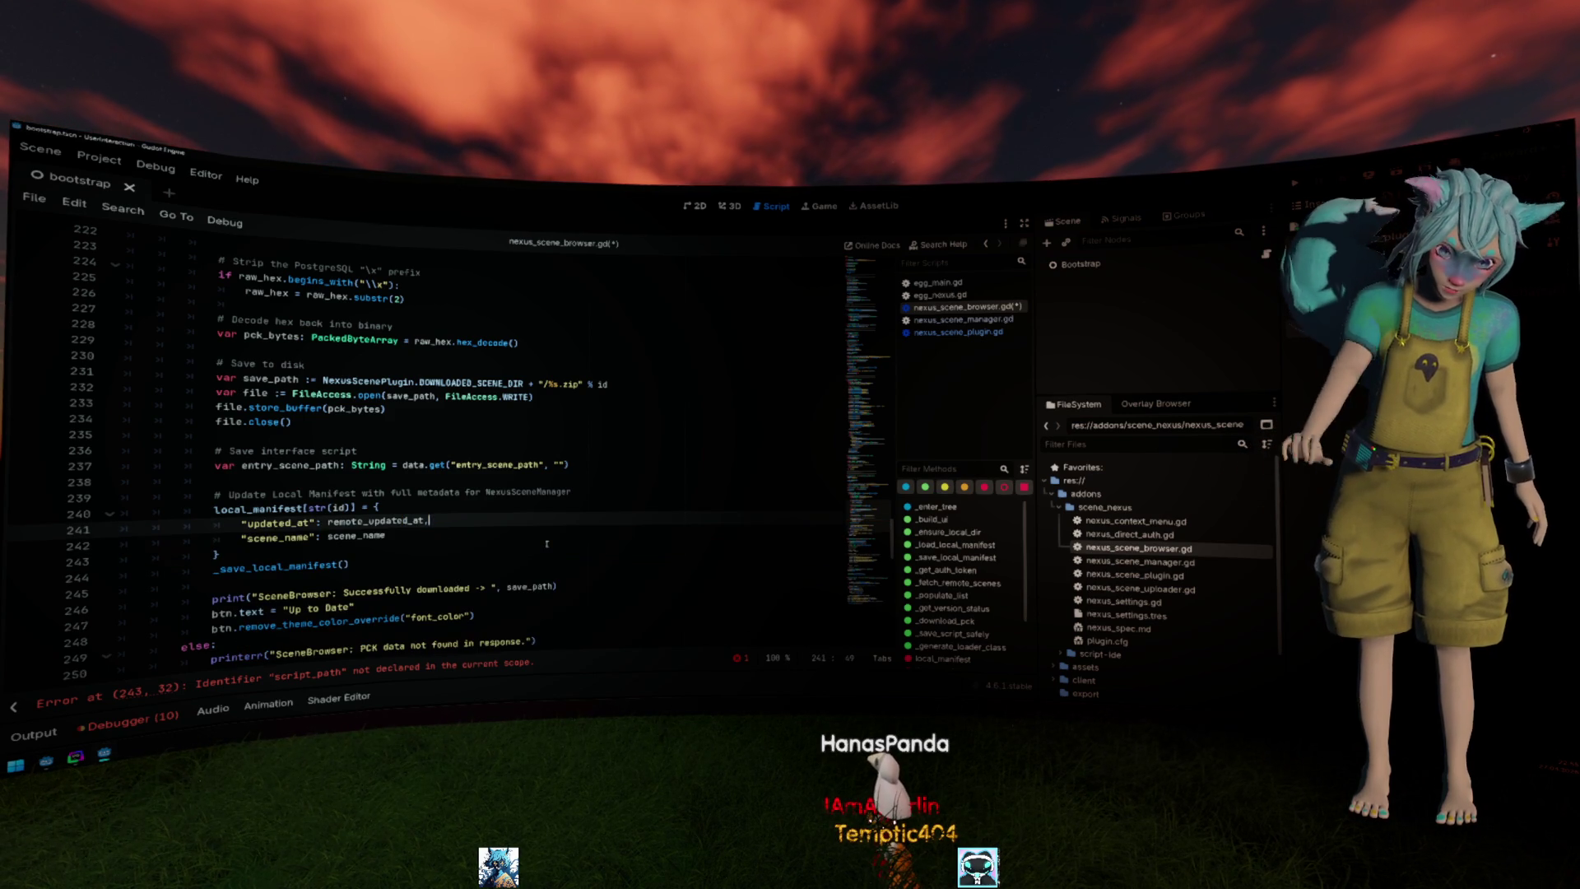
key("BackSpace")
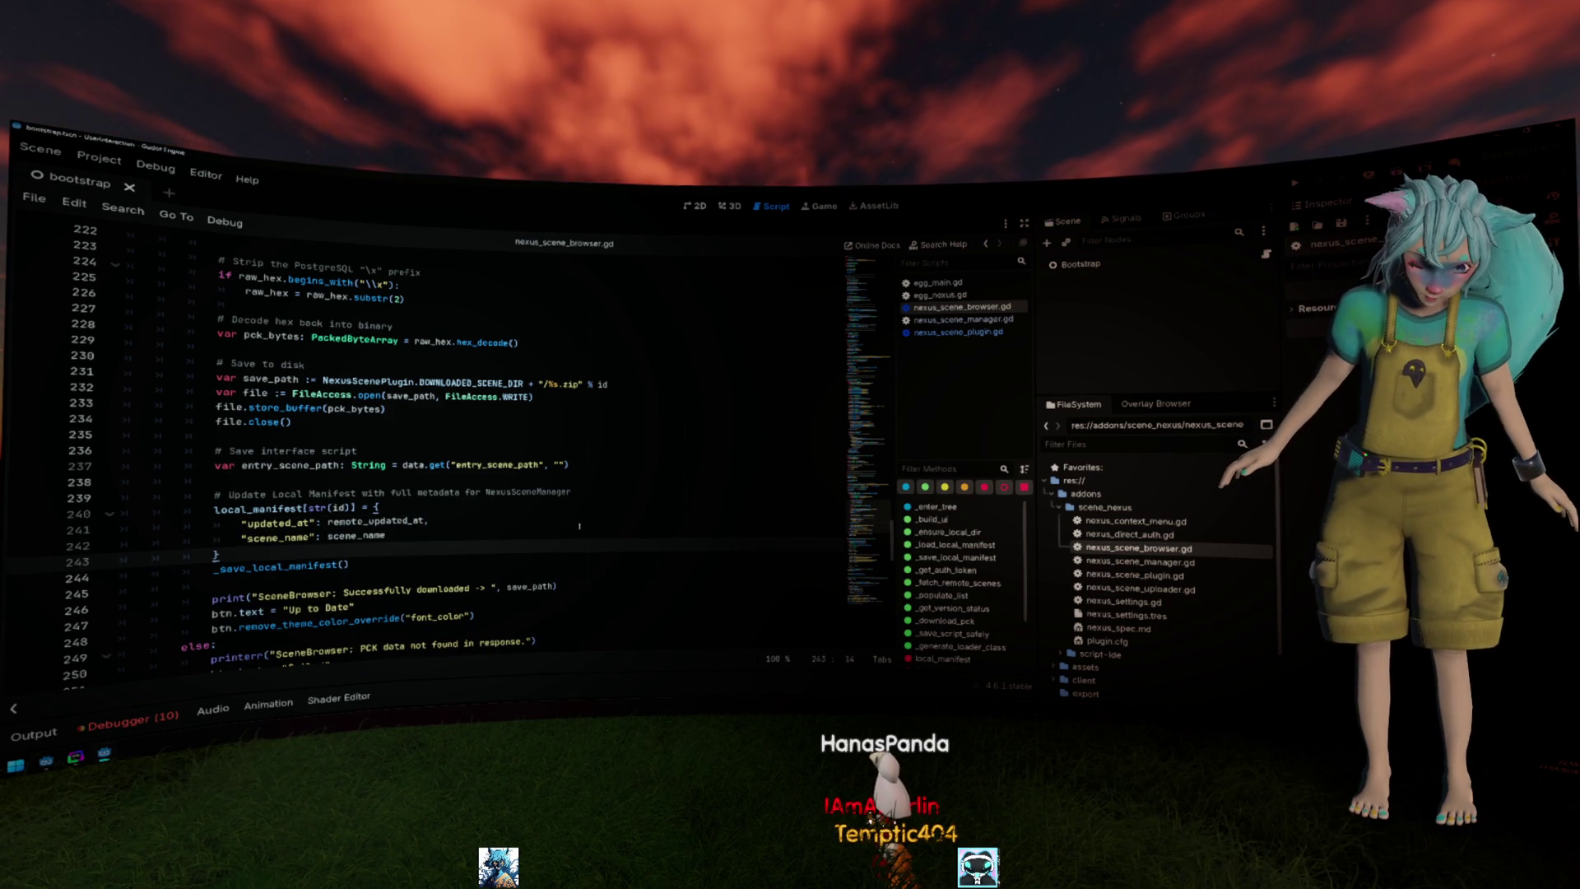
triple_click(303, 467)
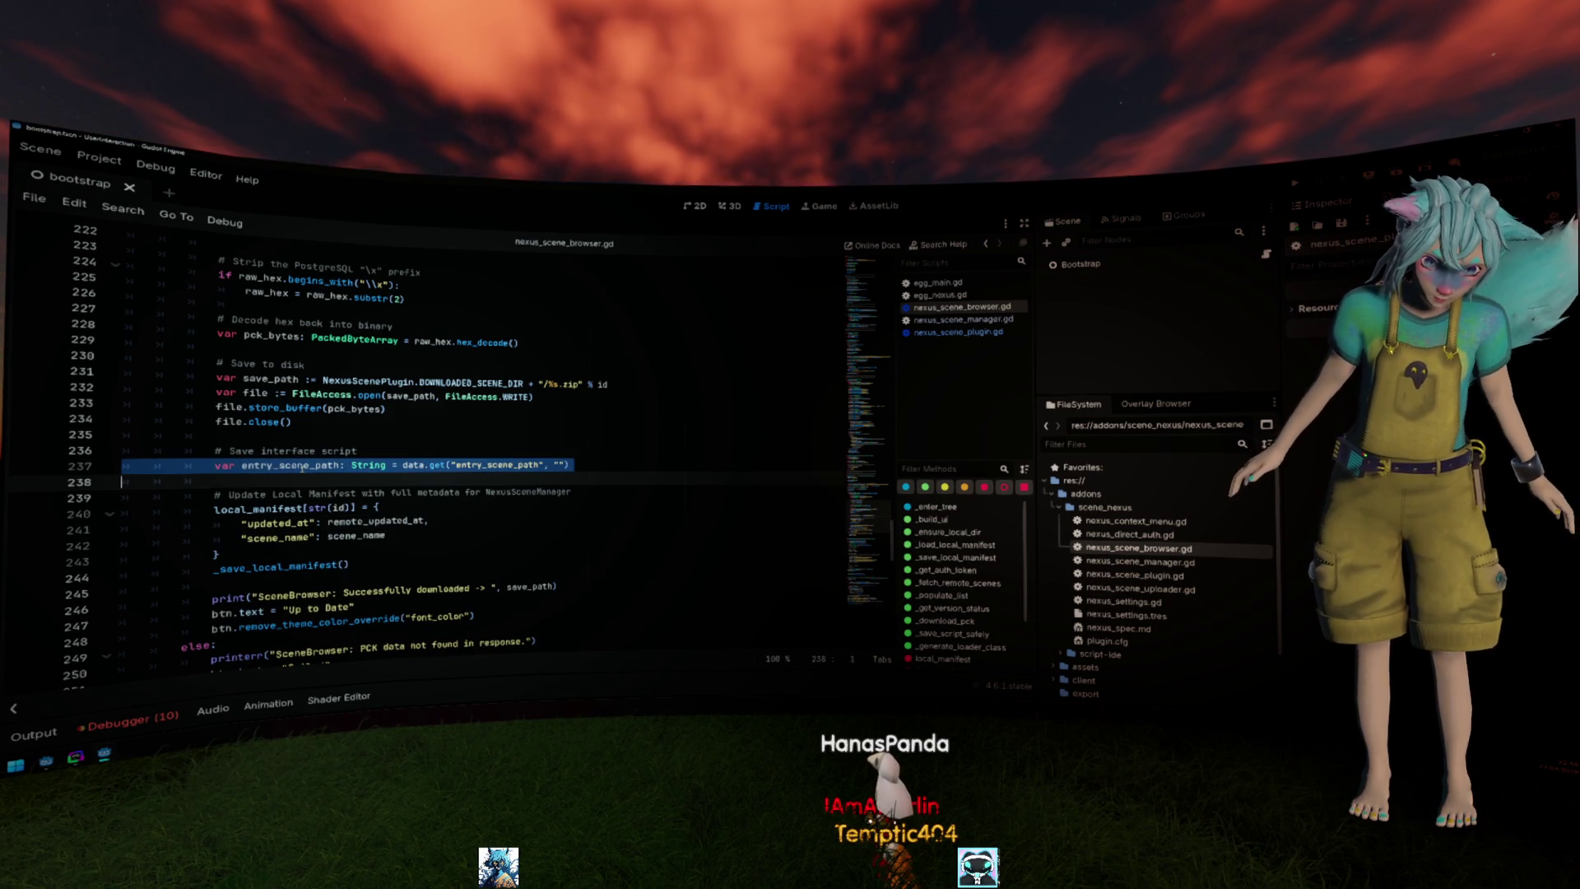
key("BackSpace")
key("shift+Up")
key("BackSpace")
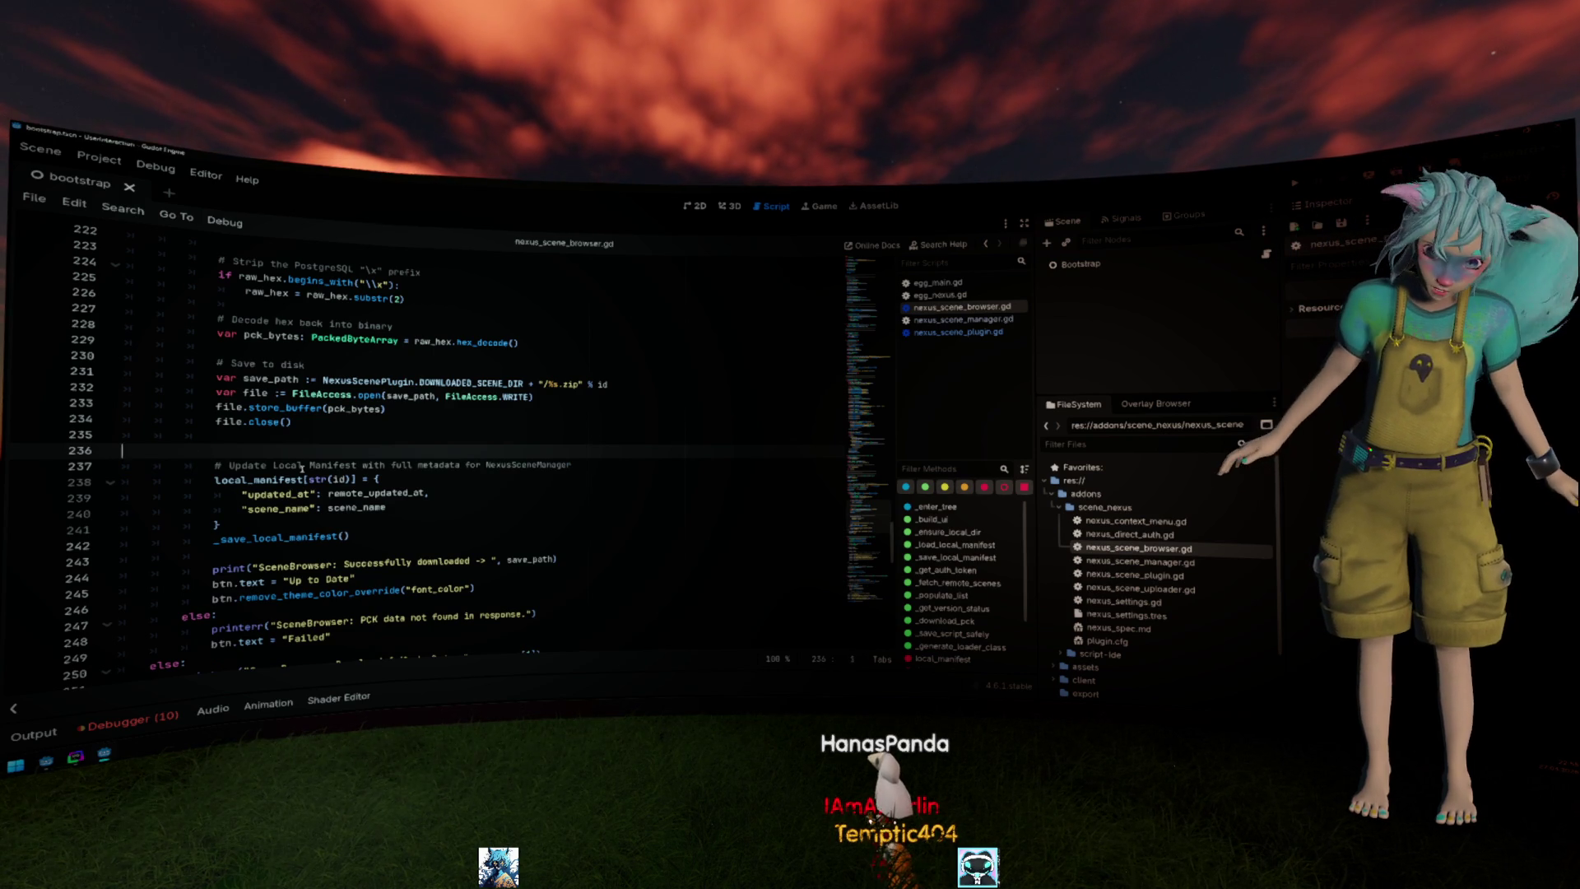
key("BackSpace")
key("BackSpace")
scroll(302, 468, "up", 3)
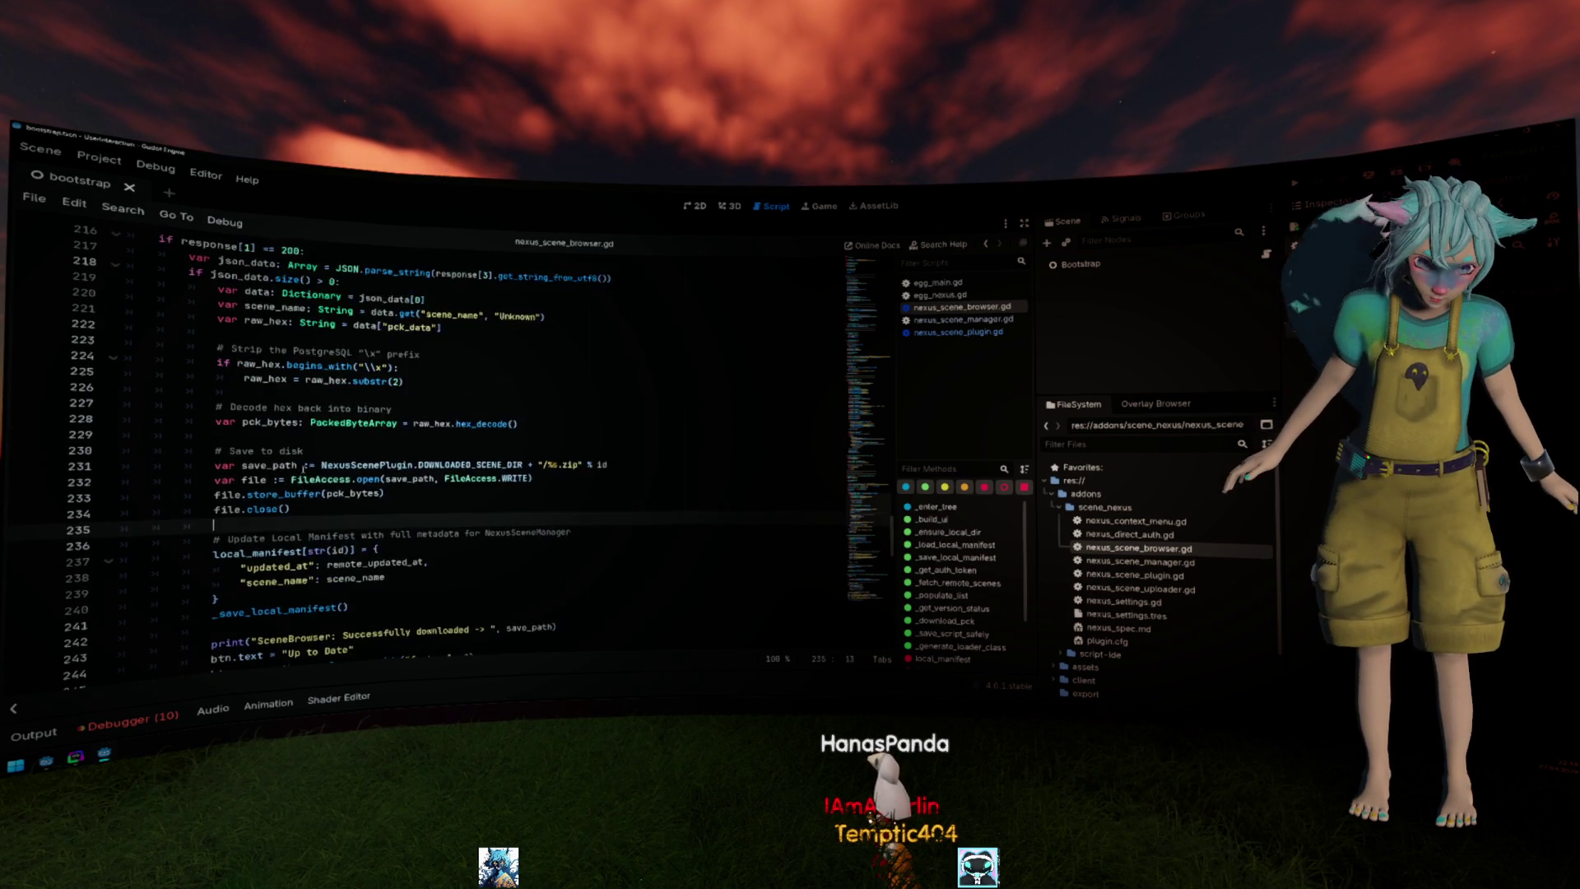
left_click(597, 396)
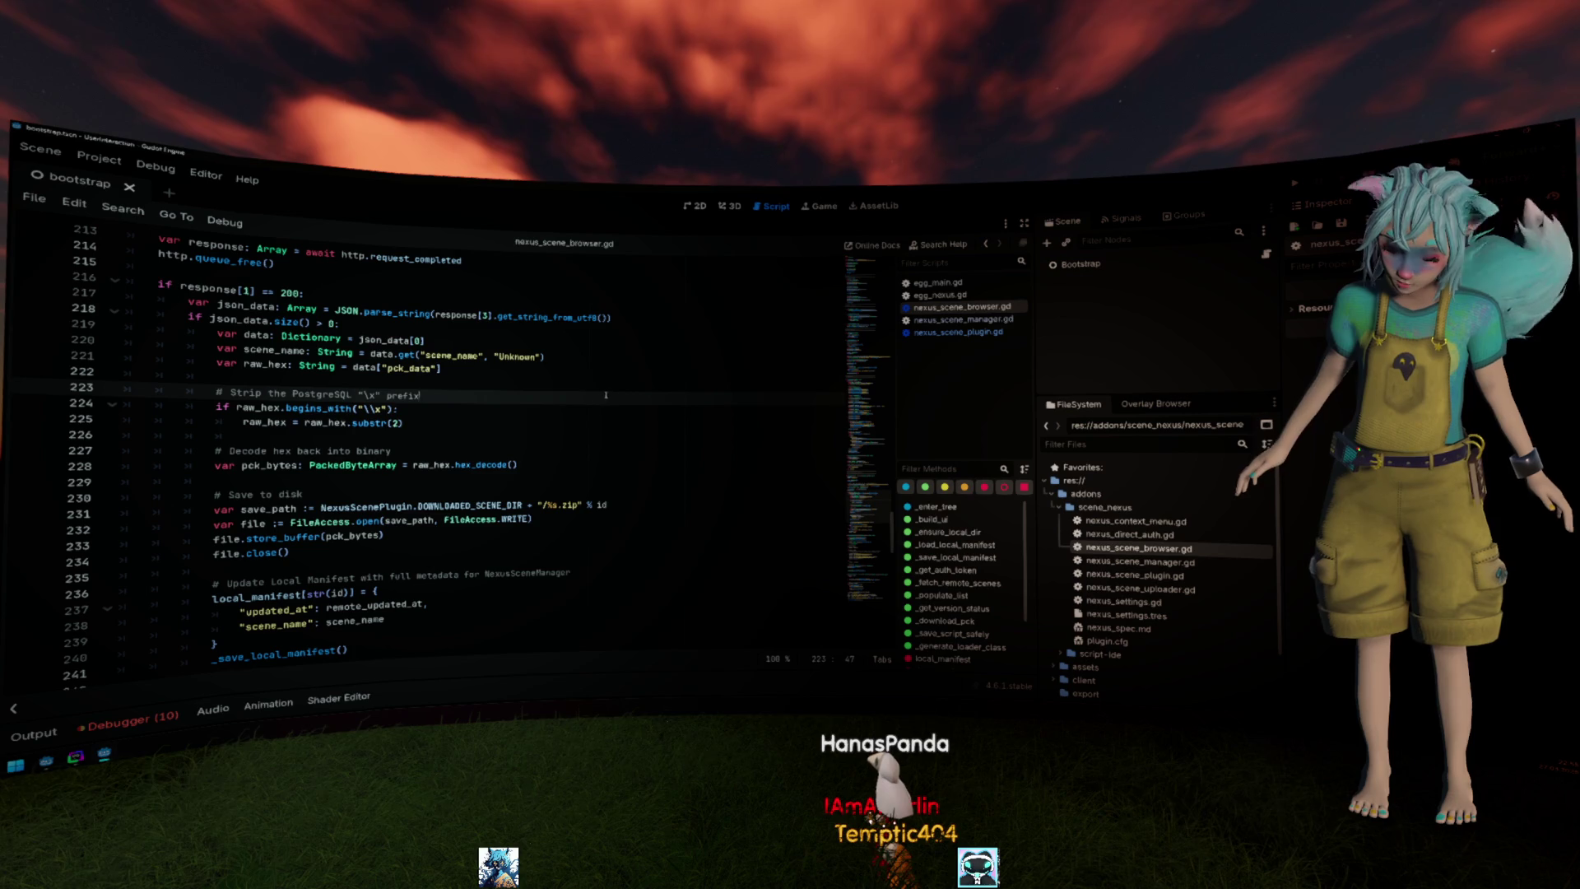
scroll(602, 393, "up", 3)
scroll(603, 393, "up", 2)
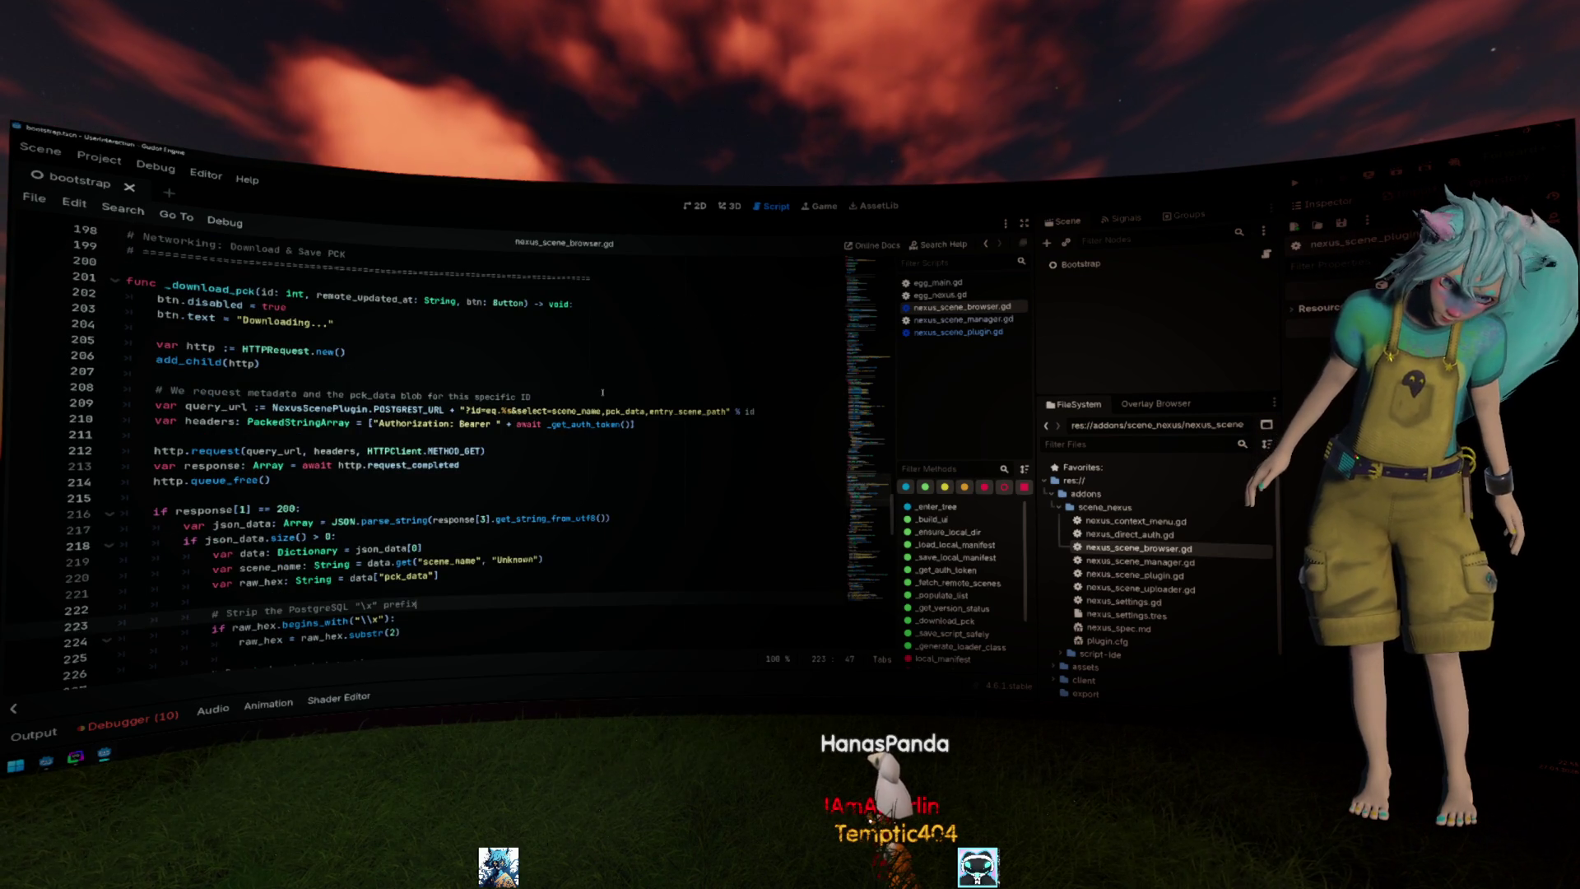
scroll(603, 393, "up", 2)
scroll(602, 394, "up", 2)
scroll(603, 393, "up", 1)
scroll(603, 393, "up", 2)
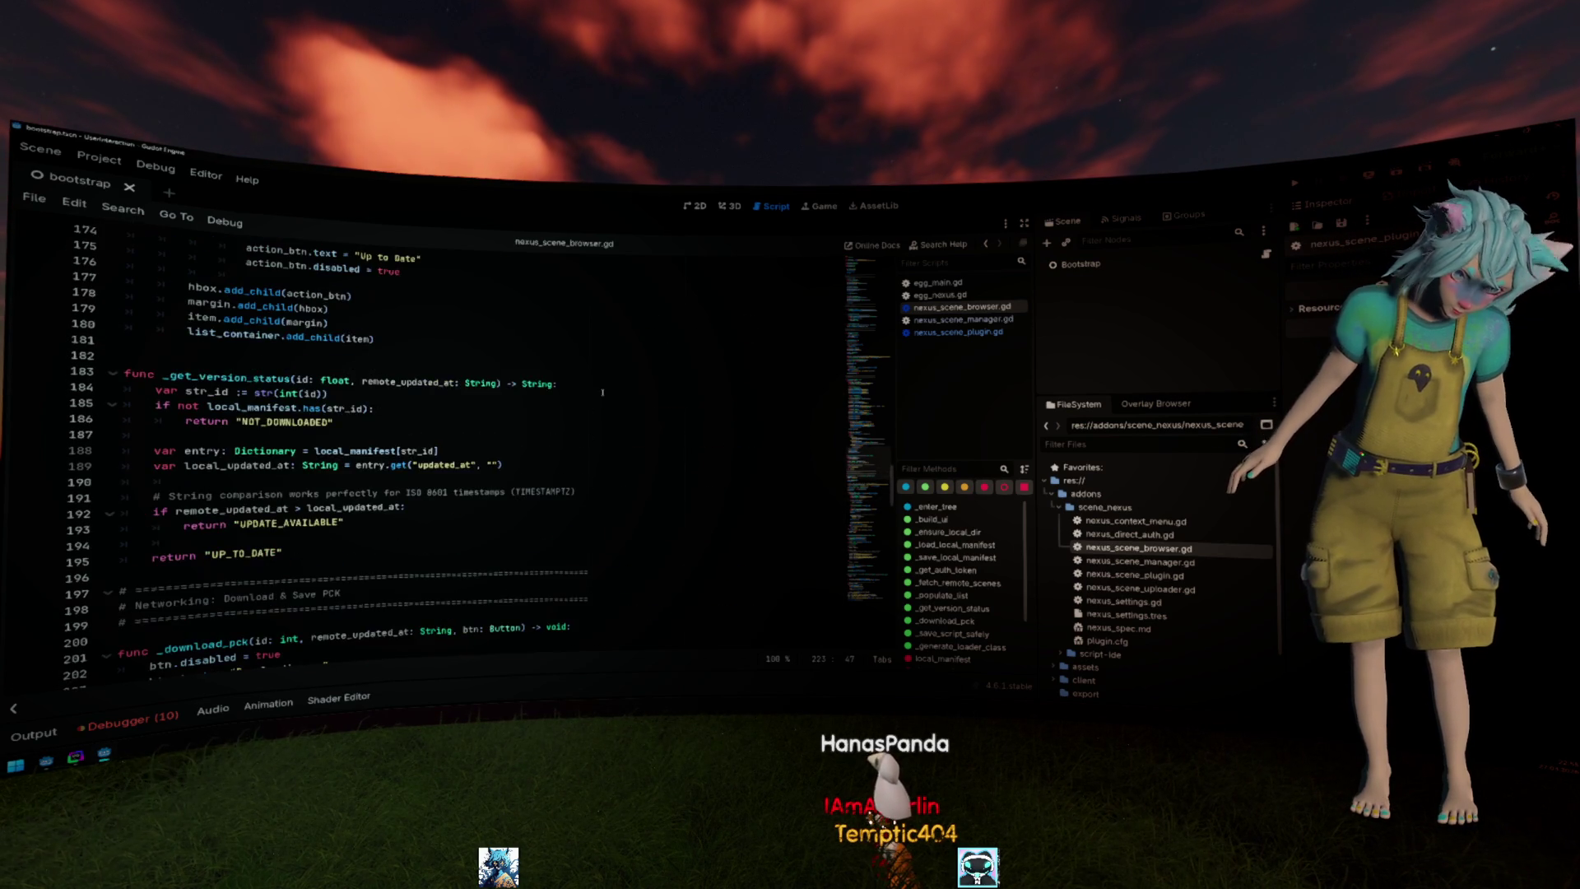
scroll(603, 392, "up", 5)
scroll(602, 392, "up", 5)
scroll(602, 393, "up", 5)
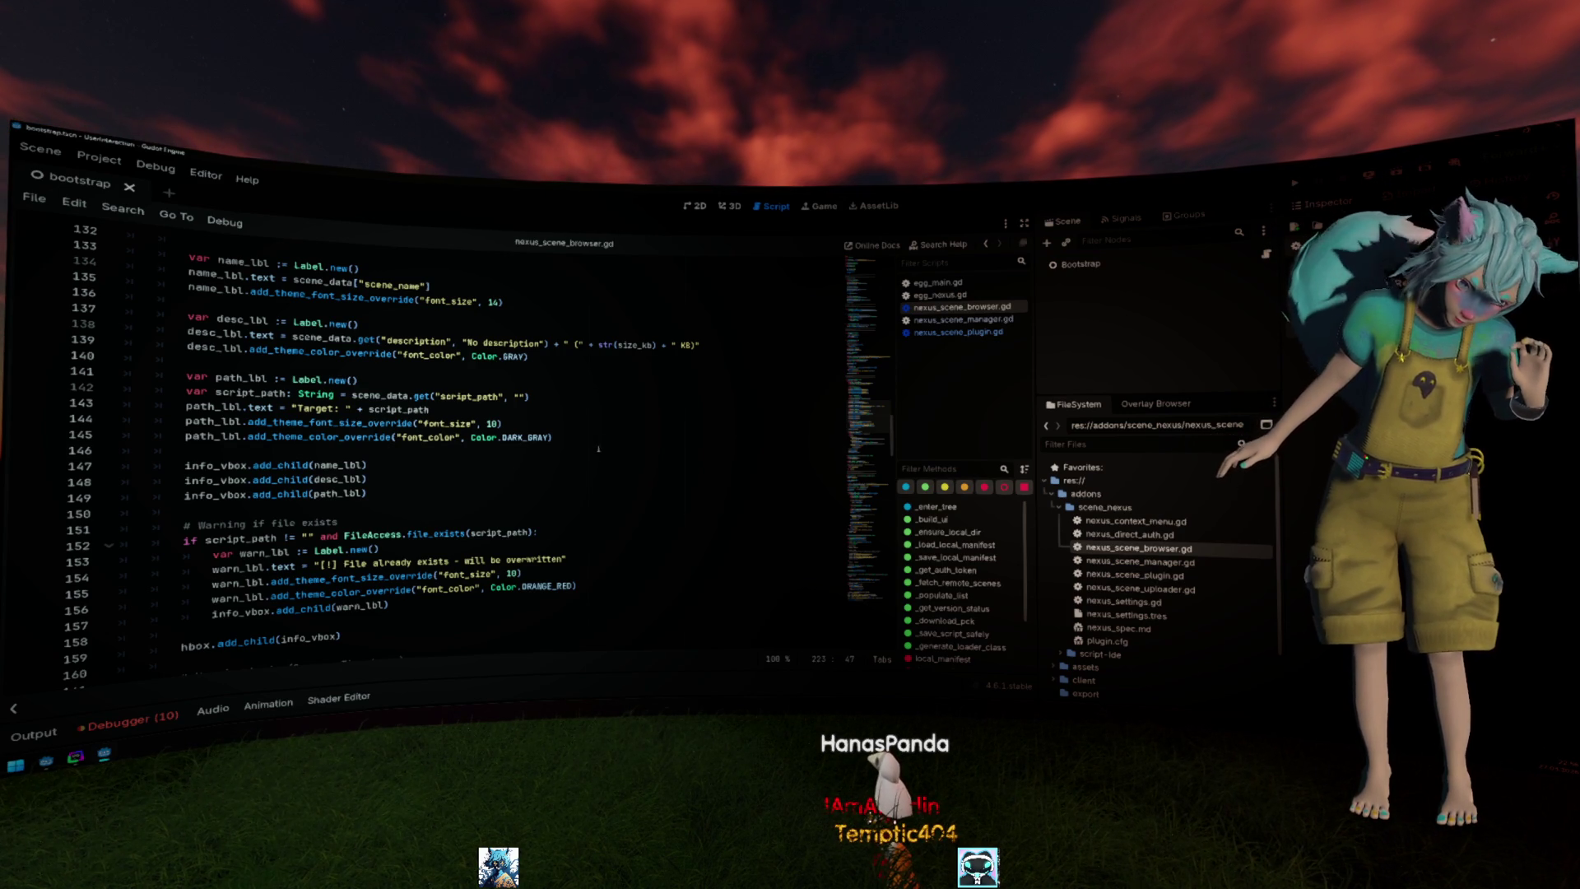
Delete the target path_lbl block and its list-add line, then undo the removal.
left_click_drag(186, 452, 569, 359)
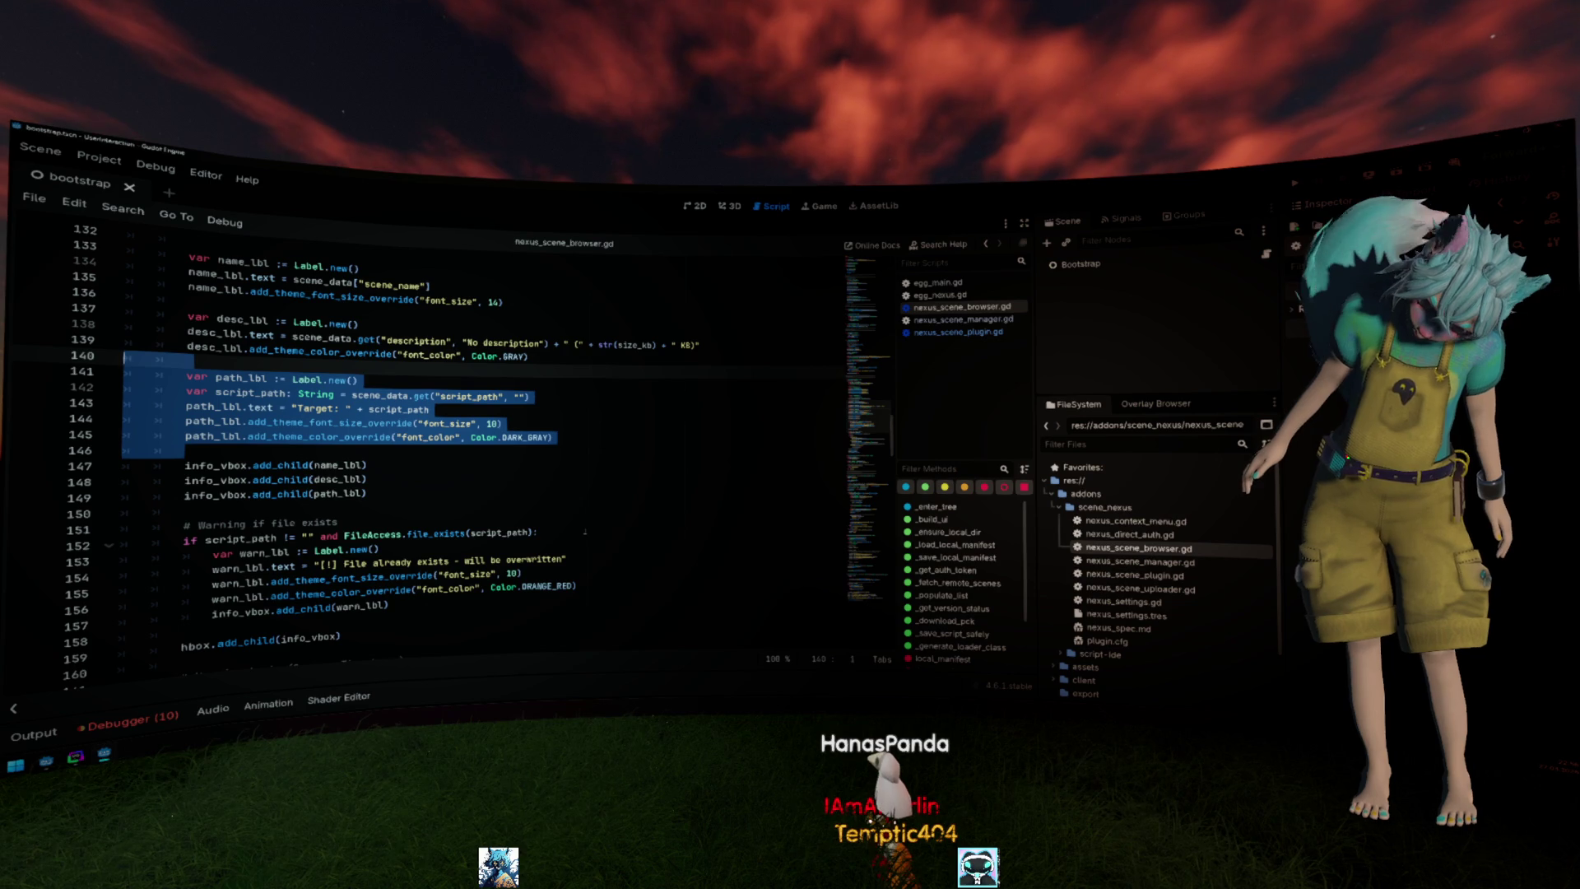
key("Delete")
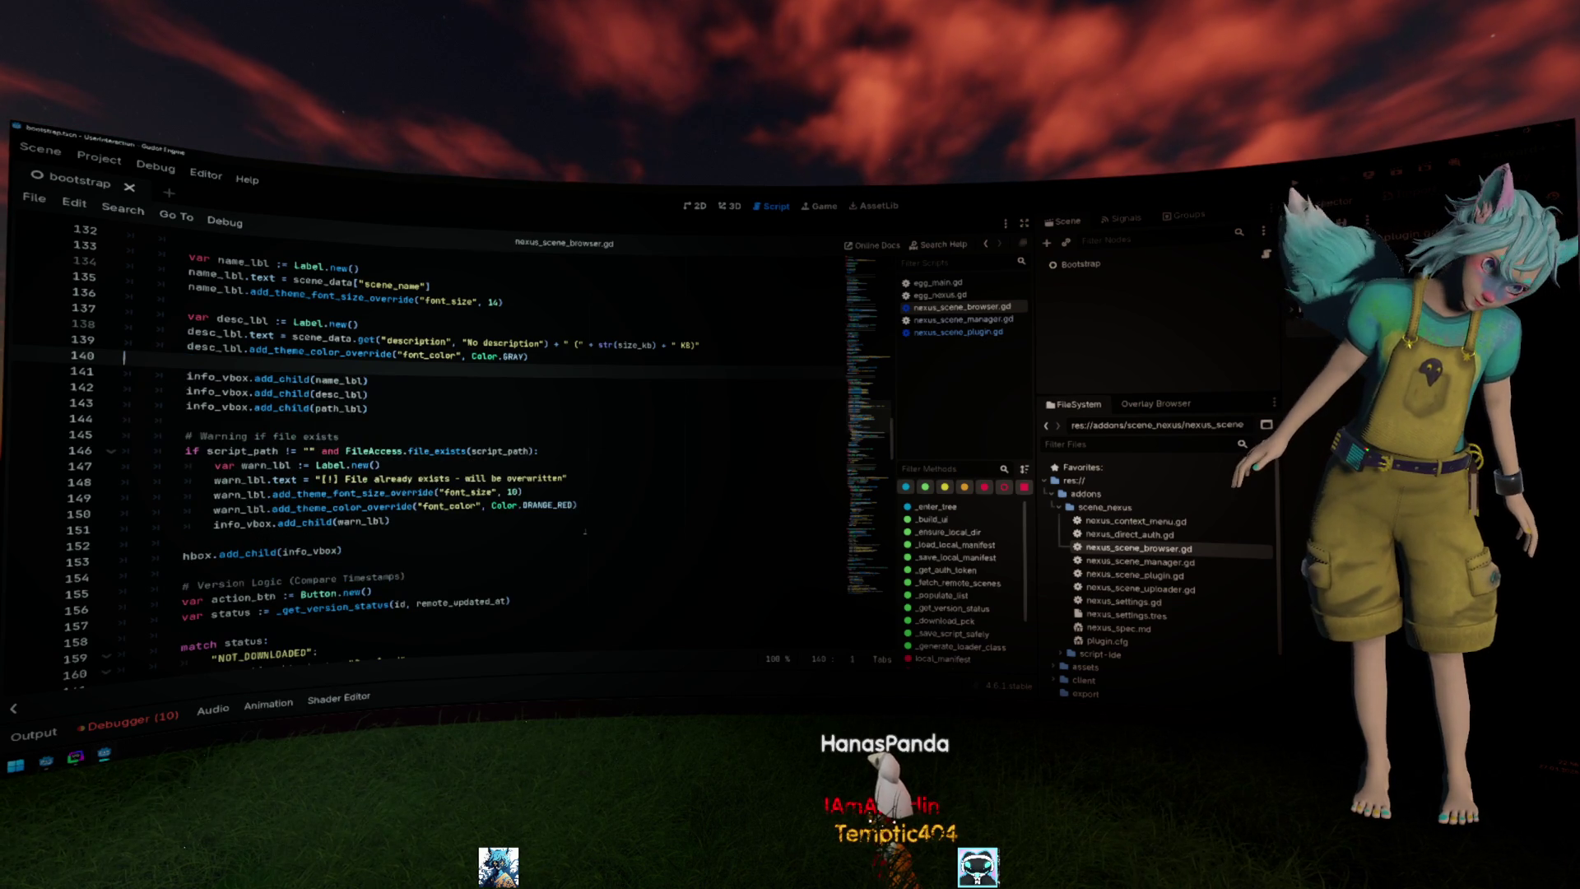
key("BackSpace")
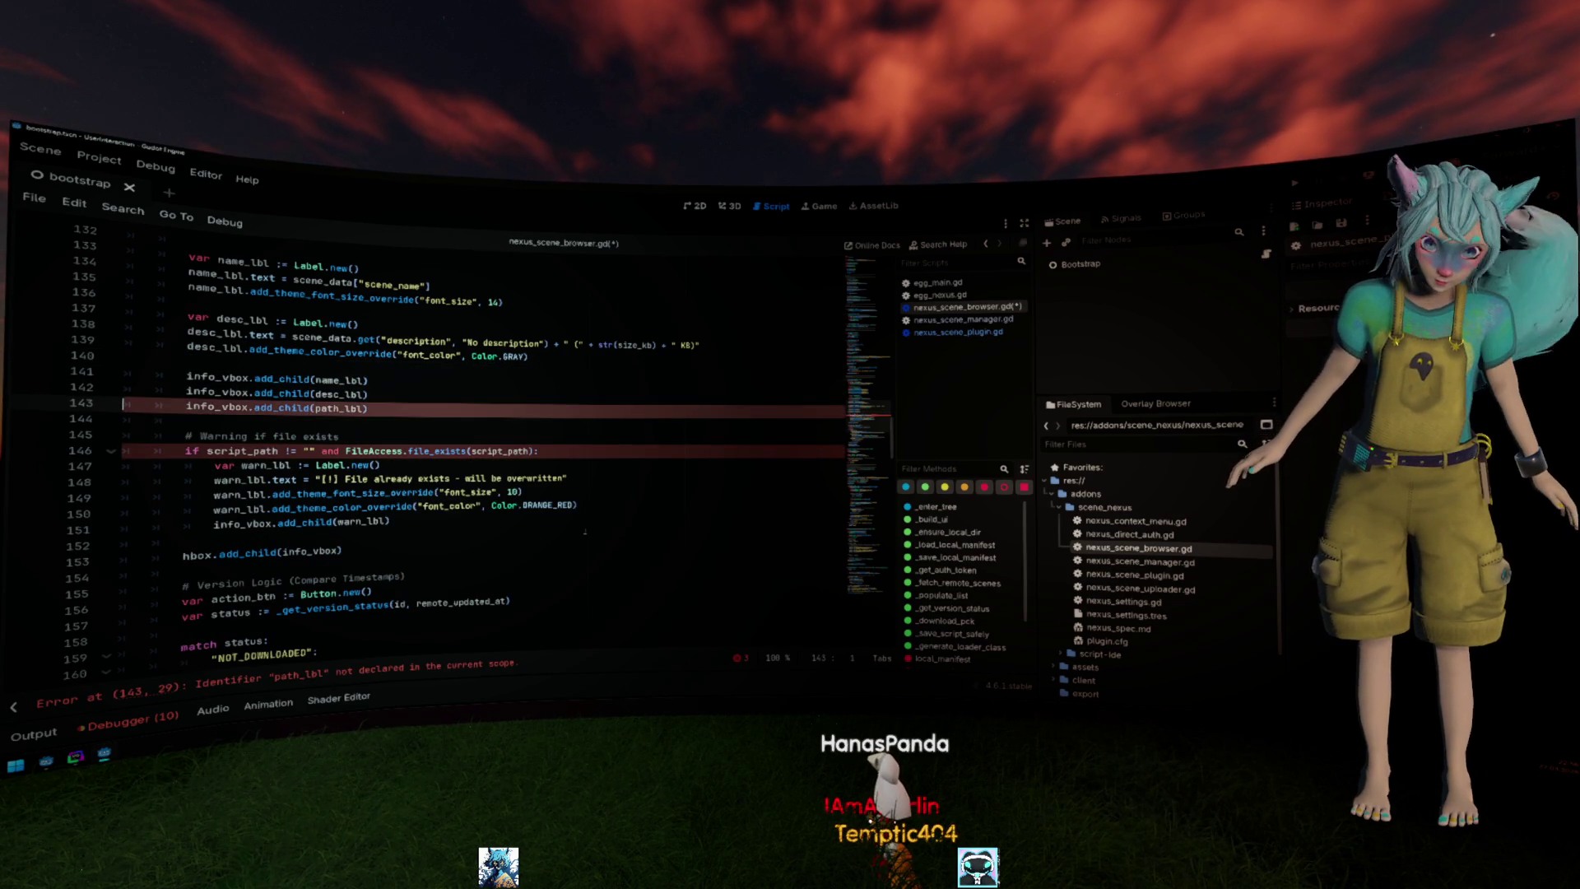
key("Down")
key("Down")
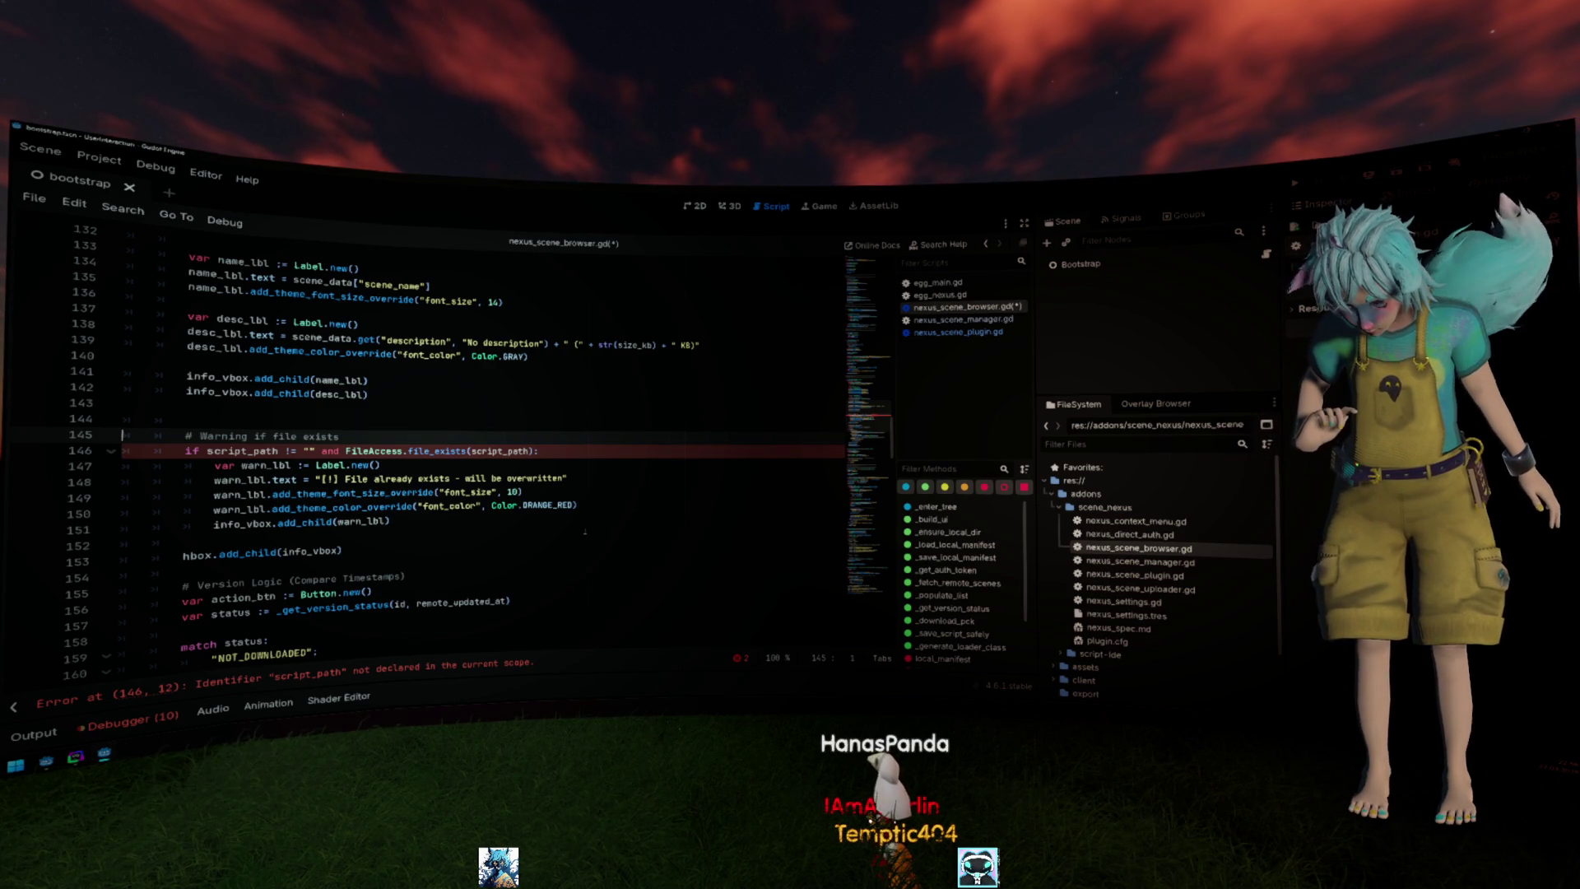
key("ctrl+z")
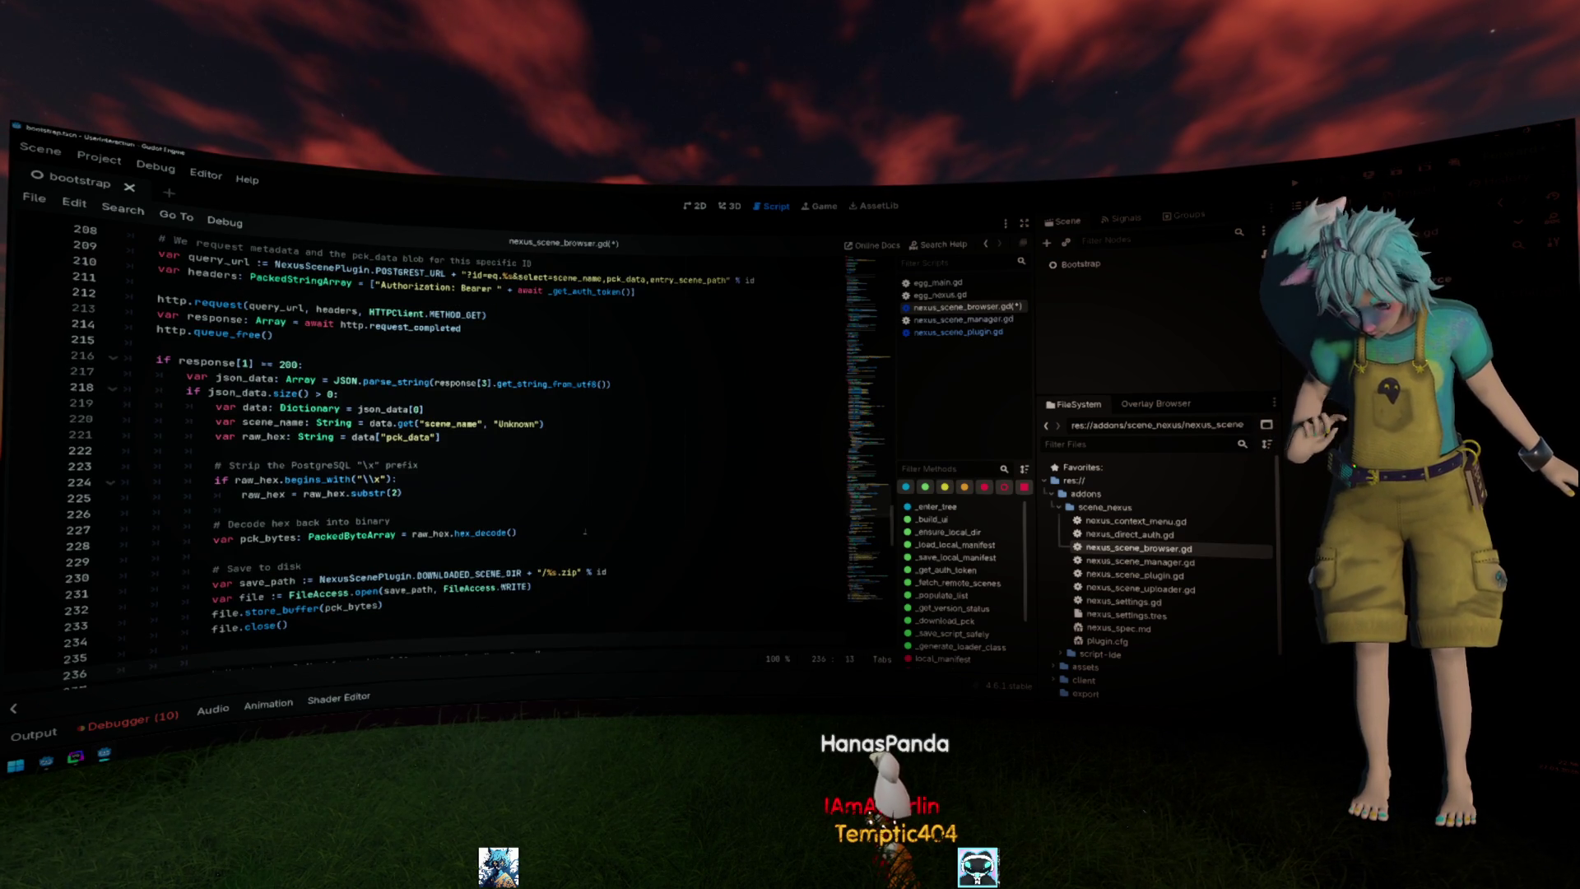
scroll(470, 444, "up", 10)
scroll(469, 445, "up", 10)
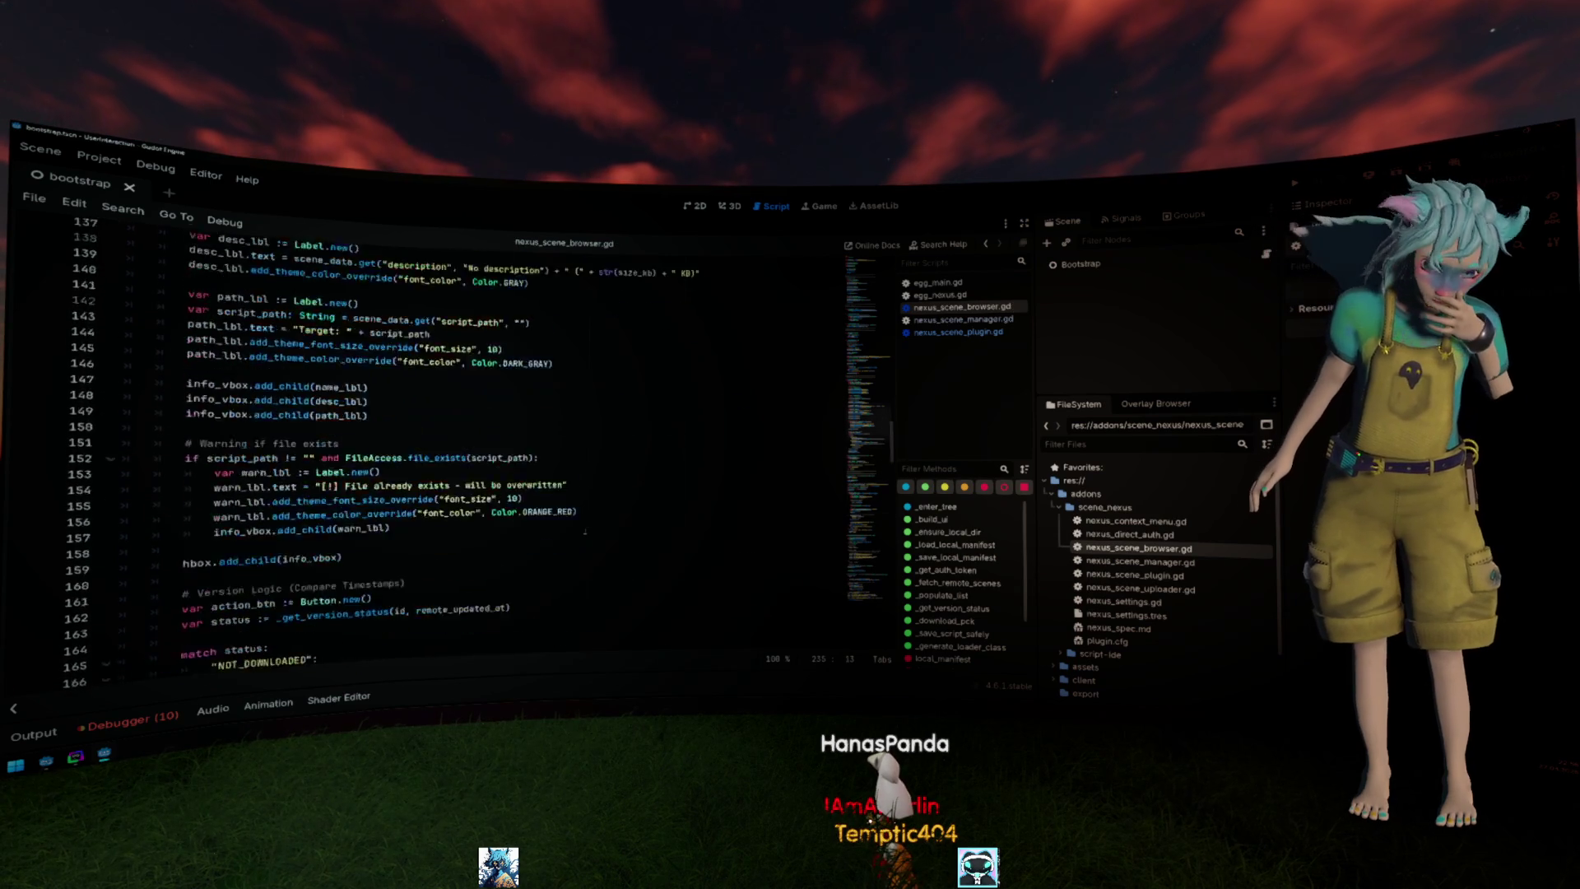
scroll(470, 444, "up", 10)
scroll(470, 445, "up", 10)
scroll(469, 445, "up", 20)
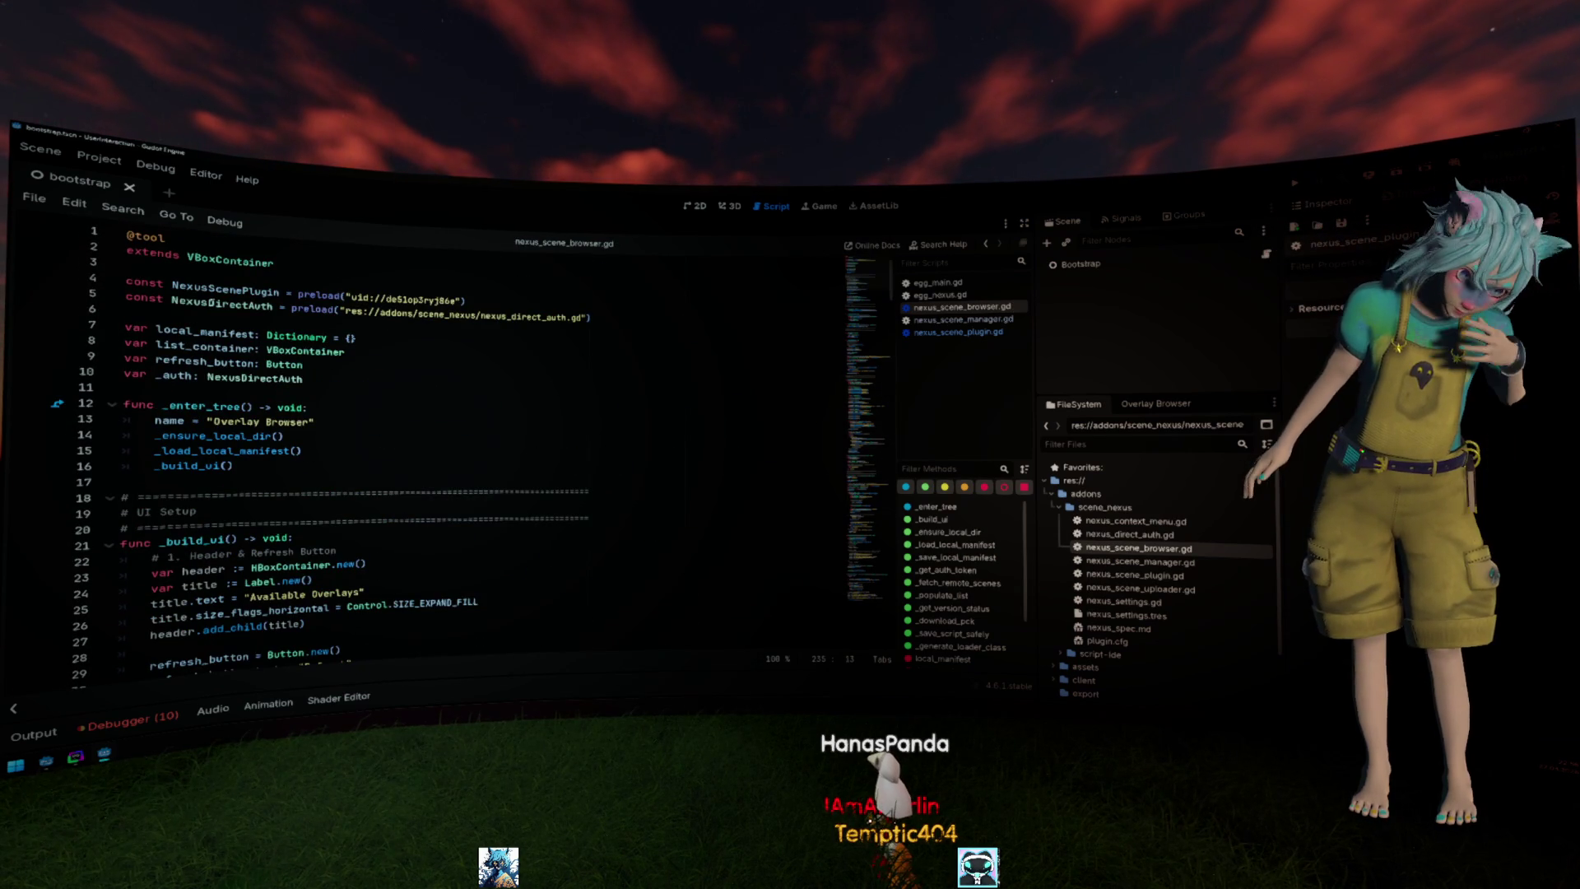
In nexus_scene_plugin.gd, duplicate DOWNLOADED_SCENE_DIR below MANIFEST_PATH as EXTRACTION_PATH = "res://scene_nexus/".
key("alt+Left")
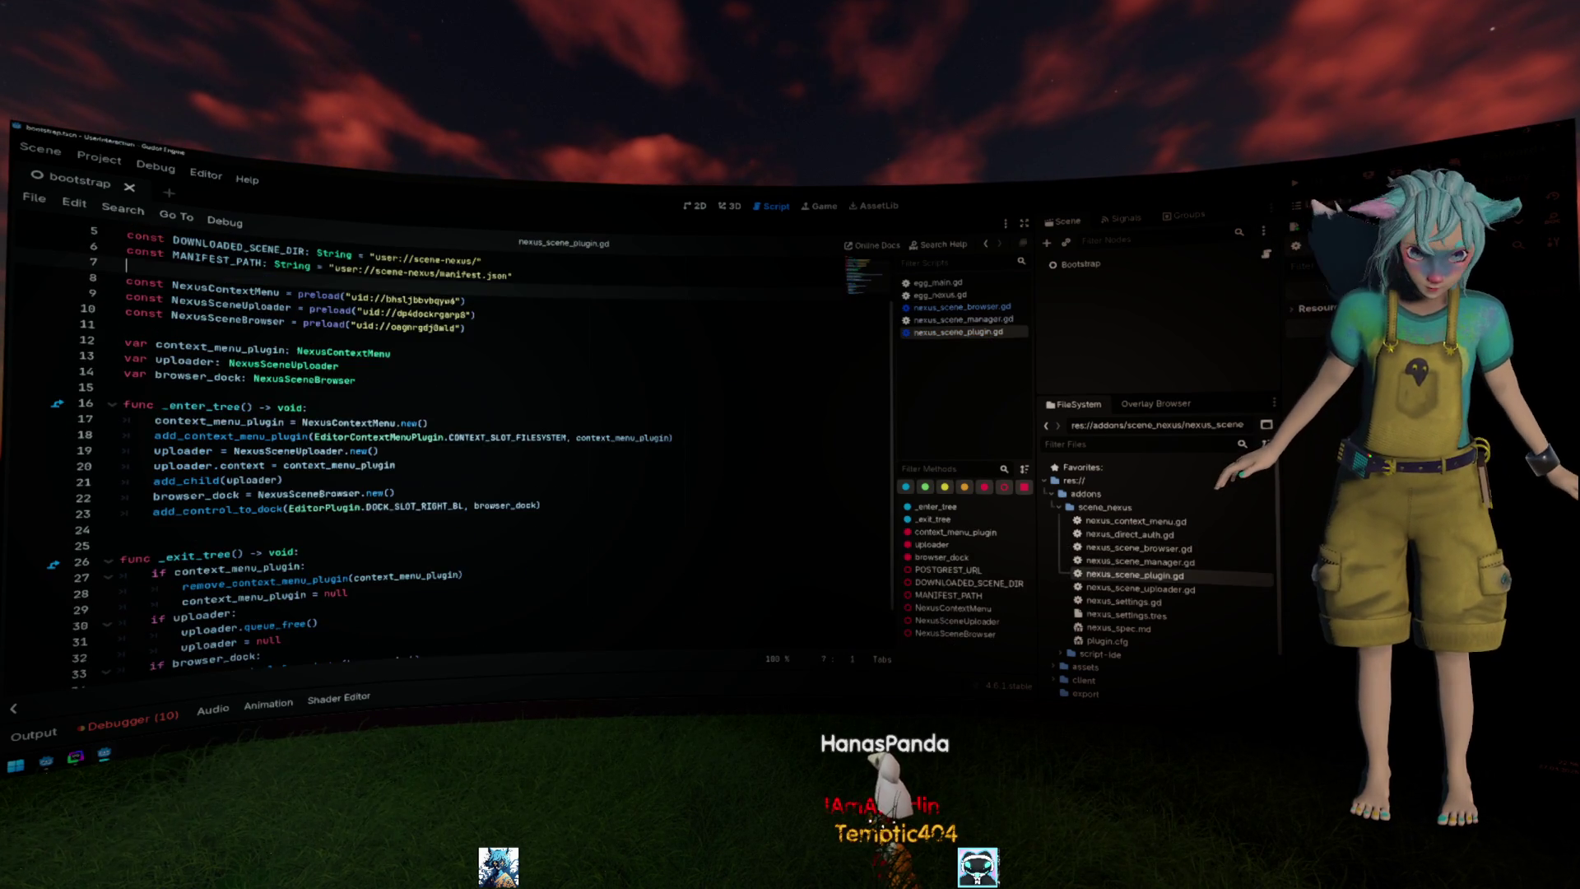
left_click(224, 289)
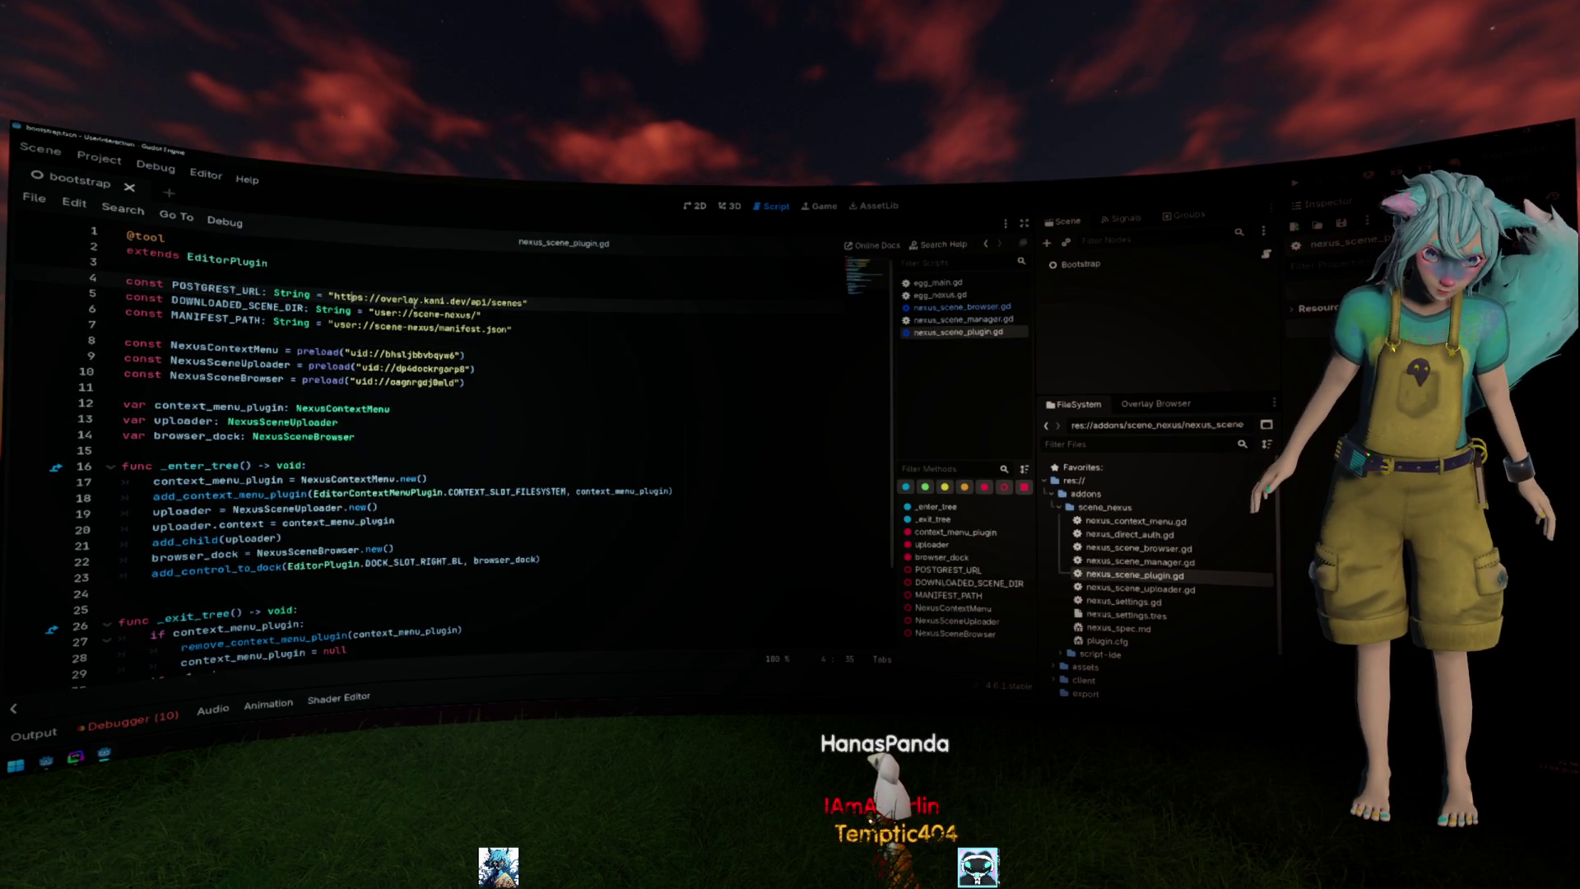
left_click_drag(481, 315, 125, 299)
key("Down")
key("End")
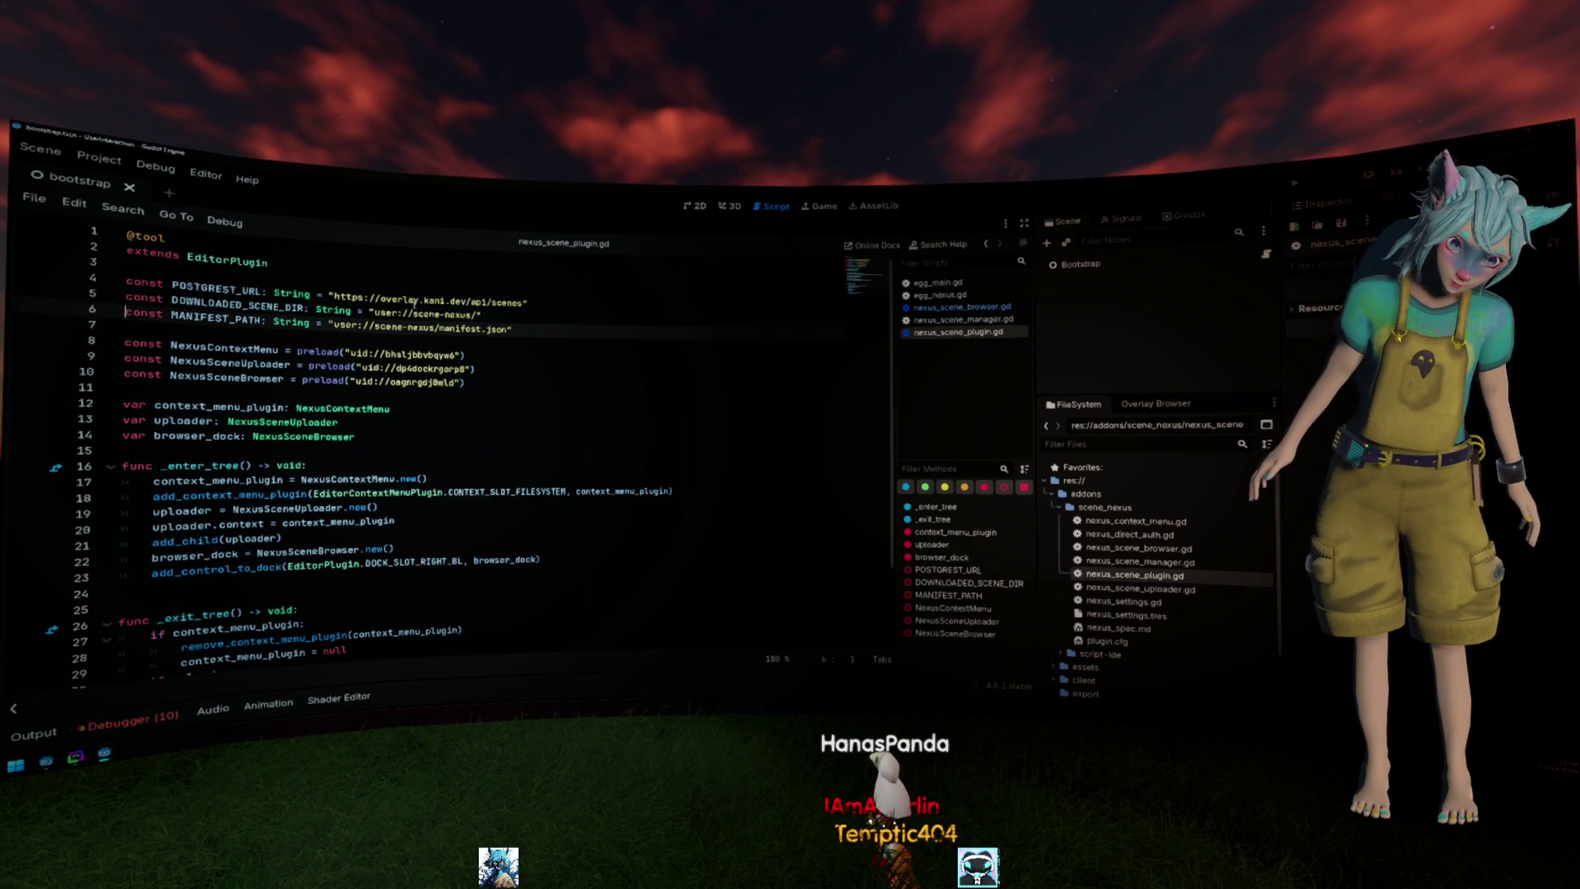
key("Return")
key("ctrl+Right")
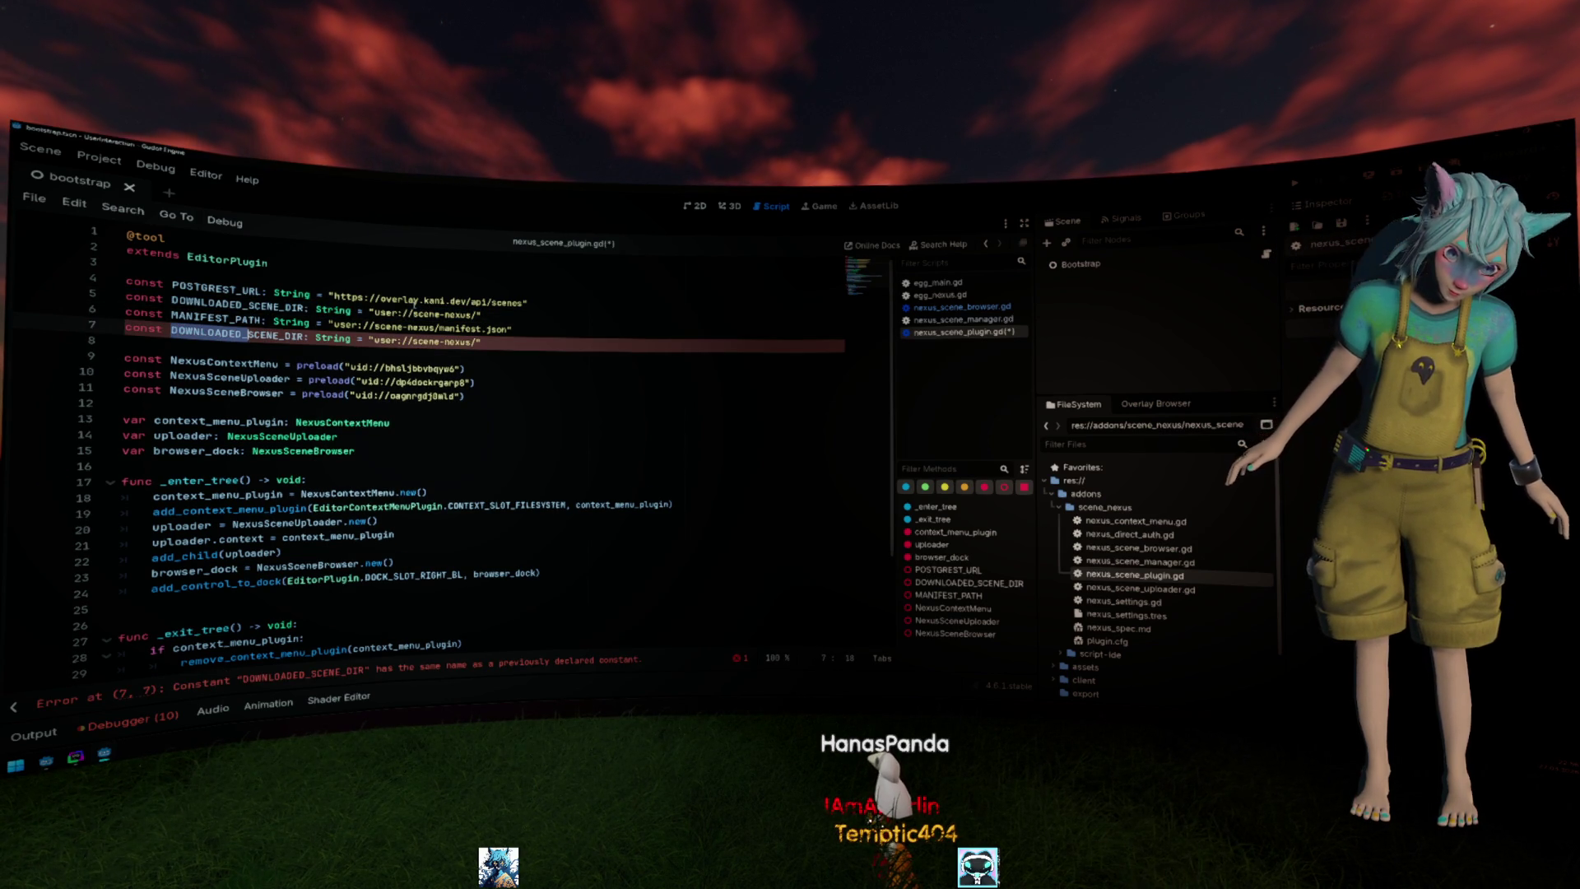
type("XTR")
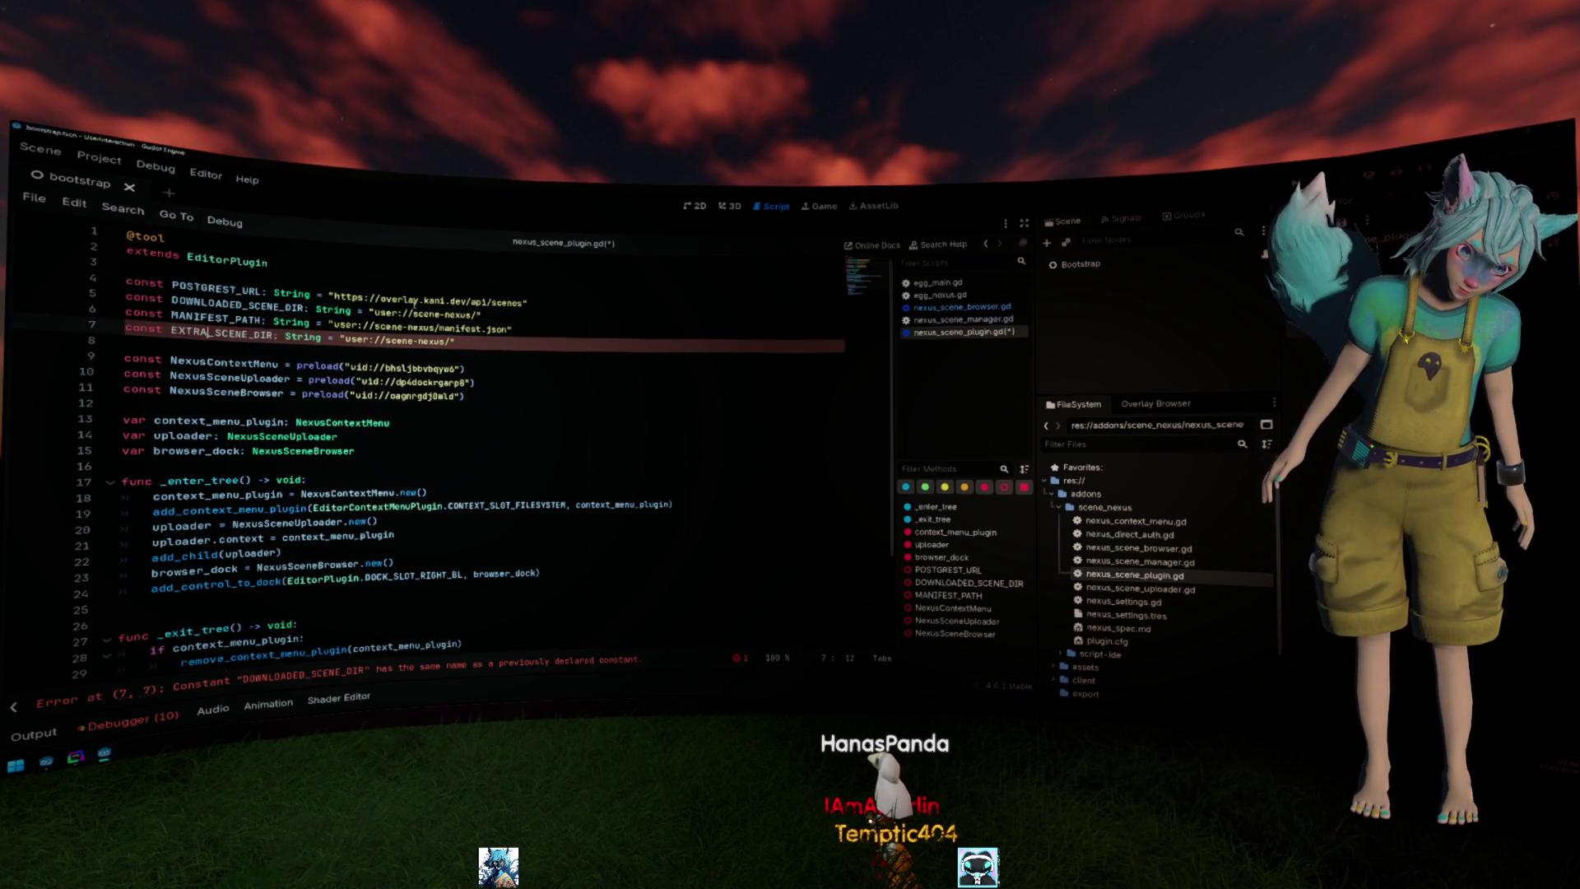
type("ACT")
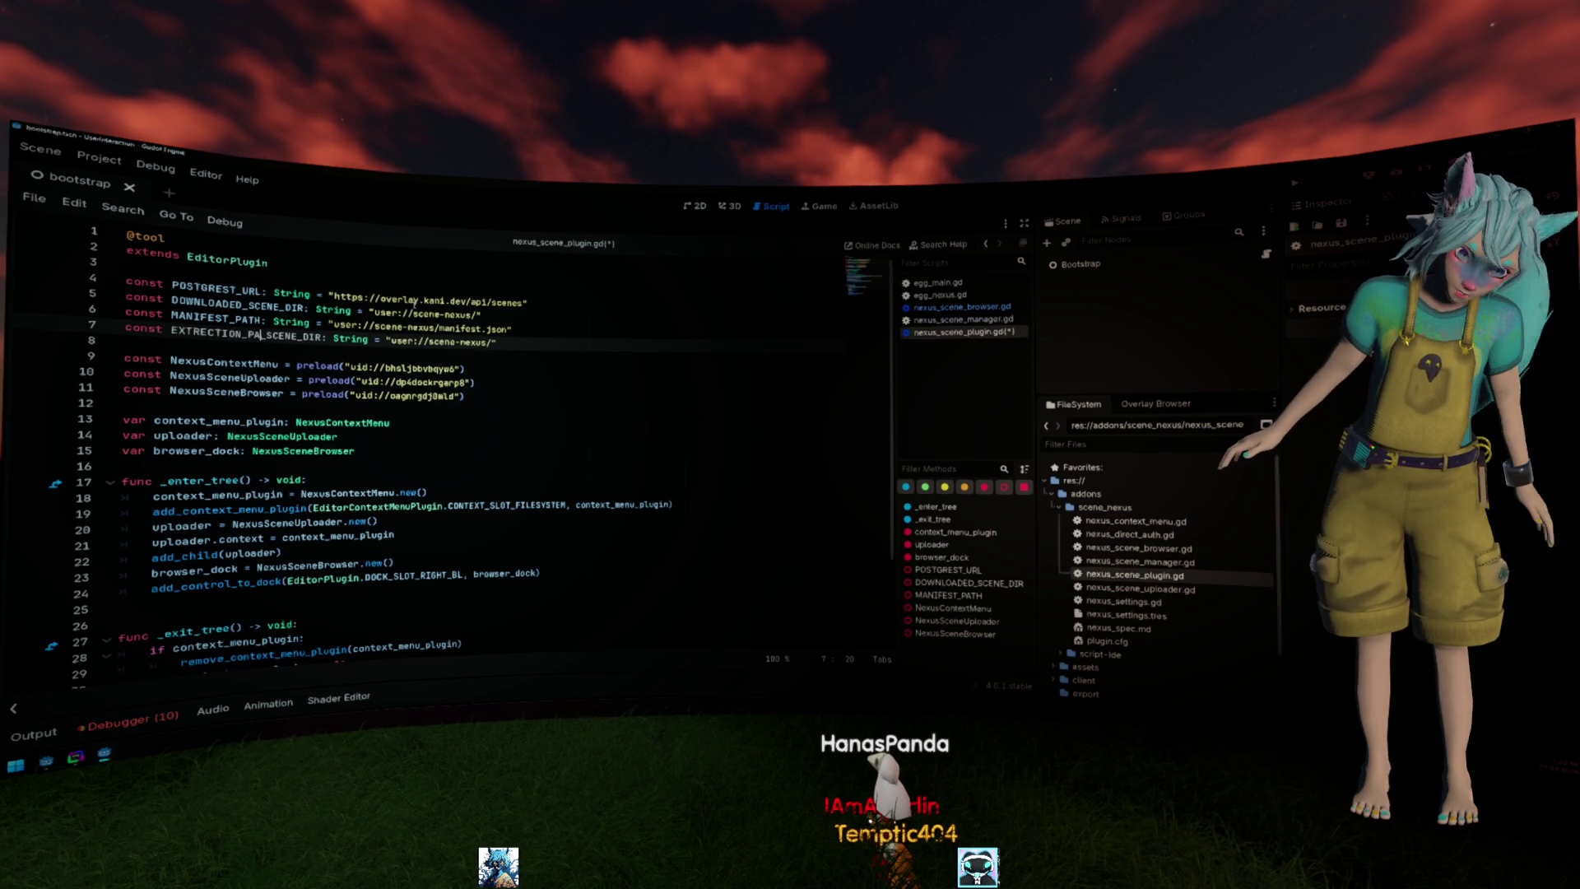
left_click_drag(243, 336, 307, 337)
type("PATH")
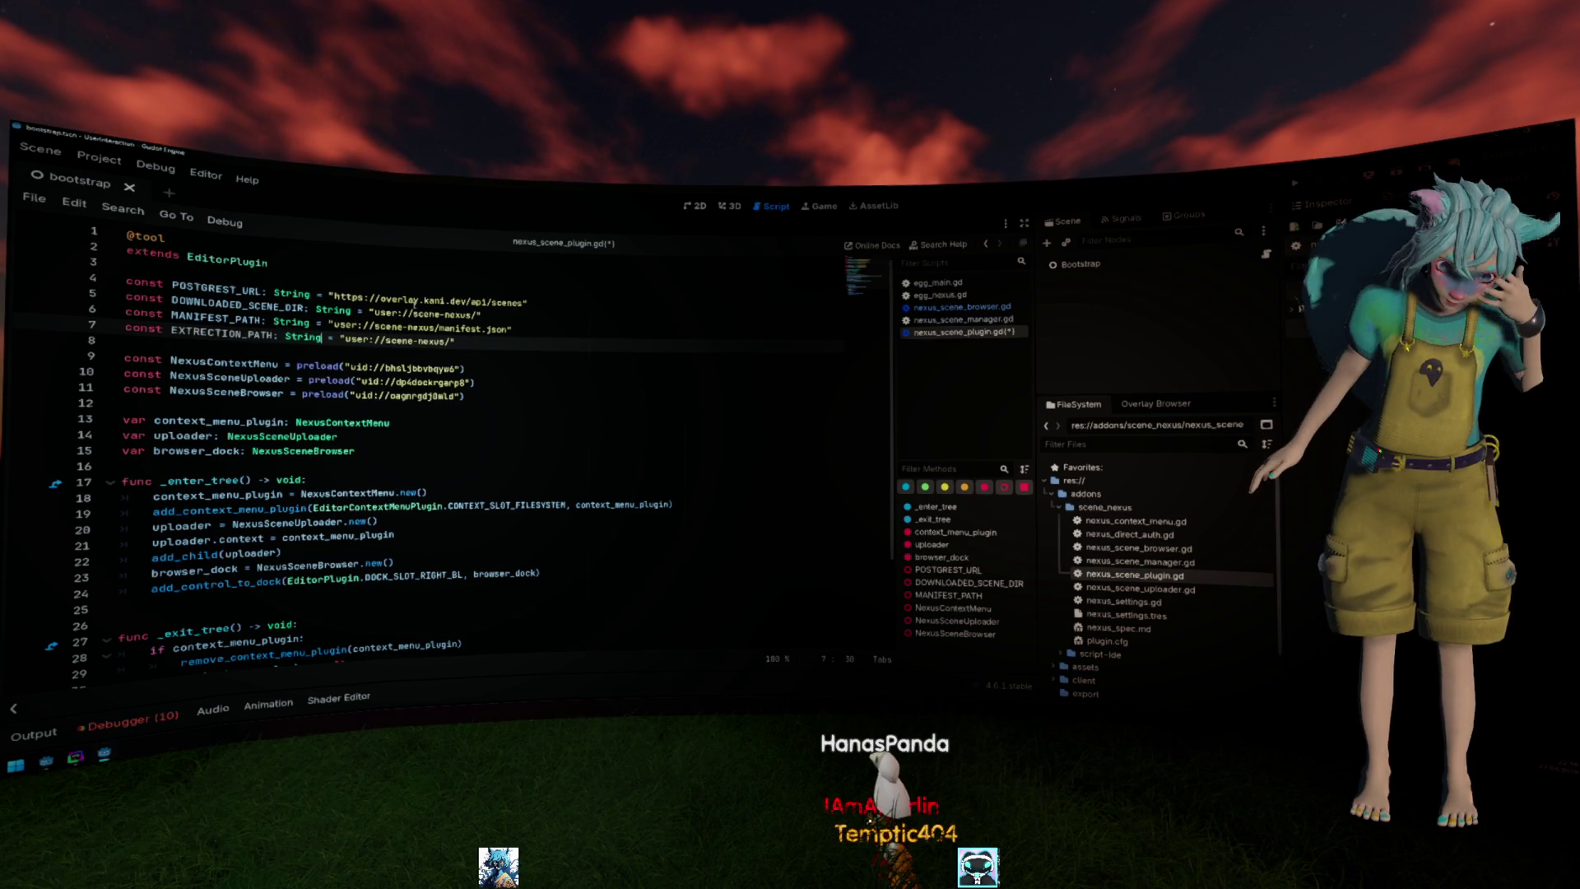
double_click(355, 339)
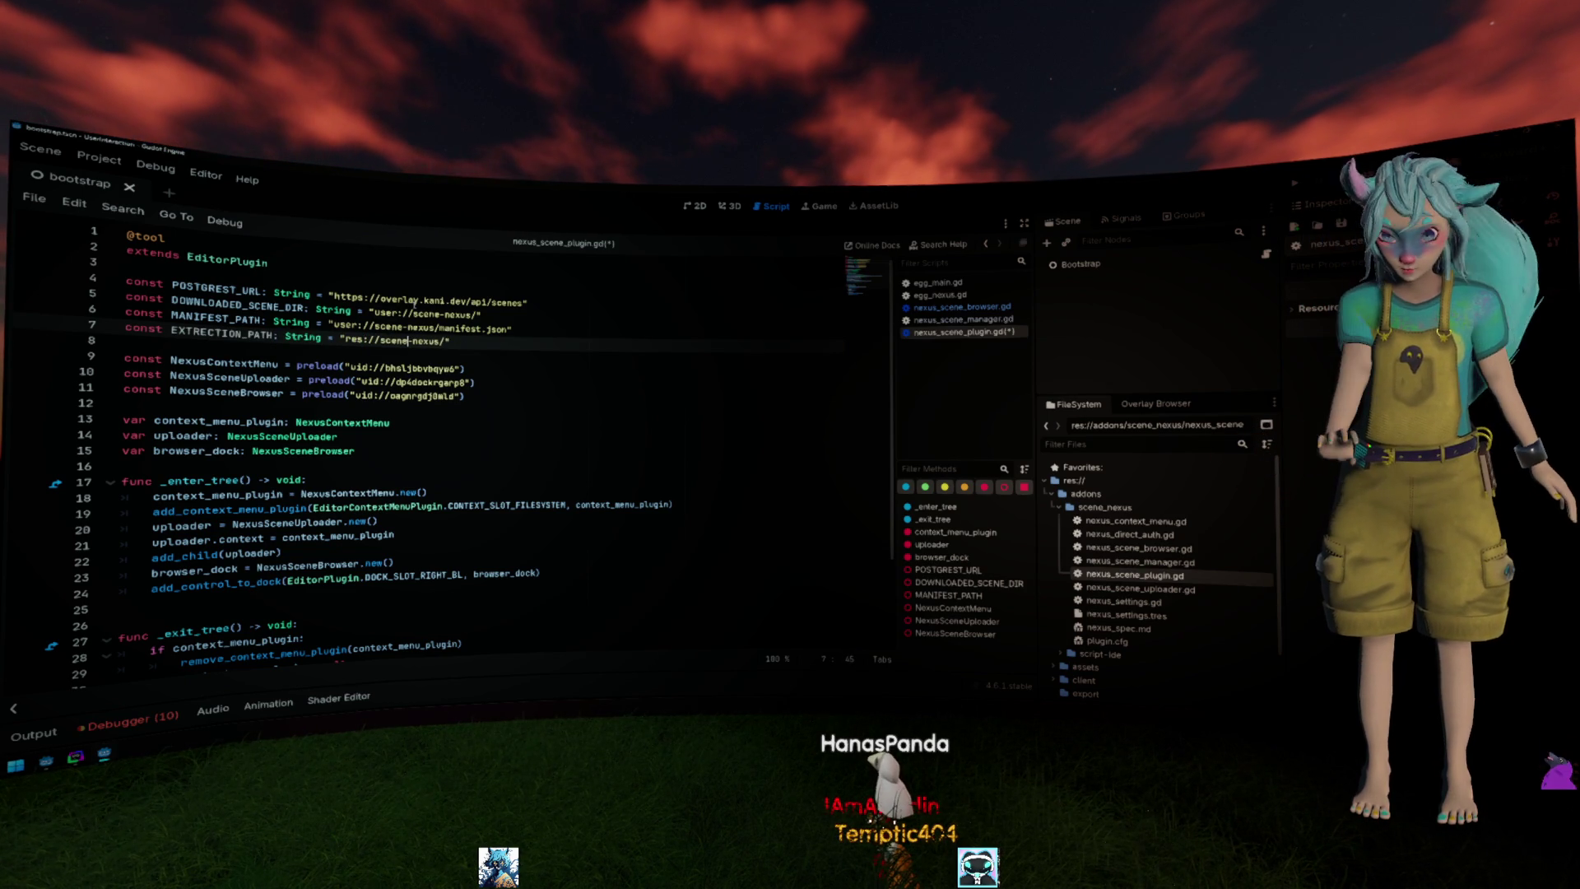
type("res")
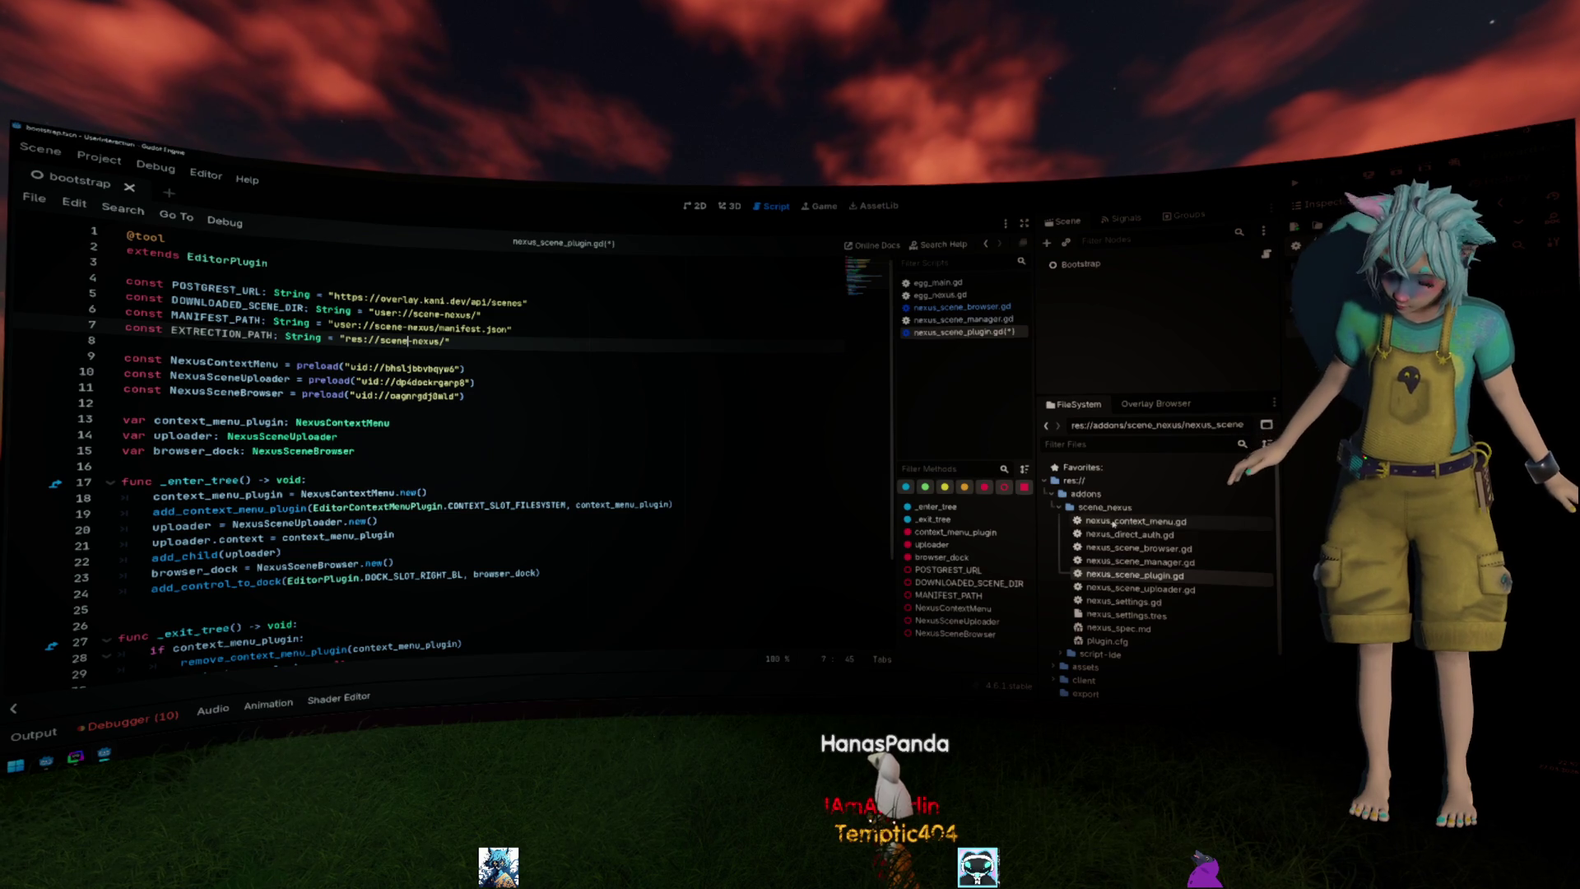
Check the scene_nexus addon folder and review the new EXTRACTION_PATH constant.
left_click(1133, 509)
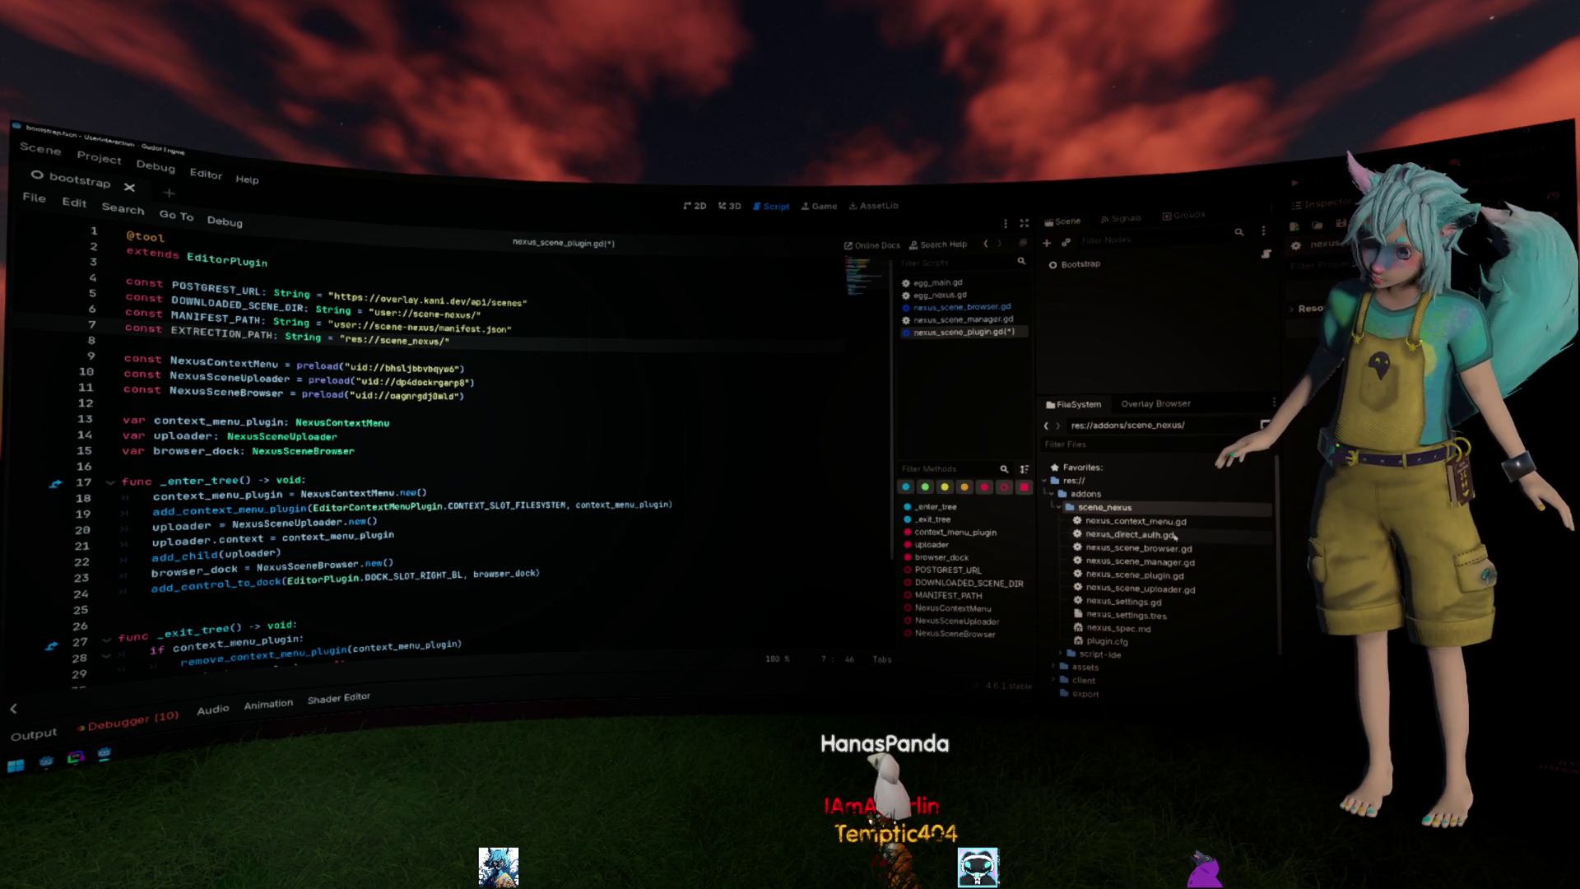
scroll(1226, 519, "down", 1)
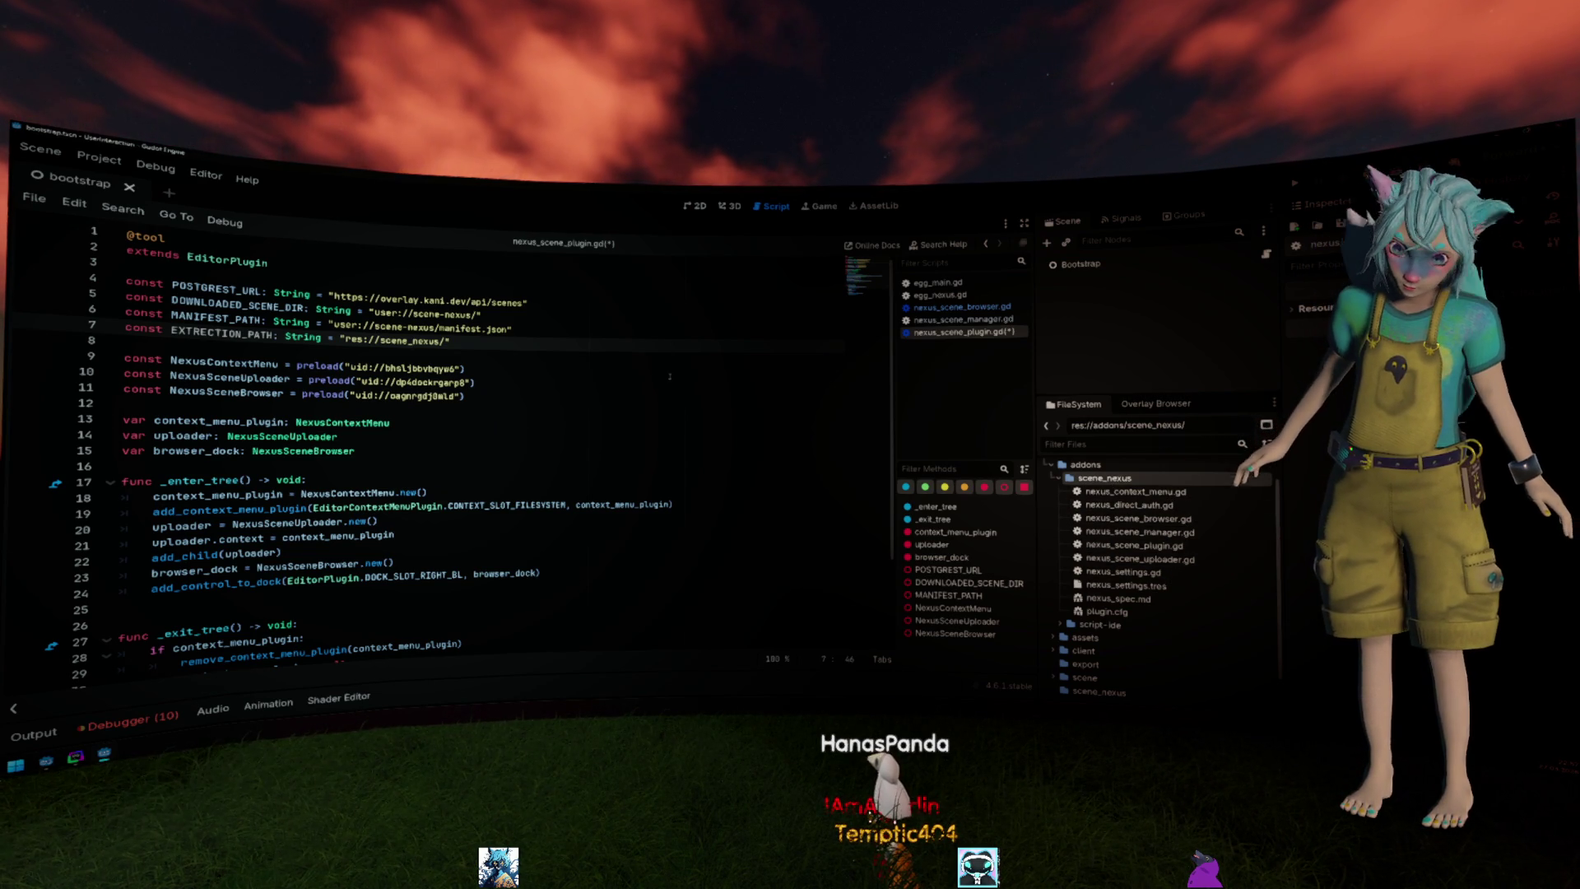
left_click(657, 374)
left_click(568, 339)
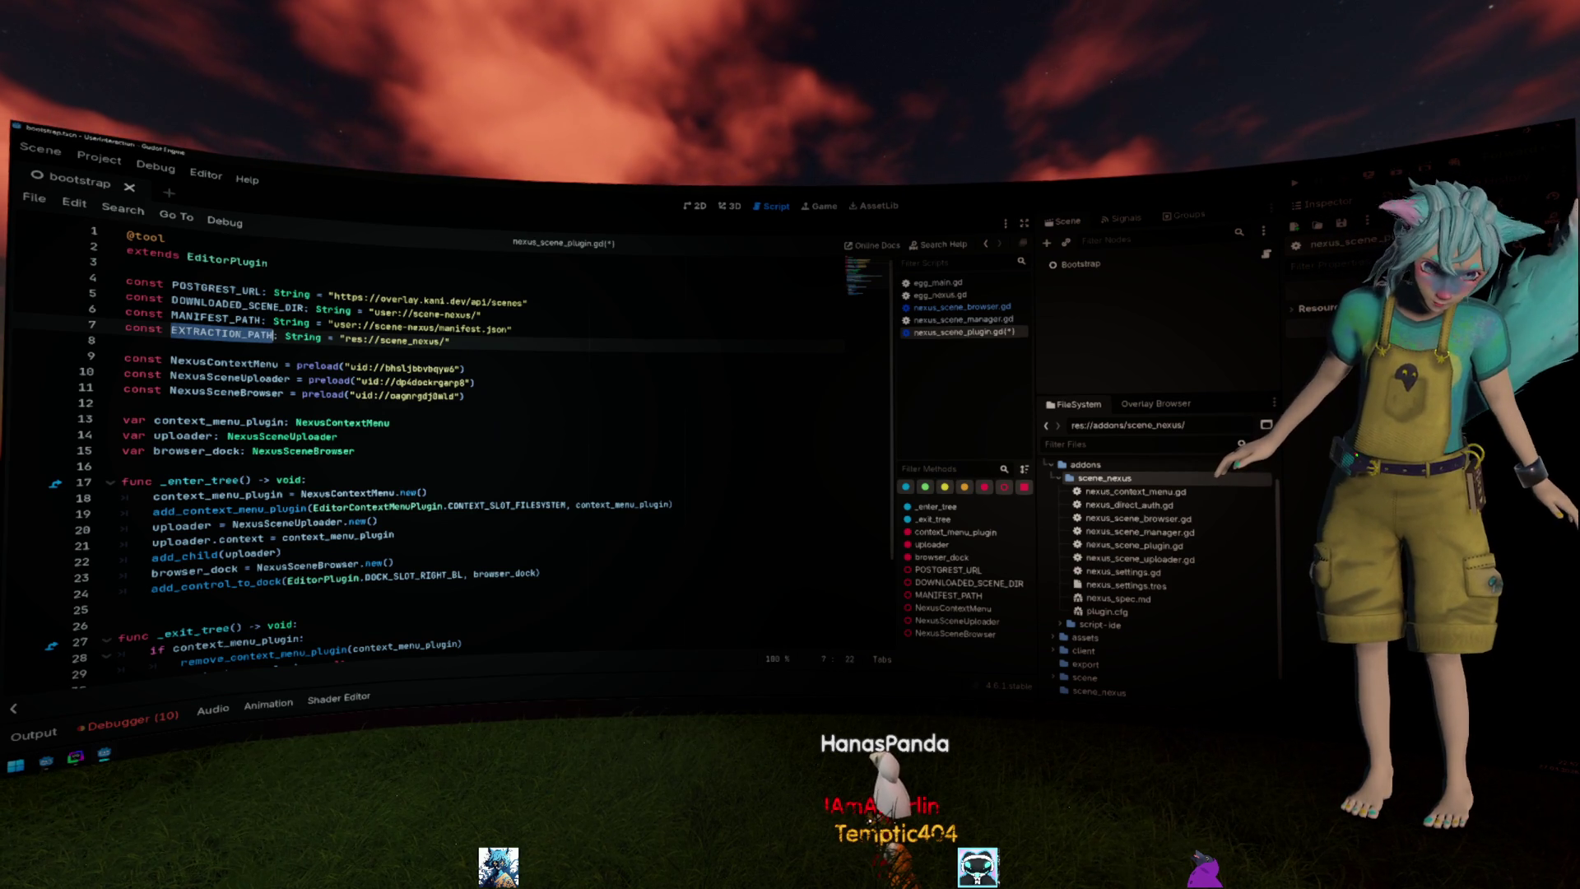
scroll(659, 457, "down", 3)
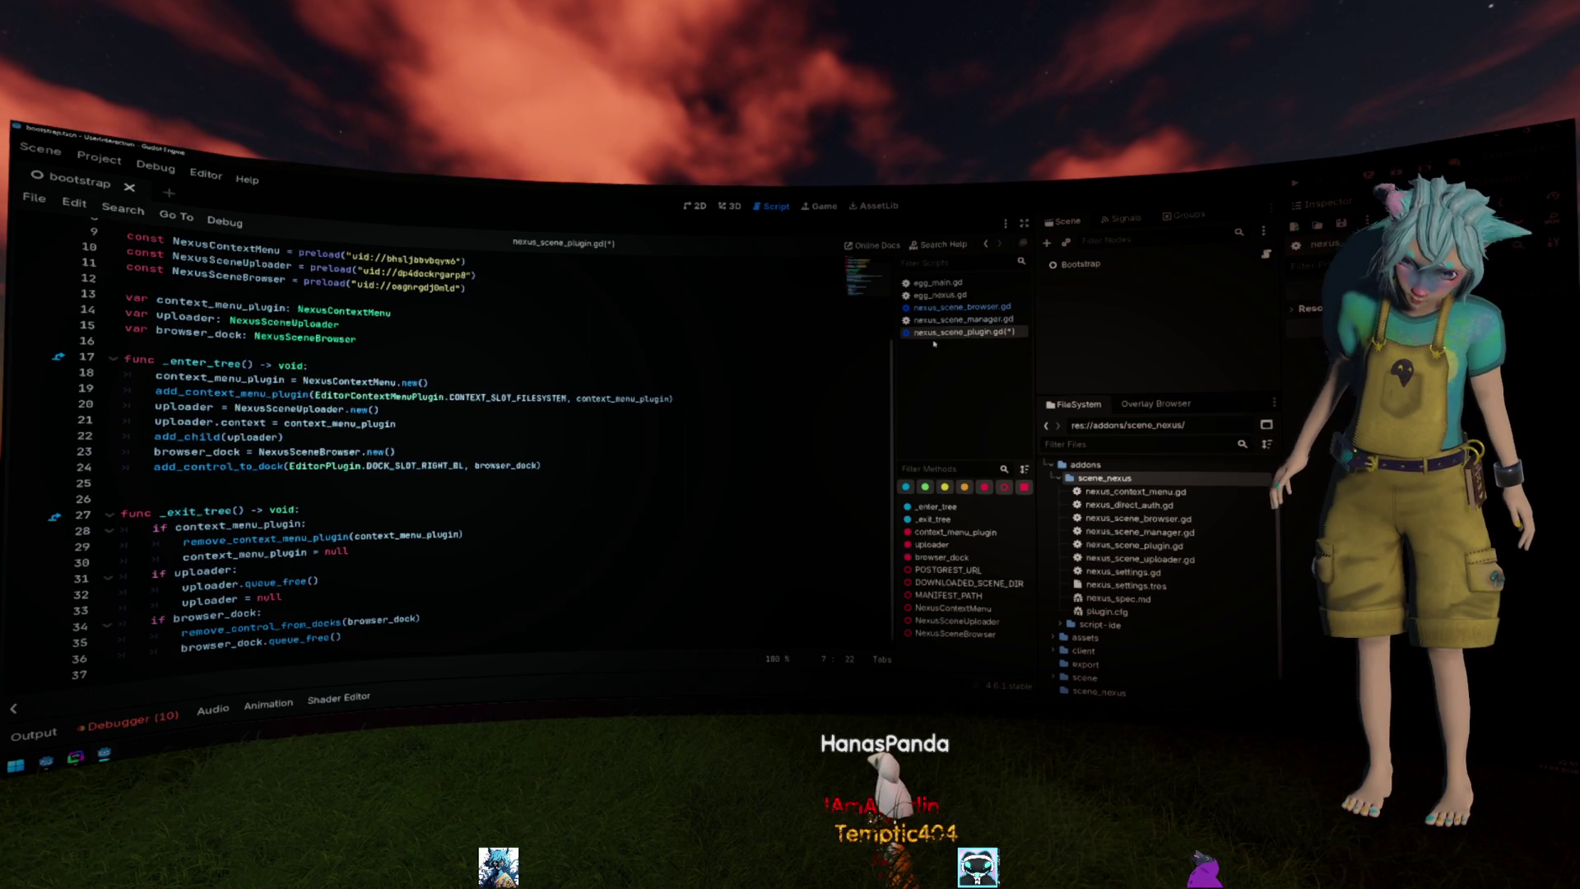
In nexus_scene_browser.gd, replace script_path with EXTRACTION_PATH in the Target label text.
left_click(961, 319)
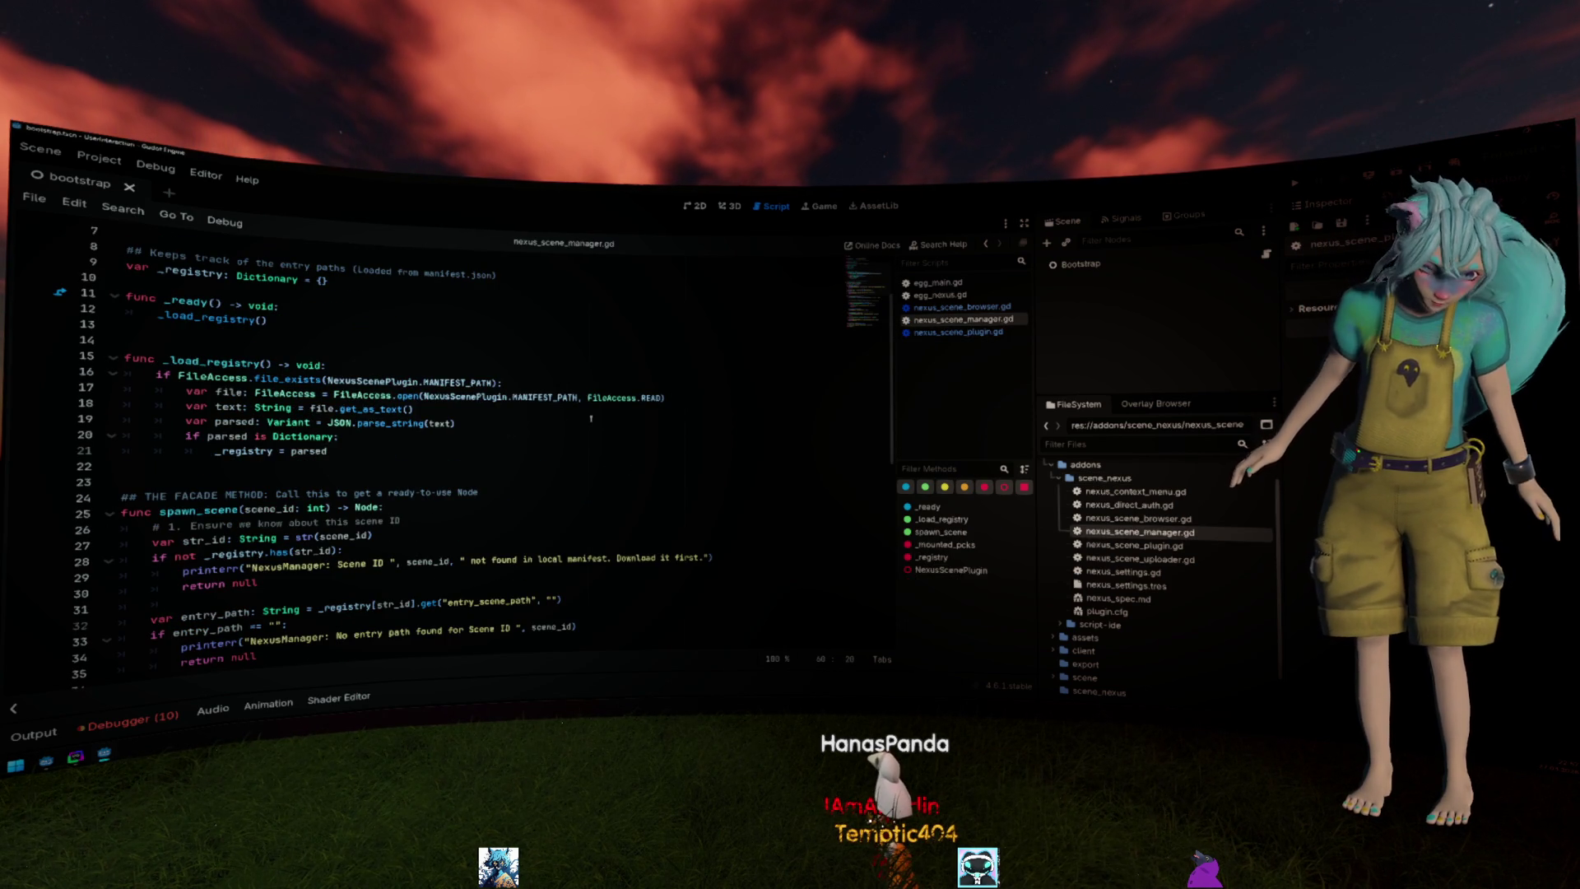
left_click(974, 308)
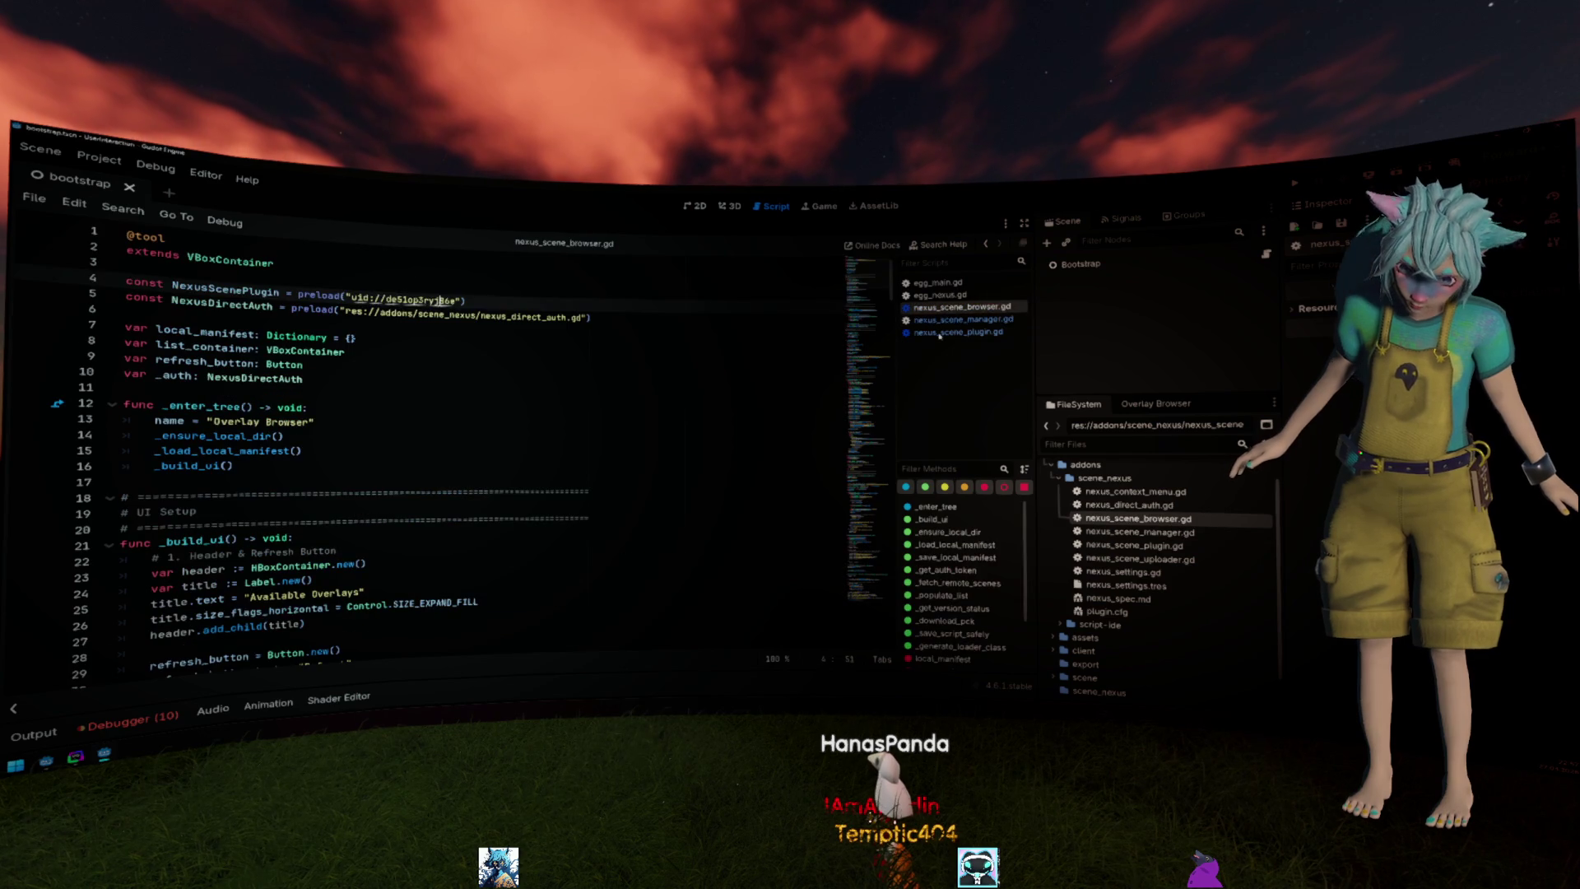
scroll(494, 457, "down", 5)
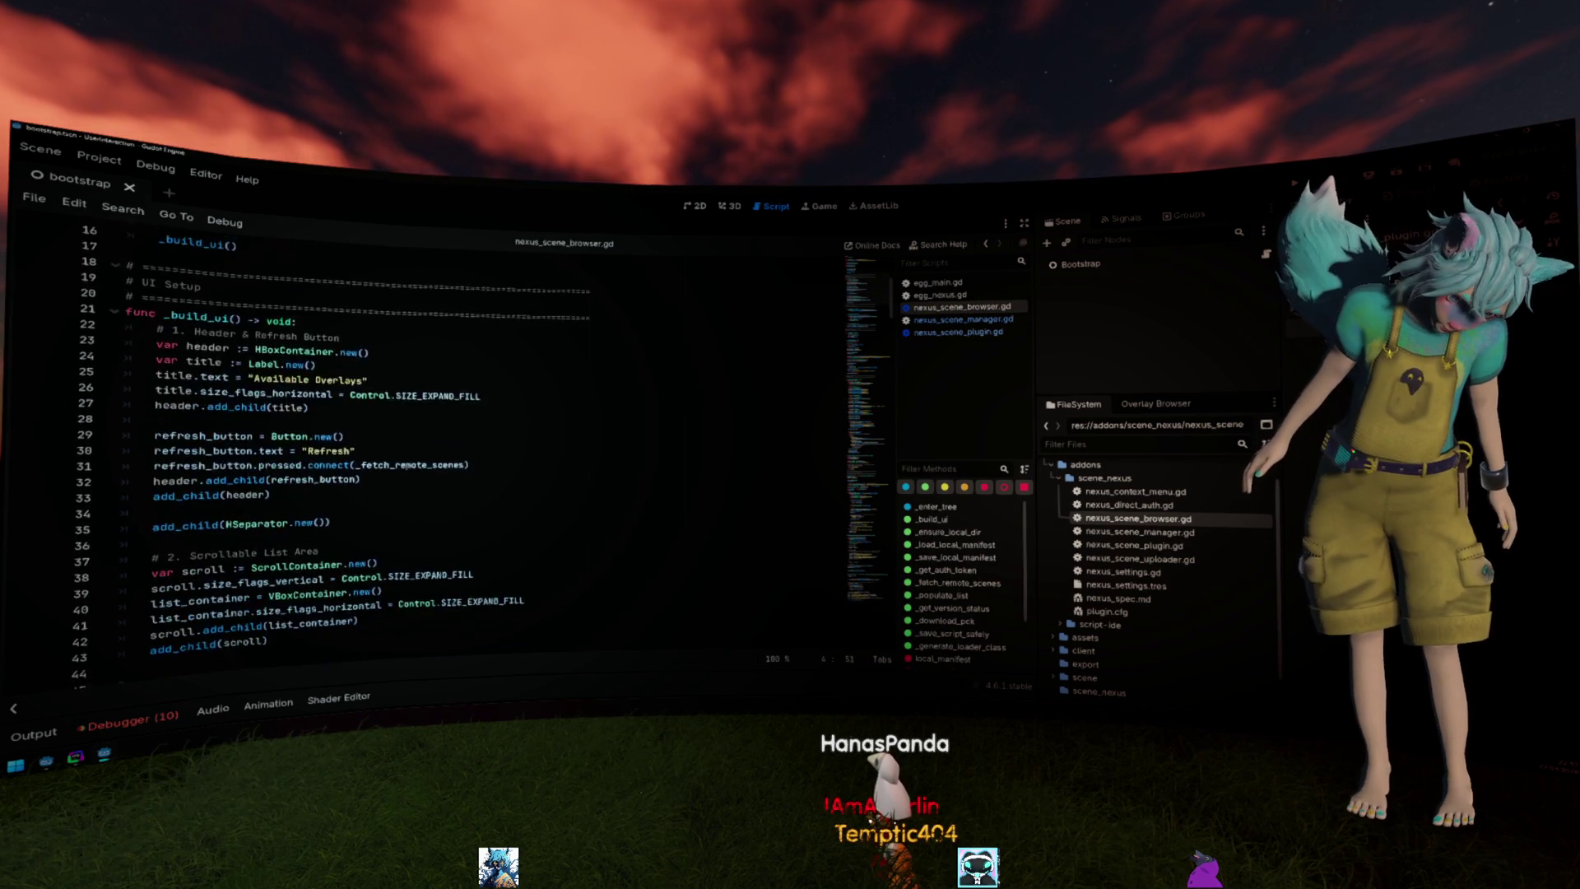
scroll(494, 458, "down", 9)
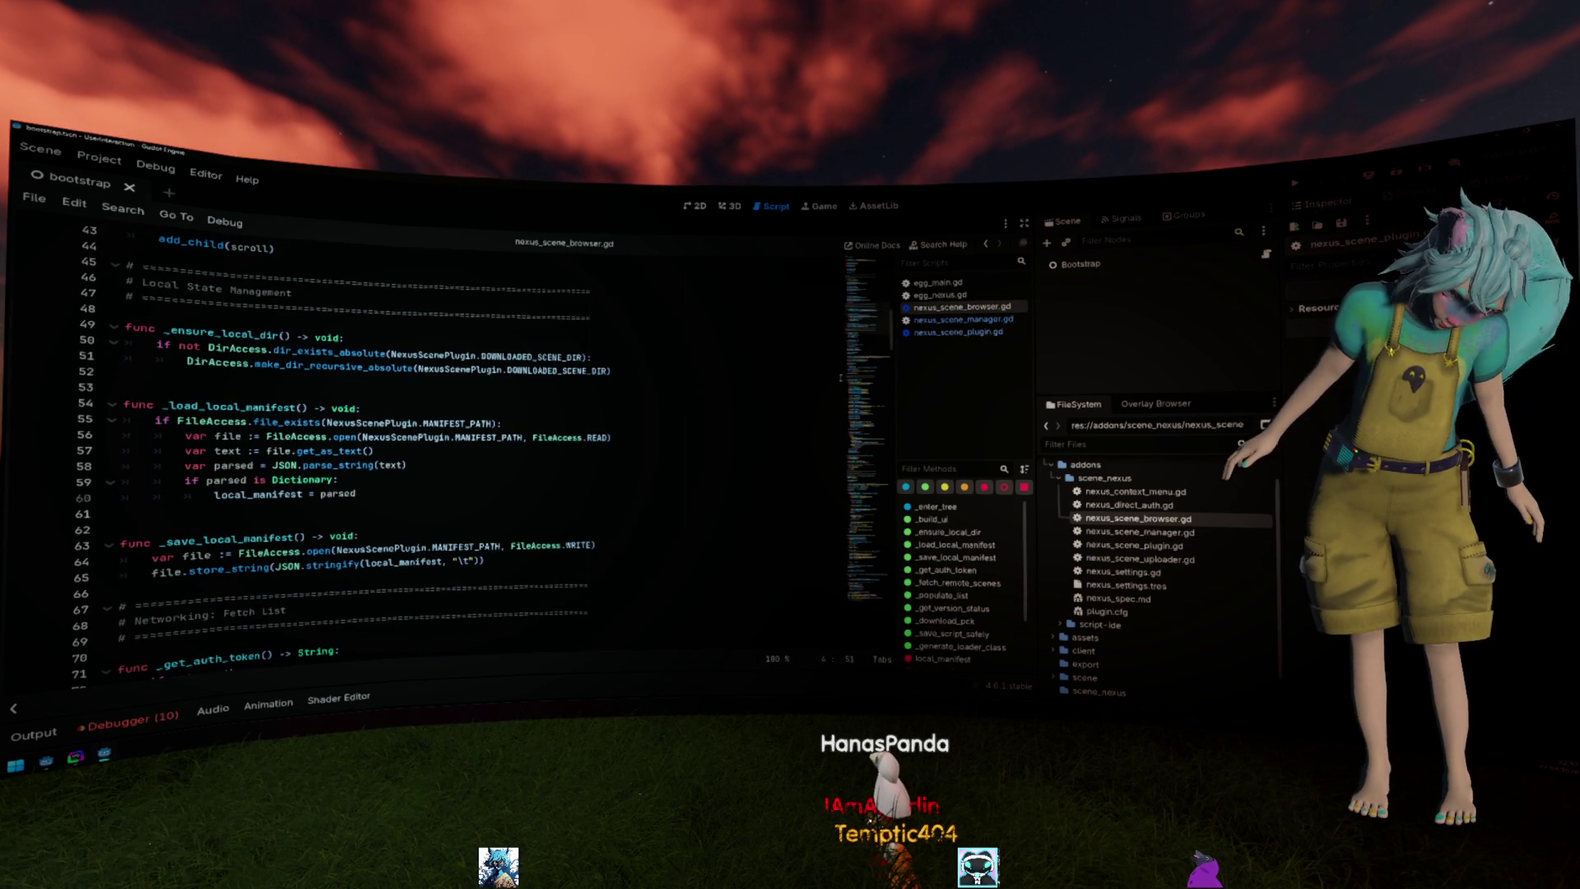
scroll(494, 457, "down", 3)
scroll(494, 457, "down", 12)
scroll(494, 457, "down", 4)
scroll(494, 458, "down", 10)
double_click(470, 378)
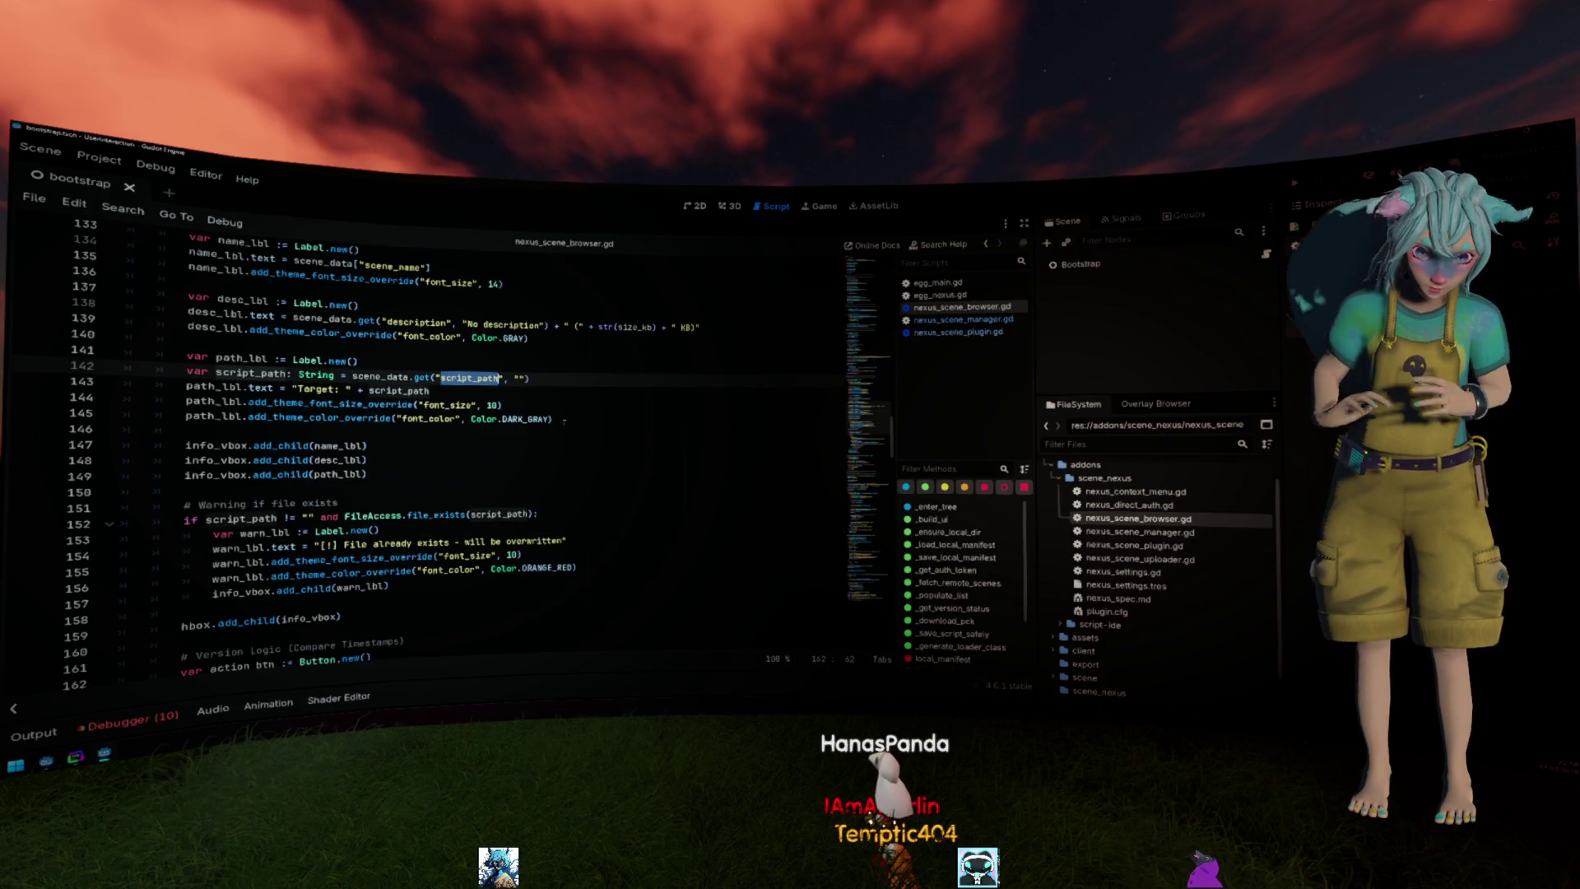
left_click(368, 391)
left_click(296, 389)
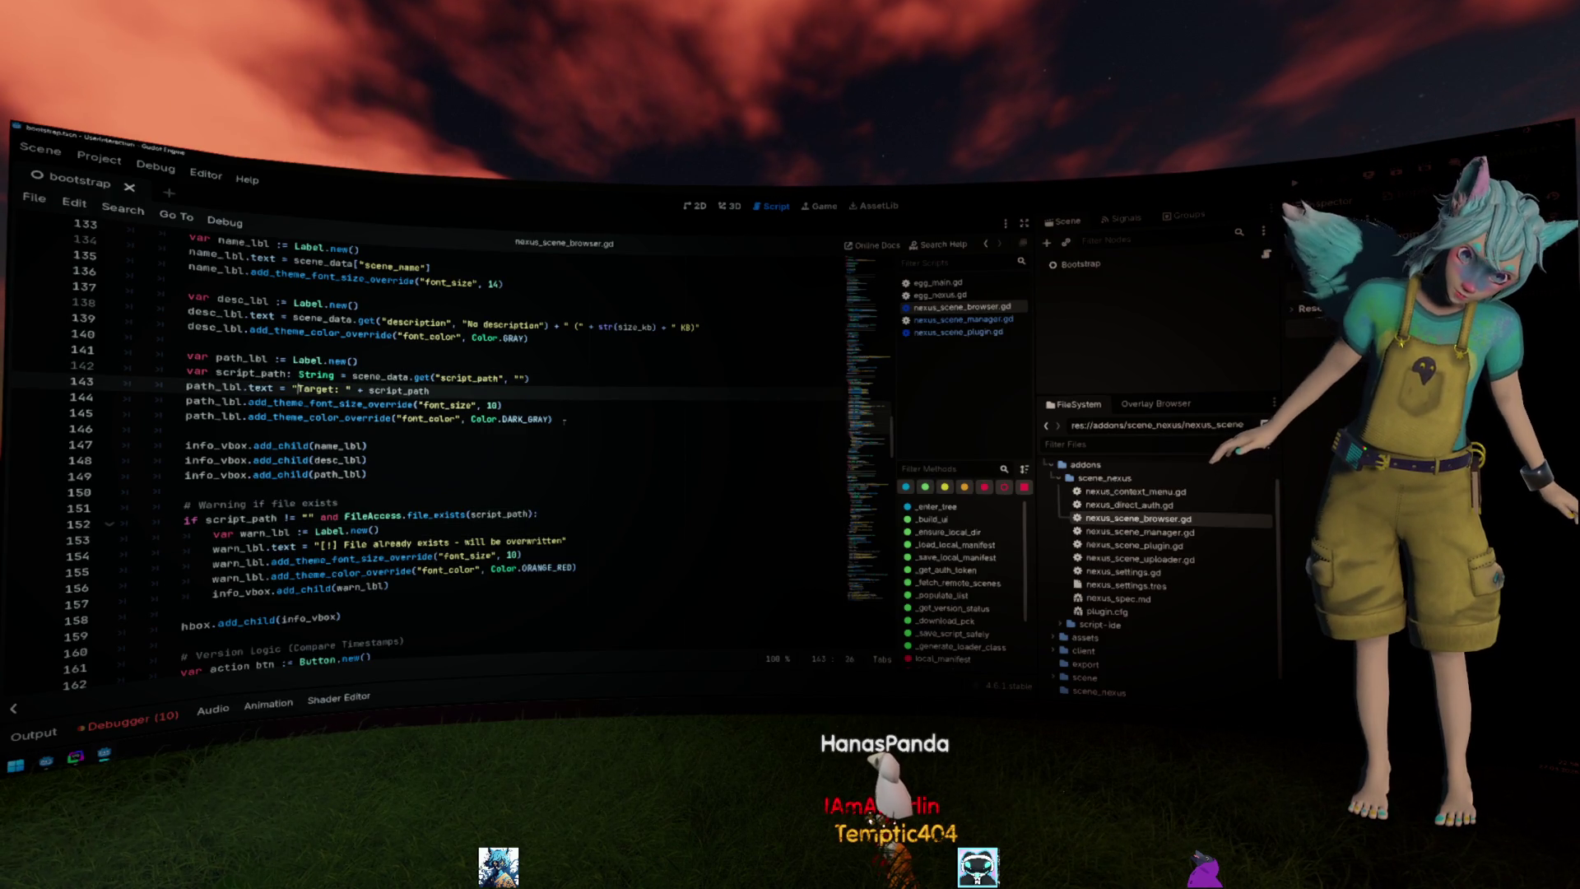
type("res://")
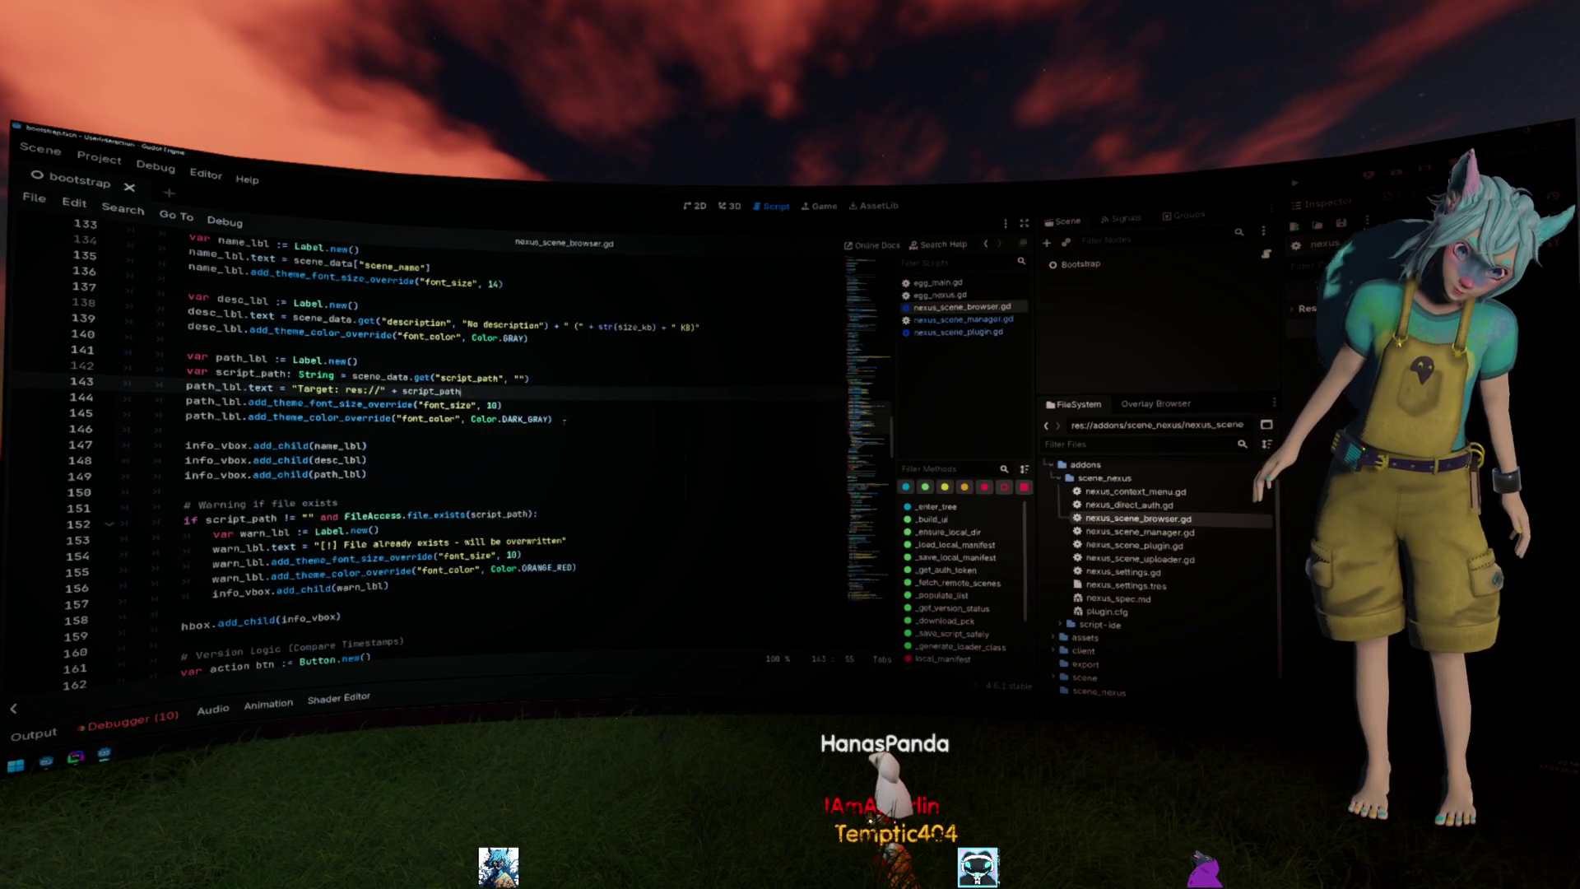
key("ctrl+shift+Left")
type("EXTRACTION_PATH")
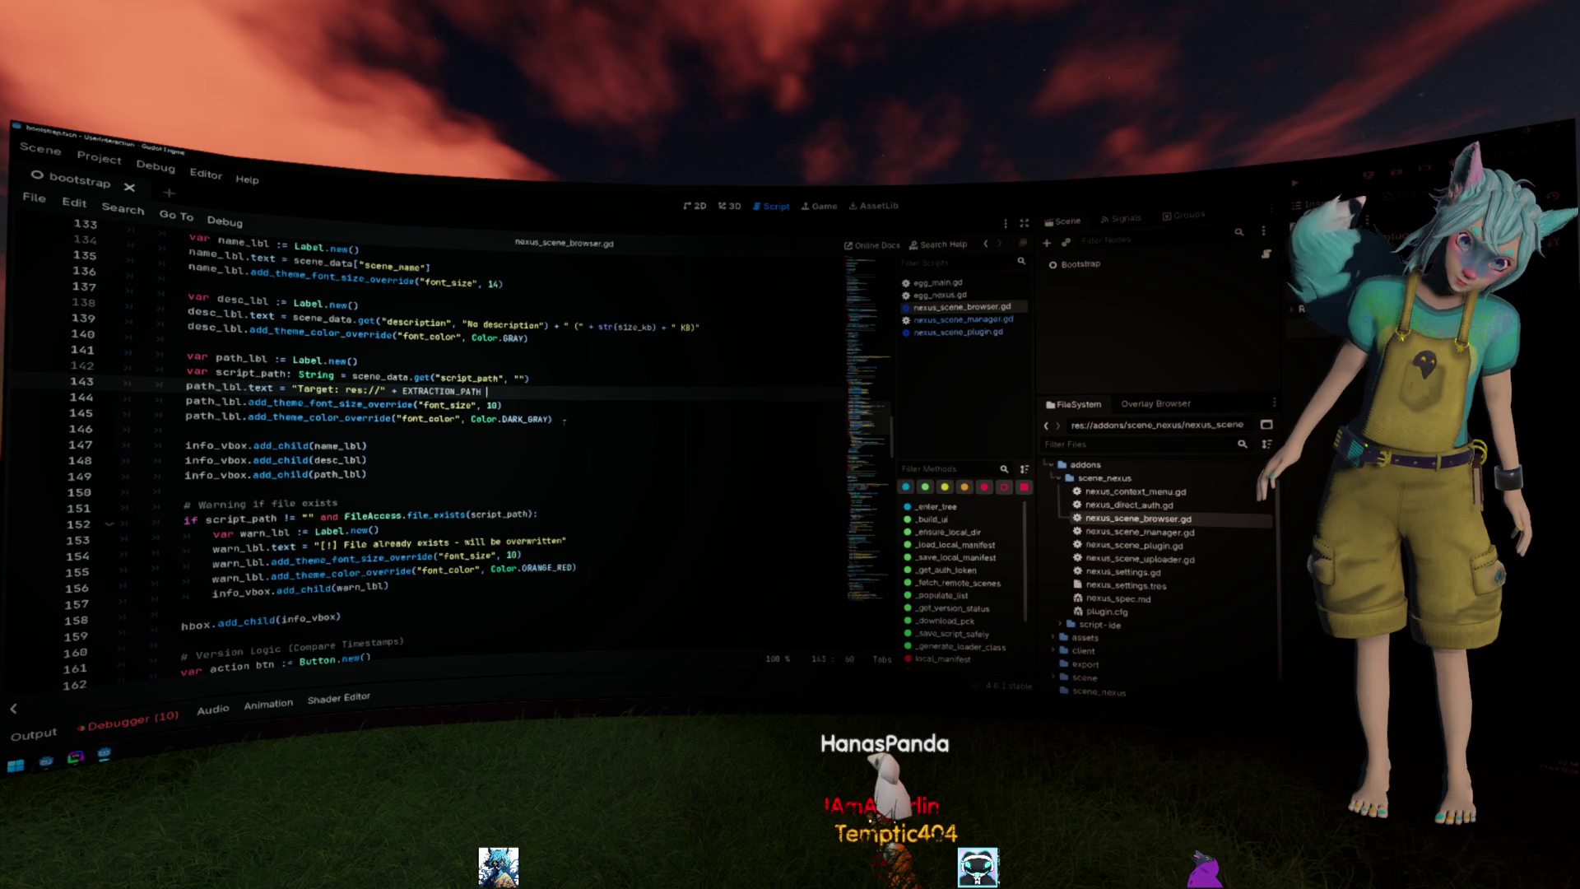
type("/\"")
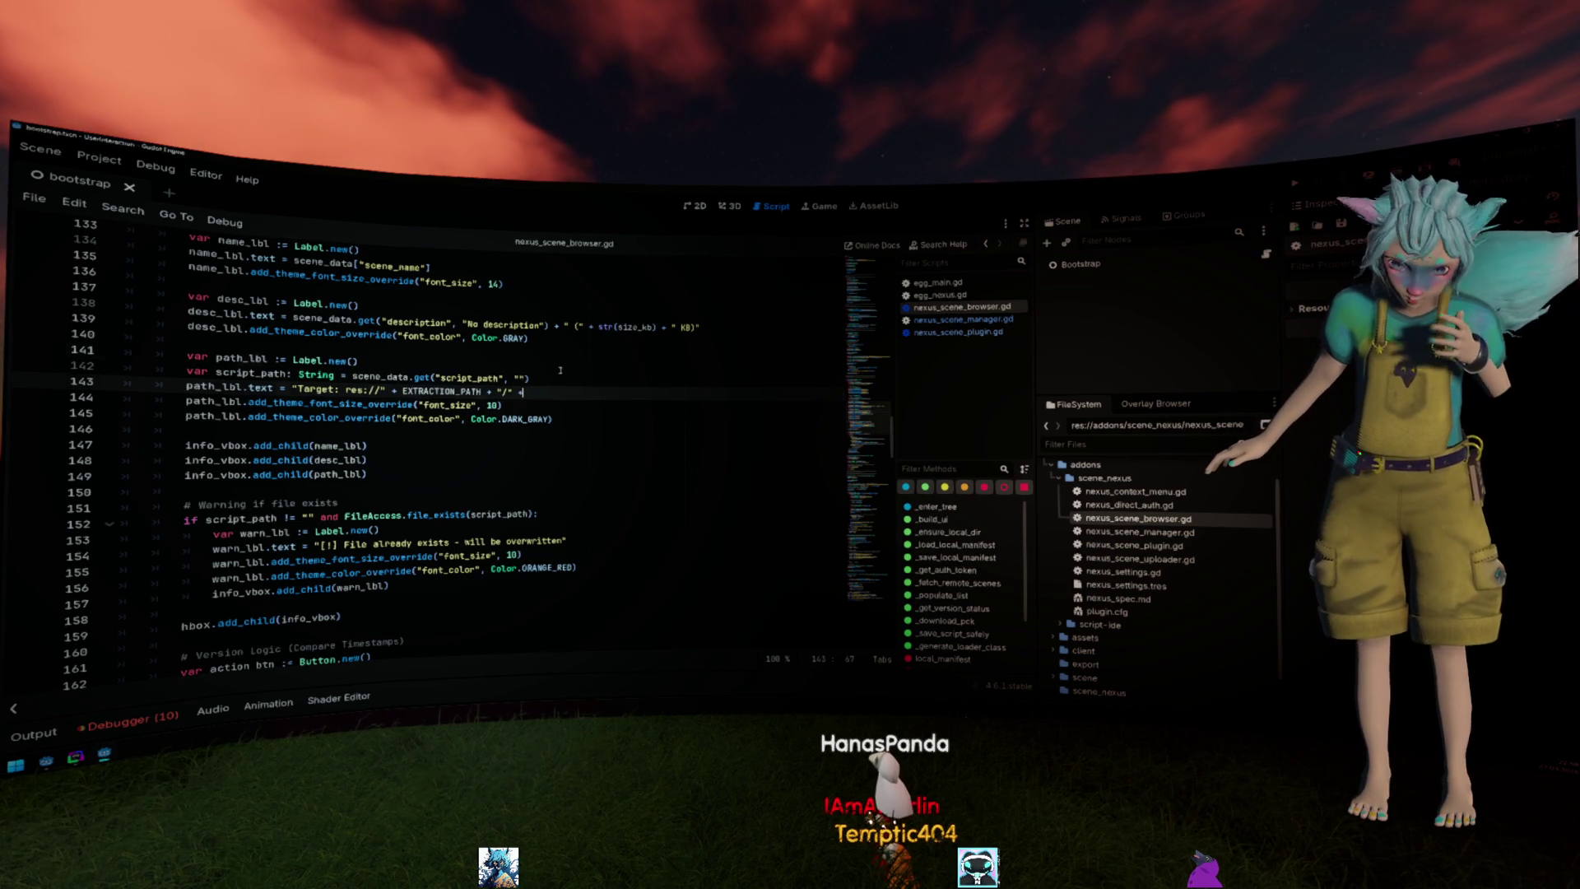
type(" +")
Delete the script_path declaration line.
triple_click(273, 360)
left_click(559, 382)
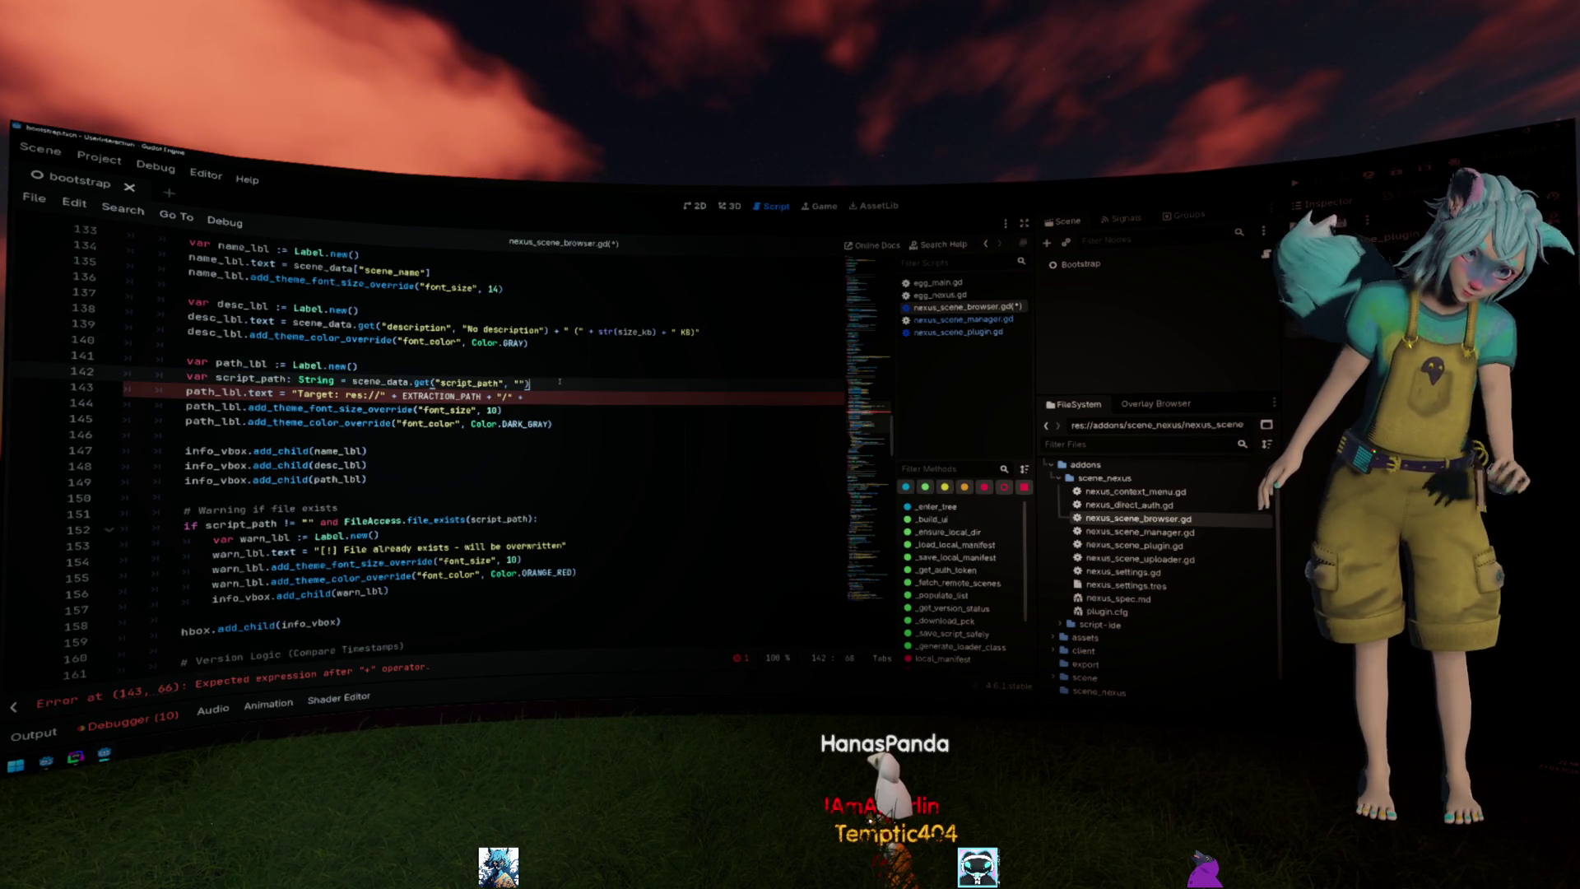
key("shift+Home")
key("BackSpace")
scroll(519, 377, "up", 2)
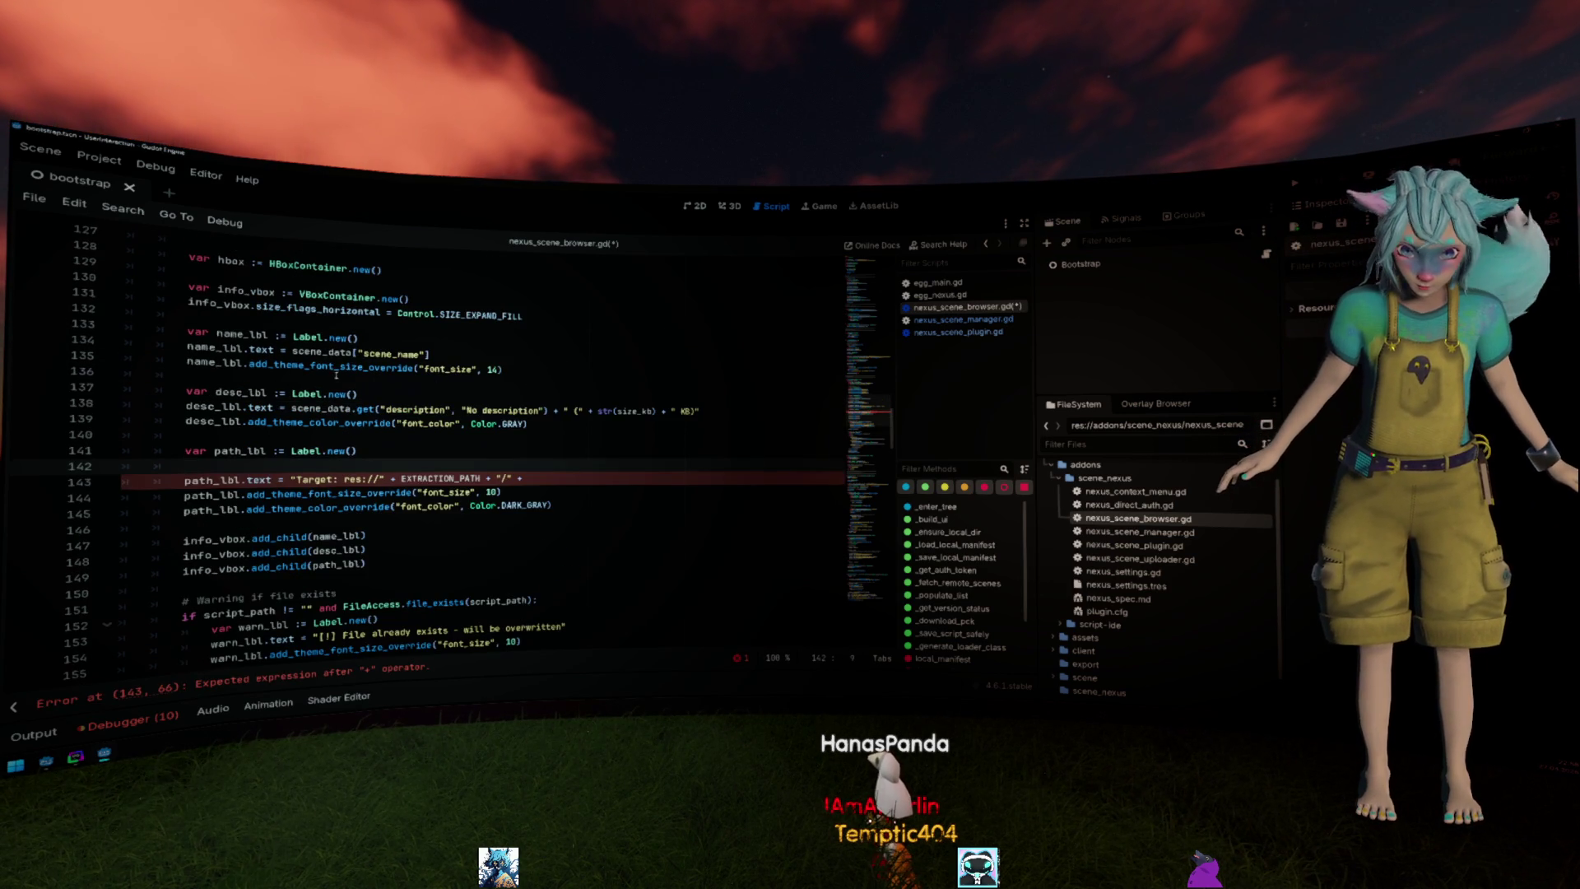
Append scene_data["scene_name"] to the label and qualify the constant as NexusScenePlugin.EXTRACTION_PATH.
left_click(296, 351)
left_click_drag(288, 353, 429, 355)
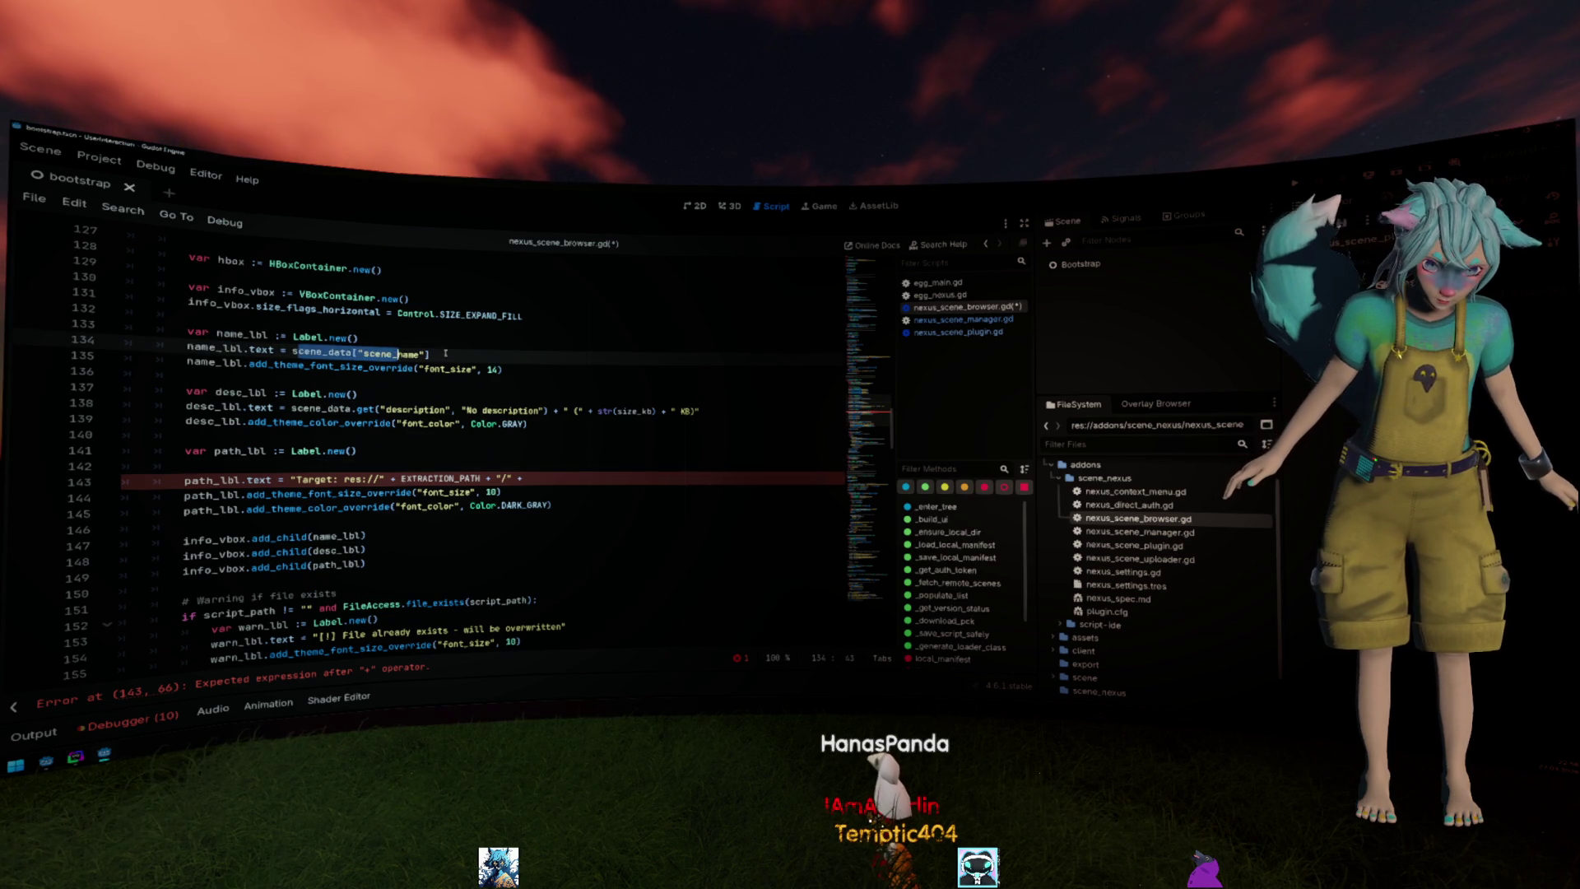
key("ctrl+c")
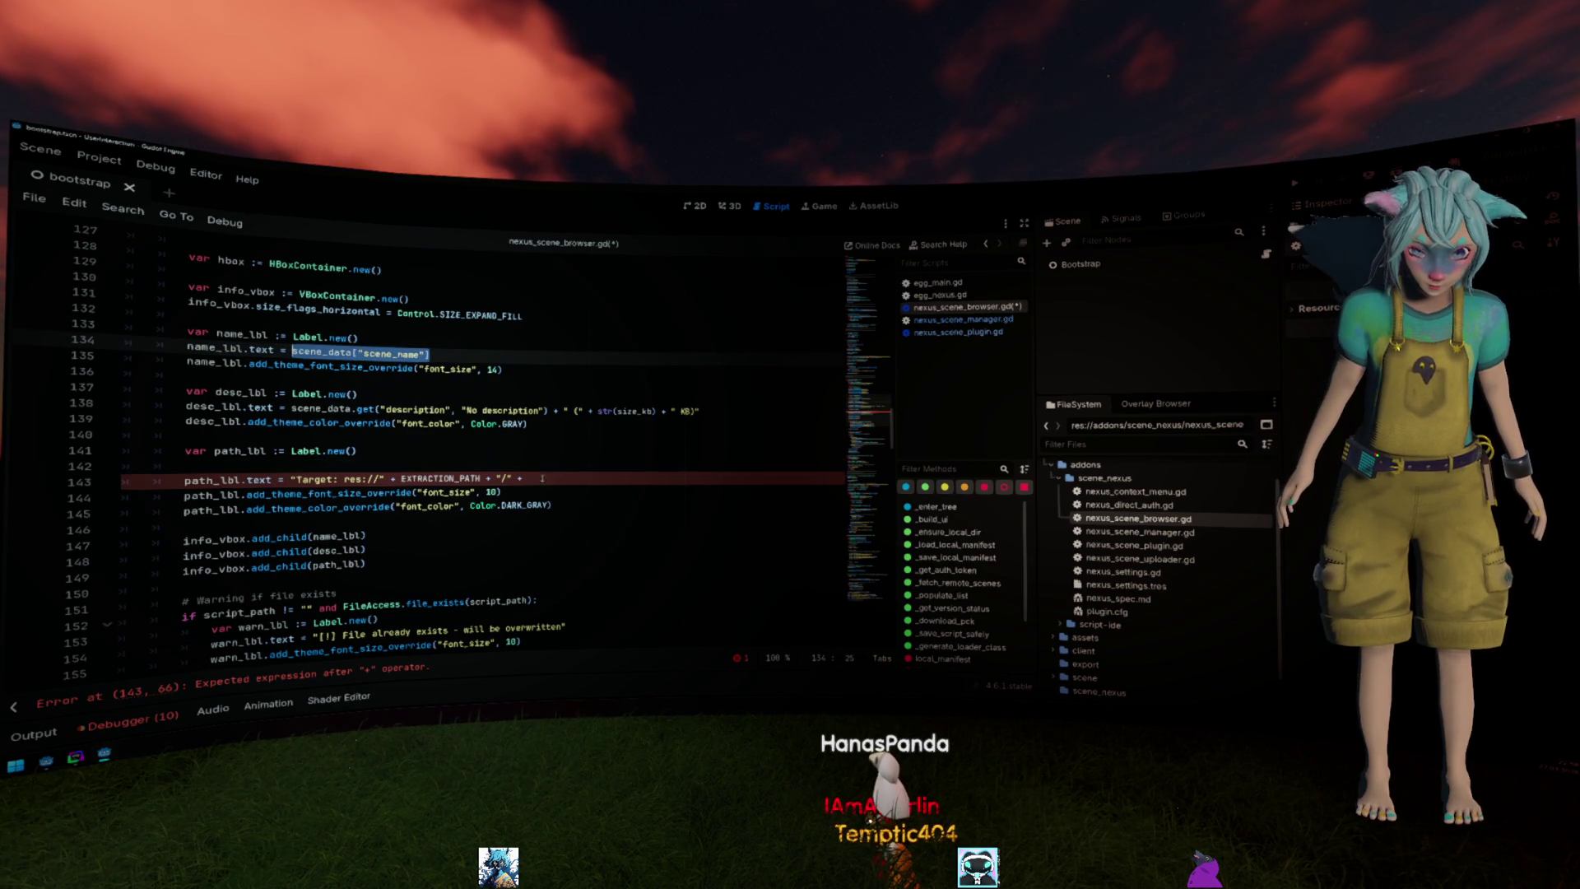
left_click(526, 477)
key("ctrl+v")
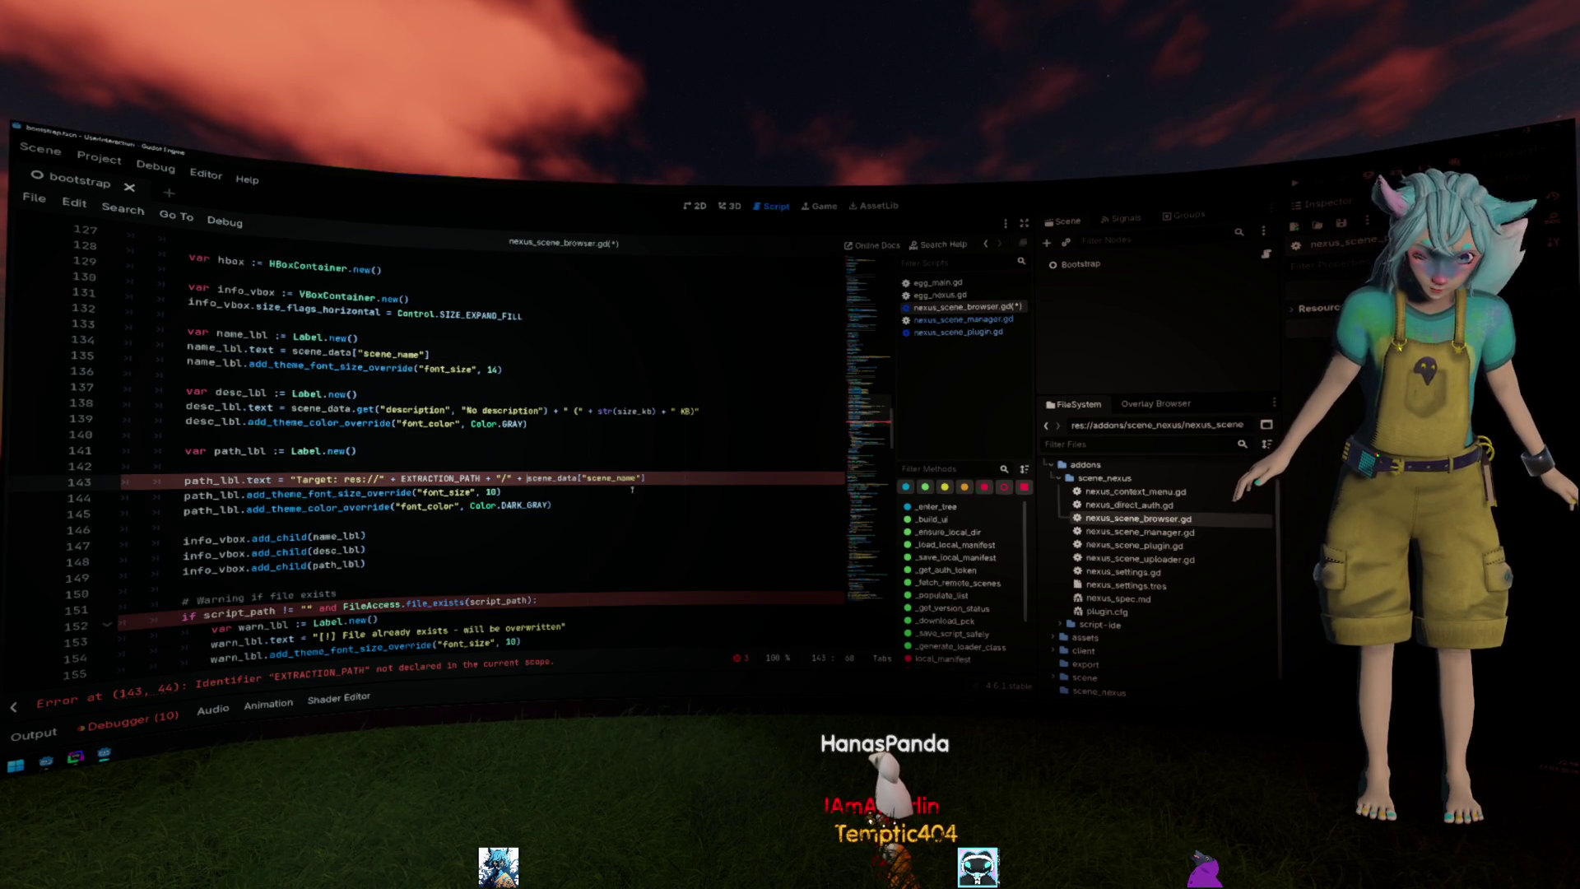
key("Up")
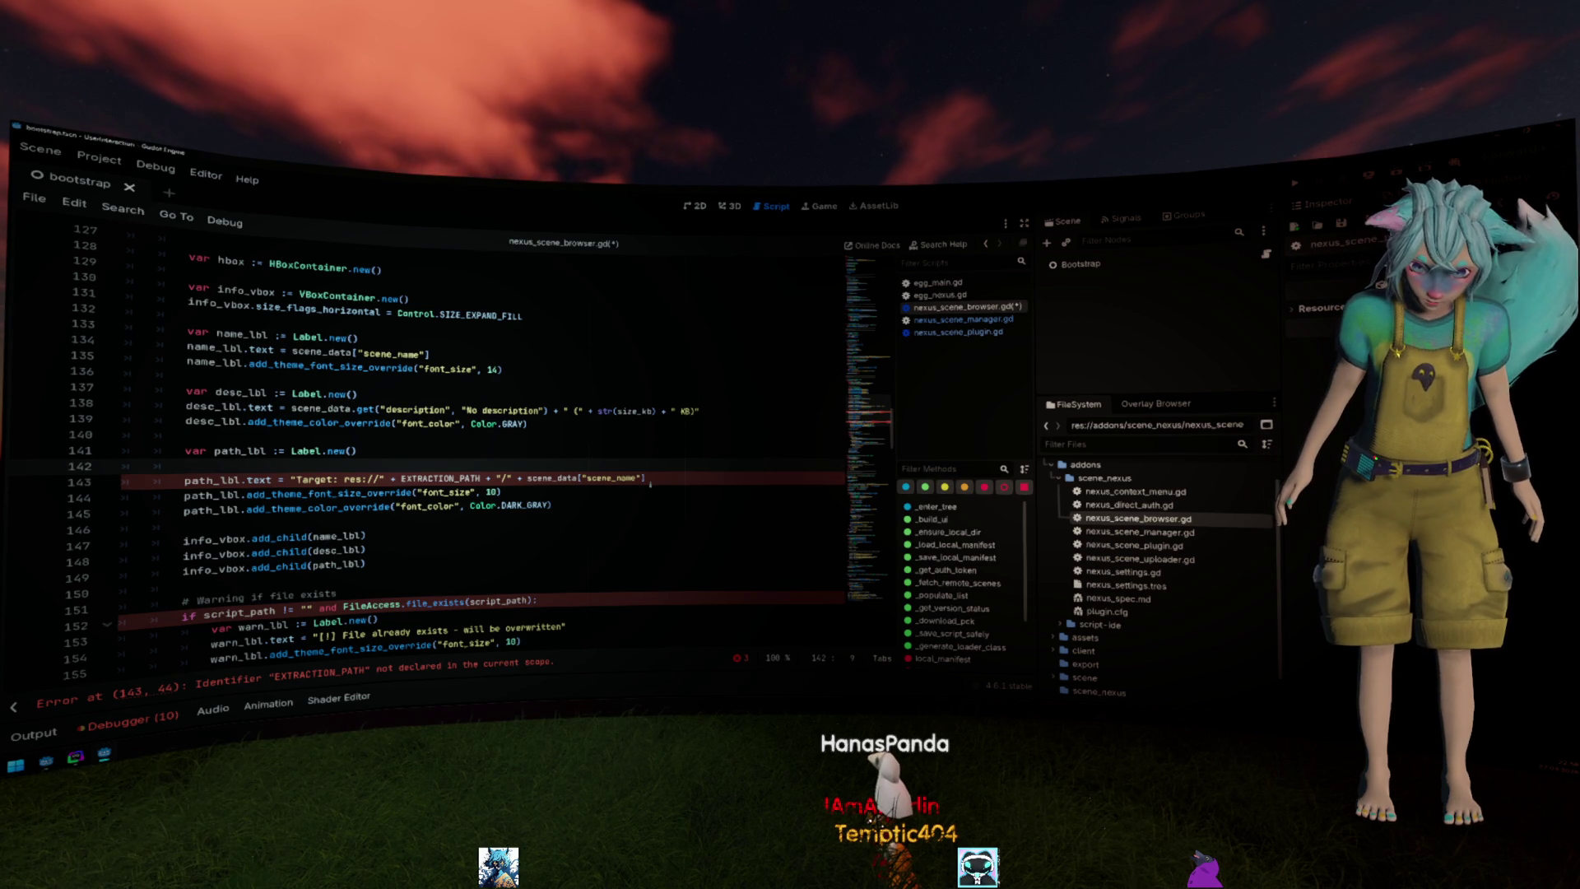
double_click(425, 477)
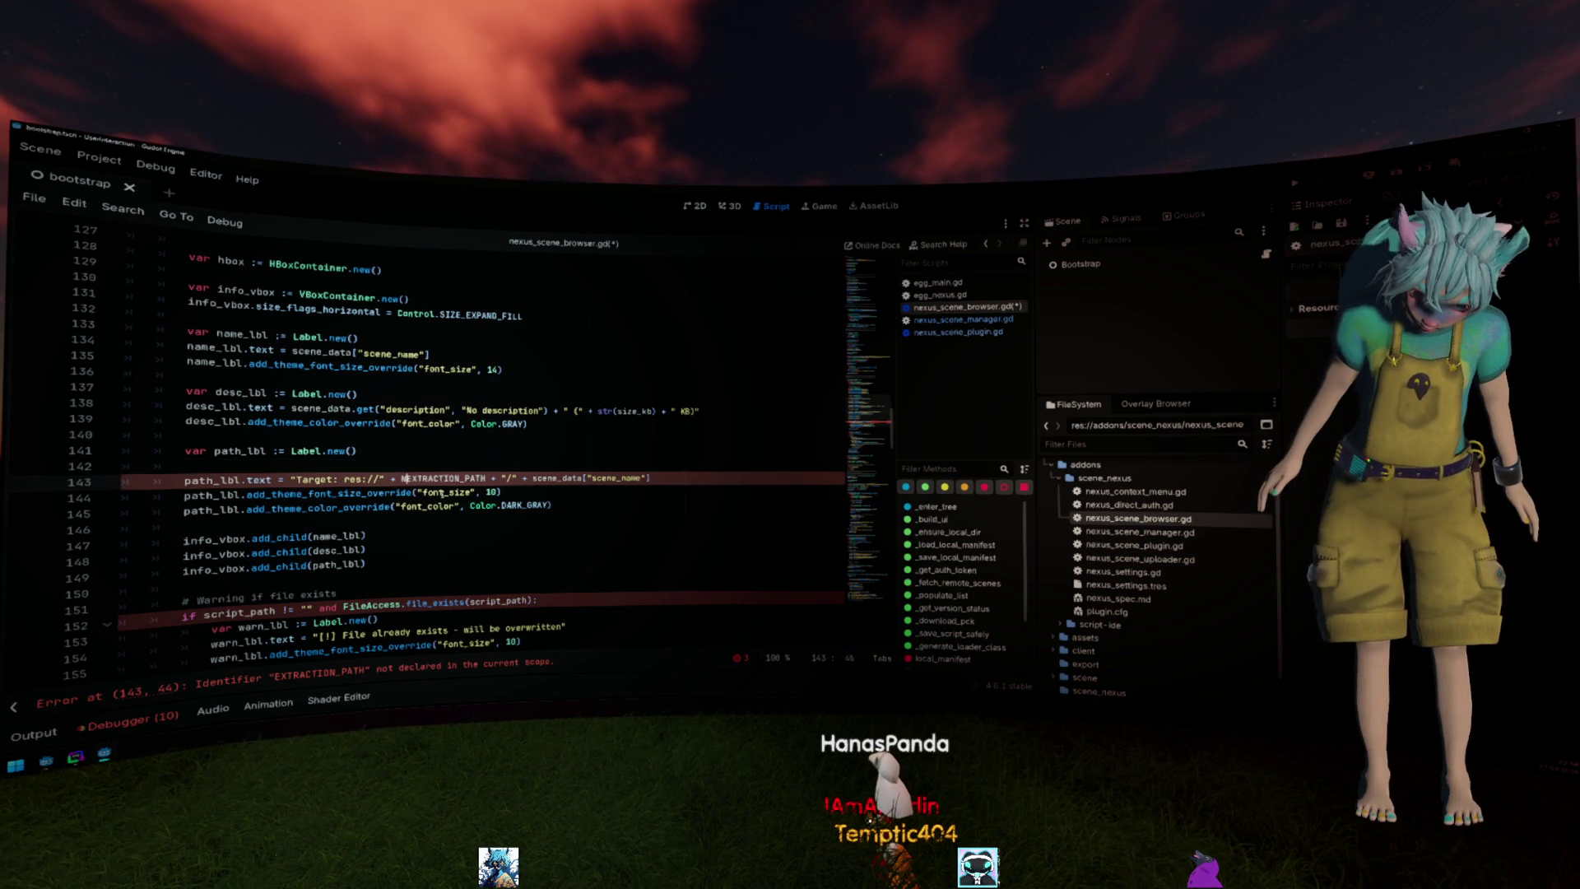
type("N_")
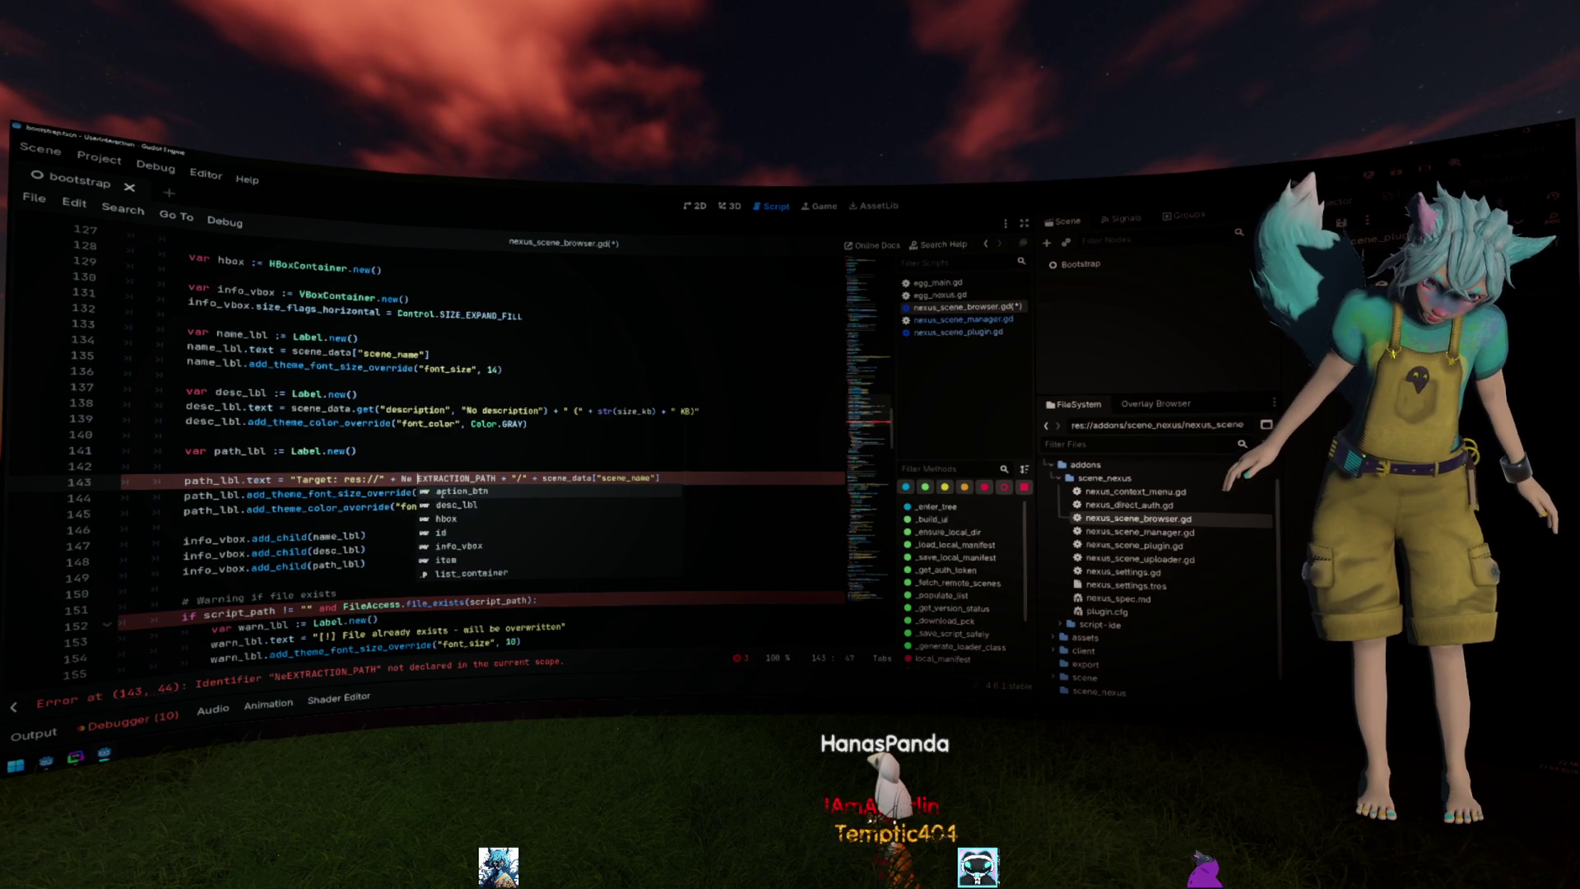
type("Plu")
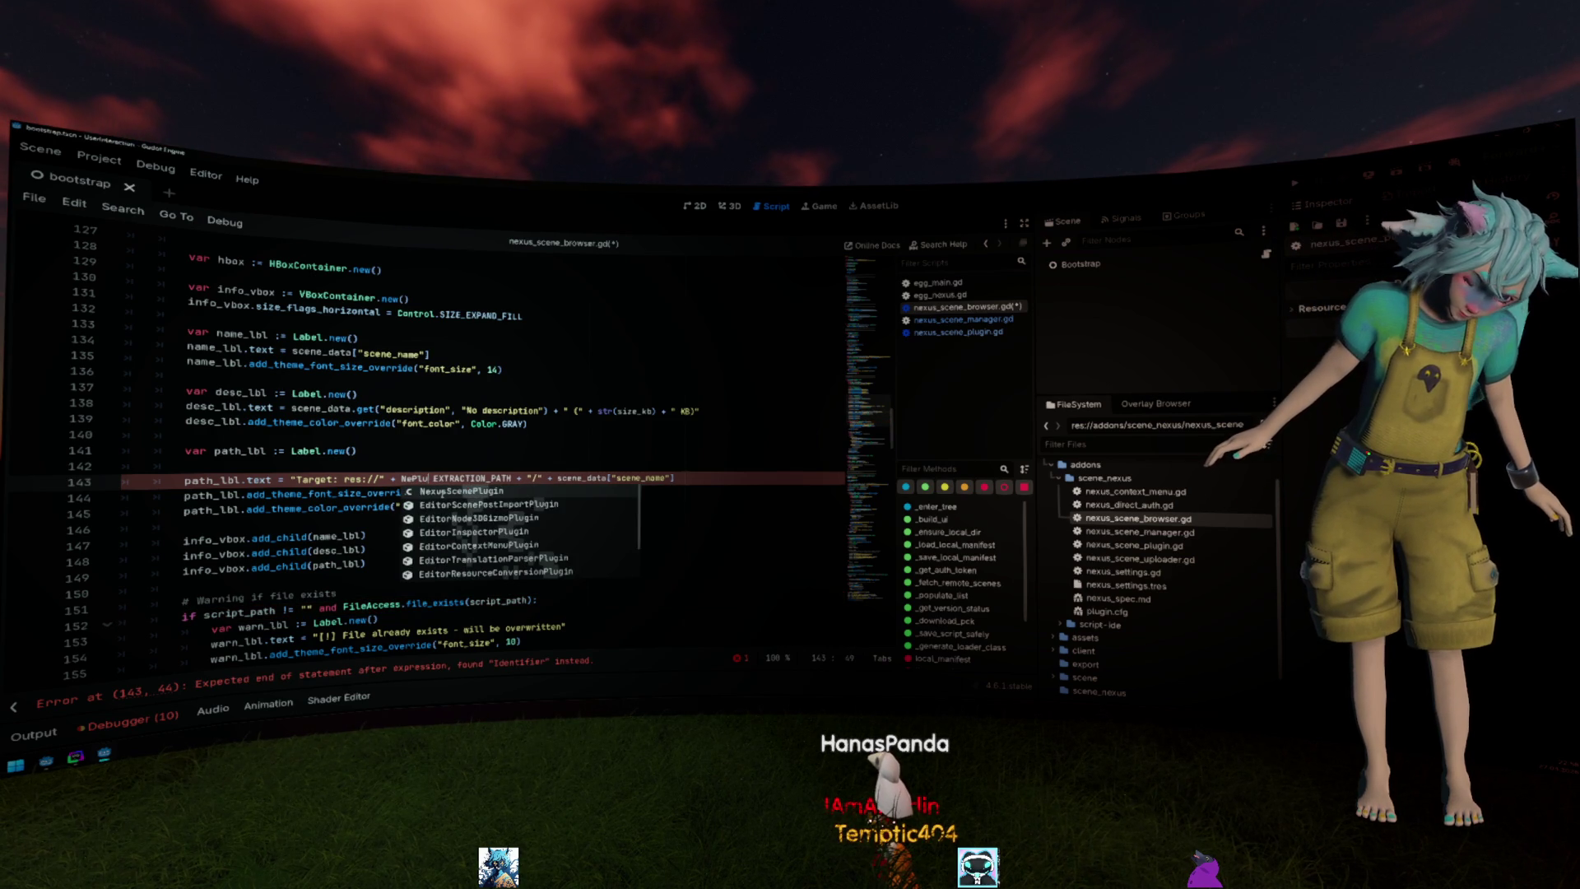
key("Return")
type(".")
key("Escape")
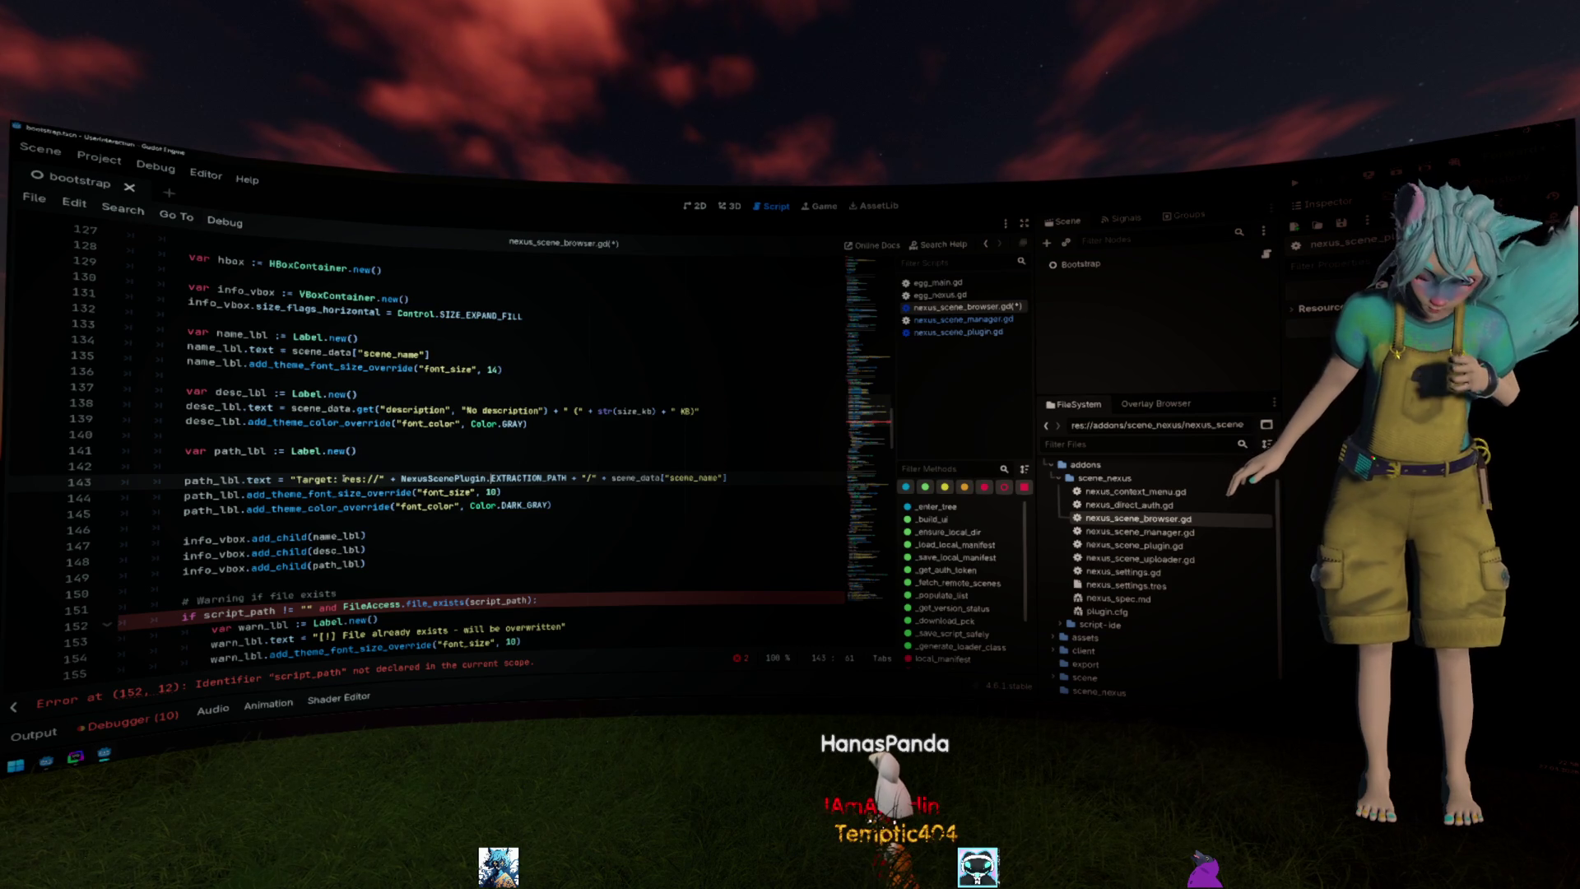
Move the path expression after 'Target:' into a new extraction_path variable above the label.
left_click_drag(346, 479, 728, 477)
key("Up")
key("Return")
key("ctrl+v")
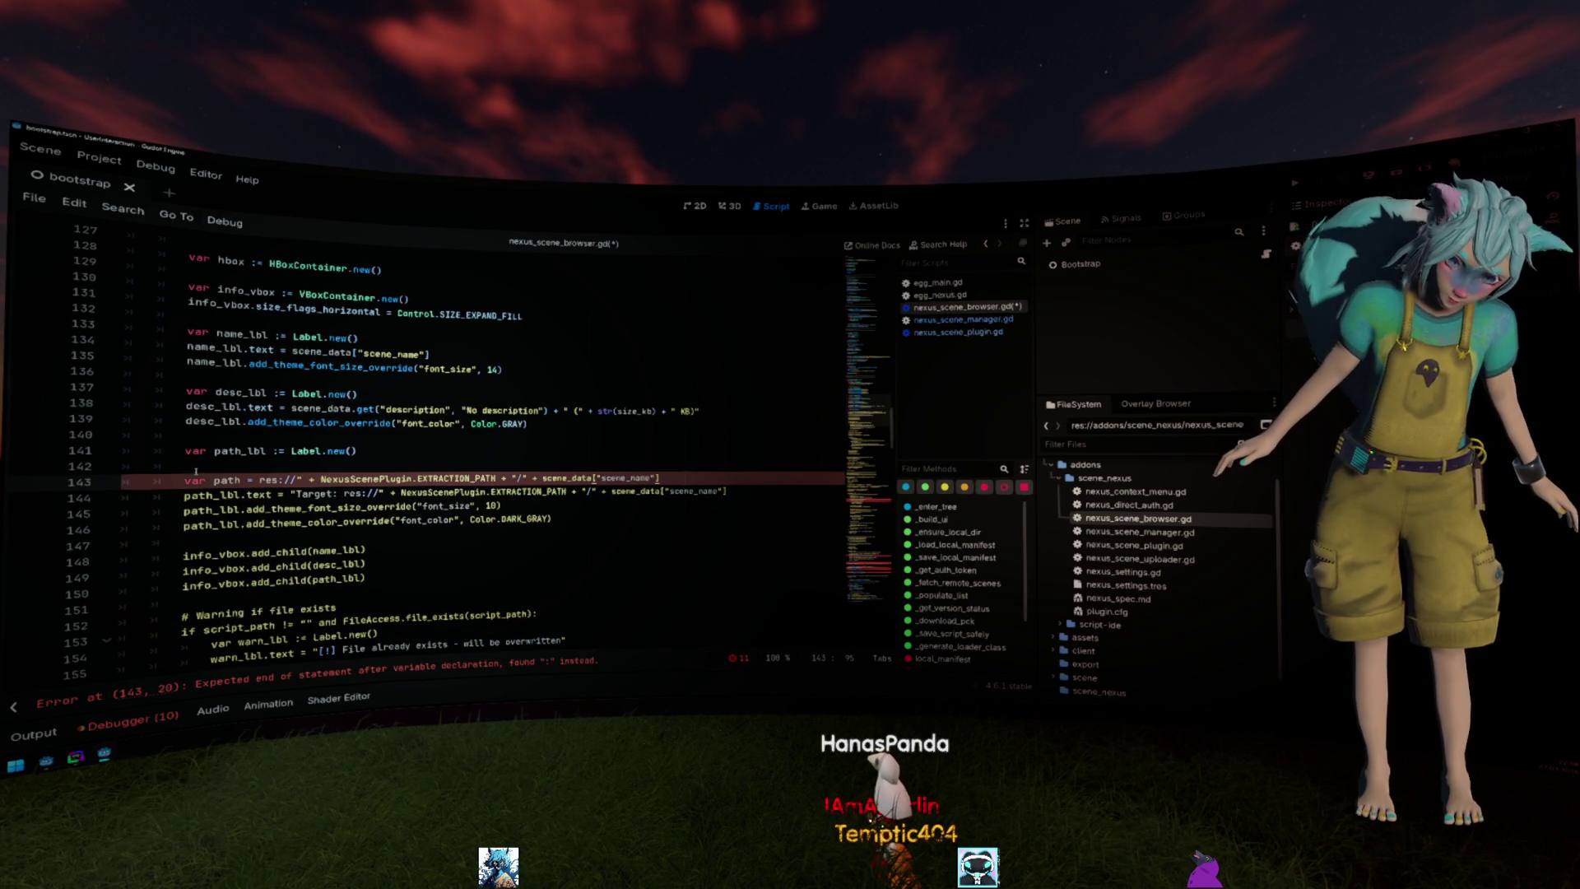
key("Home")
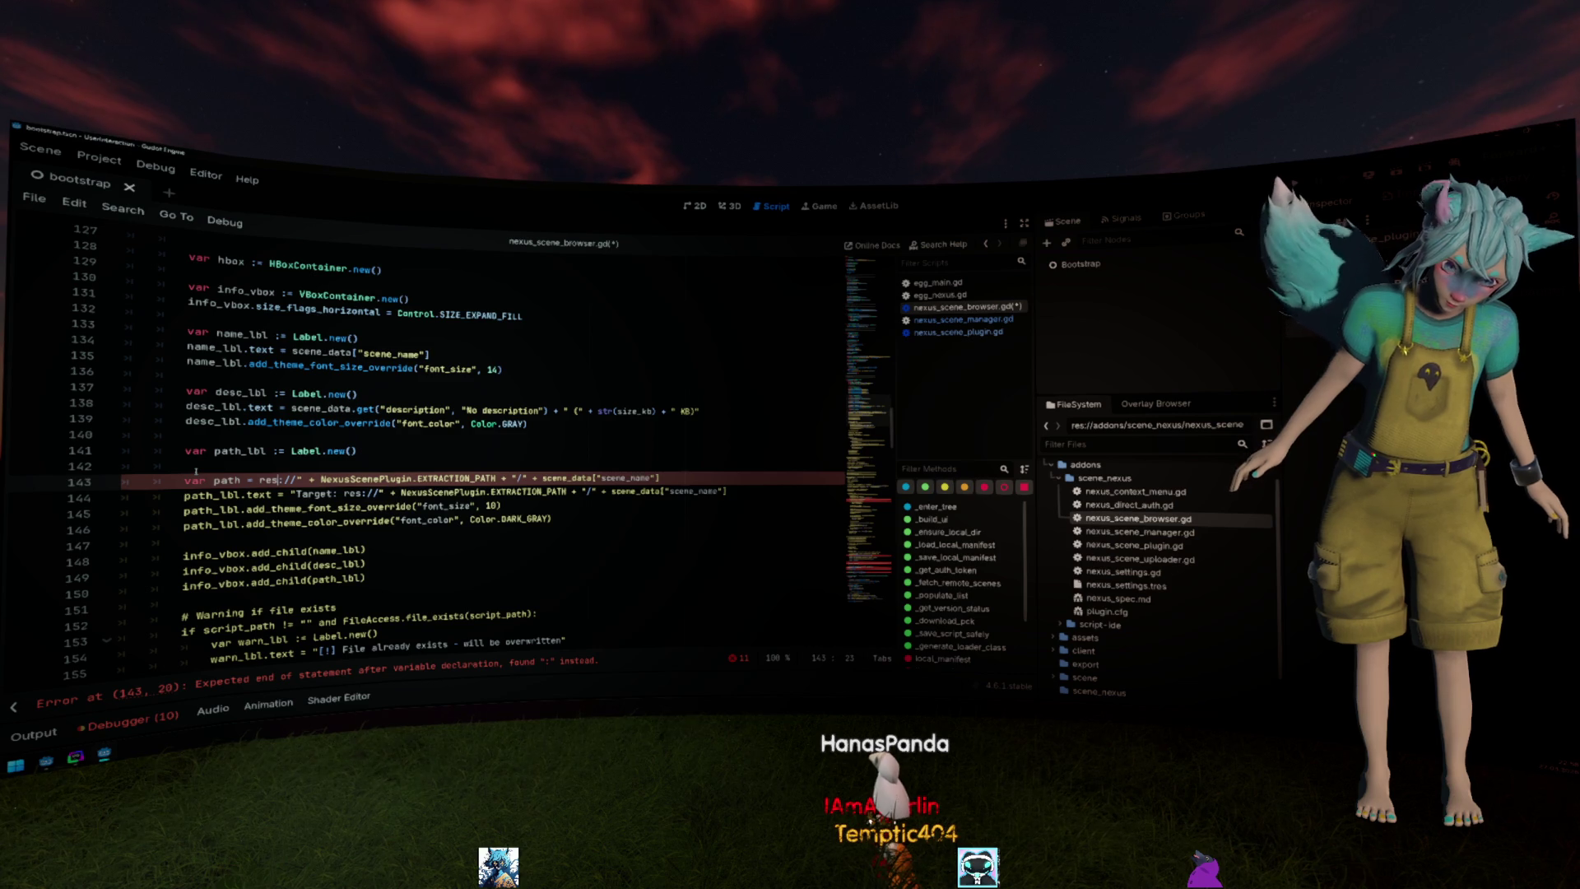
type("\"")
key("Home")
type("exon")
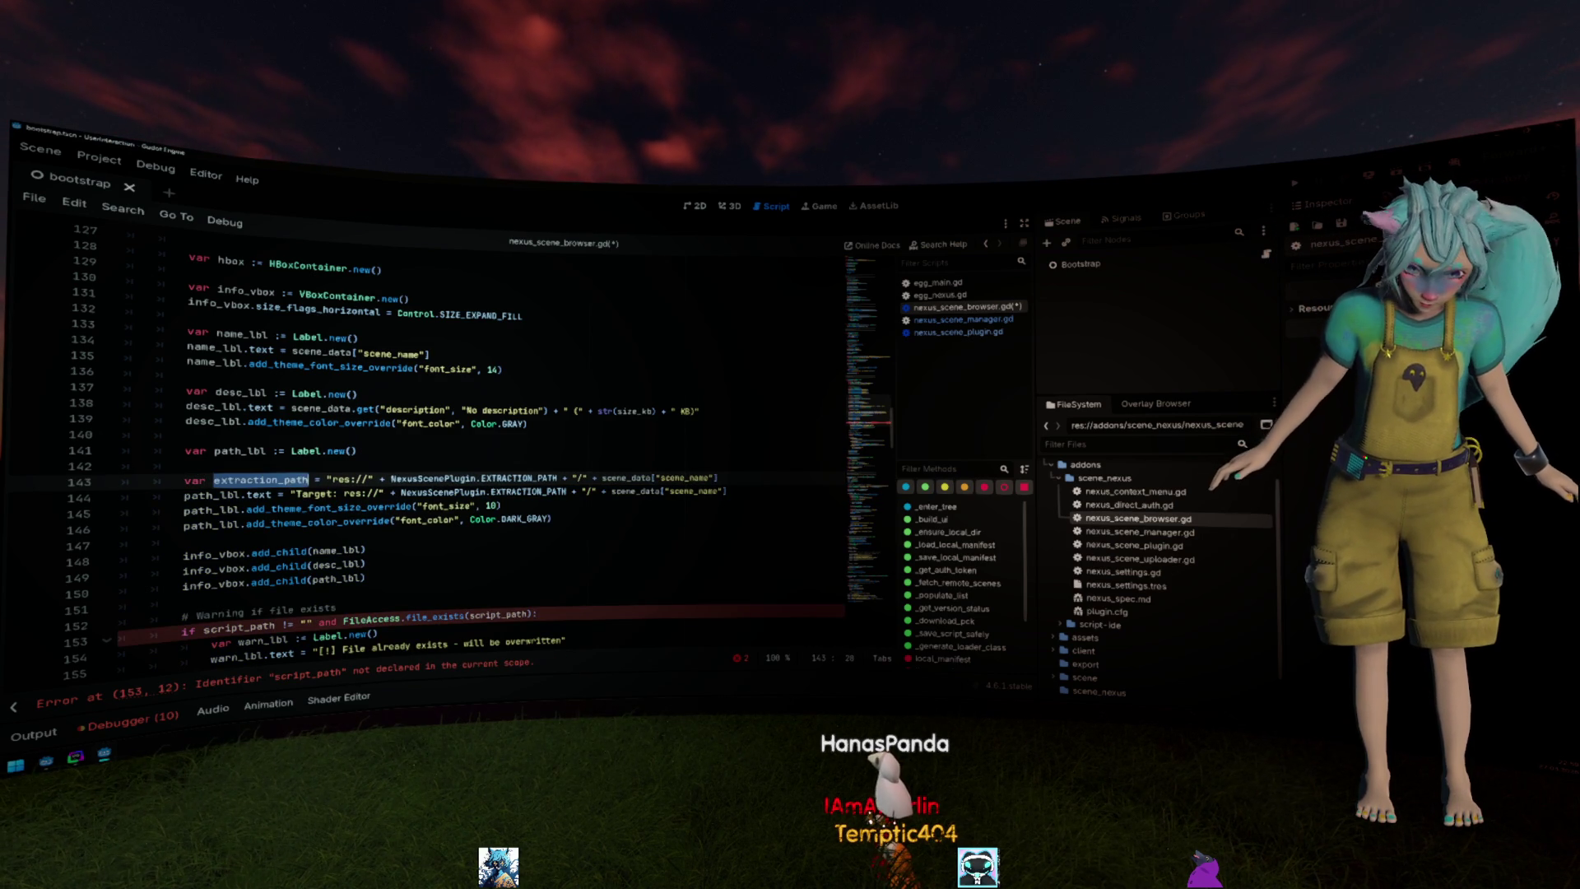
type(": Stri")
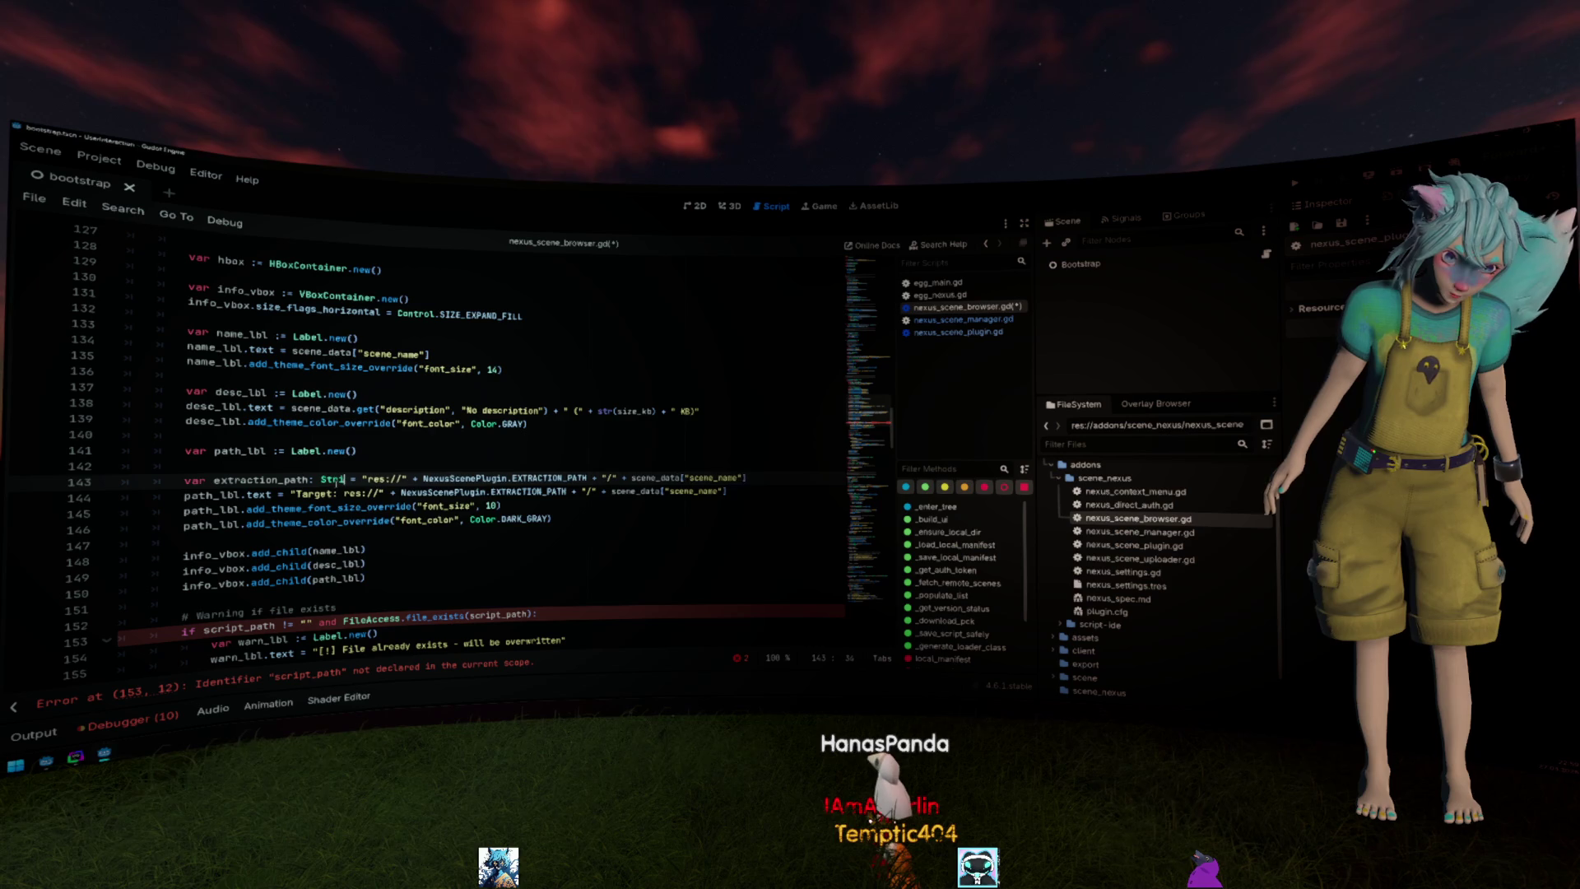
type("ng")
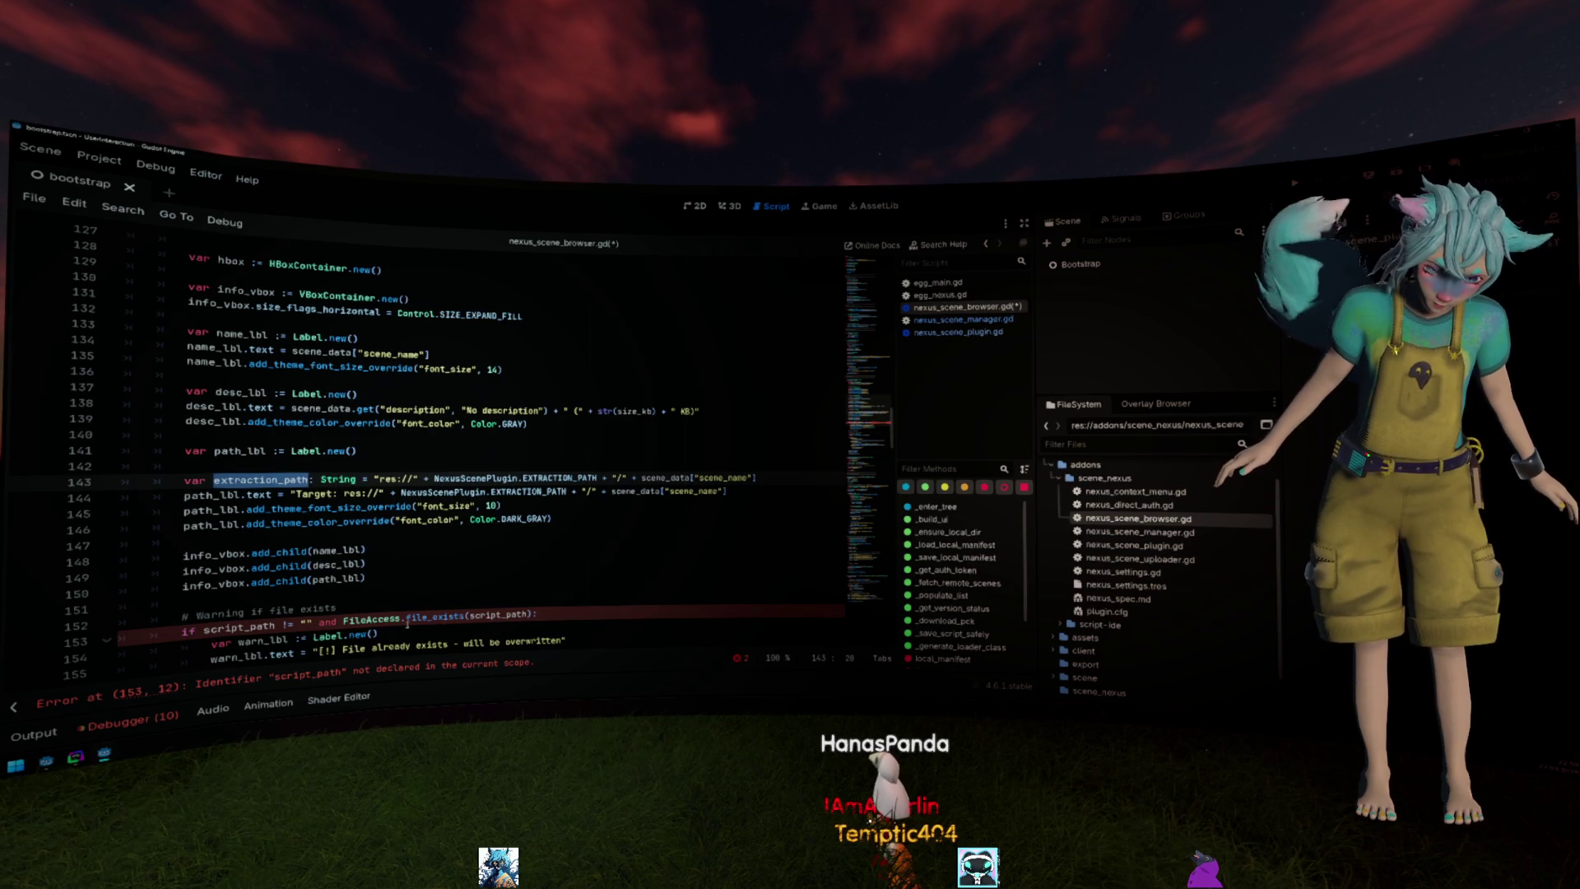
Make the label text read 'Target:' followed by extraction_path instead of the res:// expression.
double_click(497, 614)
type("extraction_path")
left_click_drag(292, 491, 726, 490)
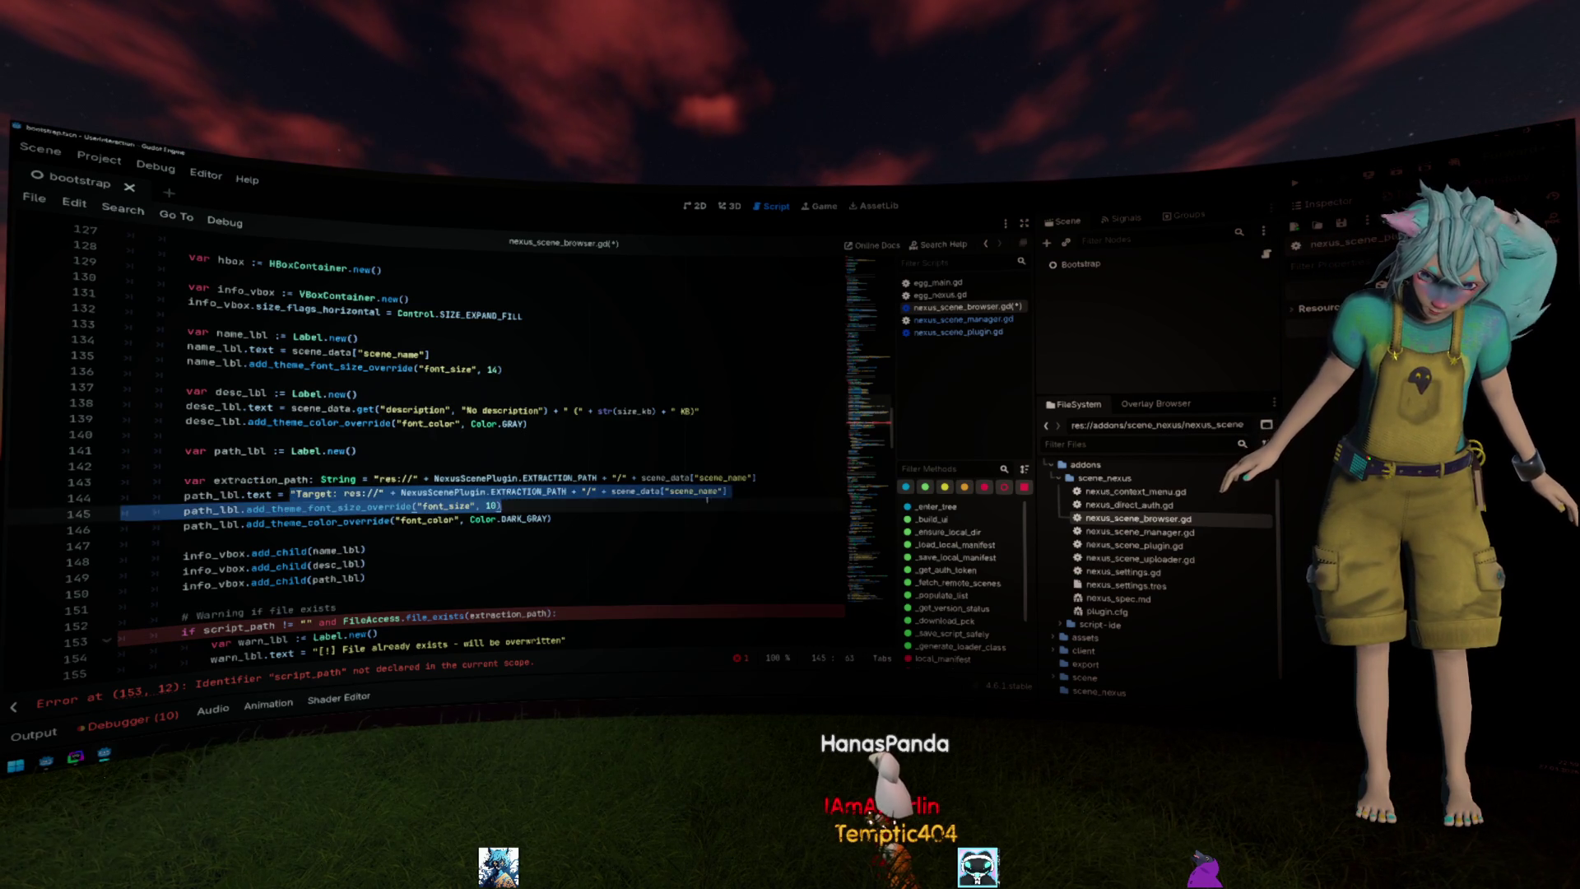
type("extraction_path")
scroll(708, 563, "down", 2)
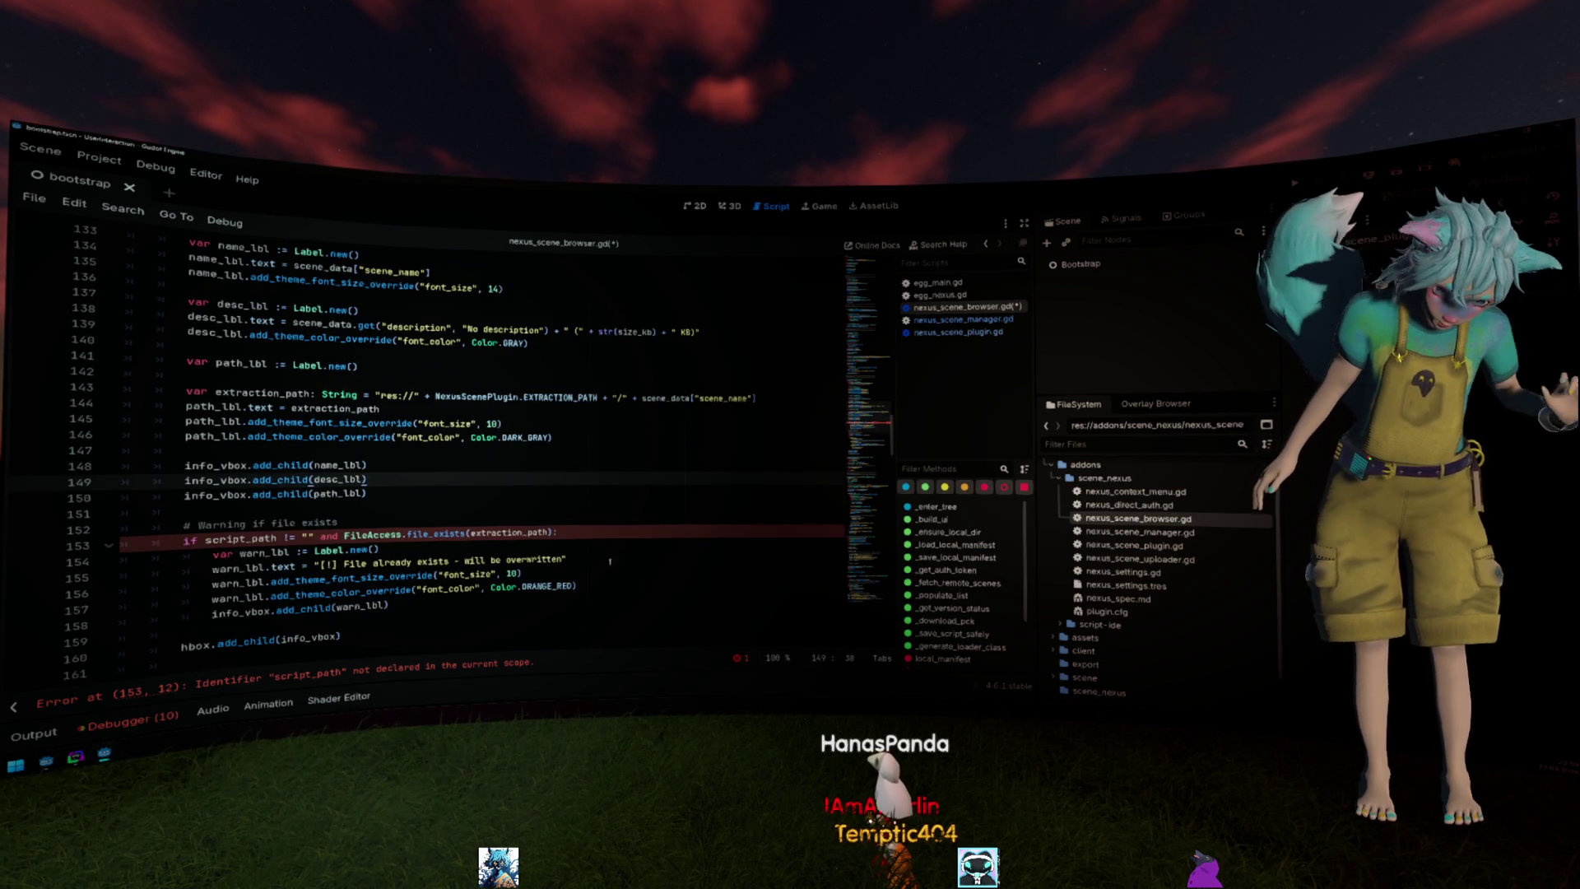
key("ctrl+z")
left_click(376, 409)
mouse_move(376, 410)
left_mouse_down()
mouse_move(341, 409)
mouse_move(702, 412)
left_mouse_up()
key("BackSpace")
type("extraction_path")
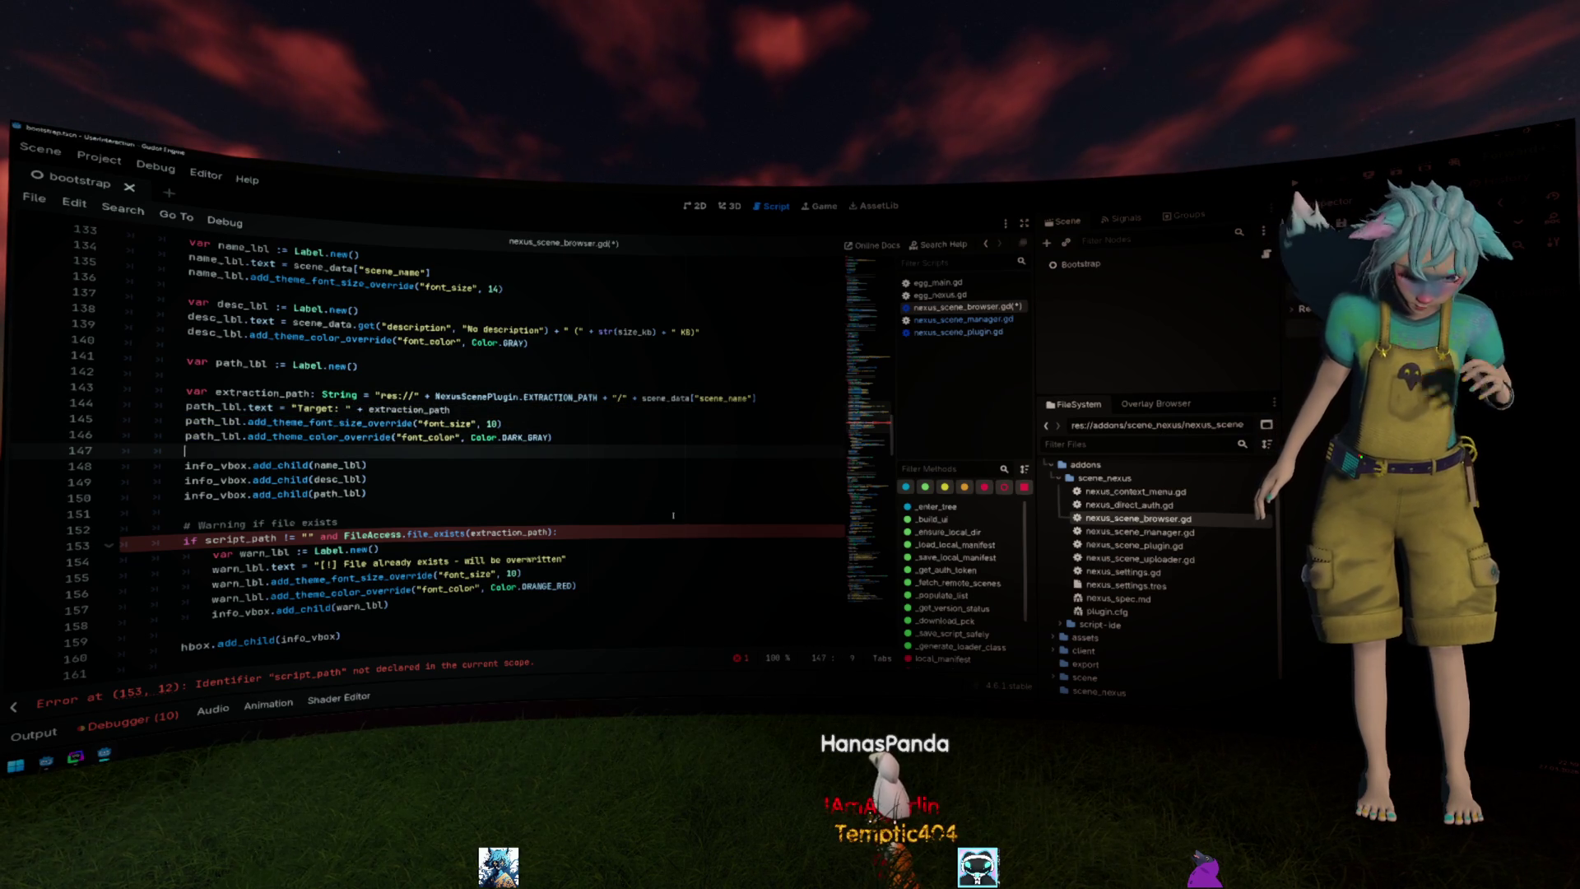
Use extraction_path in the FileAccess.file_exists overwrite check instead of script_path.
left_click(396, 534)
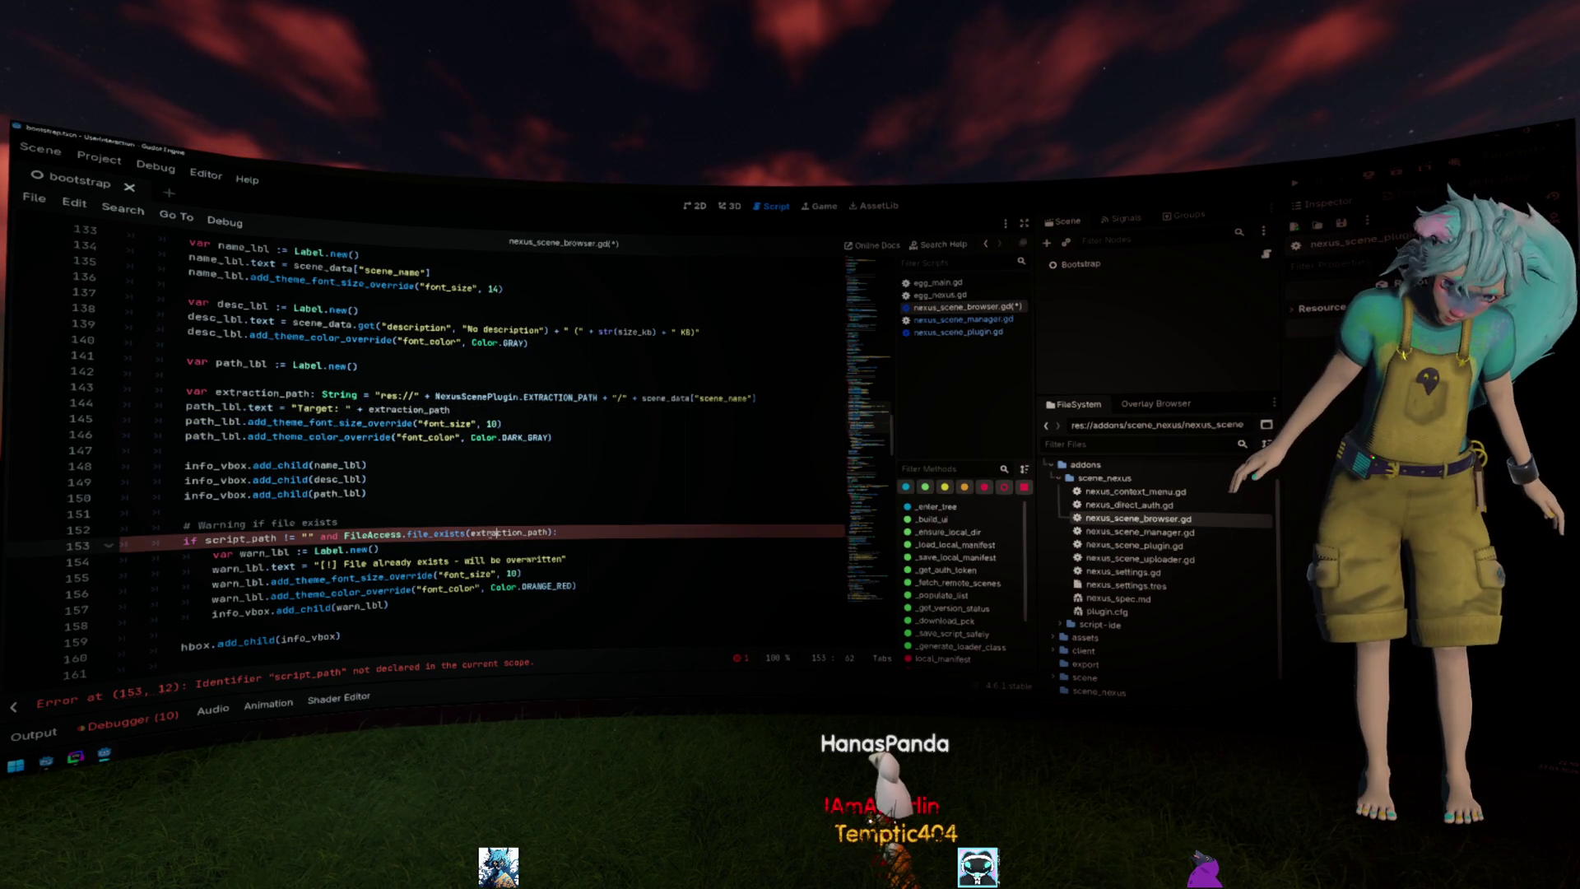
double_click(243, 540)
key("ctrl+v")
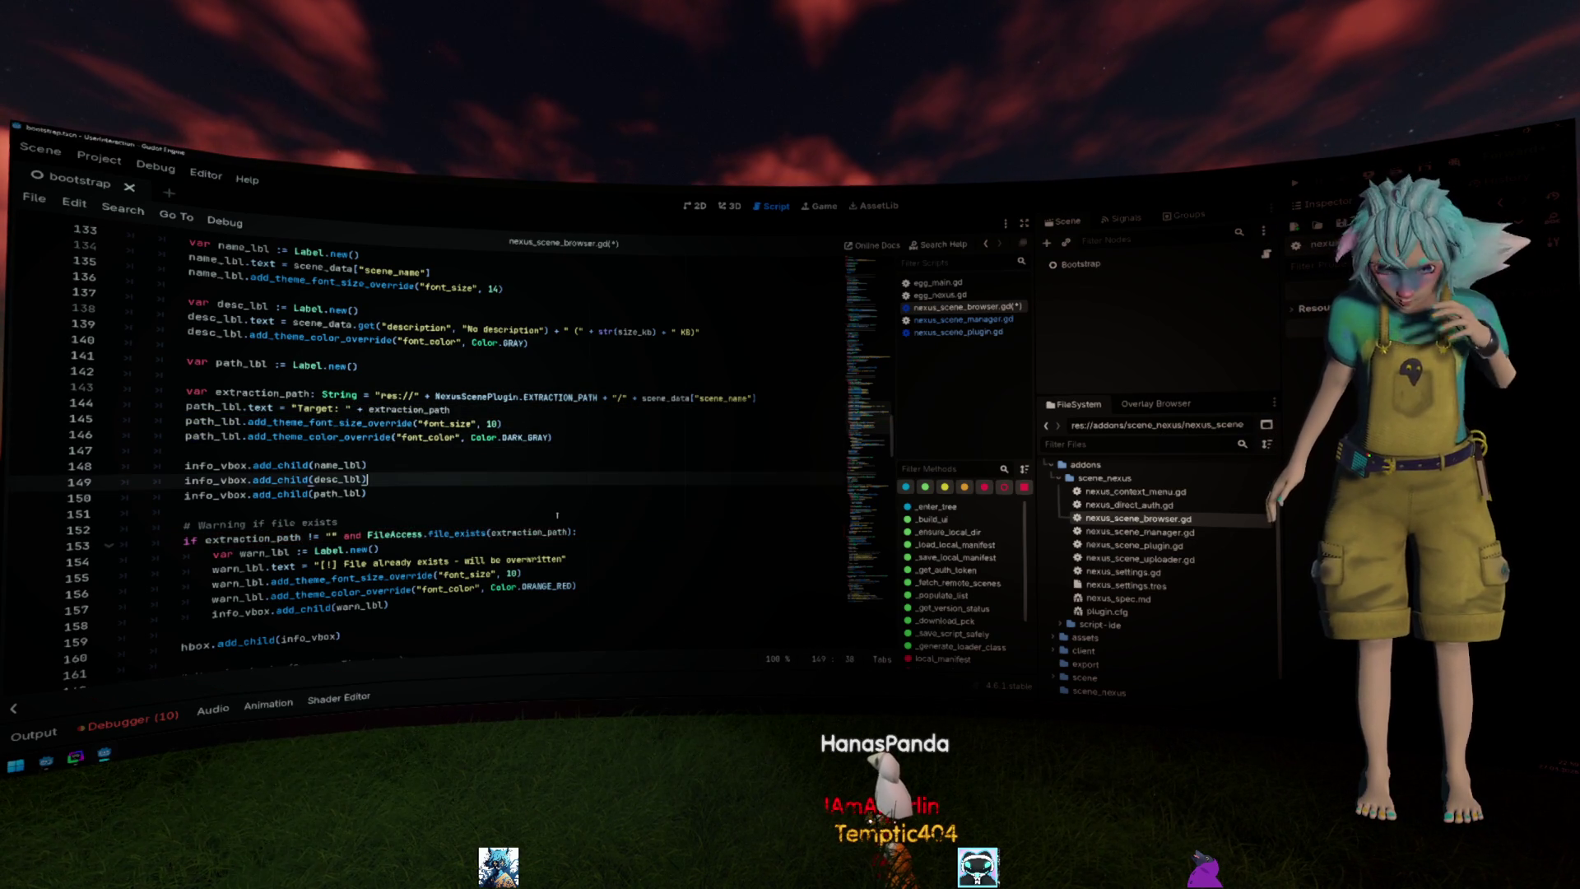
left_click(383, 479)
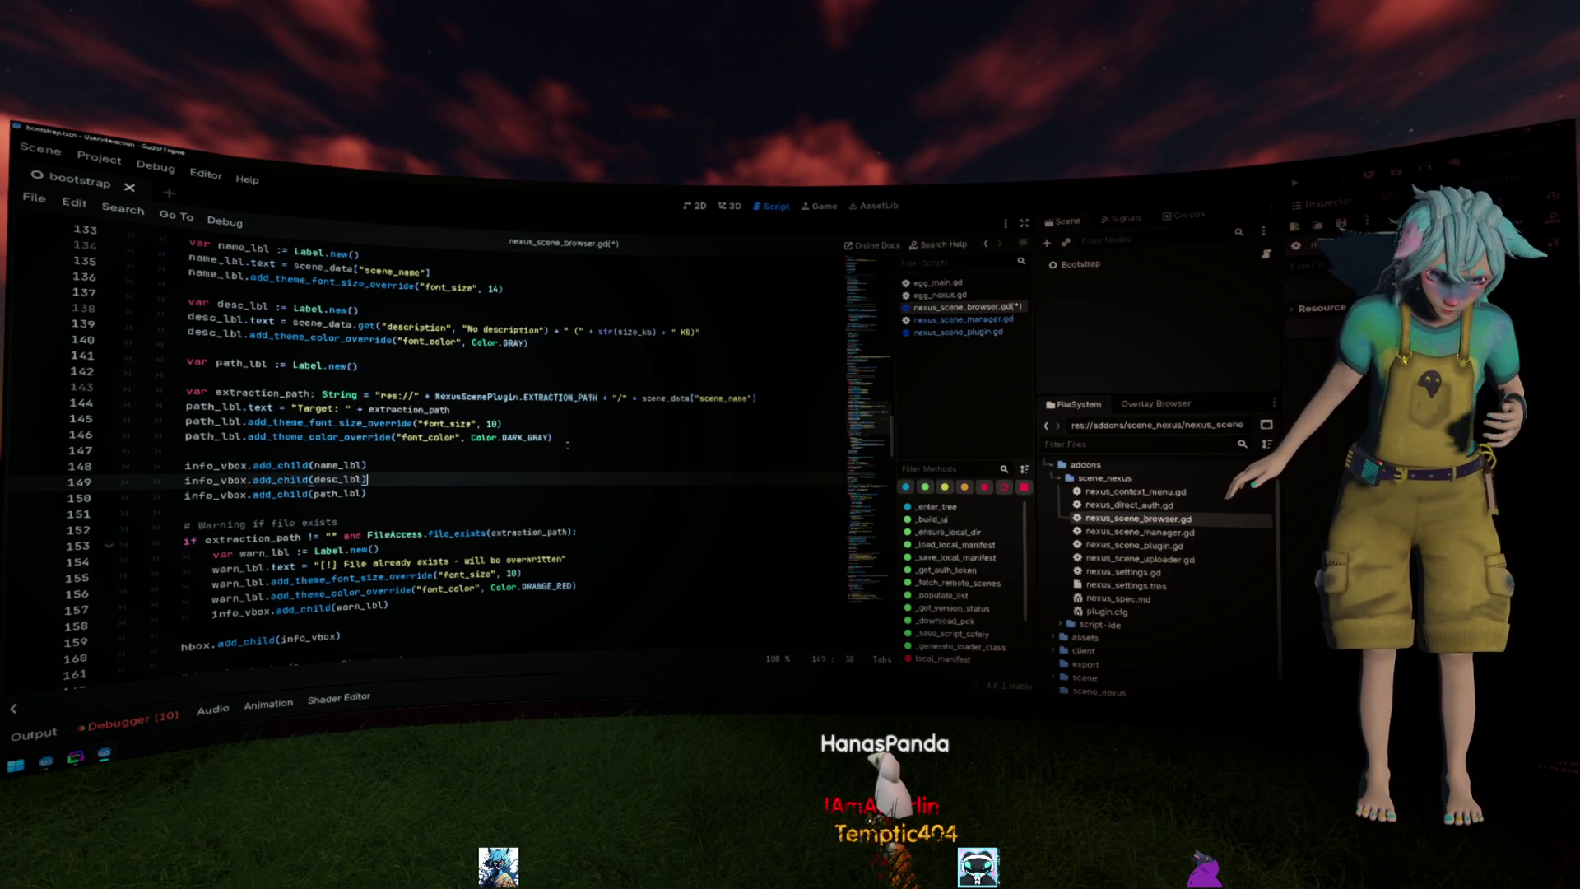
scroll(566, 447, "down", 2)
scroll(556, 442, "down", 2)
scroll(544, 439, "down", 1)
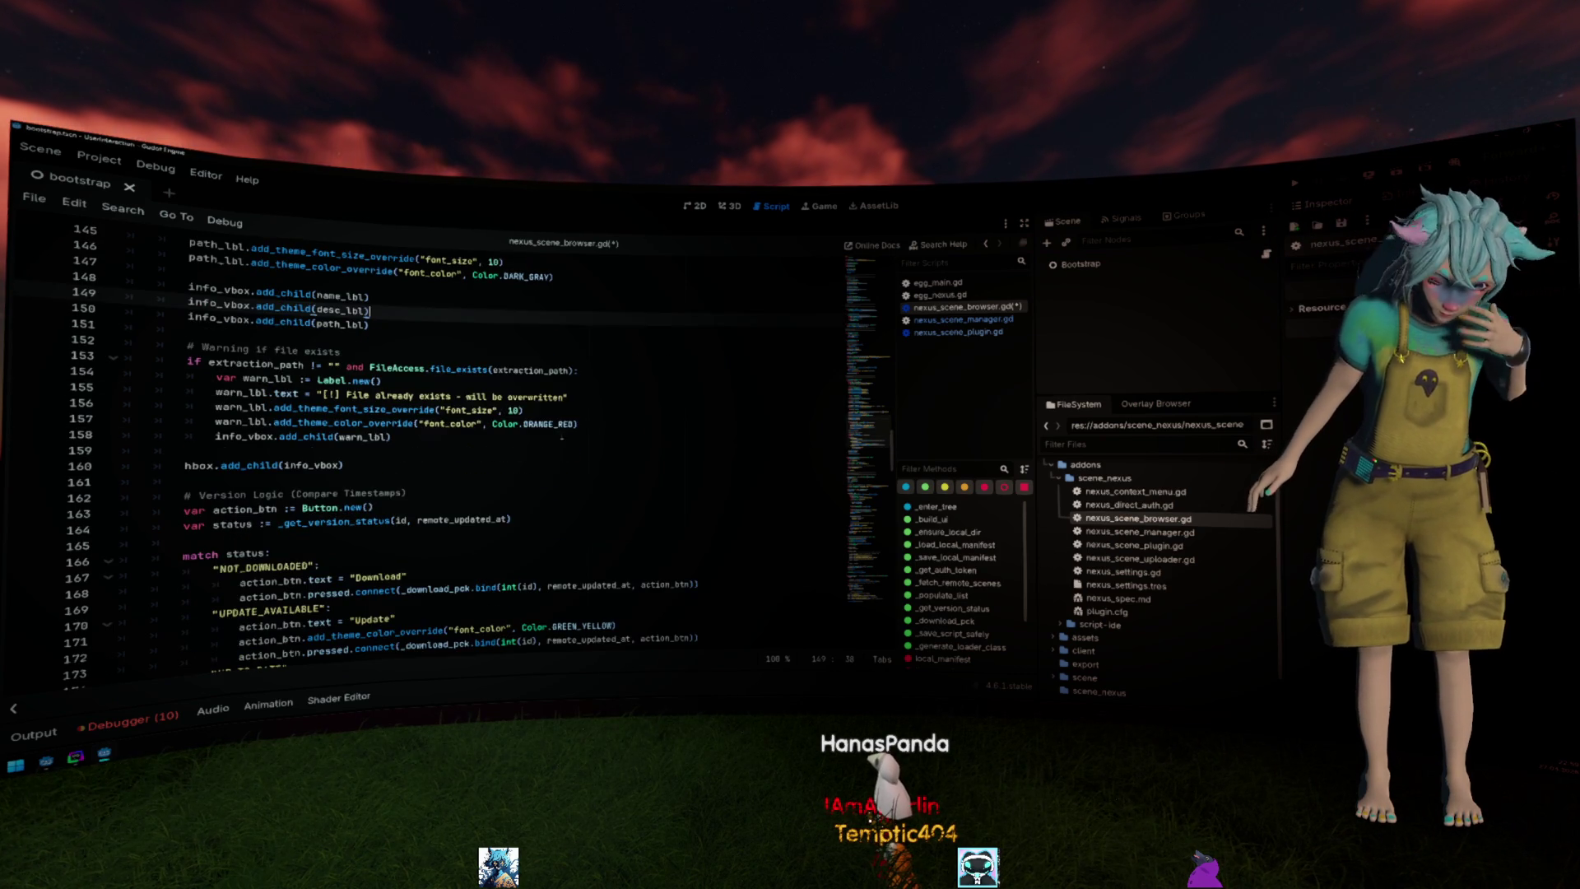
scroll(538, 436, "down", 1)
scroll(519, 408, "down", 5)
scroll(488, 347, "down", 4)
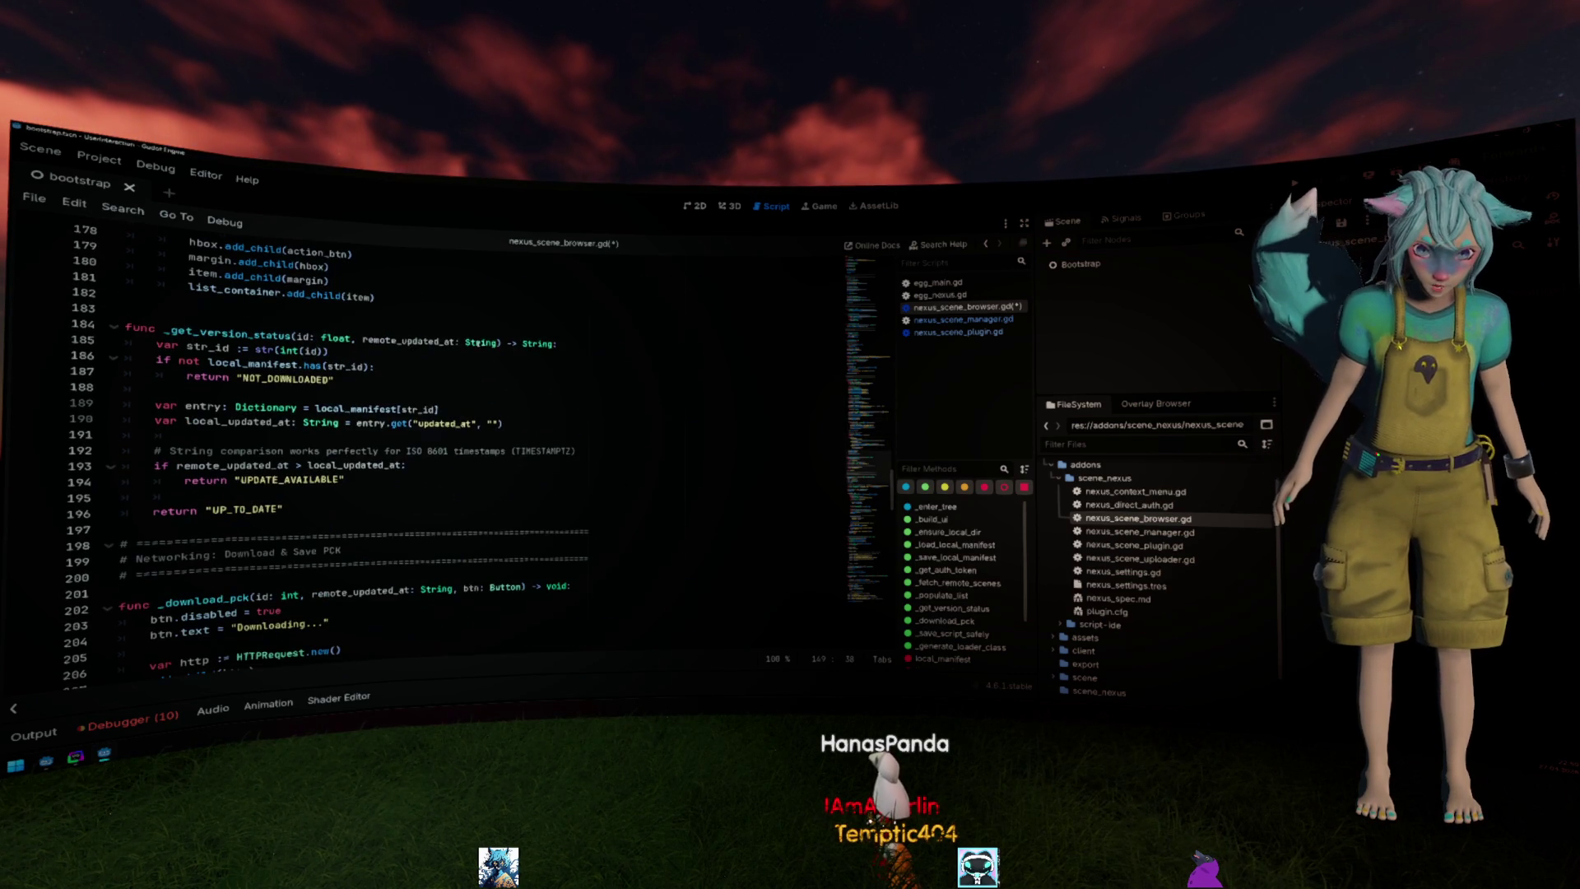
scroll(480, 333, "down", 5)
scroll(477, 342, "down", 1)
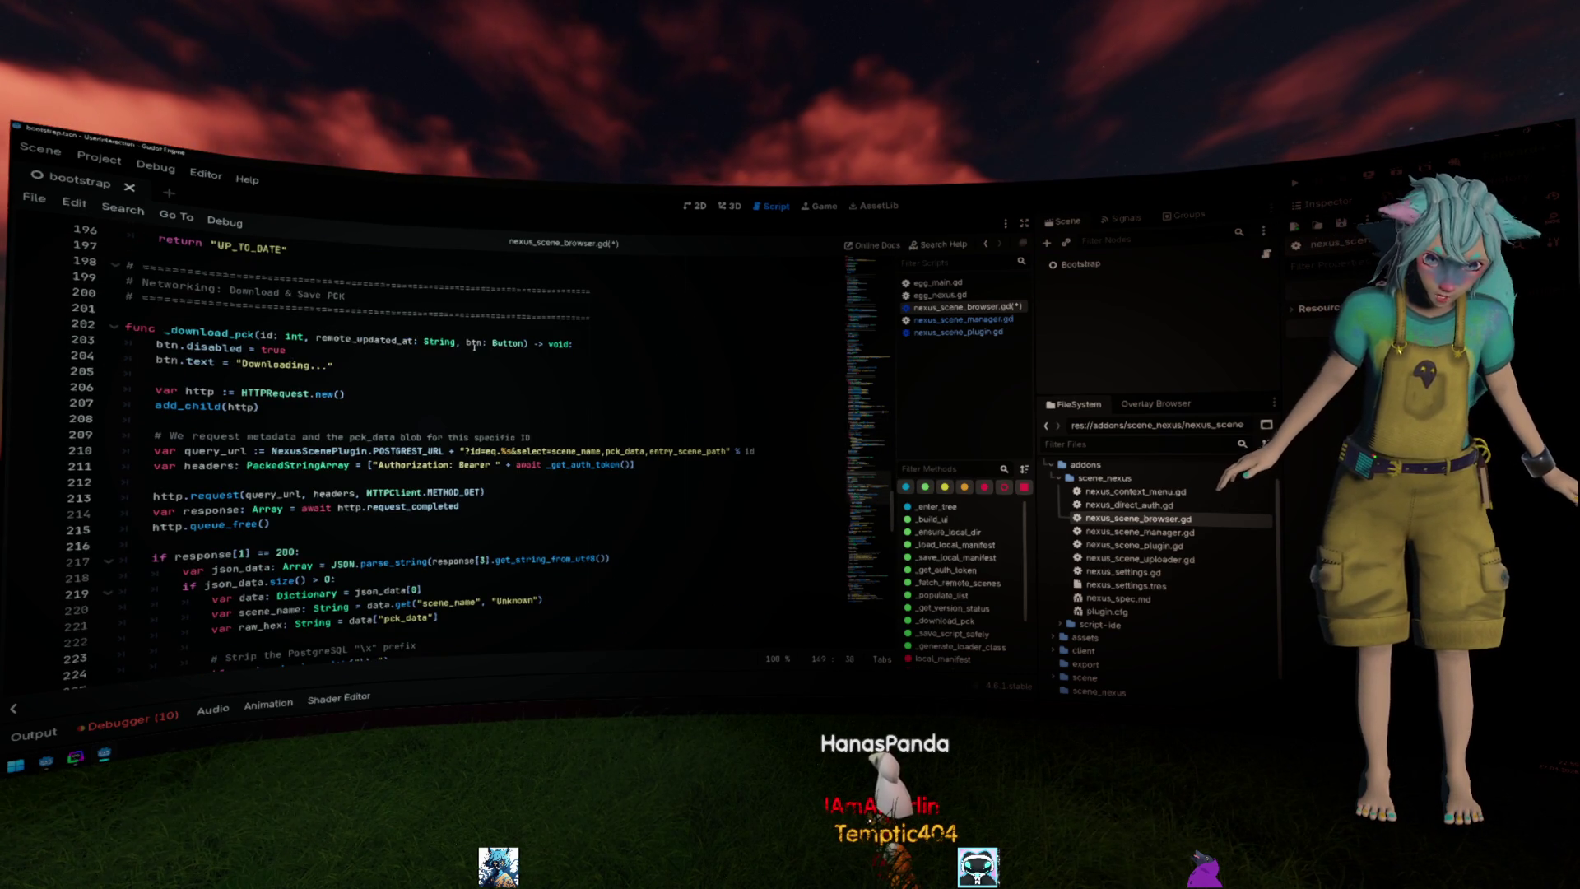
Remove entry_scene_path from the columns requested in the _download_pck query URL.
double_click(688, 451)
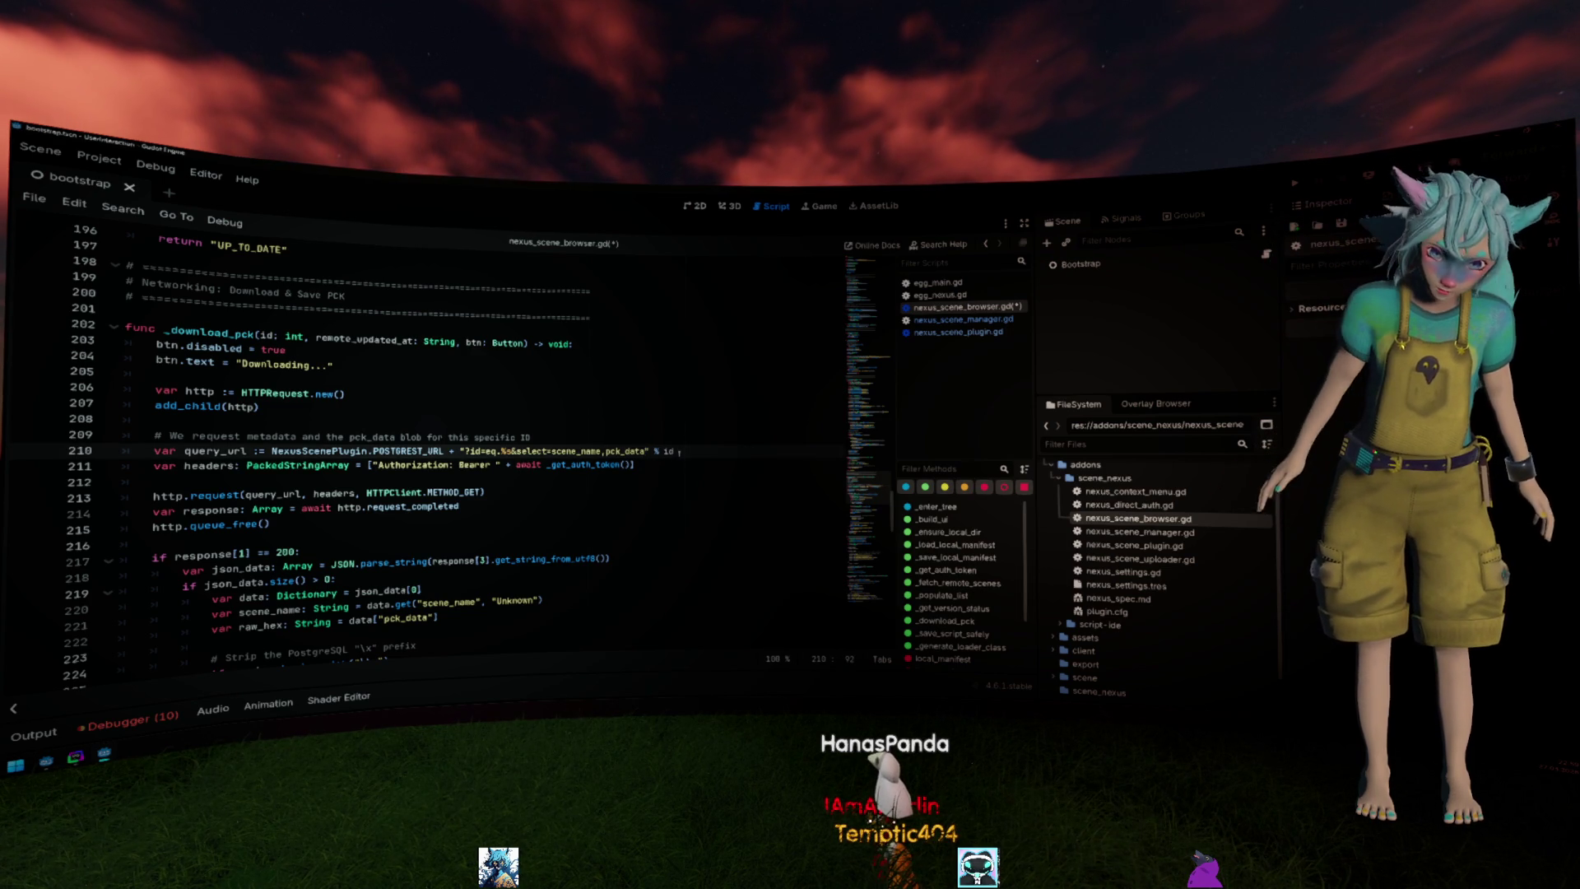
key("BackSpace")
key("BackSpace")
left_click(695, 516)
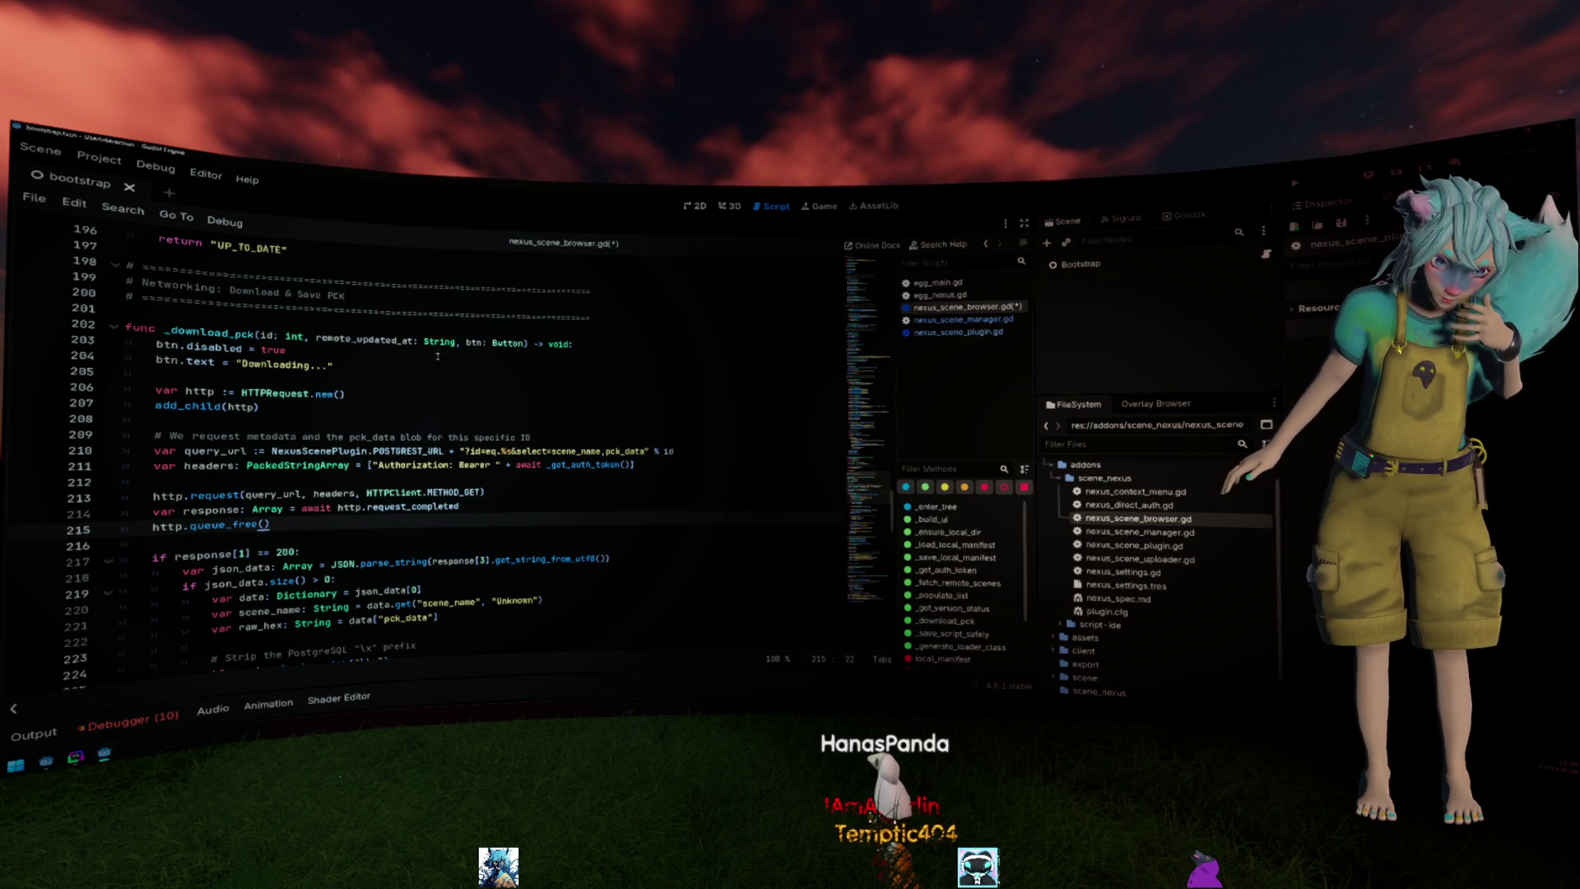
scroll(432, 371, "down", 3)
scroll(430, 360, "down", 3)
scroll(421, 349, "down", 2)
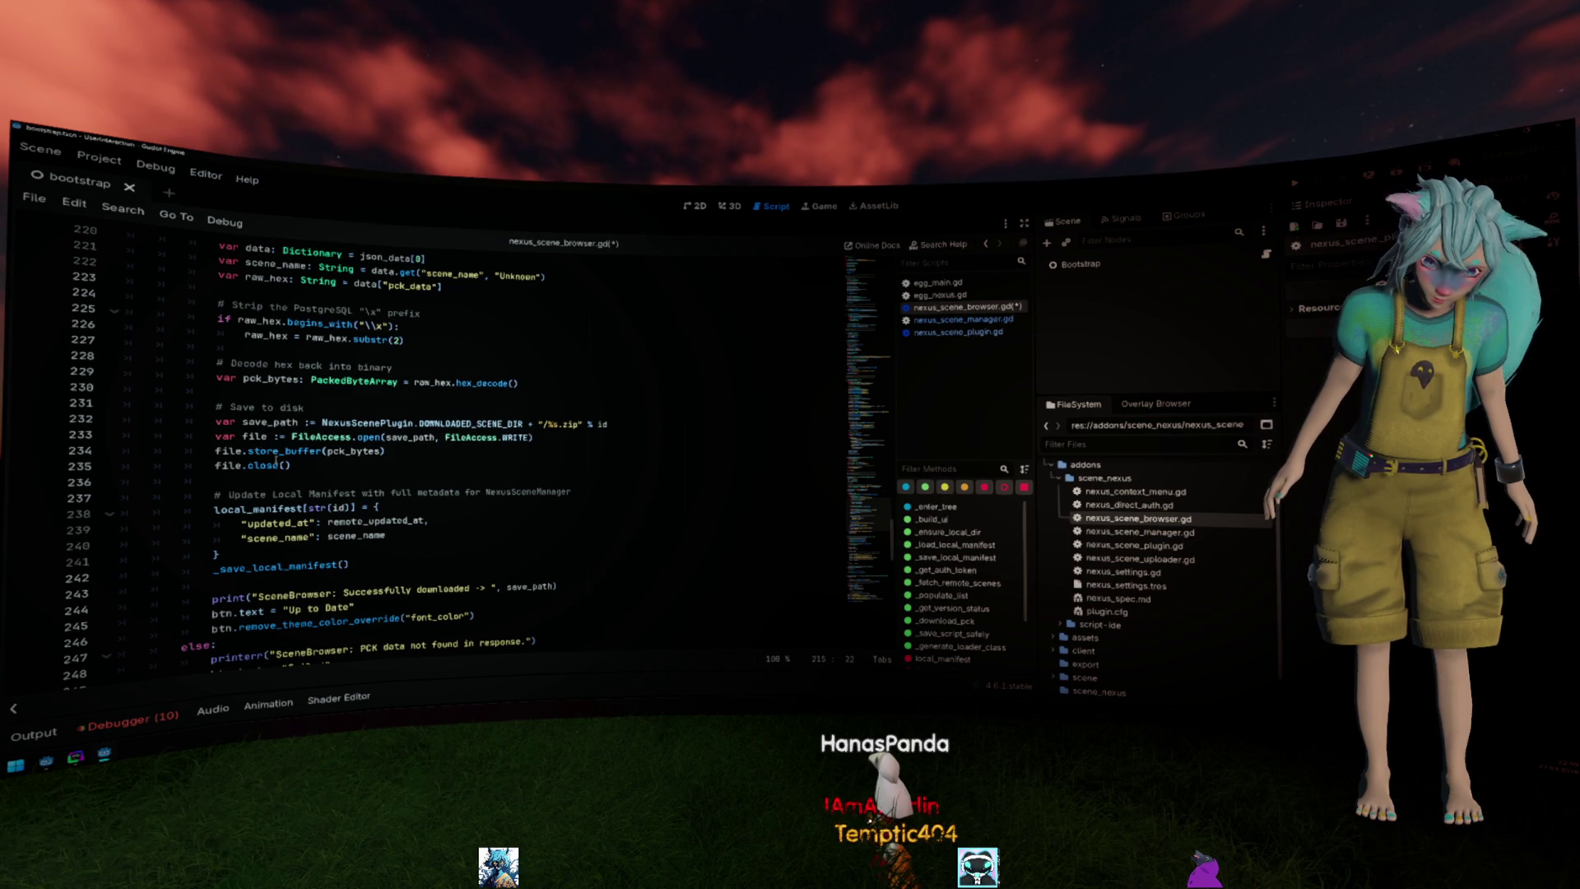
scroll(279, 465, "down", 2)
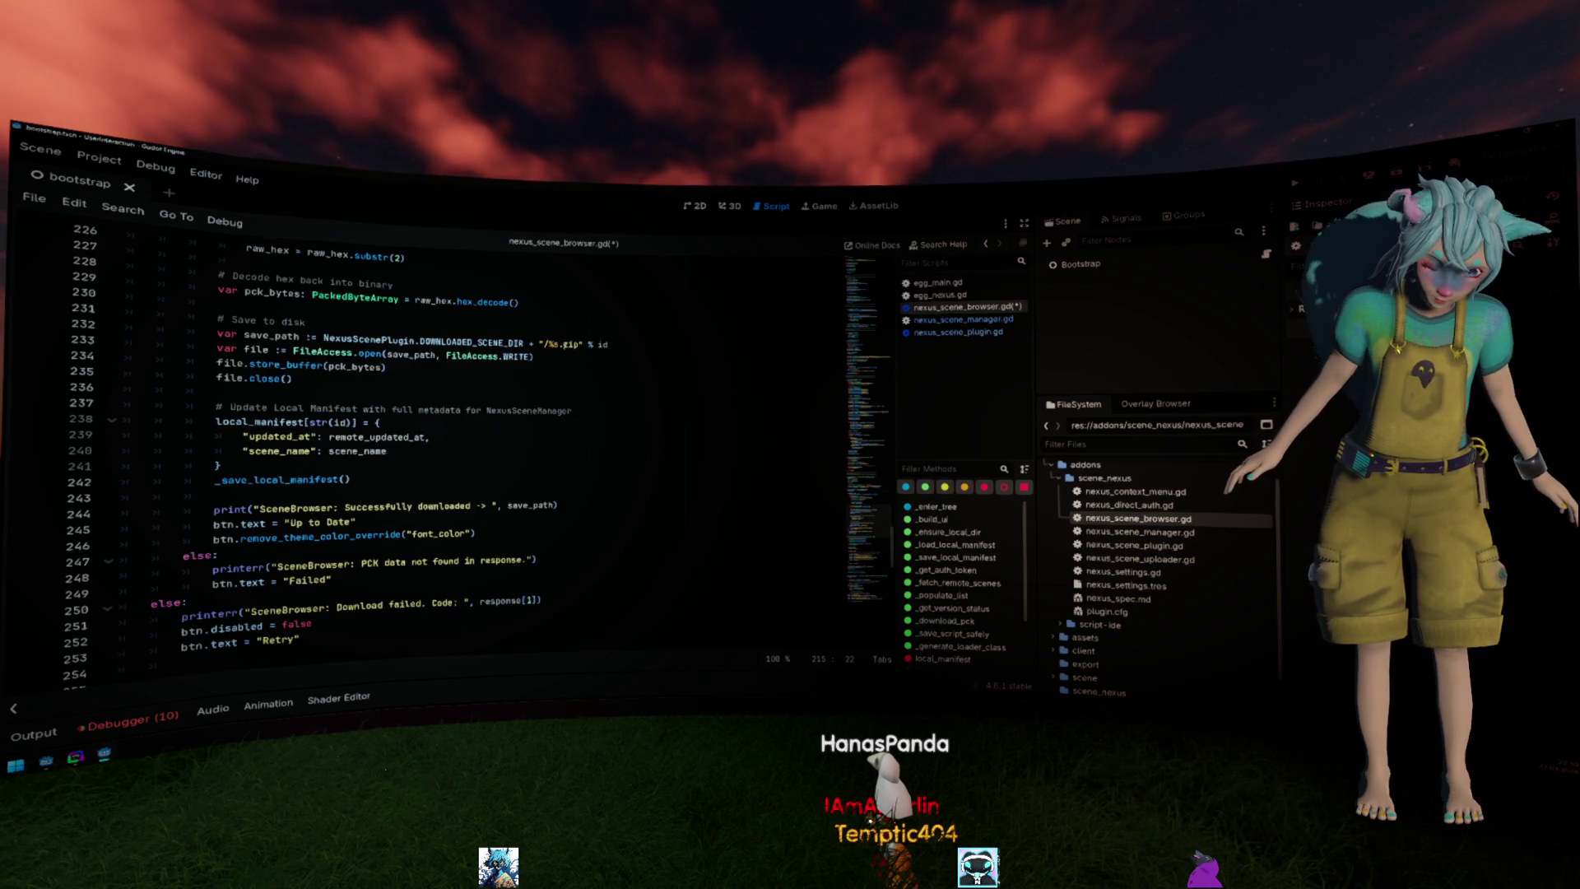
Open a new line after _save_local_manifest() for the _extract_scene(save_path) call.
left_click(306, 378)
left_click(283, 450)
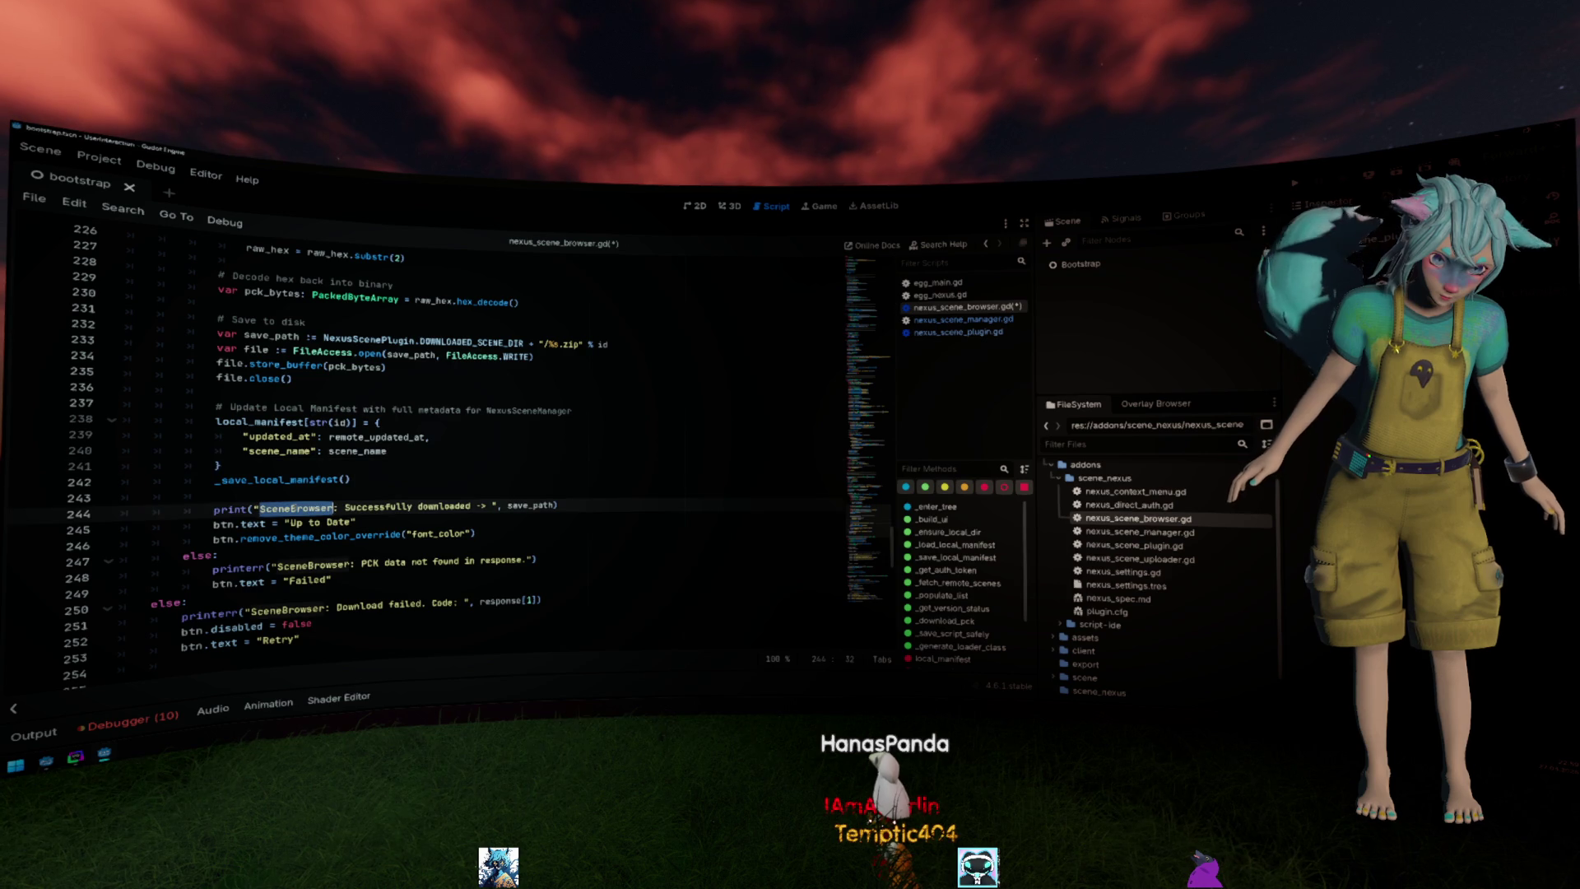
left_click_drag(477, 535, 235, 494)
left_click(617, 506)
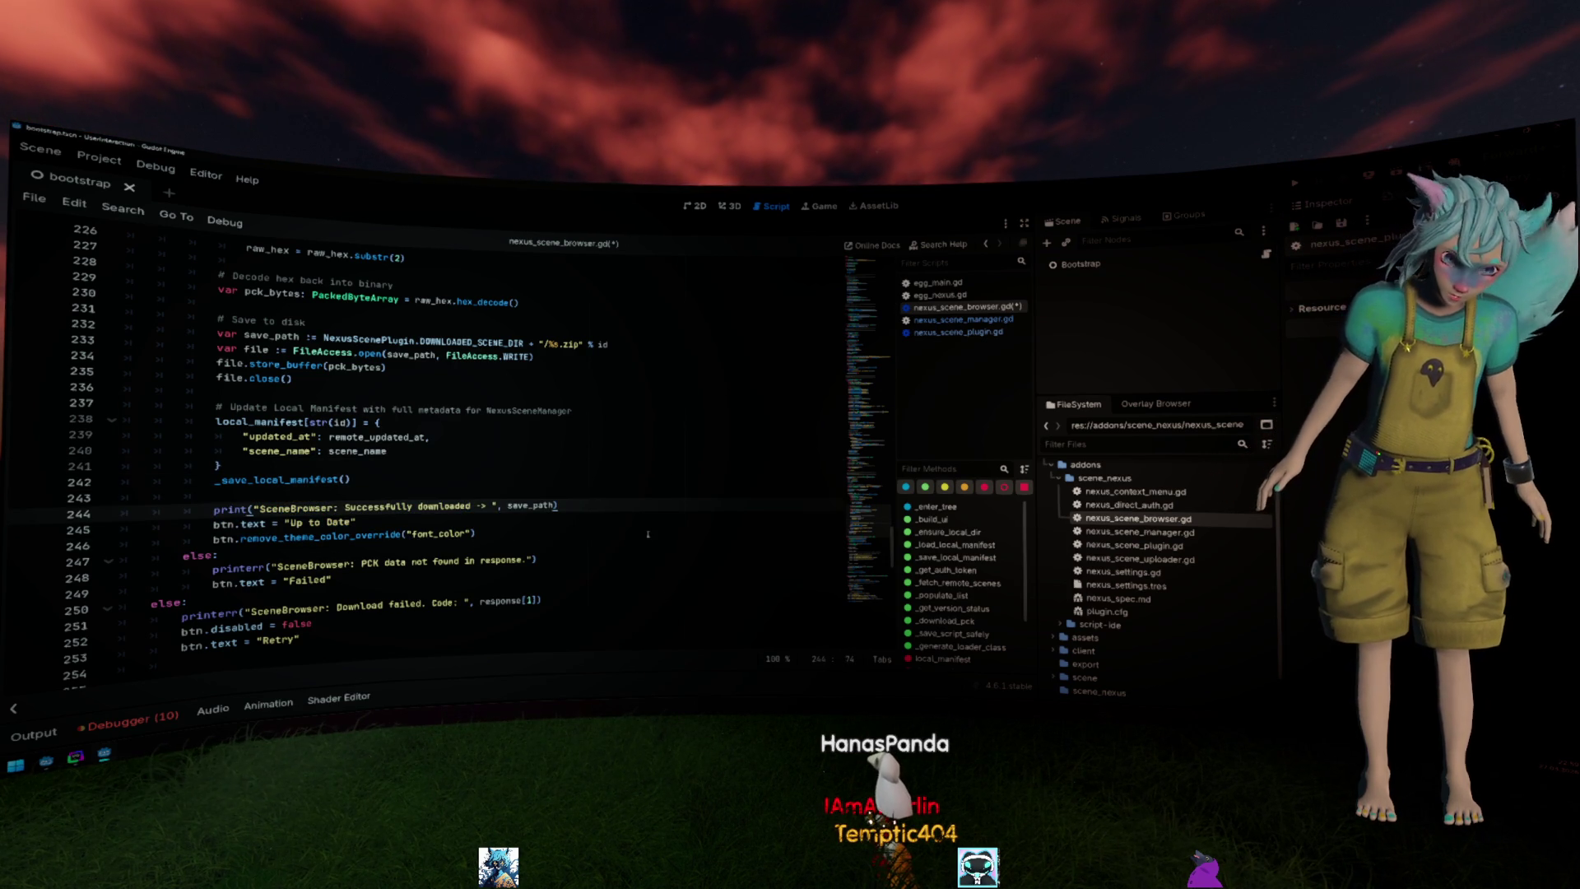
key("Up")
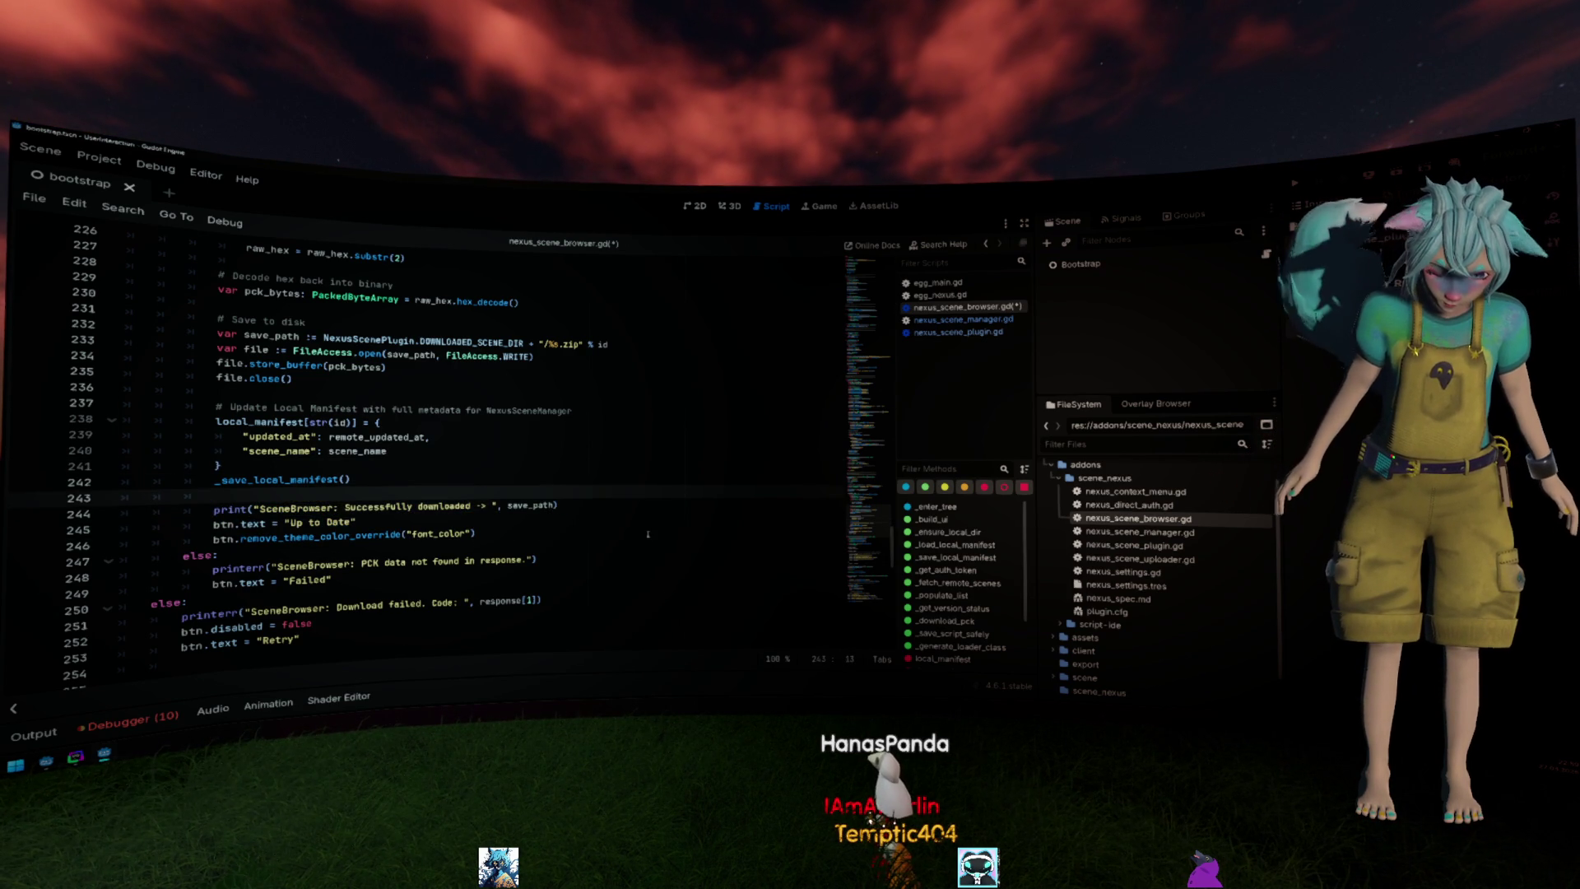
key("Return")
type("_extract_scene(save_path")
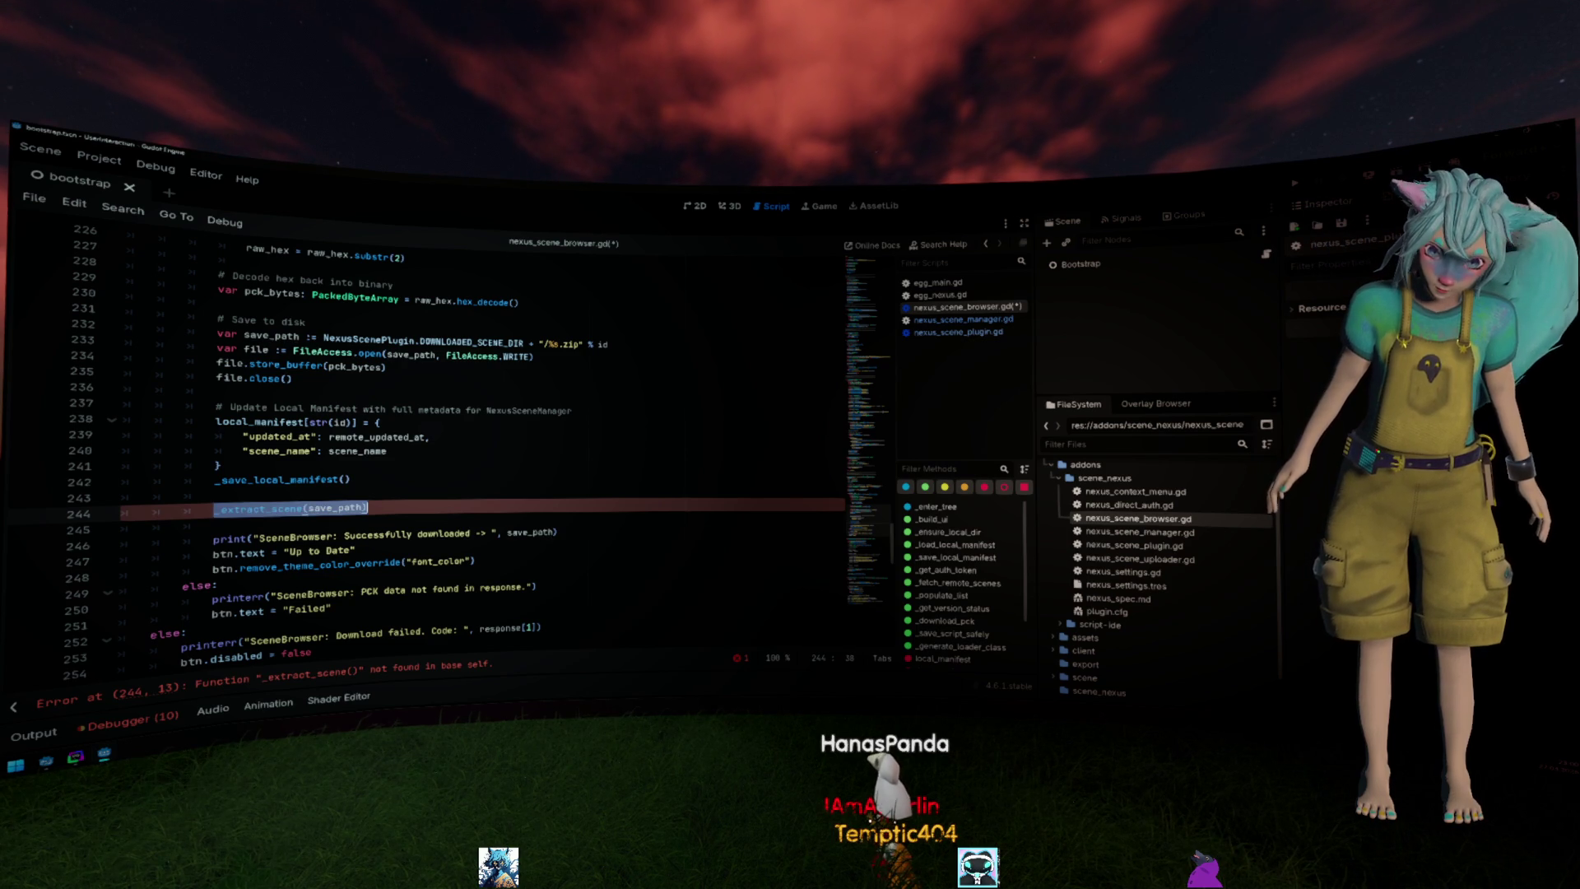
Declare func _extract_scene(save_path: String) -> void: below the download function with spacing.
key("Down")
scroll(313, 480, "down", 3)
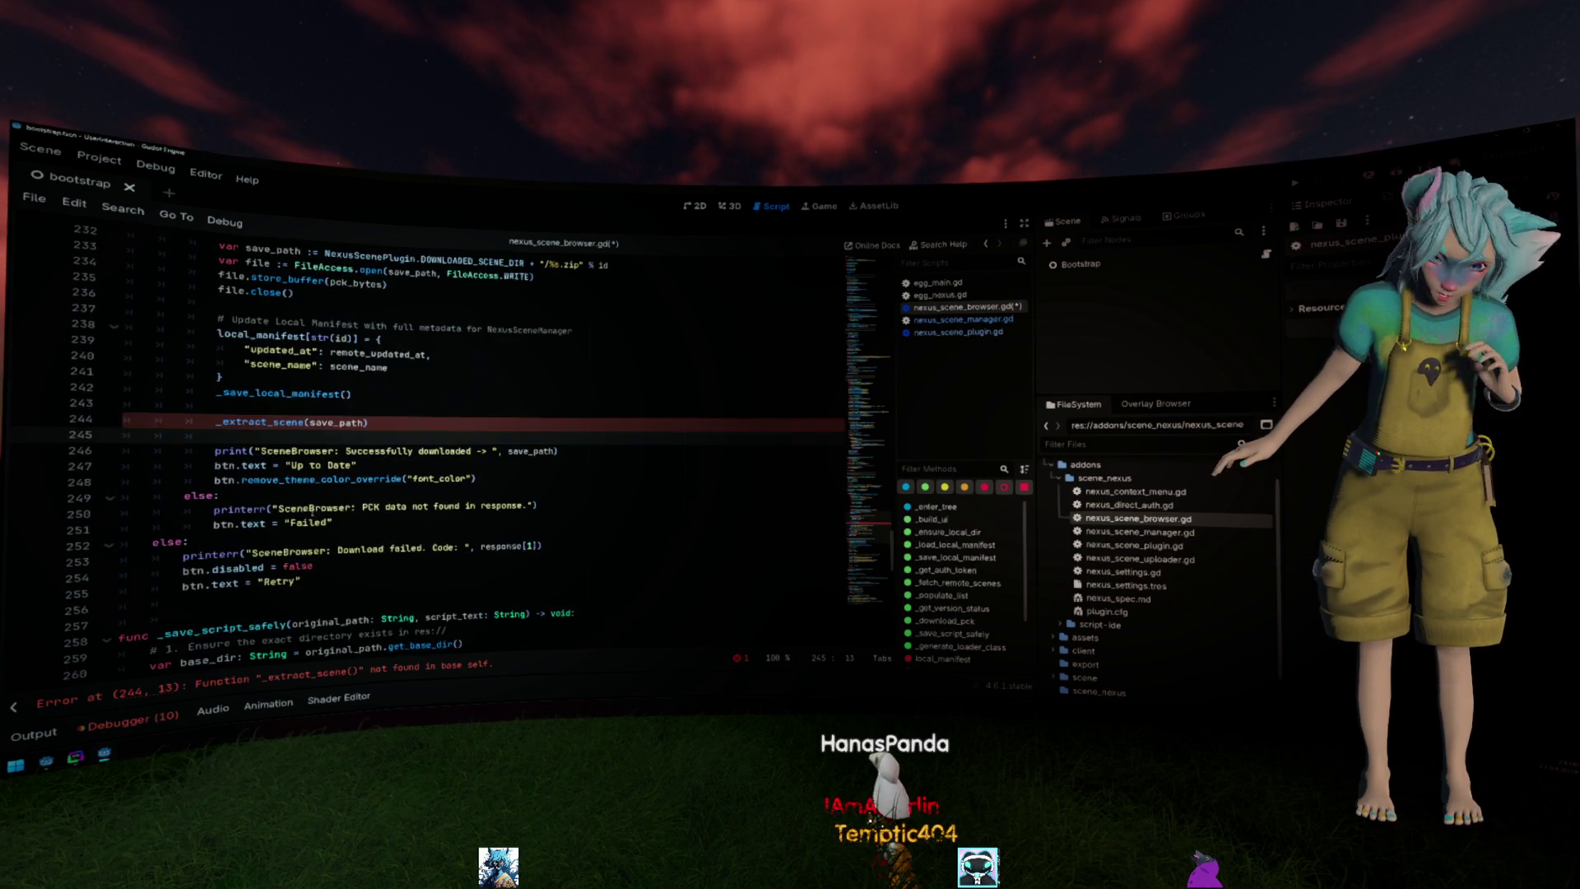
scroll(314, 479, "down", 2)
left_click(314, 469)
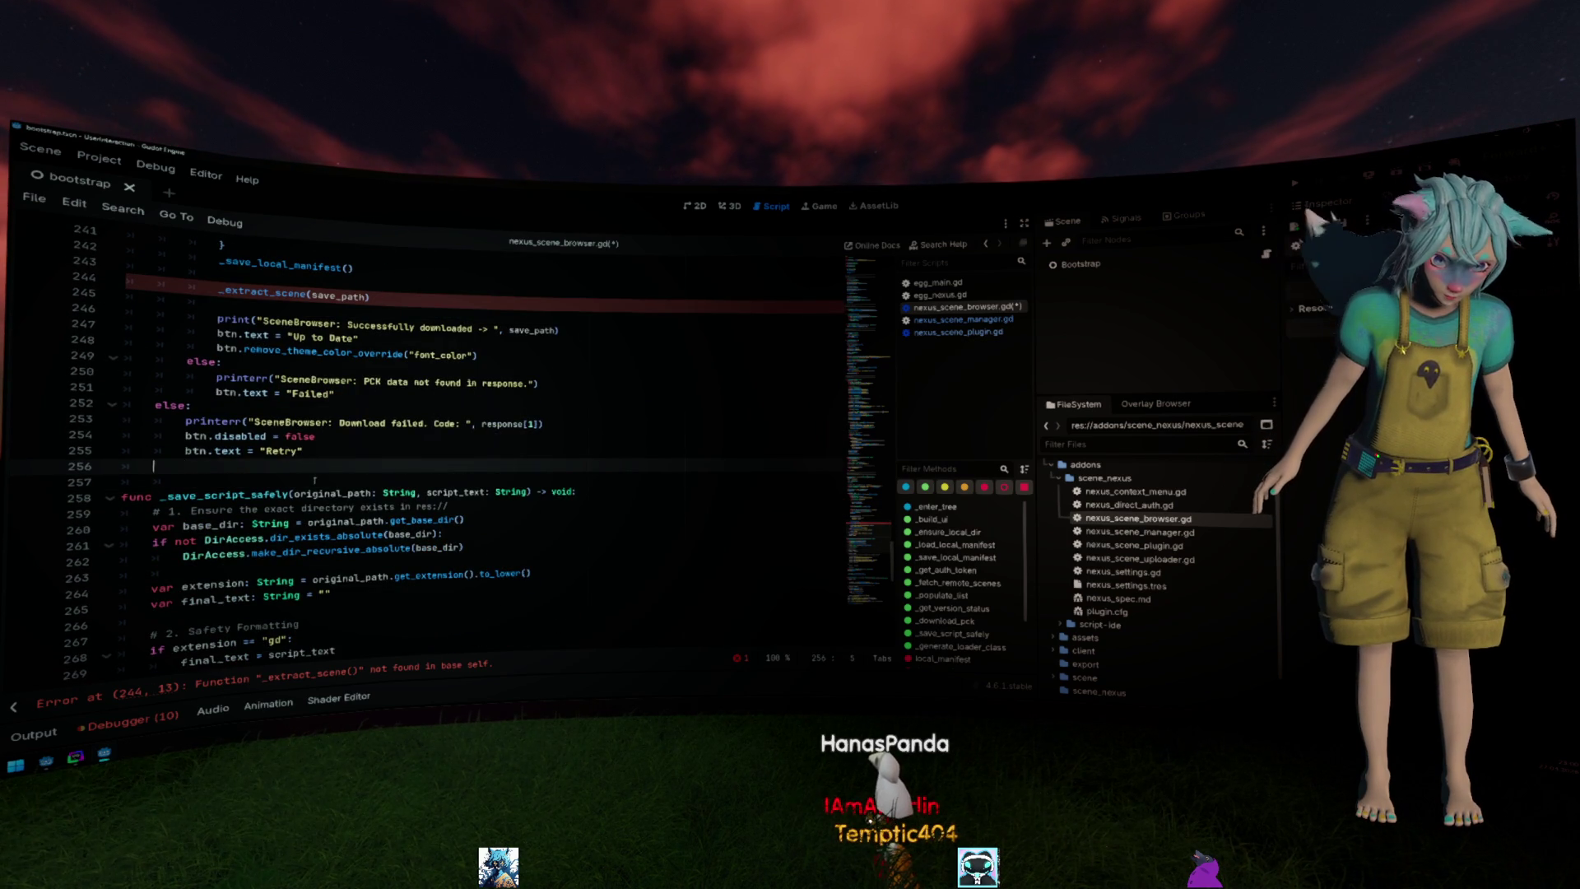
key("Return")
key("Return")
type("func v")
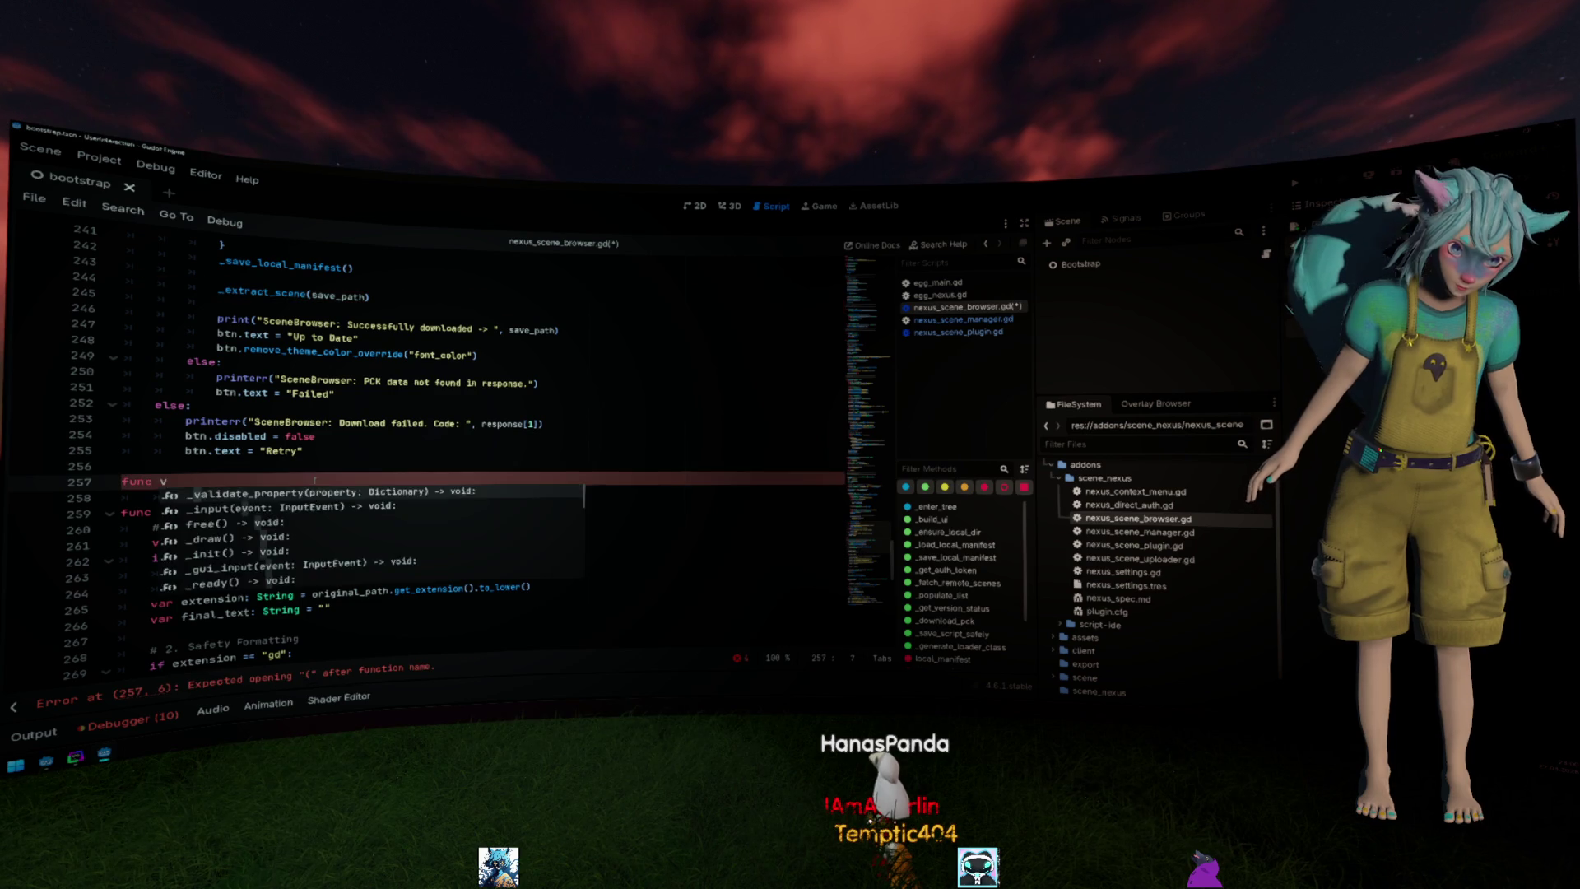
type("_extract_scene(save_path) ")
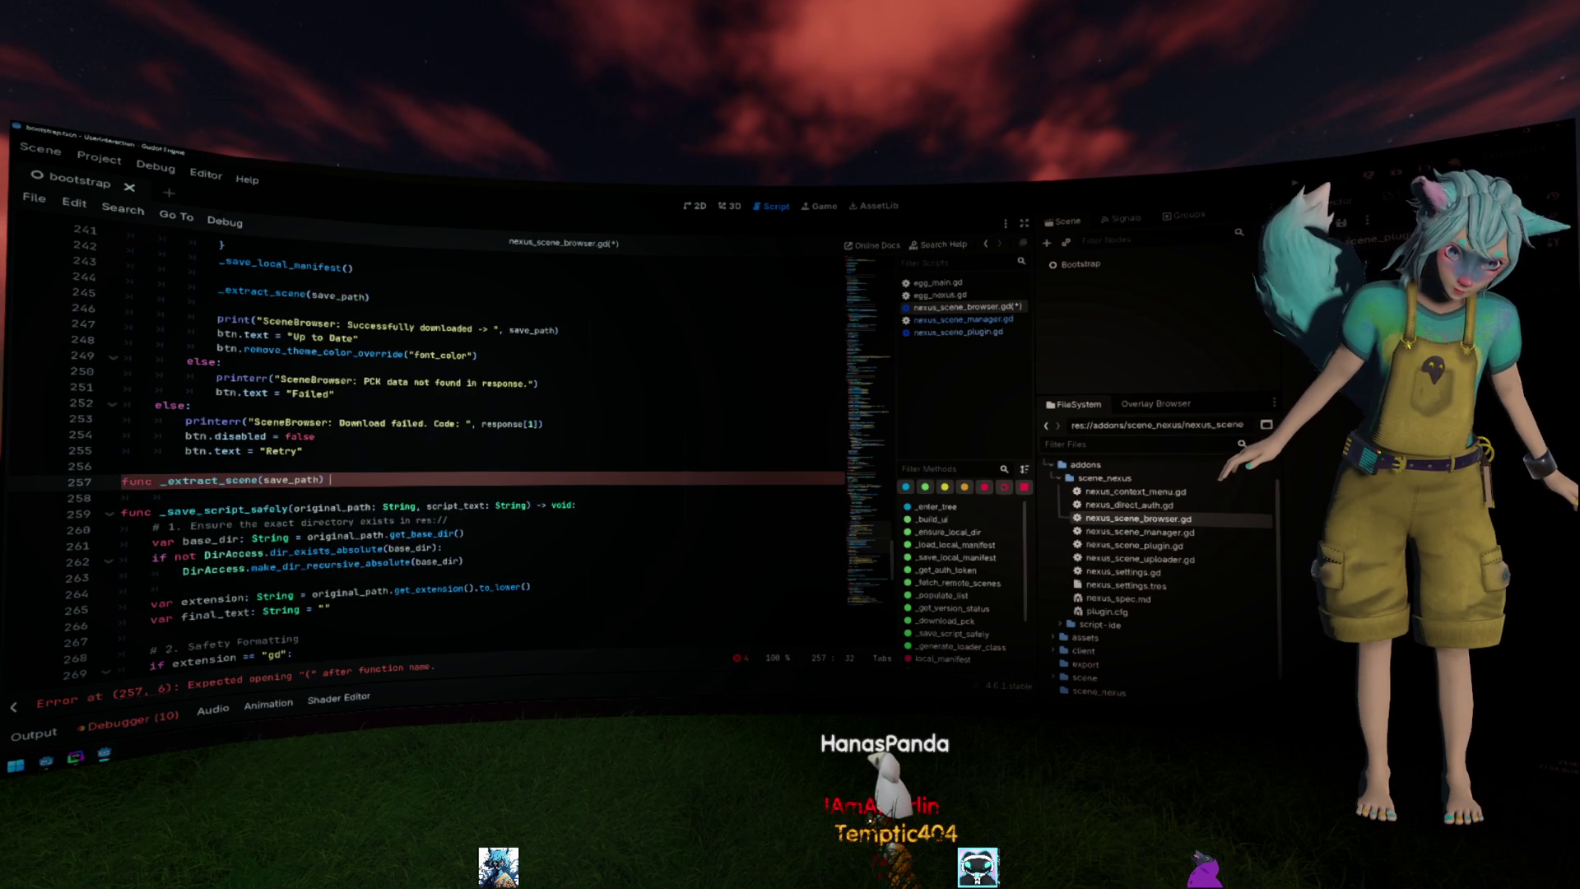
type("-> void")
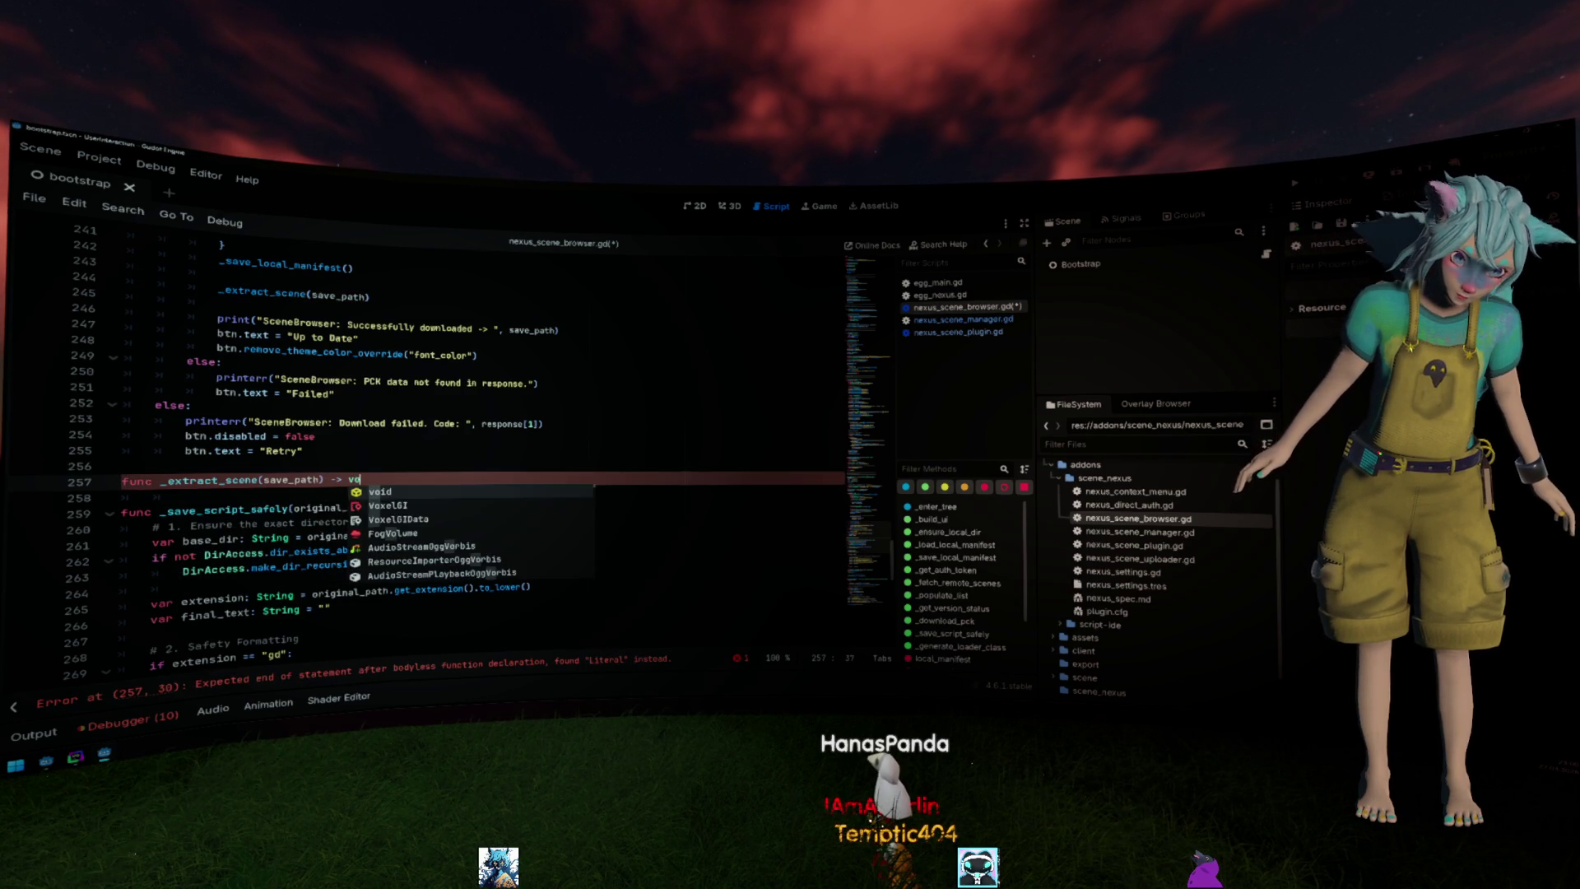
type(":")
key("Return")
left_click(328, 470)
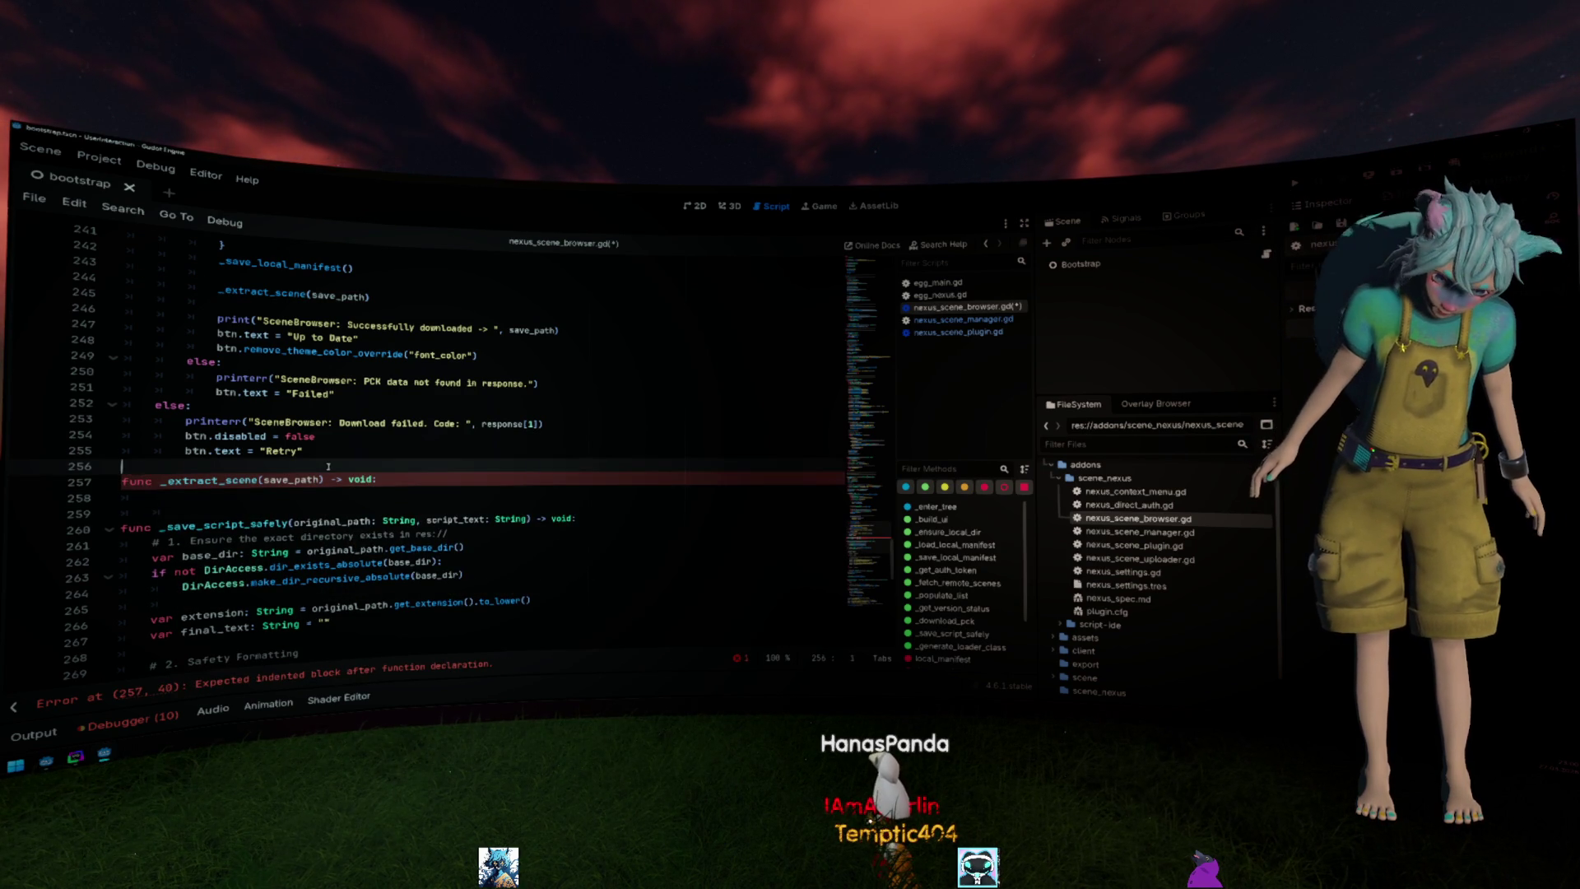
key("Return")
left_click(367, 511)
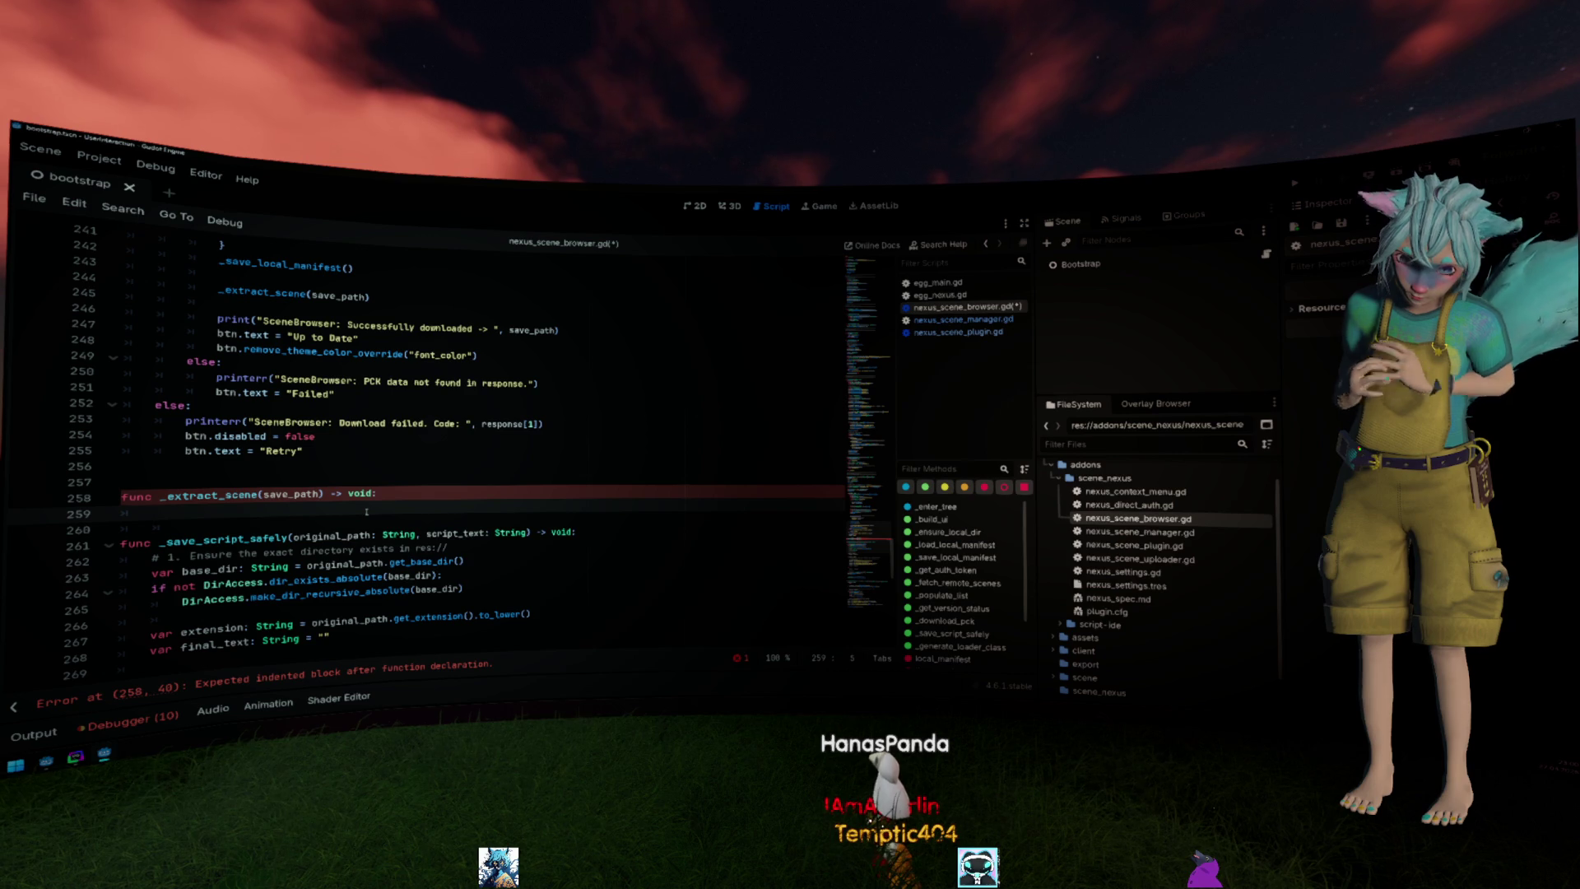
Move into the new function's body and review the save_path parameter.
left_click(355, 495)
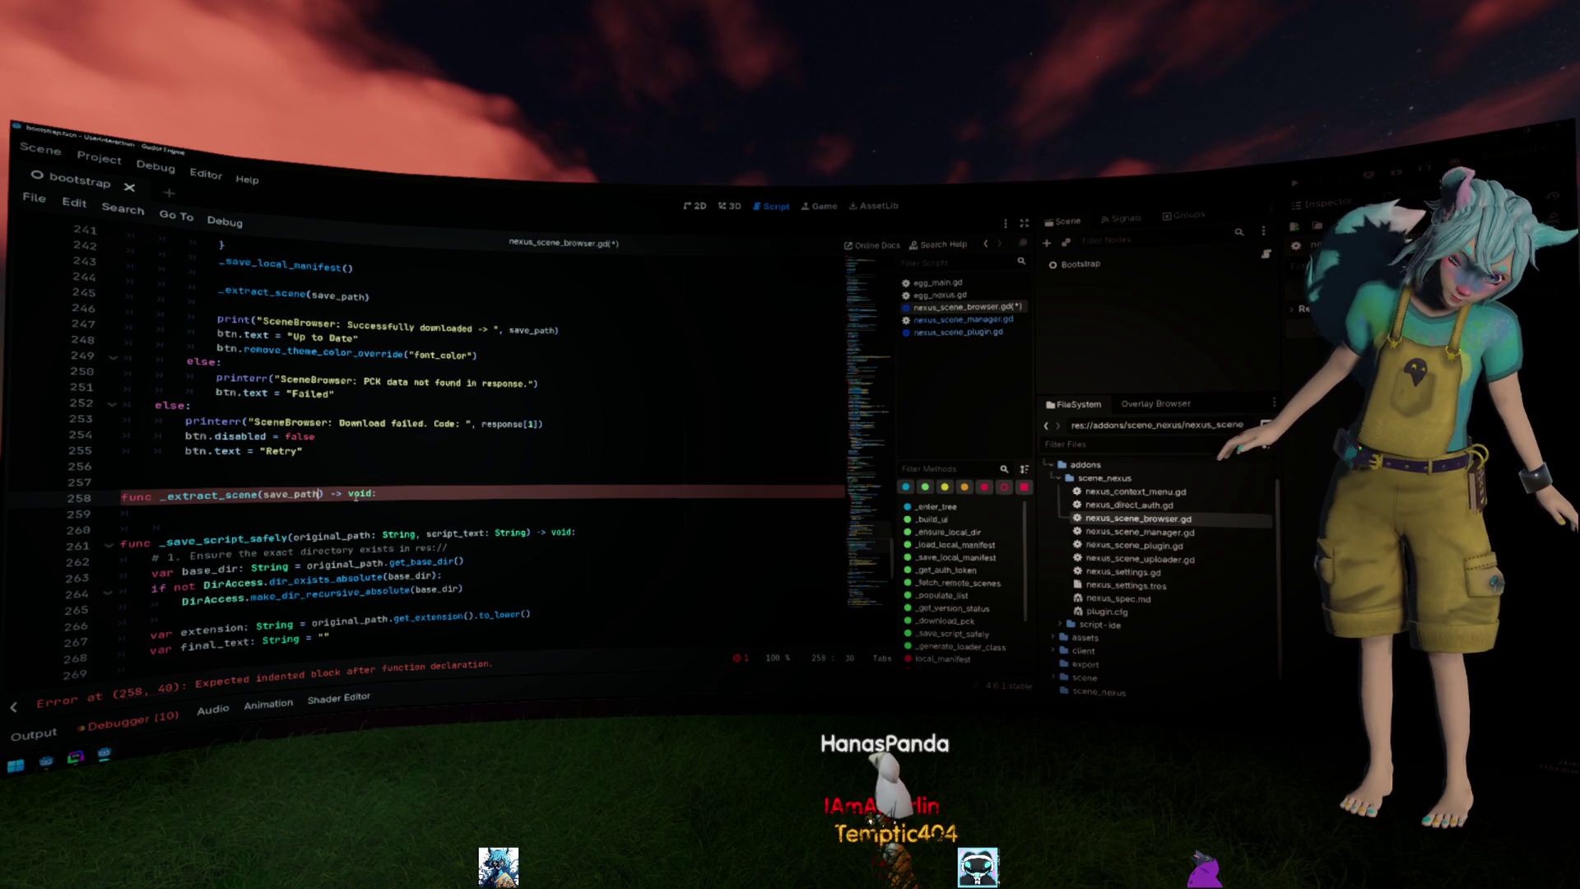
type(": String")
key("Down")
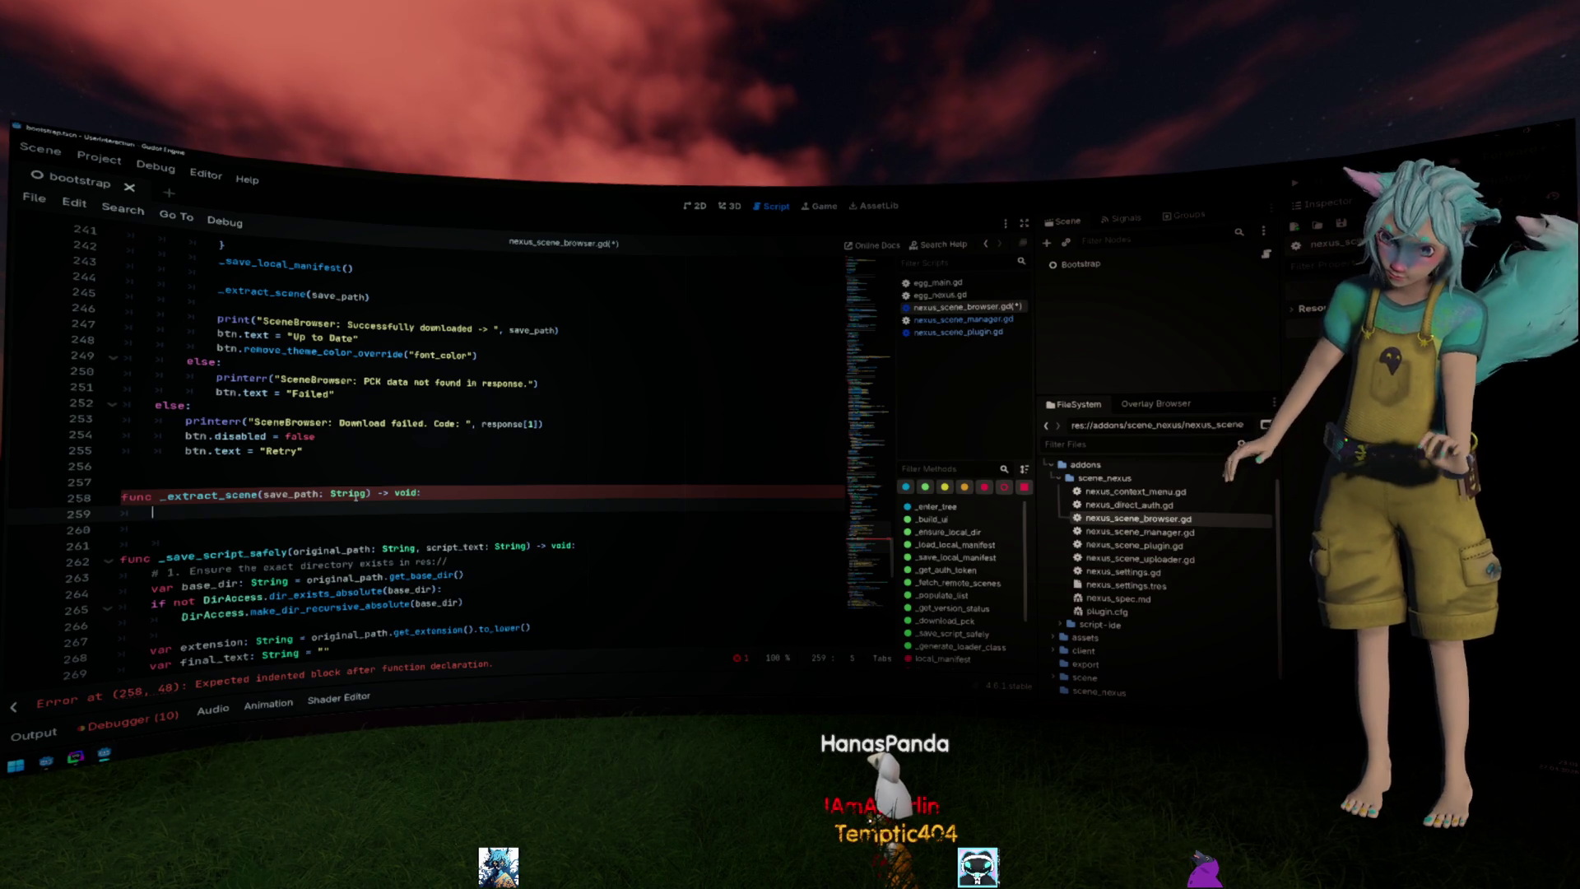
double_click(290, 493)
left_click(297, 502)
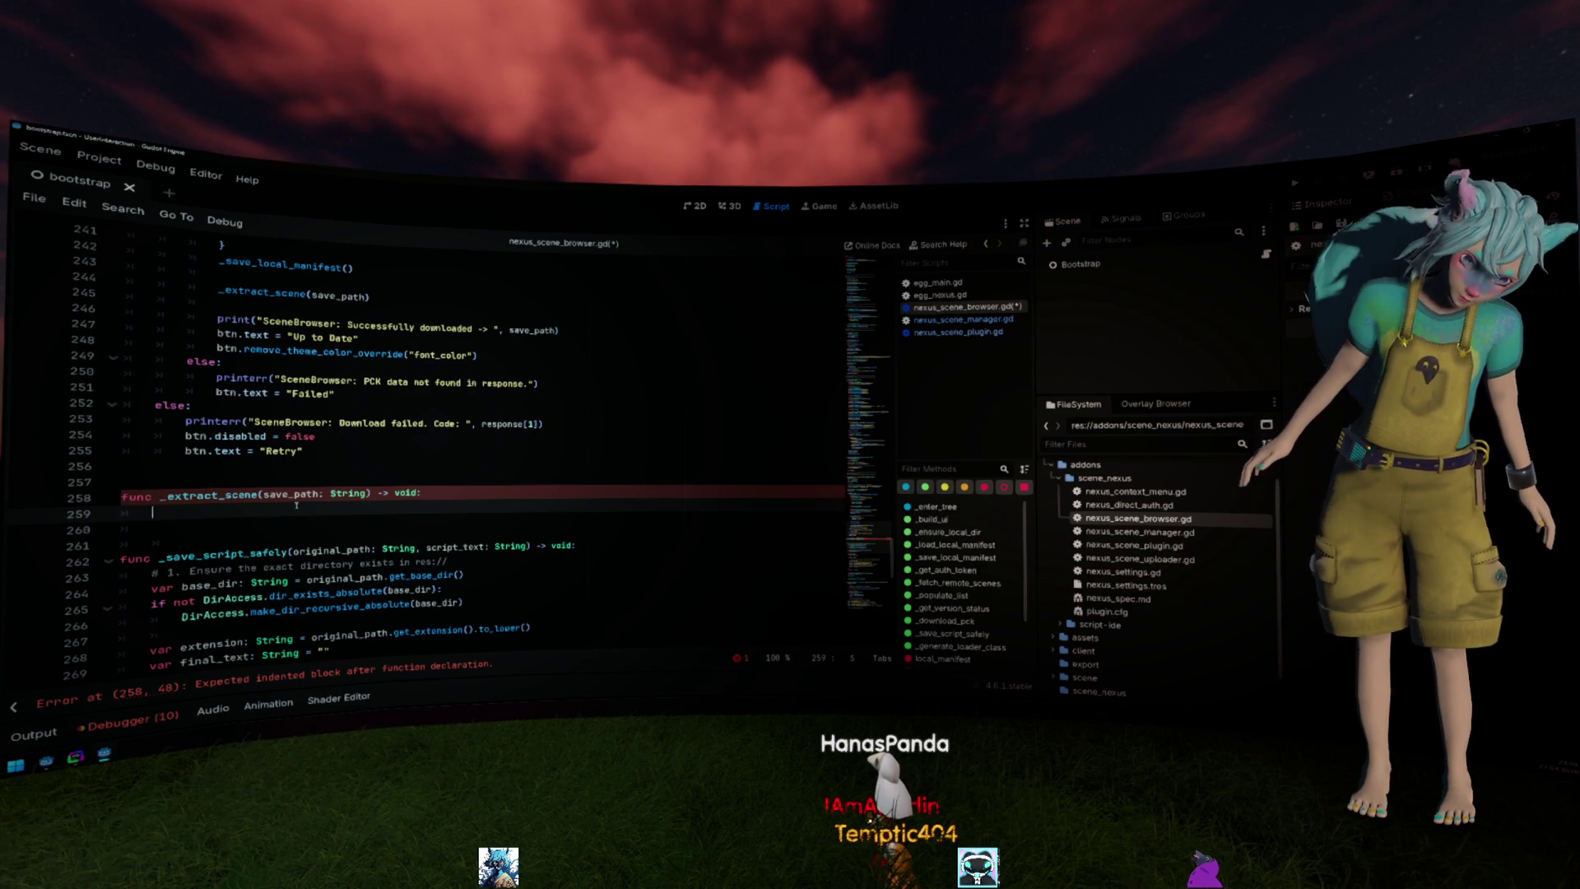
type("zi")
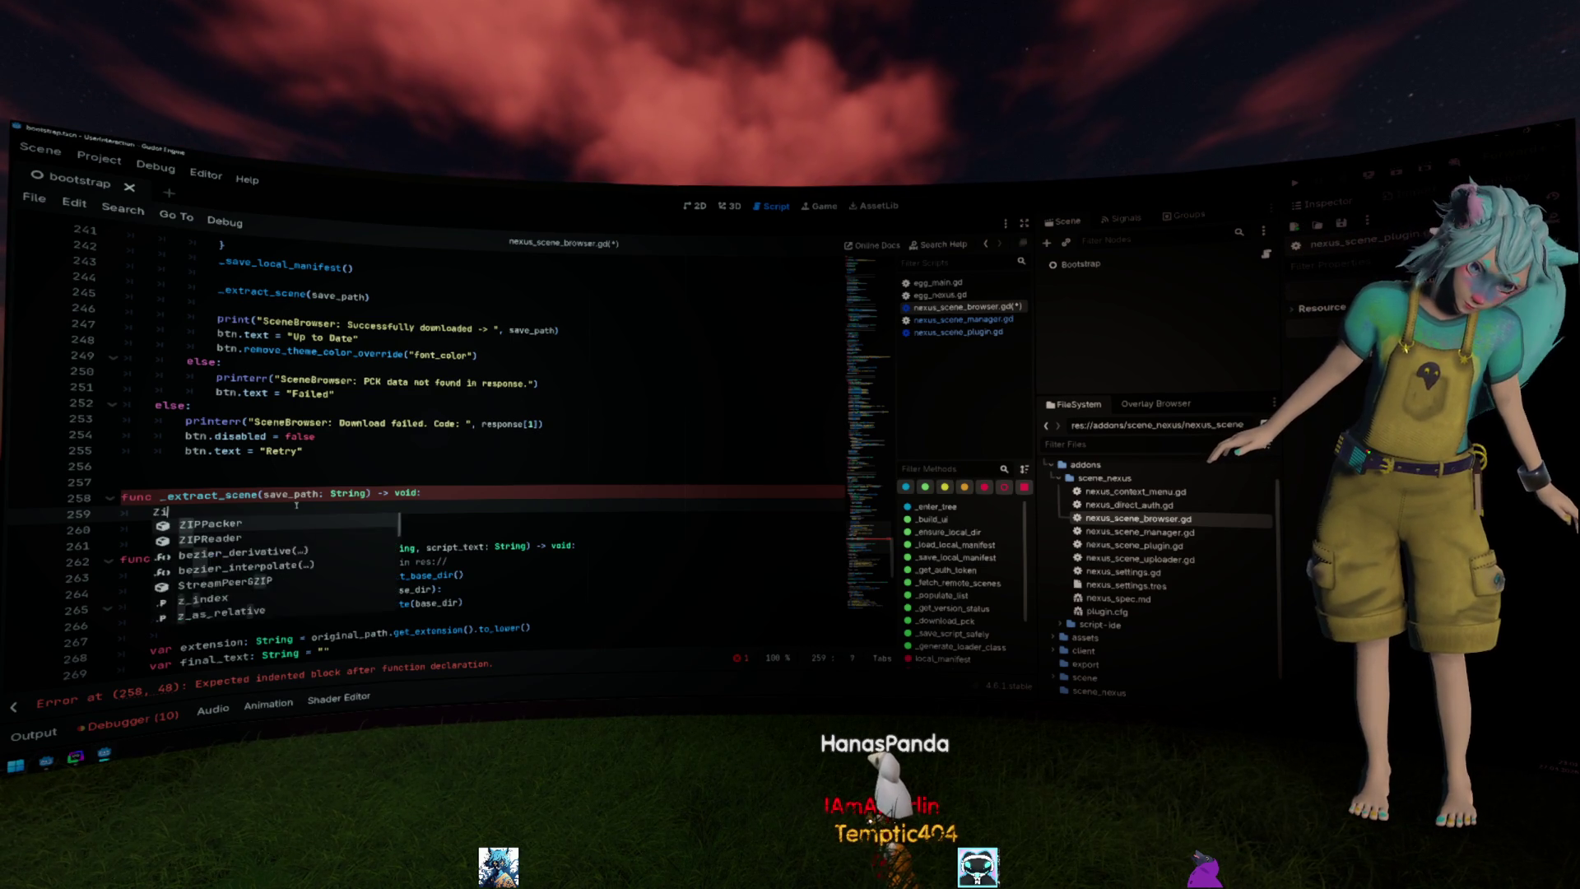
type("p")
Write var reader = ZIPReader.new() and var file = reader.open(save_path) in _extract_scene.
key("Down")
key("Return")
type(".new(")
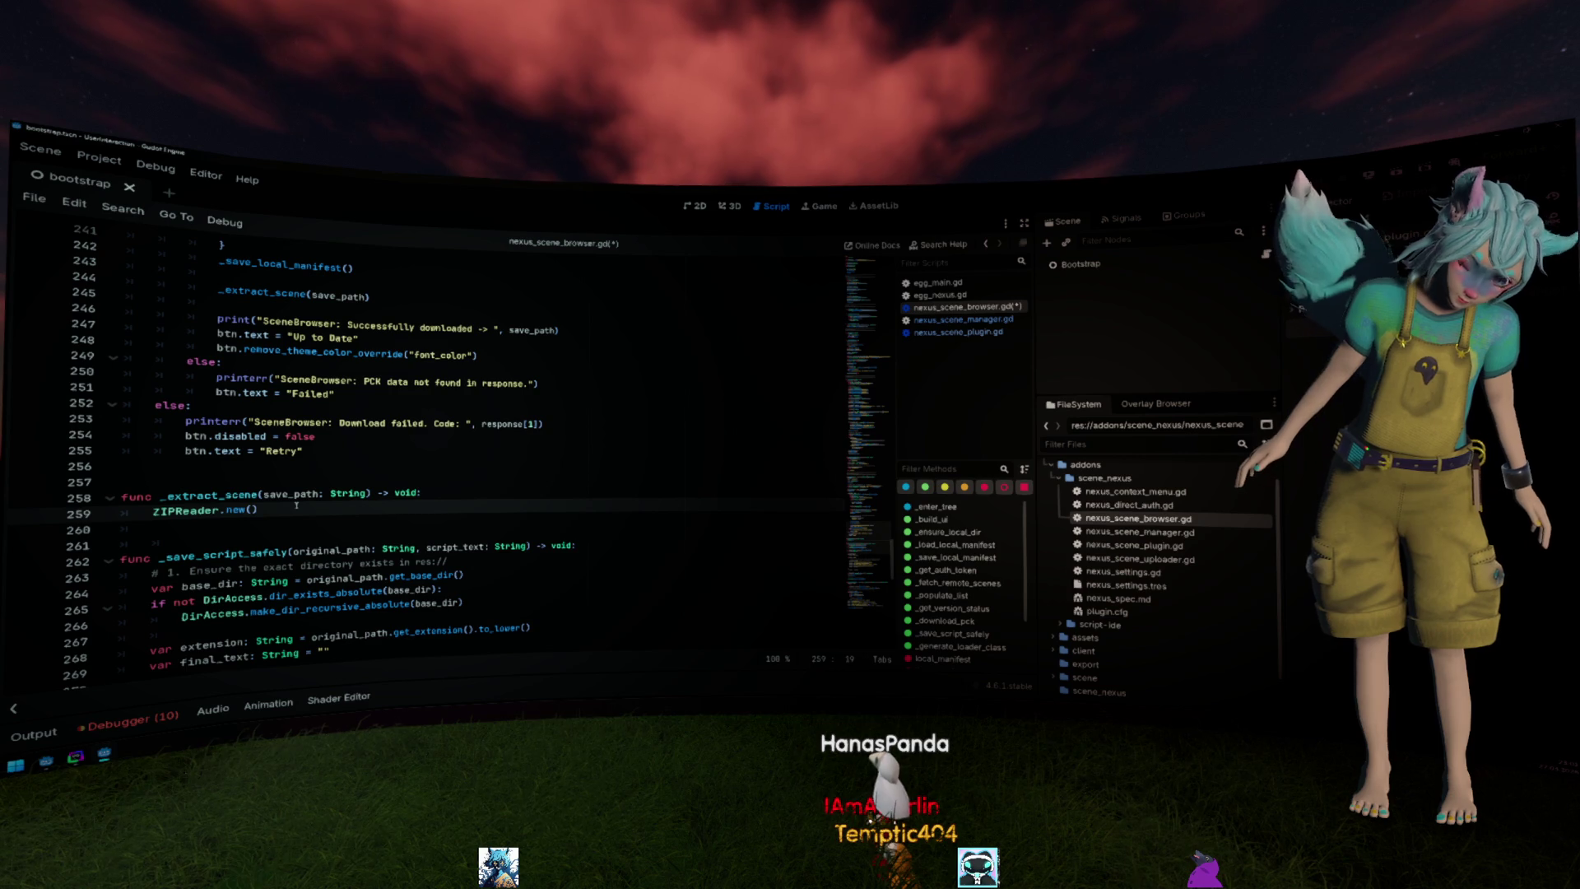
type("var reader =")
key("End")
key("Return")
type("rea")
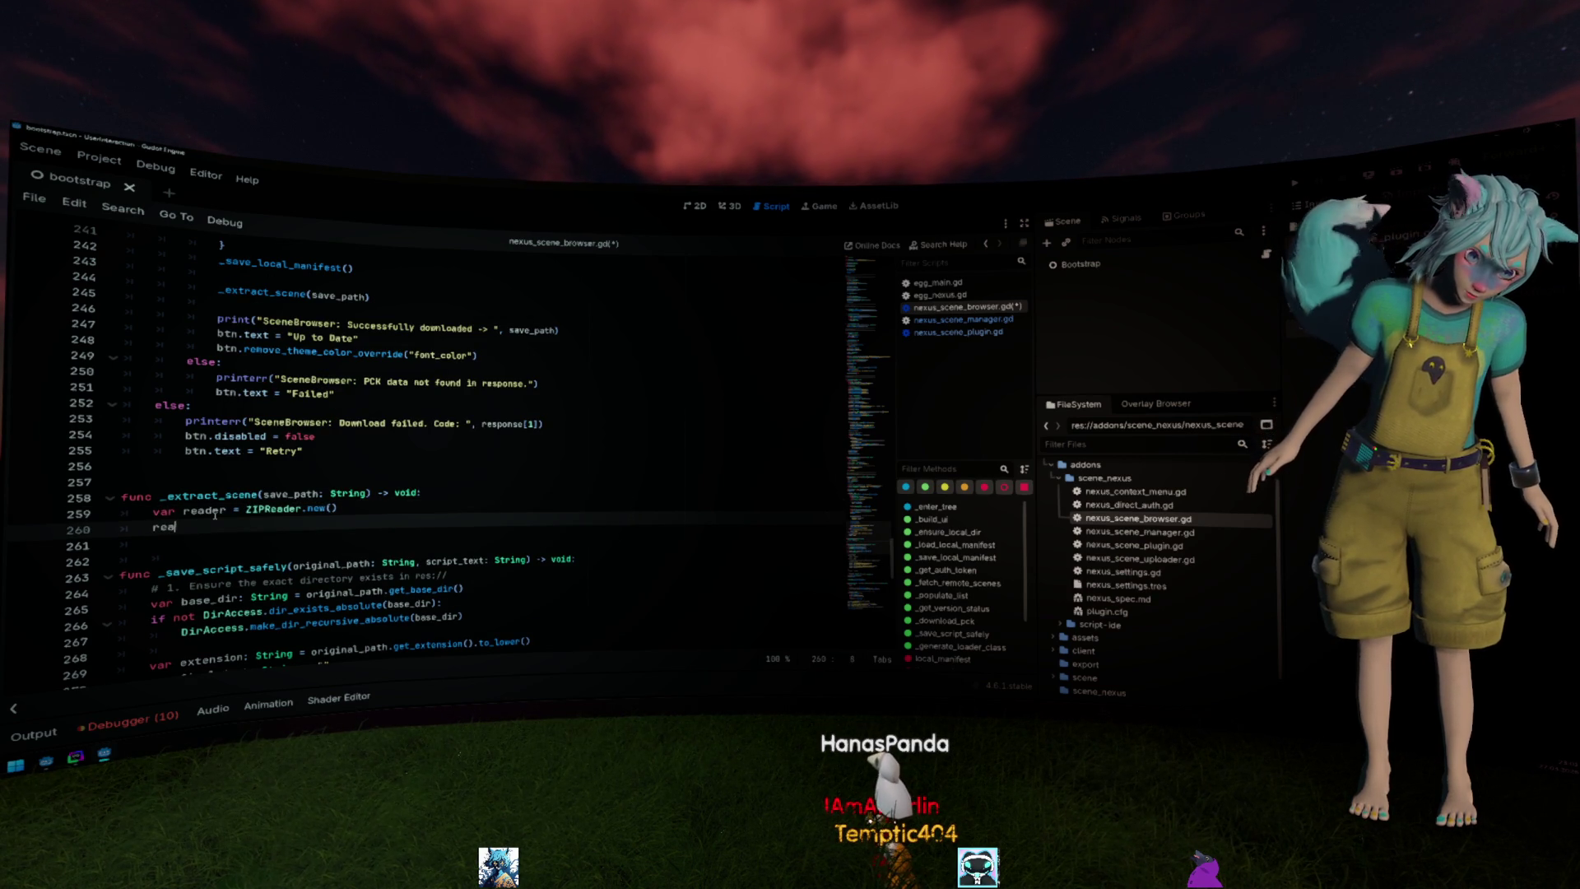
type("der.op")
key("Return")
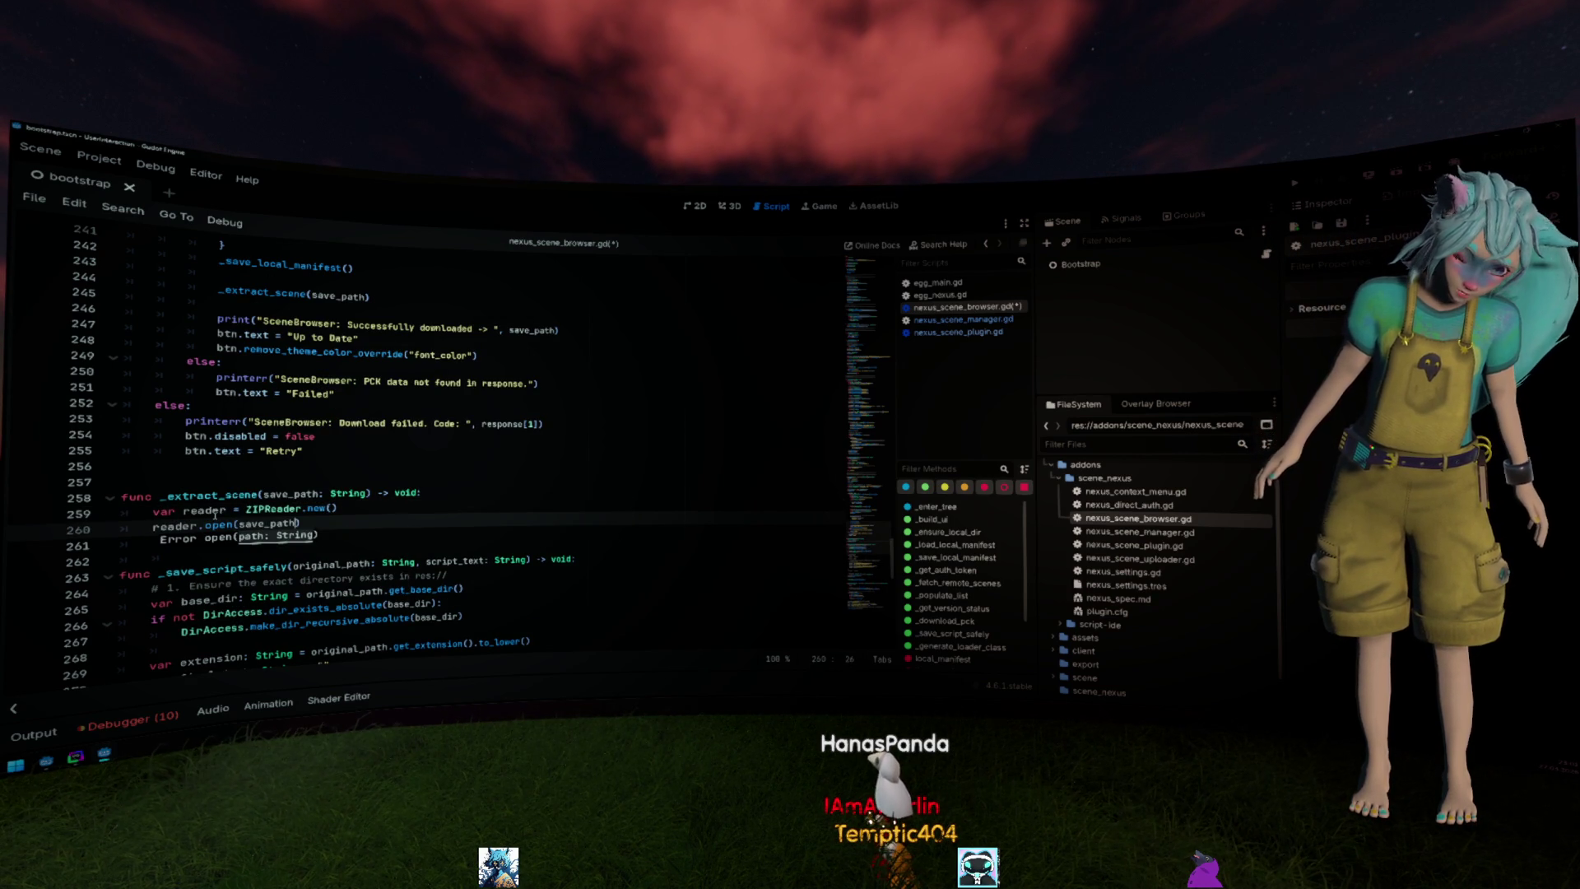
key("ctrl+f")
key("Escape")
key("Home")
type("va")
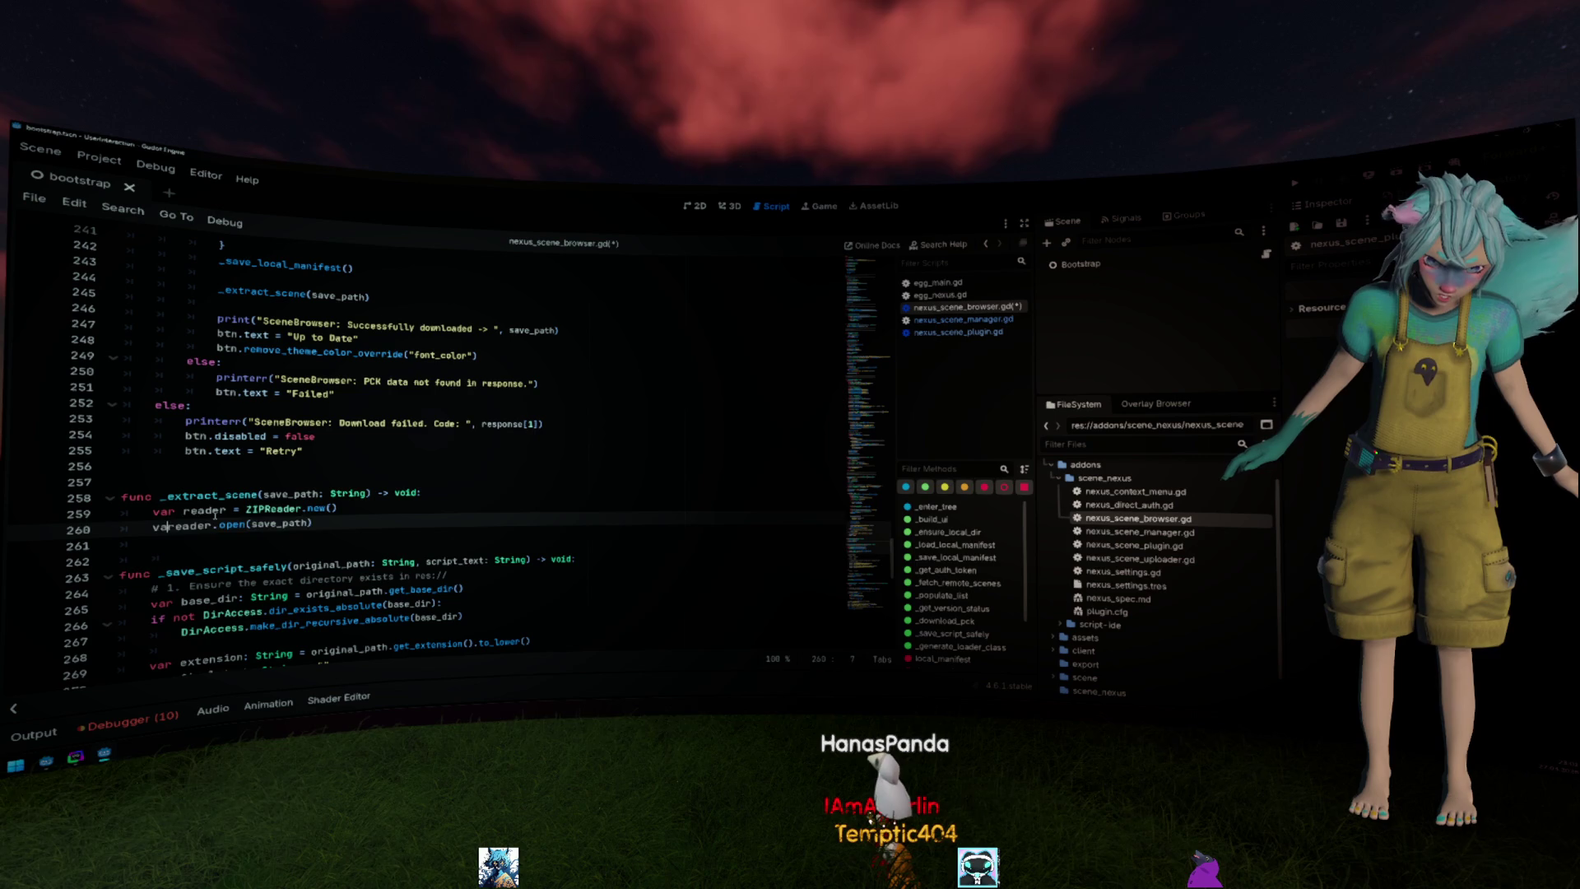
type(" =")
key("End")
key("Return")
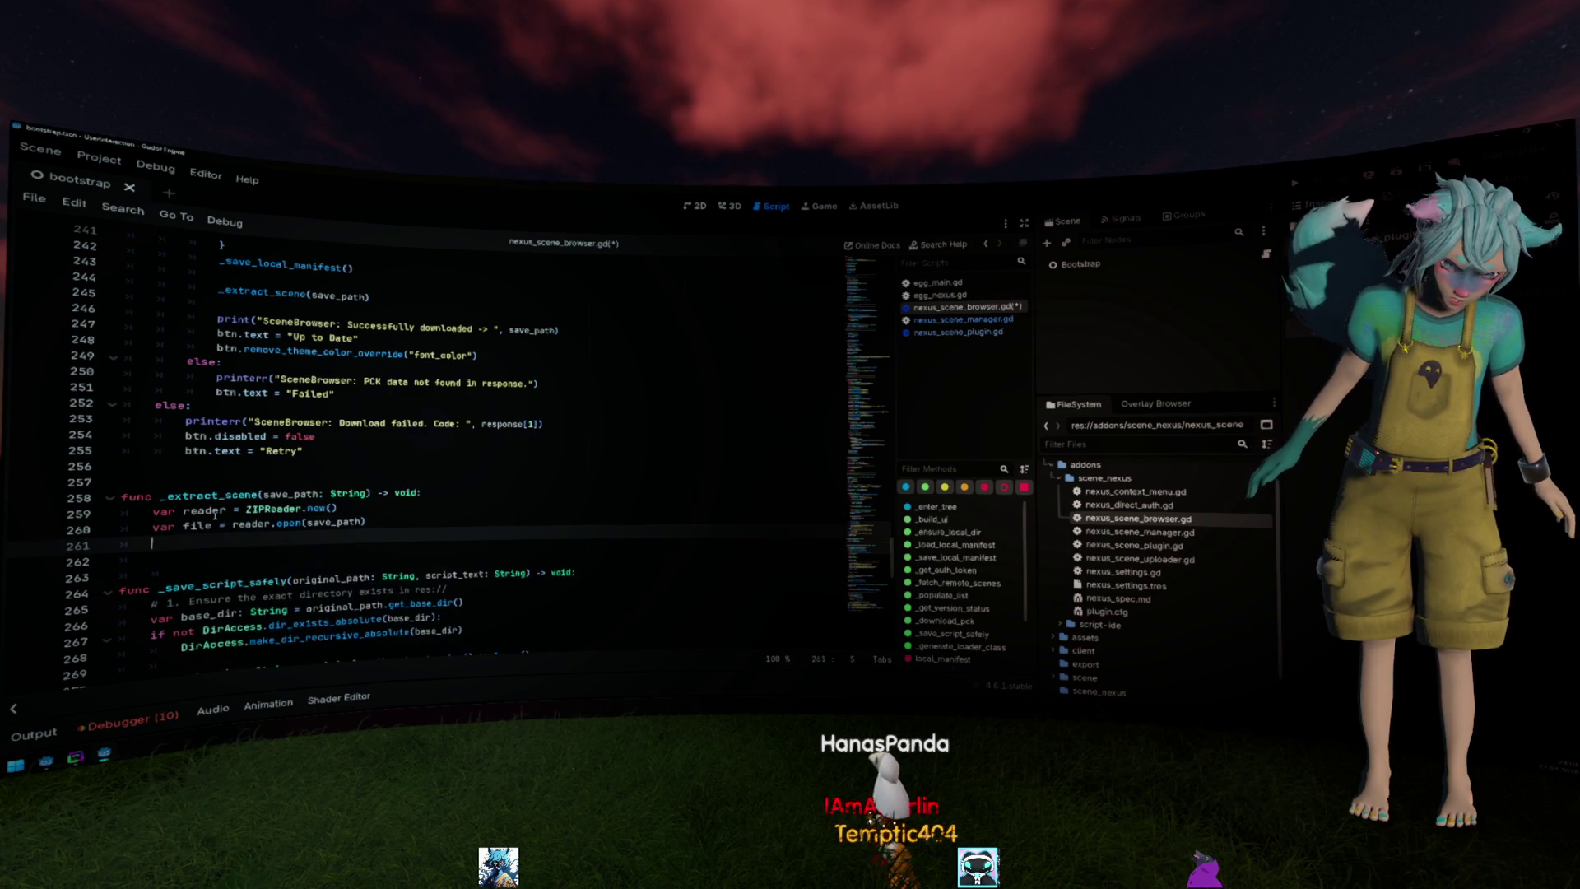
Glance at the ZIPReader class documentation and return to the script.
left_click(277, 507, "ctrl")
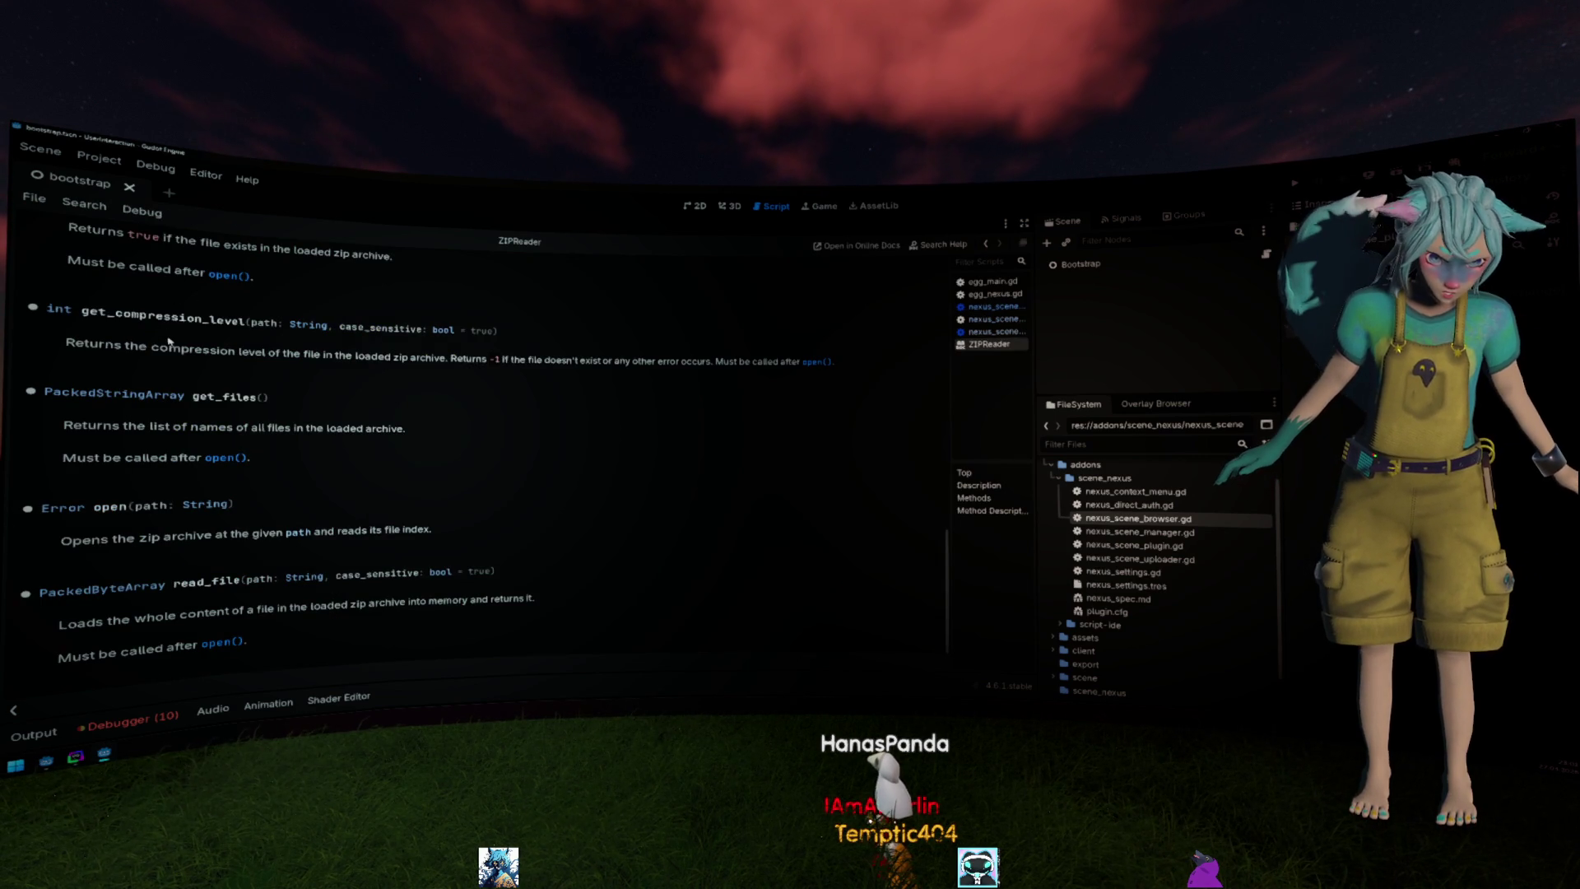
key("alt+Left")
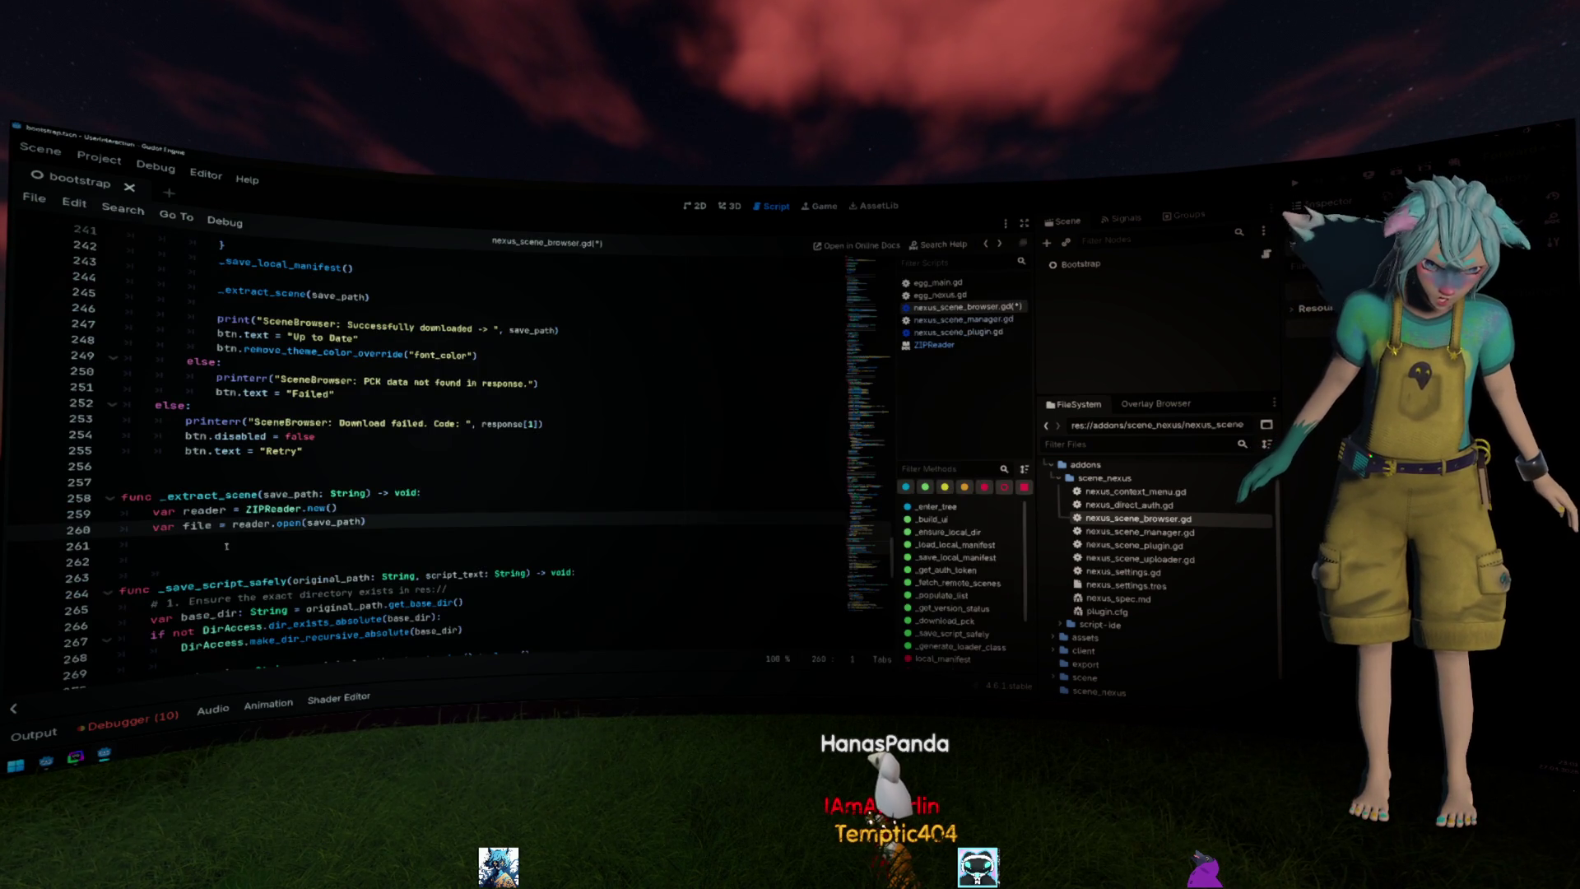
type("ex")
type("ror")
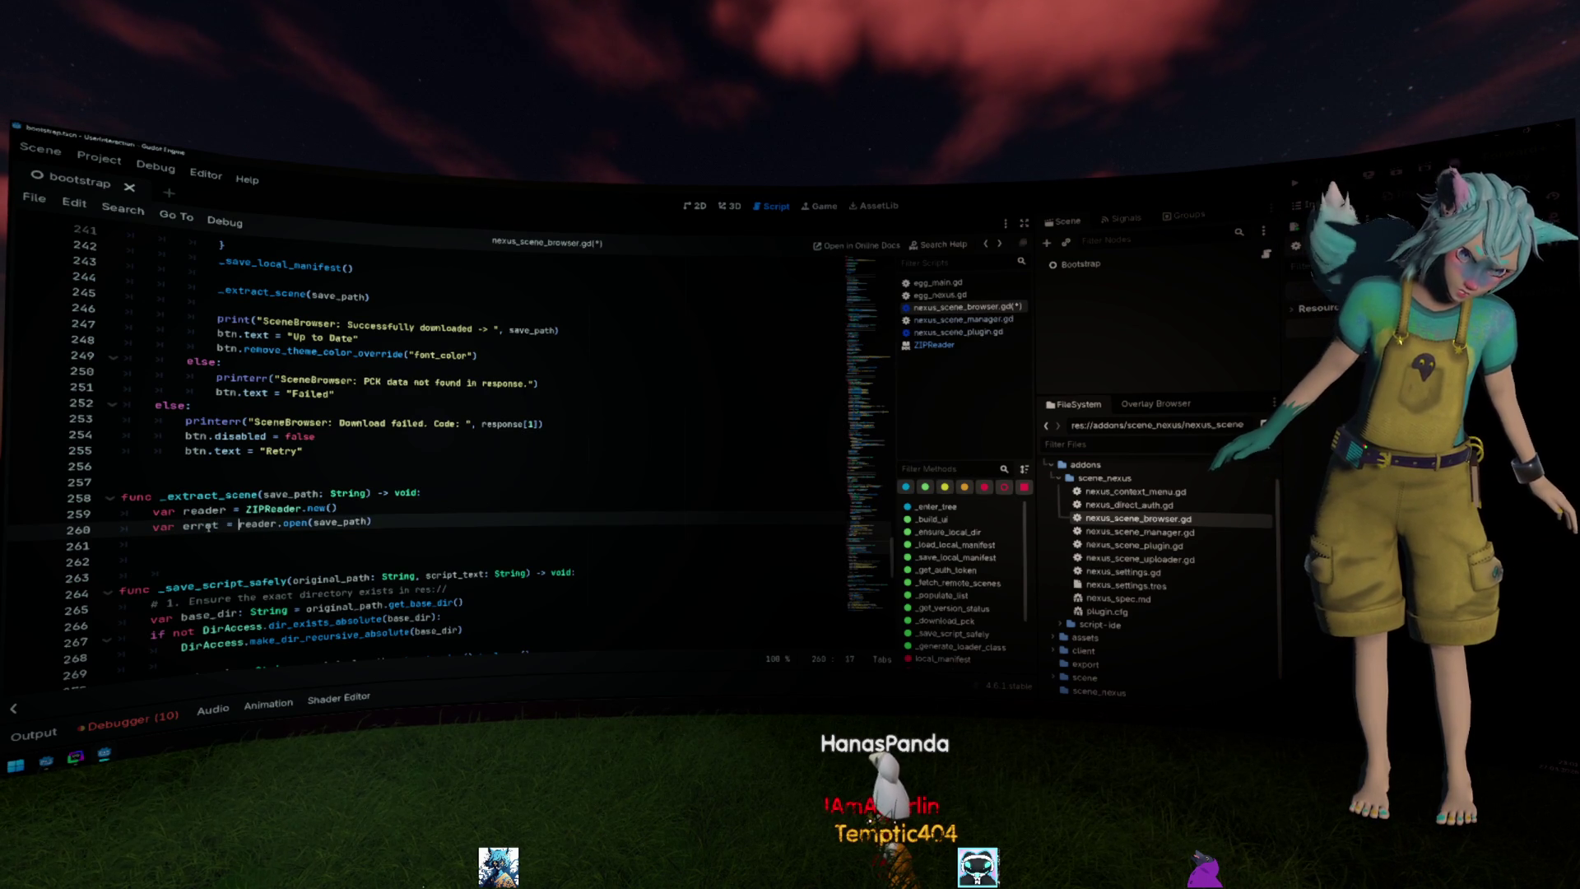
Turn the open result into an if check that pushes "Can't open ZIP file at %s" % save_path and returns.
key("shift+Home")
type("if")
key("End")
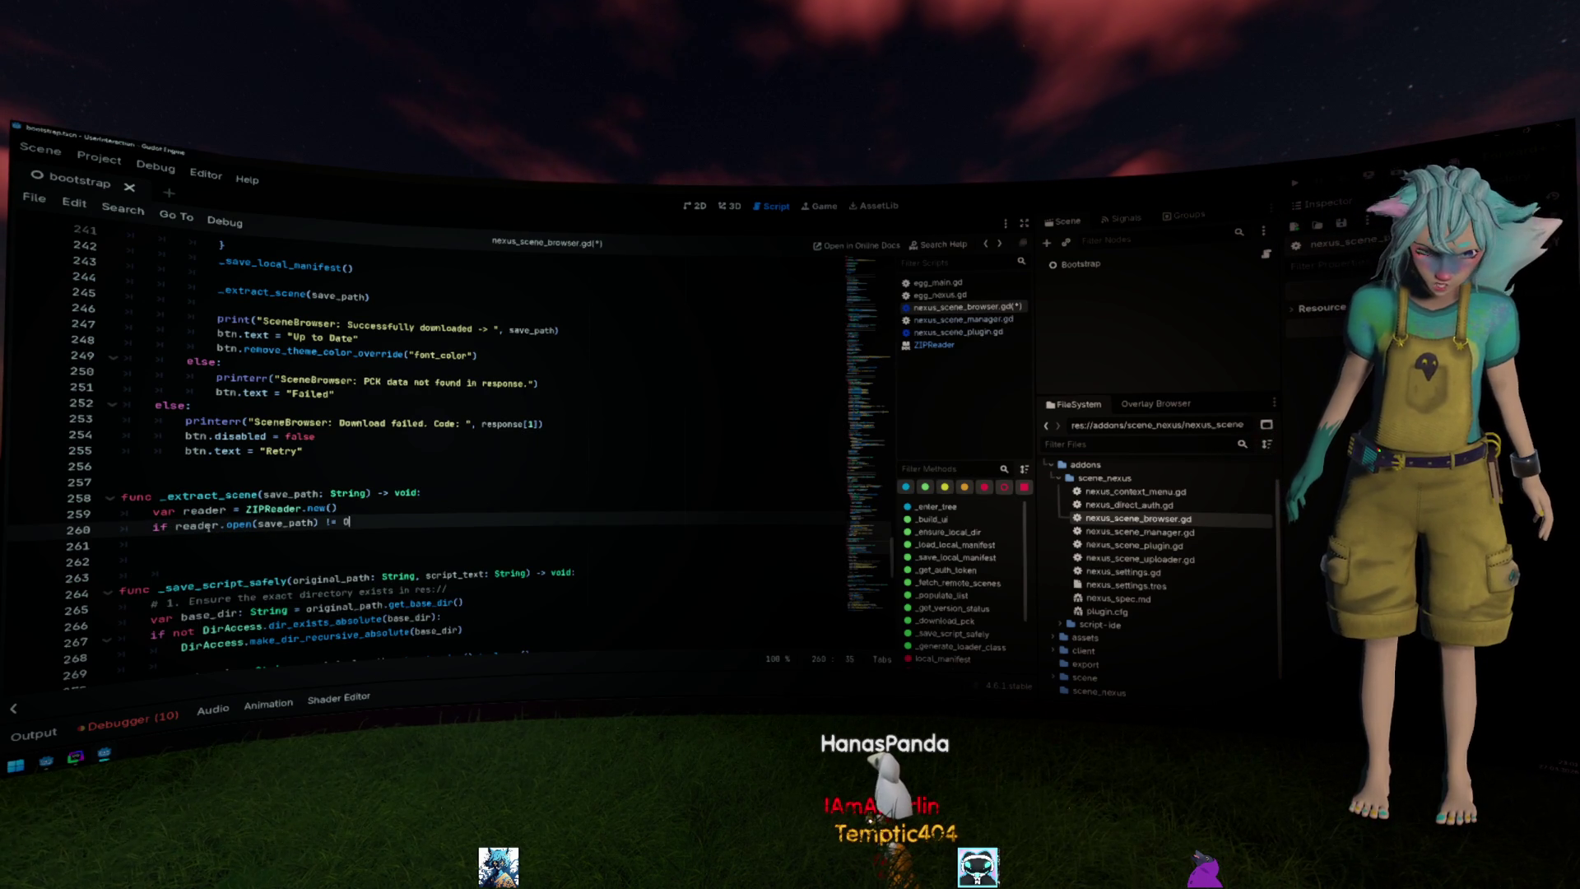
key("Return")
type("pushe")
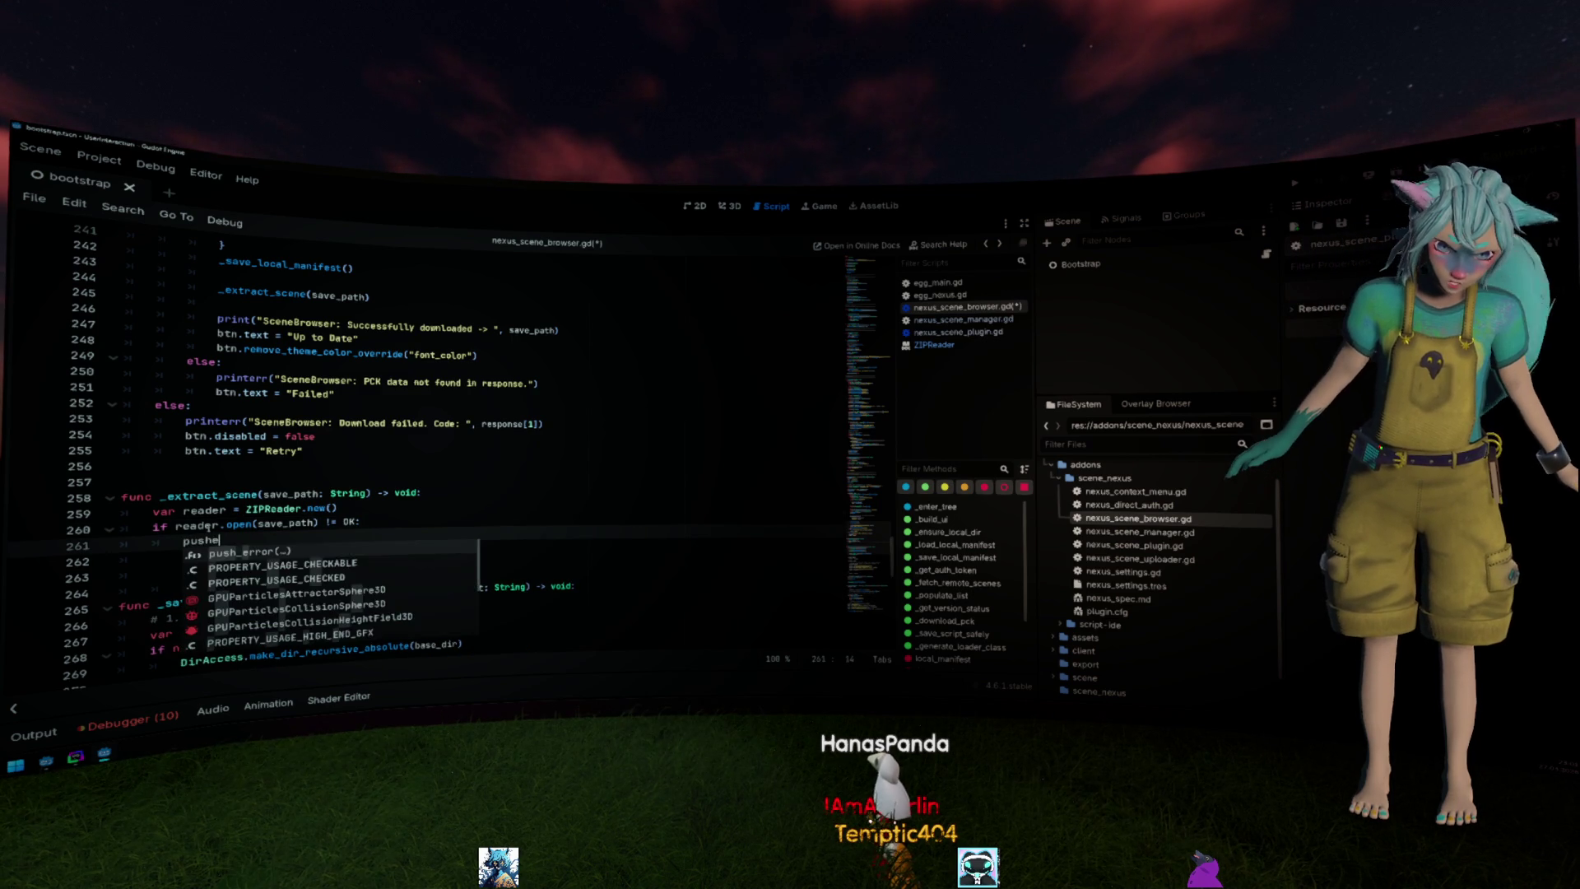
key("Return")
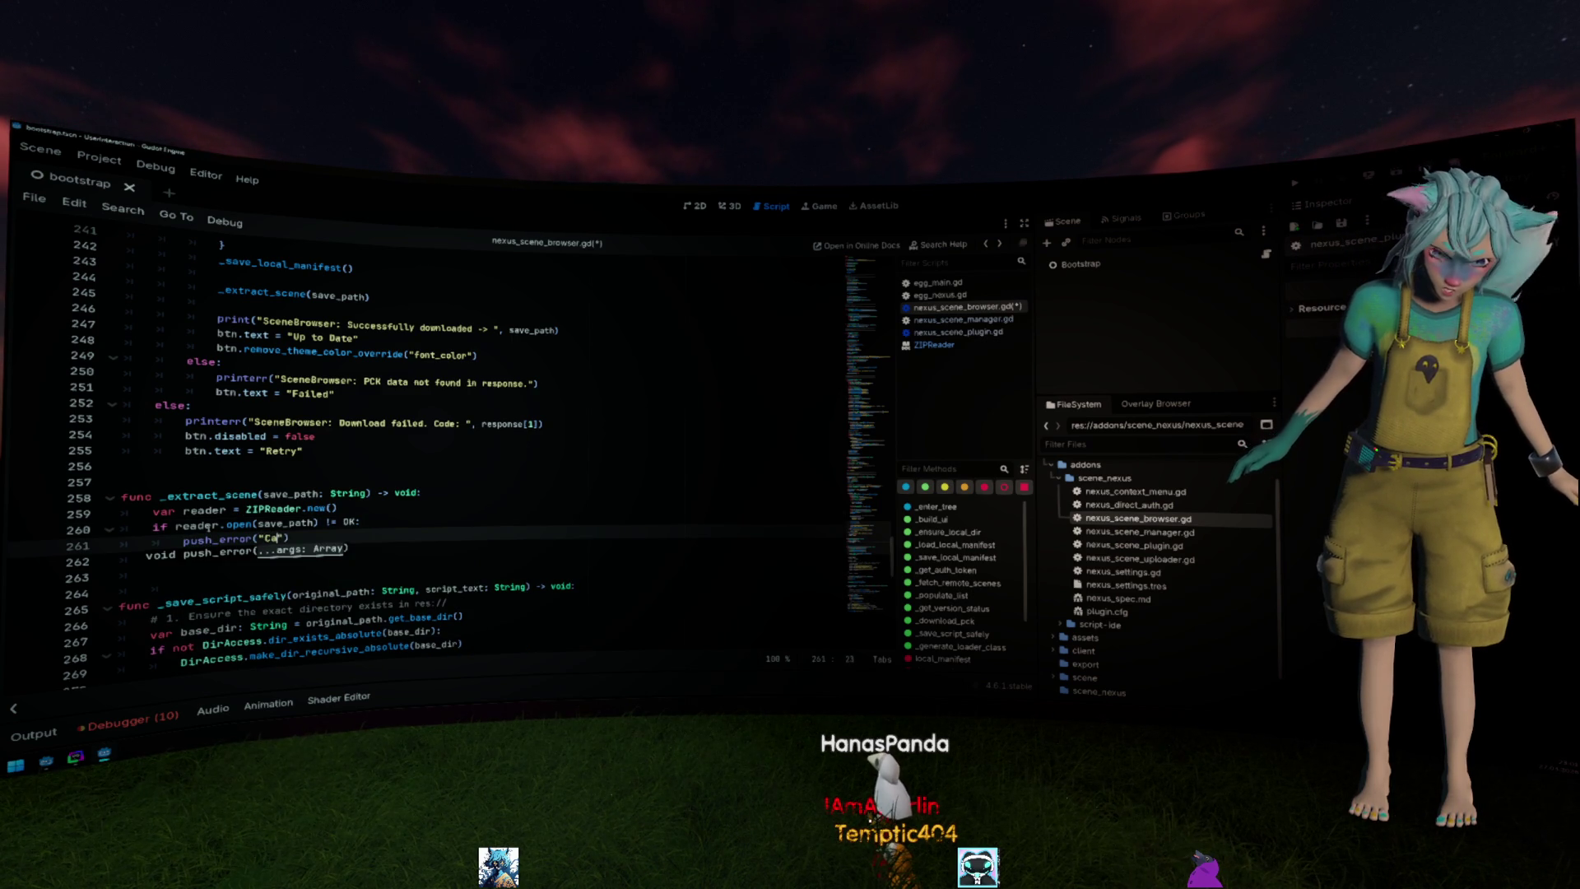
type("n't open ZIP file at %s")
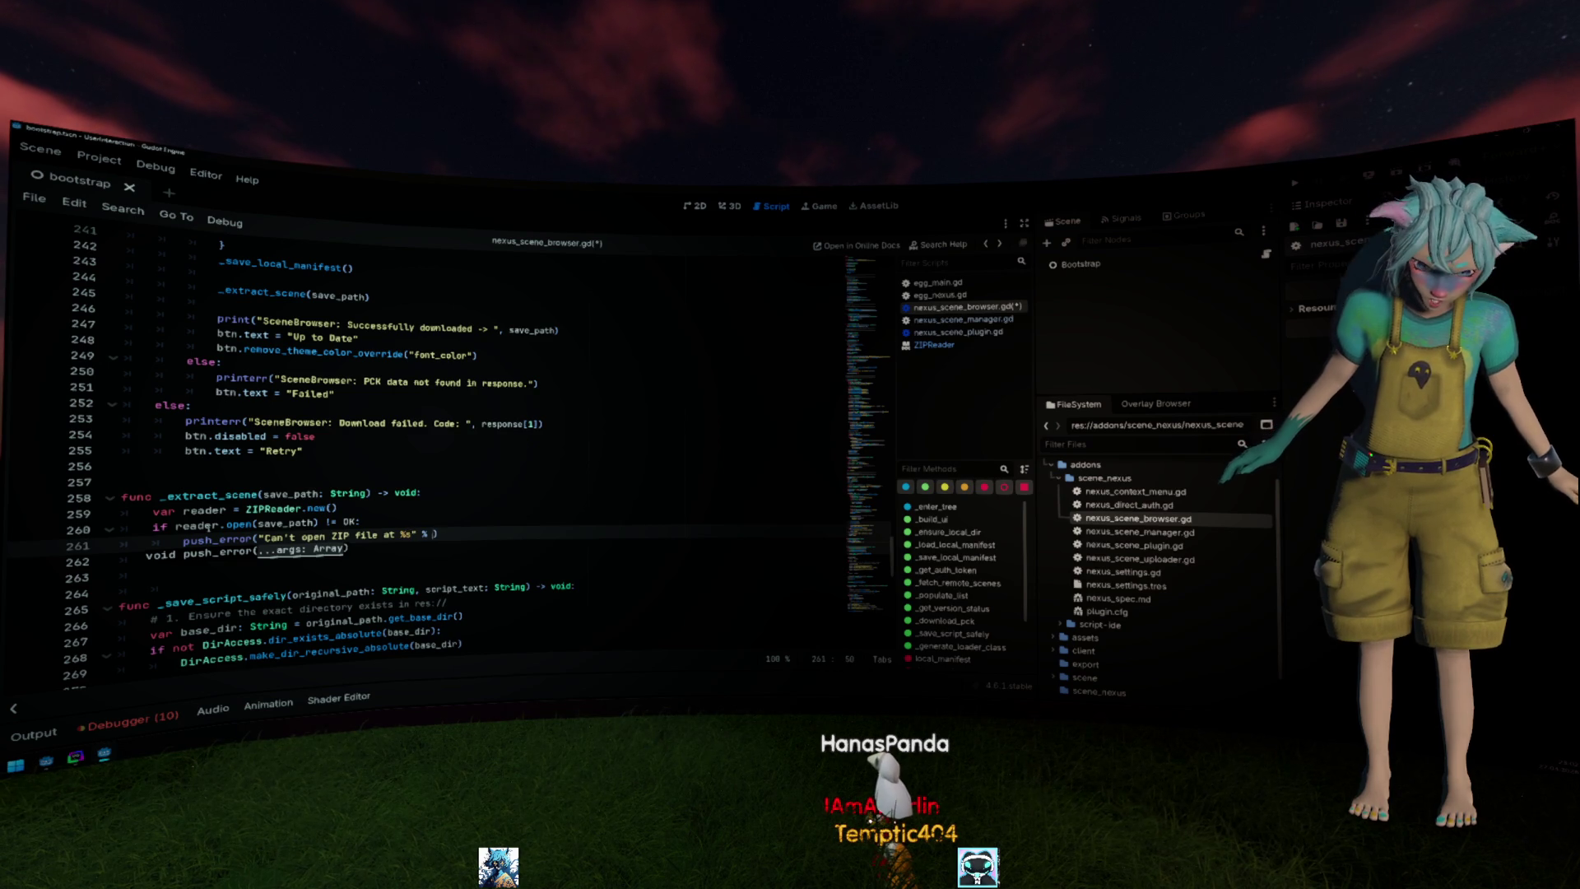
type("save_path")
key("Return")
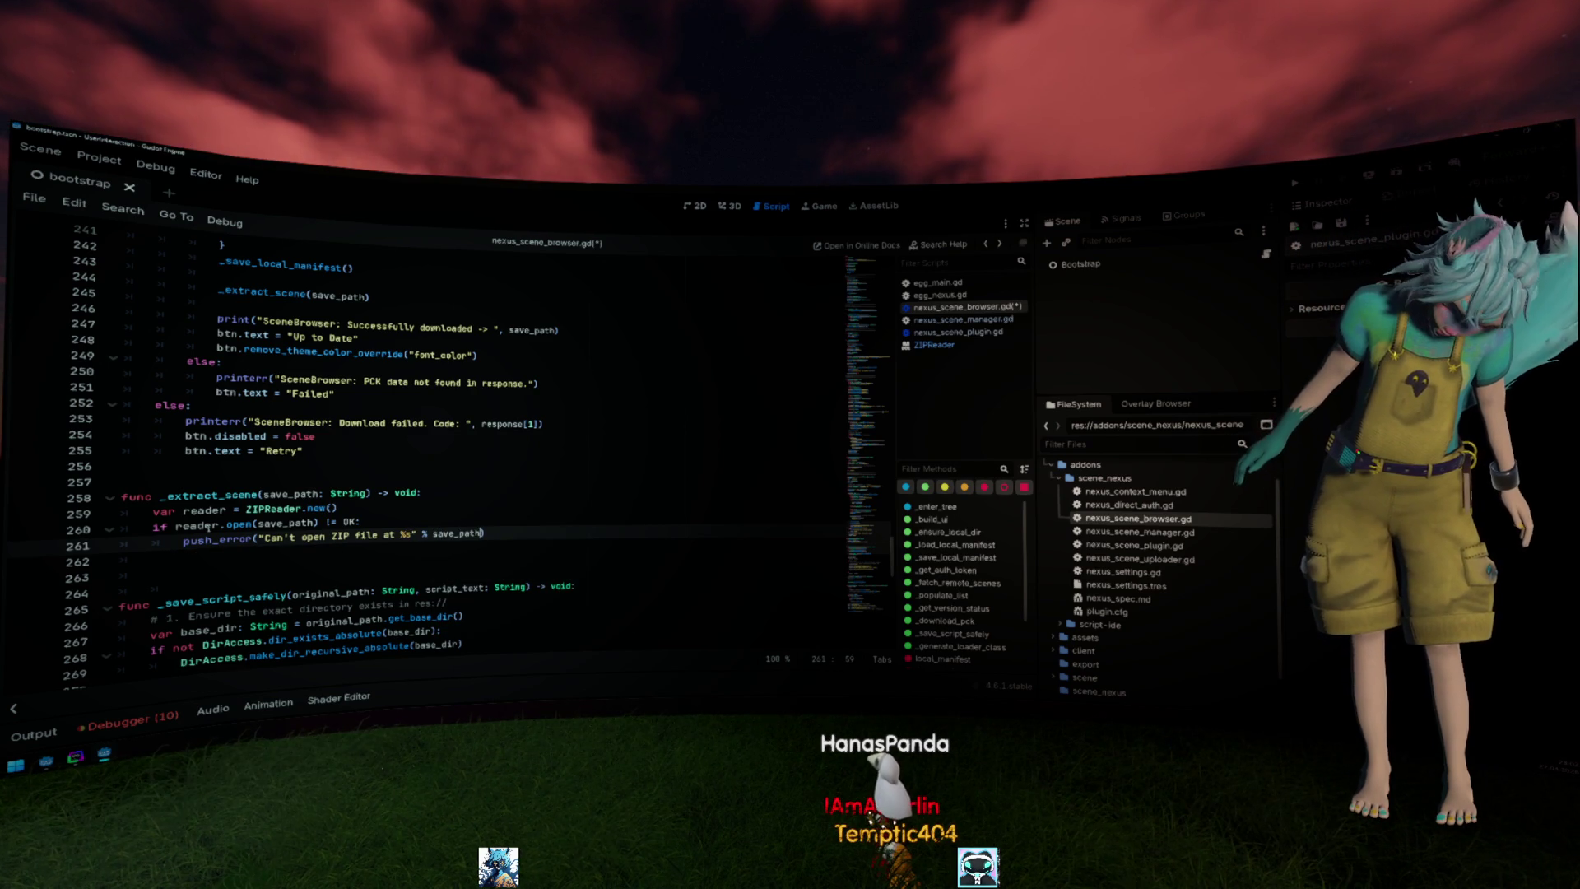
key("Return")
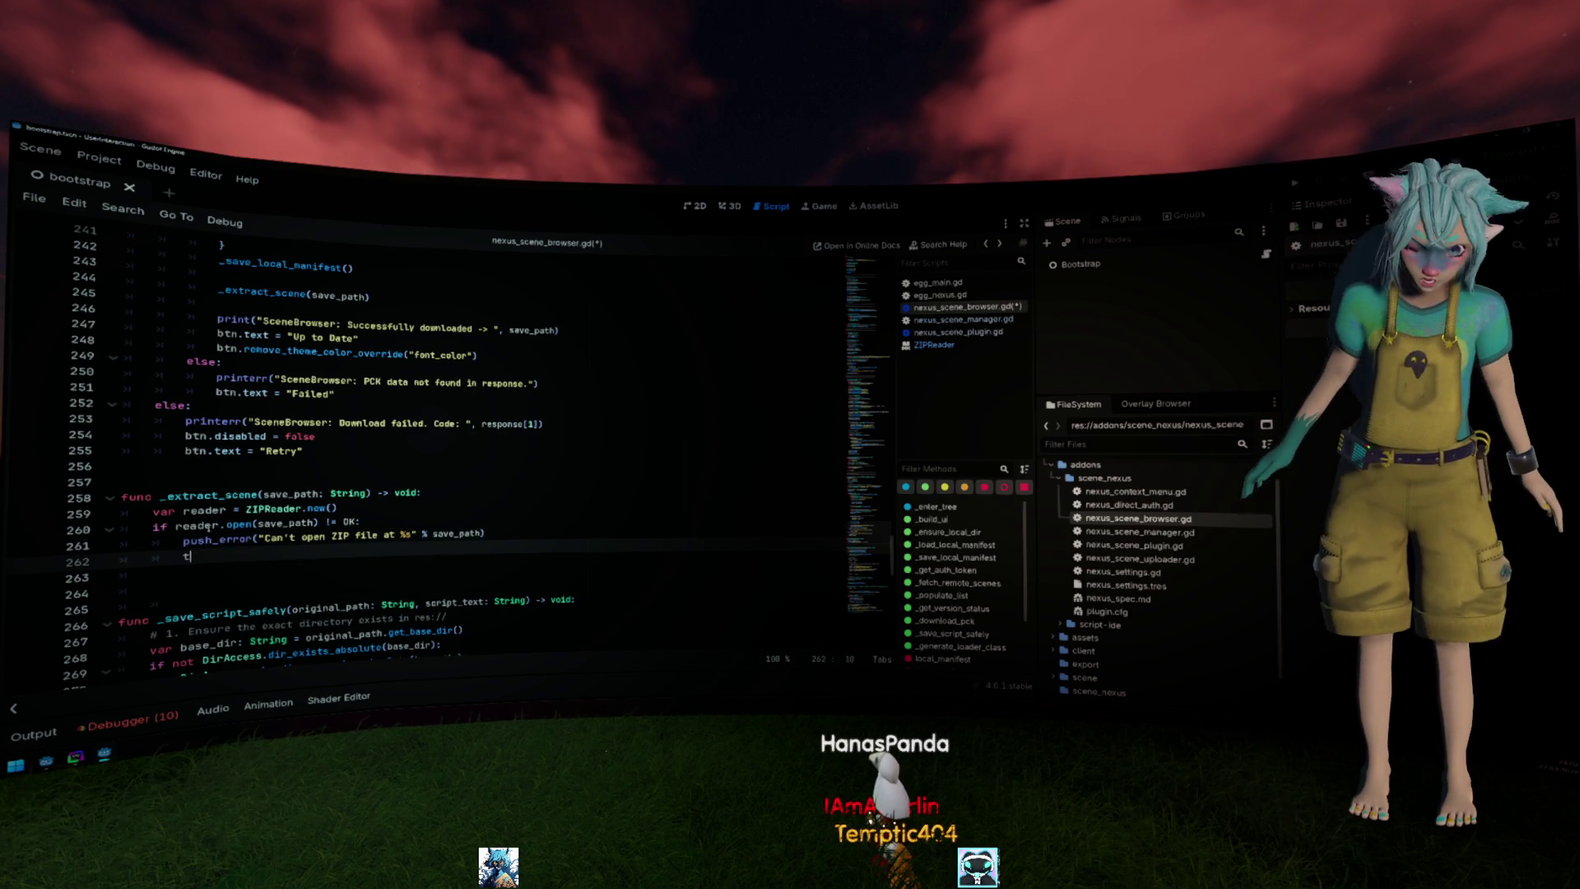
type("teturn")
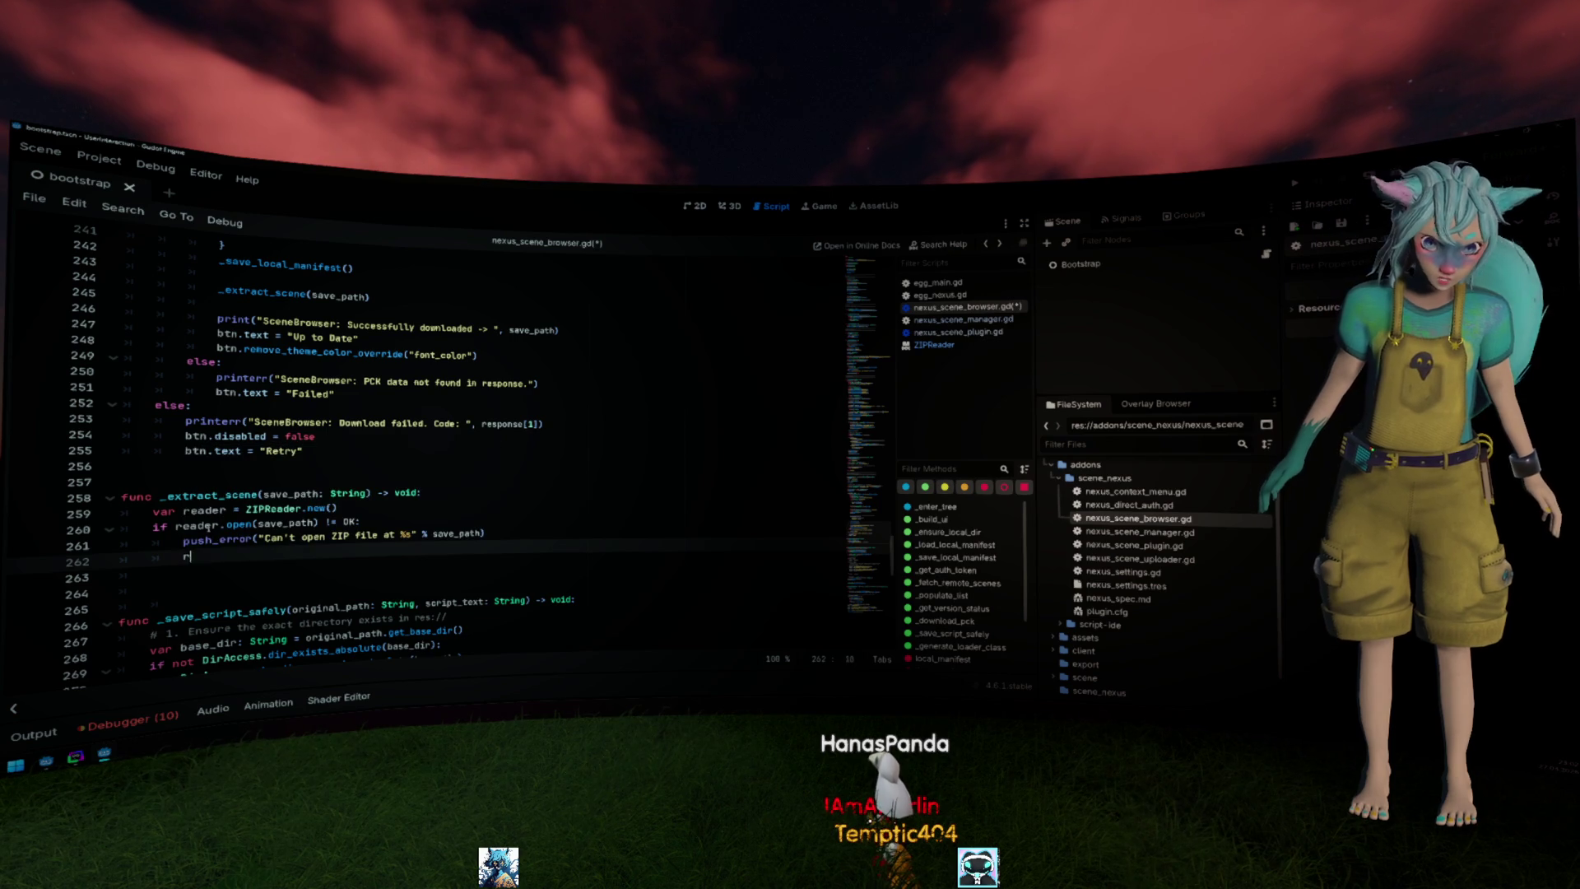
Start a reader.read_file() line and open the ZIPReader class documentation.
key("Return")
type("reader")
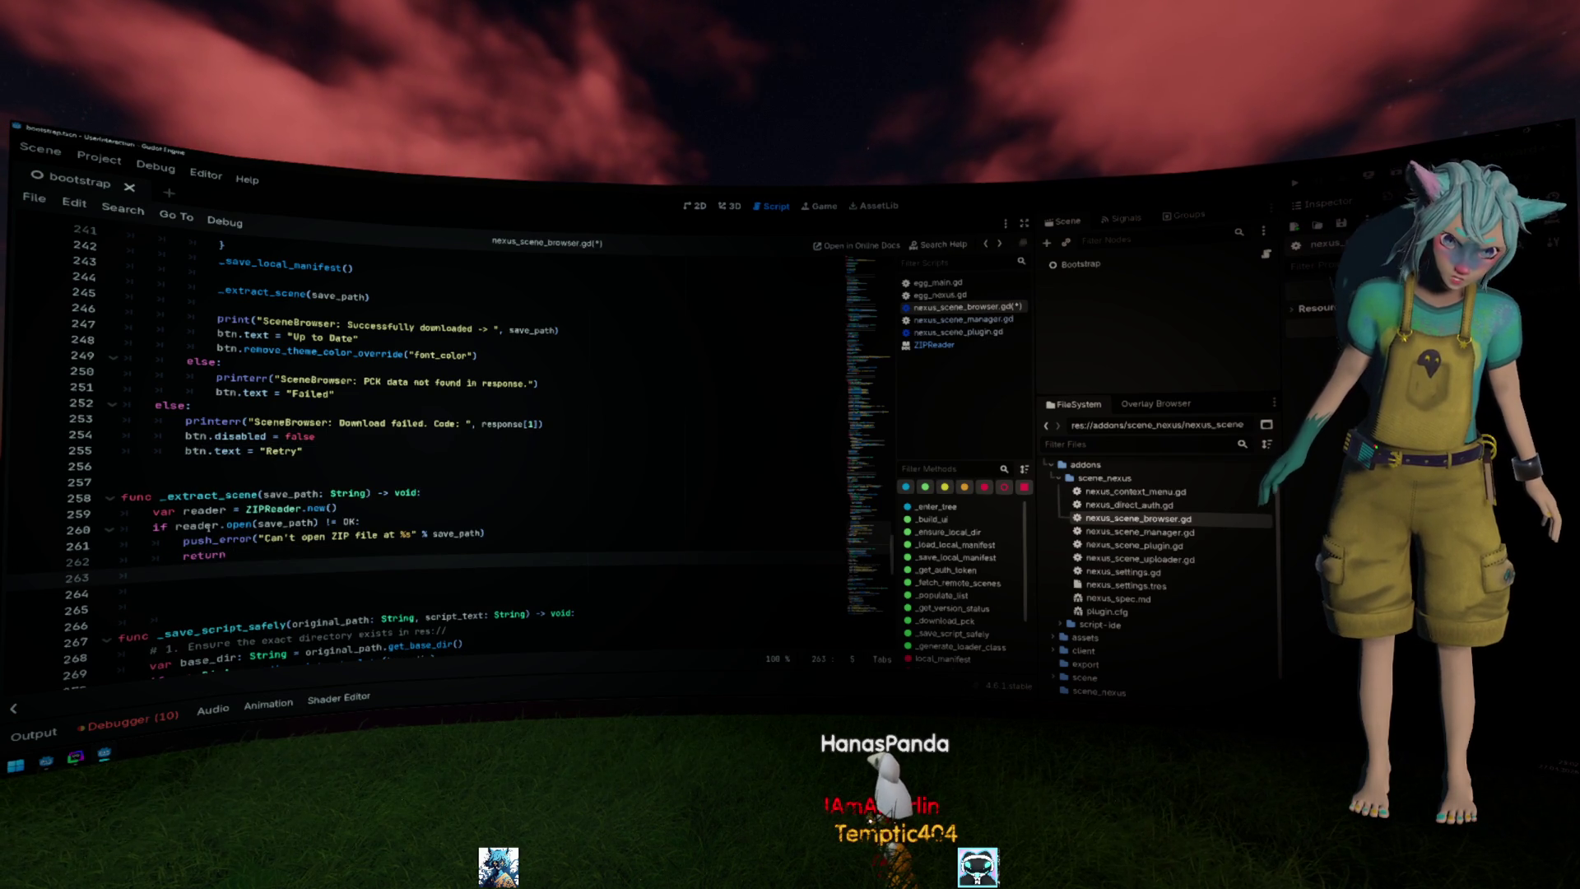
type(".")
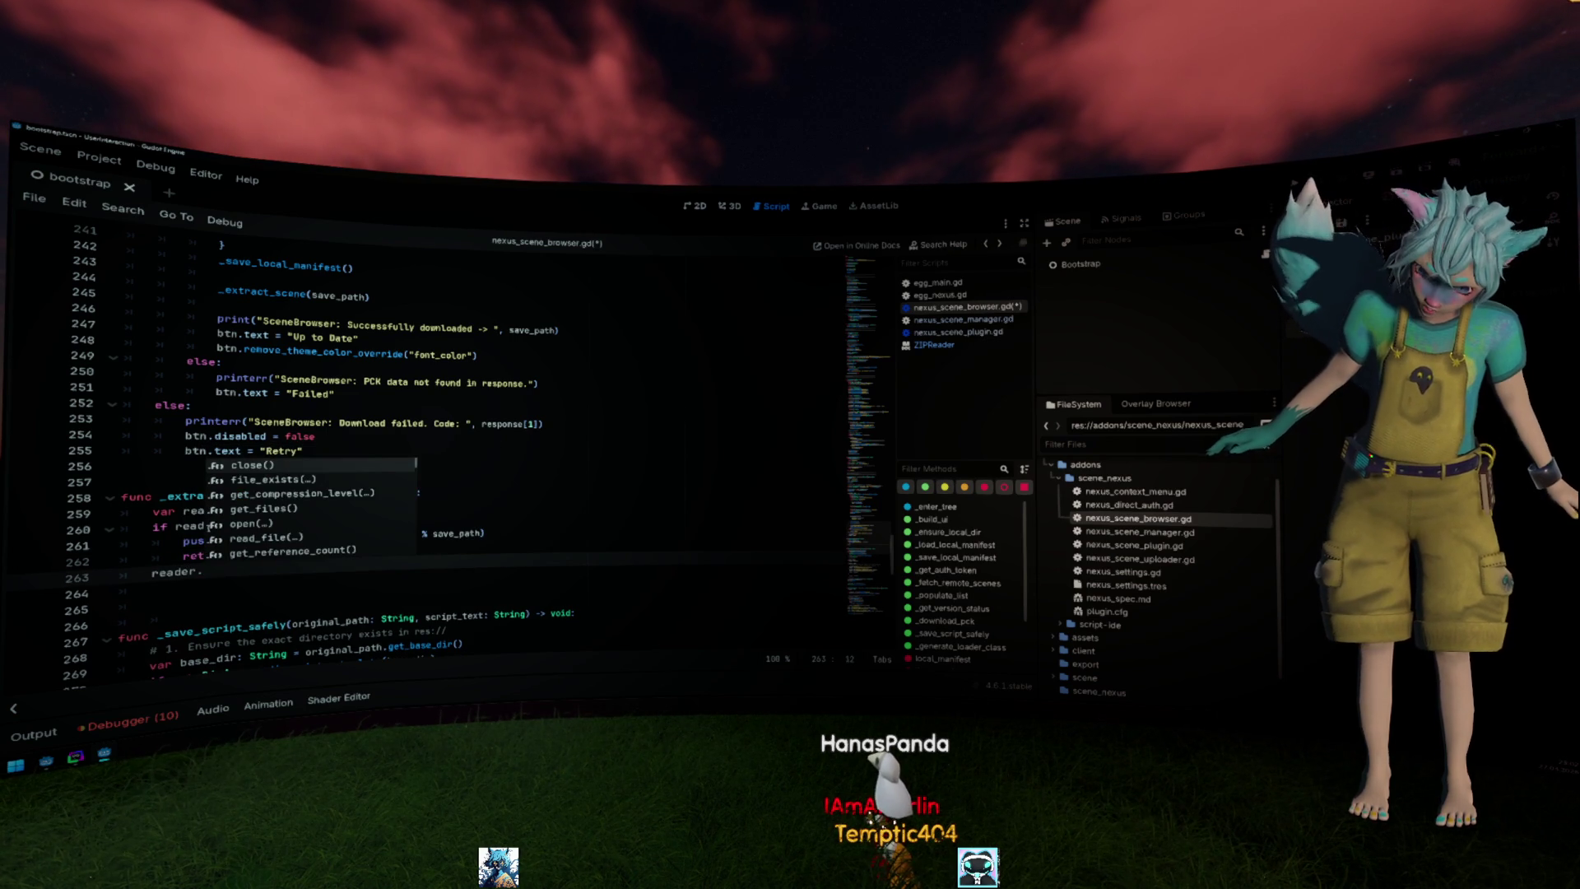
key("Down")
key("Down")
key("Down")
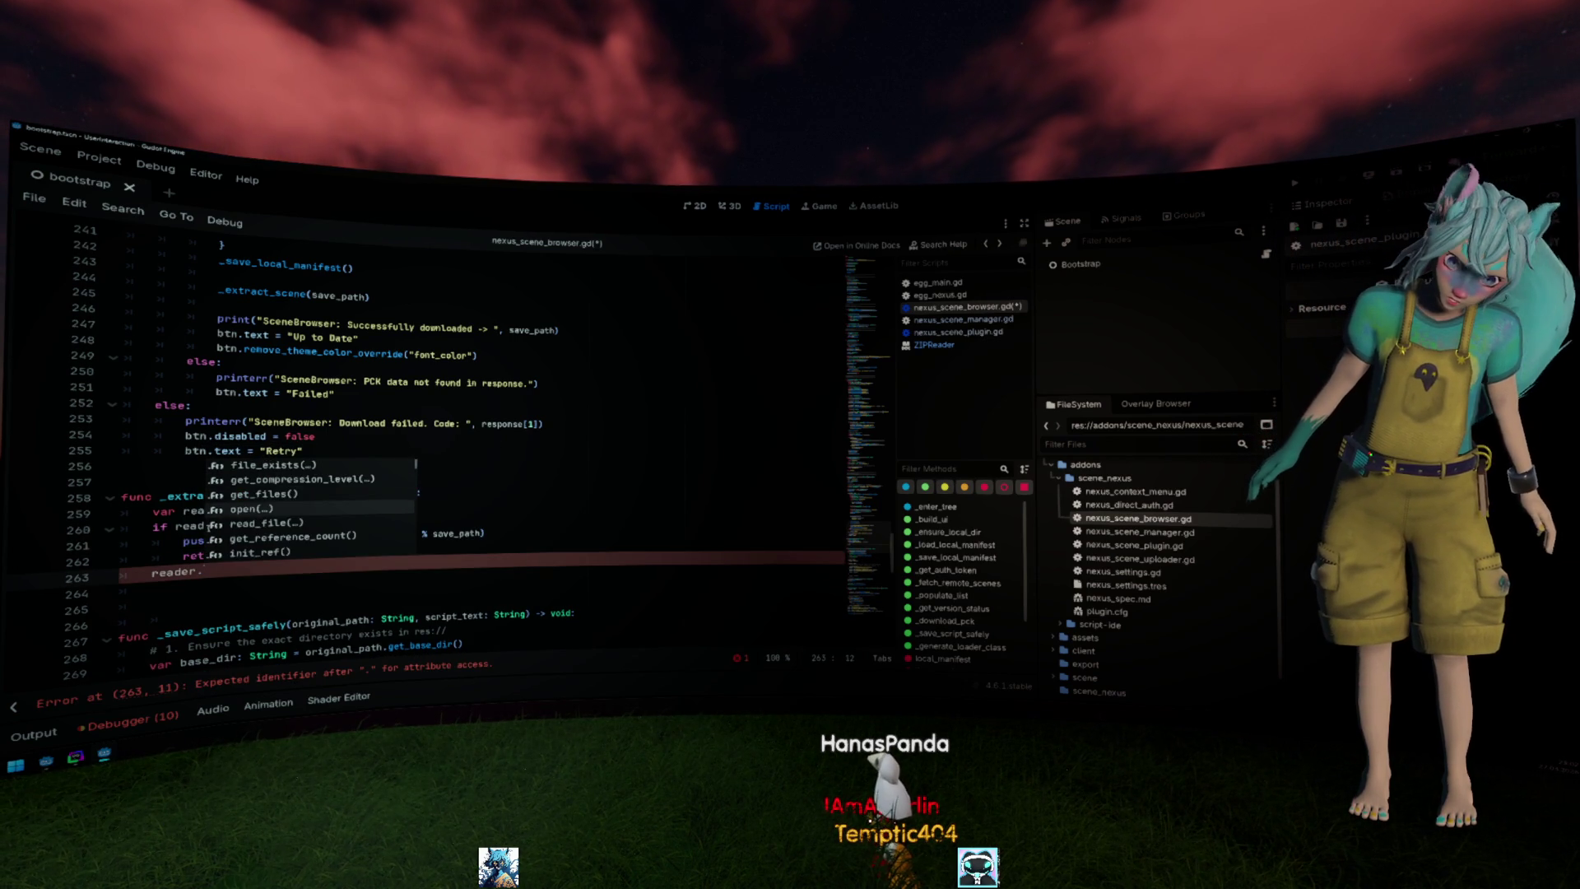
key("Down")
key("Down")
key("Return")
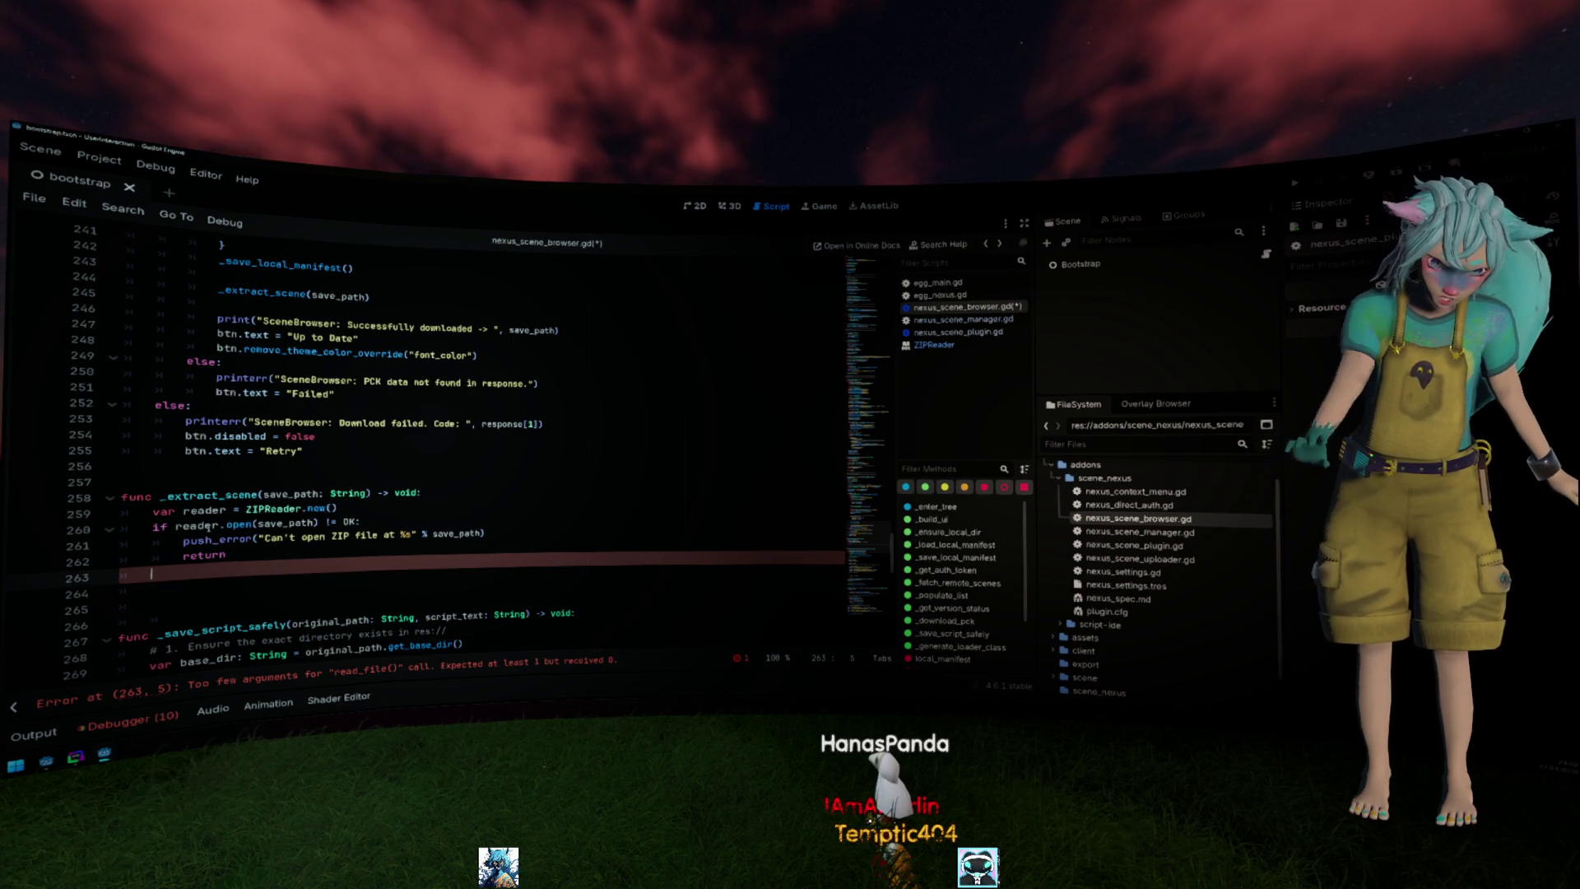
left_click(270, 509, "ctrl")
scroll(438, 454, "down", 3)
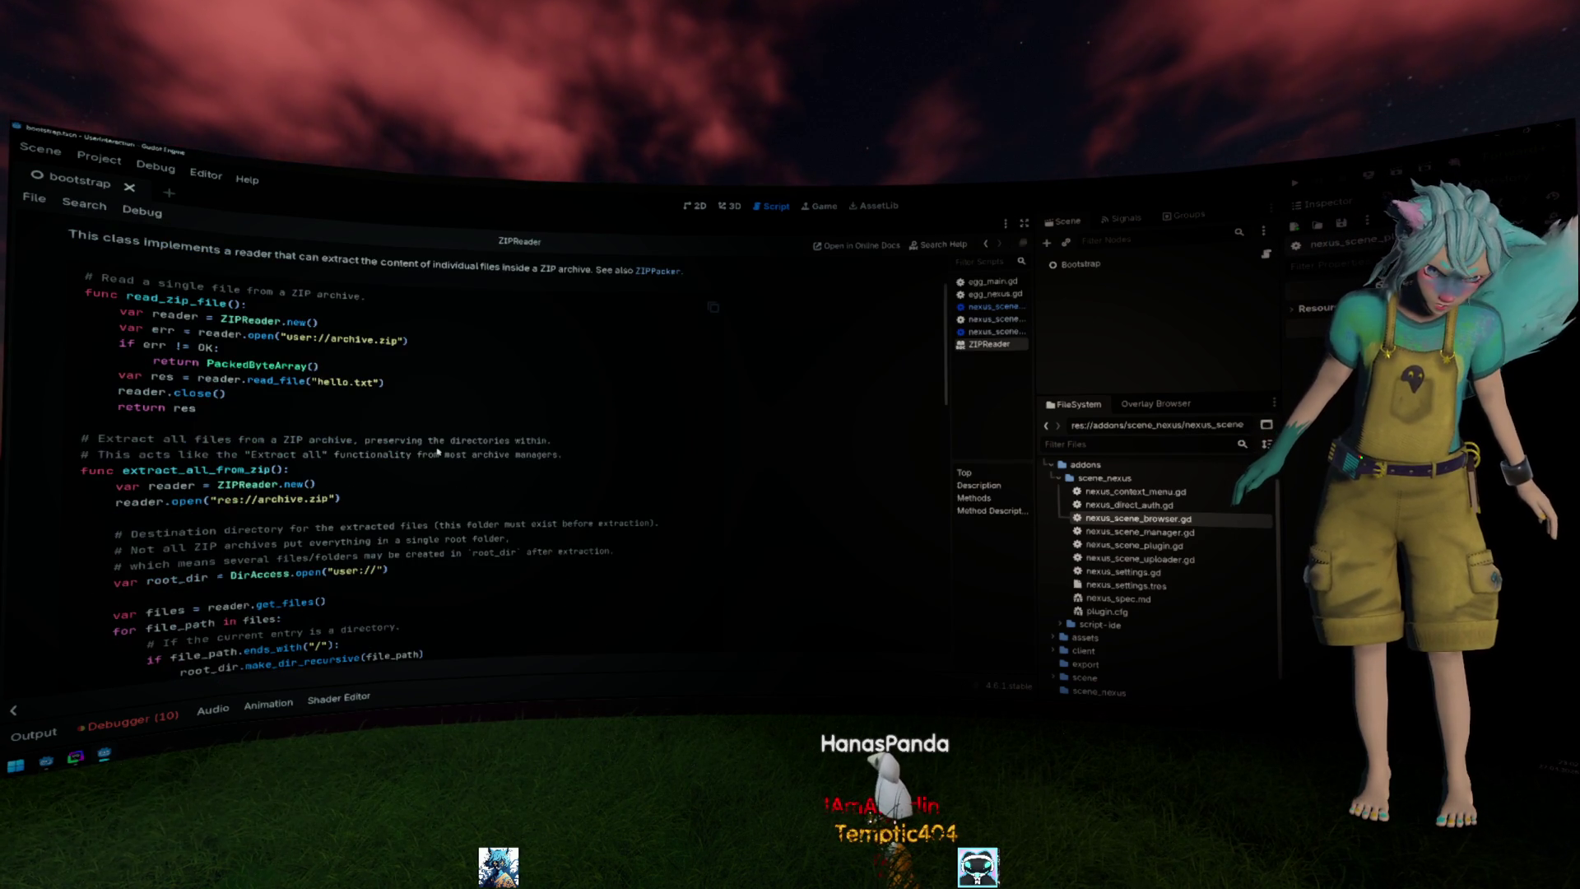
Read the extract_all_from_zip example and select its loop from var files through file.store_buffer(buffer).
double_click(266, 367)
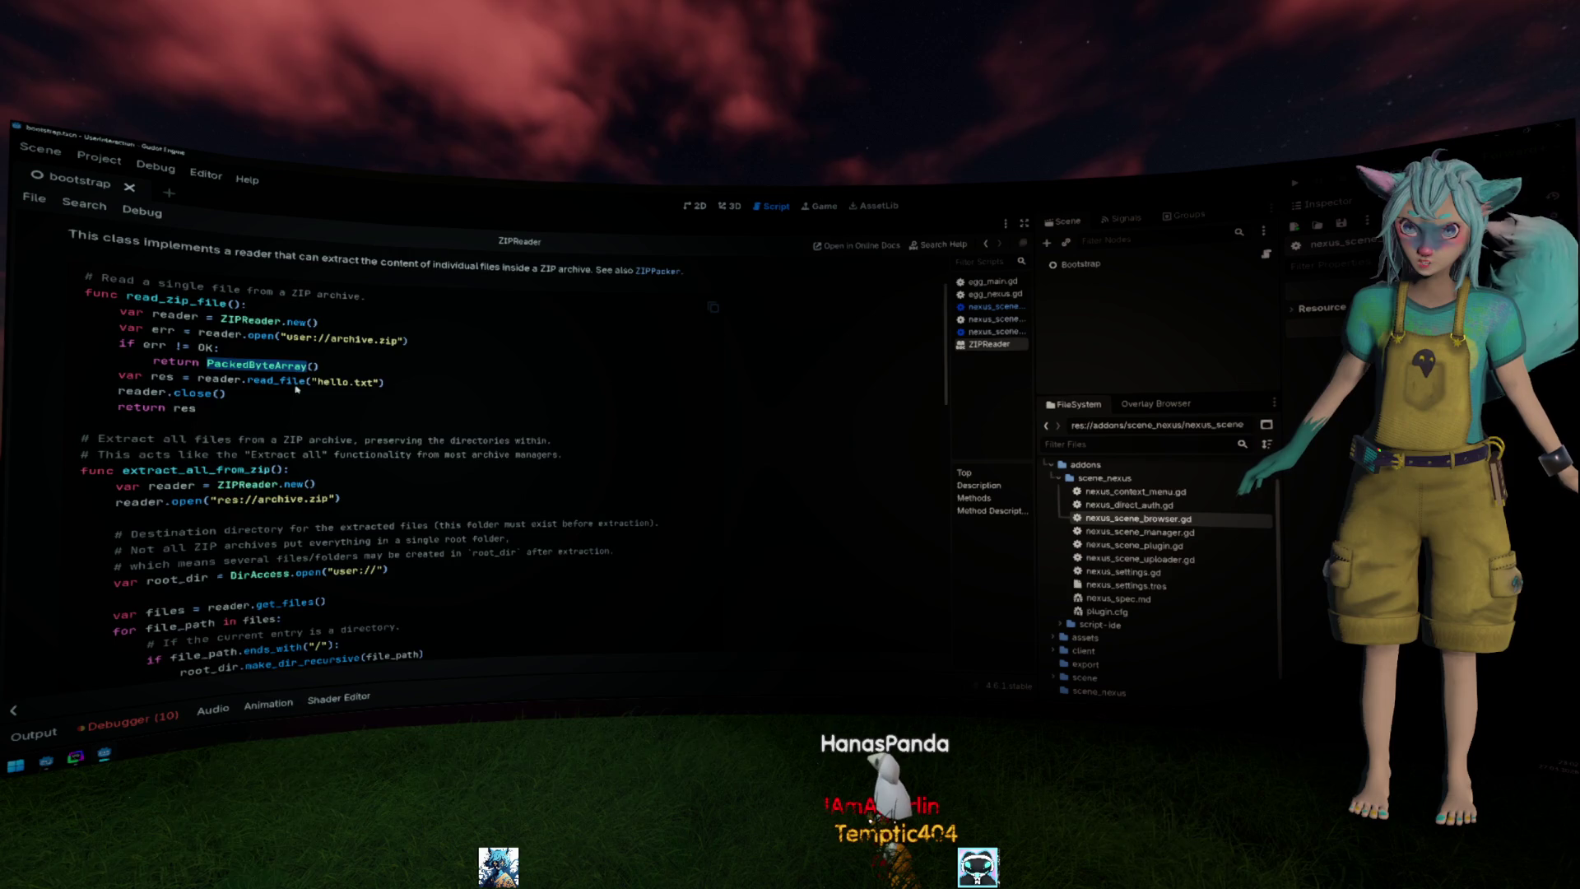
scroll(292, 384, "down", 3)
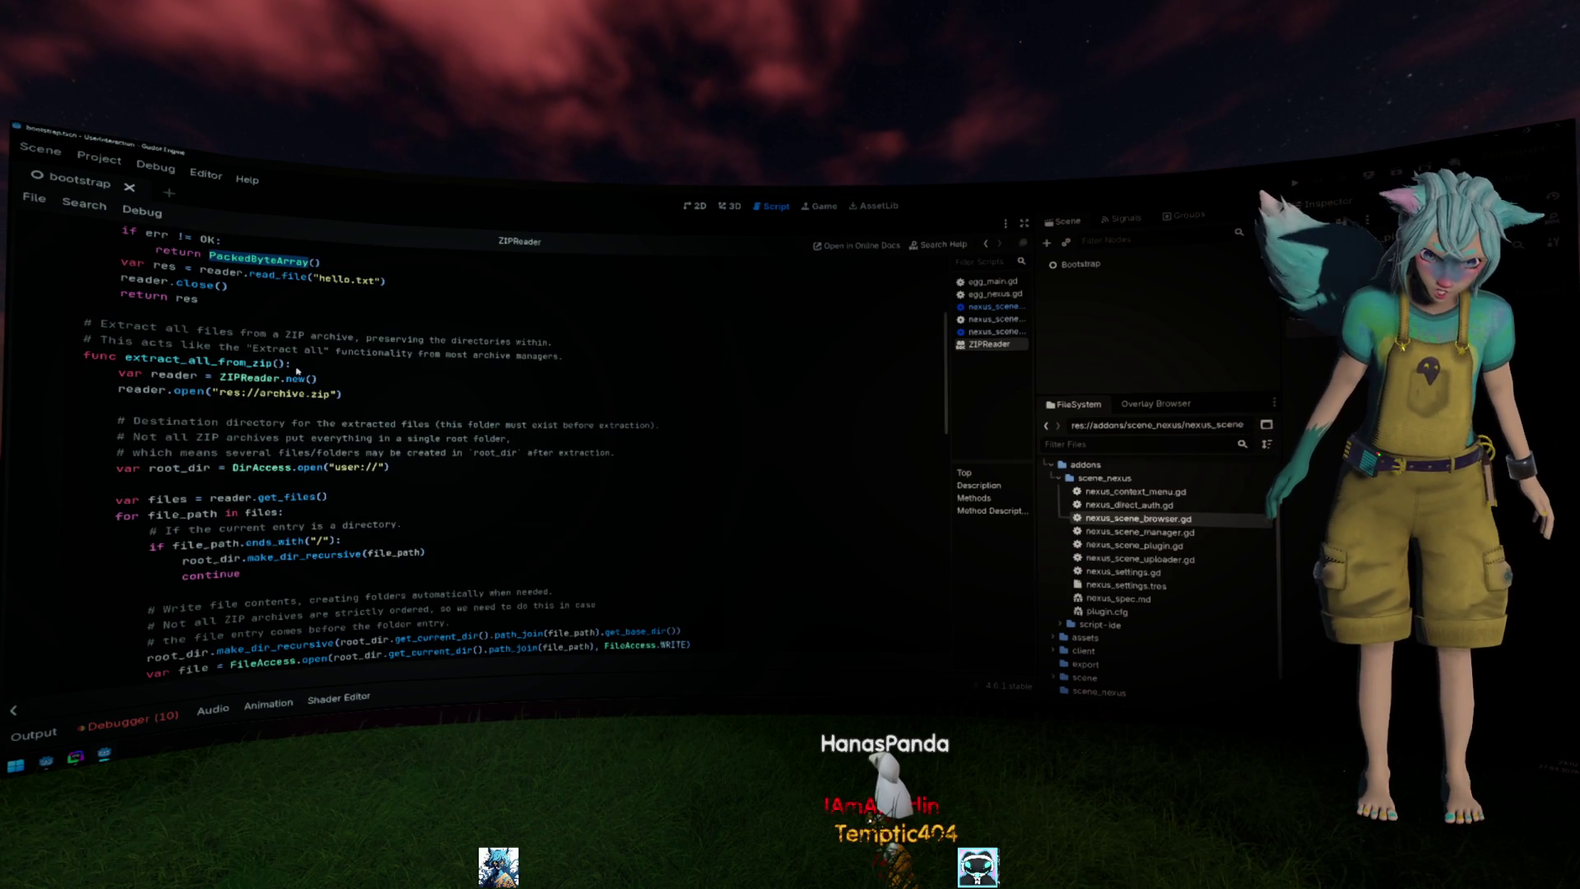
left_click_drag(239, 333, 543, 341)
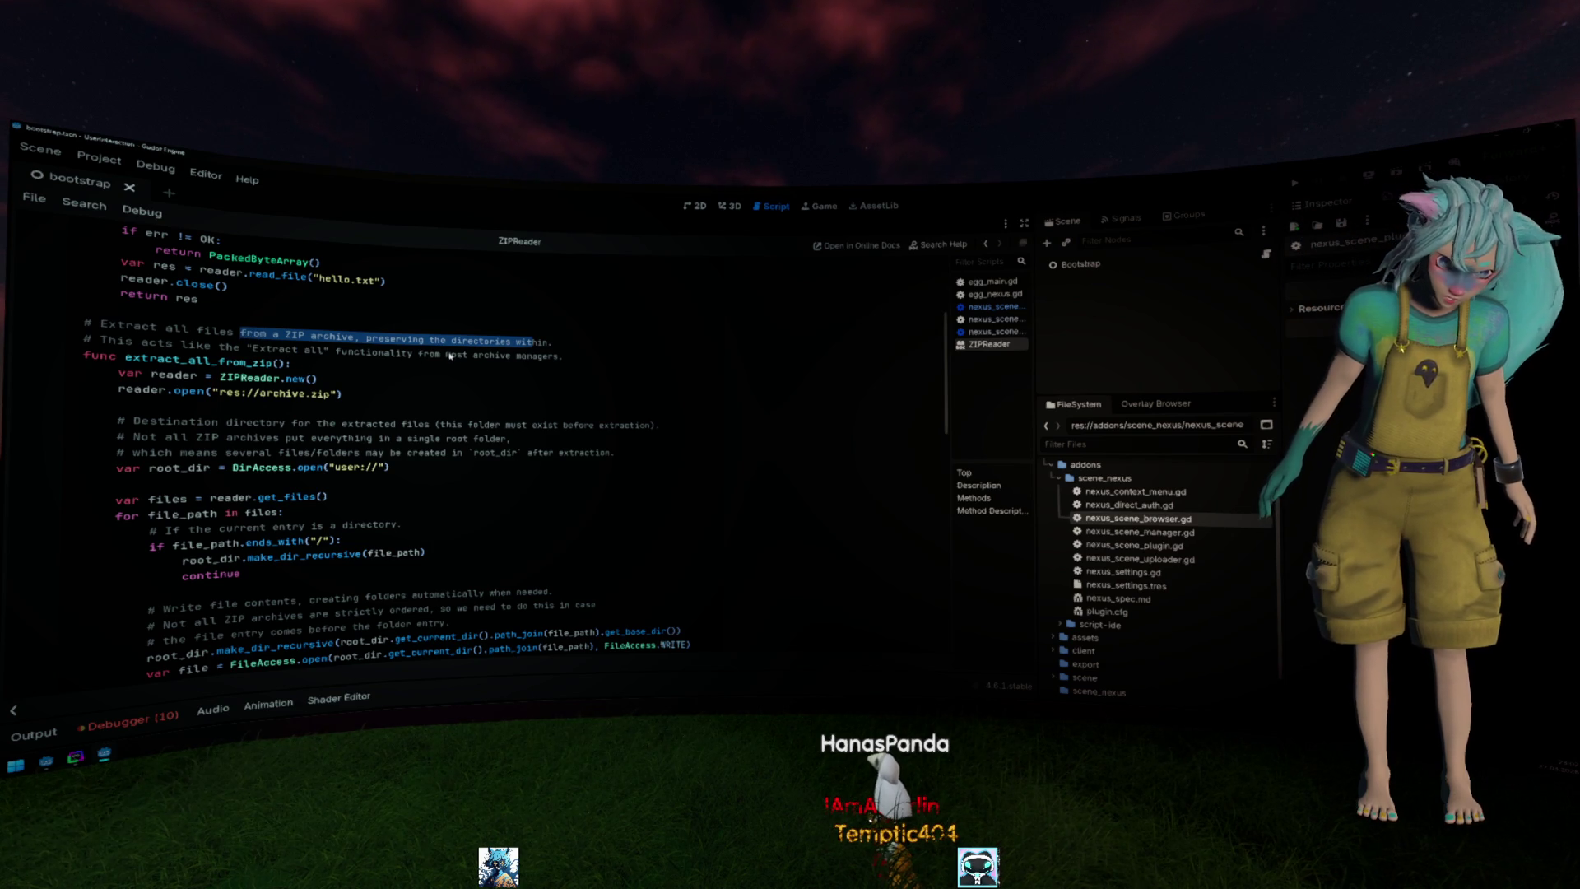
scroll(451, 355, "down", 1)
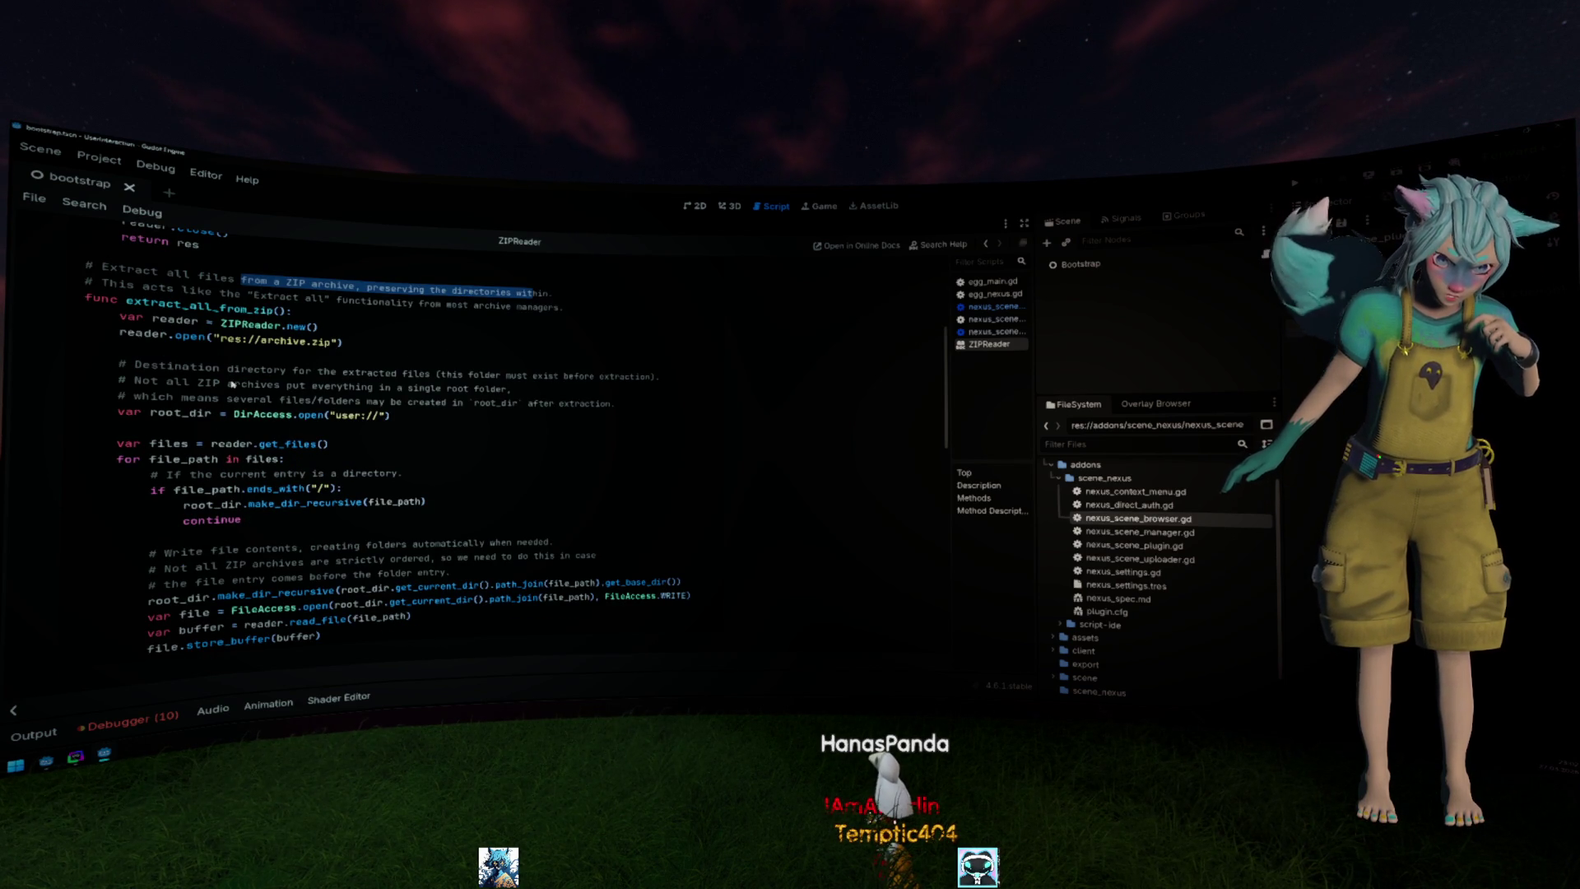
left_click_drag(181, 367, 335, 371)
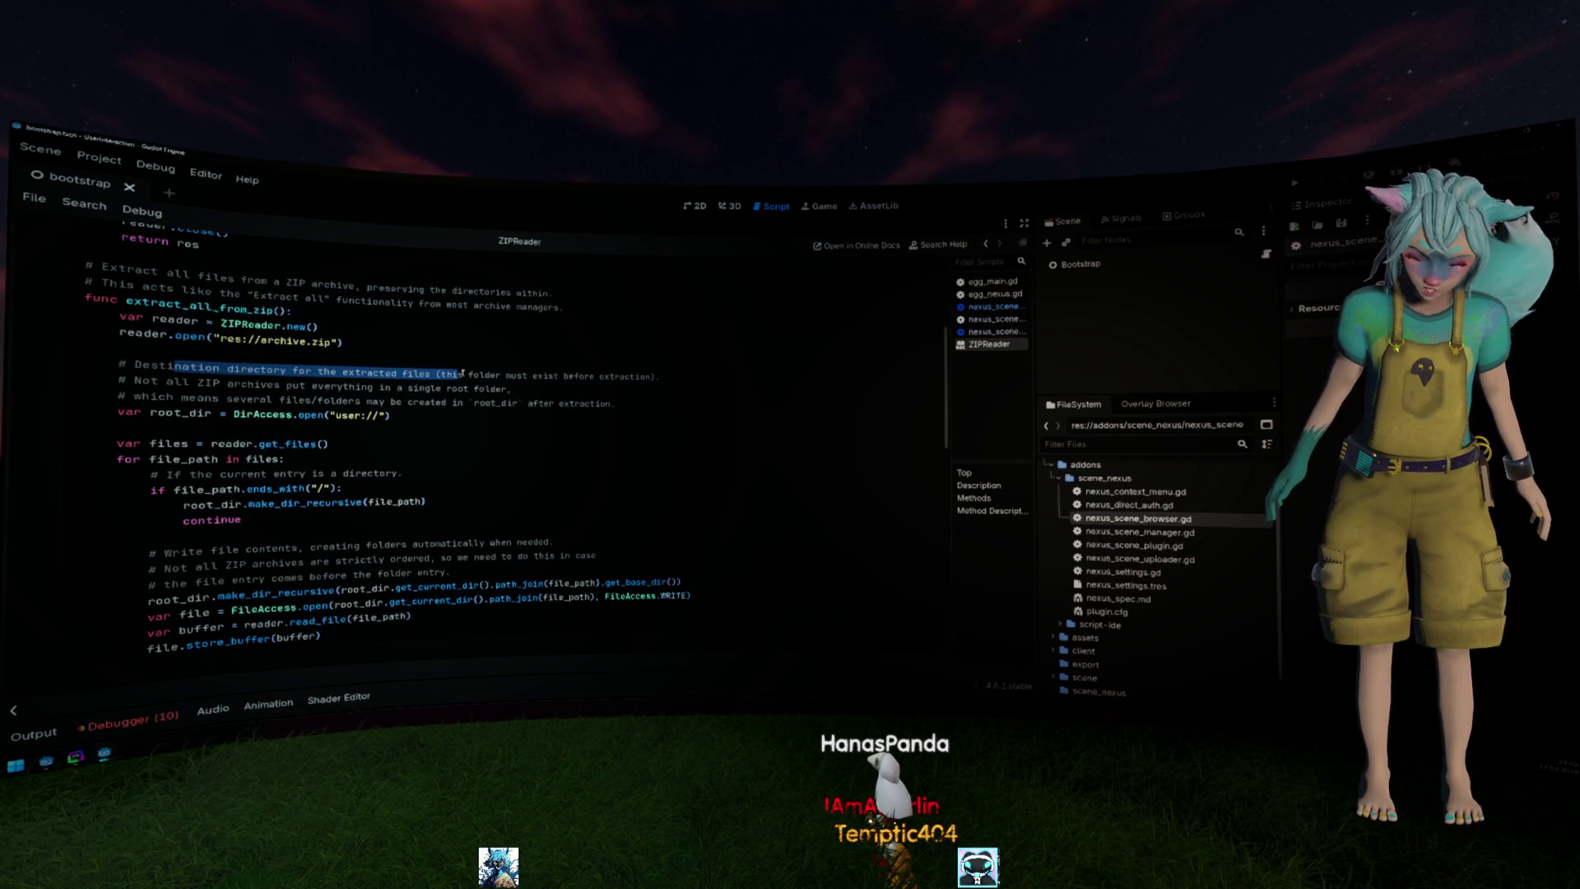
left_click_drag(343, 374, 497, 388)
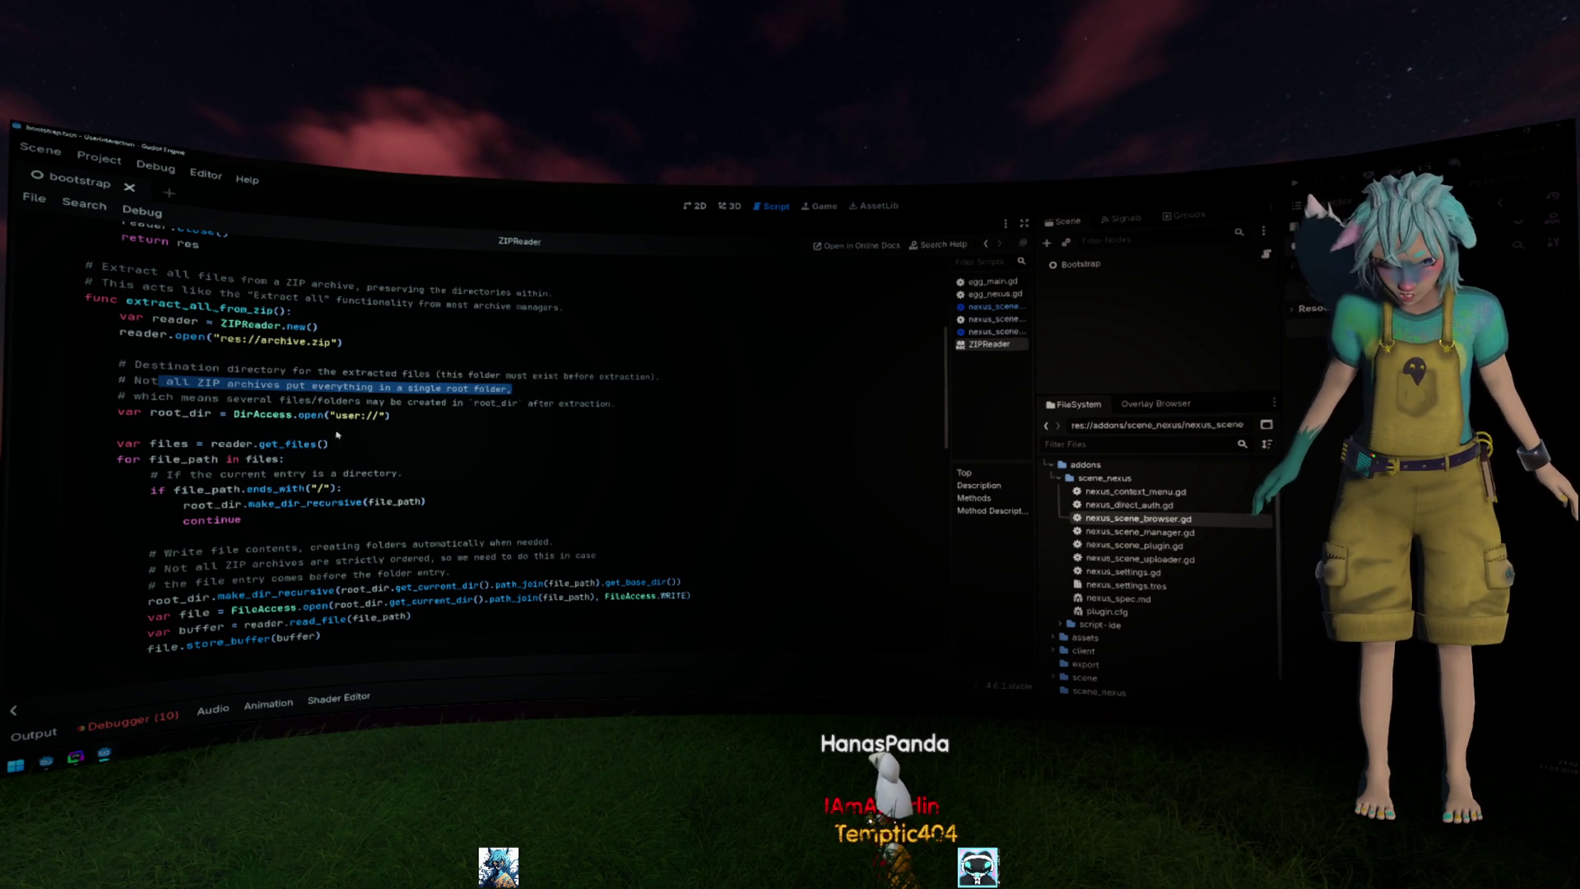
double_click(282, 446)
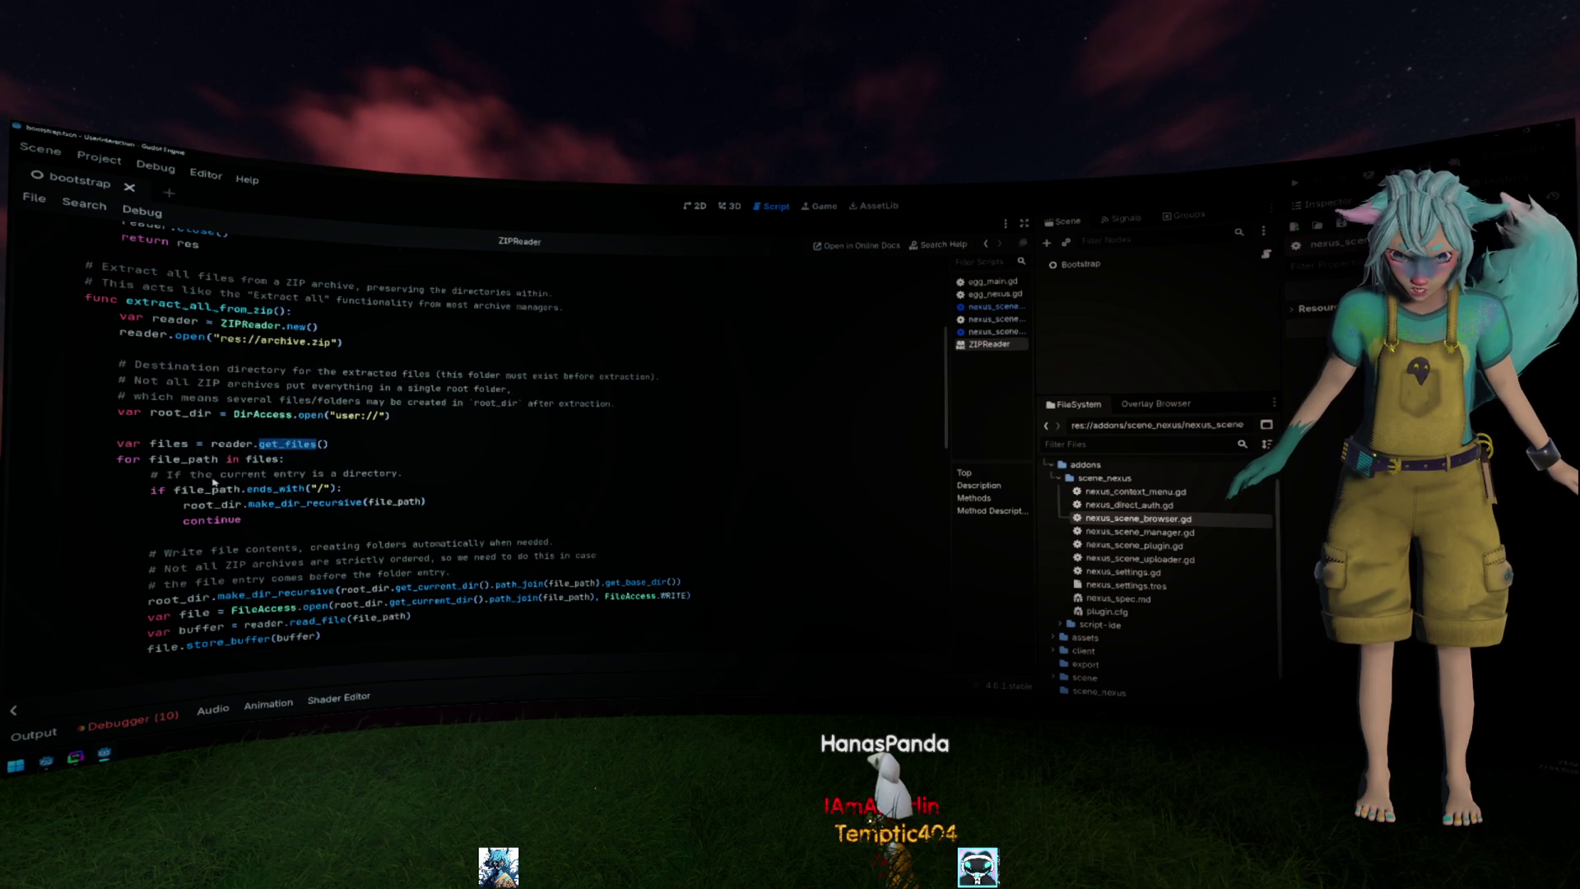
scroll(213, 483, "down", 3)
left_click_drag(329, 525, 88, 297)
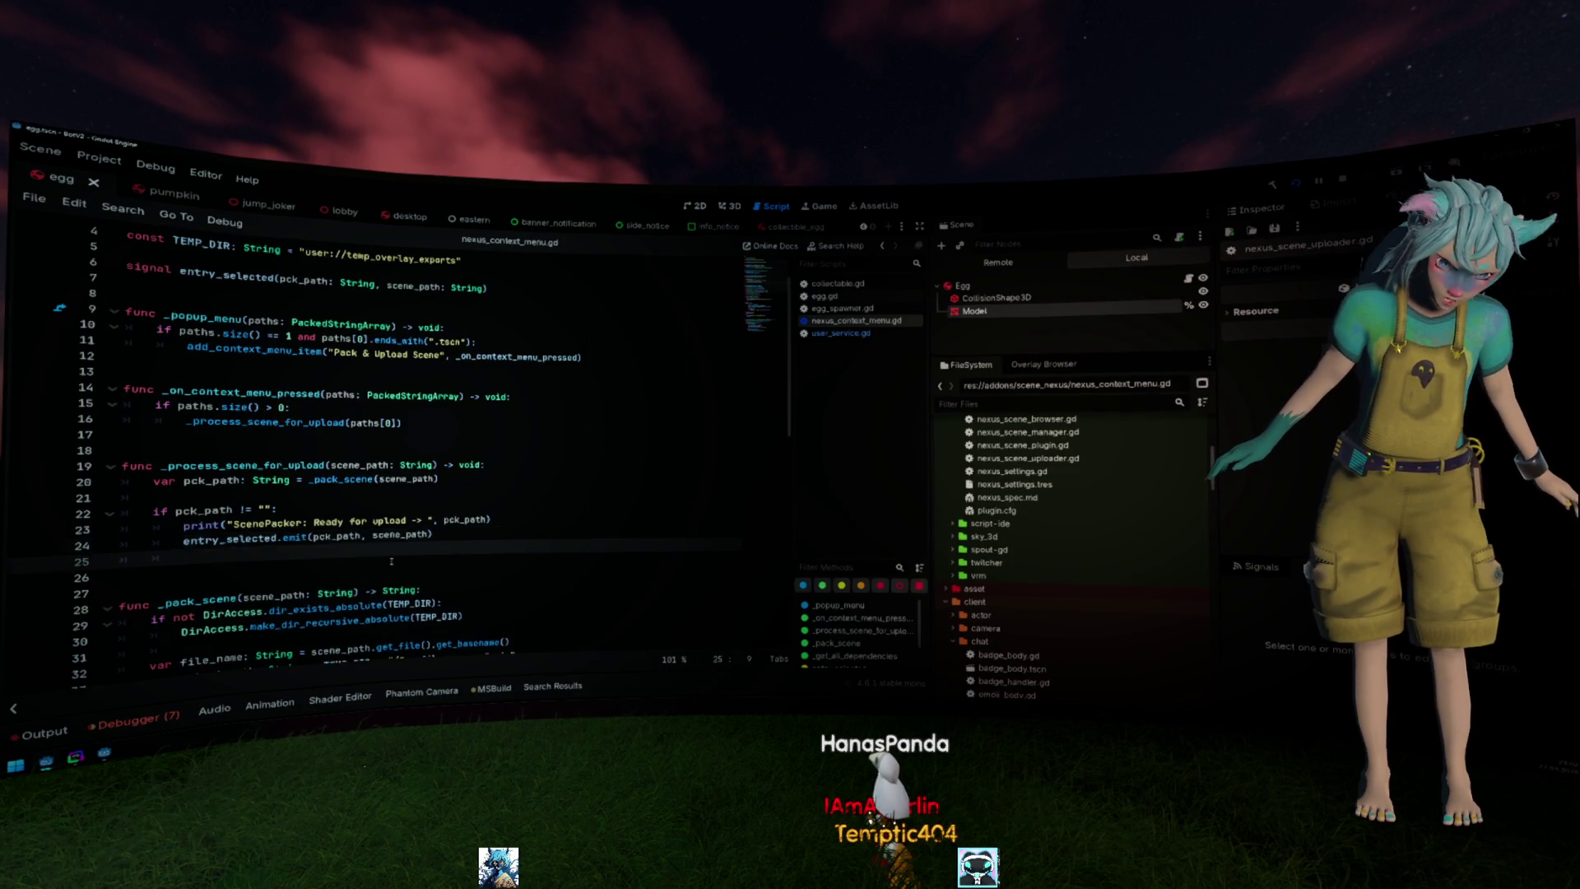
Paste the extraction loop into nexus_context_menu.gd, adjust indentation, then undo back to the saved script.
type("var root_dir = DirAccess.open(\"user://\")  \tvar files = reader.get_files() \tfor file_path in files: \t\t# If the current entry is a directory. \t\tif file_path.ends_with(\"/\"): \t\t\troot_dir.make_dir_recursive(file_path) \t\t\tcontinue  \t\t# Write file contents, creating folders automatically when needed. \t\t# Not all ZIP archives are strictly ordered, so we need to do this in case \t\t# the file entry comes before the folder entry. \t\troot_dir.make_dir_recursive(root_dir.get_current_dir().path_join(file_path).get_base_dir()) \t\tvar file = FileAccess.open(root_dir.get_current_dir().path_join(file_path), FileAccess.WRITE) \t\tvar buffer = reader.read_file(file_path) \t\tfile.store_buffer(buffer)")
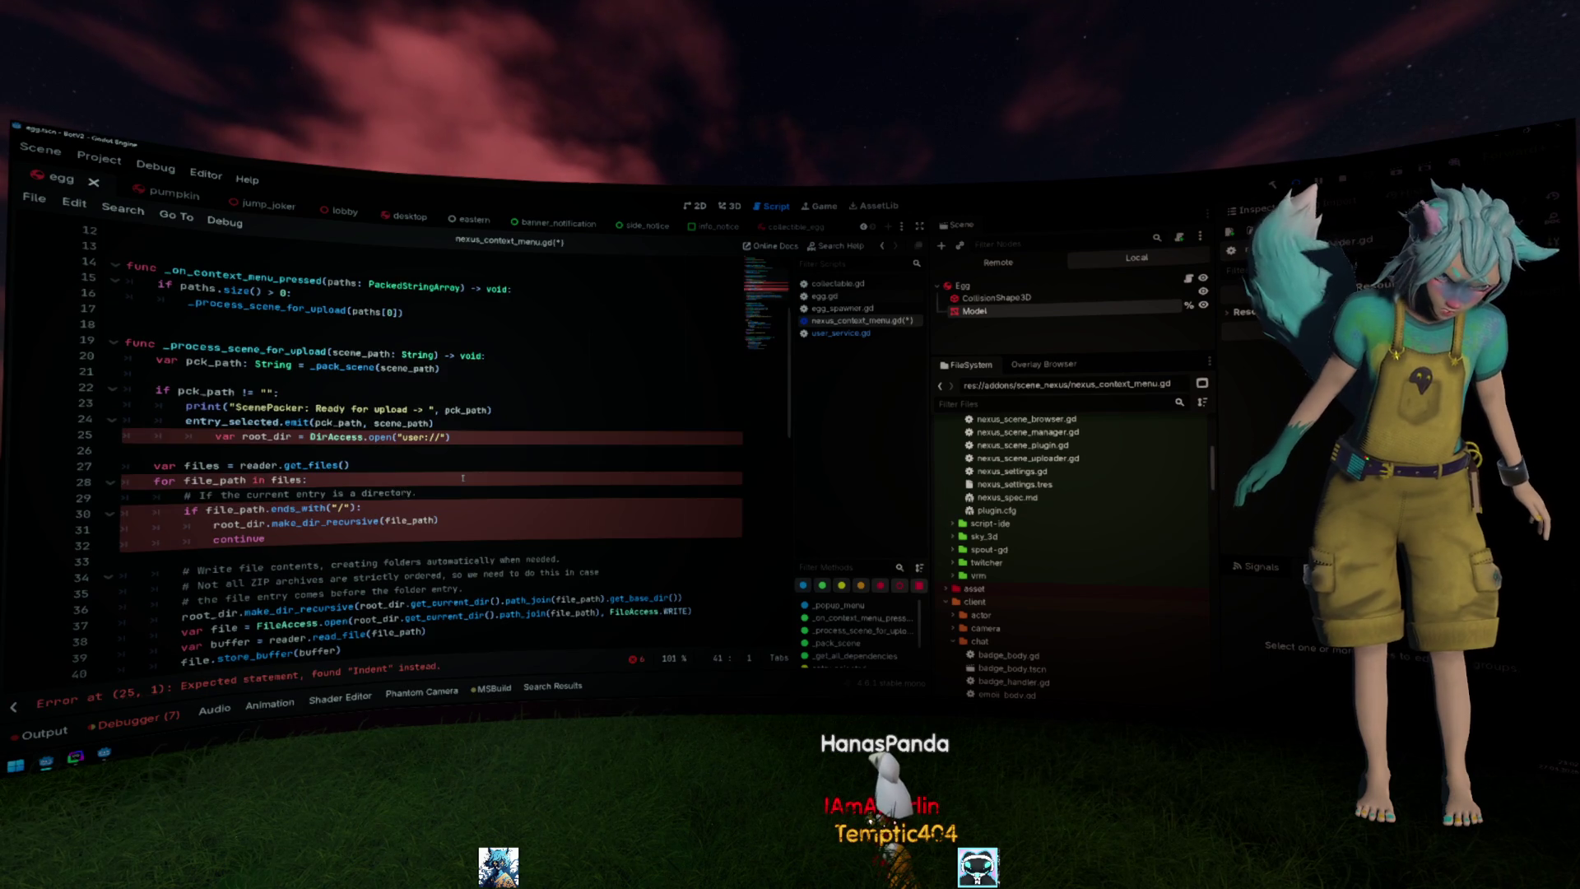
scroll(464, 478, "down", 3)
key("shift+Up")
key("shift+Up")
key("shift+Up")
key("Tab")
key("Tab")
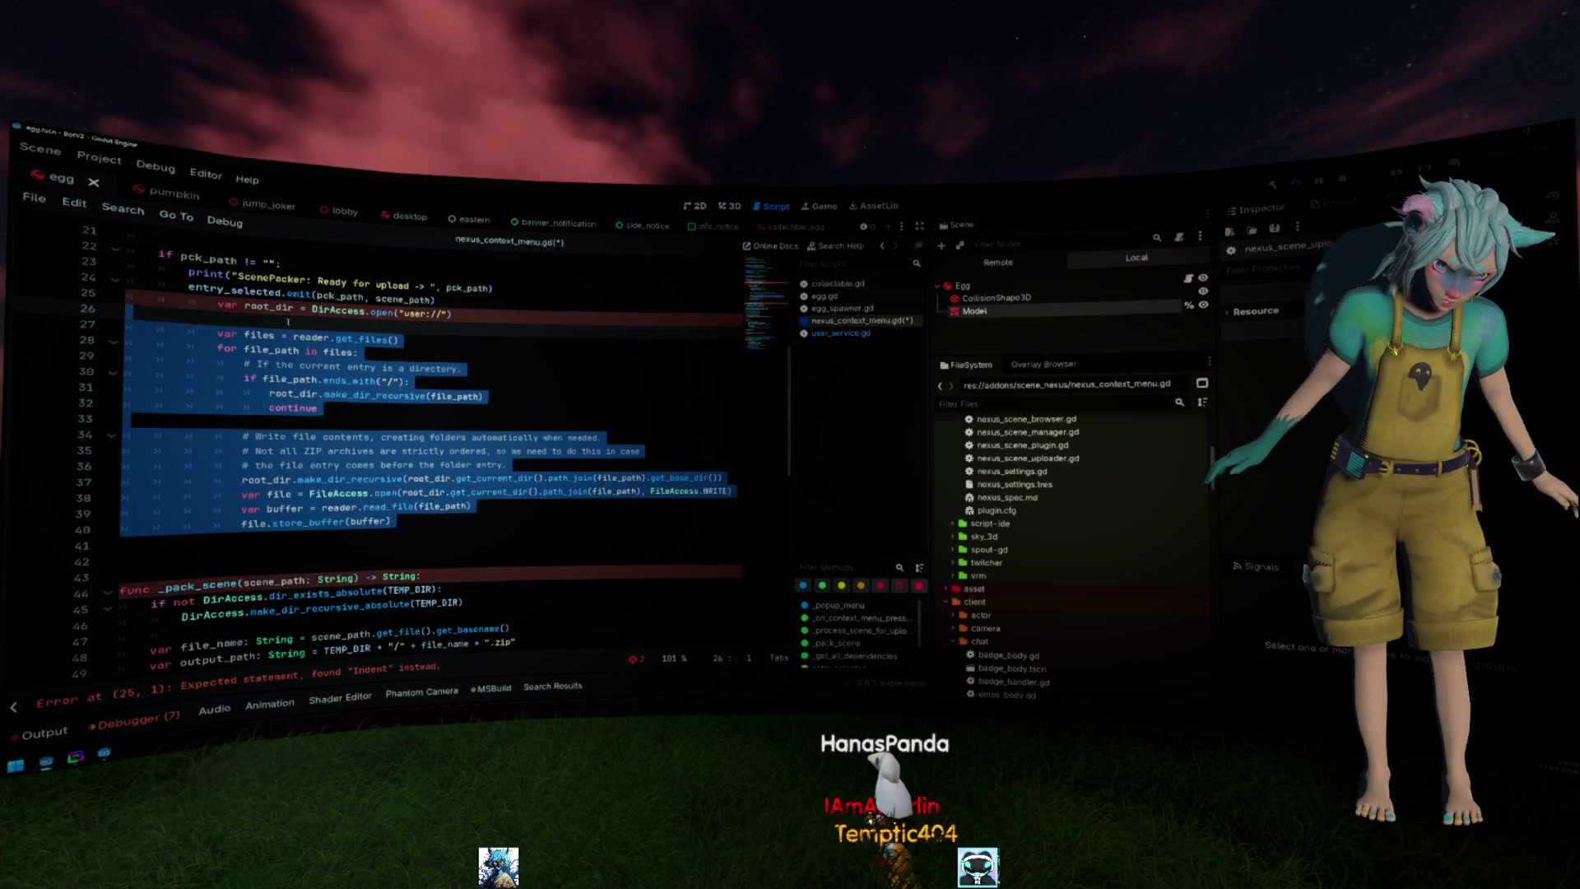
key("ctrl+z")
key("ctrl+z")
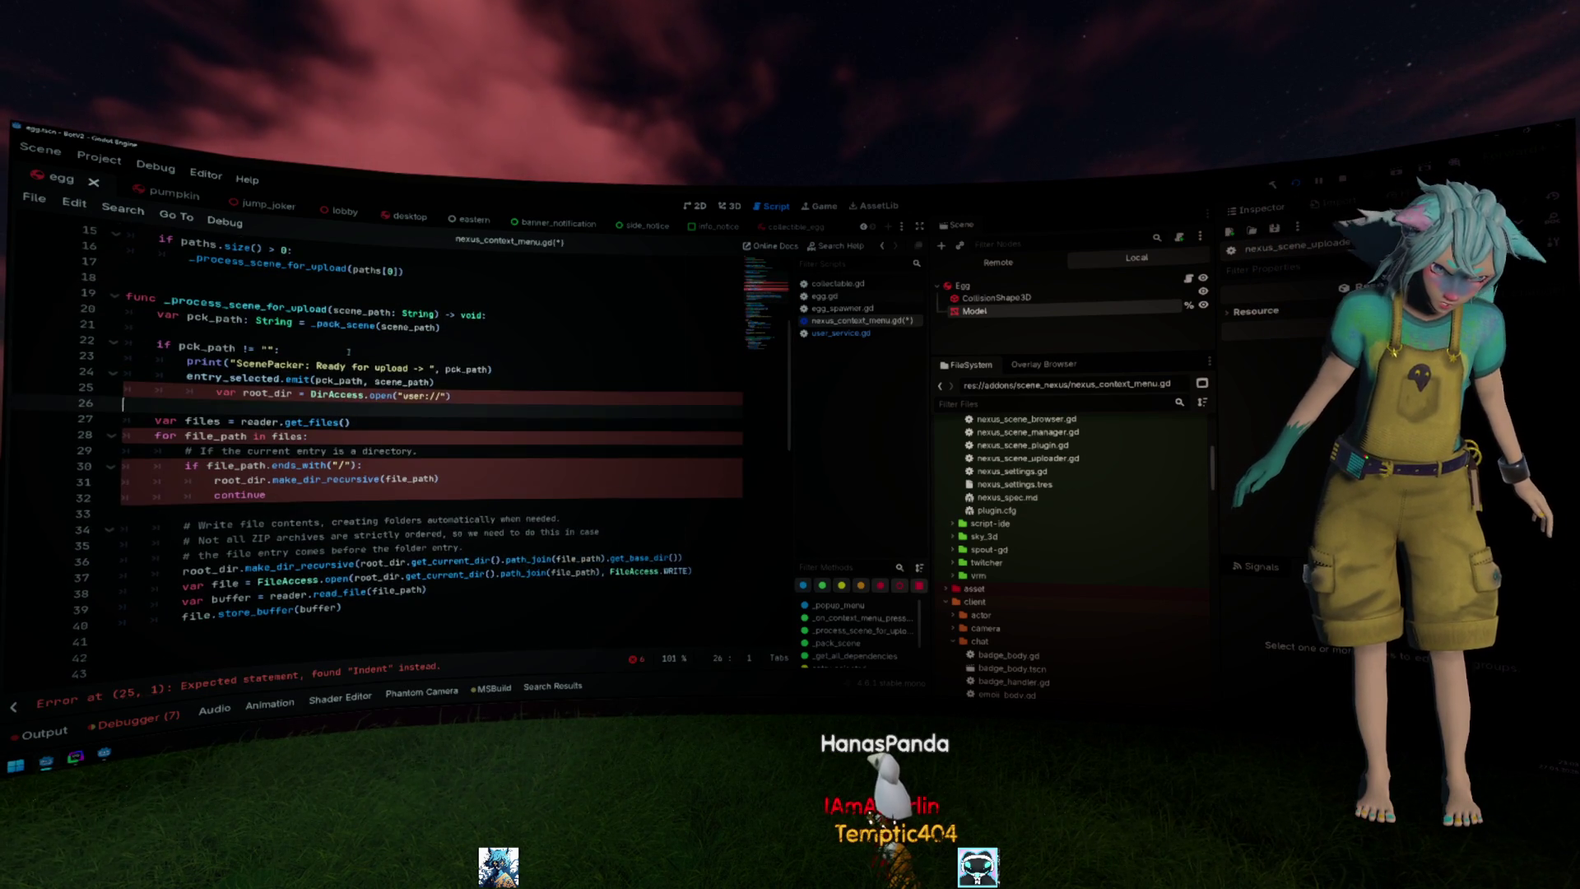
key("ctrl+z")
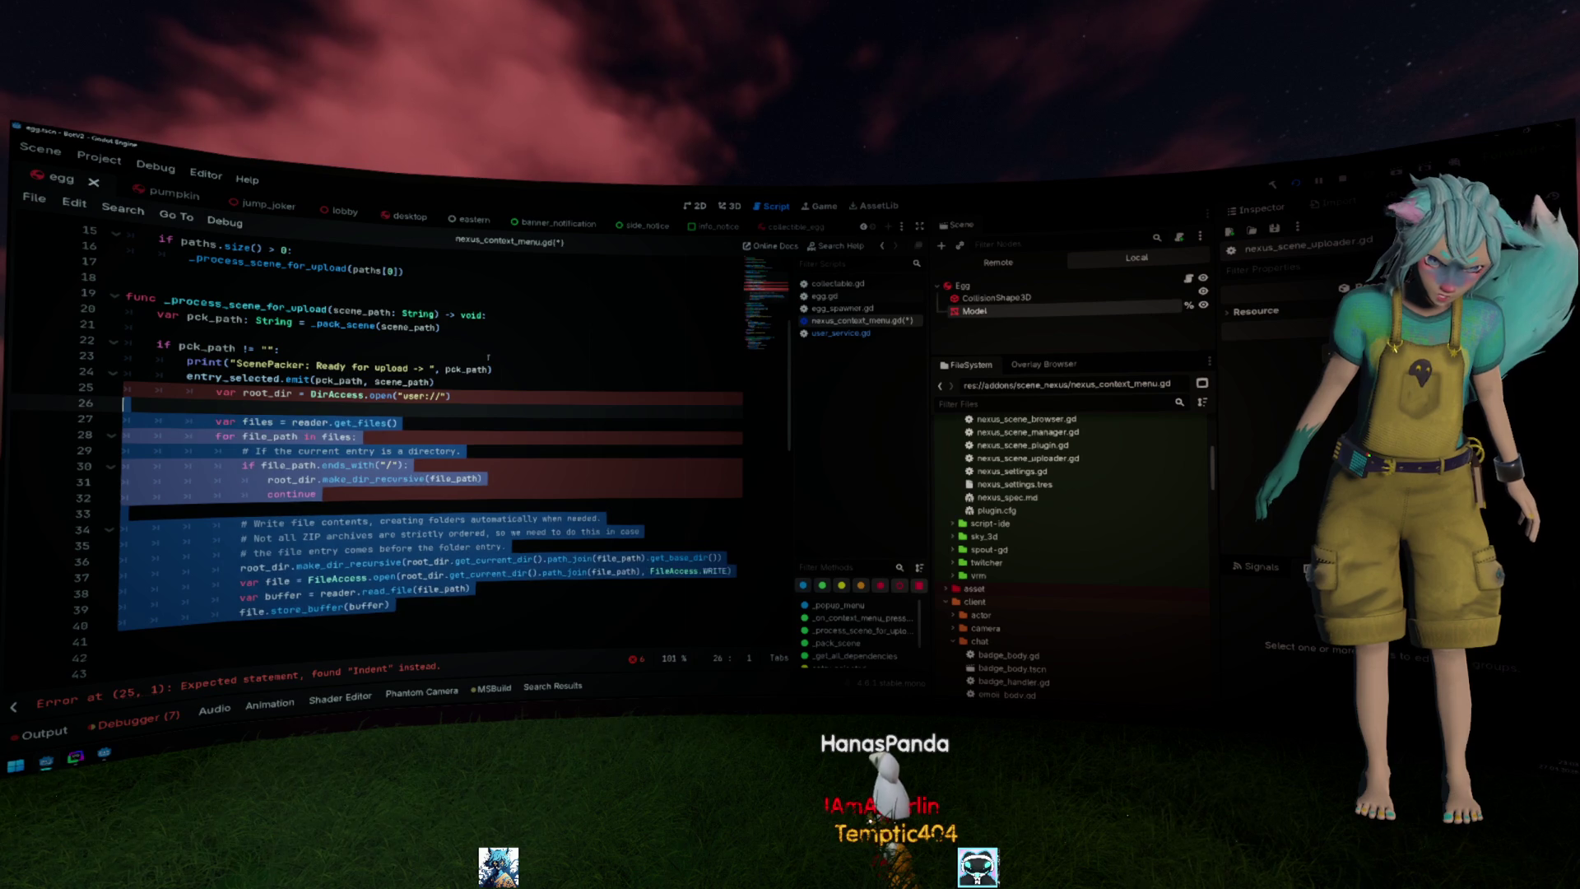
key("ctrl+z")
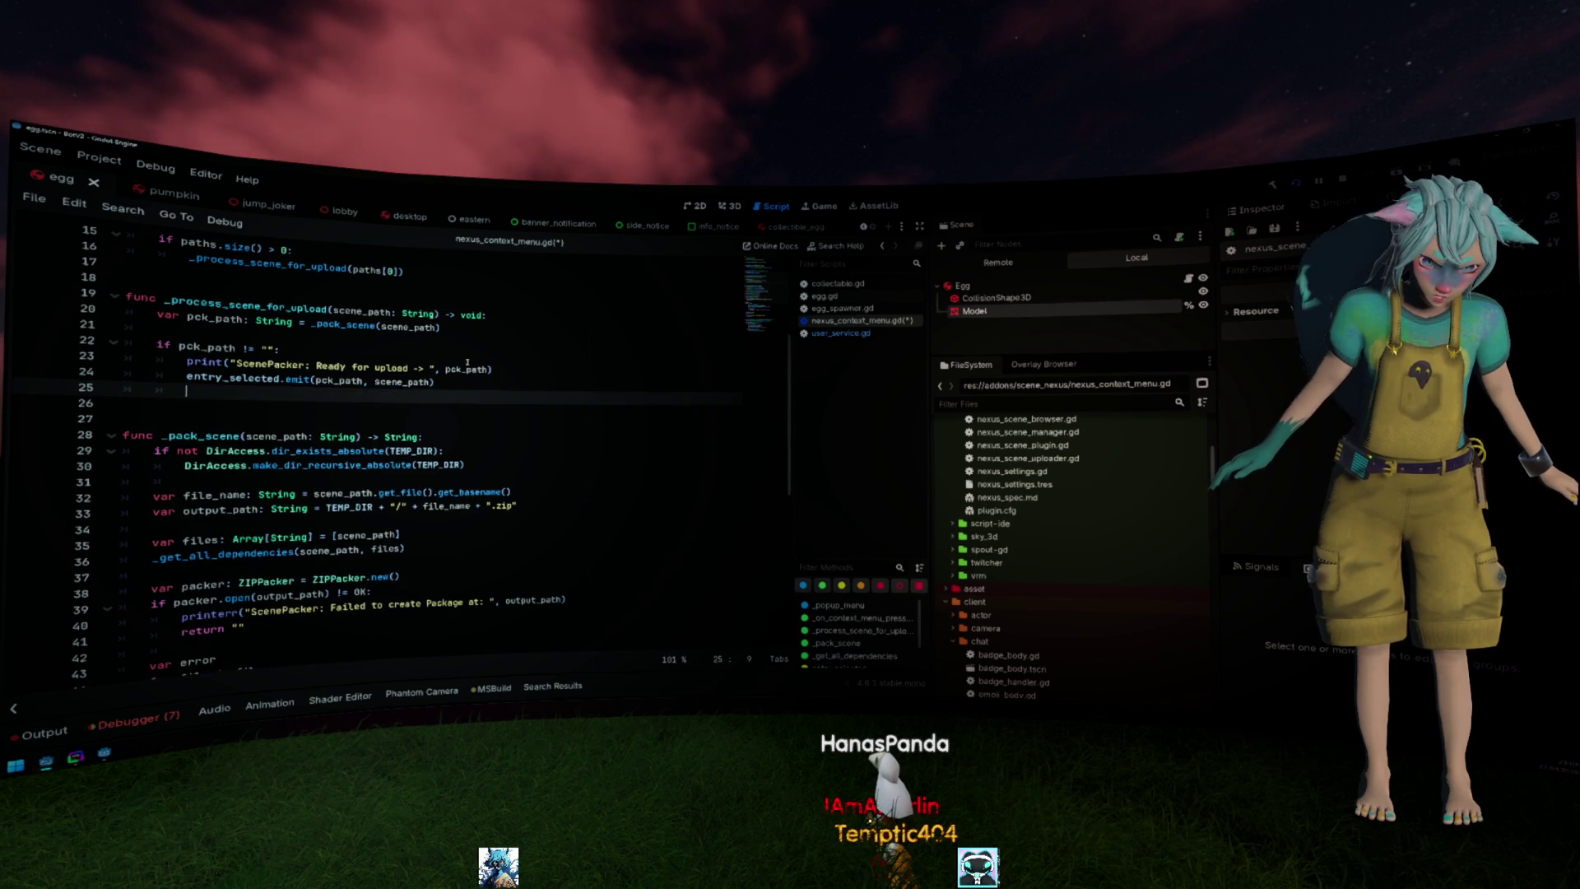
key("ctrl+z")
scroll(281, 384, "down", 5)
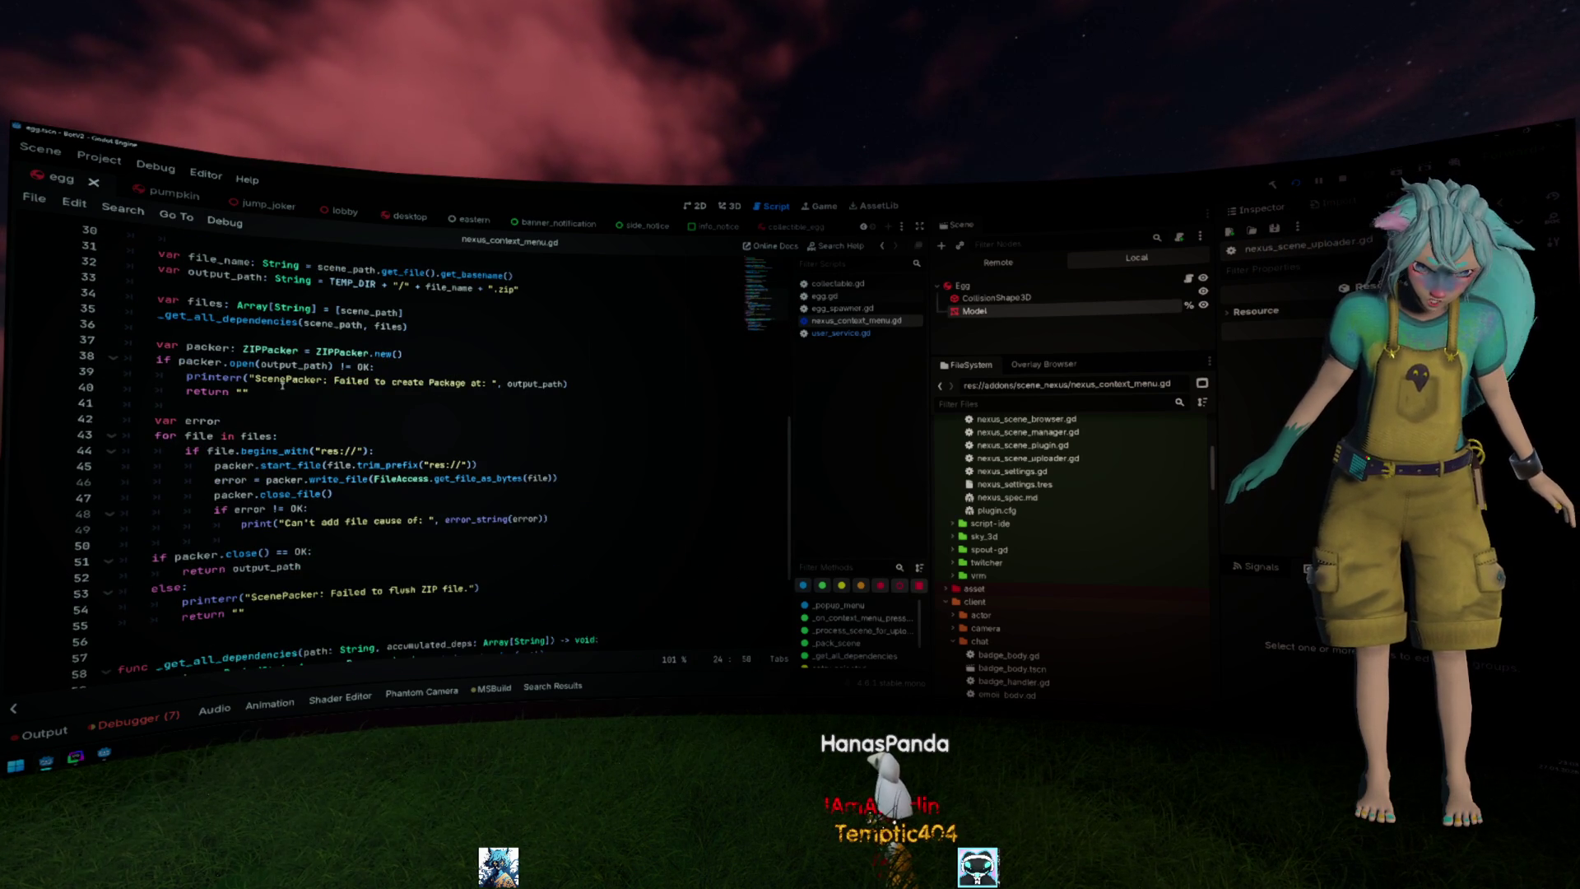
scroll(283, 387, "up", 7)
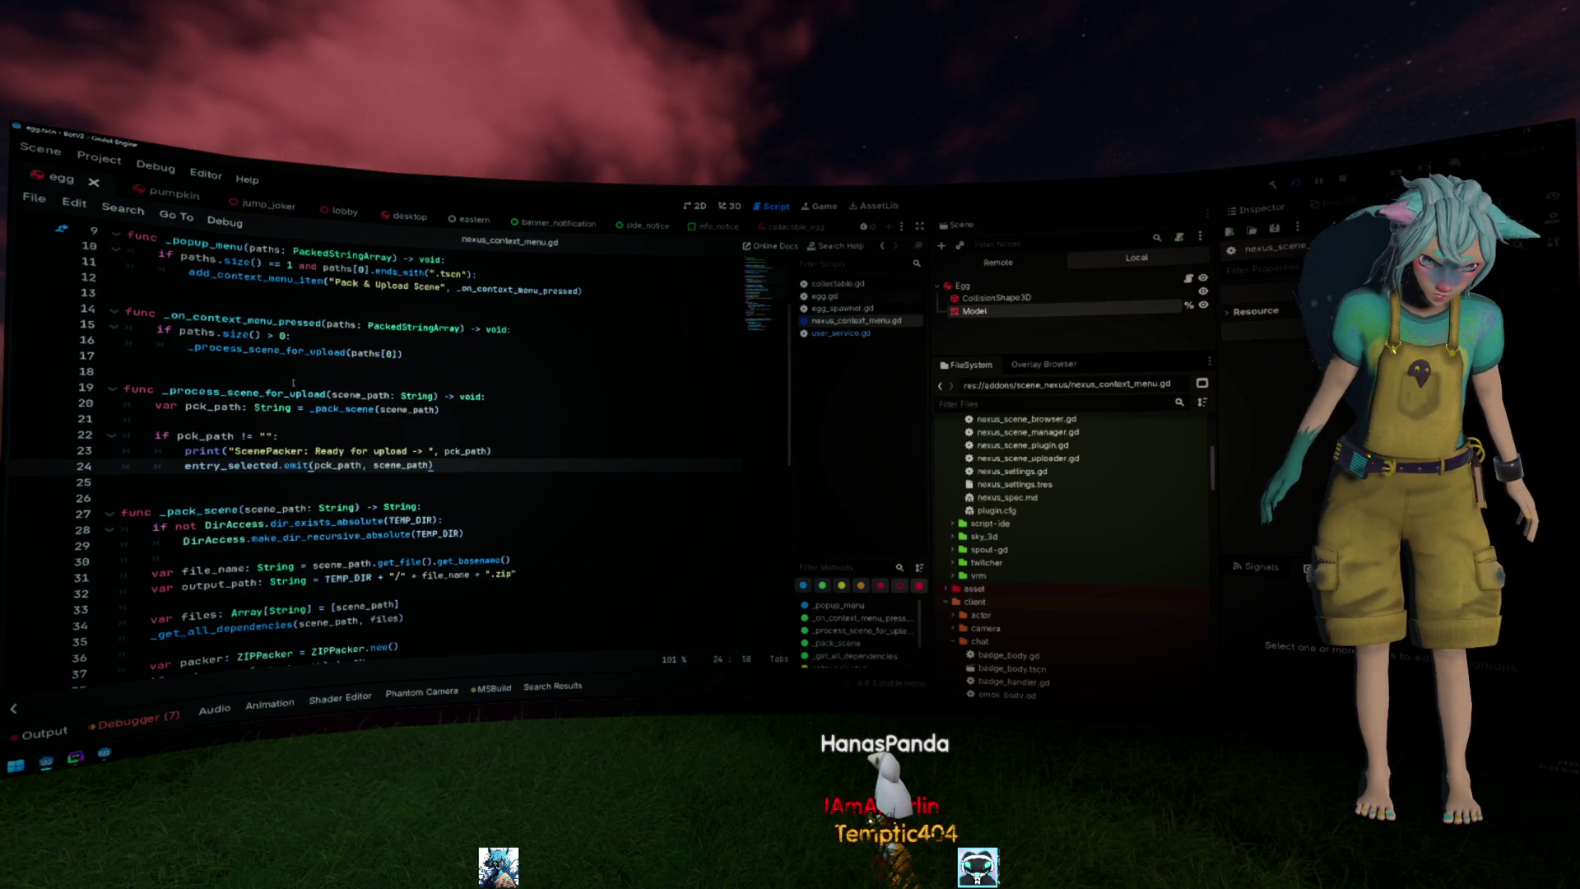
scroll(405, 446, "down", 8)
scroll(404, 446, "down", 3)
scroll(658, 410, "up", 4)
scroll(658, 412, "up", 5)
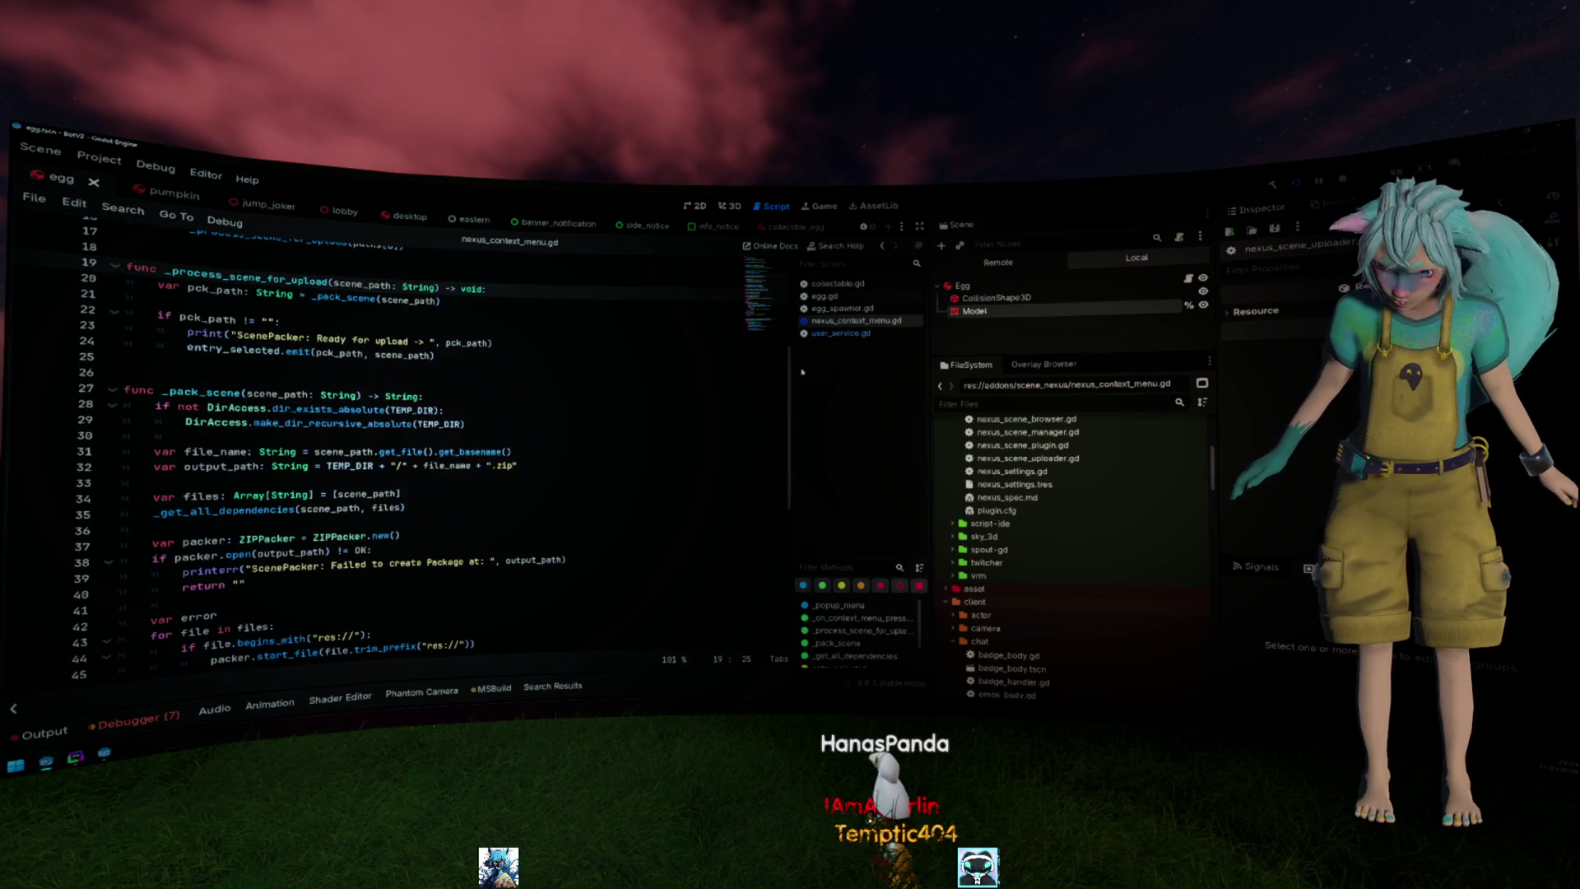
scroll(424, 438, "up", 3)
scroll(424, 437, "up", 2)
scroll(434, 428, "down", 12)
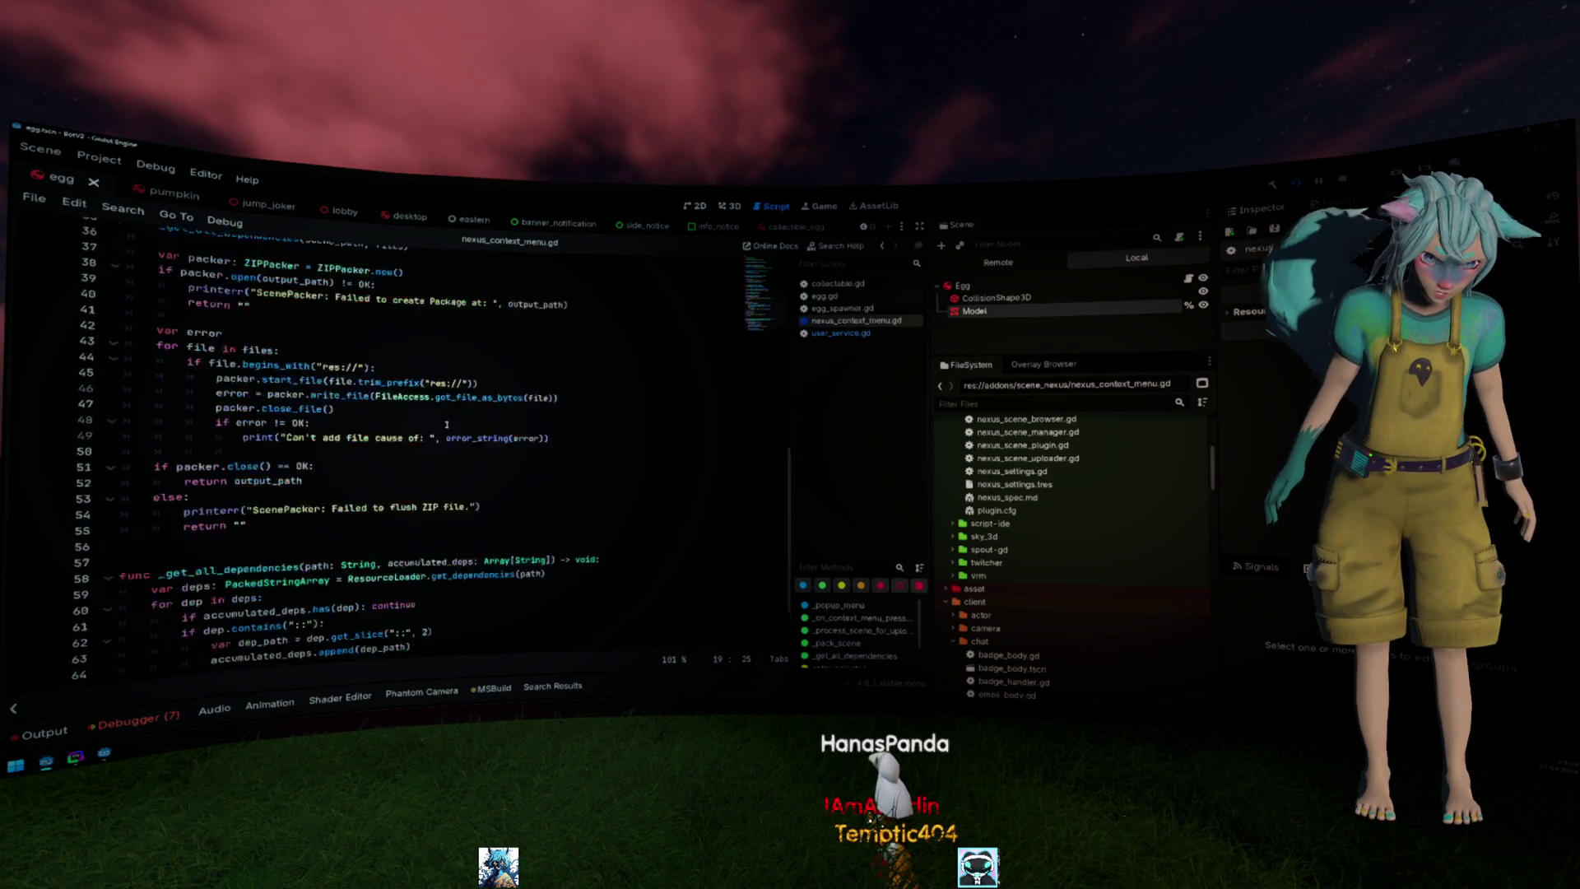
scroll(435, 427, "down", 2)
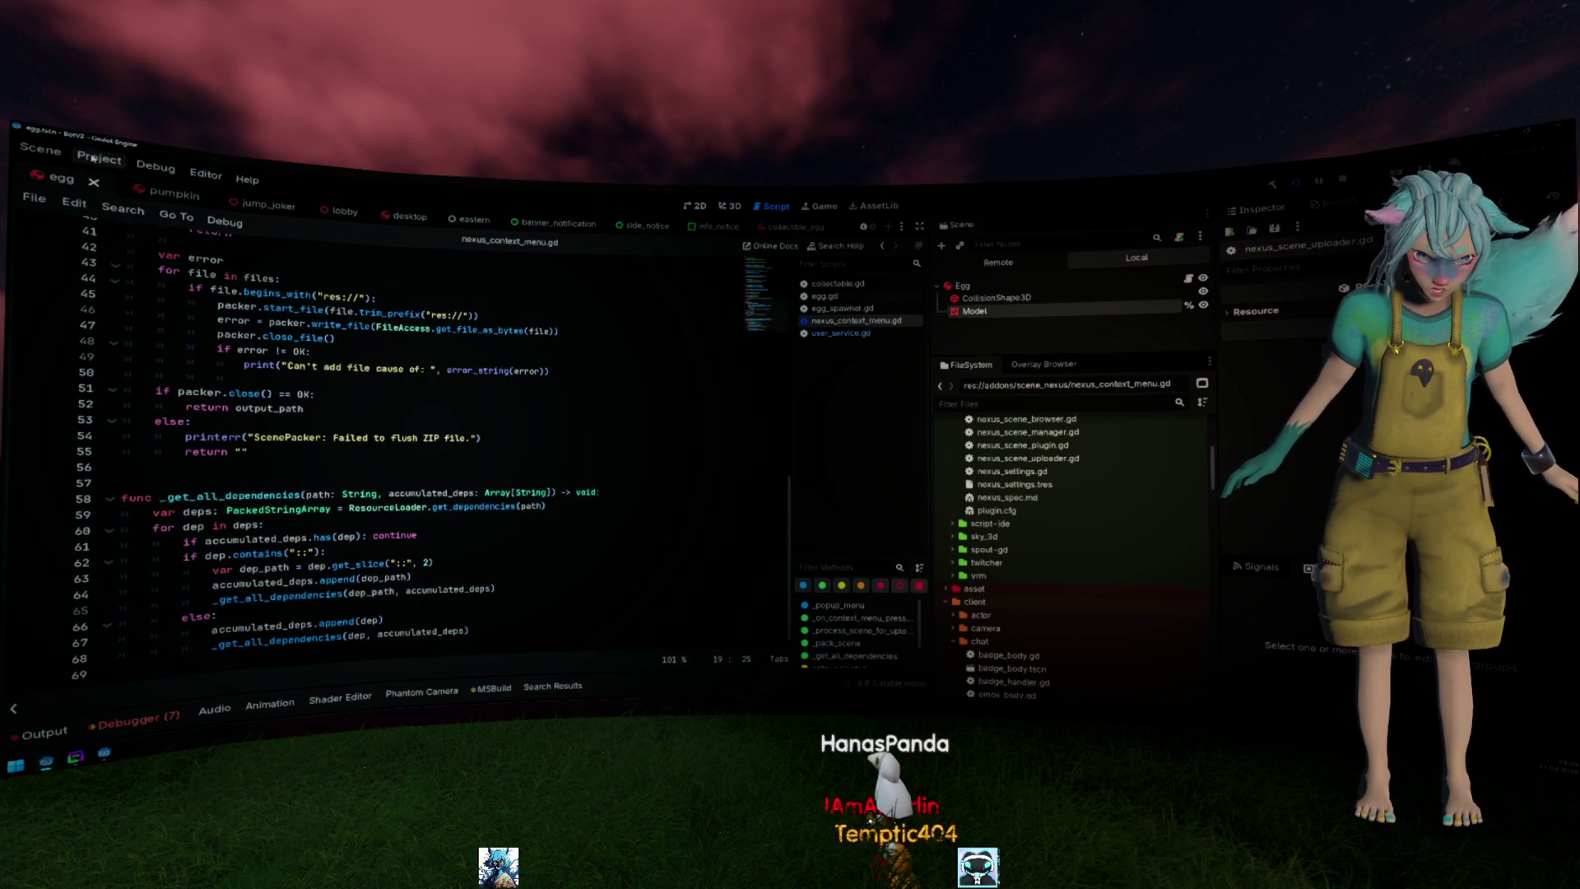
Switch back to the bootstrap project window with the ZIPReader docs.
key("alt+Tab")
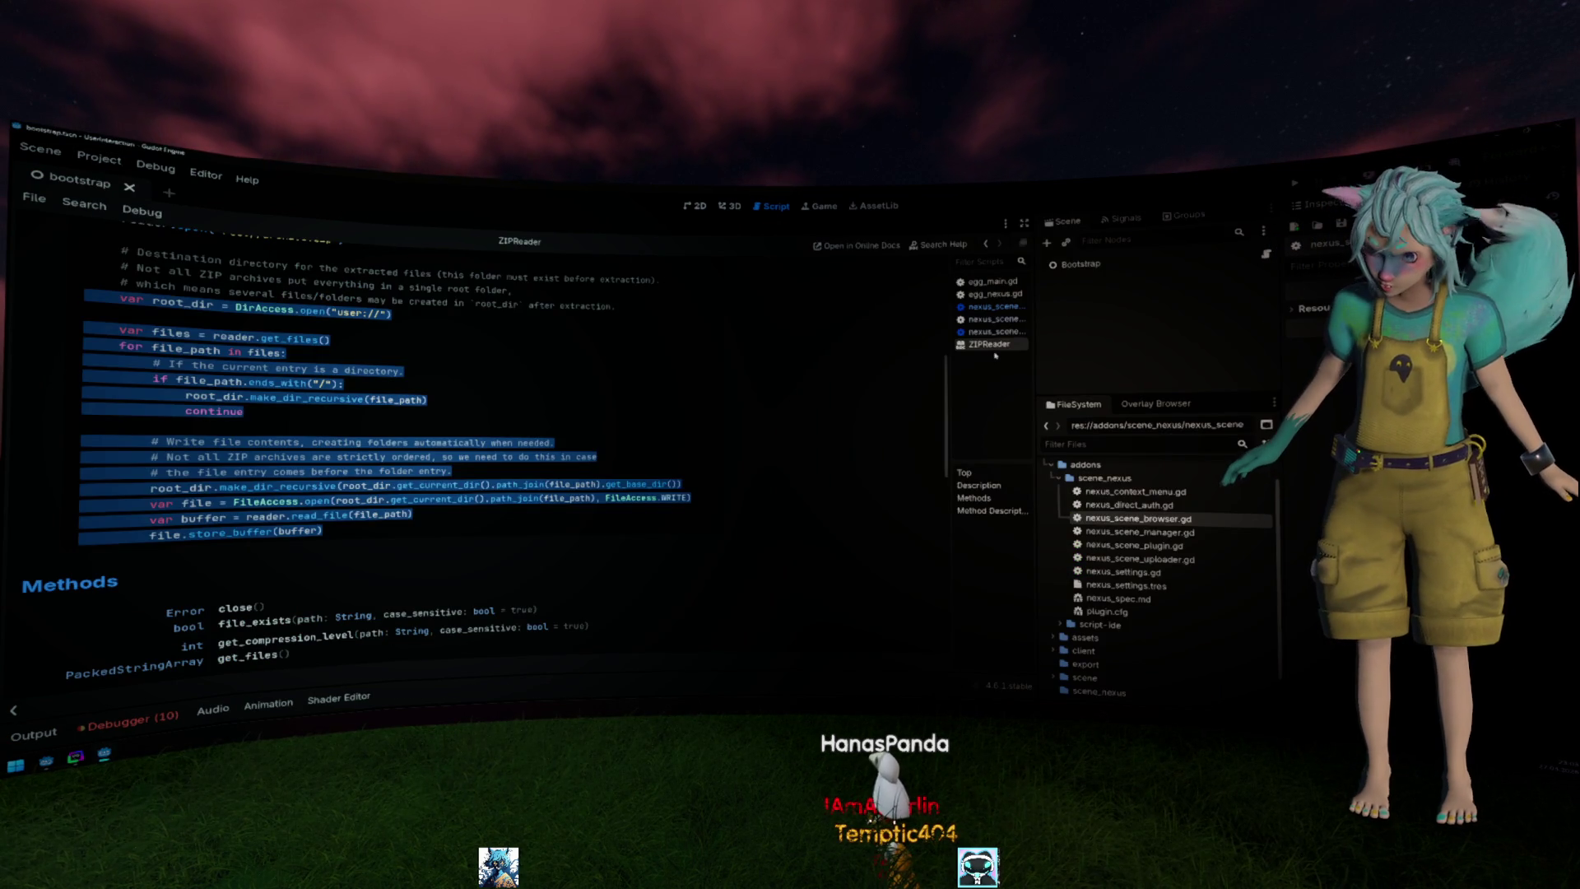
Paste the extraction loop into _extract_scene in nexus_scene_browser.gd.
left_click(991, 320)
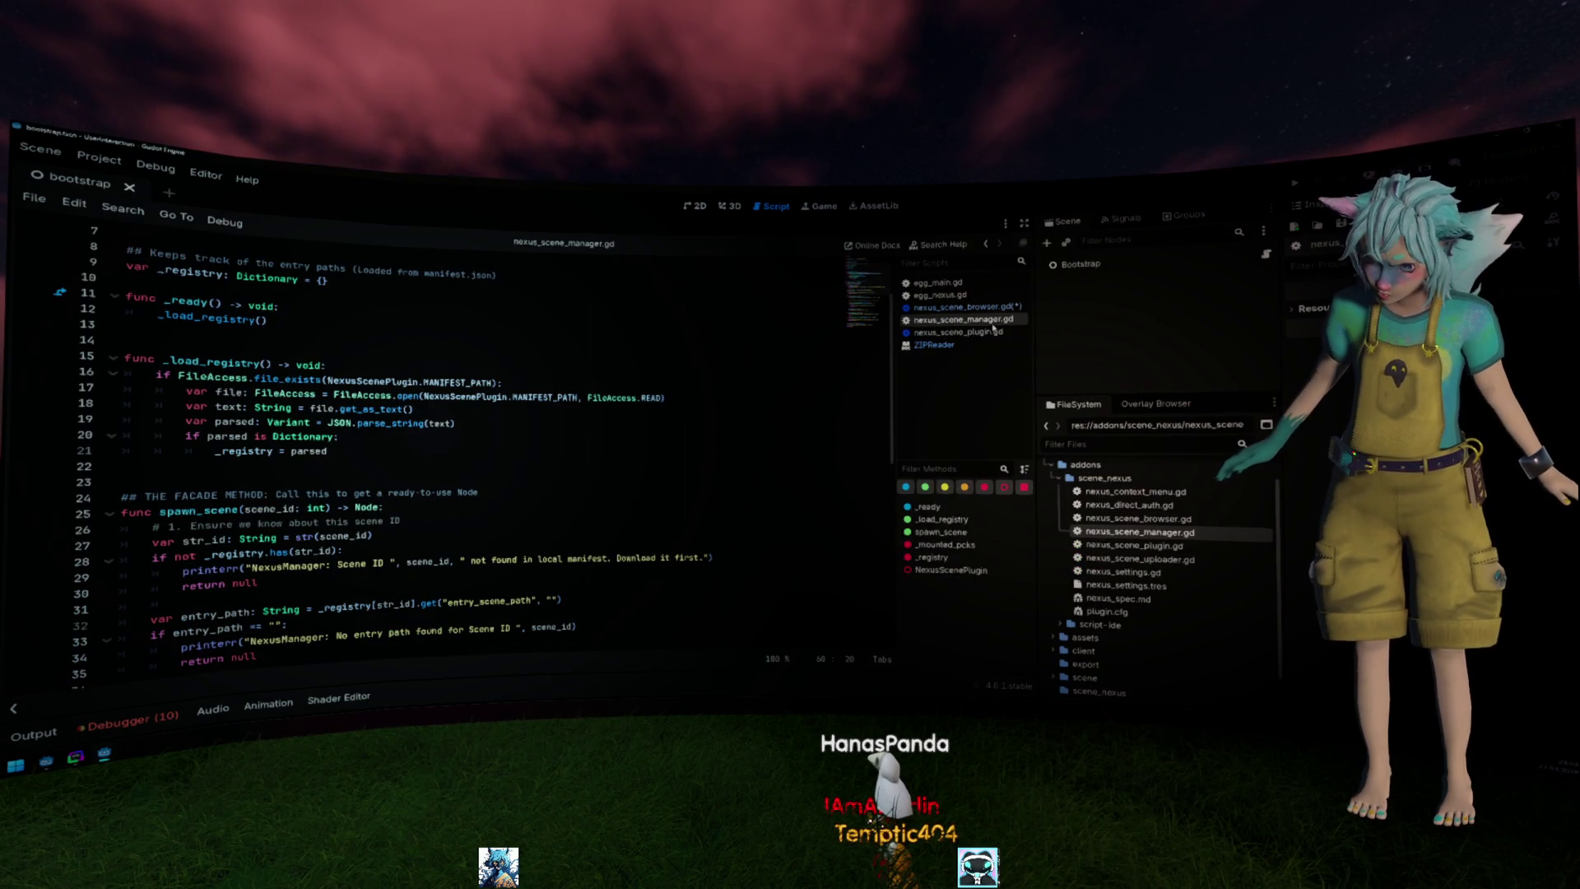
left_click(941, 307)
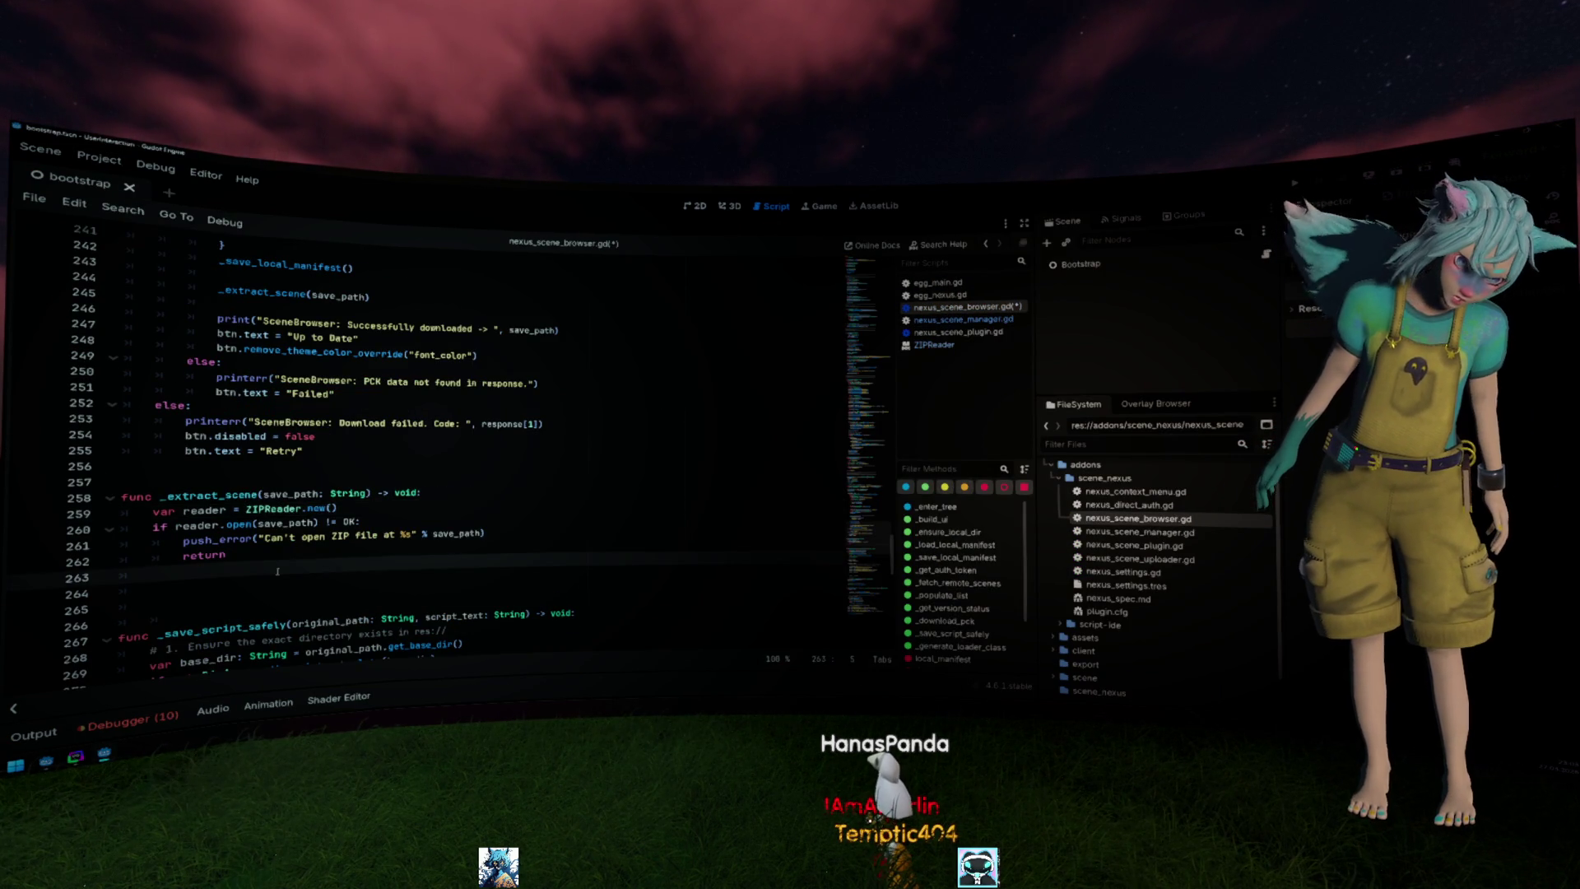
key("ctrl+v")
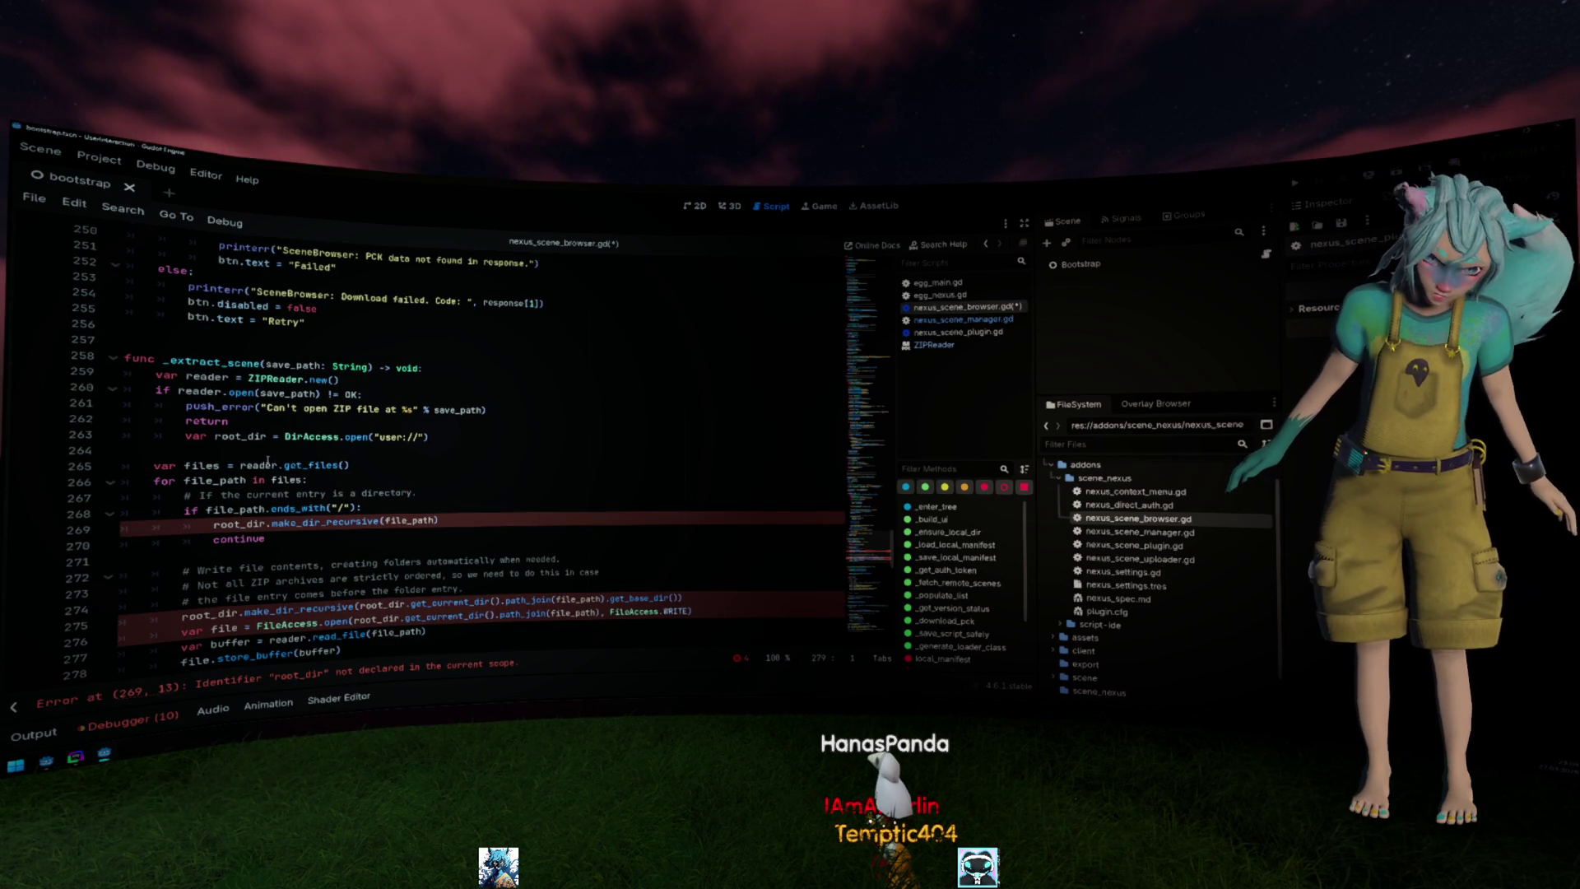
scroll(266, 455, "down", 2)
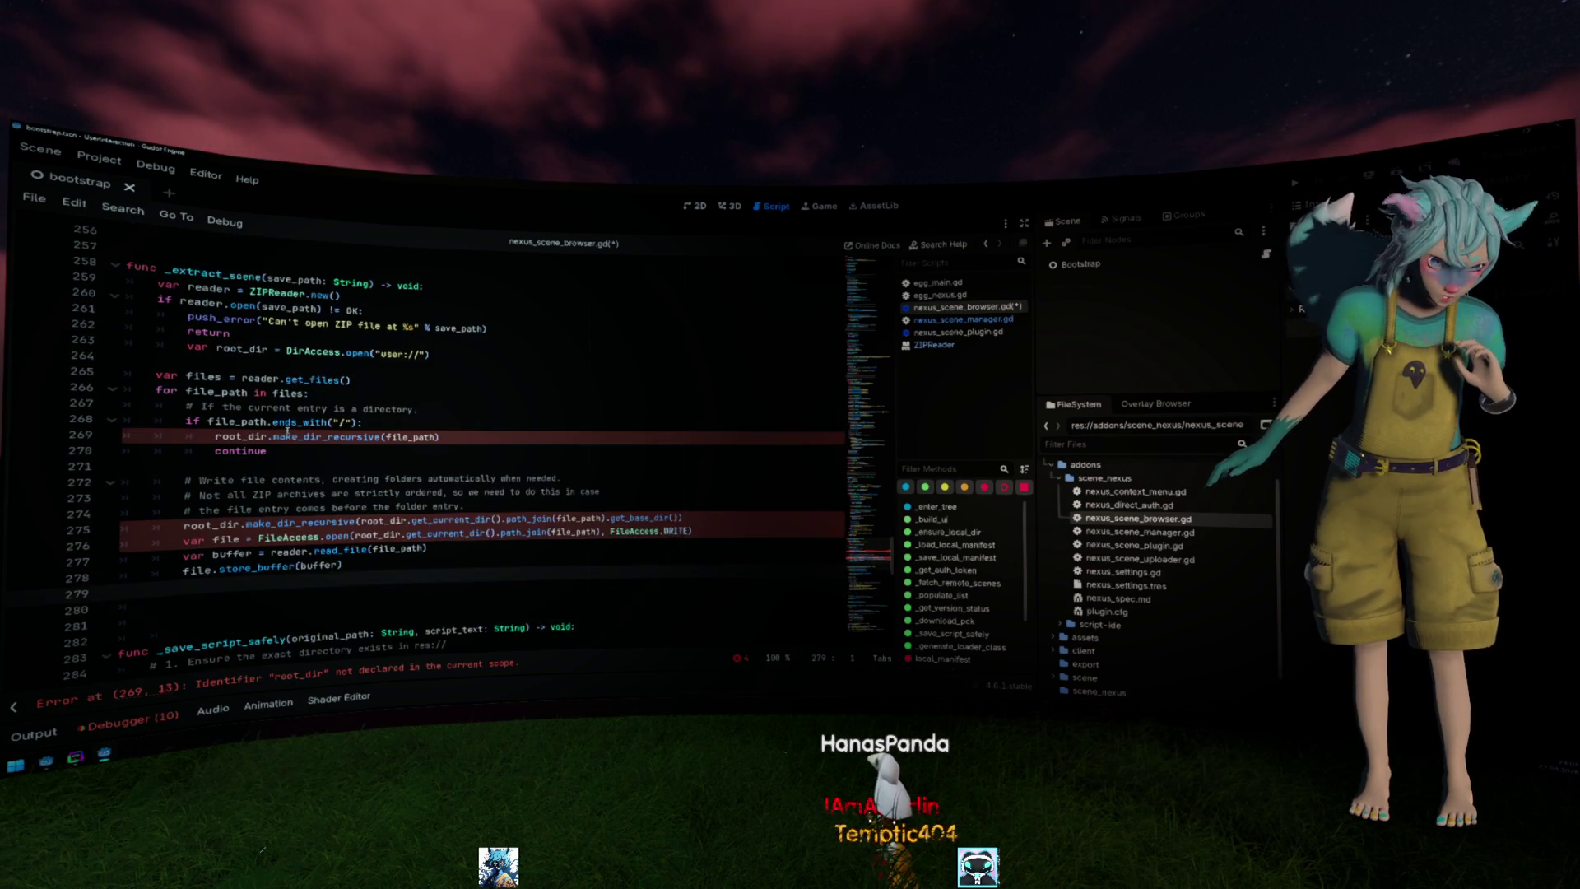
Move the root_dir line below the ZIP error return, pointing it at res:// instead of user://.
left_click(433, 354)
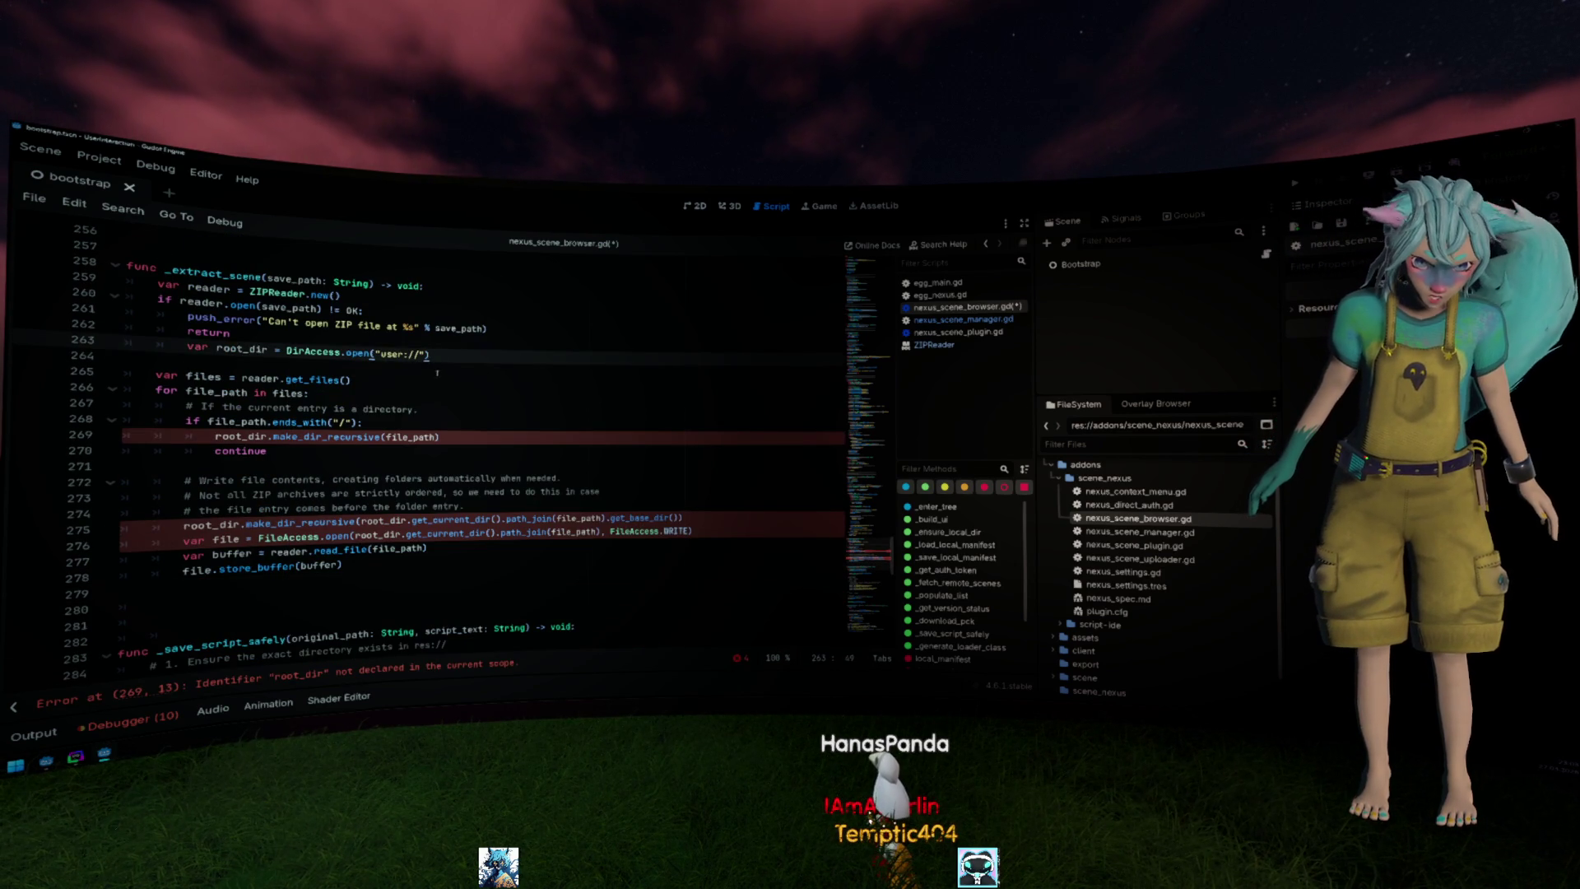
double_click(292, 280)
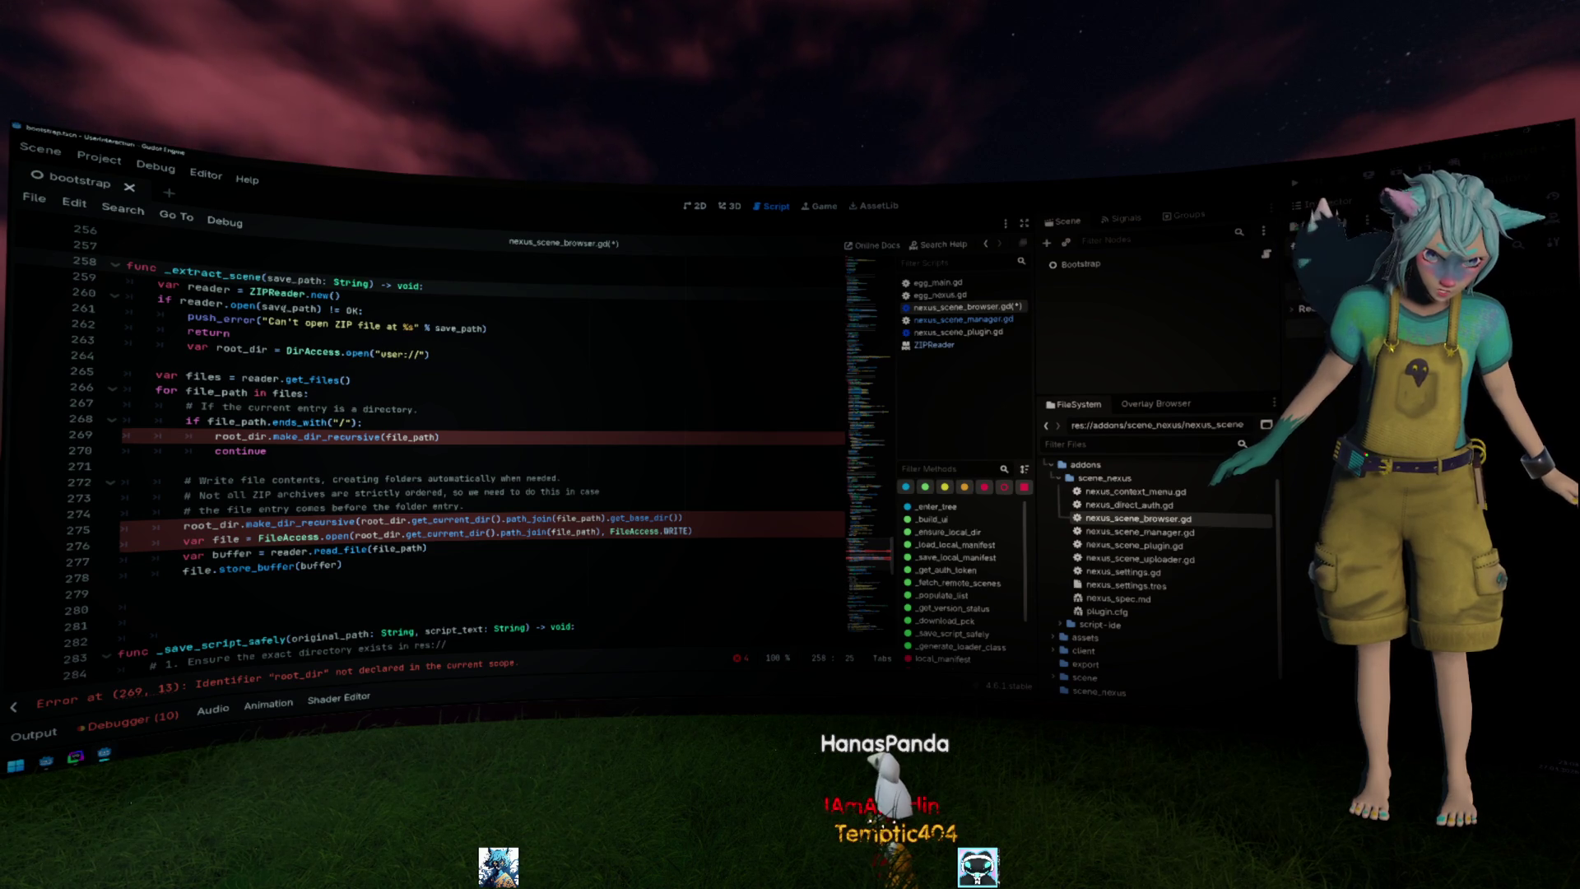
left_click(414, 308)
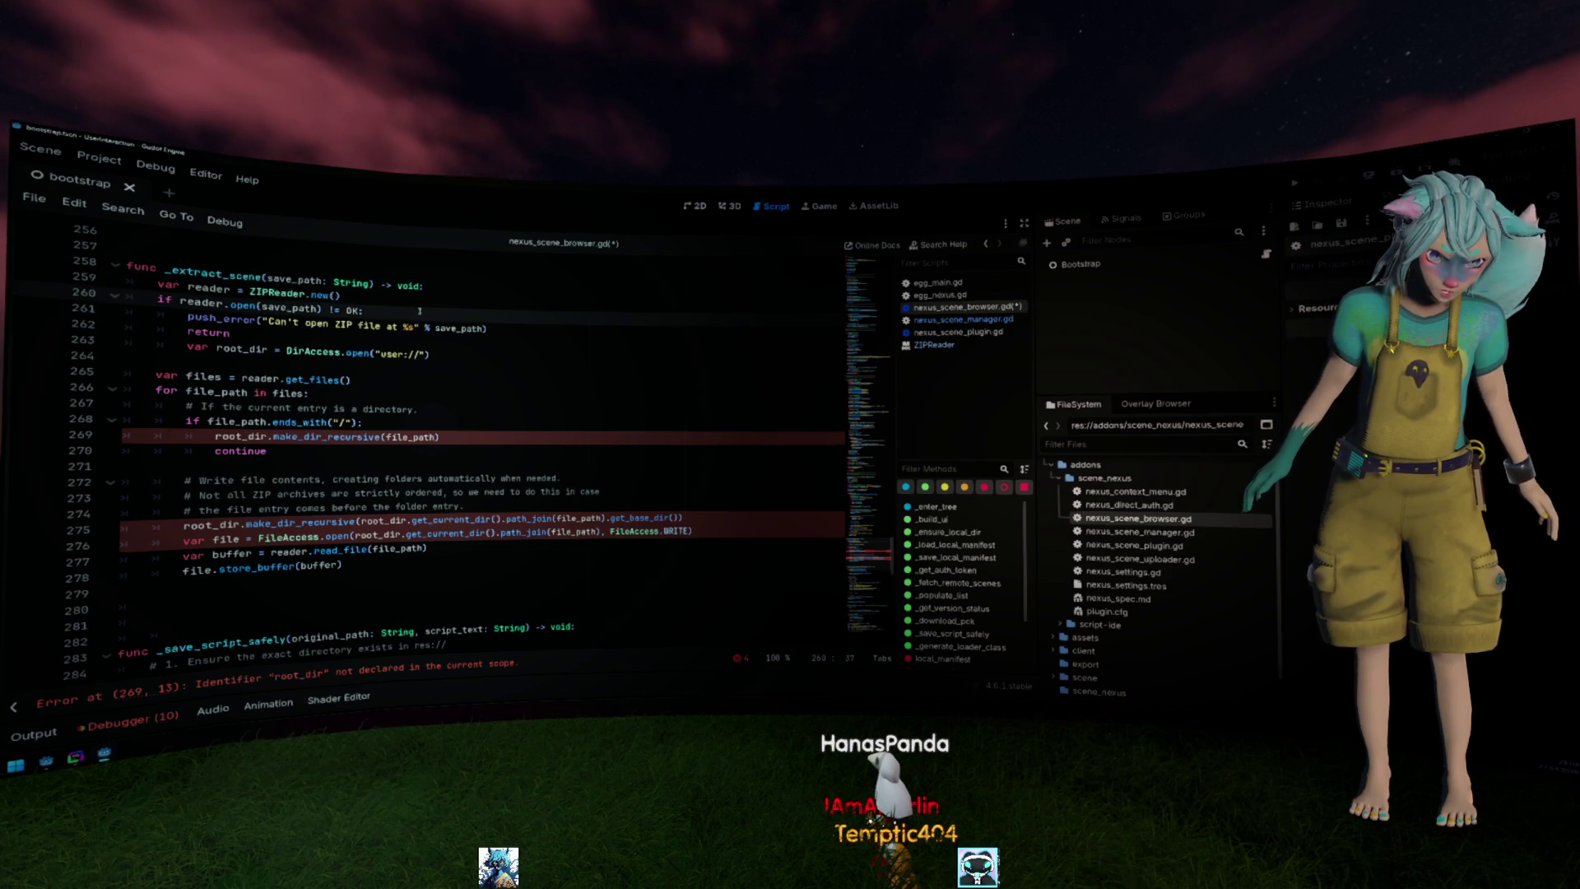
left_click(356, 353)
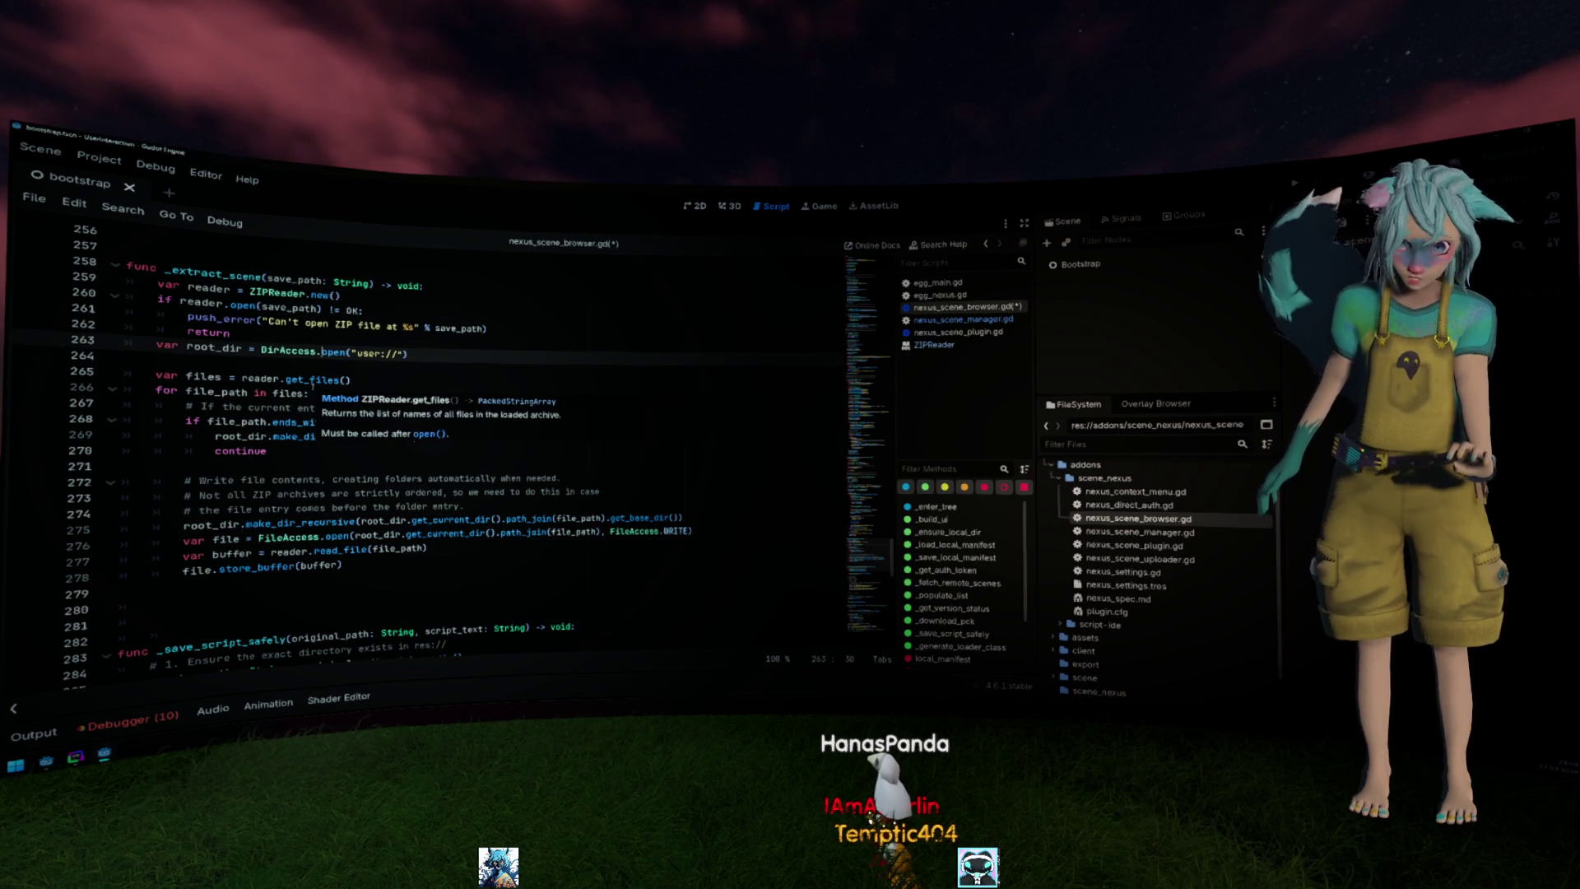
left_click(293, 330)
type("EditorInterface.get_resource_filesystem().scan()")
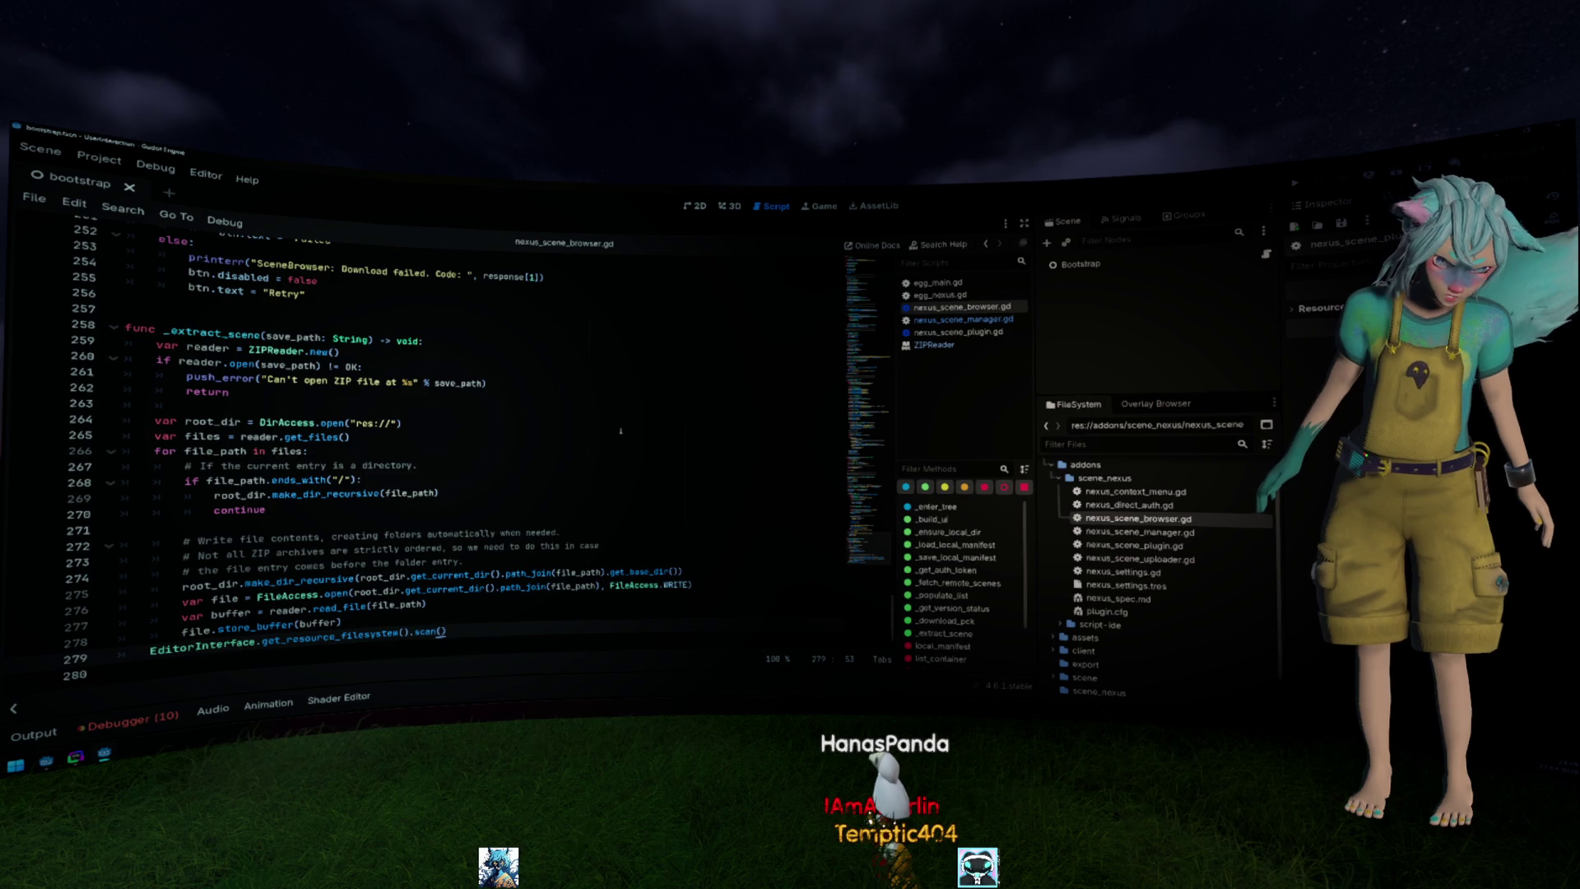
scroll(623, 429, "up", 2)
scroll(622, 430, "up", 5)
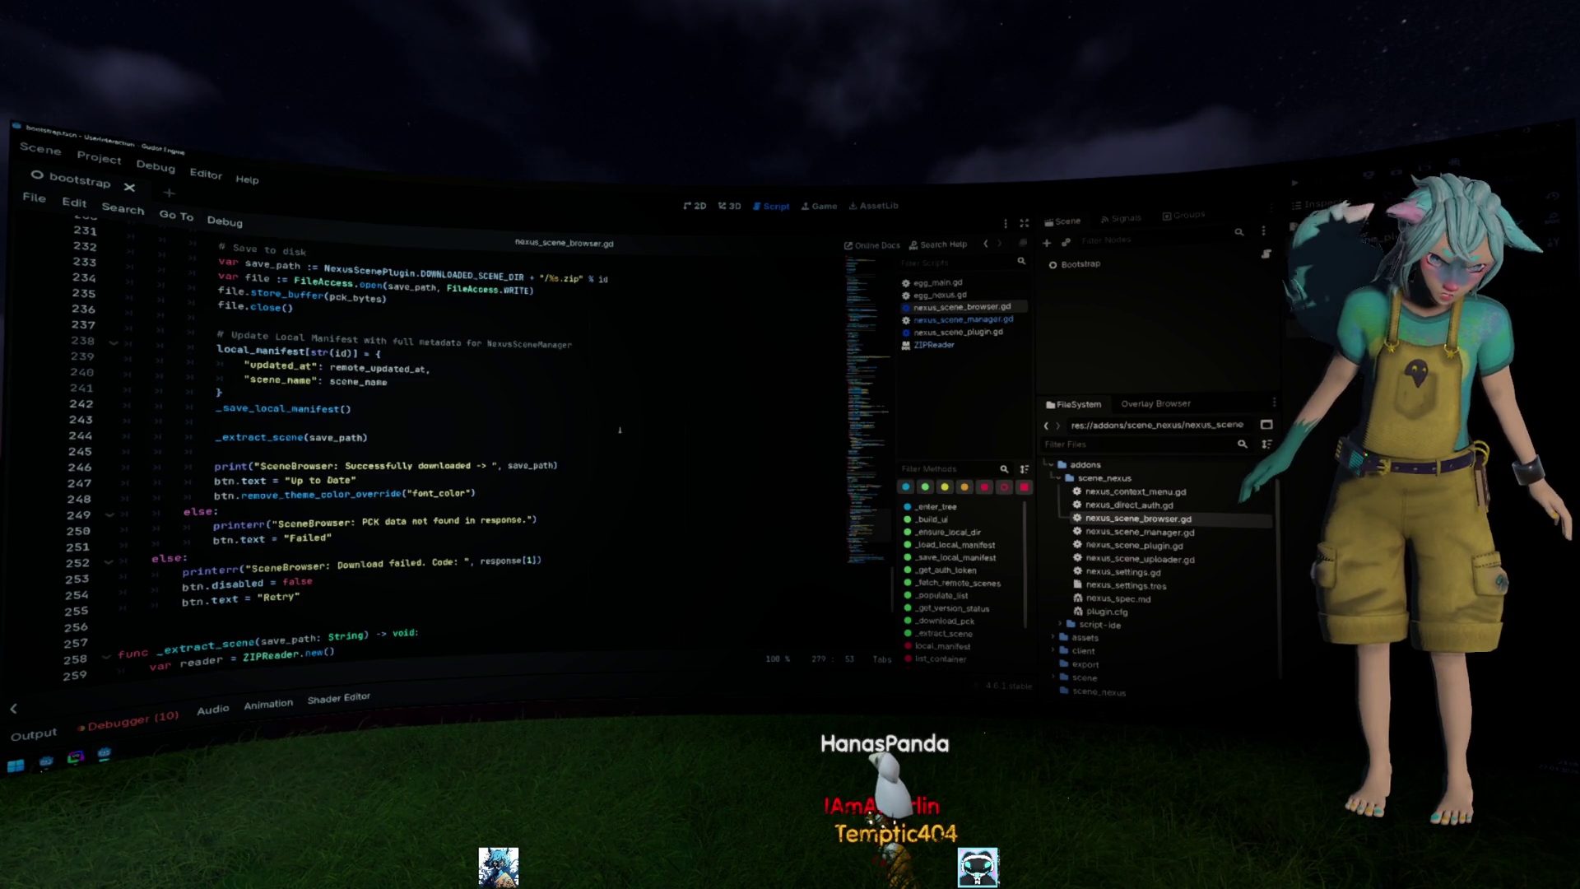
scroll(620, 429, "up", 4)
scroll(619, 429, "up", 2)
scroll(619, 429, "up", 3)
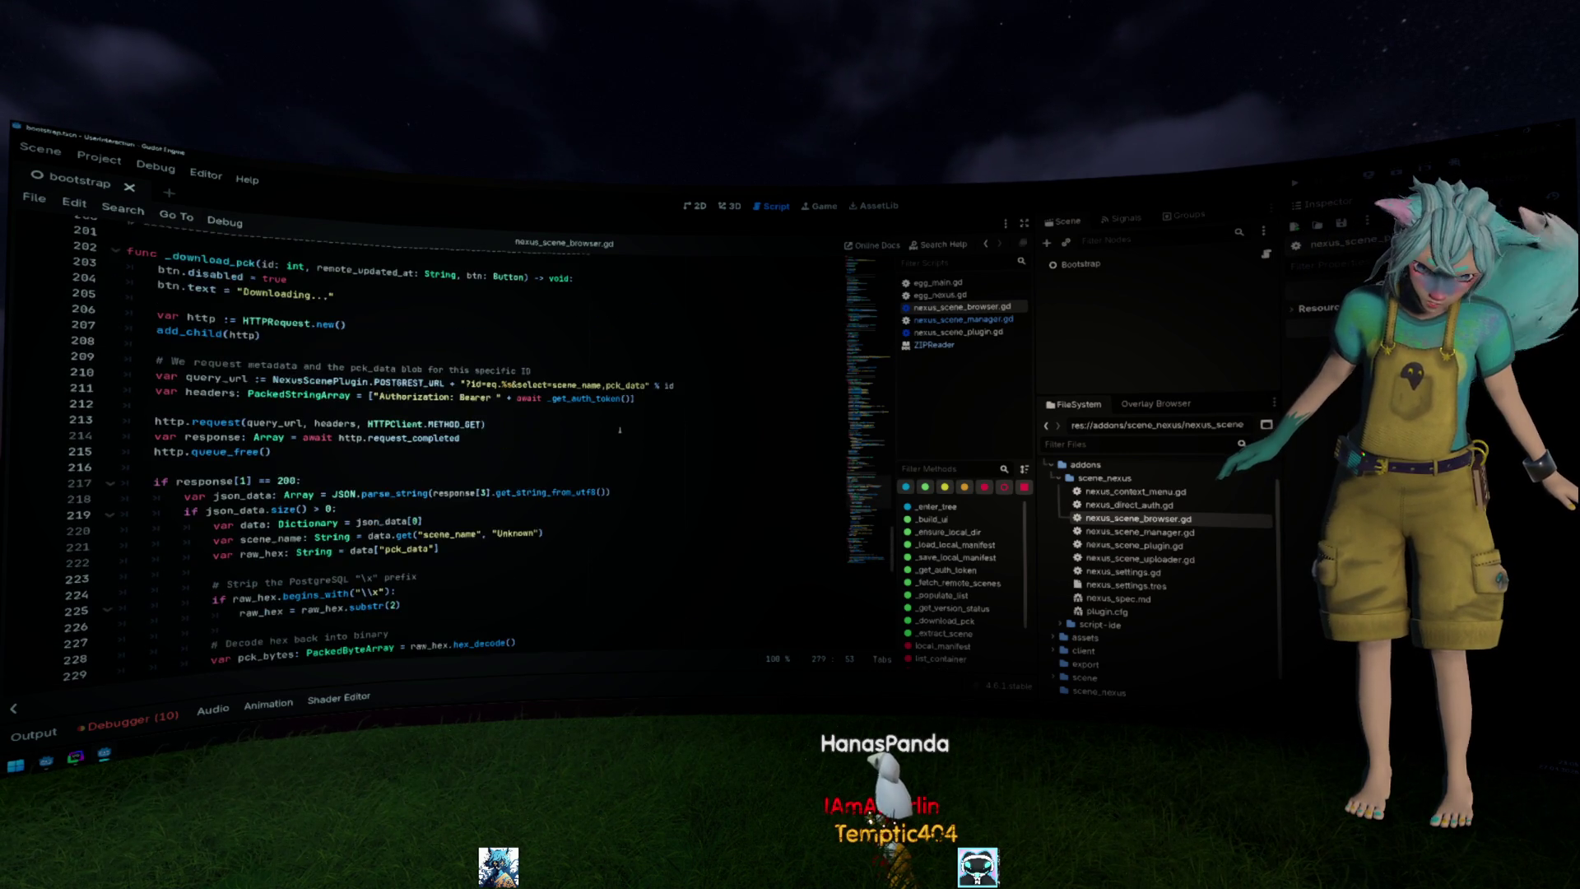
scroll(621, 429, "up", 2)
Change _download_pck to read data["zip_data"] instead of pck_data, undoing an accidental line split.
left_click(408, 594)
key("BackSpace")
key("BackSpace")
key("BackSpace")
key("Return")
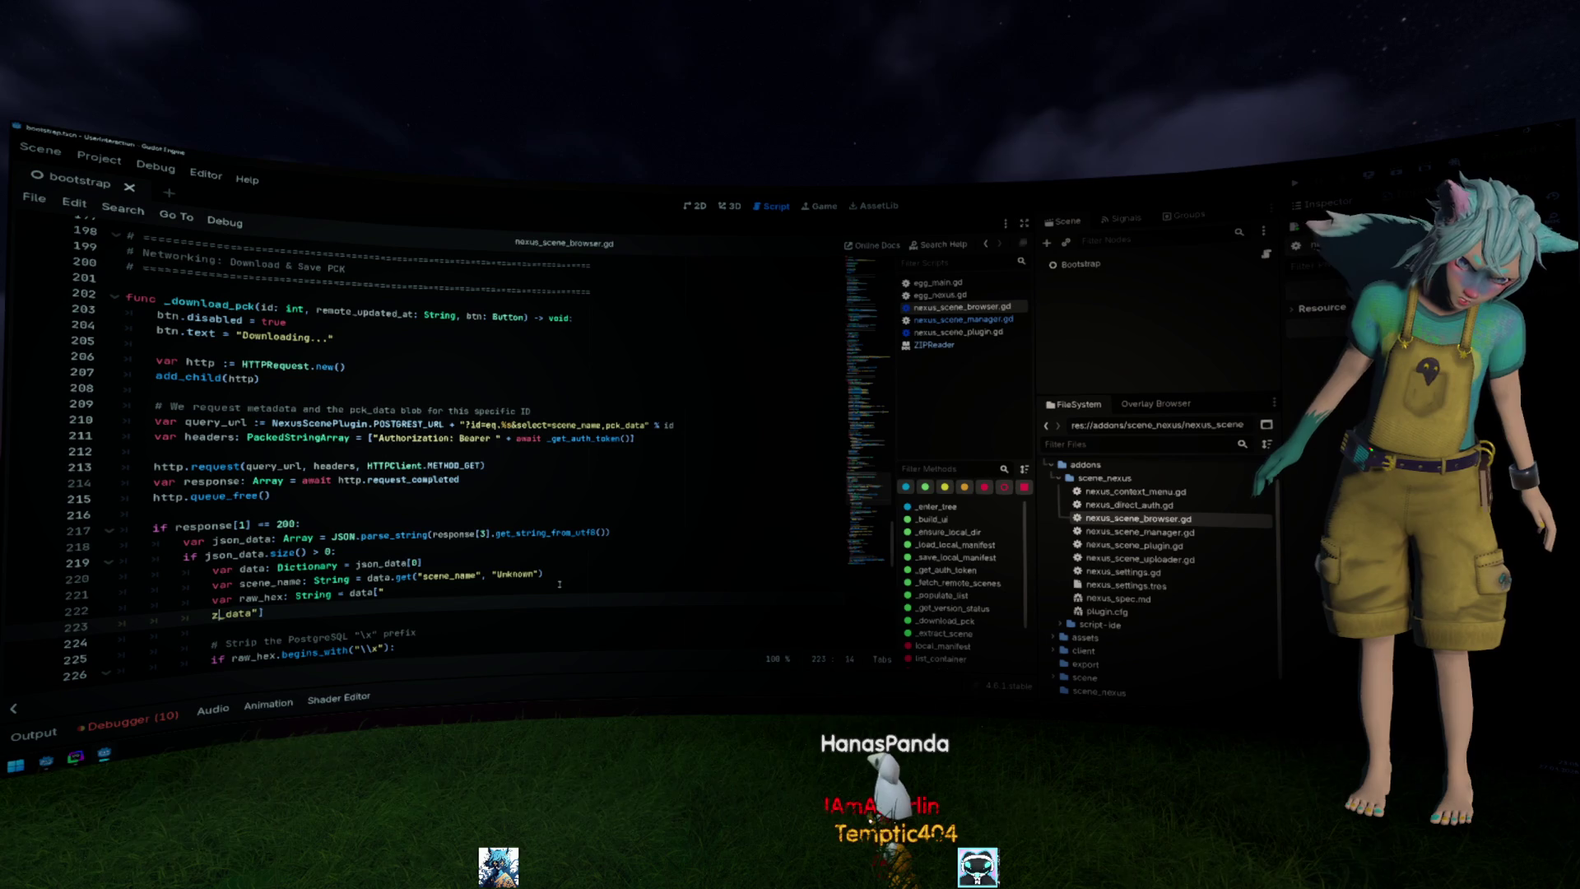
key("ctrl+z")
key("ctrl+z")
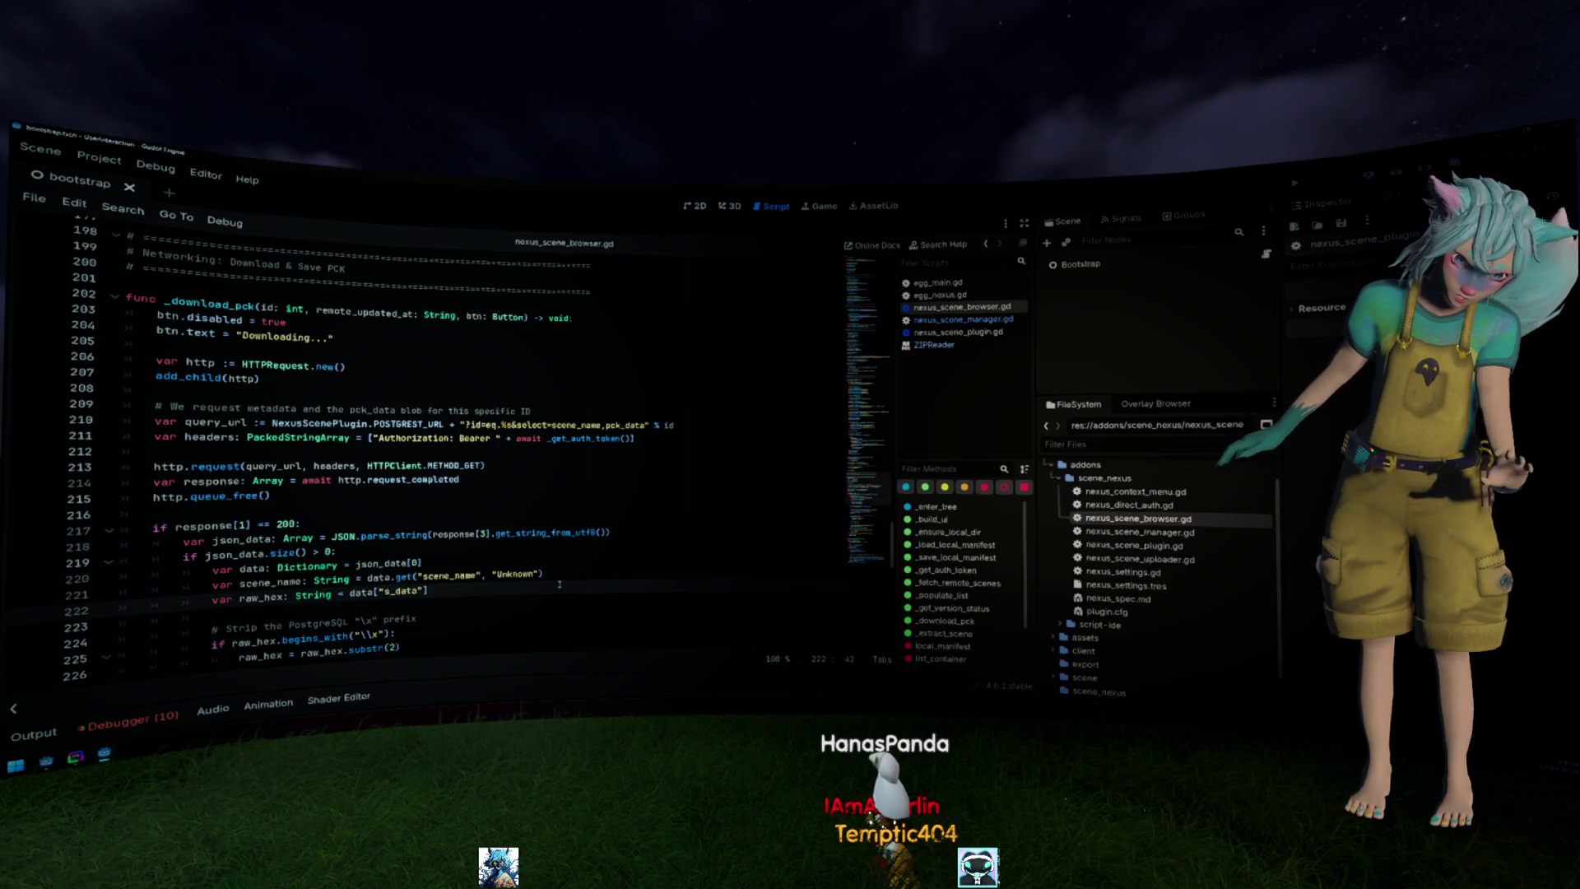
type("zip")
Start a project-wide Find in Files search for pck_data.
key("ctrl+f")
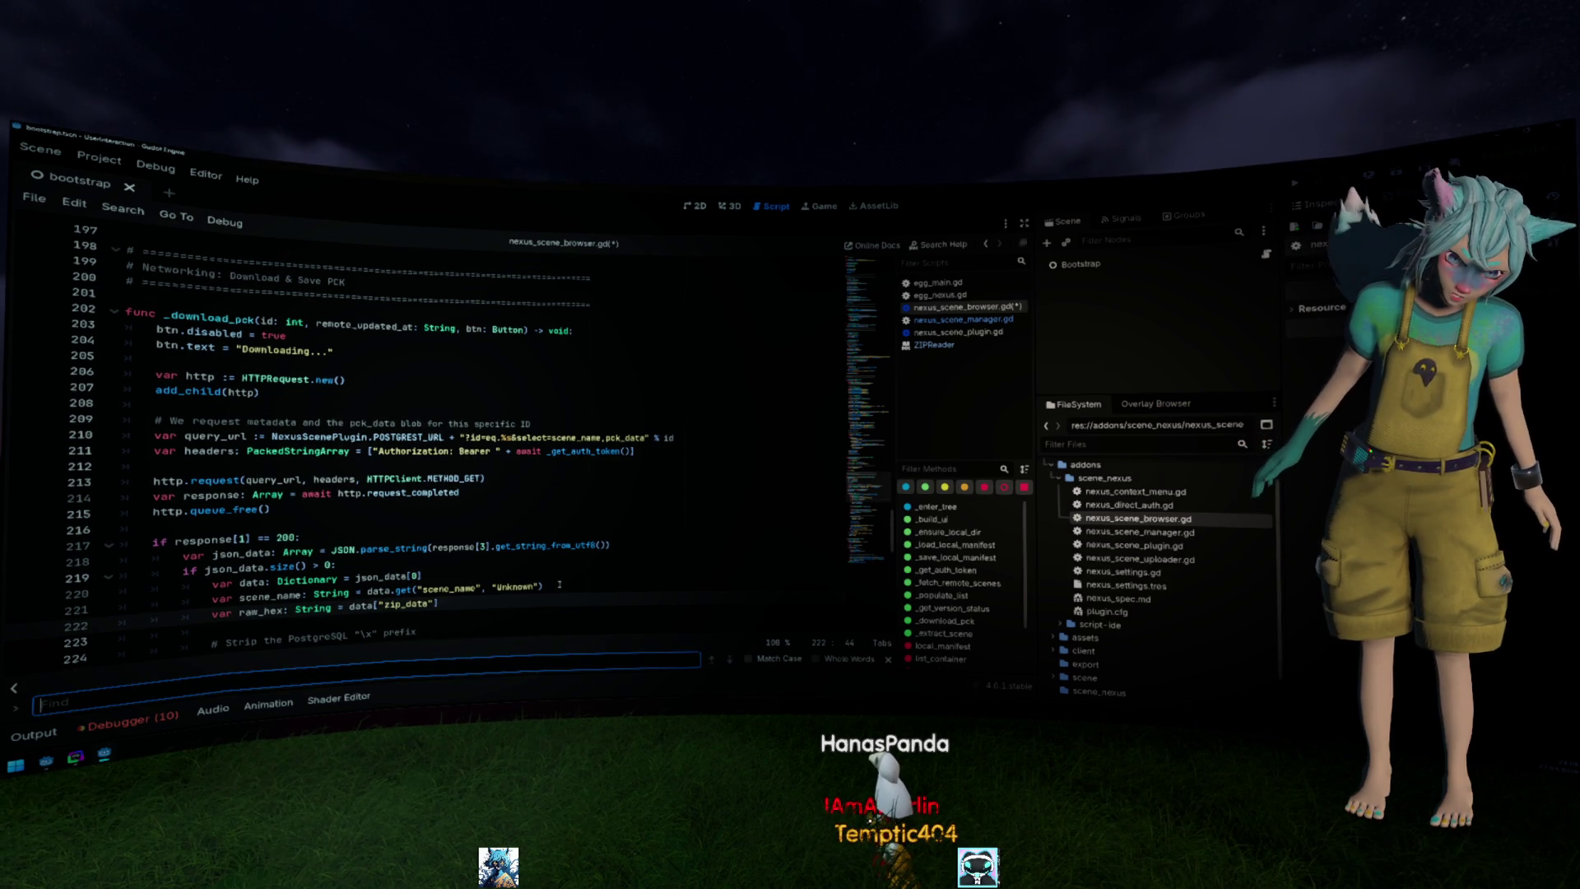
key("ctrl+shift+f")
type("ck_data")
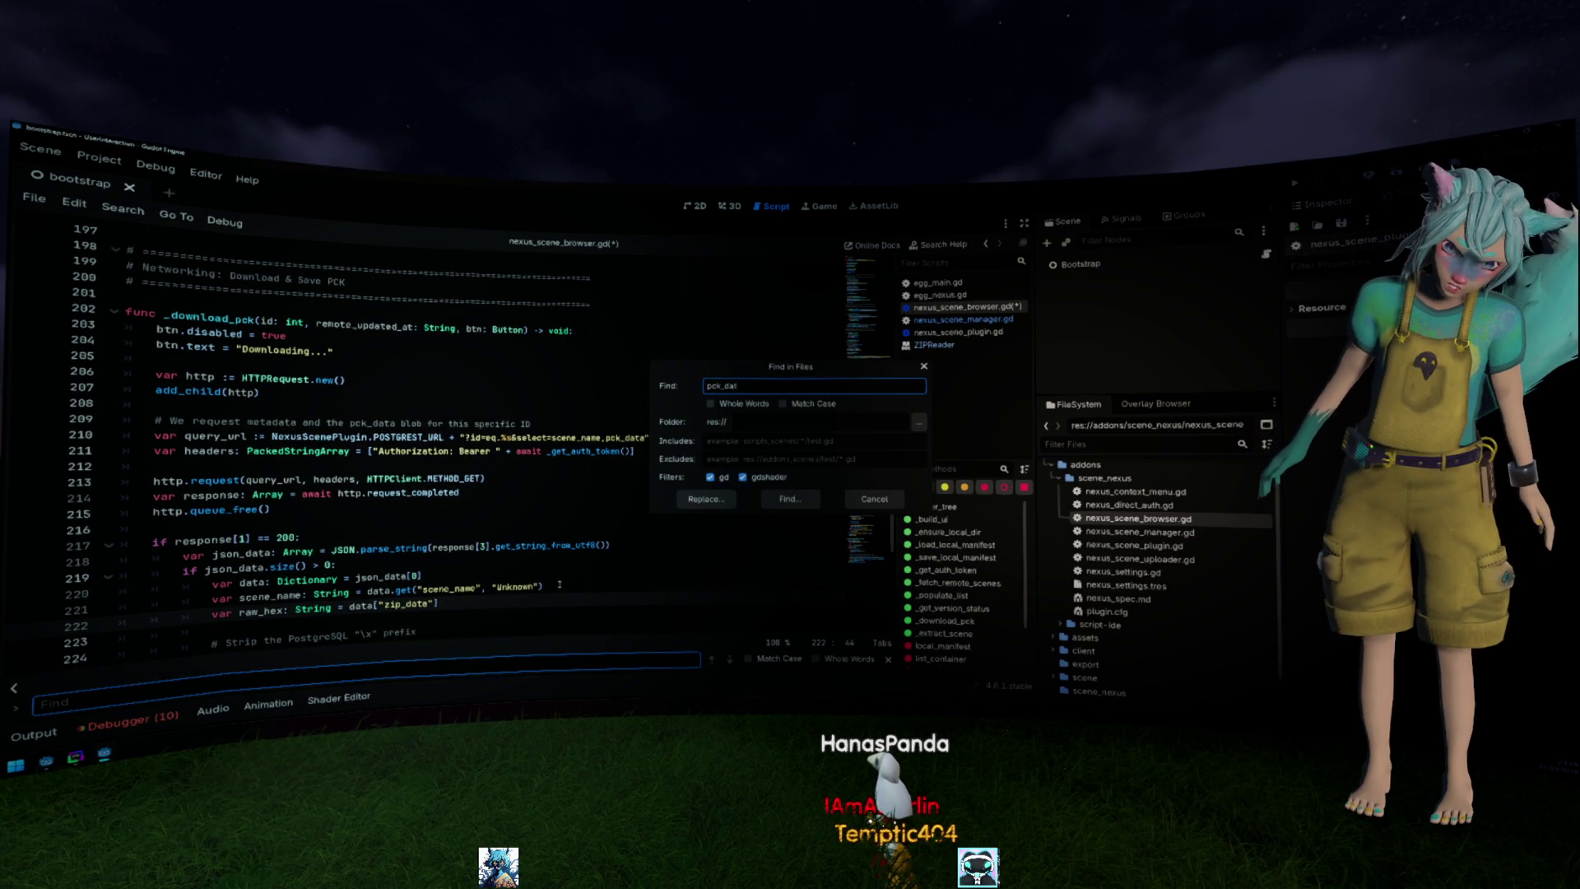
Replace the pck_data matches on lines 92, 209 and 222 with zip_data and save the script.
key("Return")
left_click(518, 617)
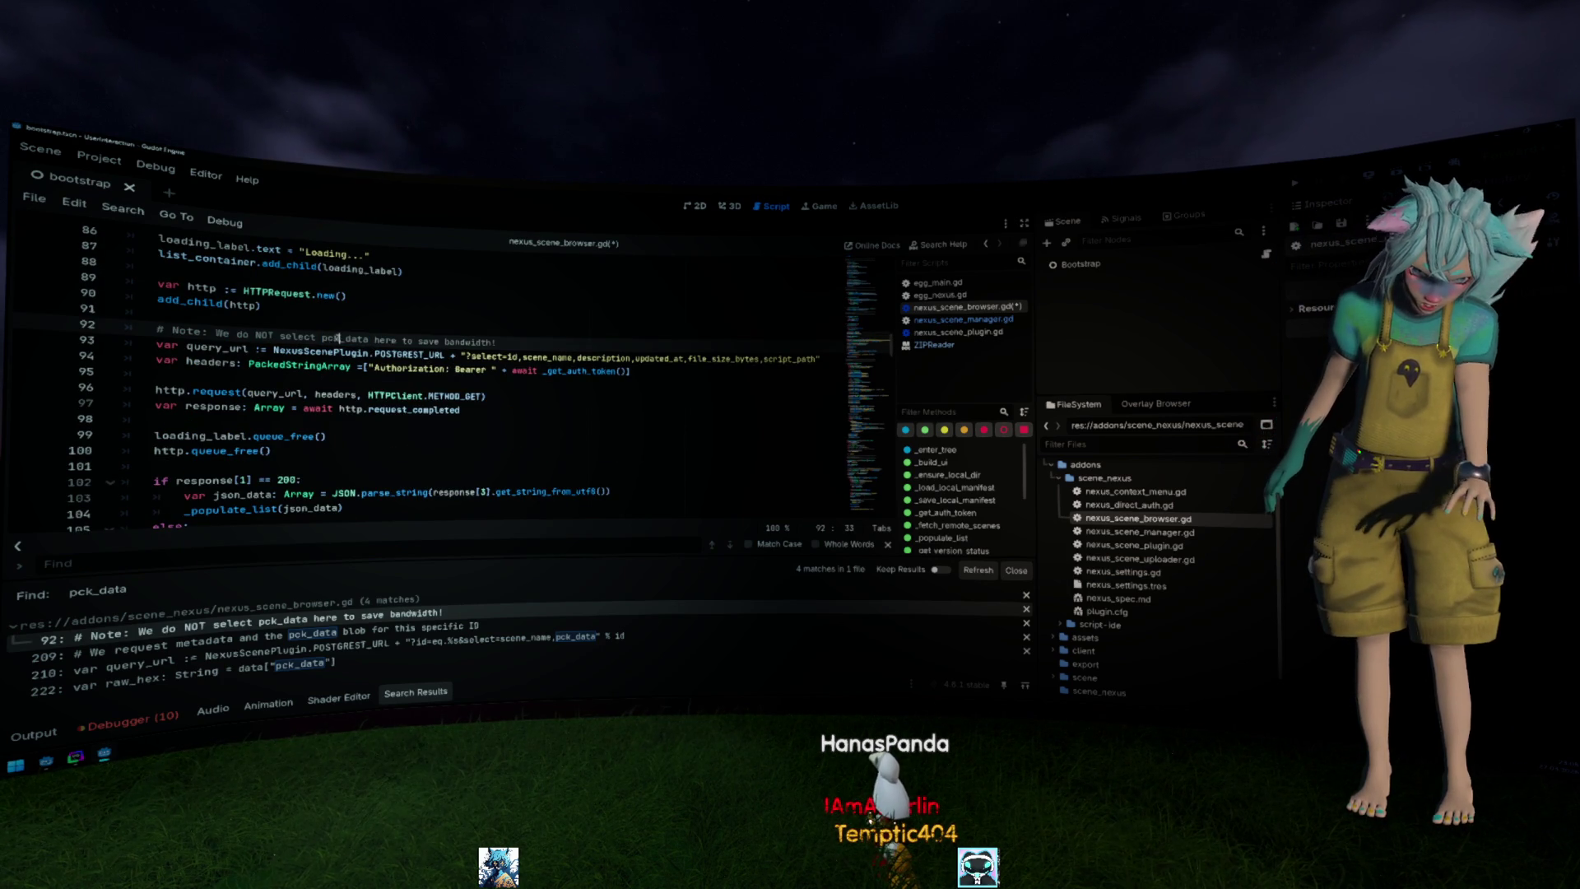
key("BackSpace")
type("zi")
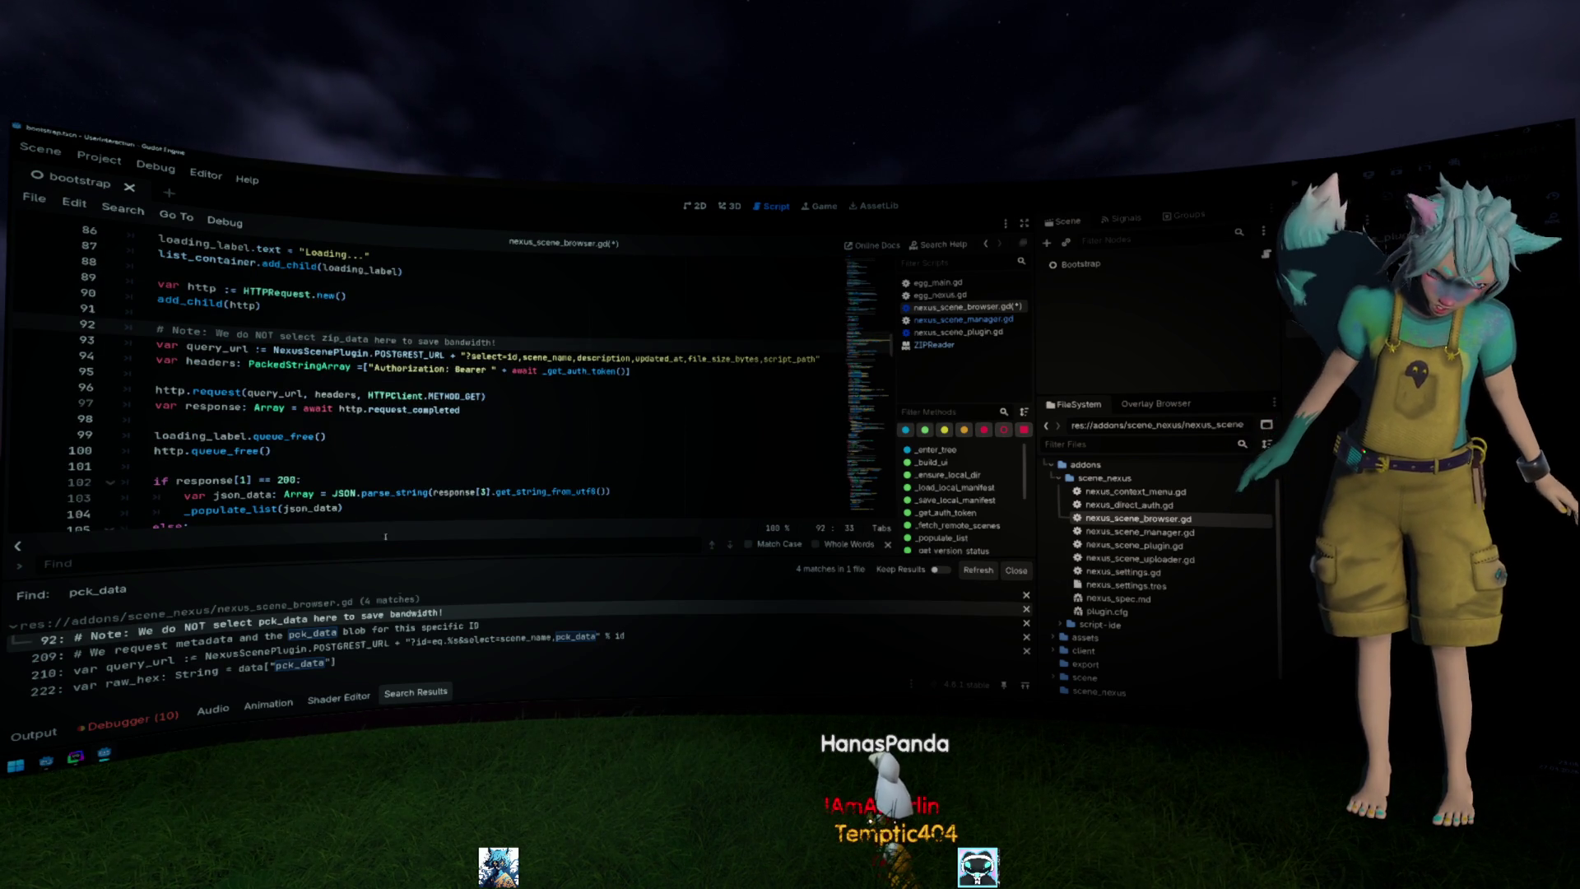
left_click(407, 626)
scroll(412, 518, "down", 3)
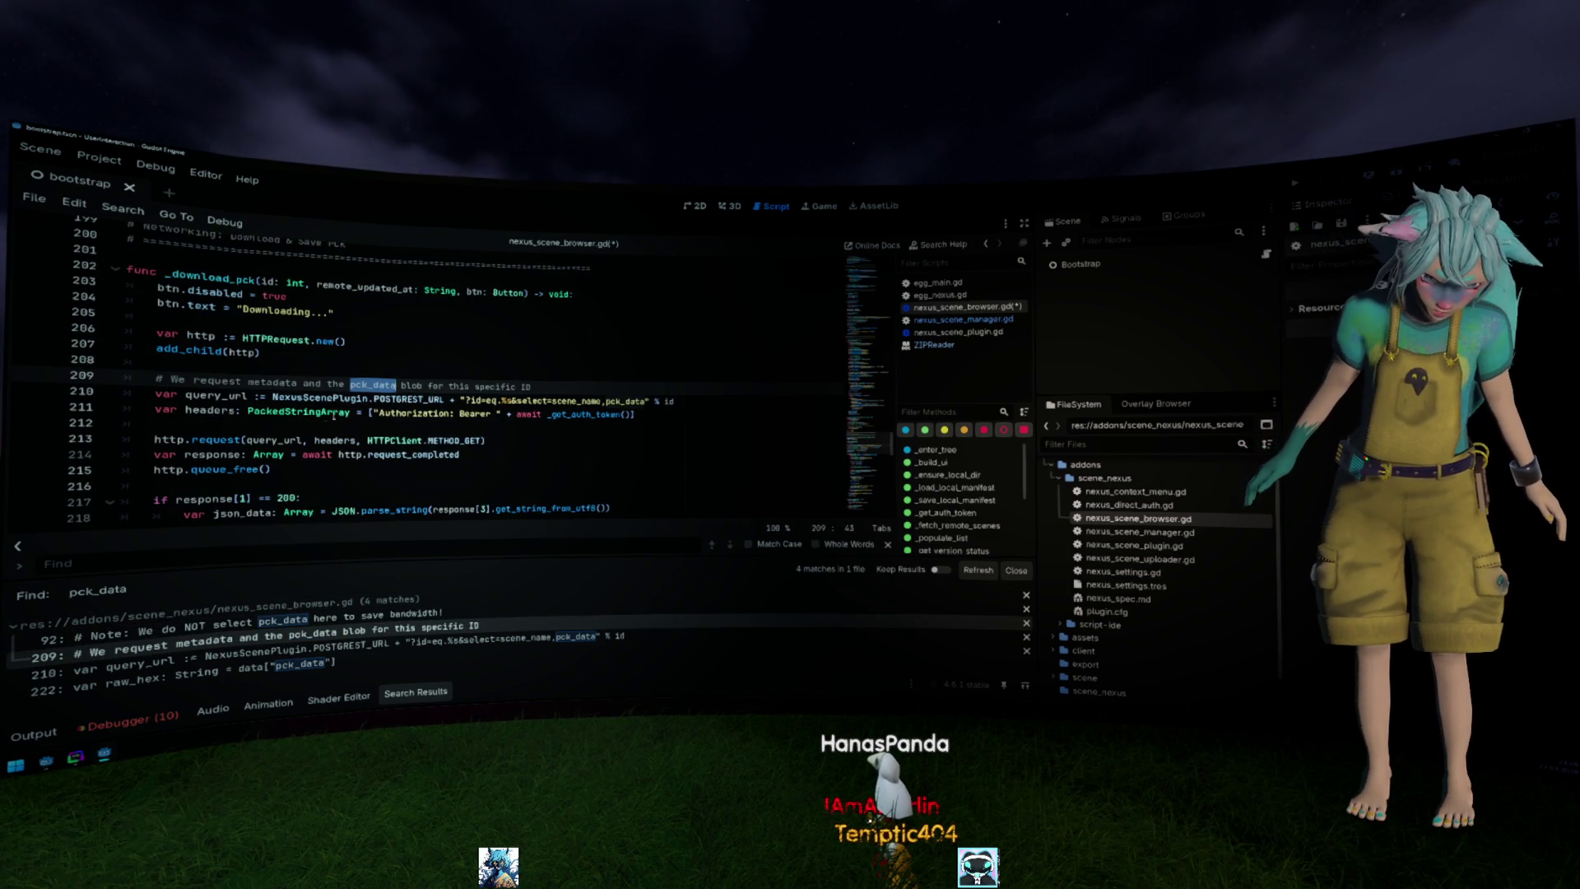
type("zip")
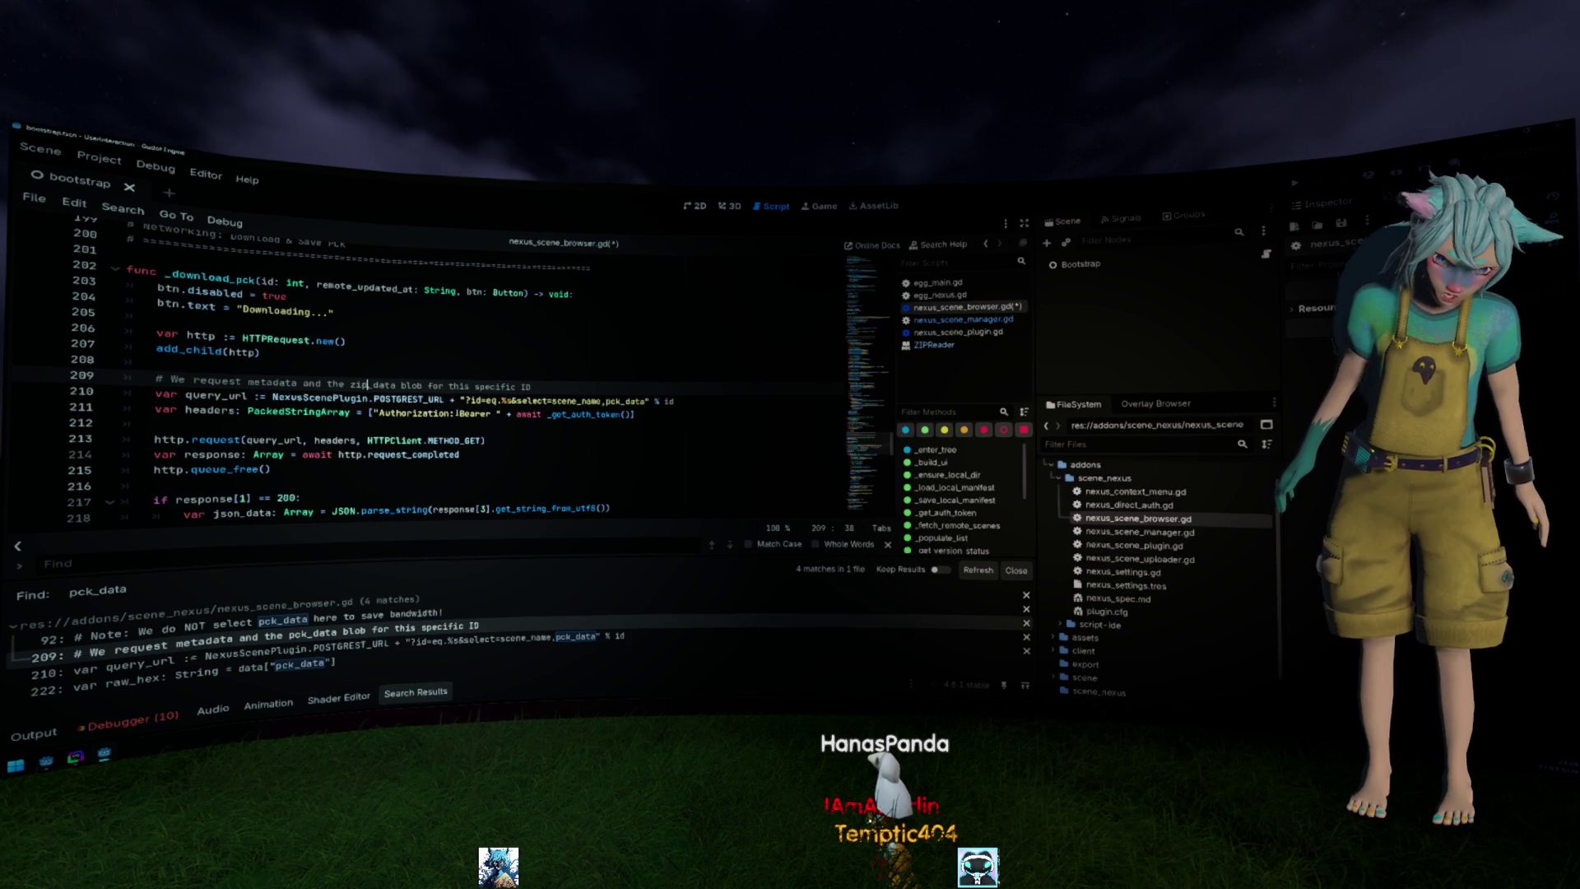
left_click_drag(602, 402, 617, 402)
type("zip")
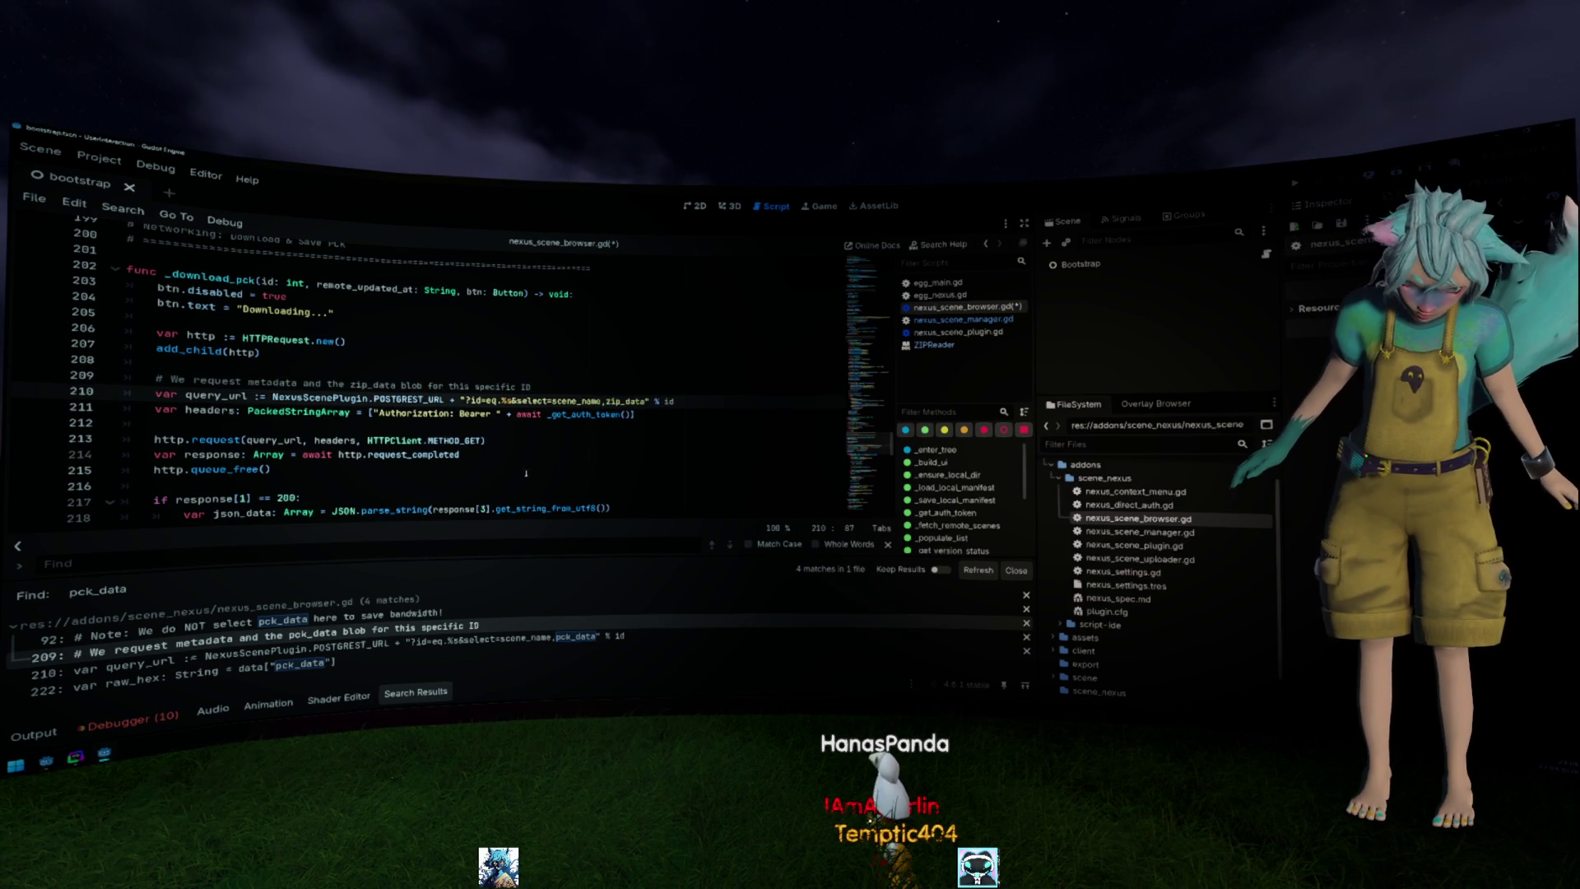
left_click(435, 663)
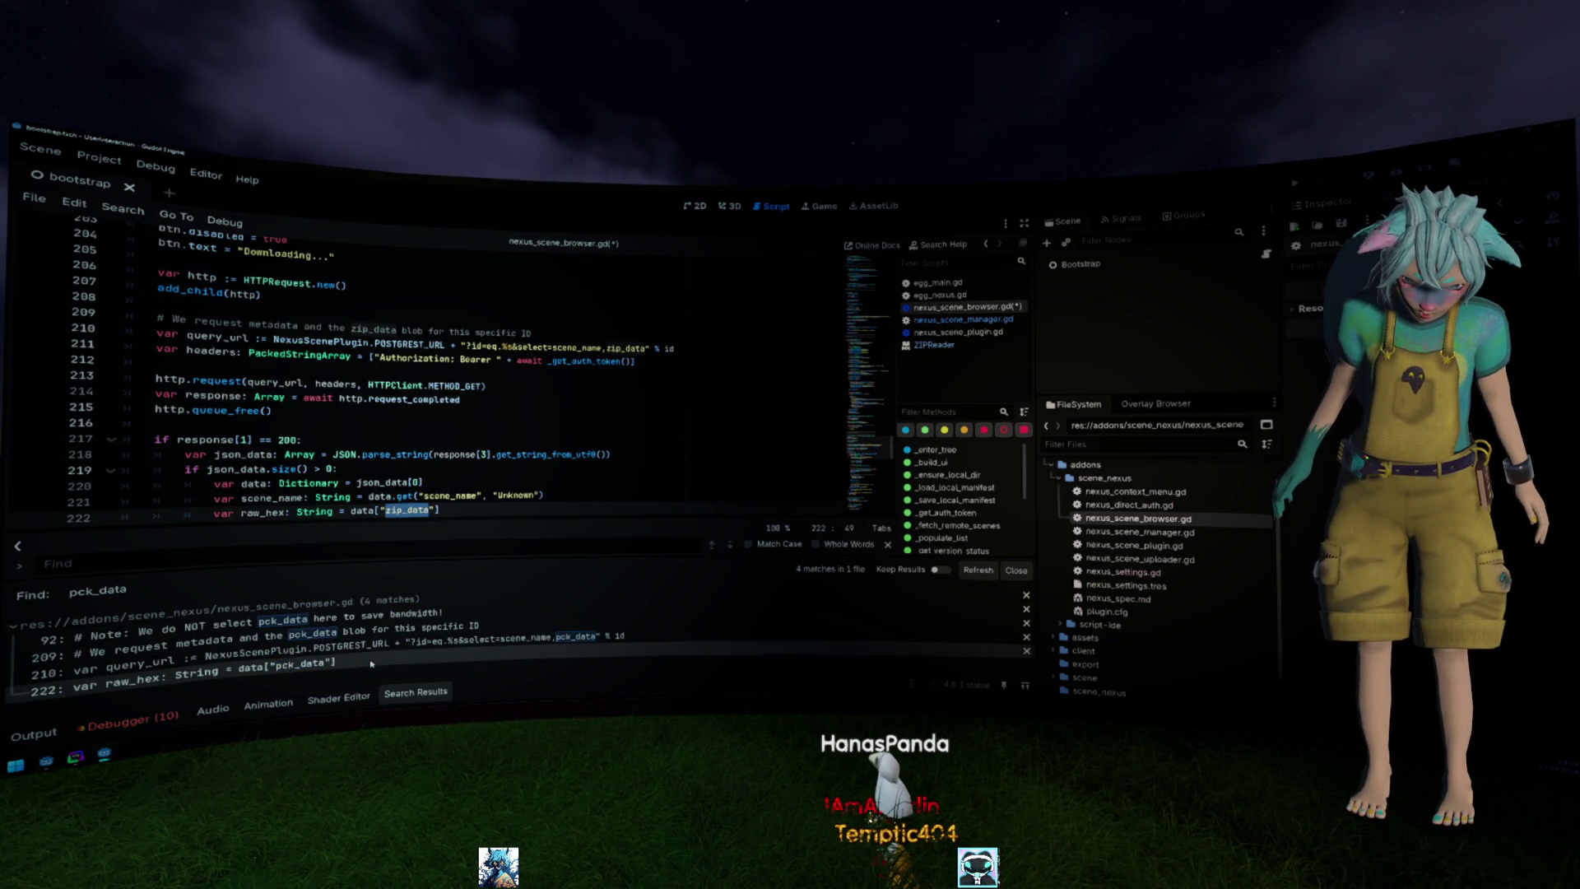
left_click(331, 455)
key("ctrl+s")
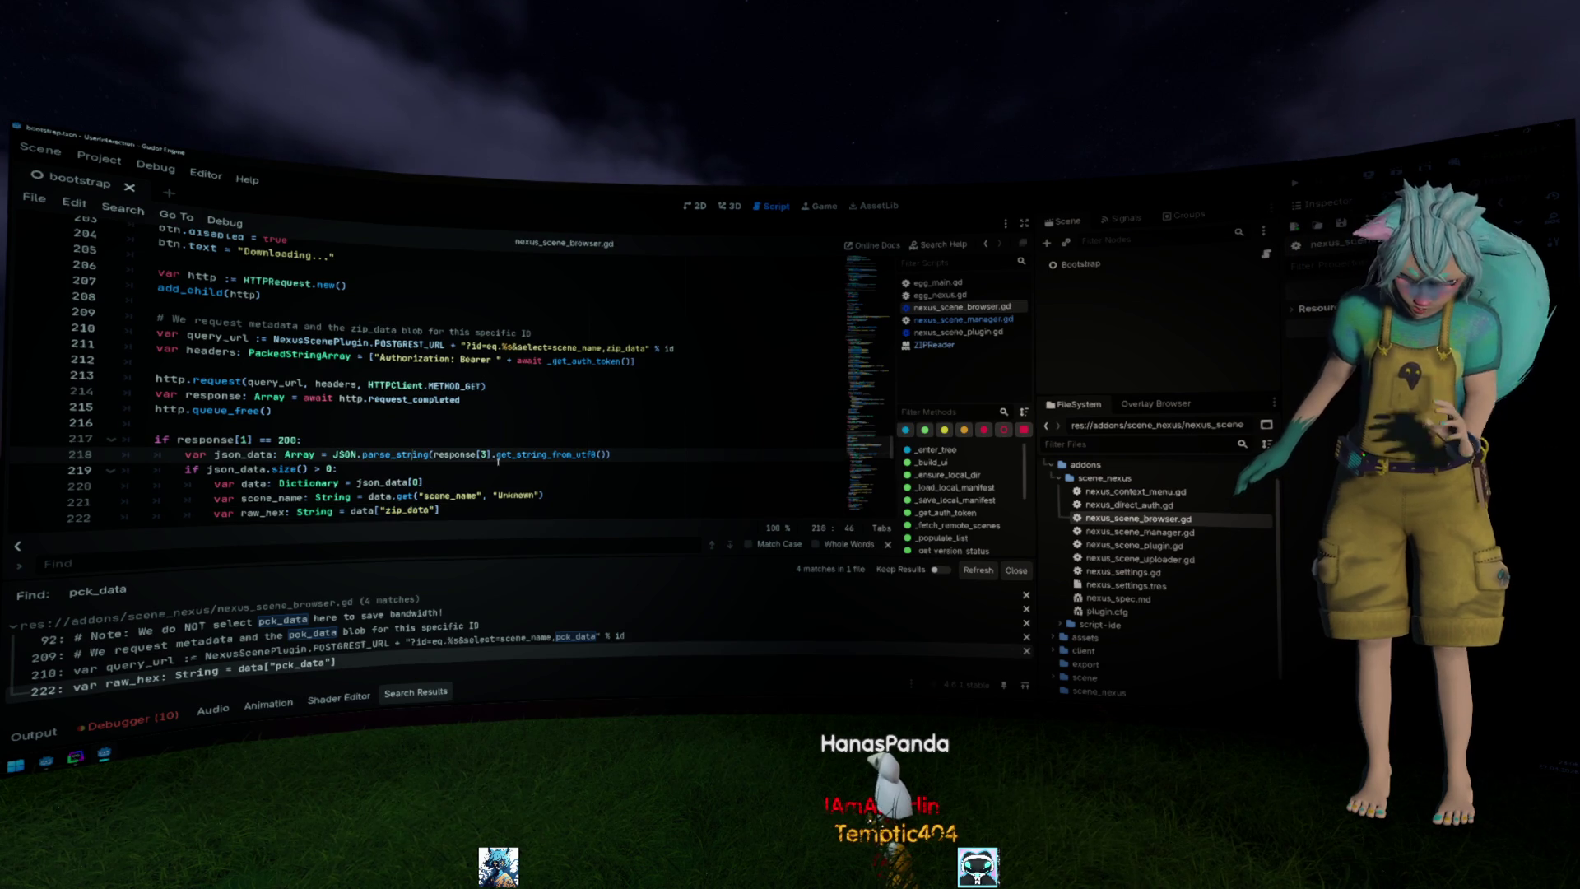
Refresh the search to confirm no pck_data remains, then switch to DataGrip.
left_click(976, 569)
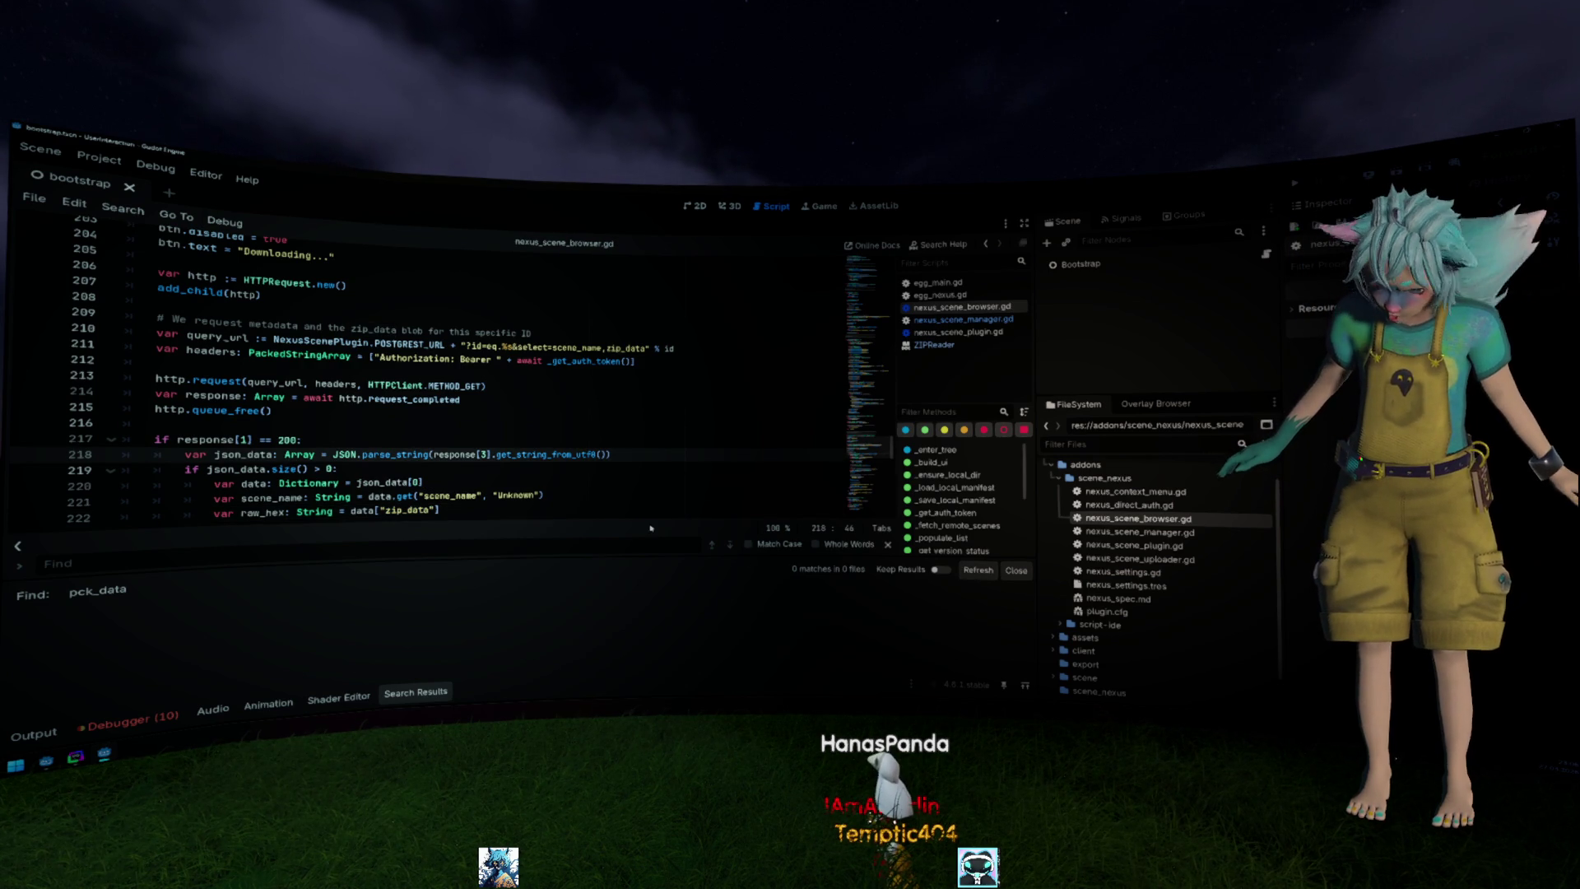
left_click(468, 416)
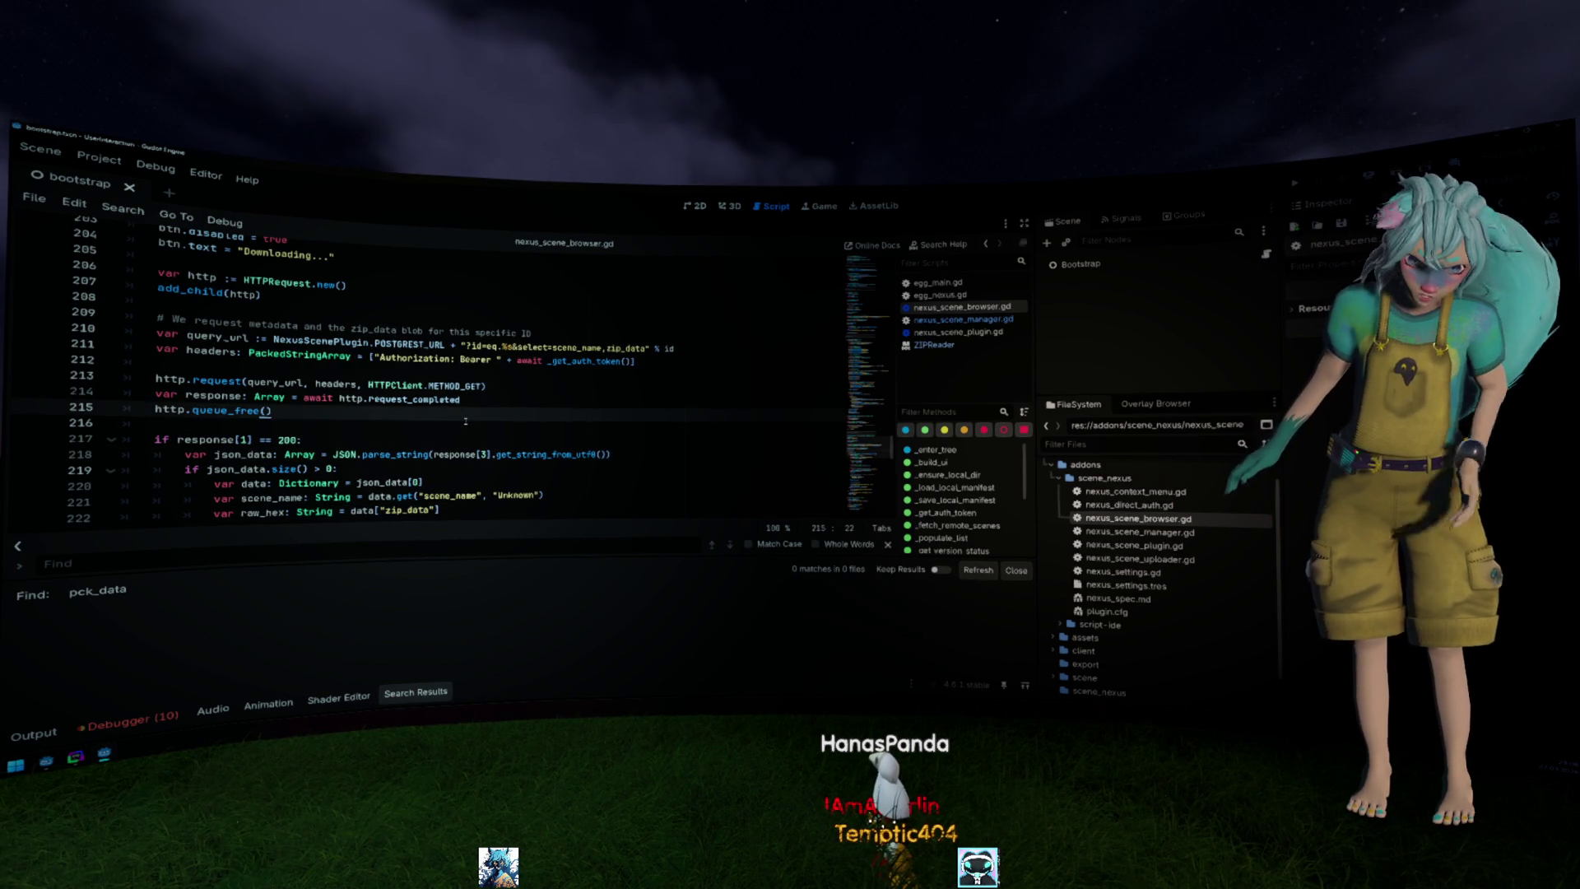
scroll(468, 417, "down", 4)
scroll(469, 414, "down", 4)
scroll(470, 413, "down", 4)
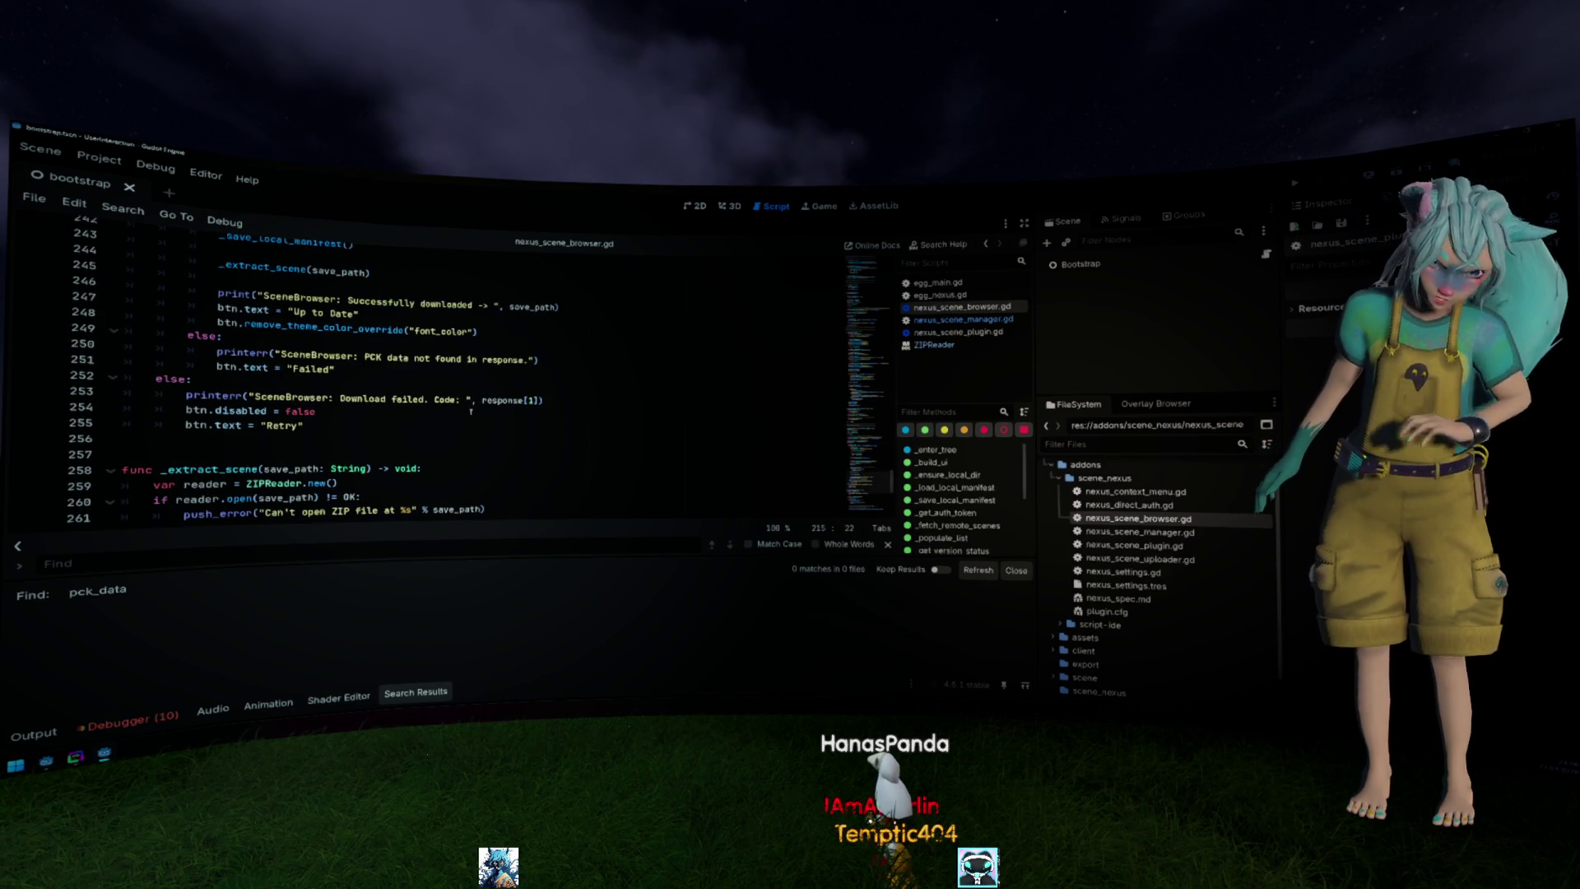
key("alt+Tab")
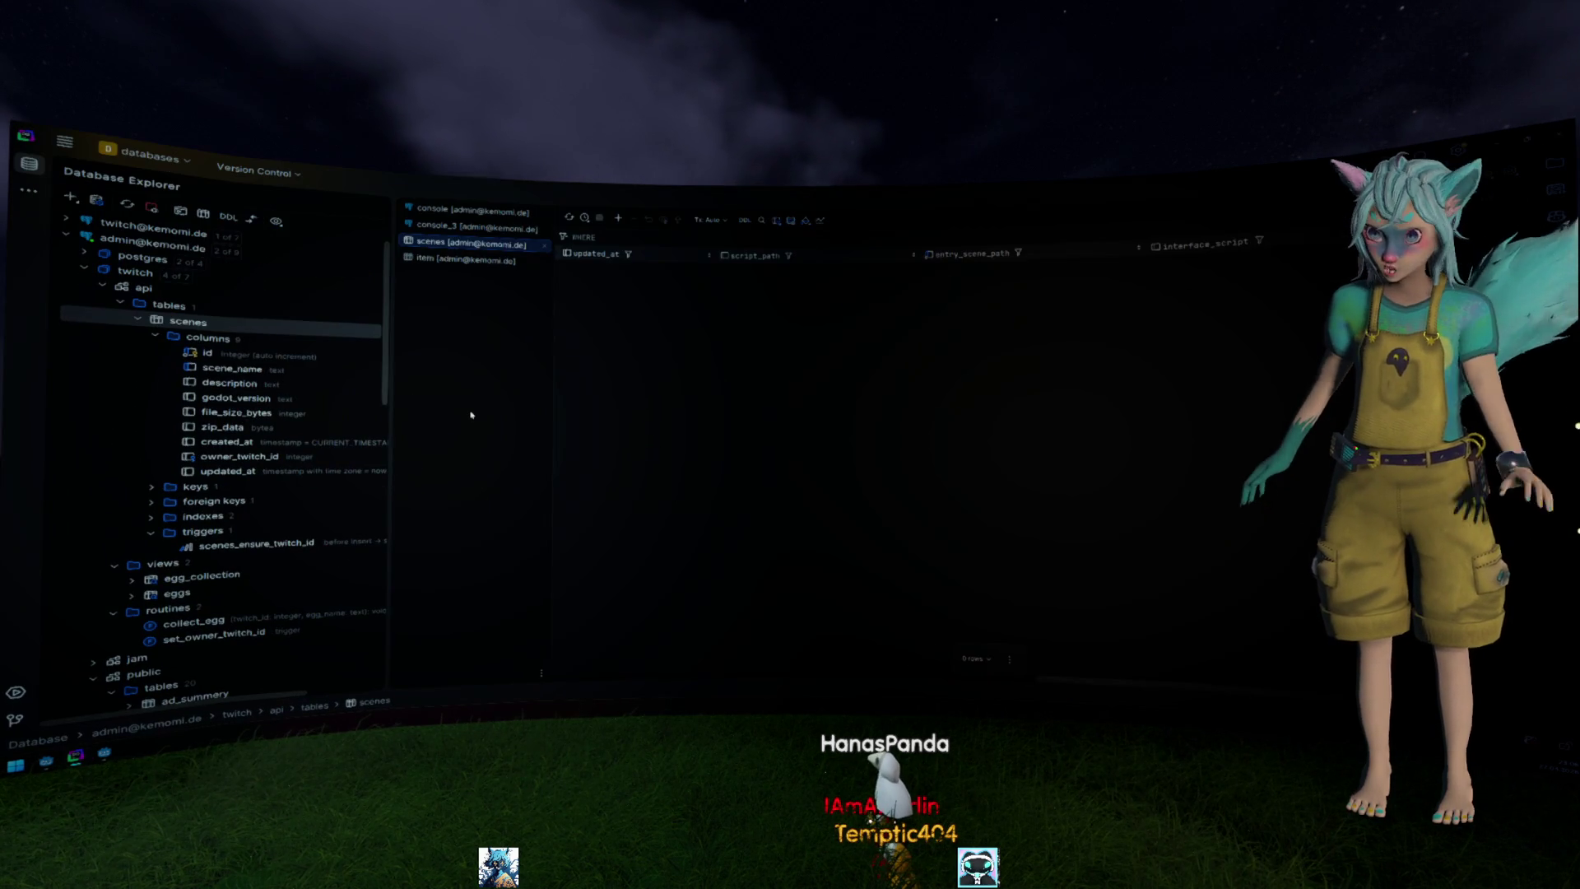
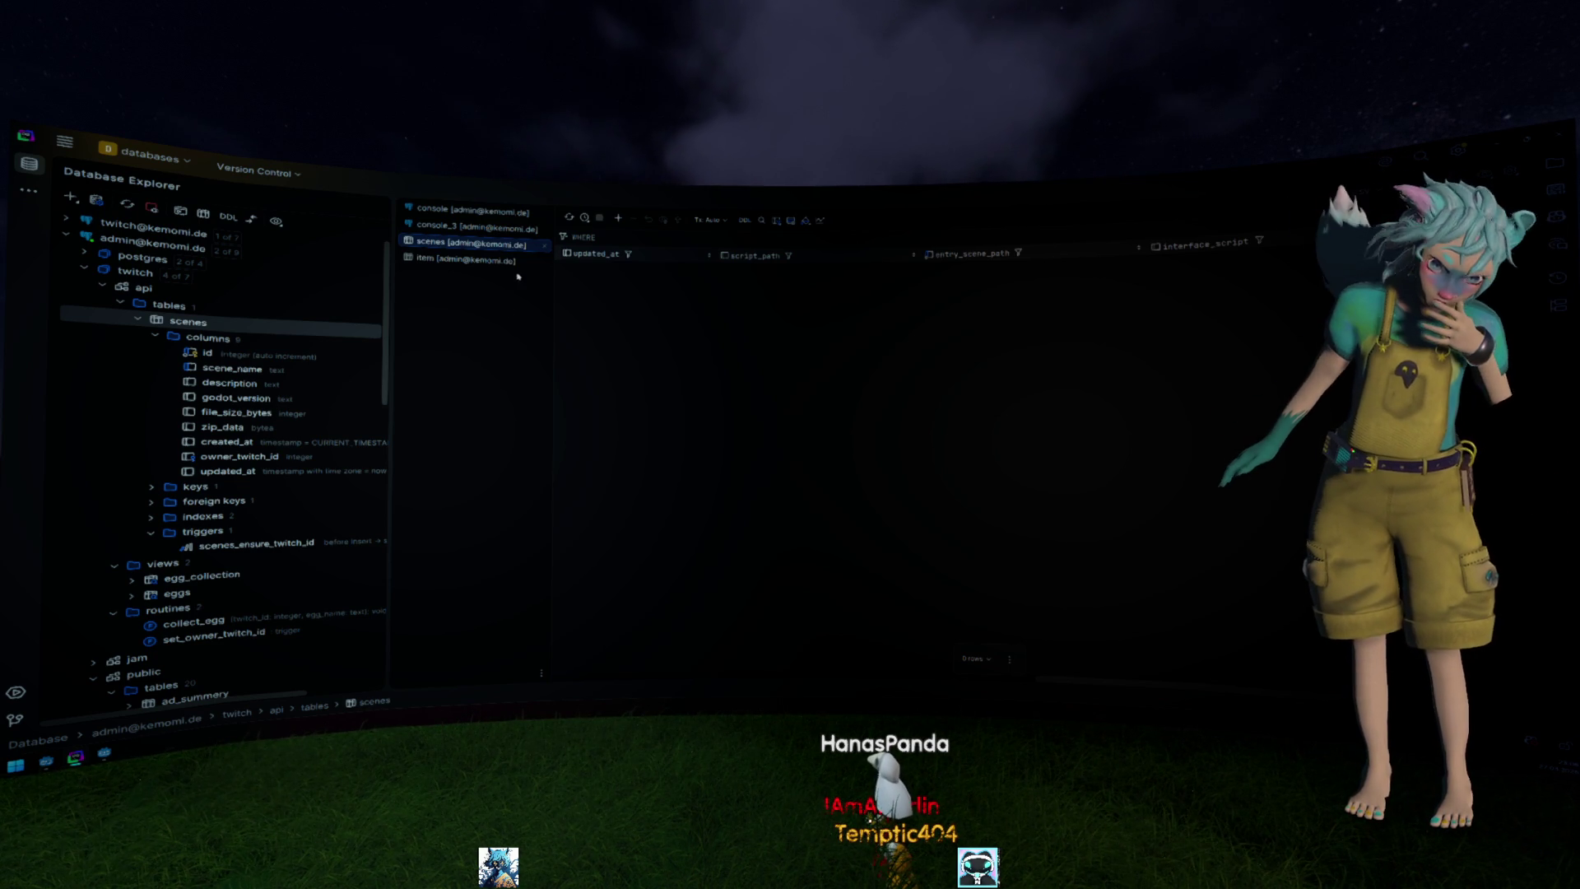
Reload the scenes table to show the uploaded row's data, then return to Godot.
left_click(470, 242)
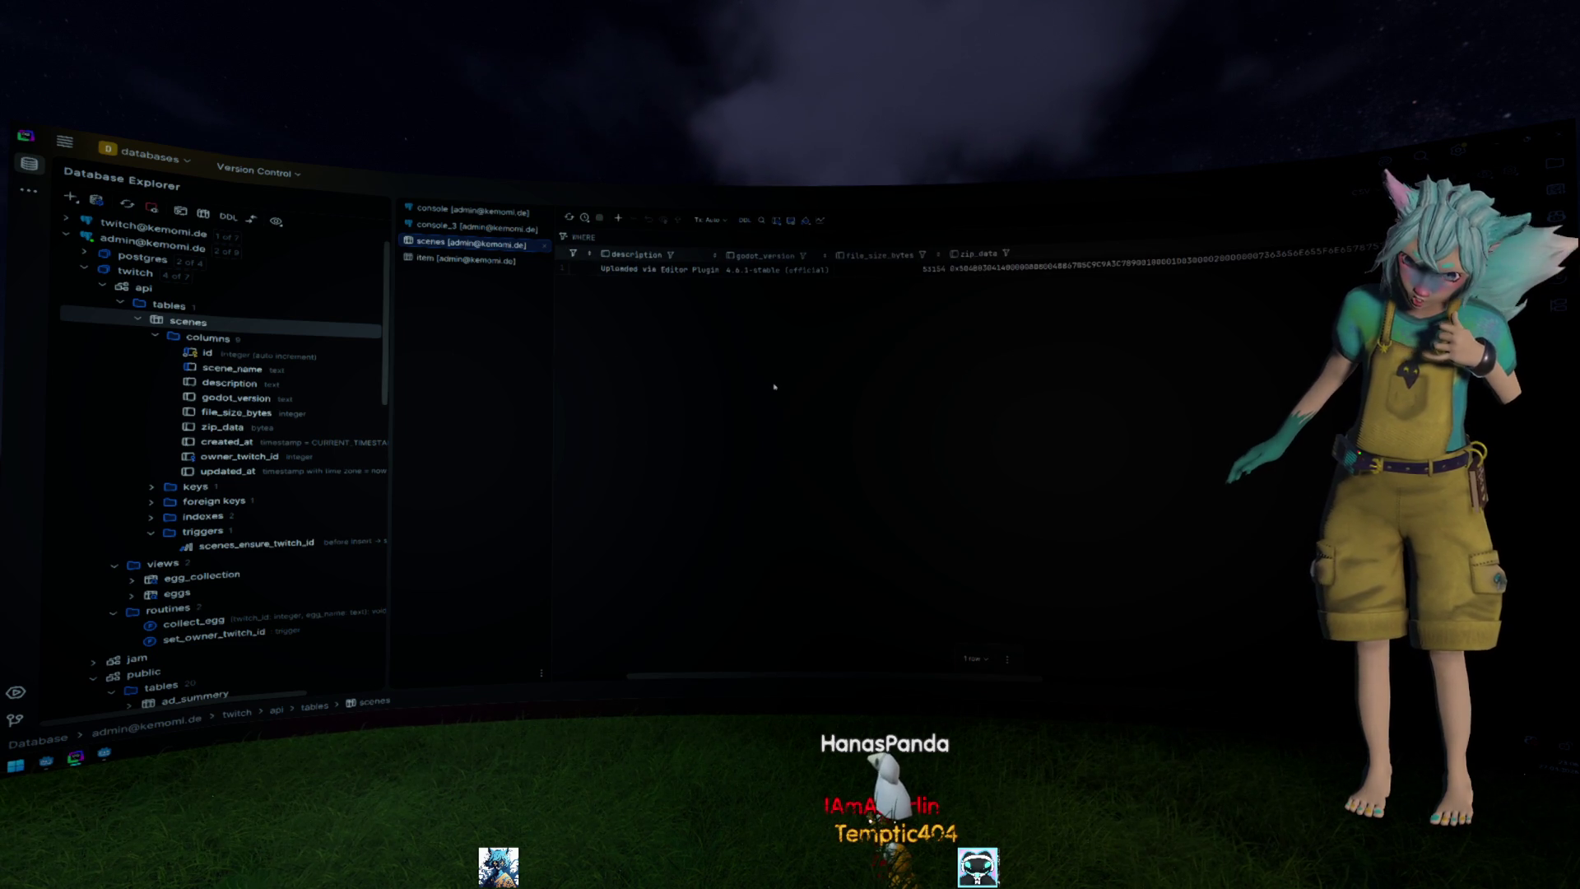
key("alt+Tab")
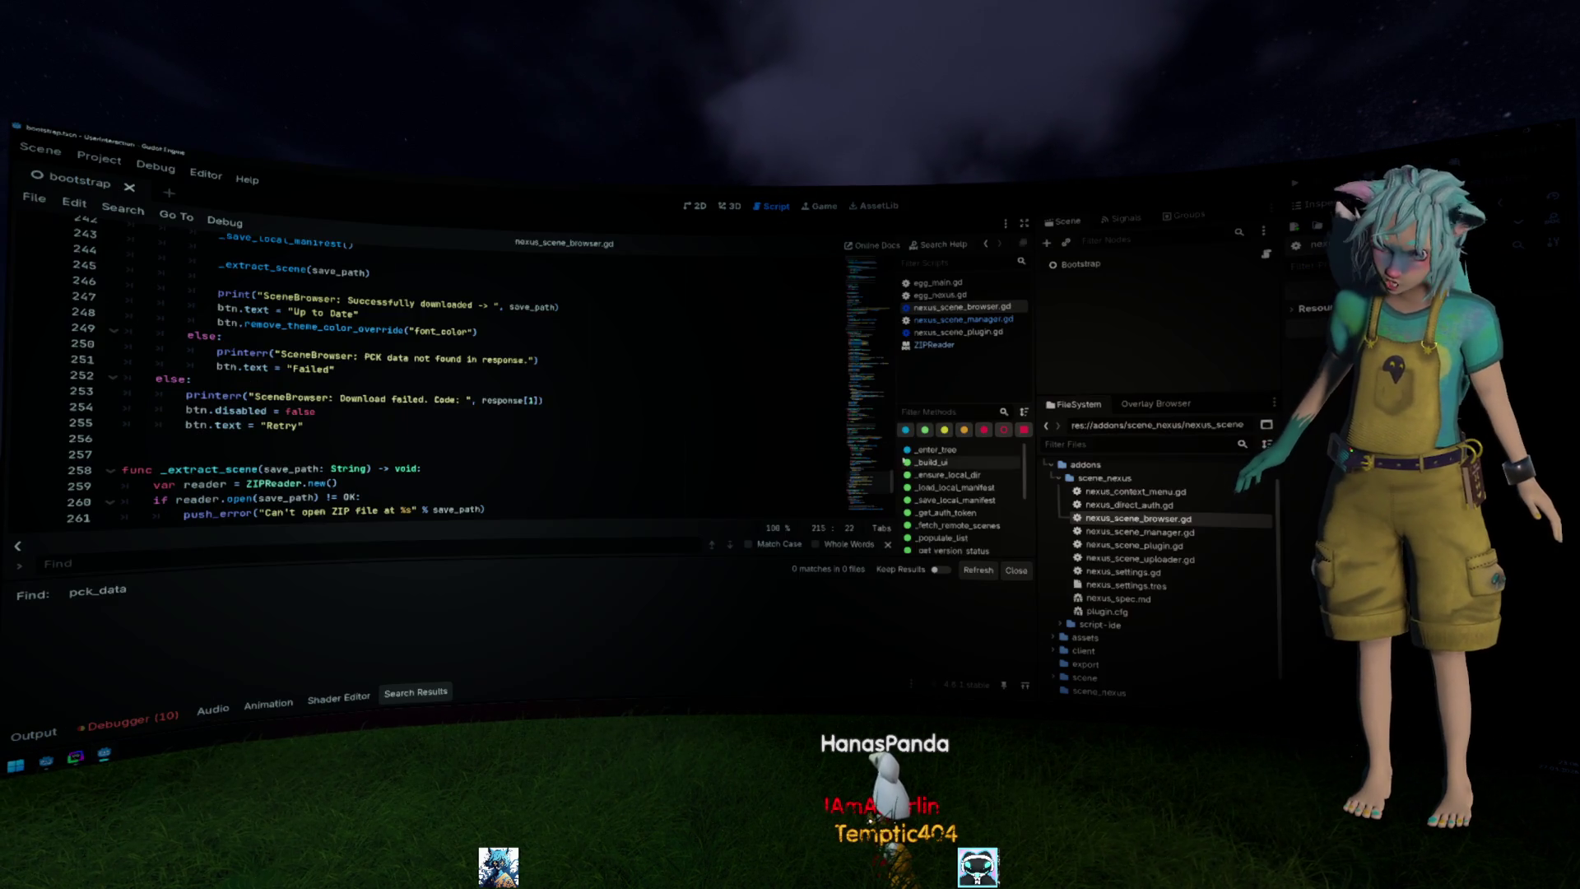
Refresh the Overlay Browser list and show the Output log with the 404 scene-fetch error.
left_click(607, 406)
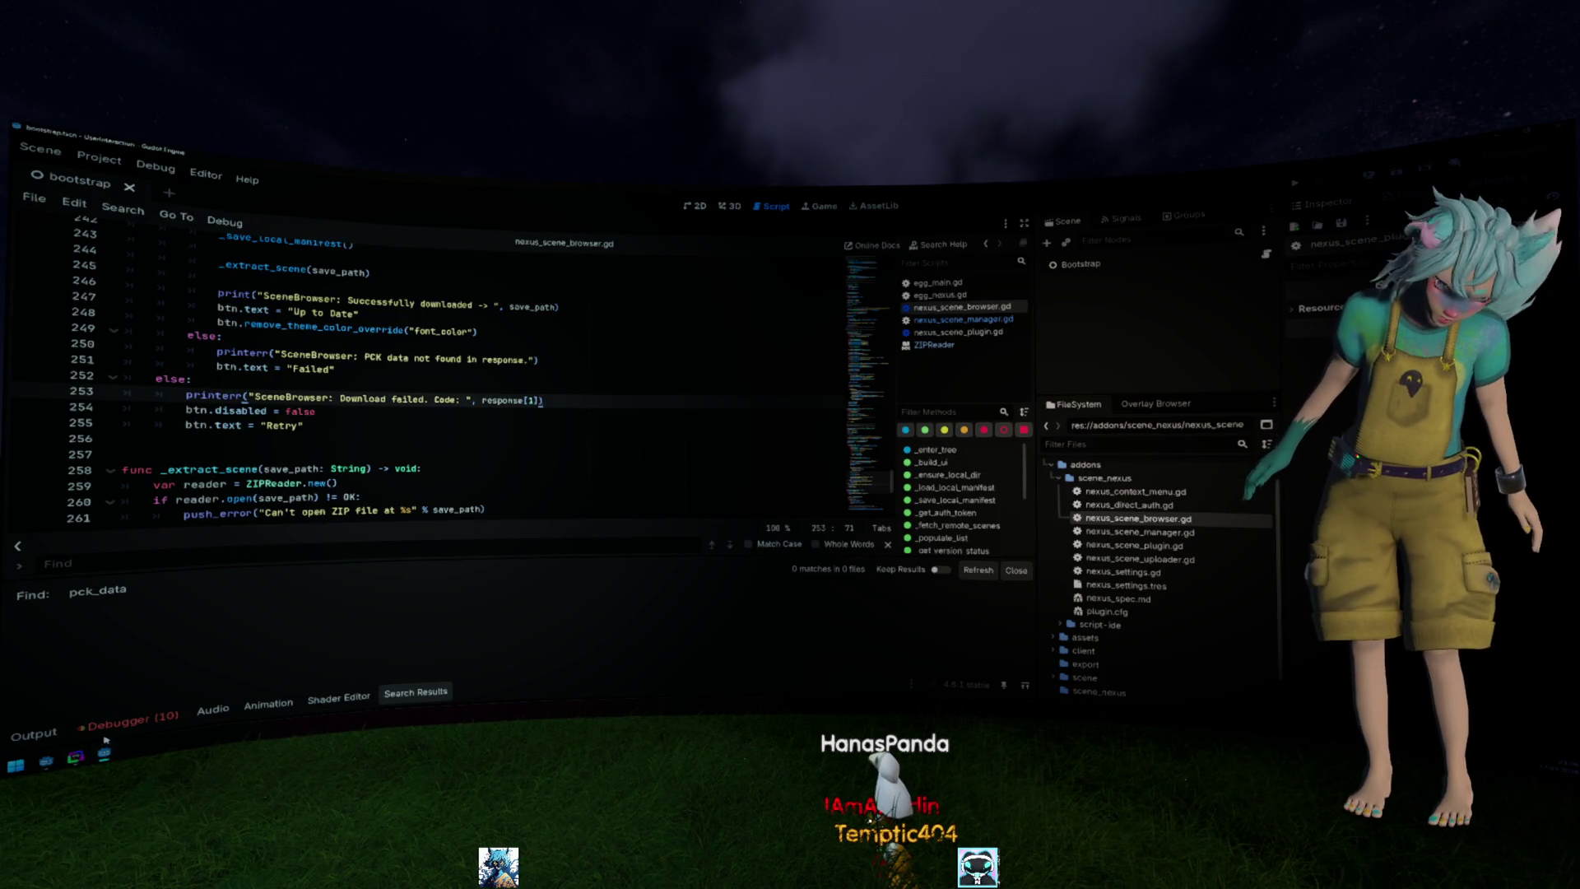
left_click(1157, 404)
left_click(1254, 428)
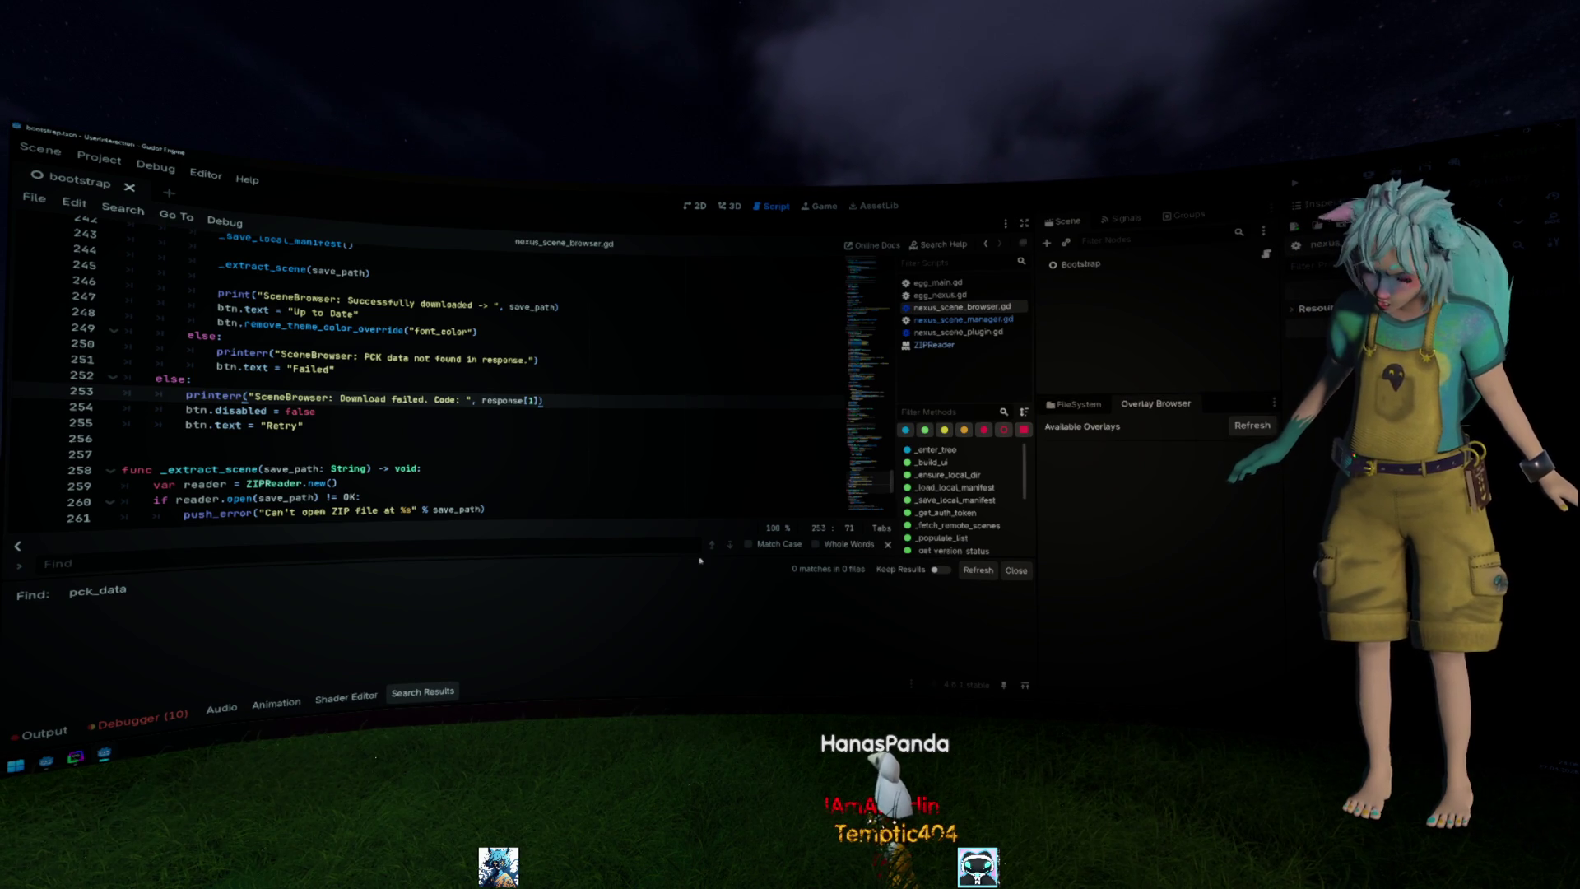
left_click(46, 732)
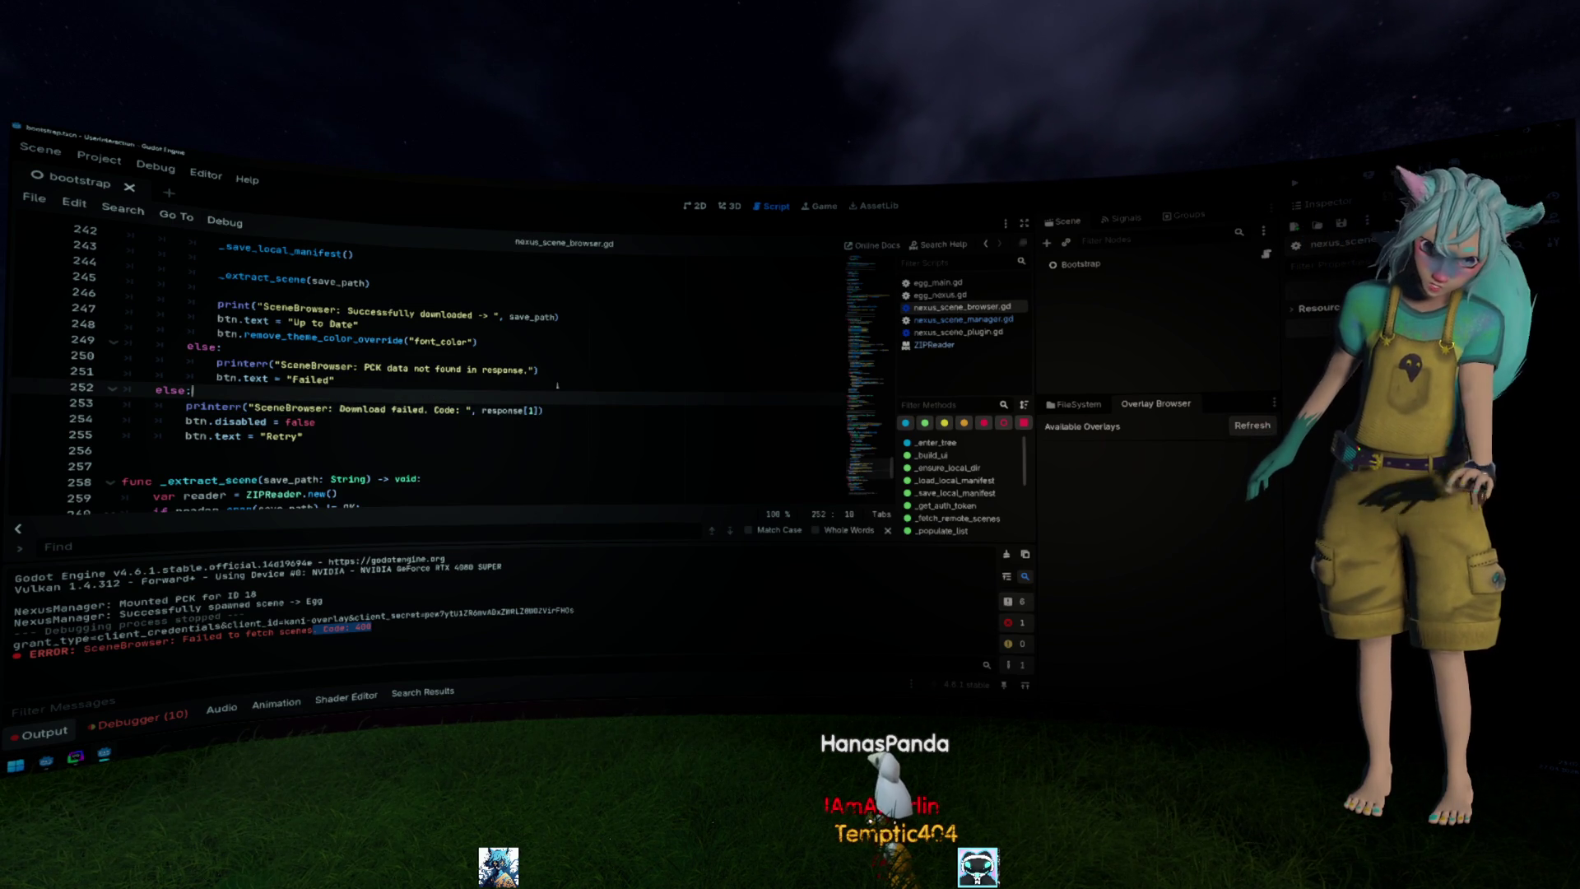
Reword the error message's PCK to ZIP and search the script for the failed-fetch text.
left_click(594, 379)
key("ctrl+f")
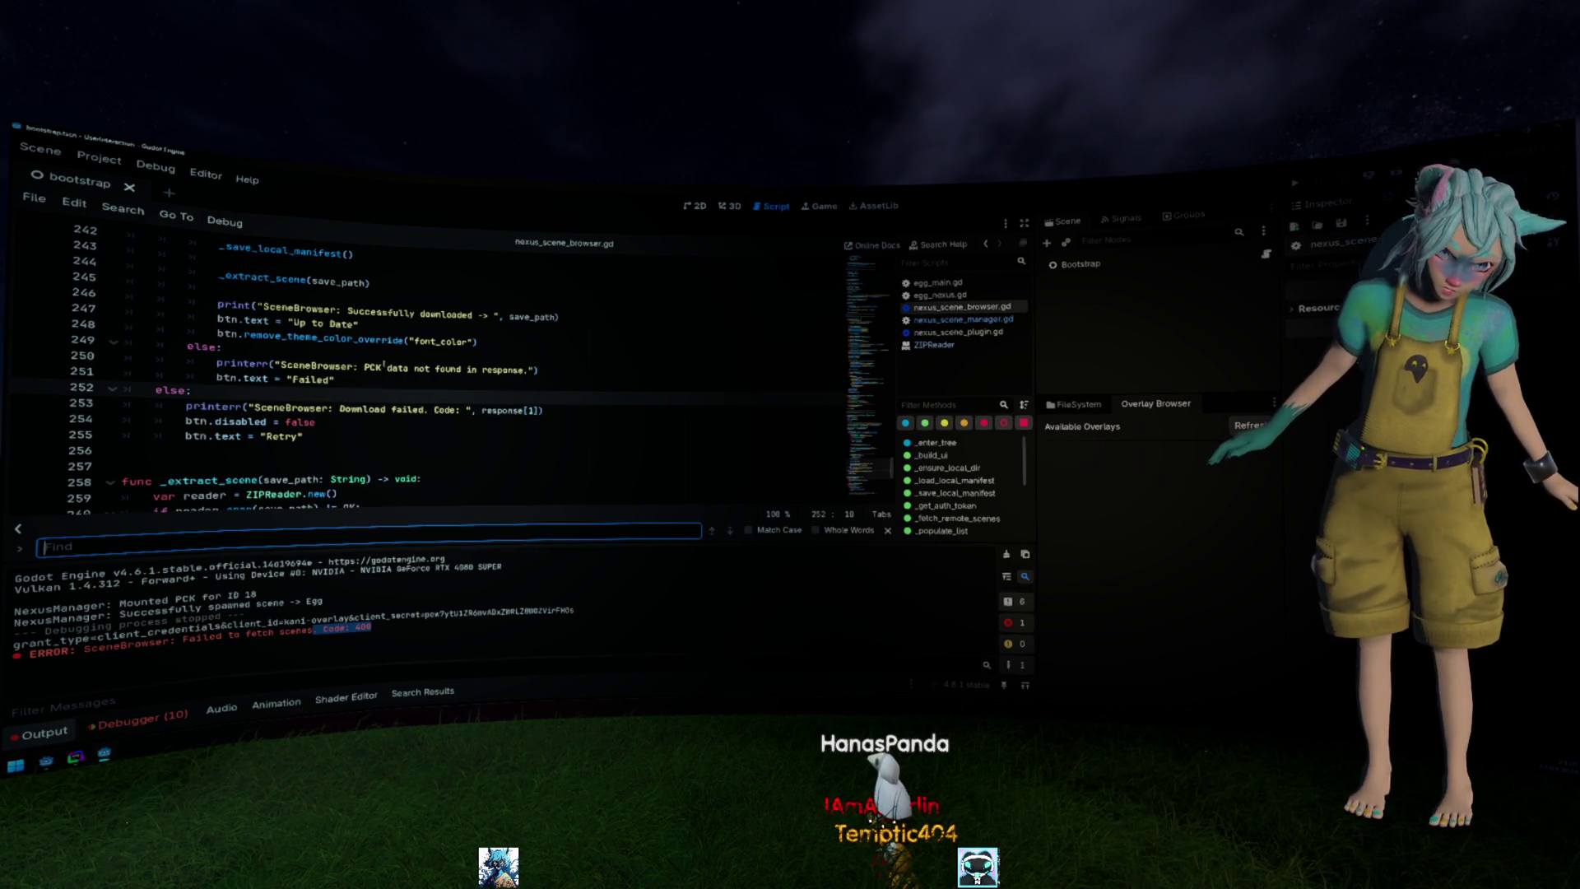
double_click(373, 369)
type("ZIP")
key("ctrl+f")
type("failed to")
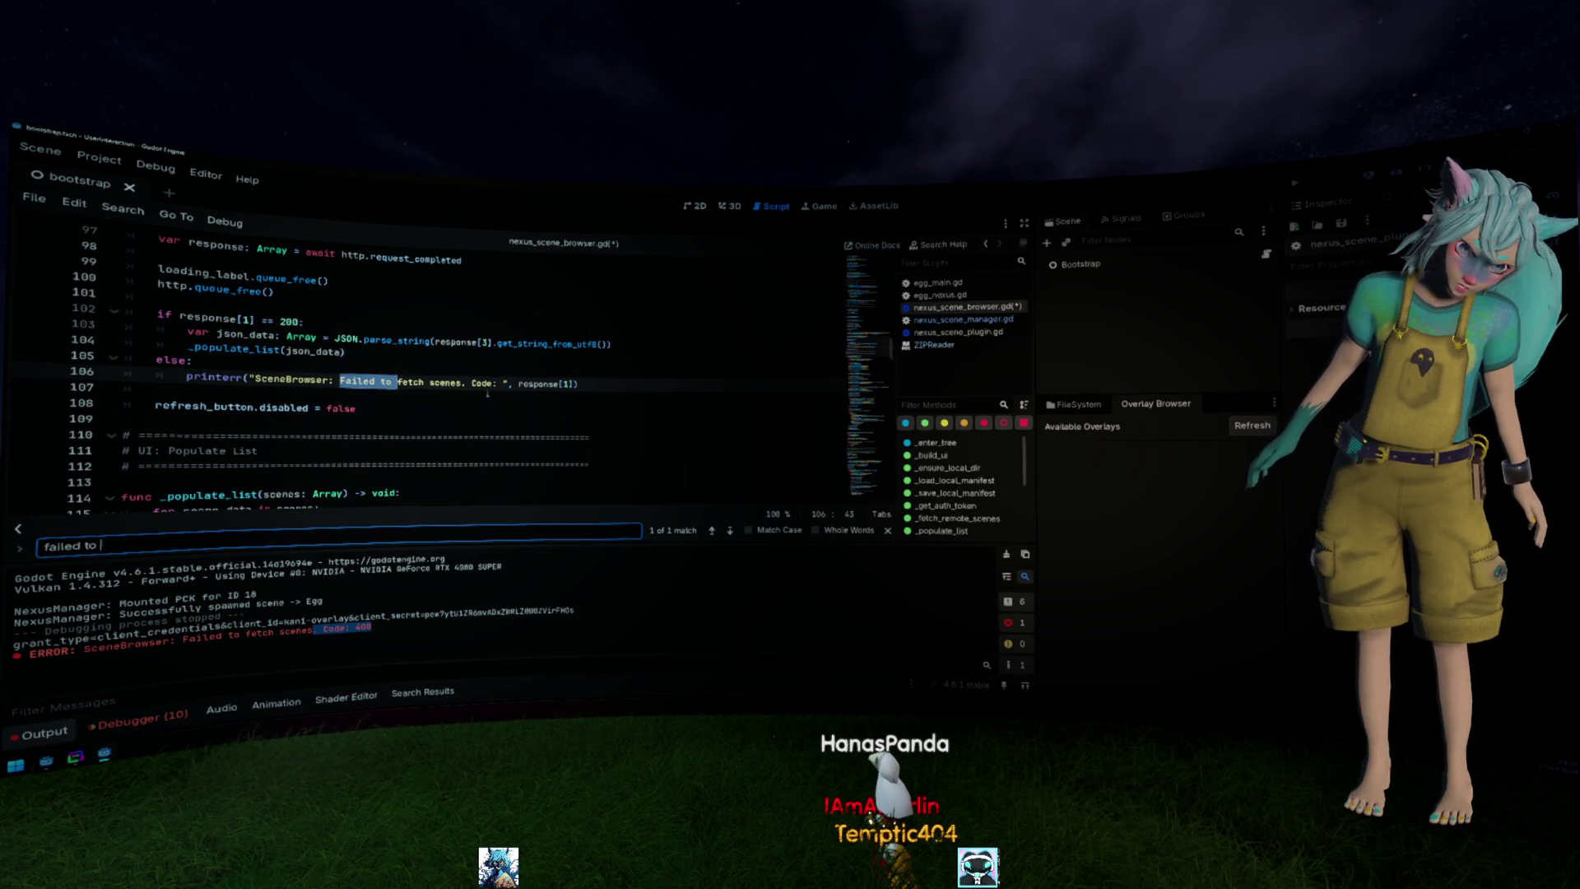
key("Escape")
scroll(487, 393, "up", 2)
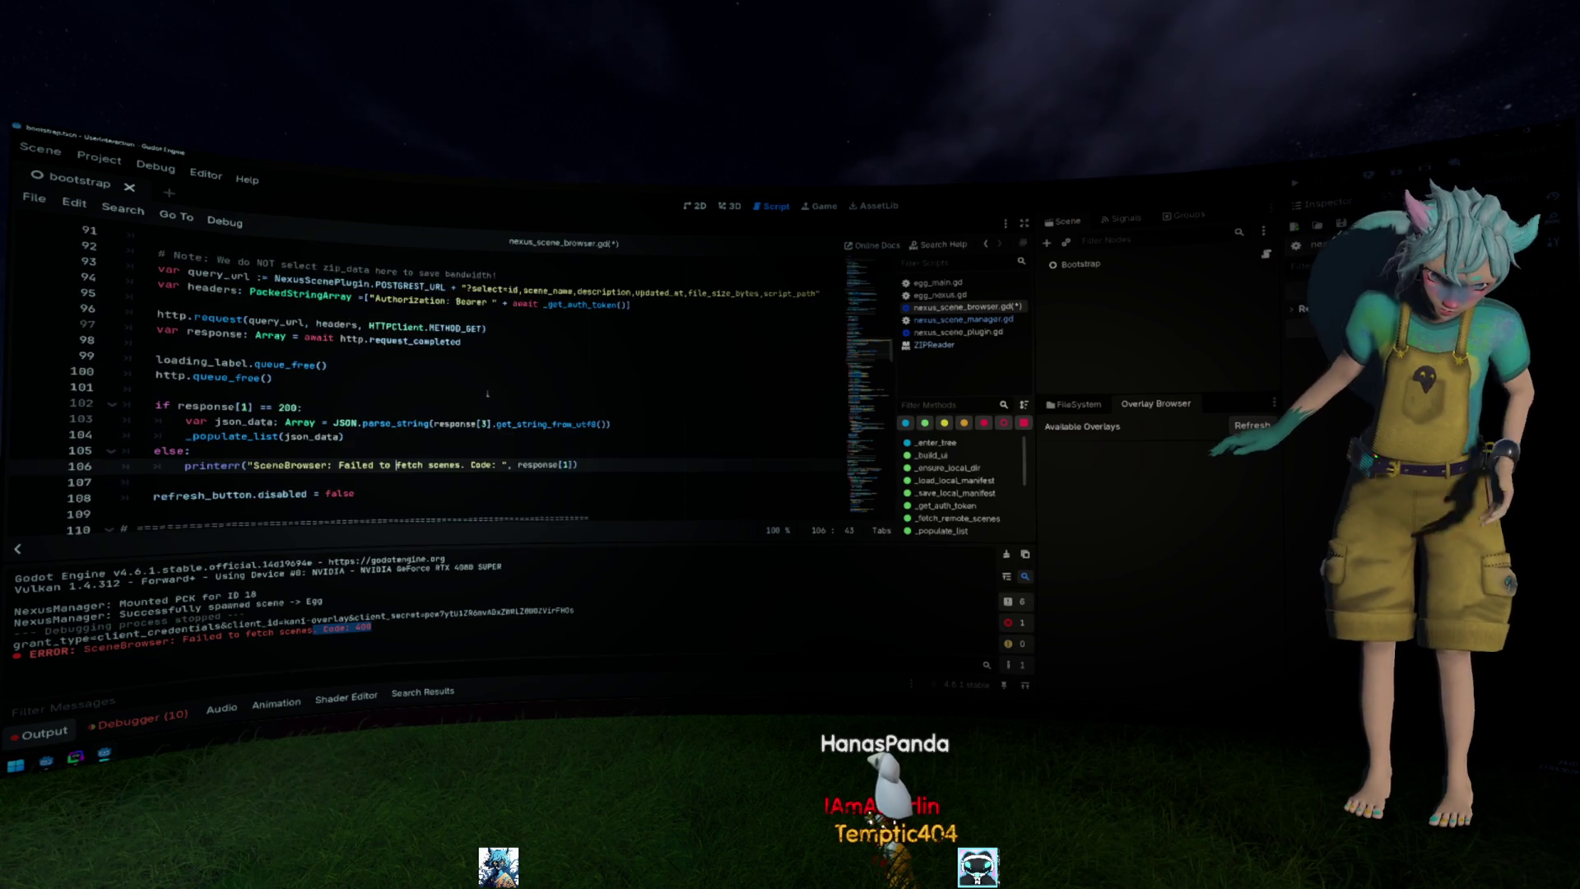
scroll(488, 394, "up", 1)
Delete the script_path column from the scenes query string on line 94.
left_click_drag(819, 333, 762, 333)
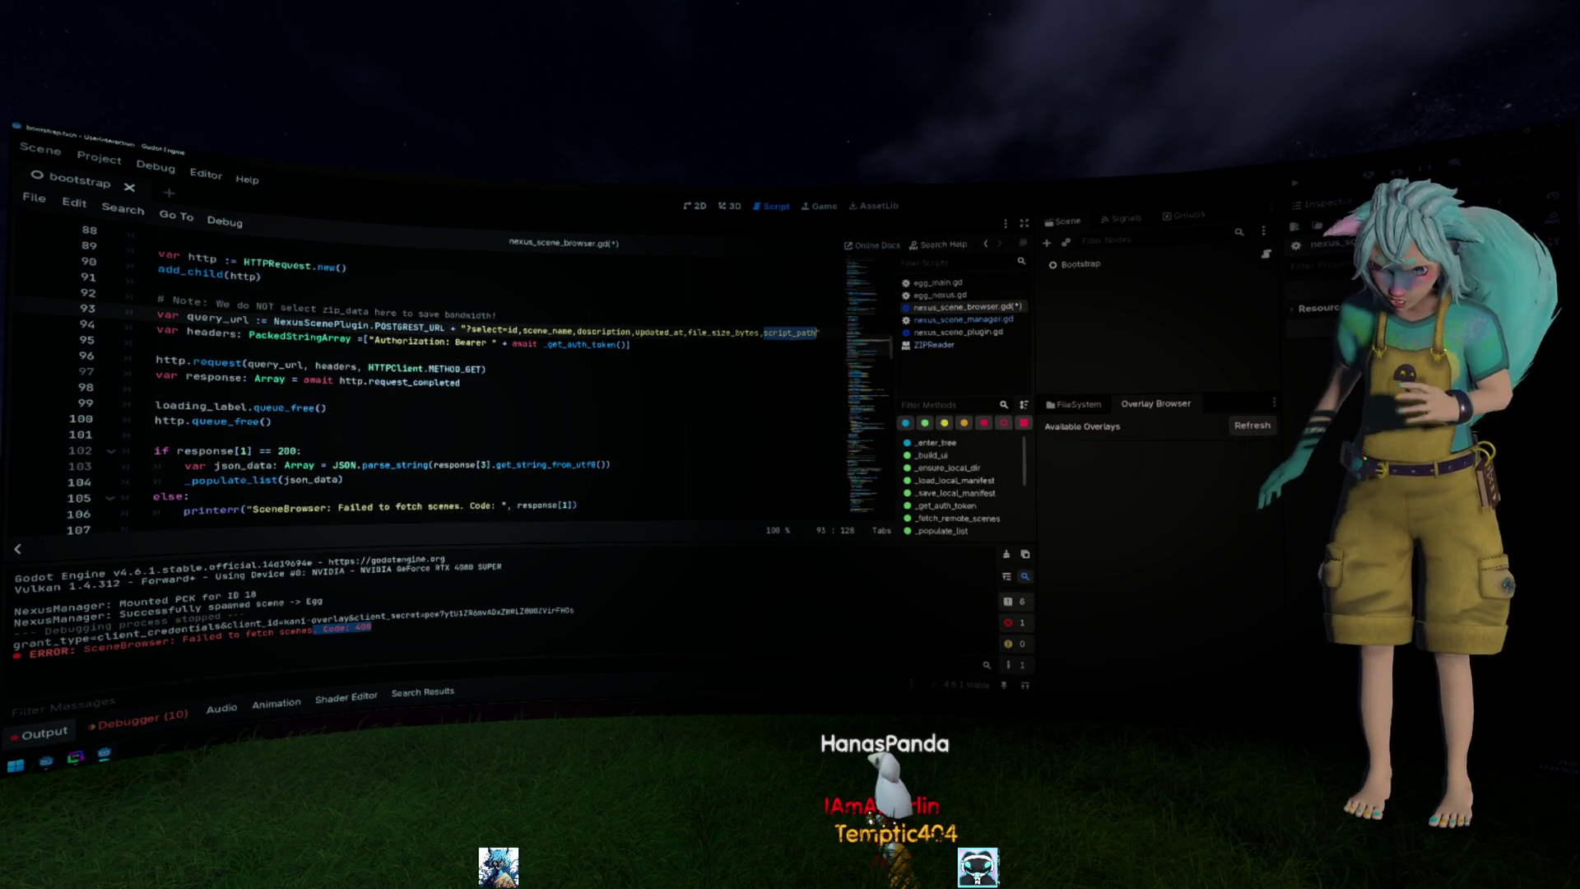
key("BackSpace")
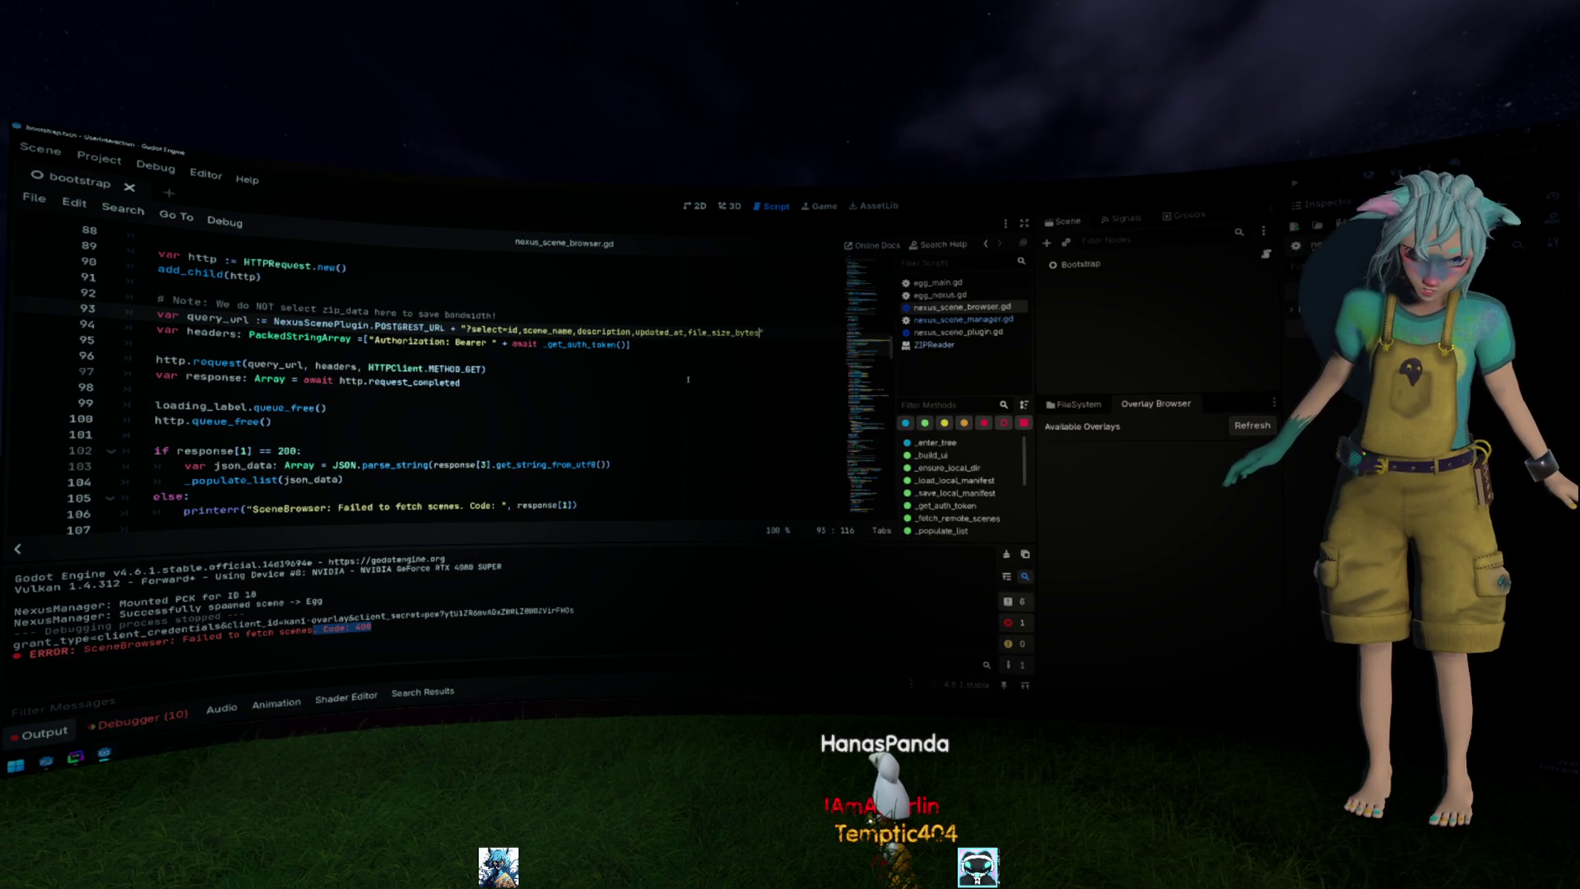
scroll(687, 379, "down", 1)
scroll(689, 380, "down", 1)
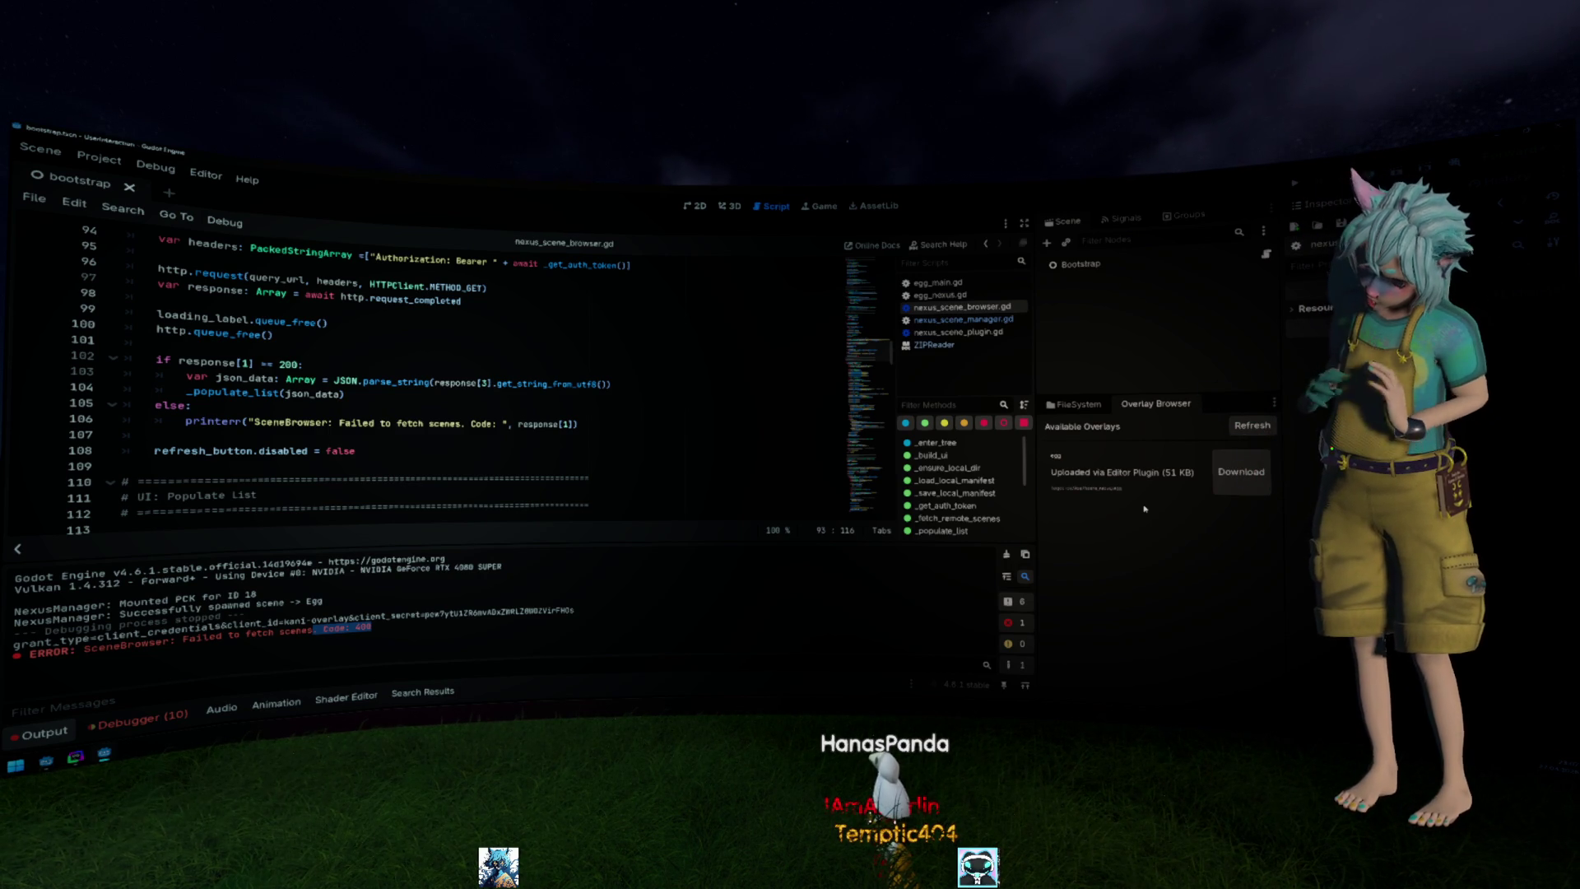
scroll(585, 337, "down", 5)
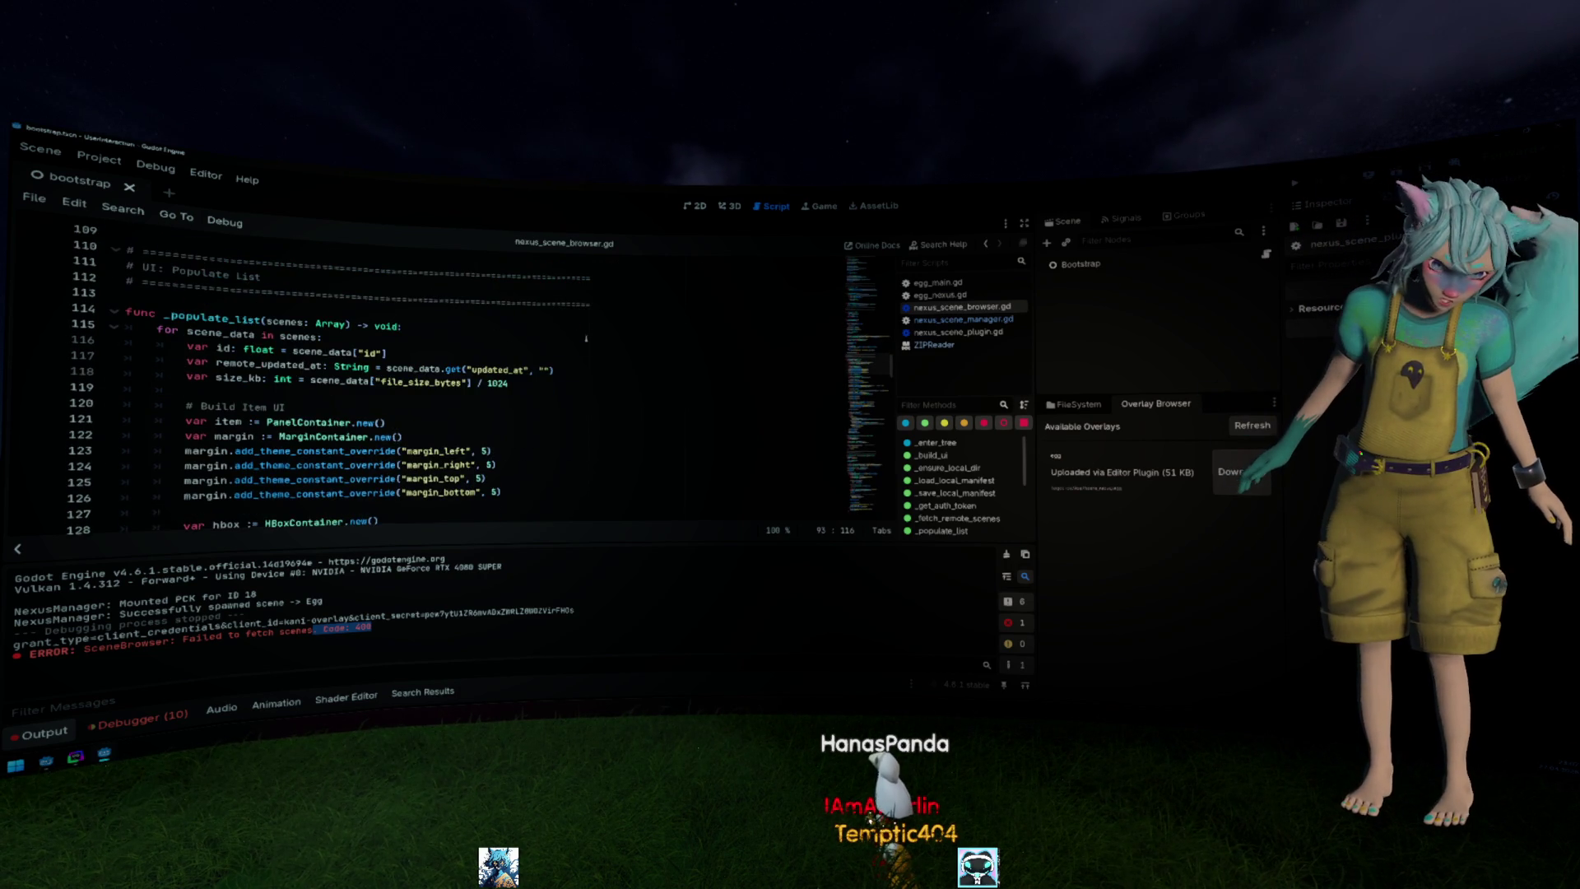
scroll(584, 331, "down", 4)
scroll(584, 333, "down", 3)
scroll(582, 338, "down", 1)
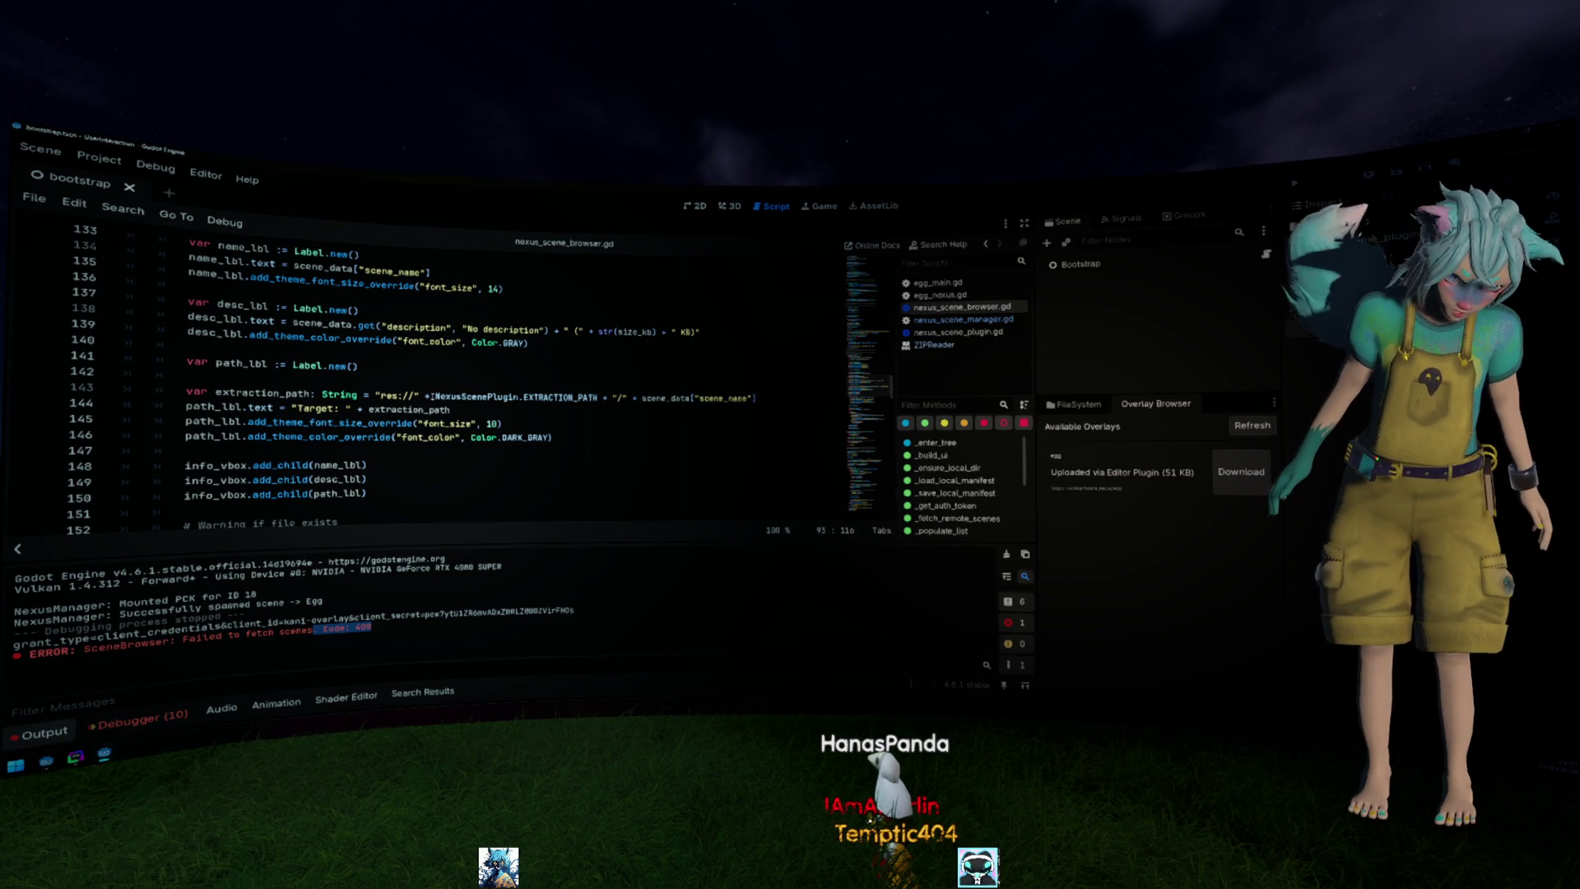
Strip the res:// prefix and extra slash from the extraction path on line 143, save, and switch to DataGrip.
double_click(397, 396)
key("BackSpace")
key("BackSpace")
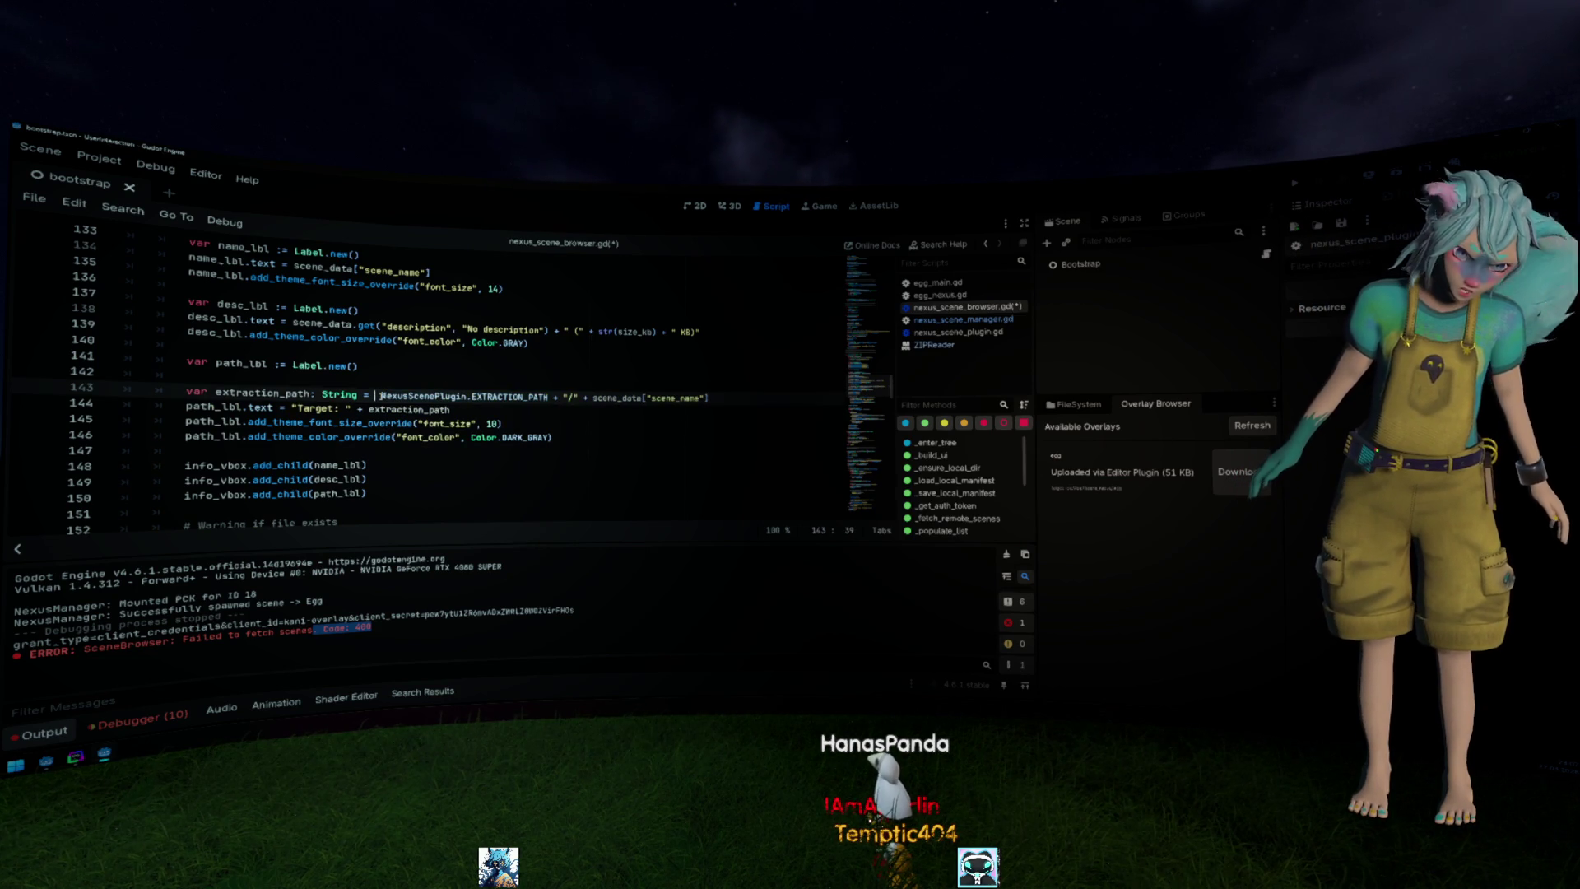
key("Delete")
key("Delete")
key("Delete")
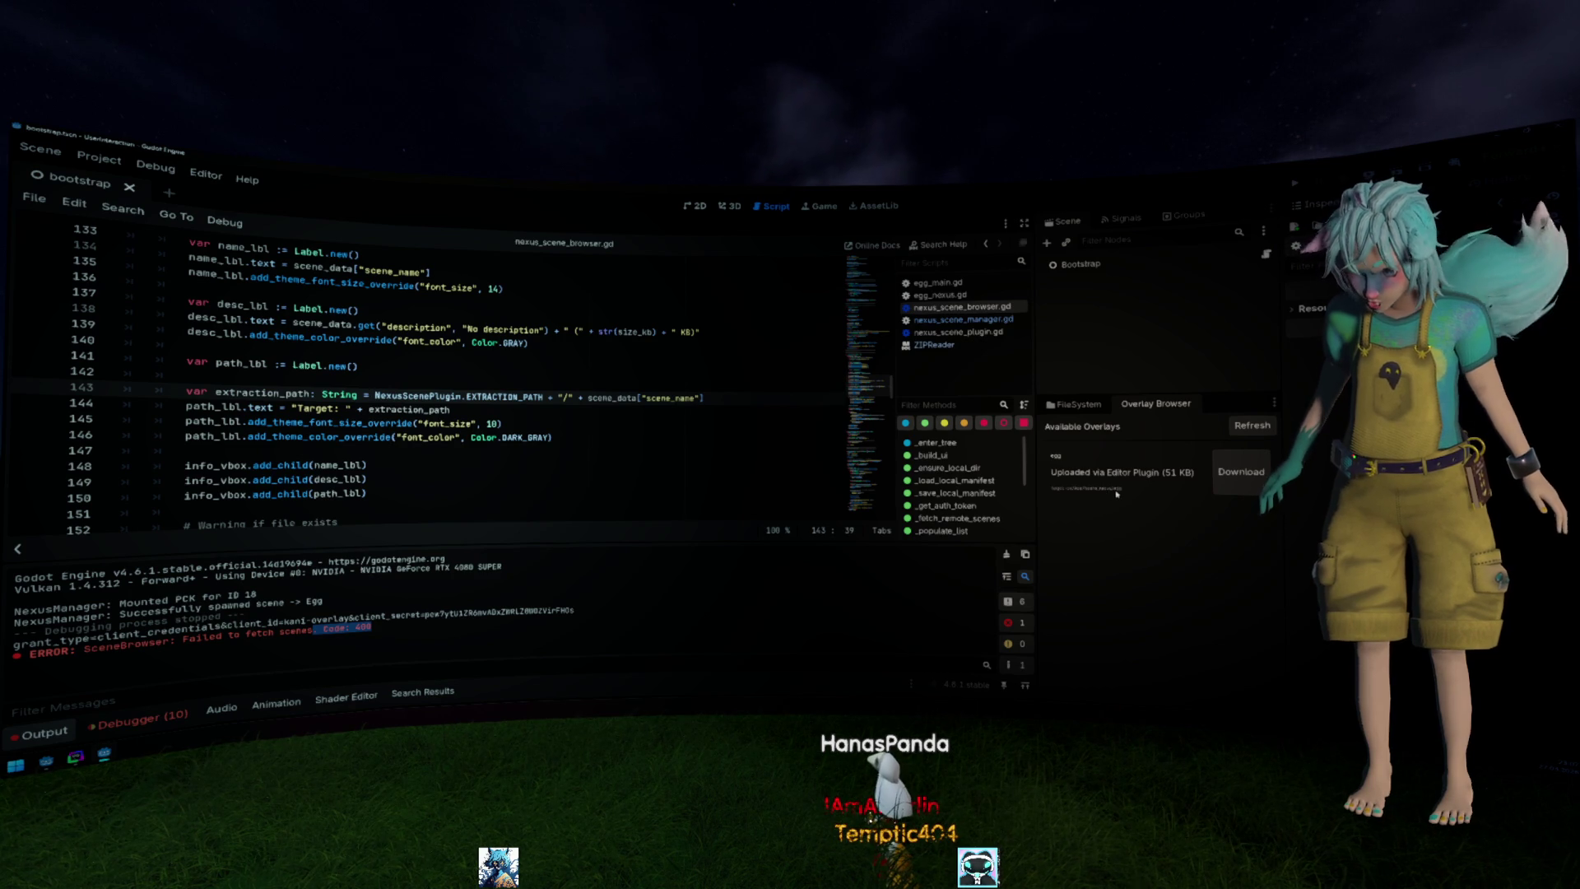
key("shift+Right")
key("shift+Right")
key("shift+Right")
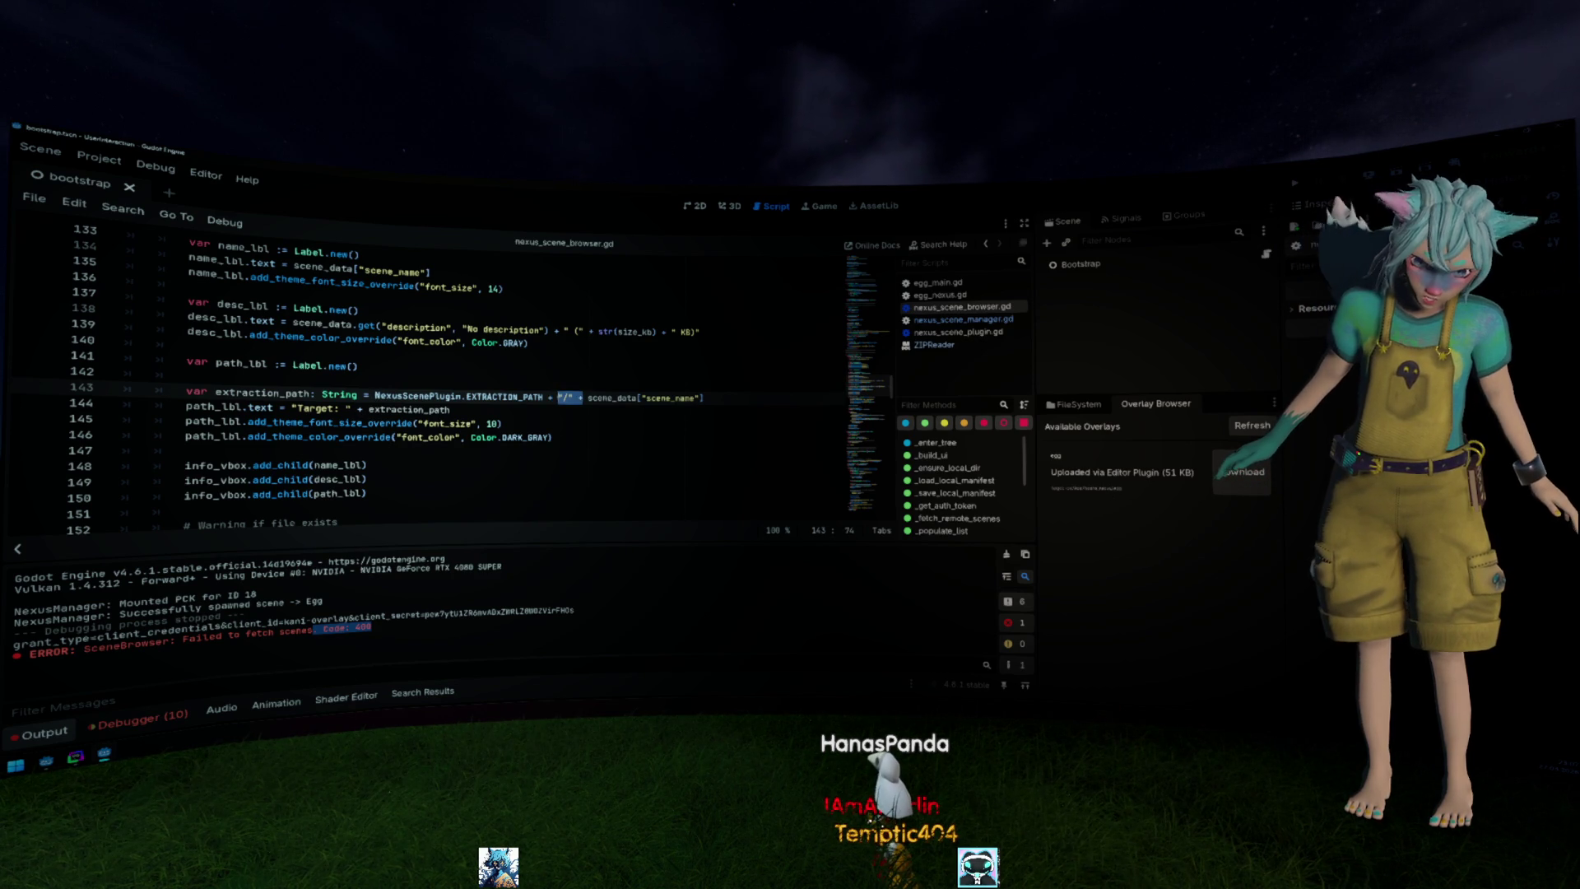
key("Delete")
key("Up")
key("Up")
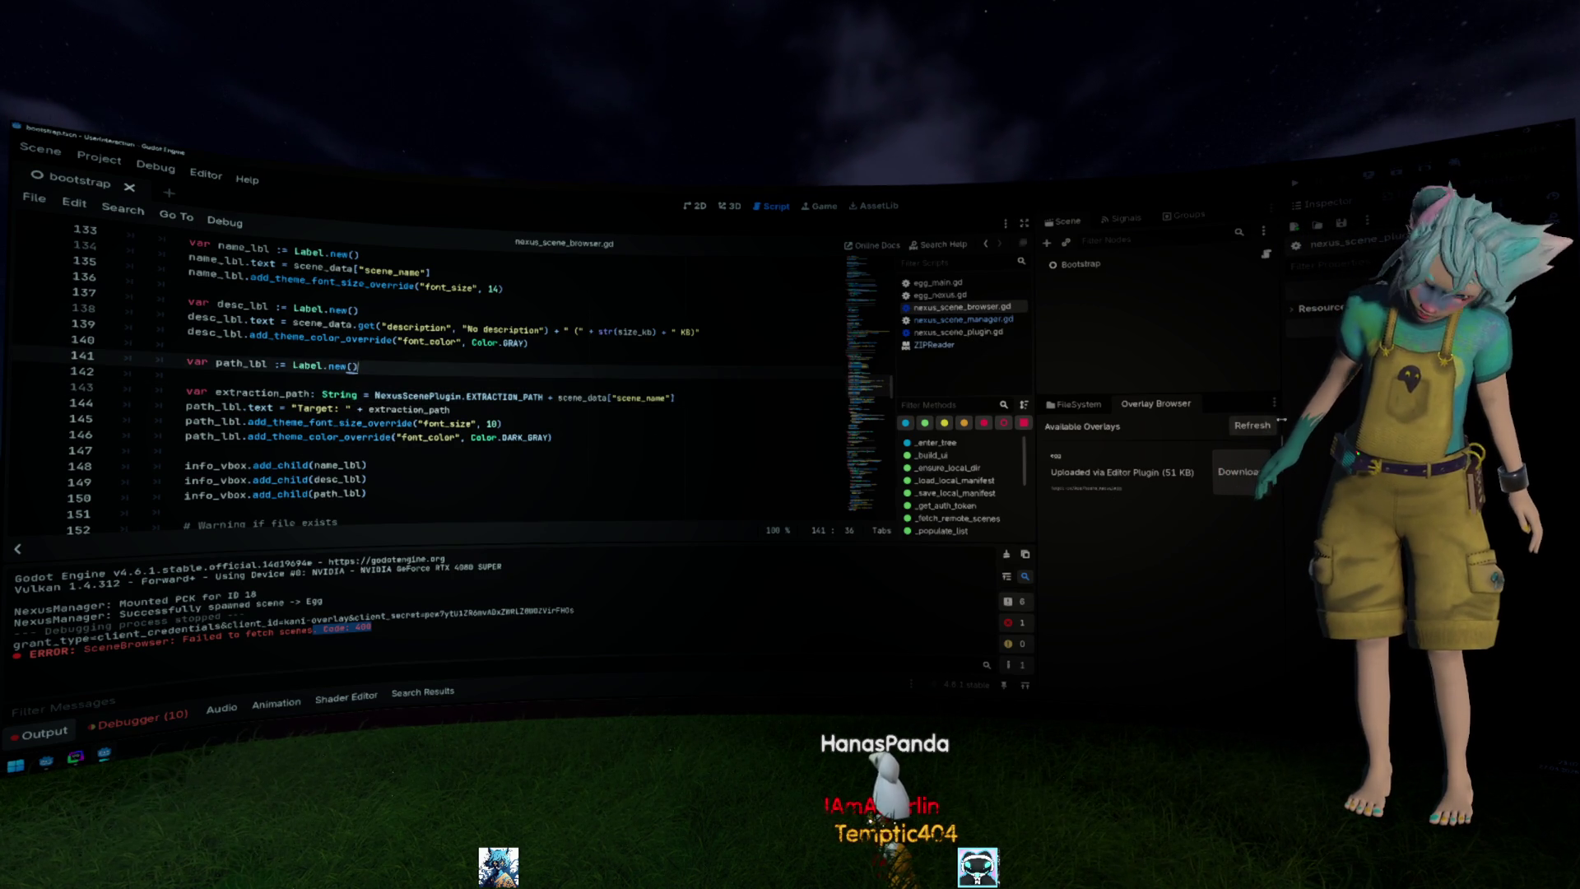
key("ctrl+s")
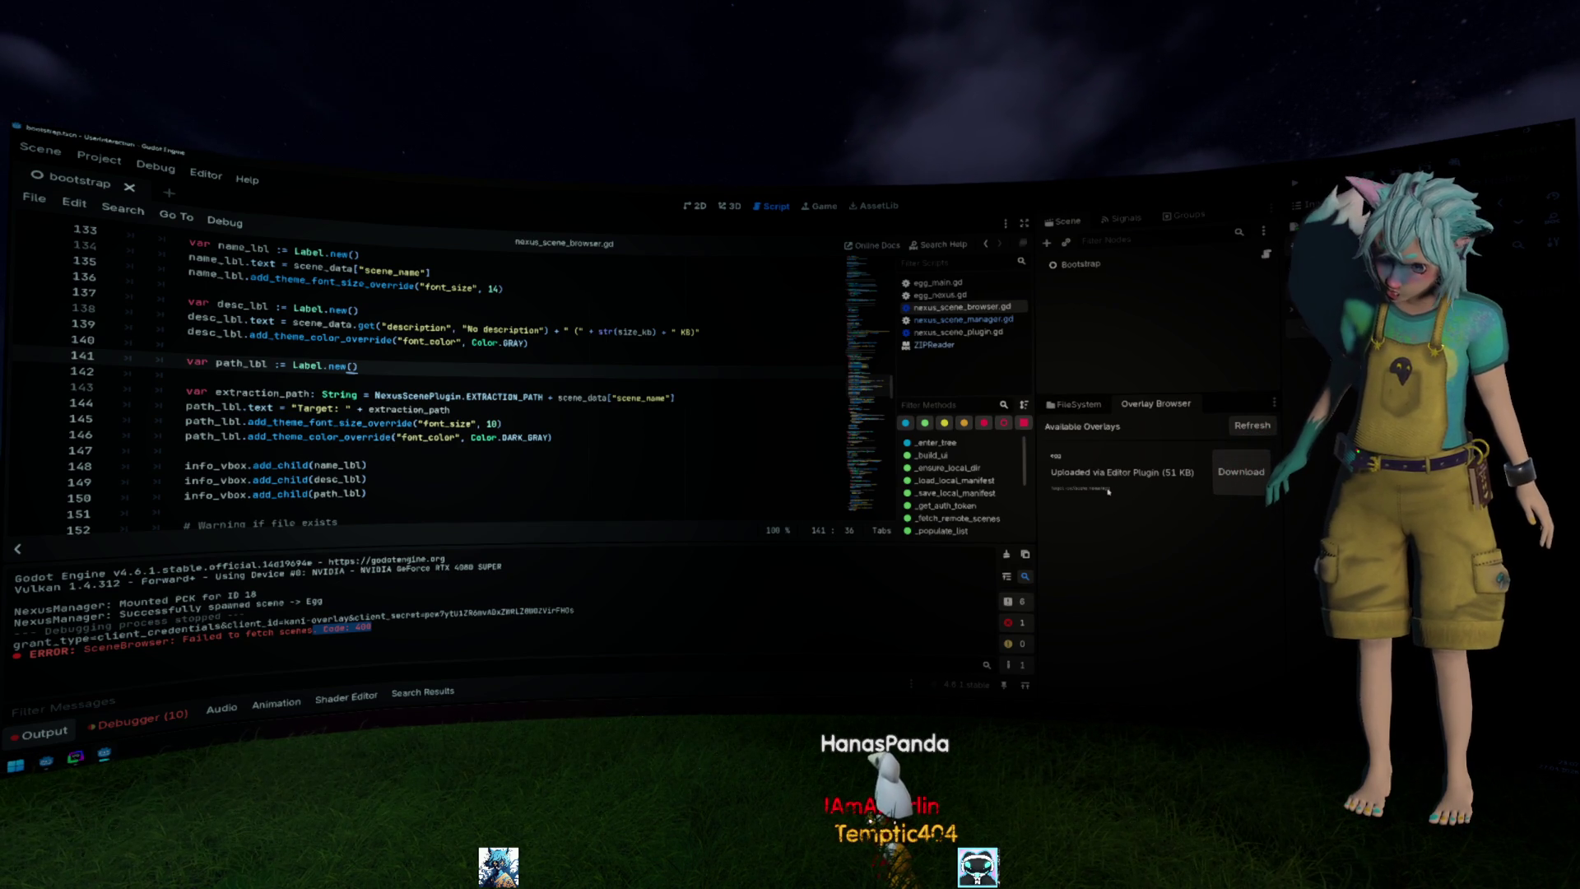
key("alt+Tab")
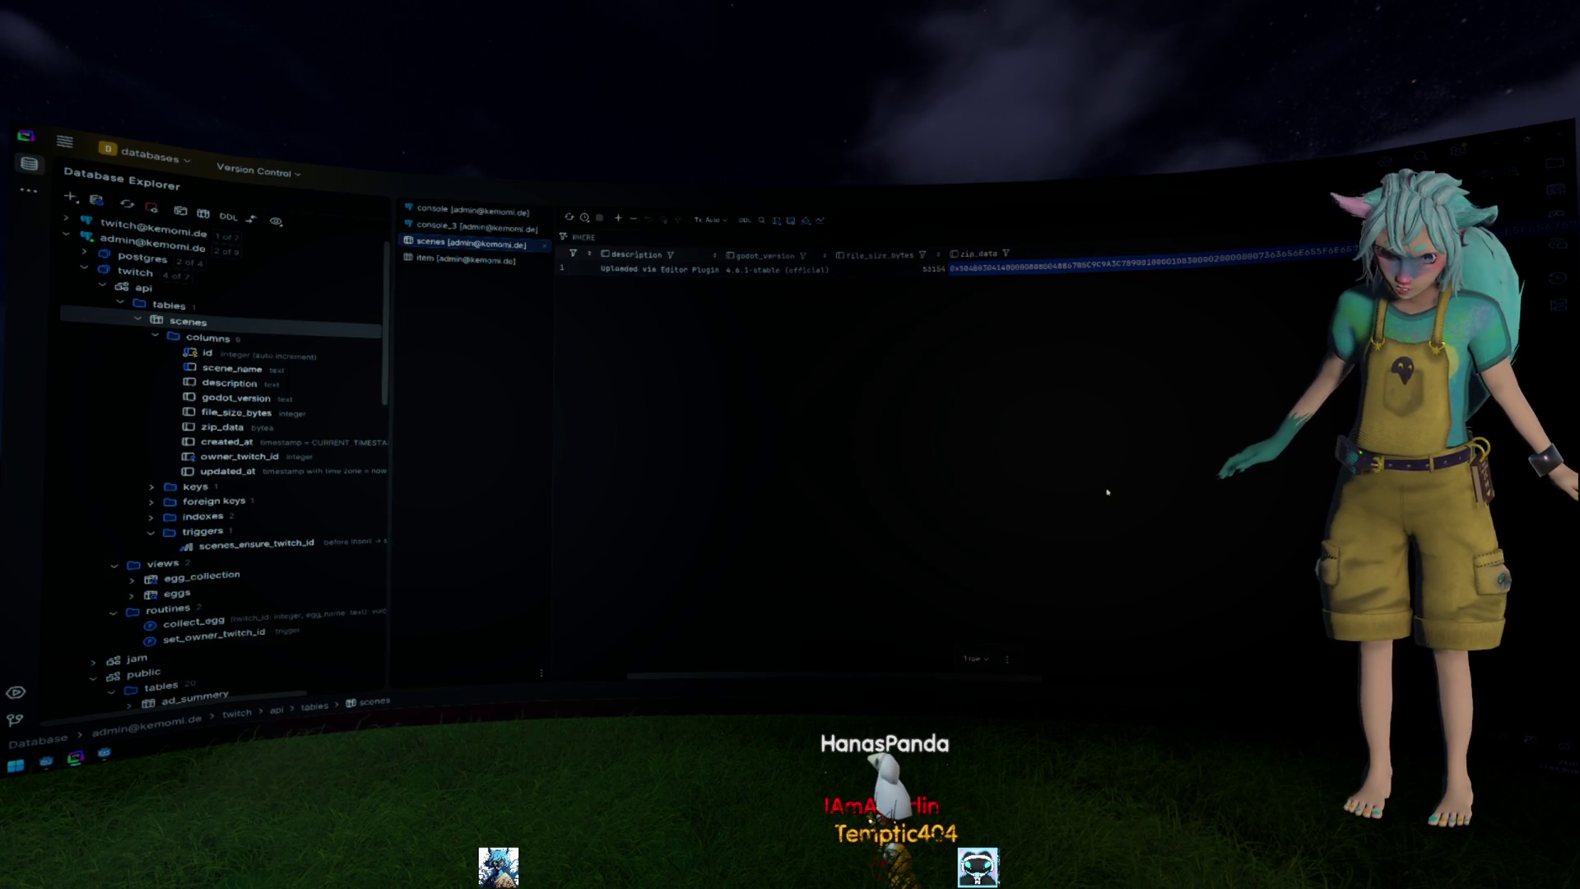
scroll(1098, 481, "left", 3)
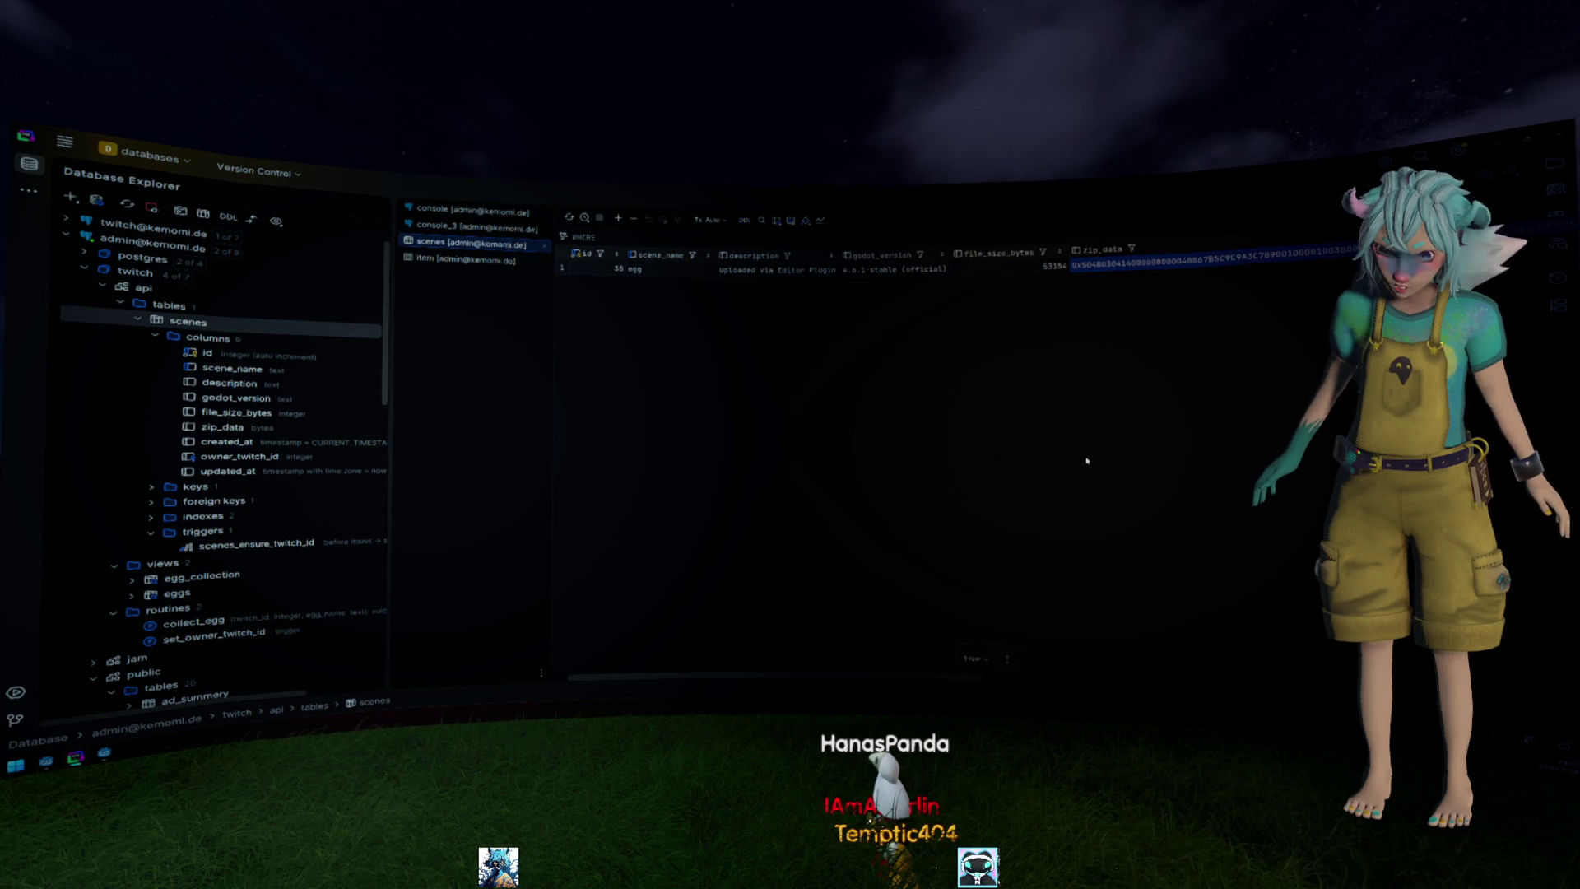
Inspect the scene_name cell showing egg, then switch back to Godot.
left_click(666, 269)
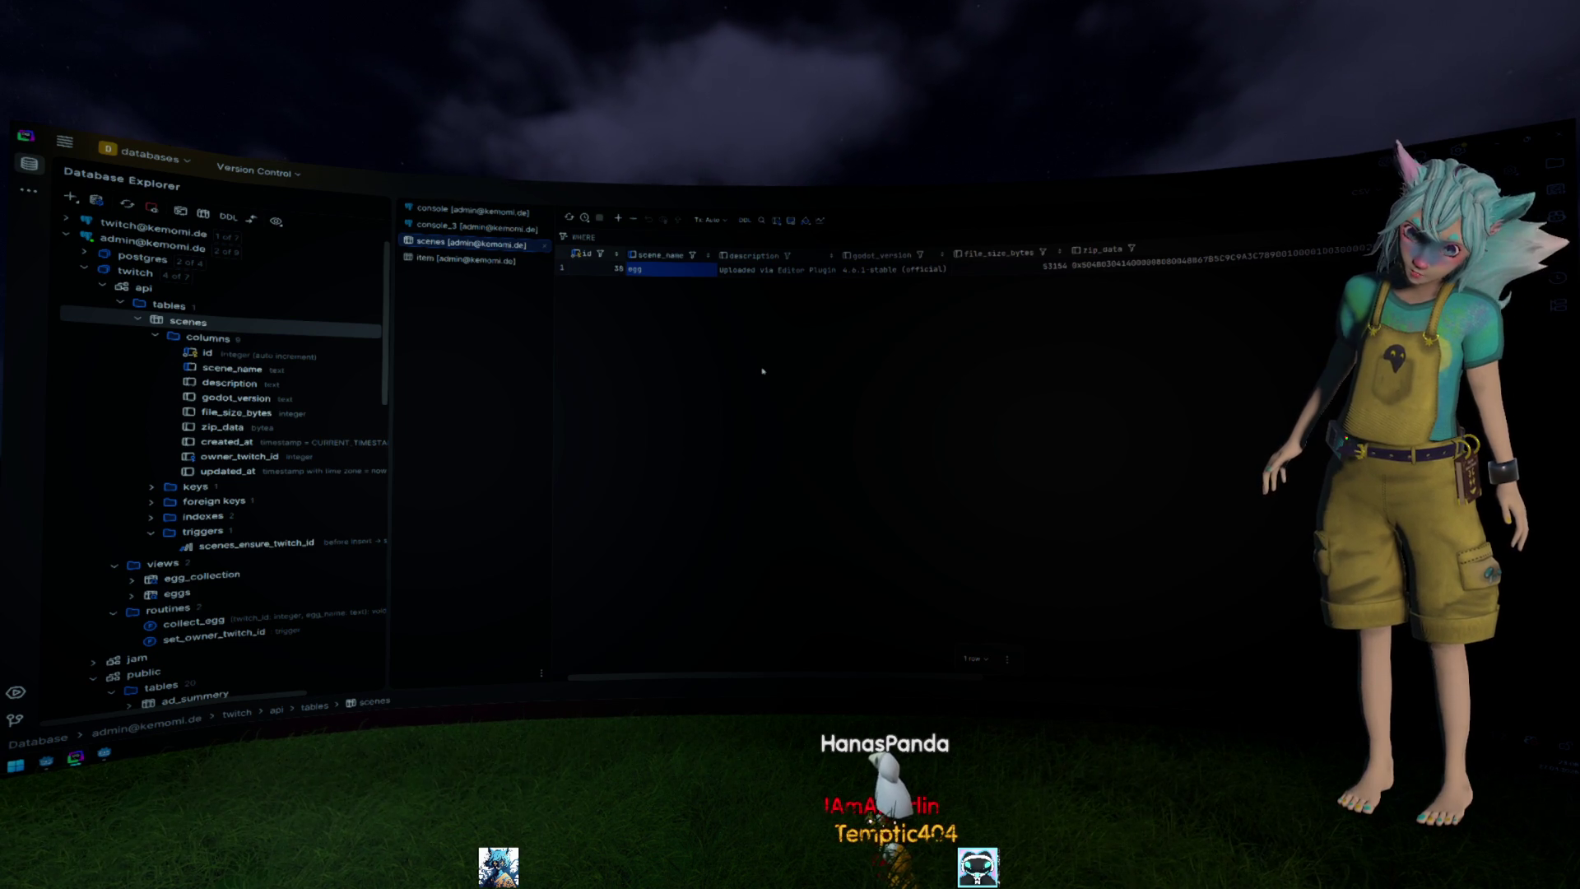
key("alt+Tab")
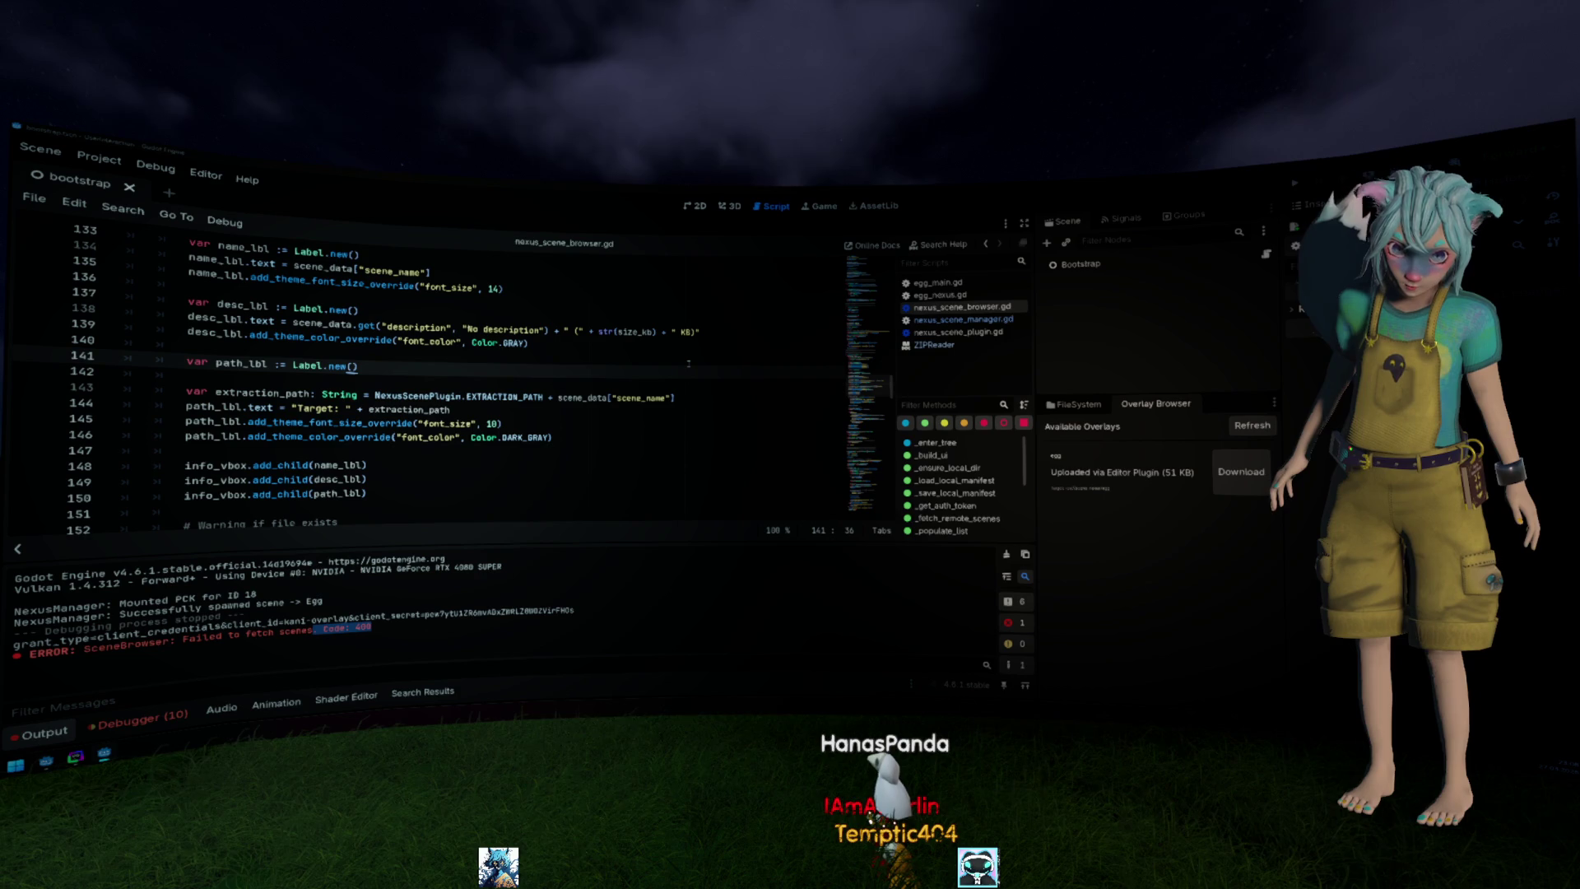
In the egg project, rename egg.tscn and egg.gd in the overlay folder to eastern_egg.
key("alt+Tab")
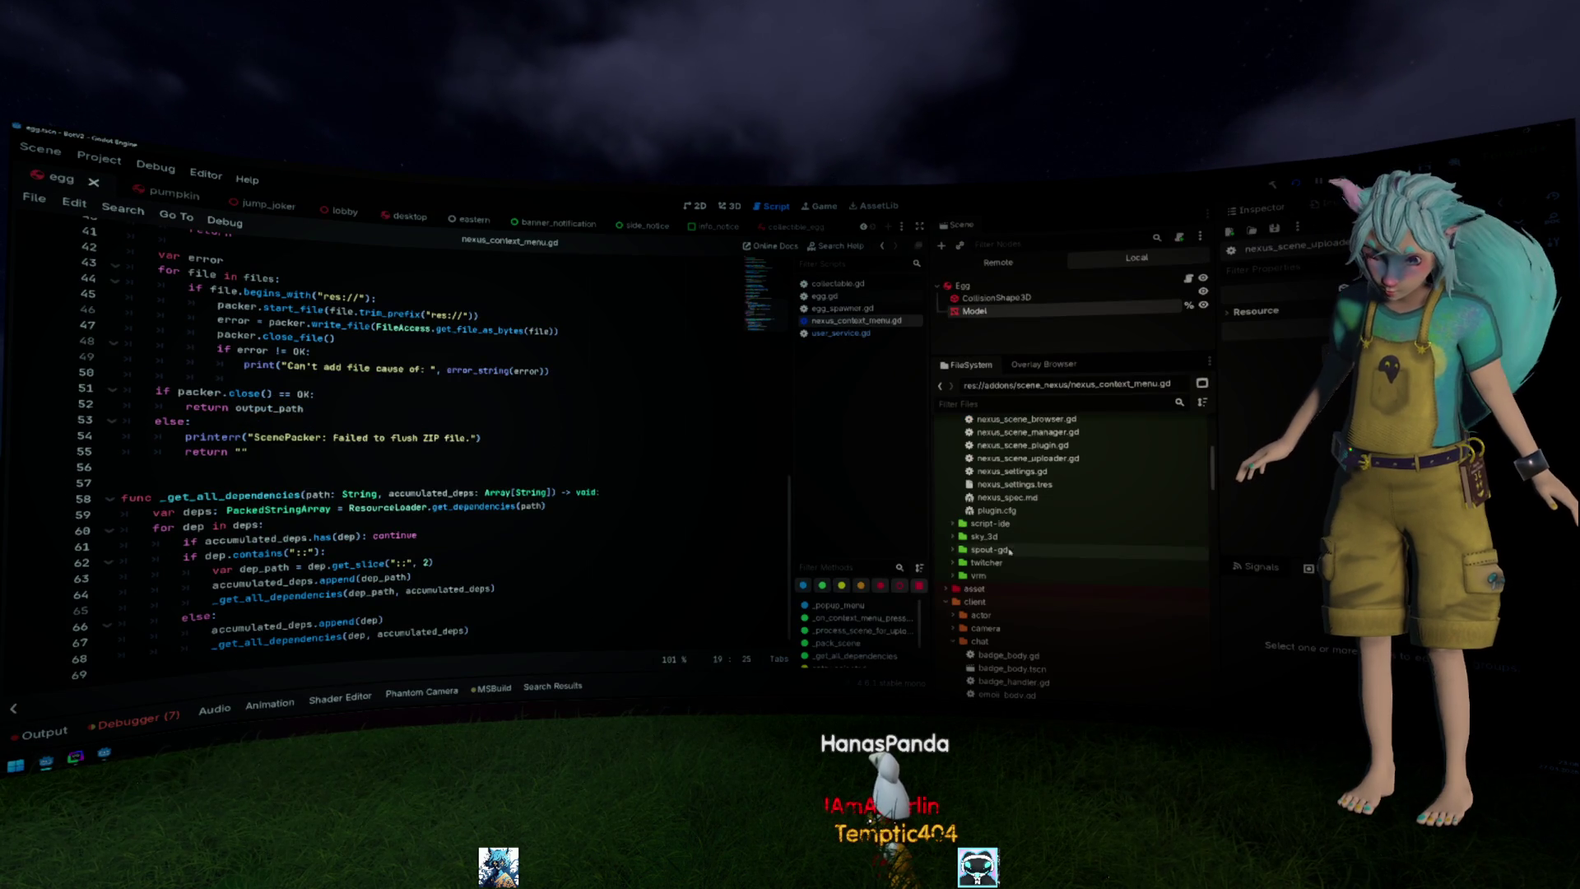
scroll(981, 499, "down", 3)
double_click(982, 500)
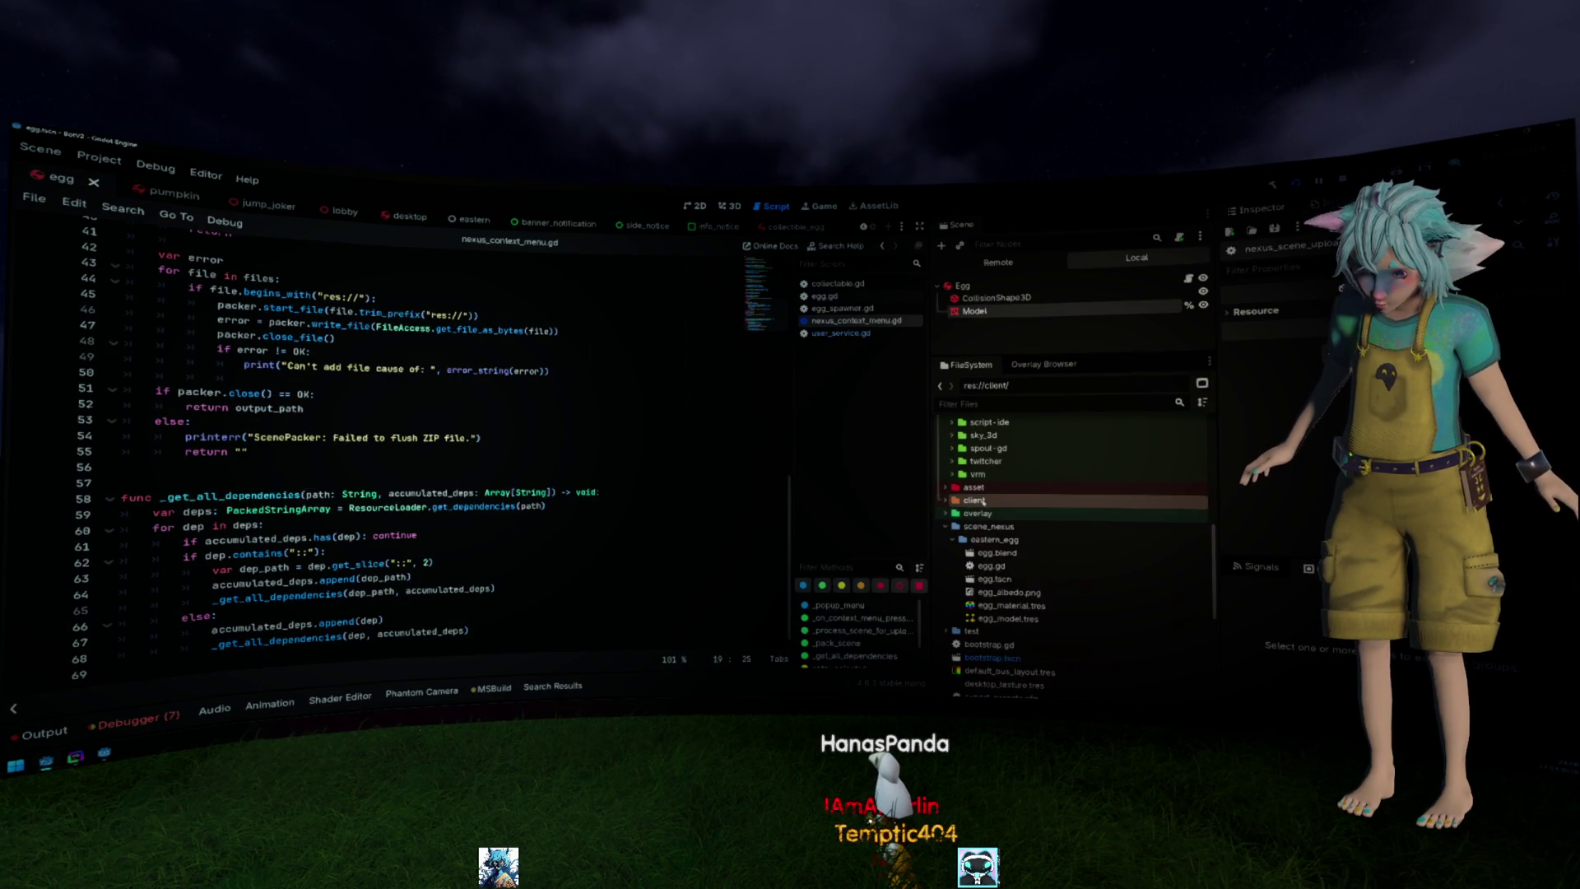
left_click(977, 512)
left_click(1001, 578)
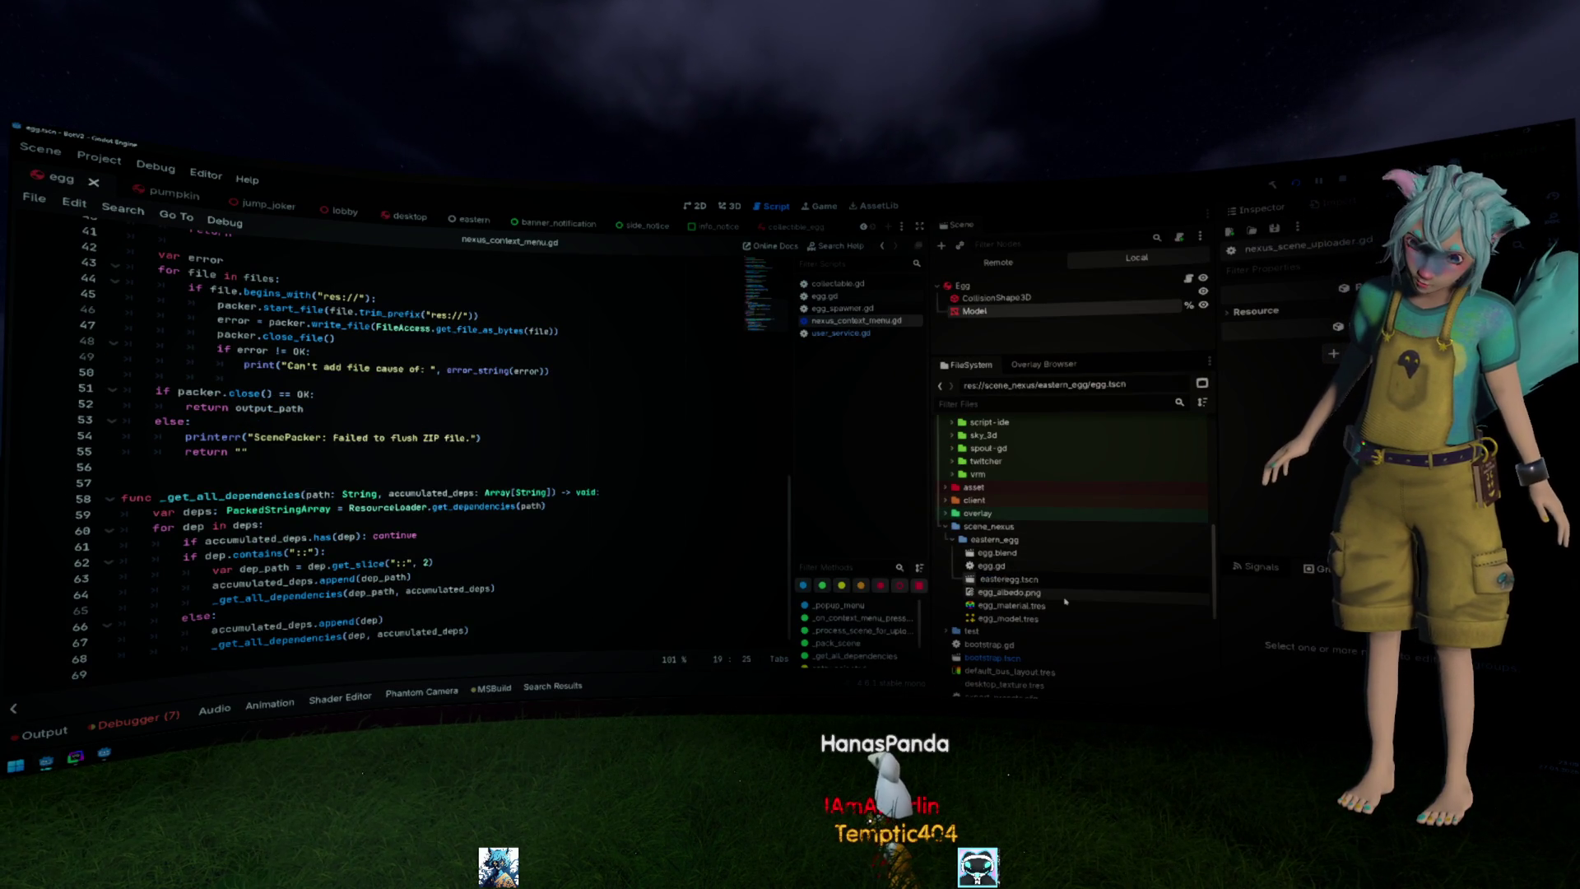
key("Return")
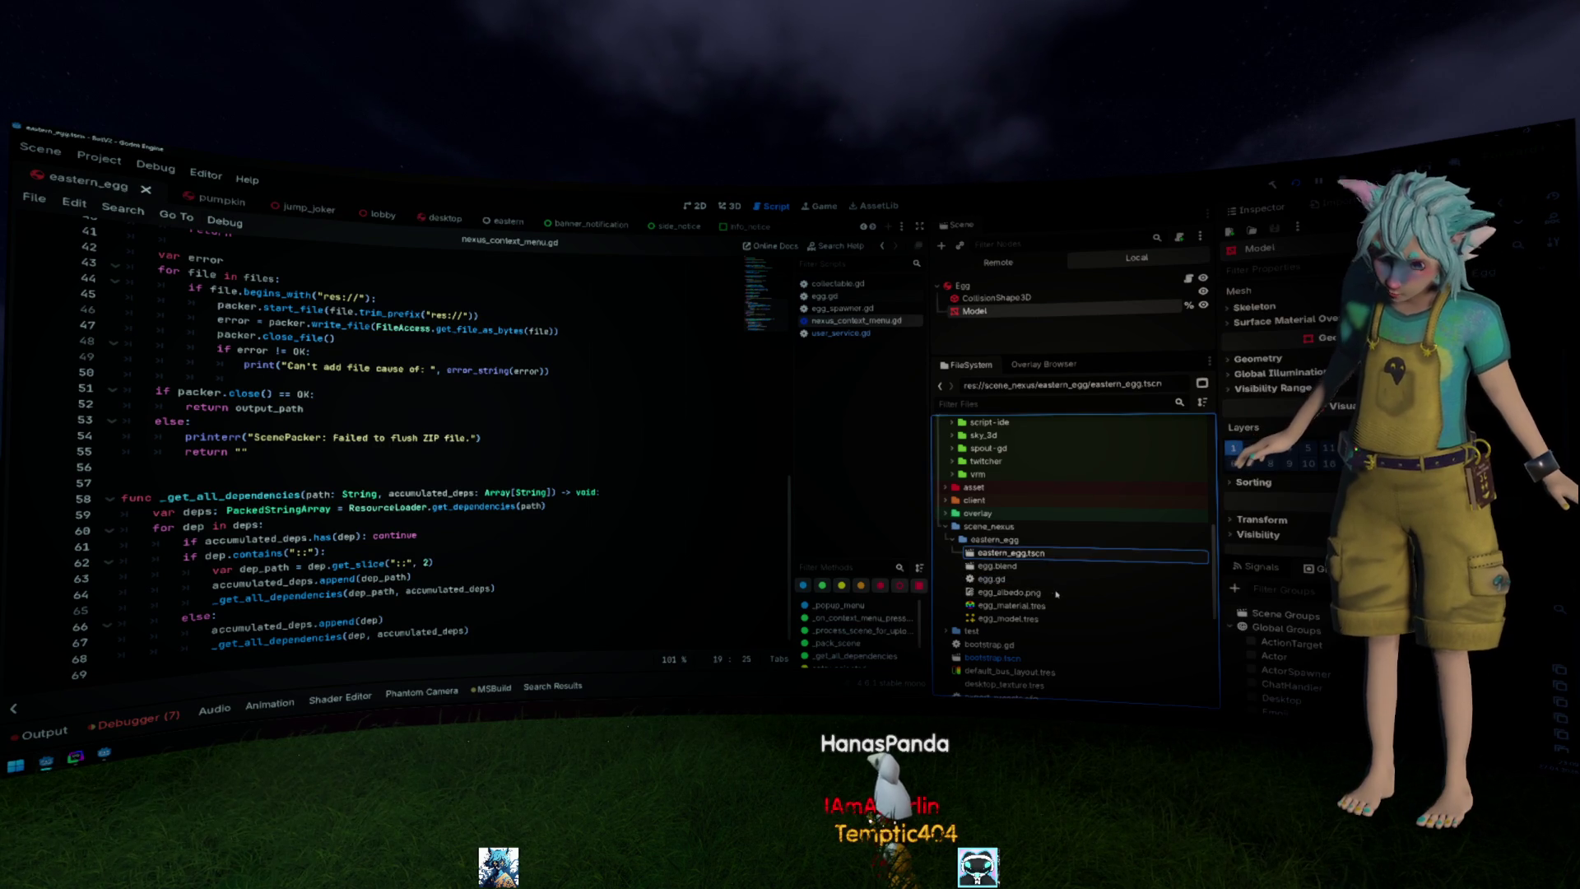
left_click(1006, 579)
key("F2")
type("eastern_egg")
key("Return")
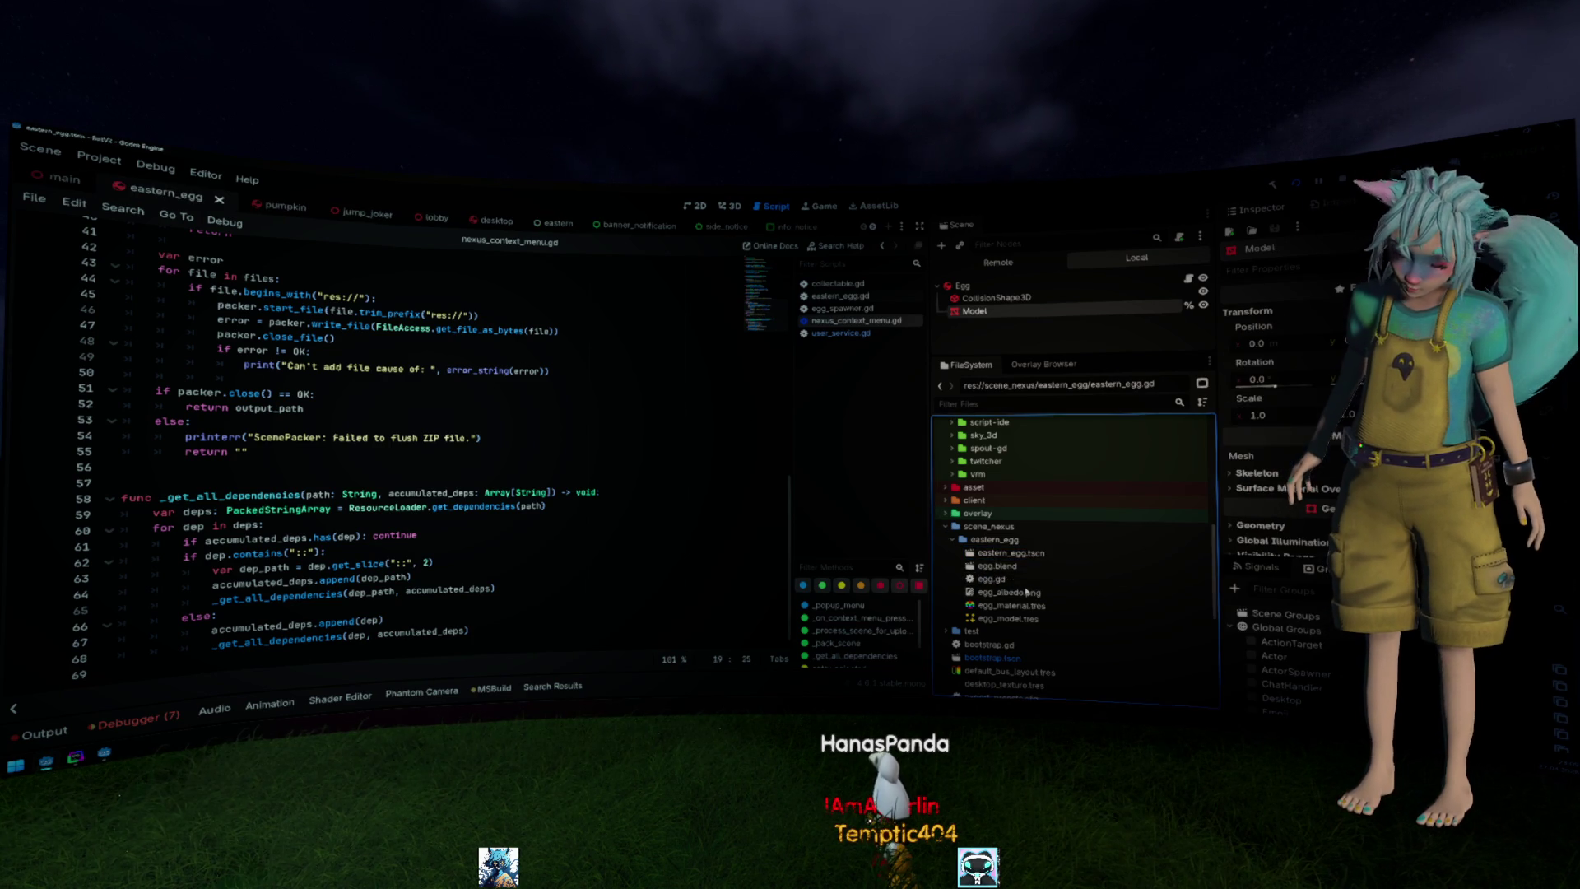
Rename the eastern_egg scene's root node Egg to EasternEgg.
left_click(1033, 569)
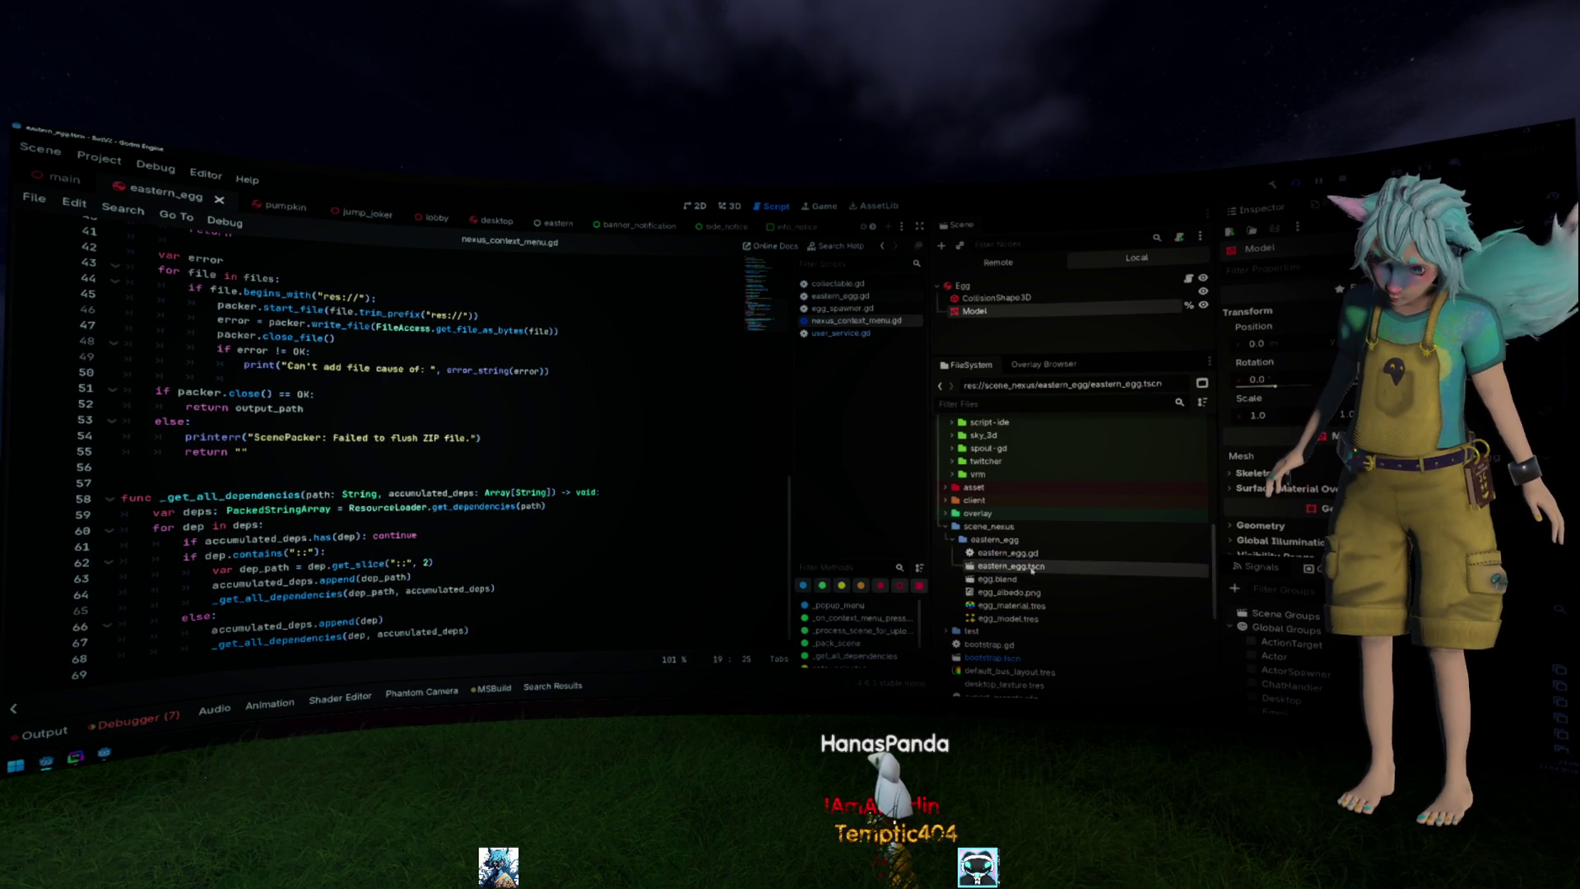
left_click(987, 285)
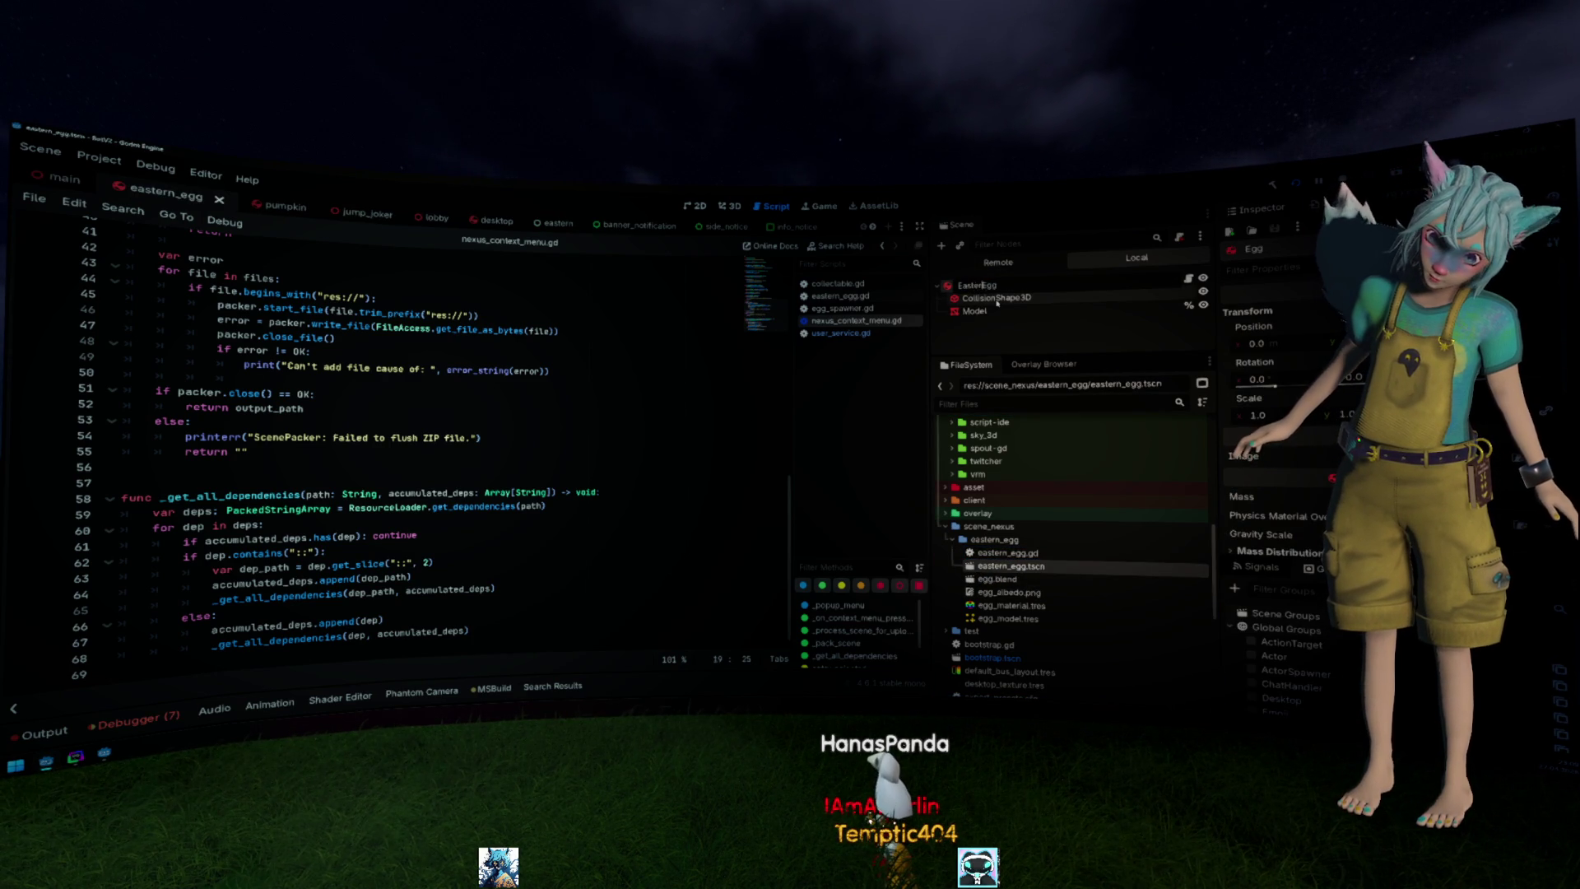
key("F2")
type("EasternEgg")
key("Return")
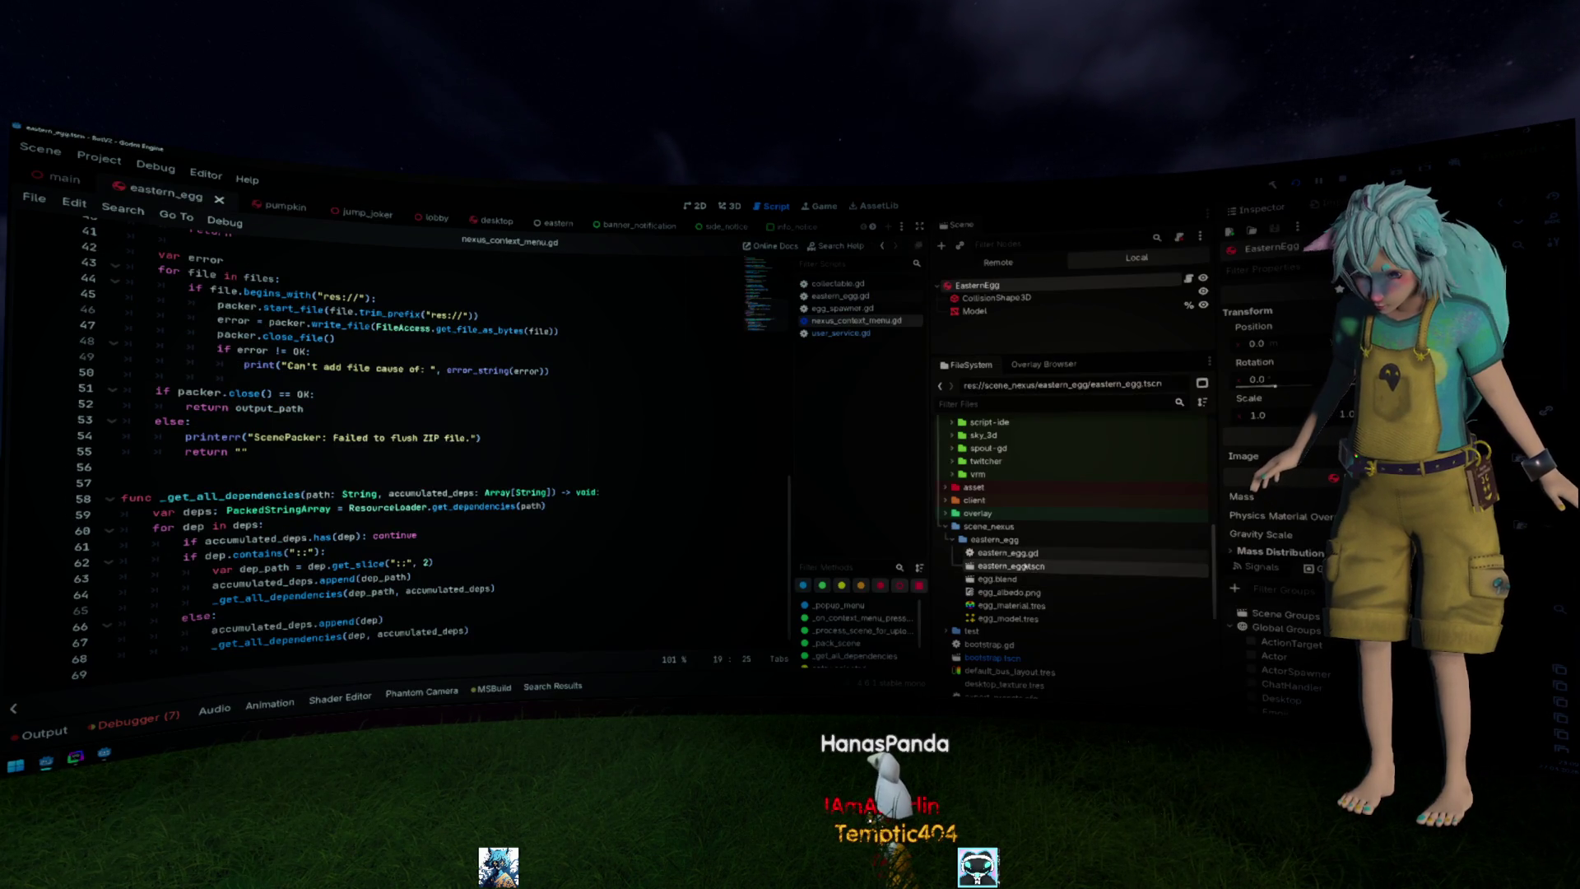
Upload eastern_egg.tscn to the overlay service, refresh overlays and show the upload error in Output.
right_click(1037, 565)
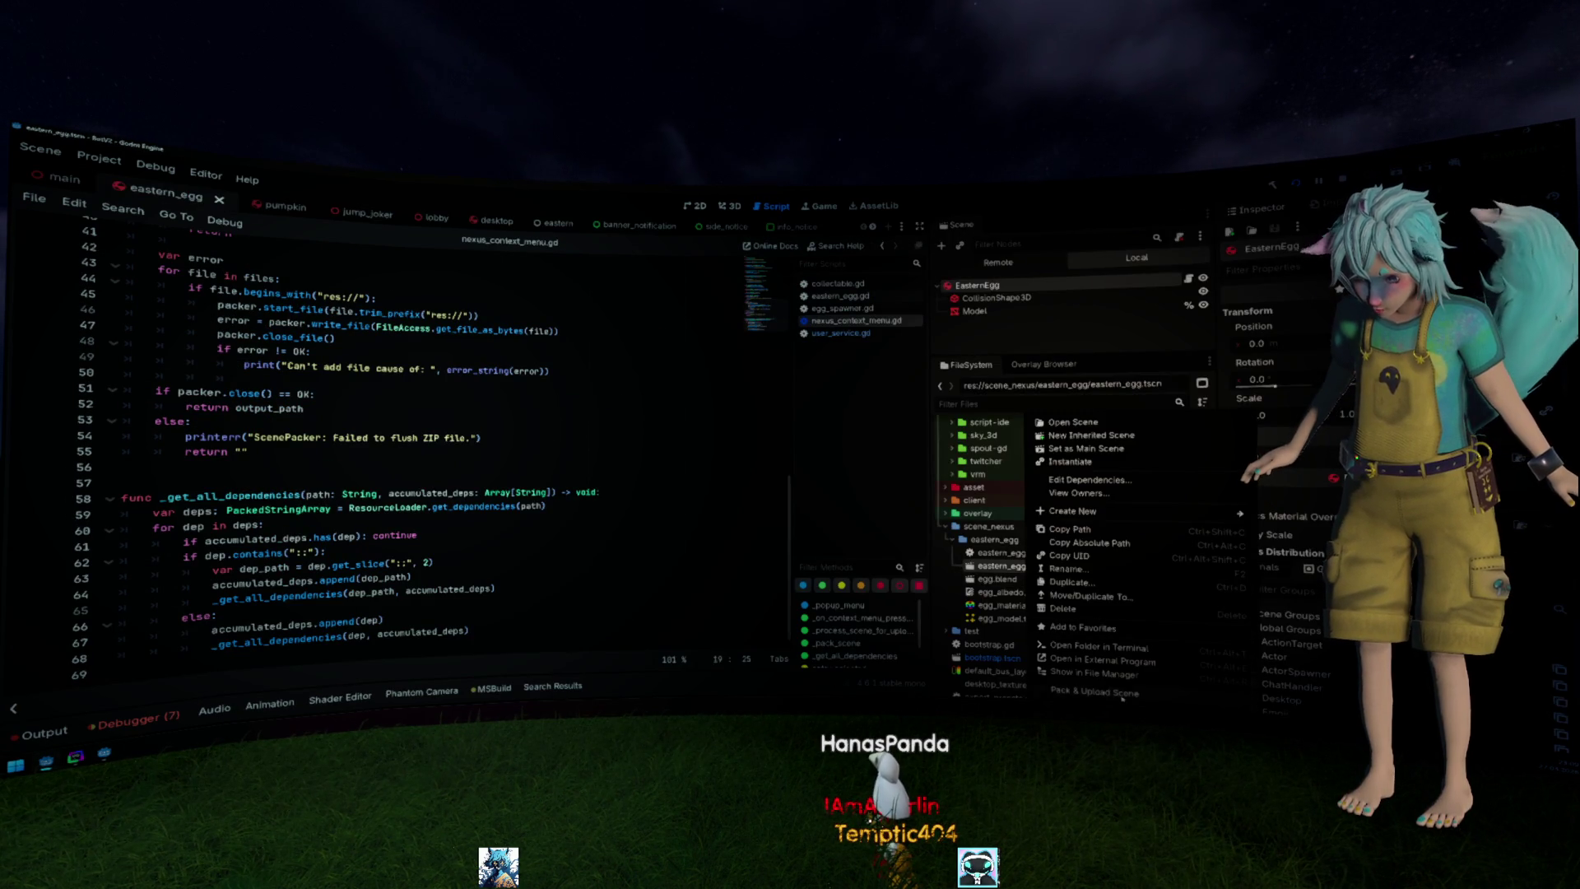
left_click(1118, 694)
left_click(1248, 430)
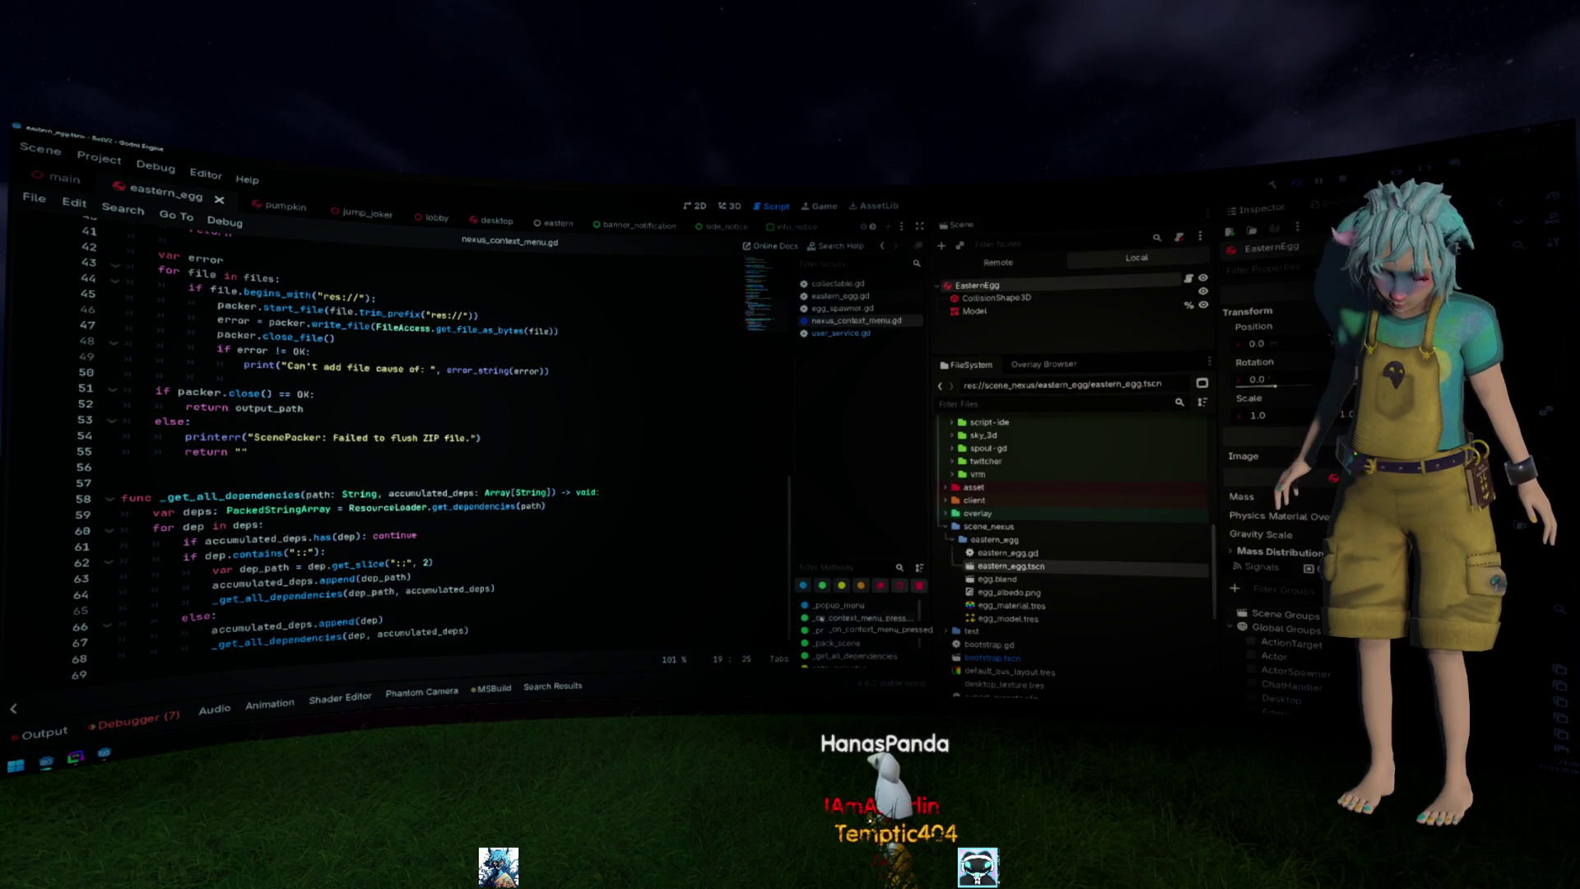
left_click(44, 733)
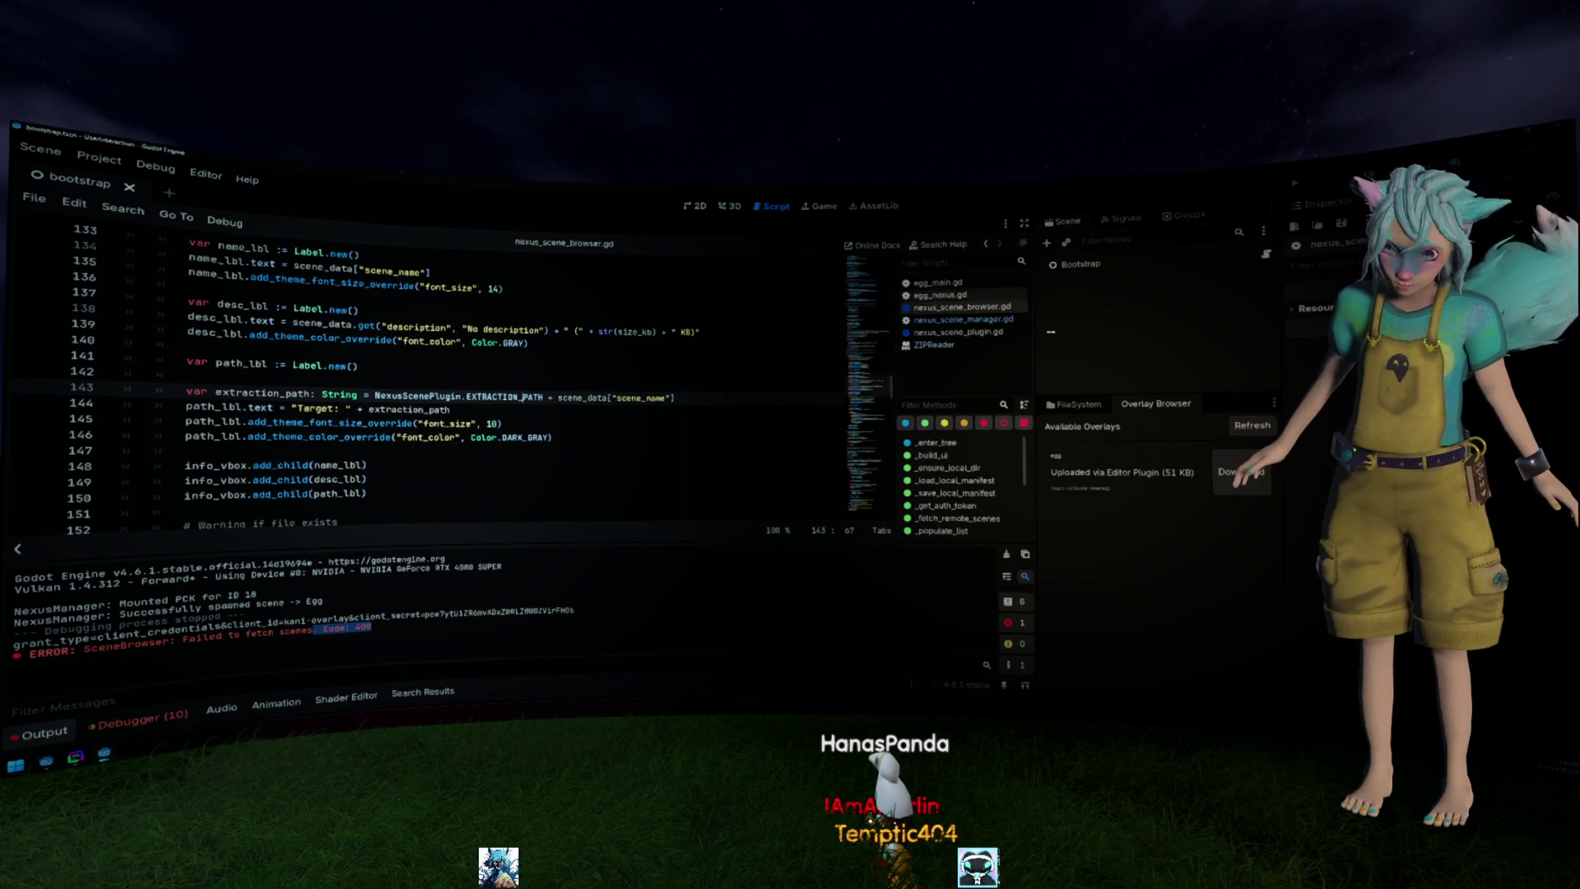
Browse the FileSystem tree to the scene_nexus addon folder.
left_click(1074, 404)
left_click(1111, 478)
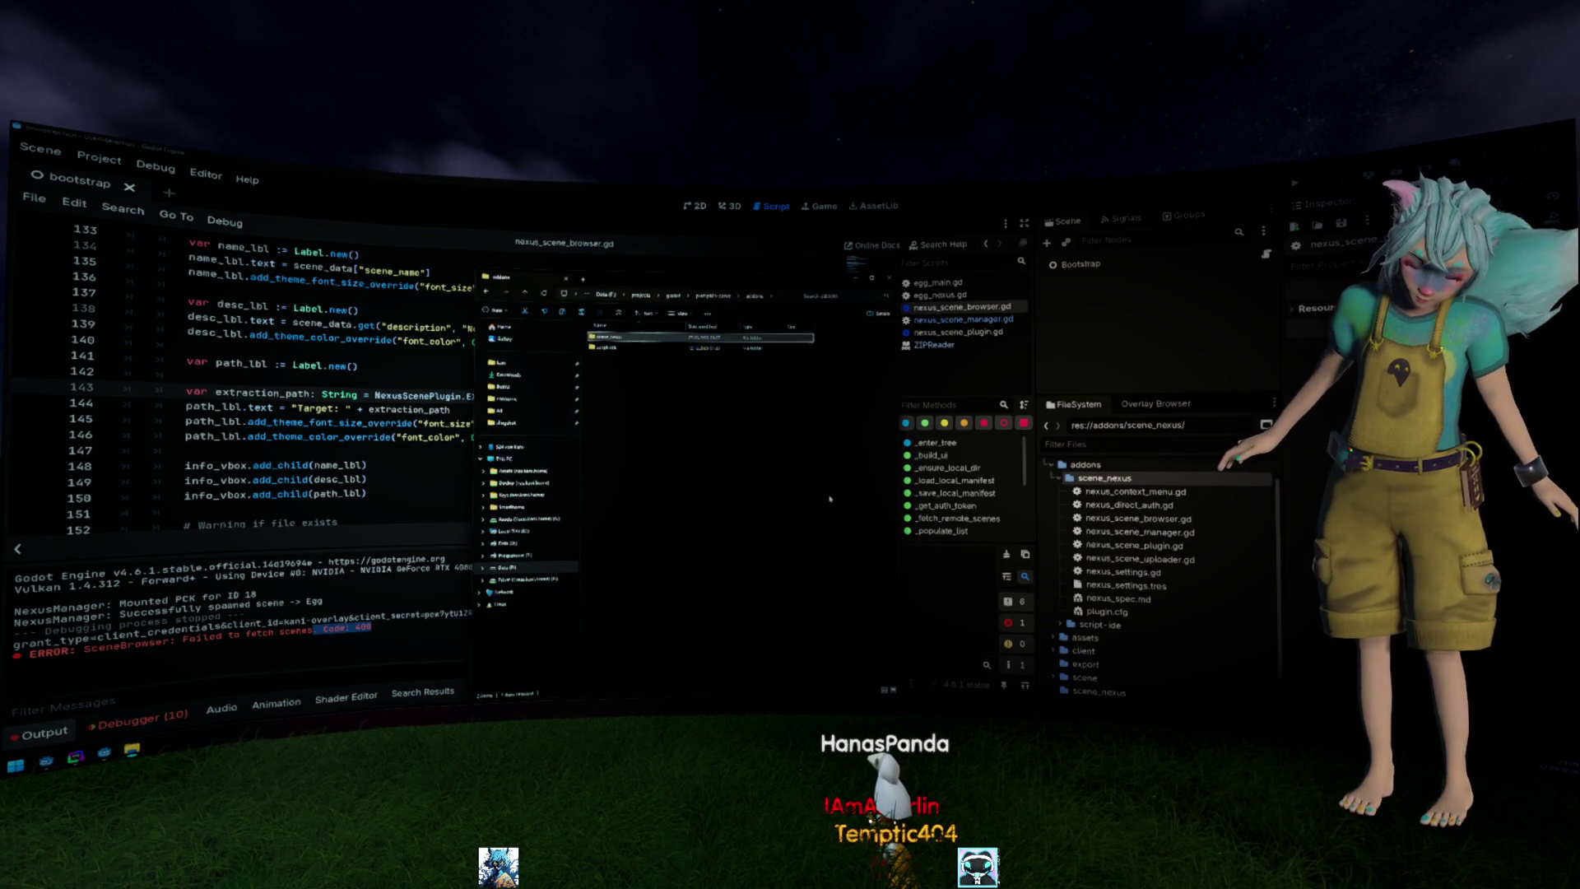
left_click(778, 482)
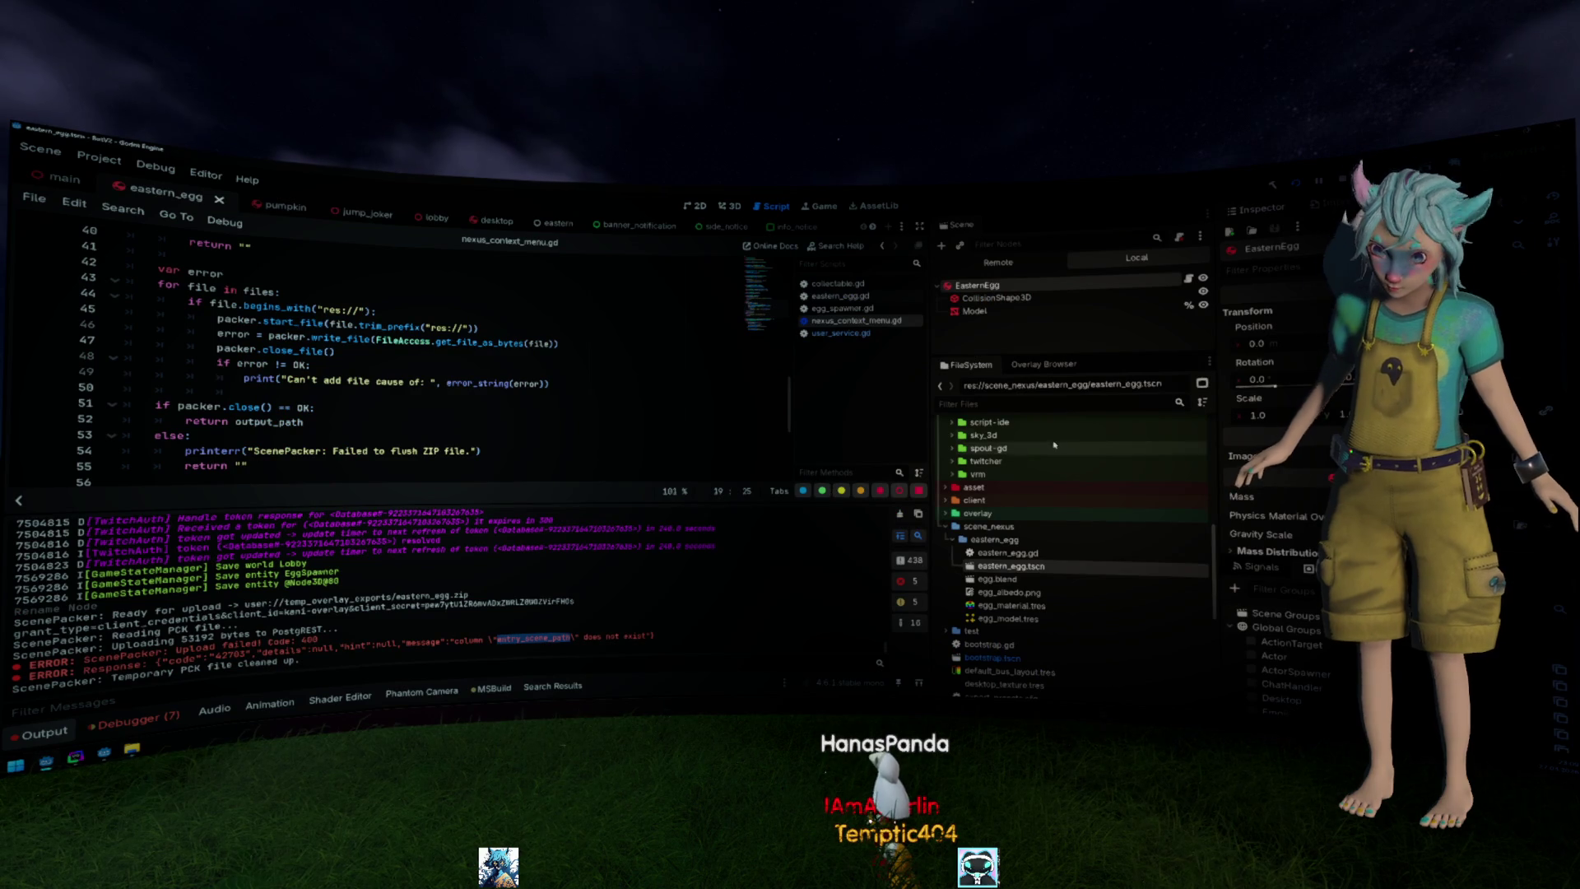
View the scene_nexus folder in the system file manager and come back to the script.
right_click(1022, 526)
left_click(1087, 690)
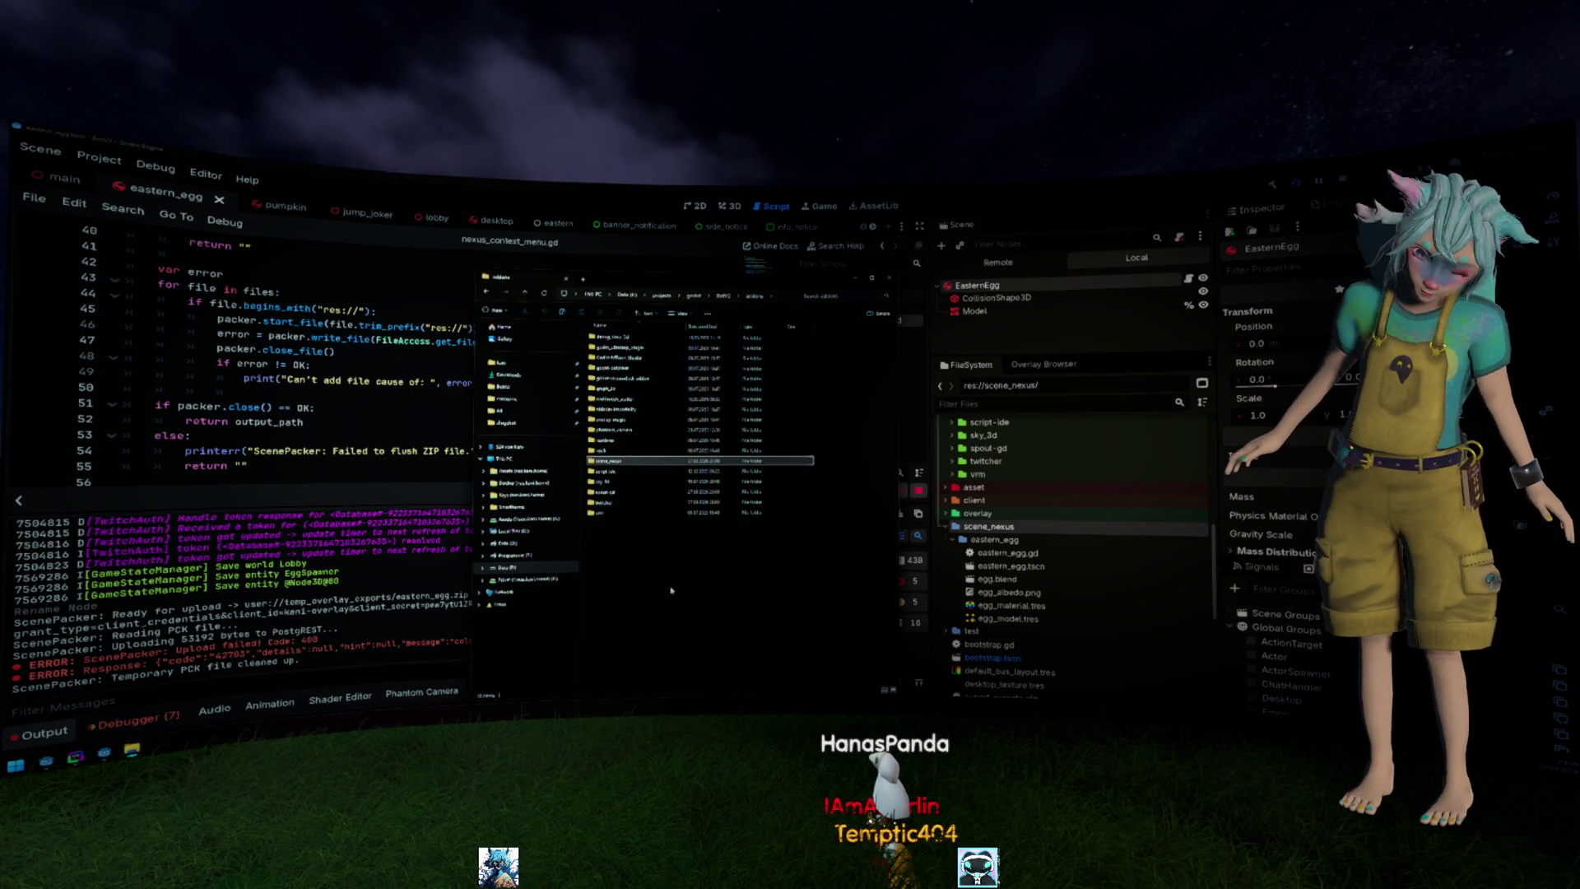
key("alt+Tab")
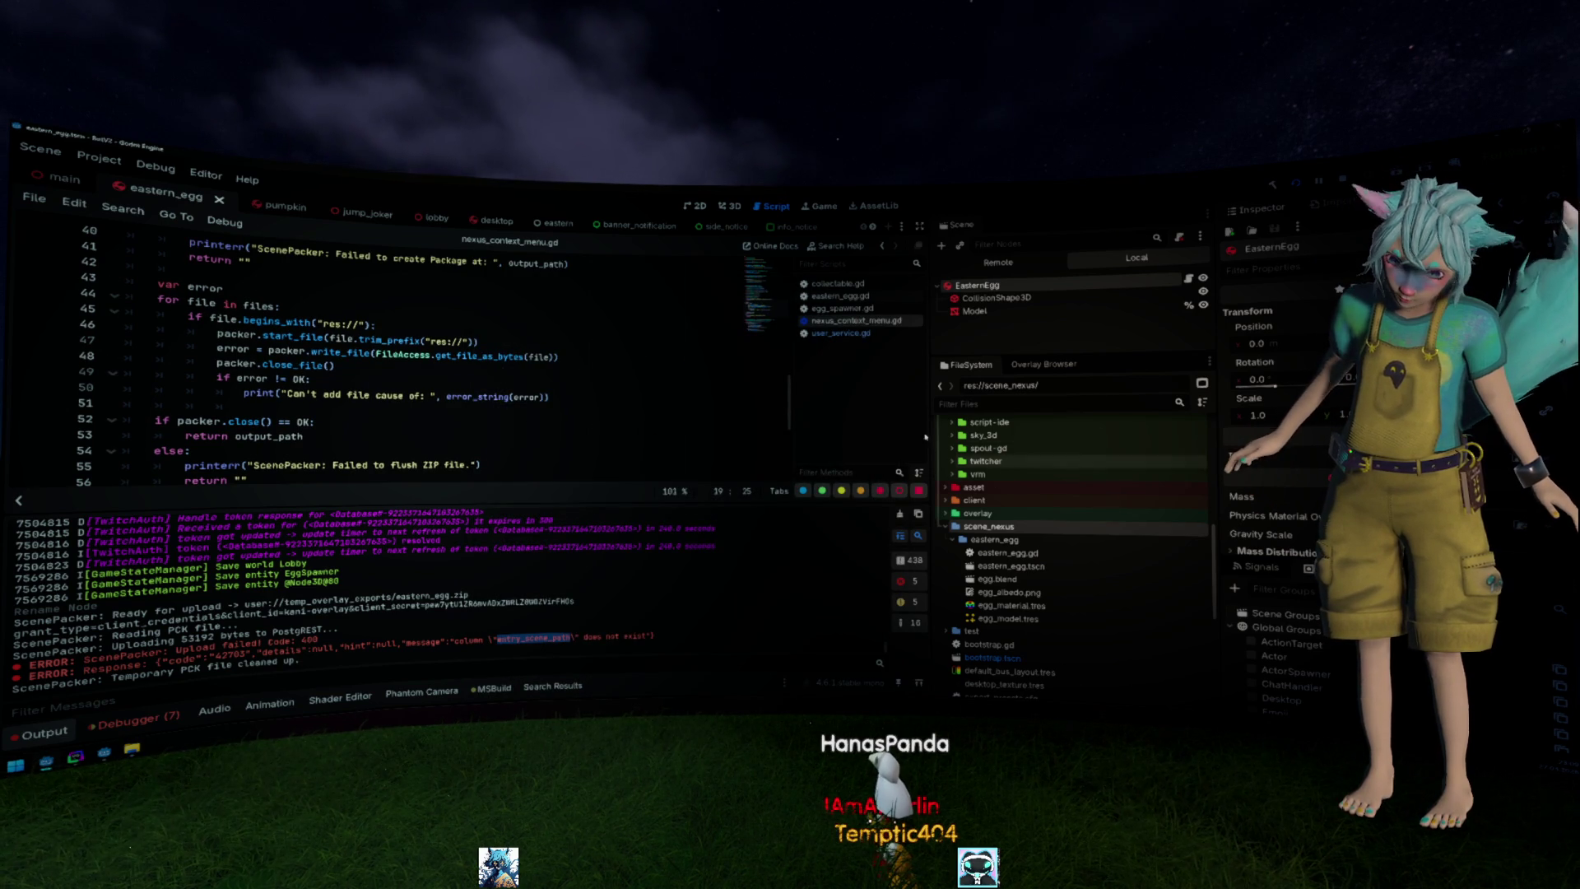
left_click(615, 368)
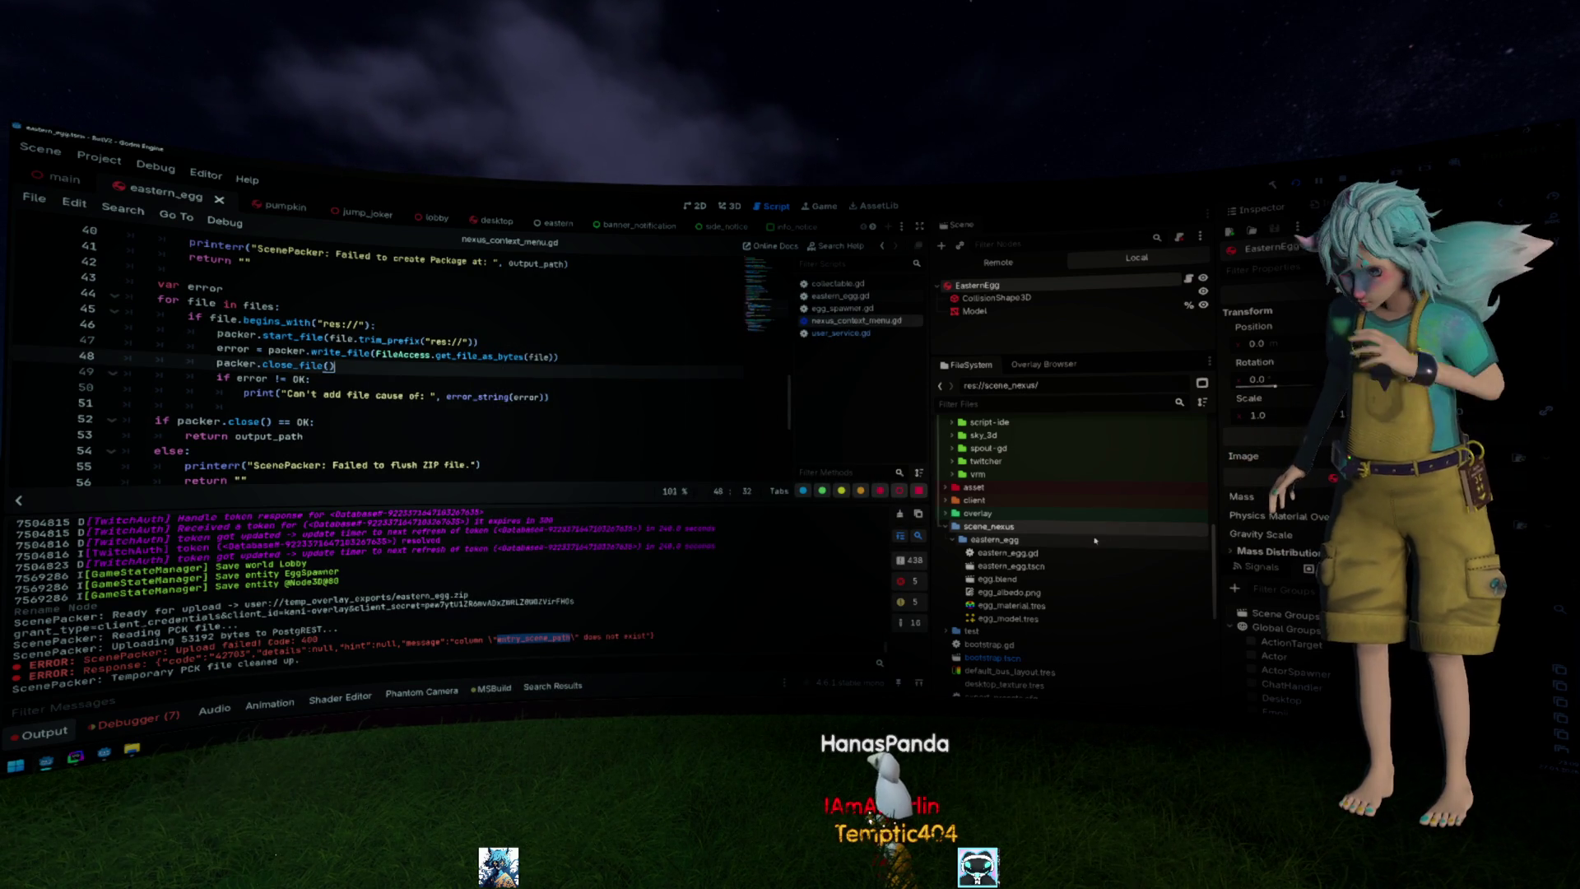
Upload eastern_egg.tscn again and select entry_scene_path in the new error line.
right_click(1013, 567)
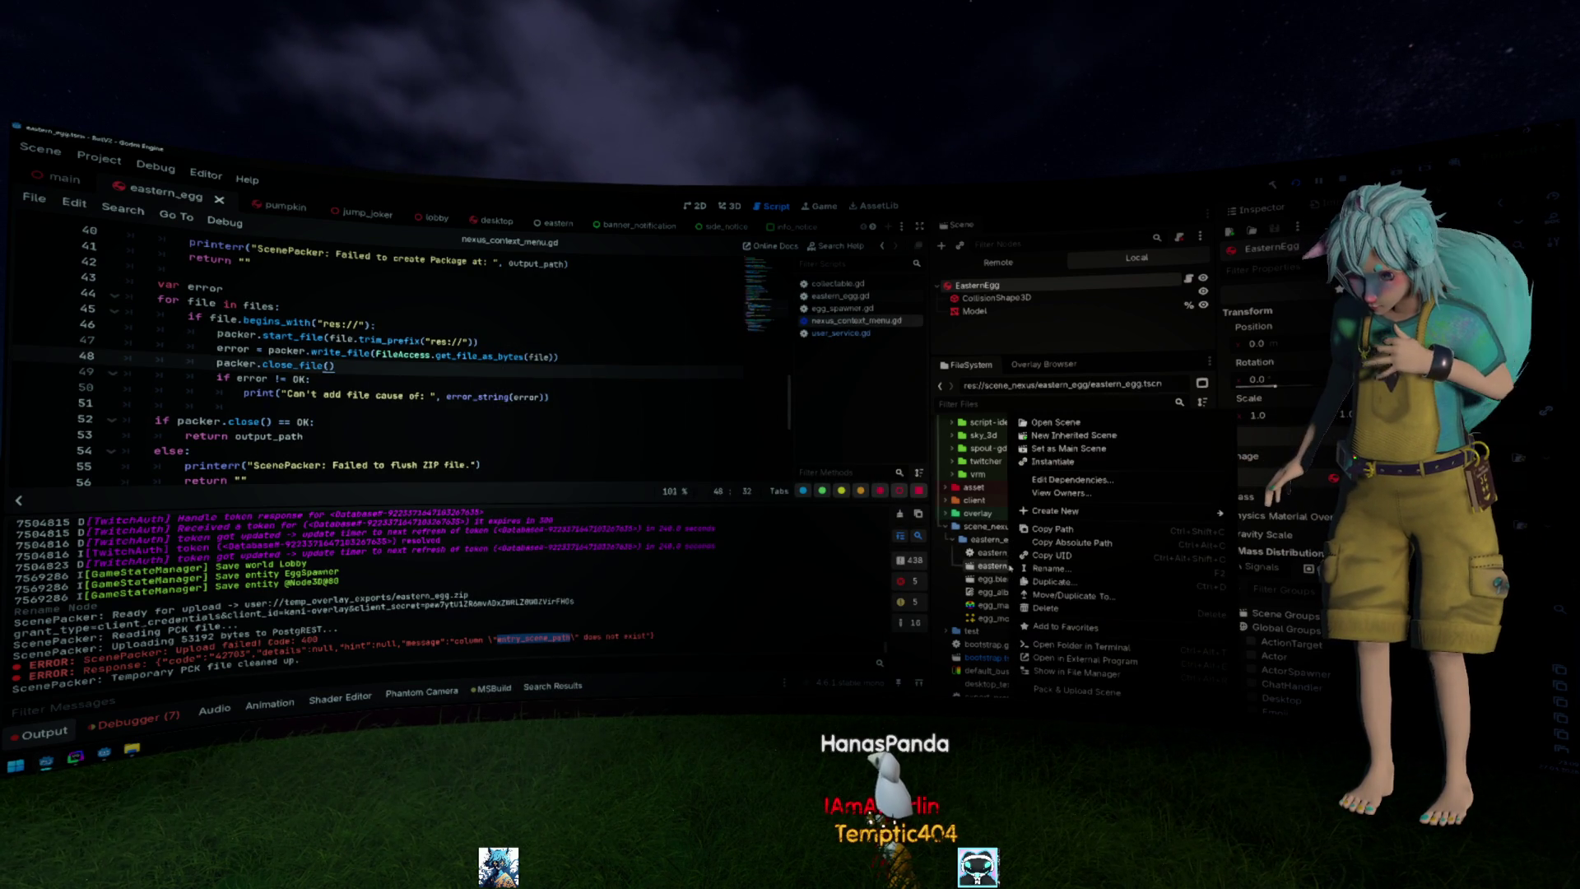
left_click(1079, 696)
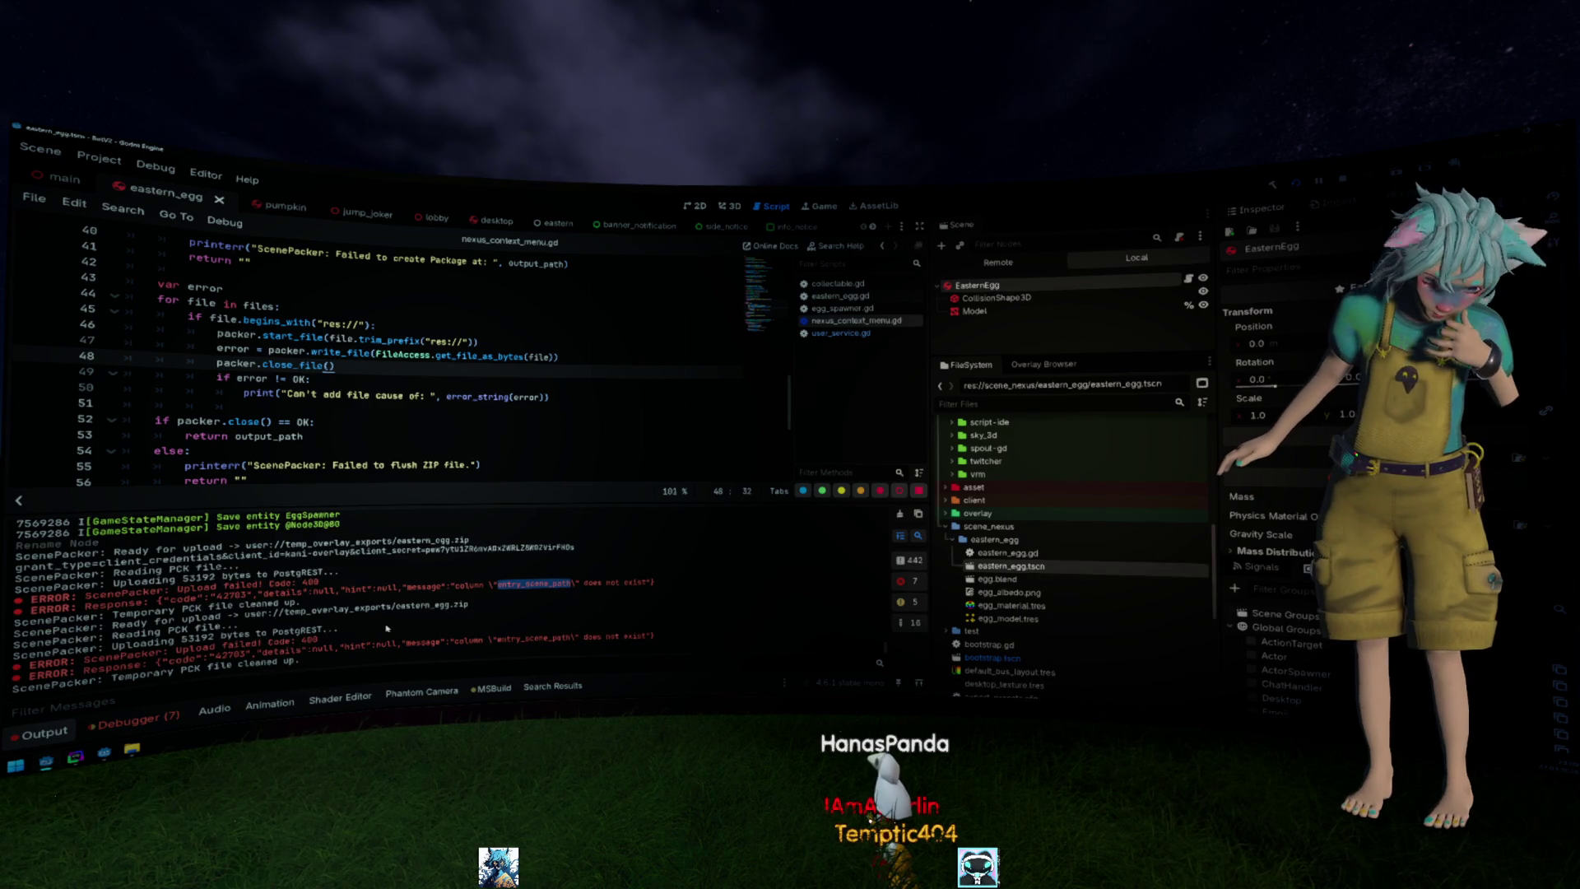
double_click(520, 638)
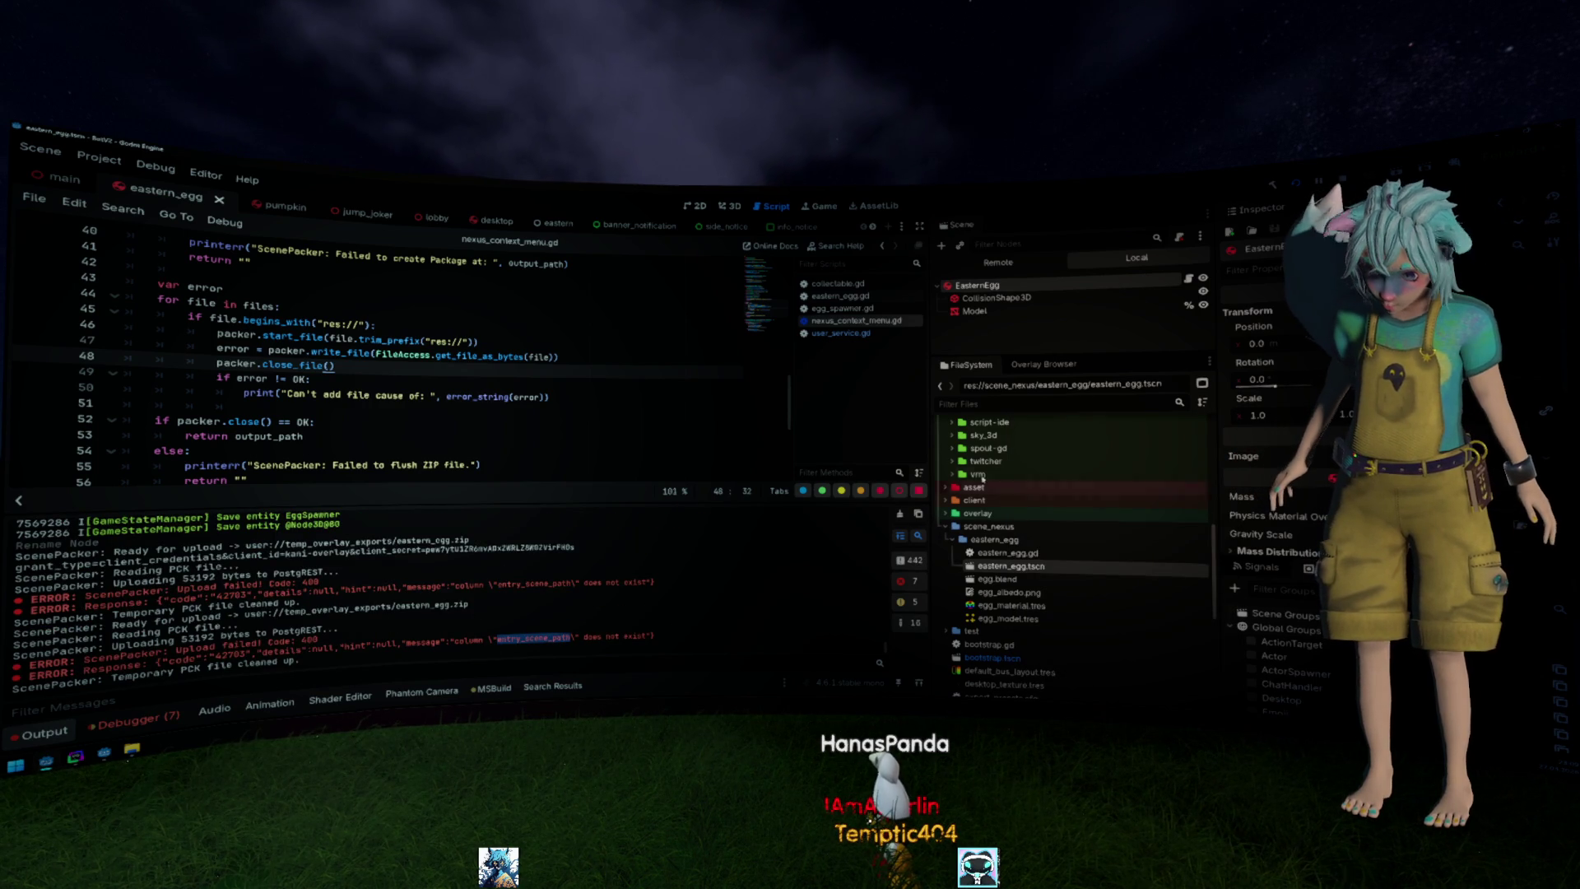
scroll(1027, 501, "up", 1)
scroll(1029, 501, "up", 3)
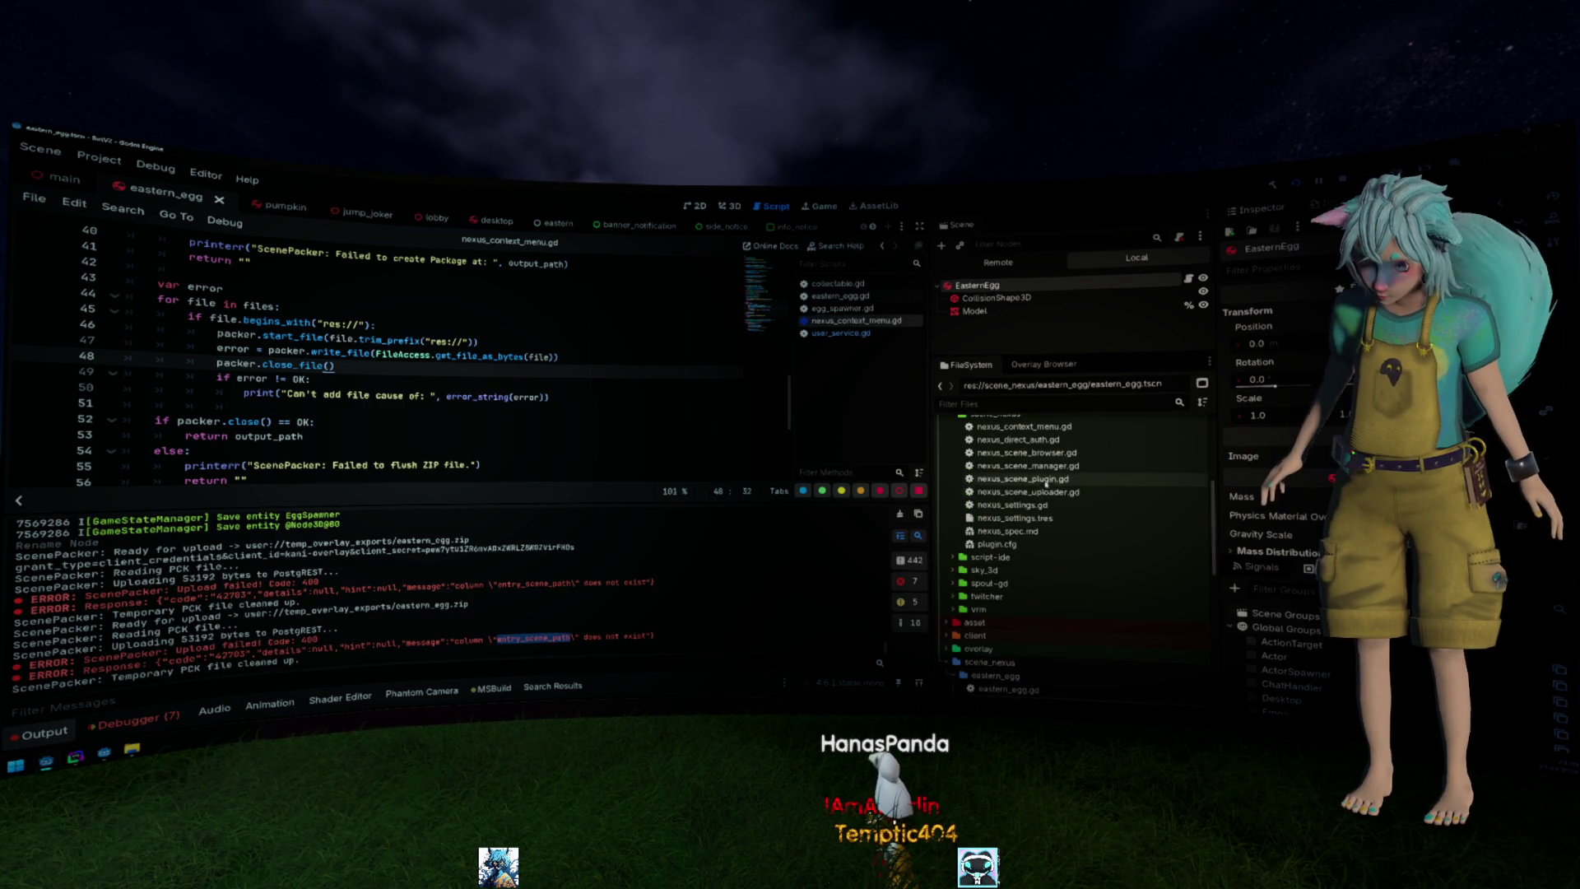
Open nexus_scene_uploader.gd and select the payload fields scene_name through current_time.
double_click(1020, 491)
scroll(418, 347, "down", 5)
scroll(417, 346, "down", 5)
scroll(418, 346, "down", 4)
scroll(417, 346, "up", 2)
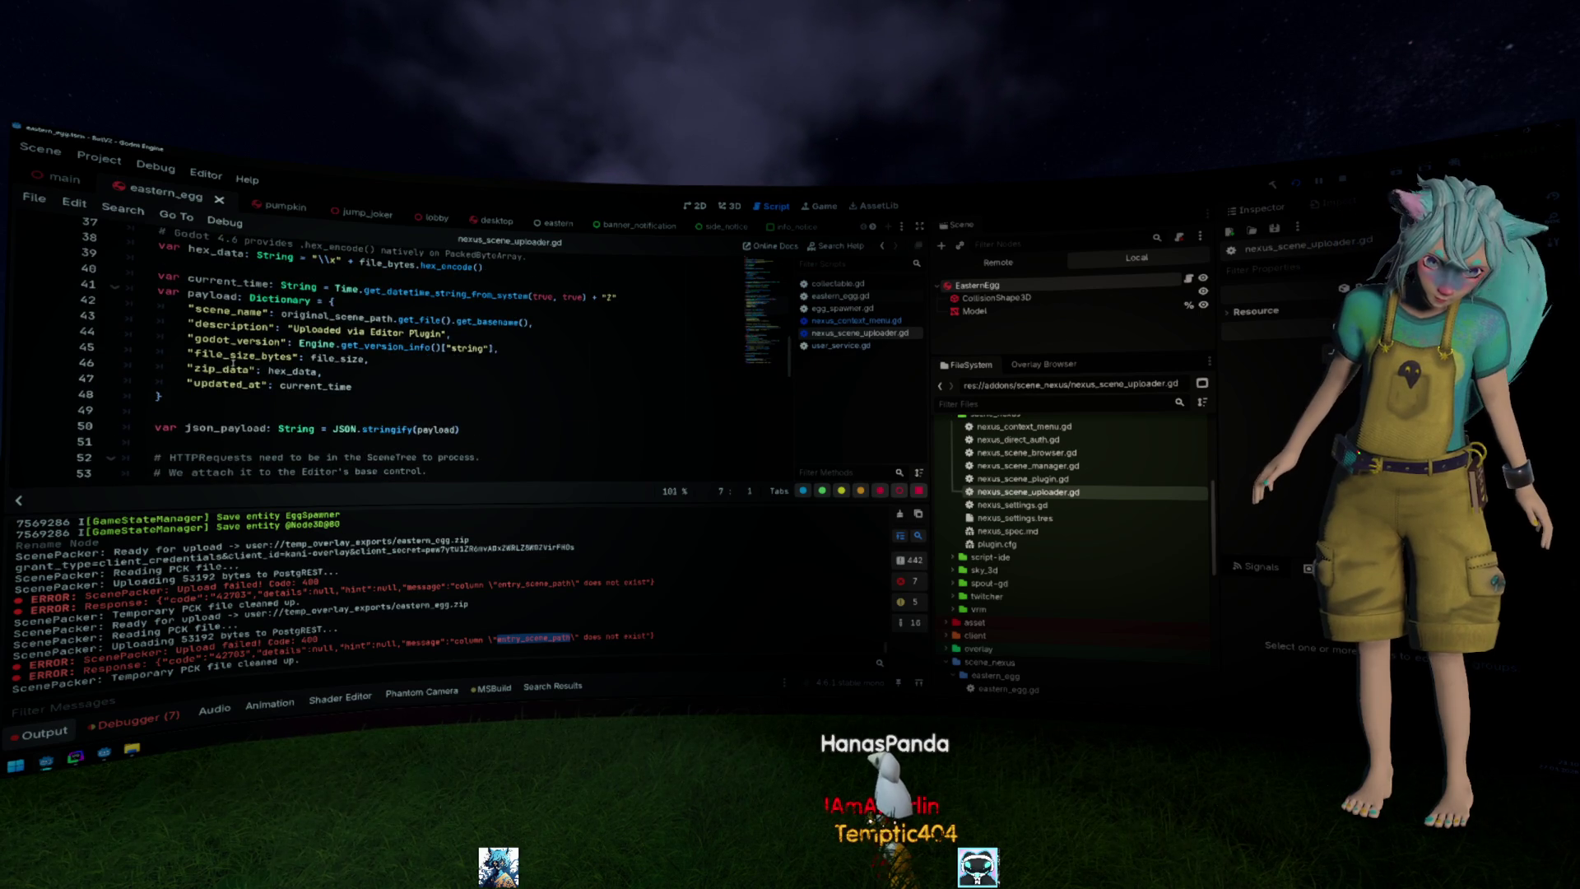
scroll(234, 367, "down", 4)
scroll(235, 367, "down", 3)
scroll(234, 368, "down", 3)
scroll(237, 367, "down", 3)
scroll(236, 363, "down", 2)
scroll(235, 363, "up", 5)
scroll(233, 359, "up", 10)
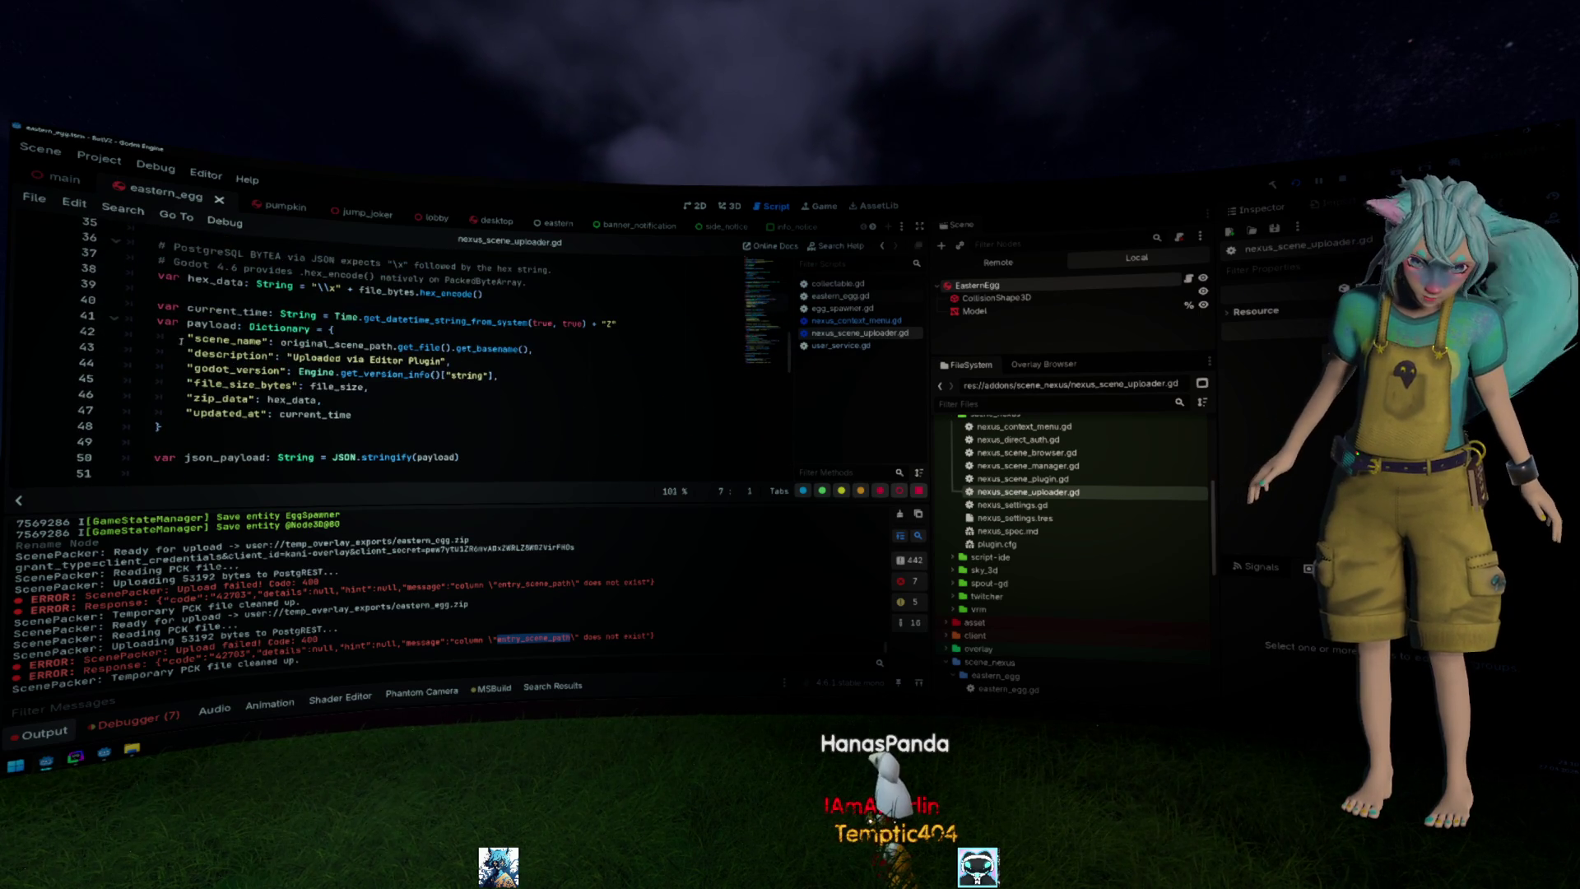
left_click_drag(125, 348, 391, 434)
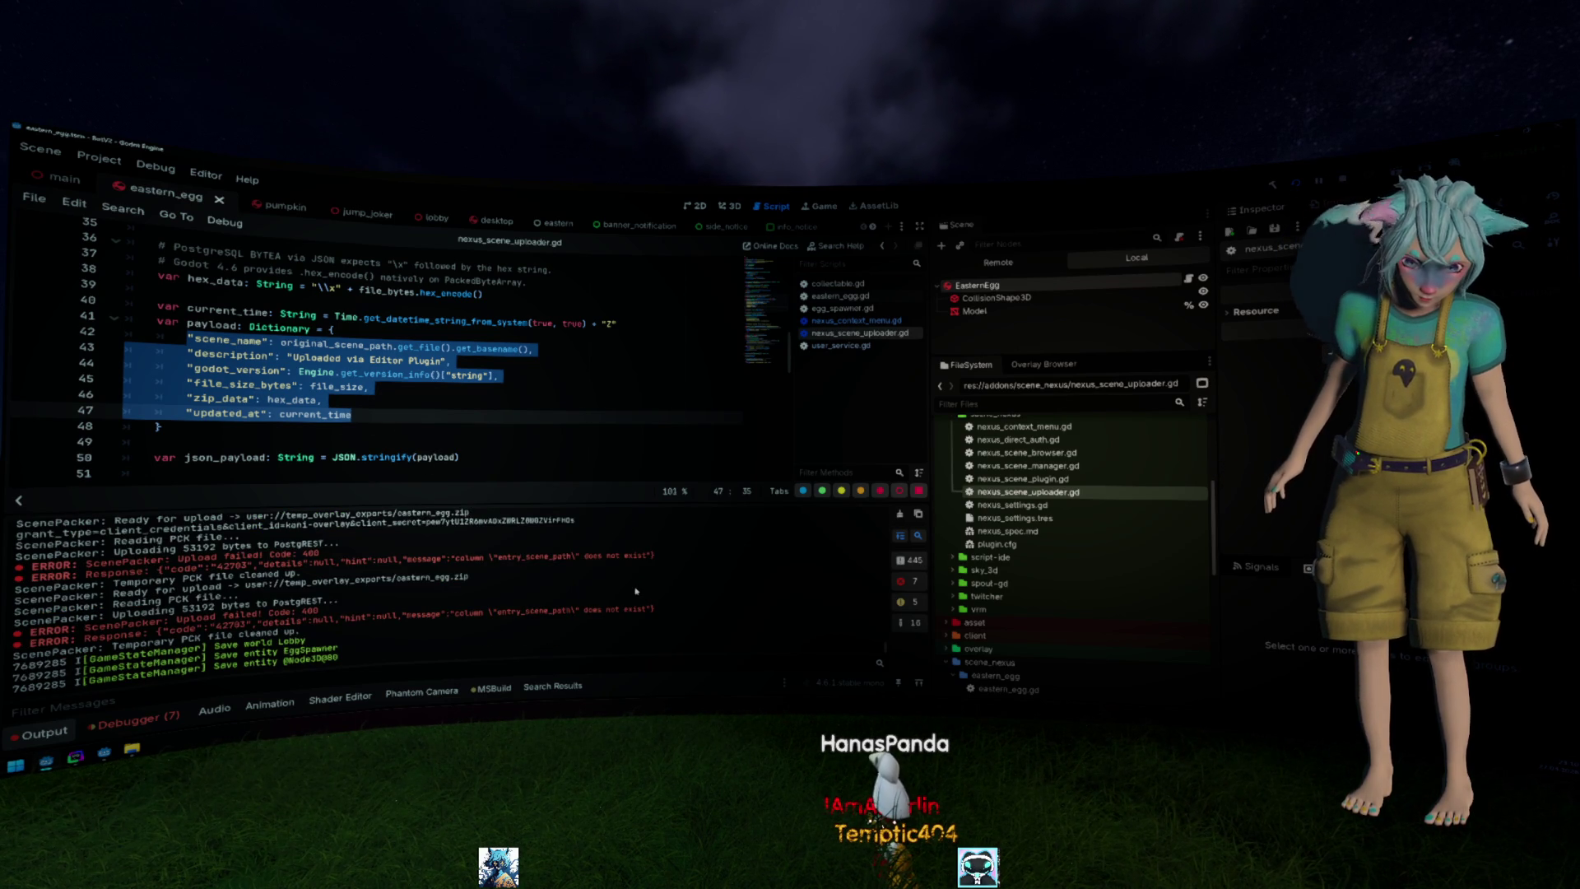
Find in Files every use of entry_scene_path across the project.
double_click(544, 608)
key("ctrl+shift+f")
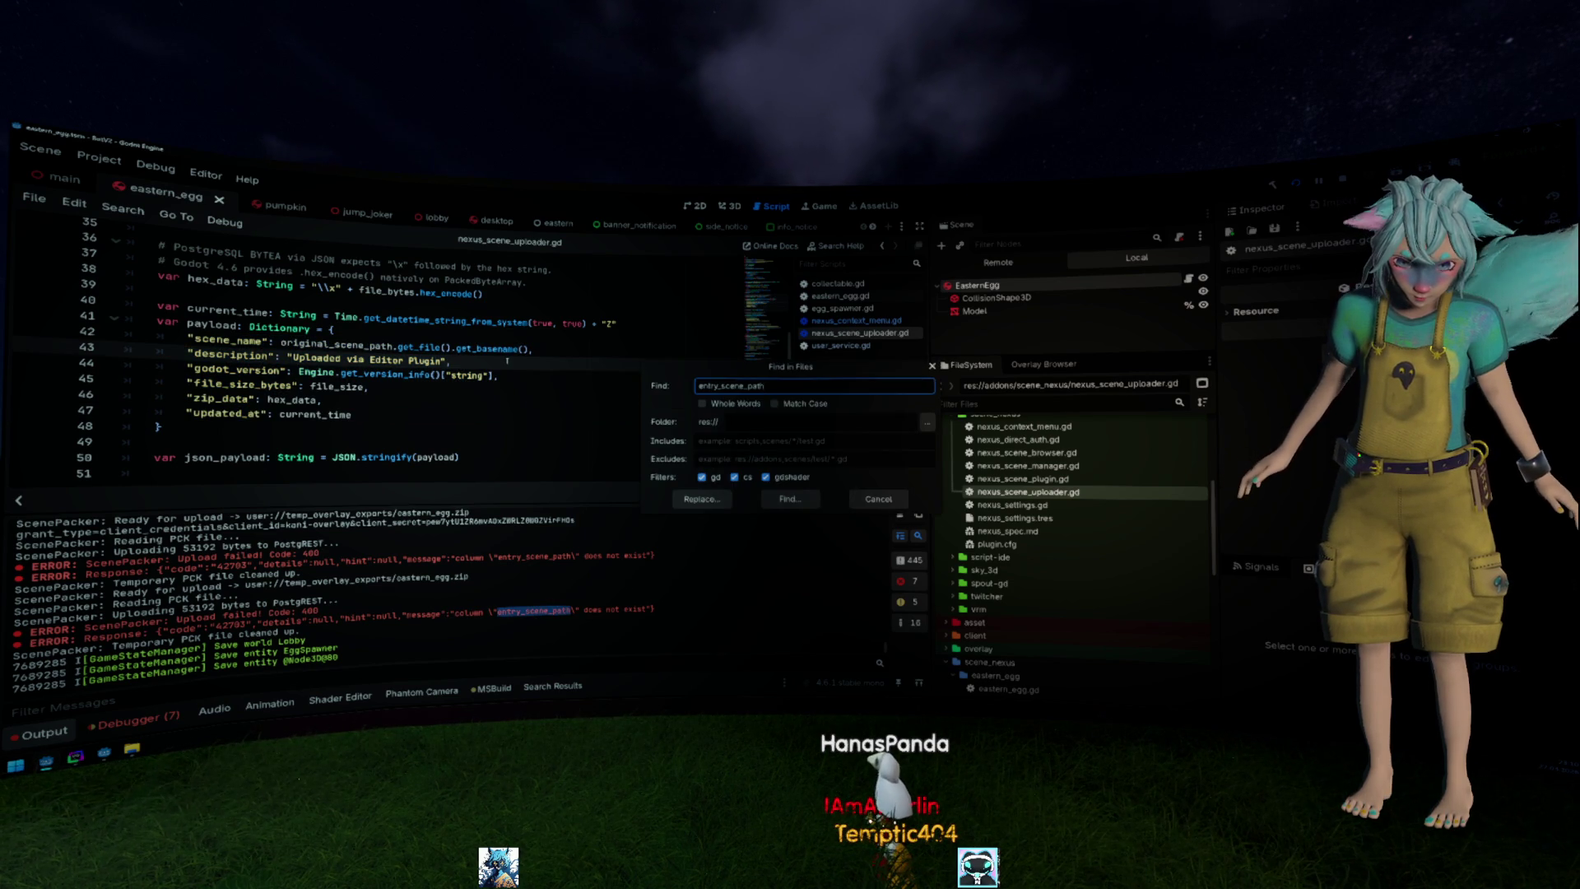
key("Return")
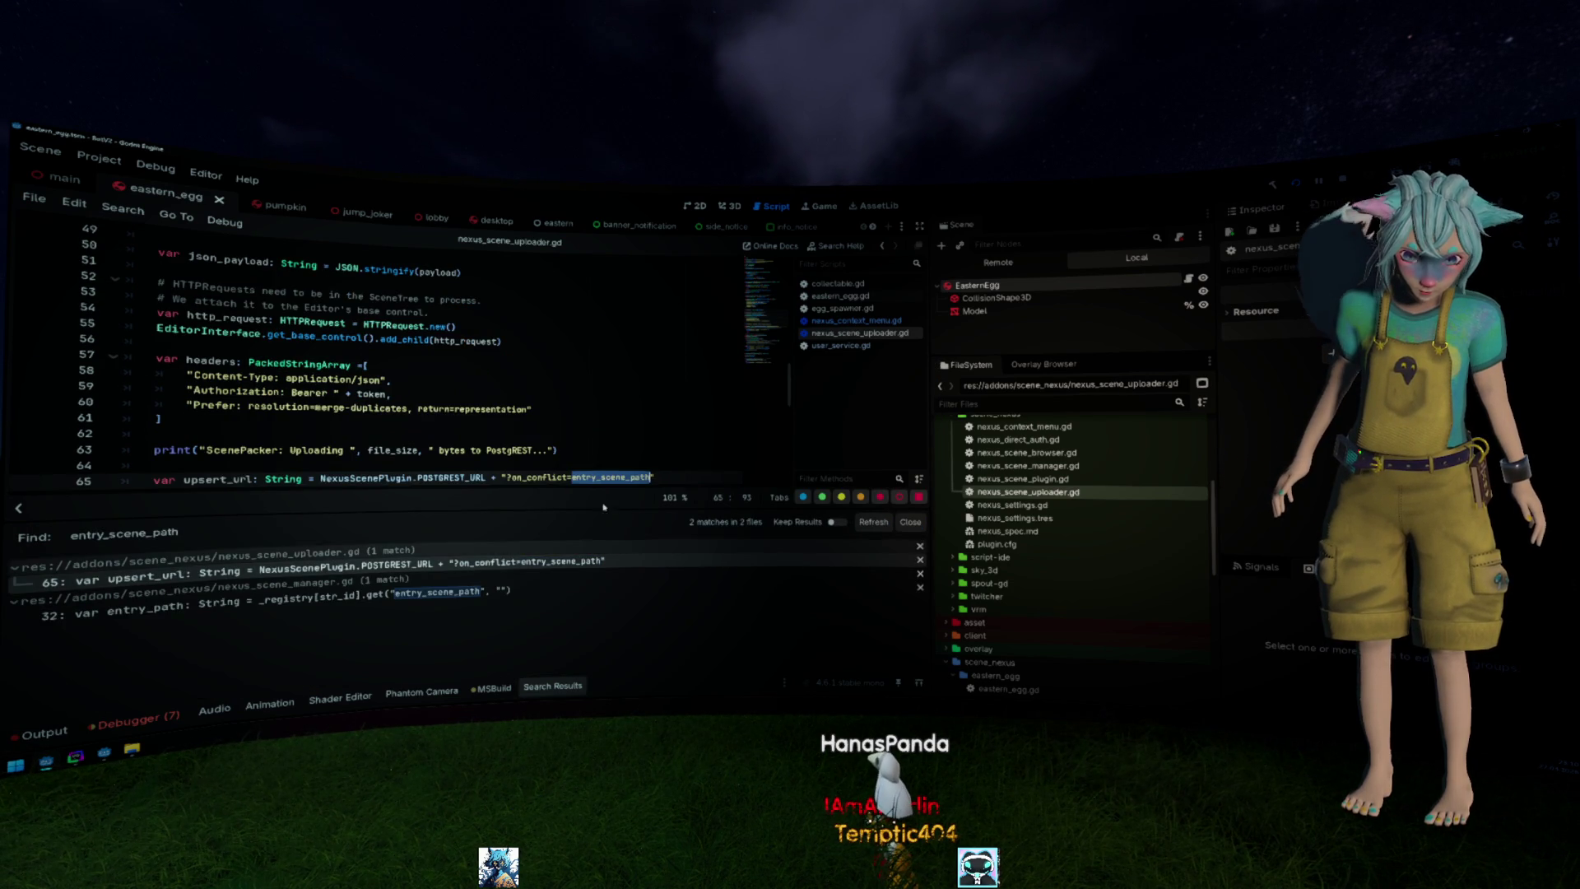
scroll(582, 439, "down", 2)
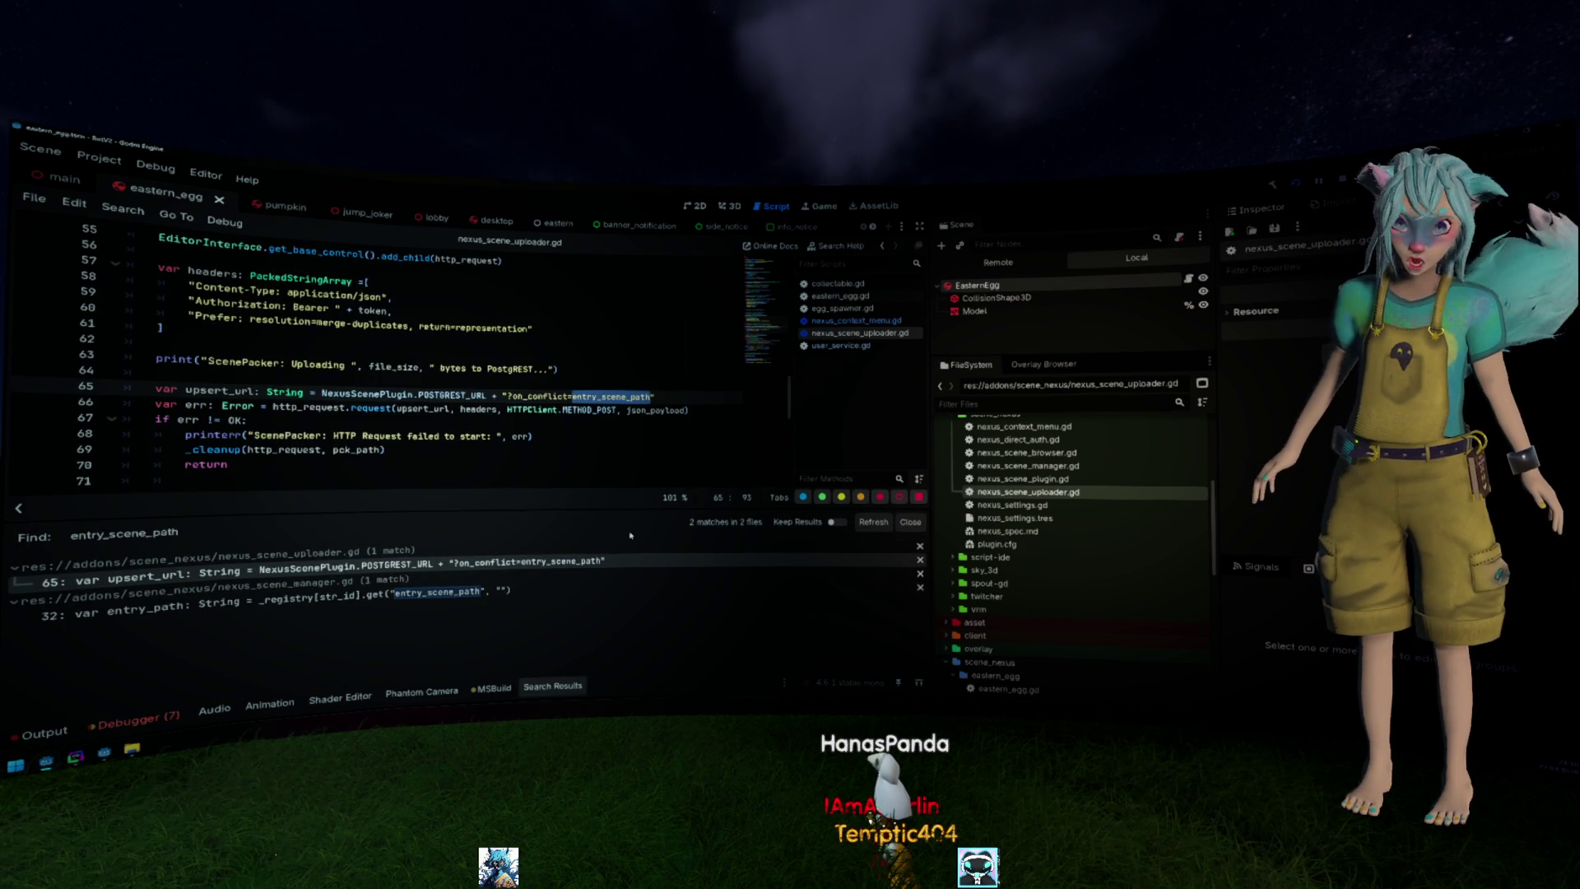
type("name")
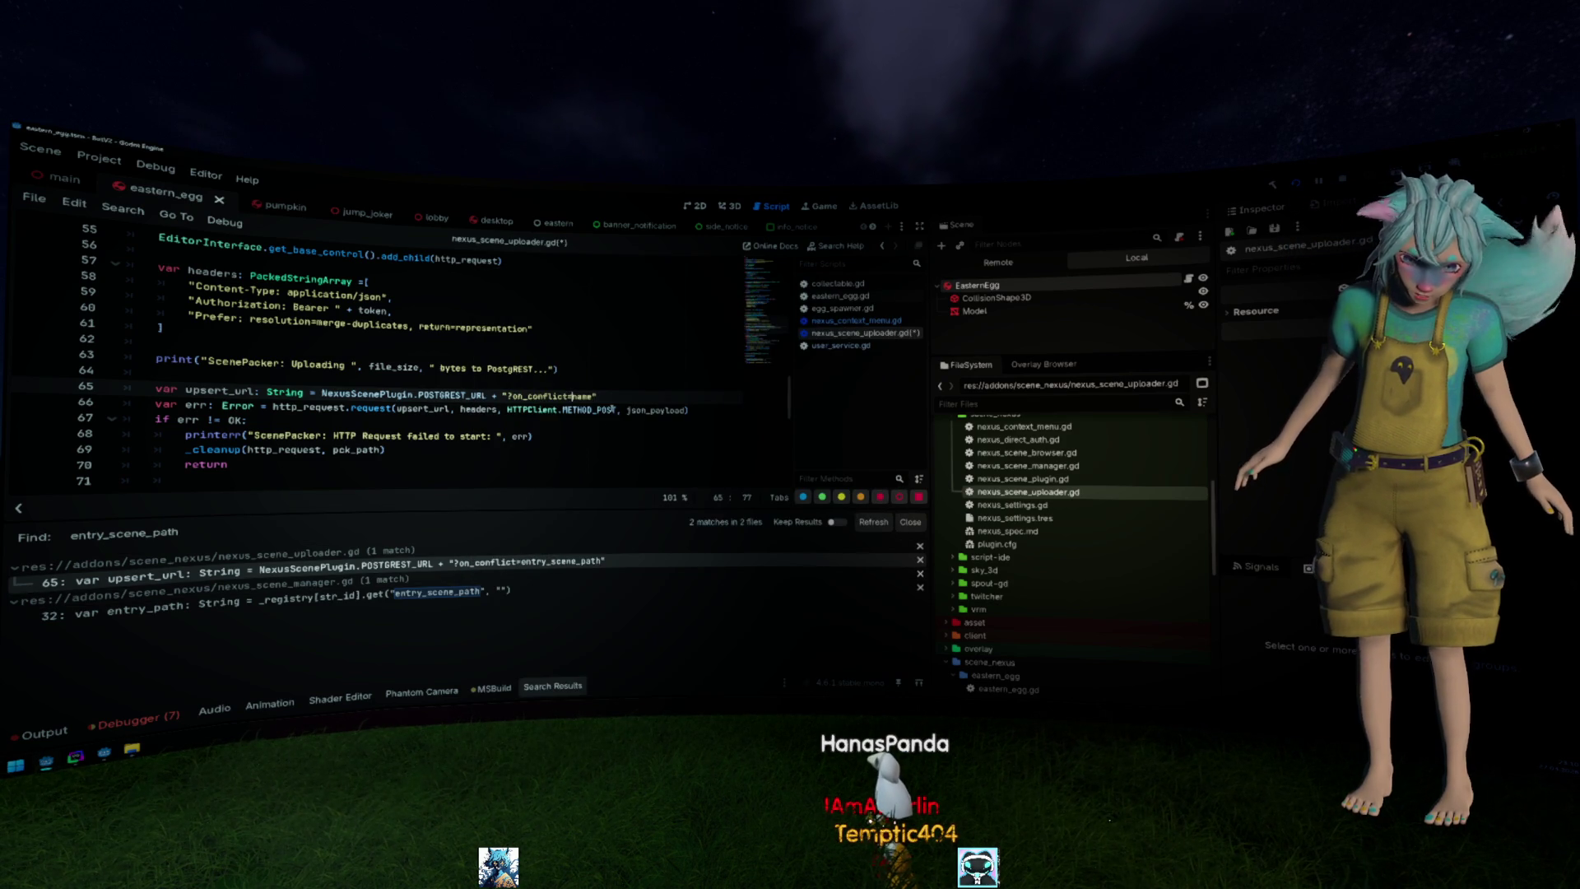
type("scene")
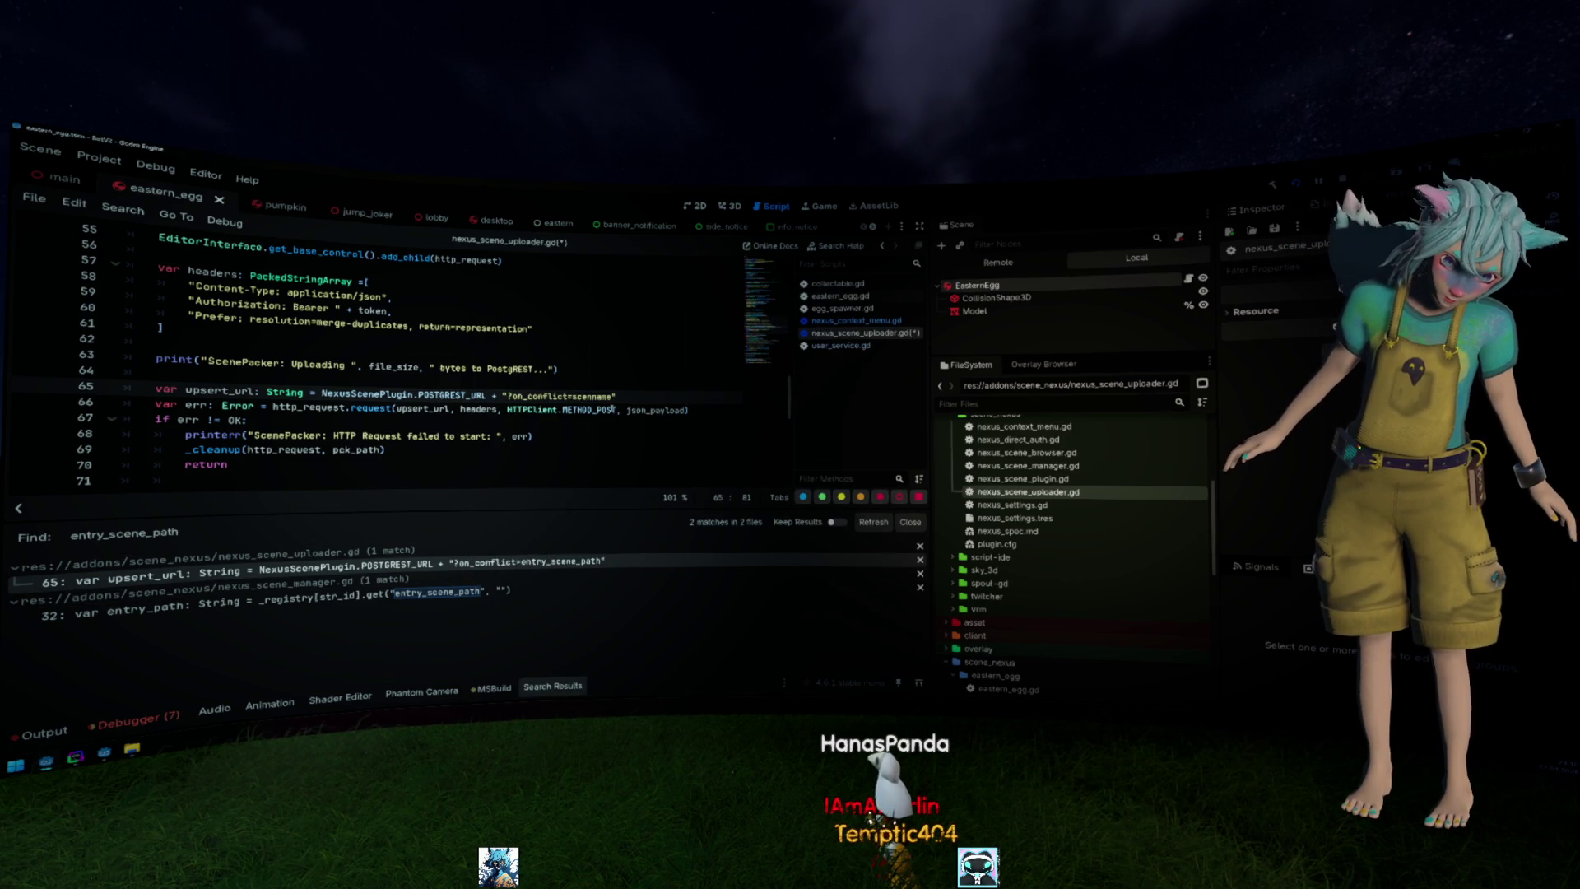
scroll(611, 409, "up", 5)
Make the upload's on_conflict key scene_name and jump to the nexus_scene_manager.gd match.
left_click(238, 275)
scroll(453, 370, "down", 4)
double_click(597, 437)
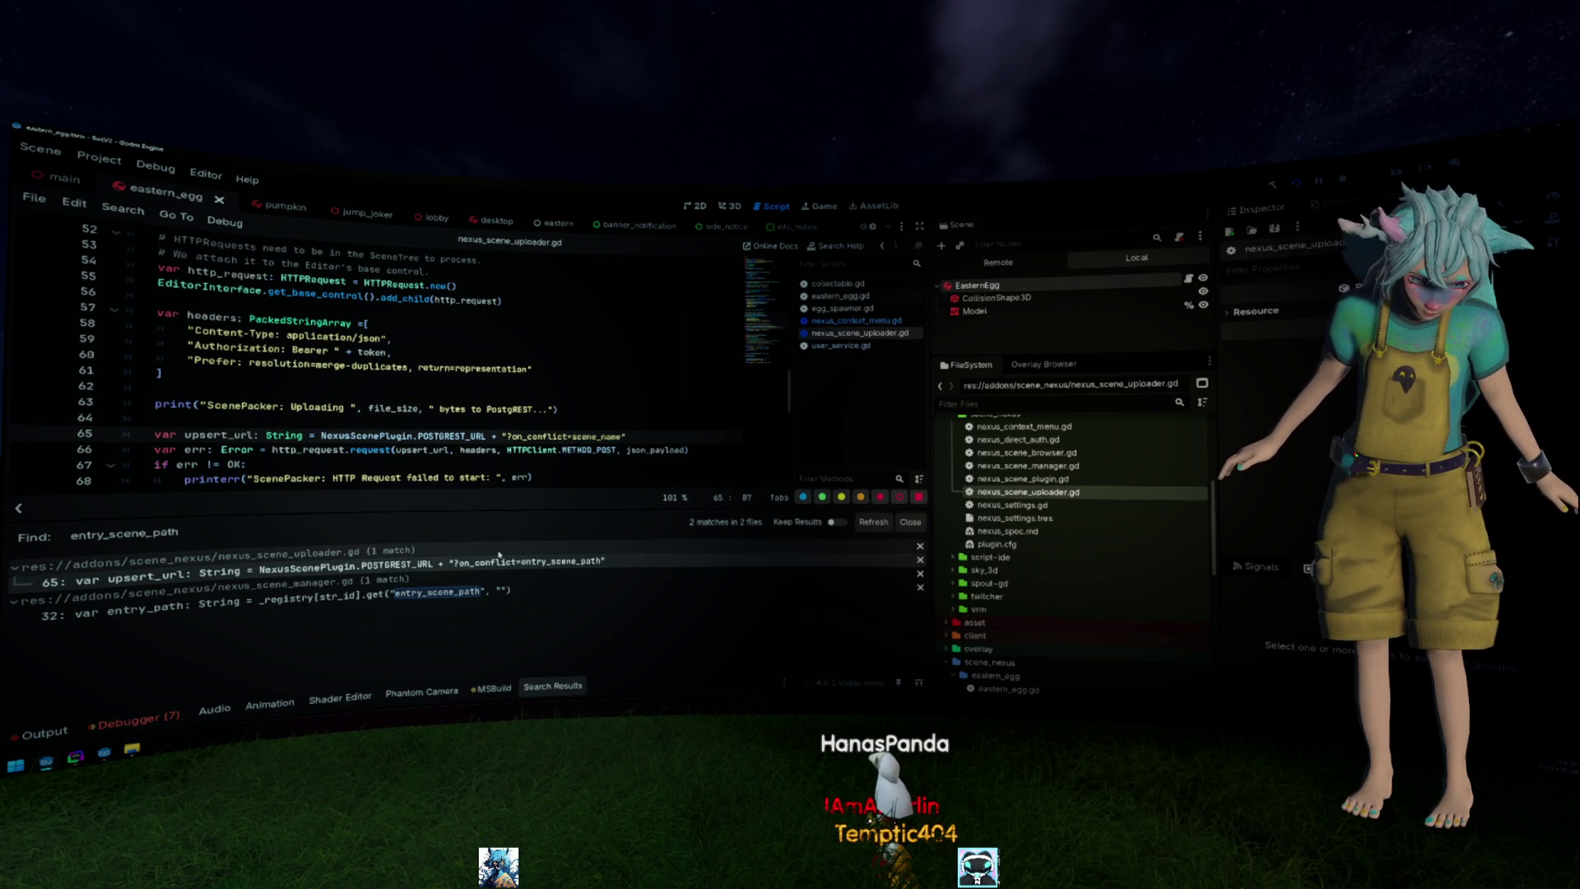
left_click(507, 596)
scroll(620, 430, "up", 2)
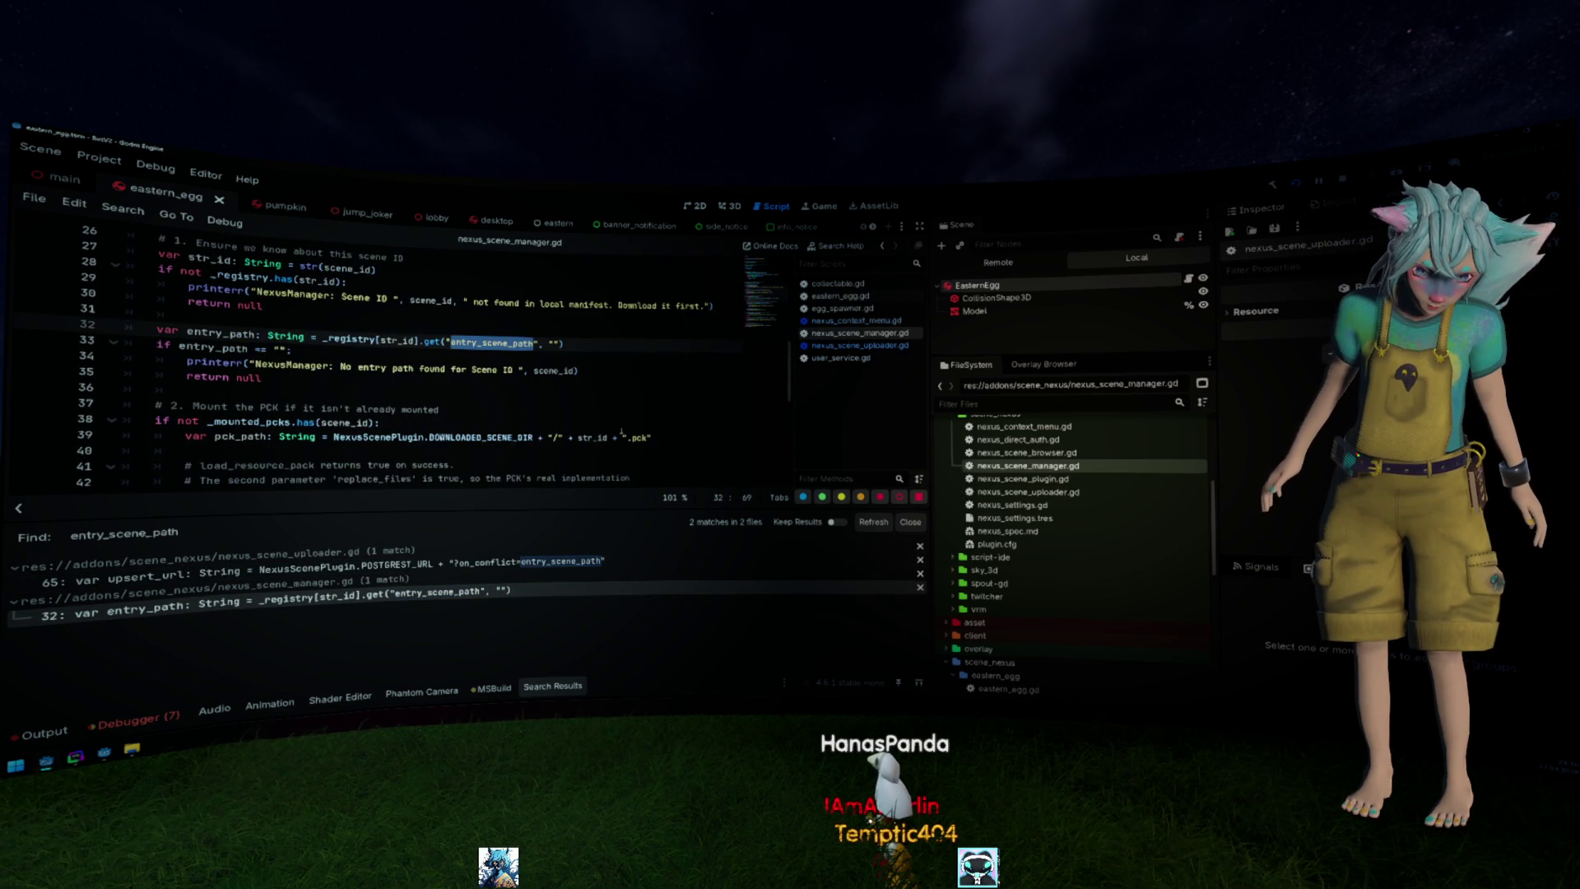
Delete the entry_path lookup block on line 32, then undo to restore it.
double_click(215, 336)
left_click_drag(301, 378, 41, 328)
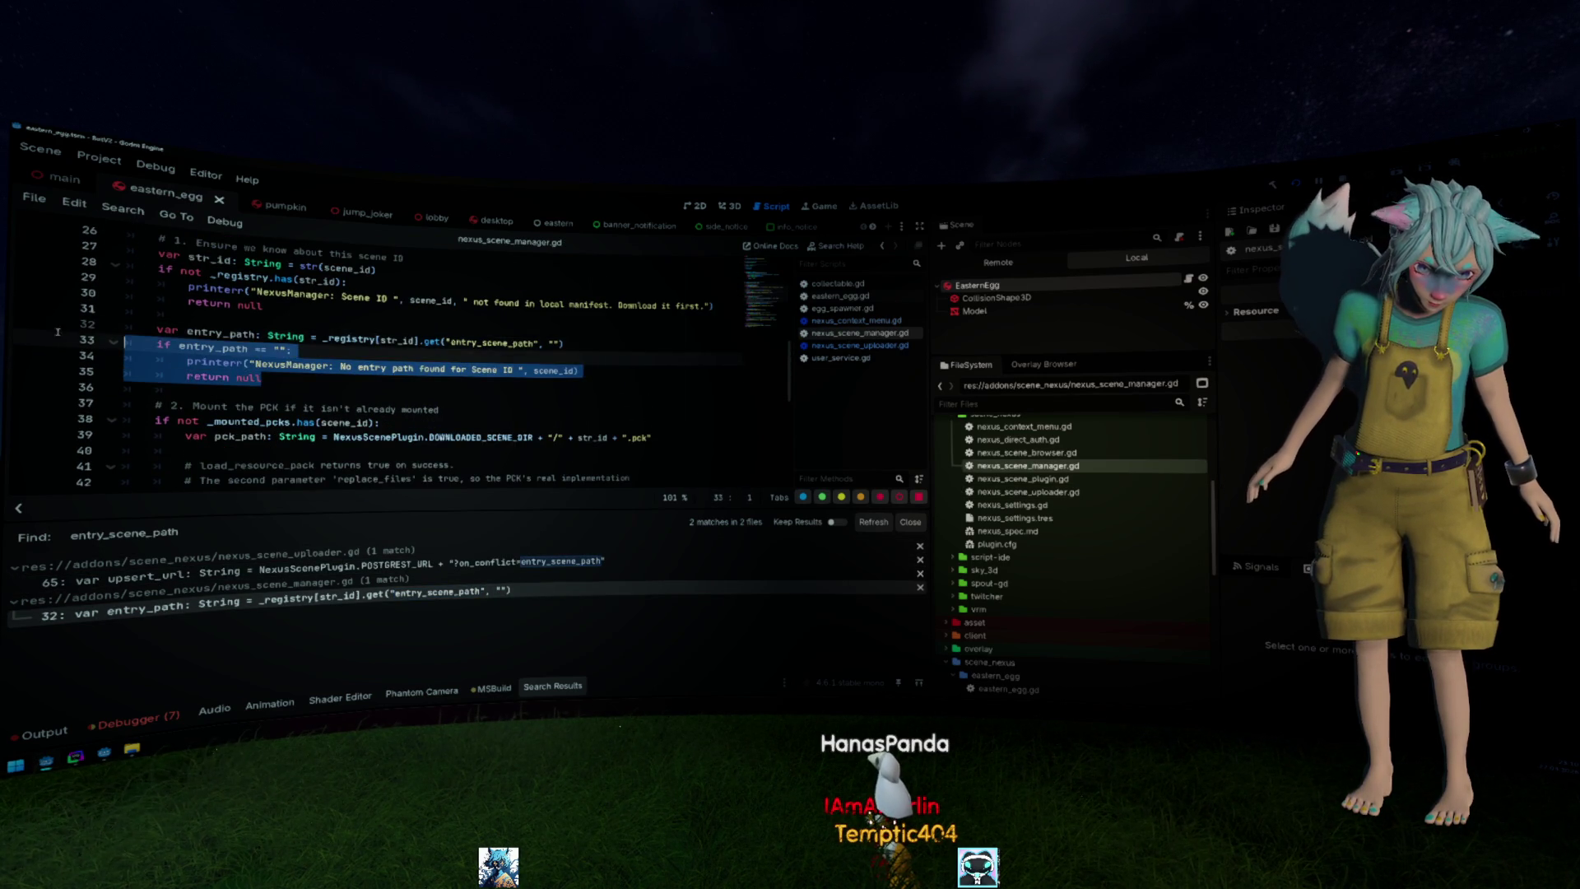
key("BackSpace")
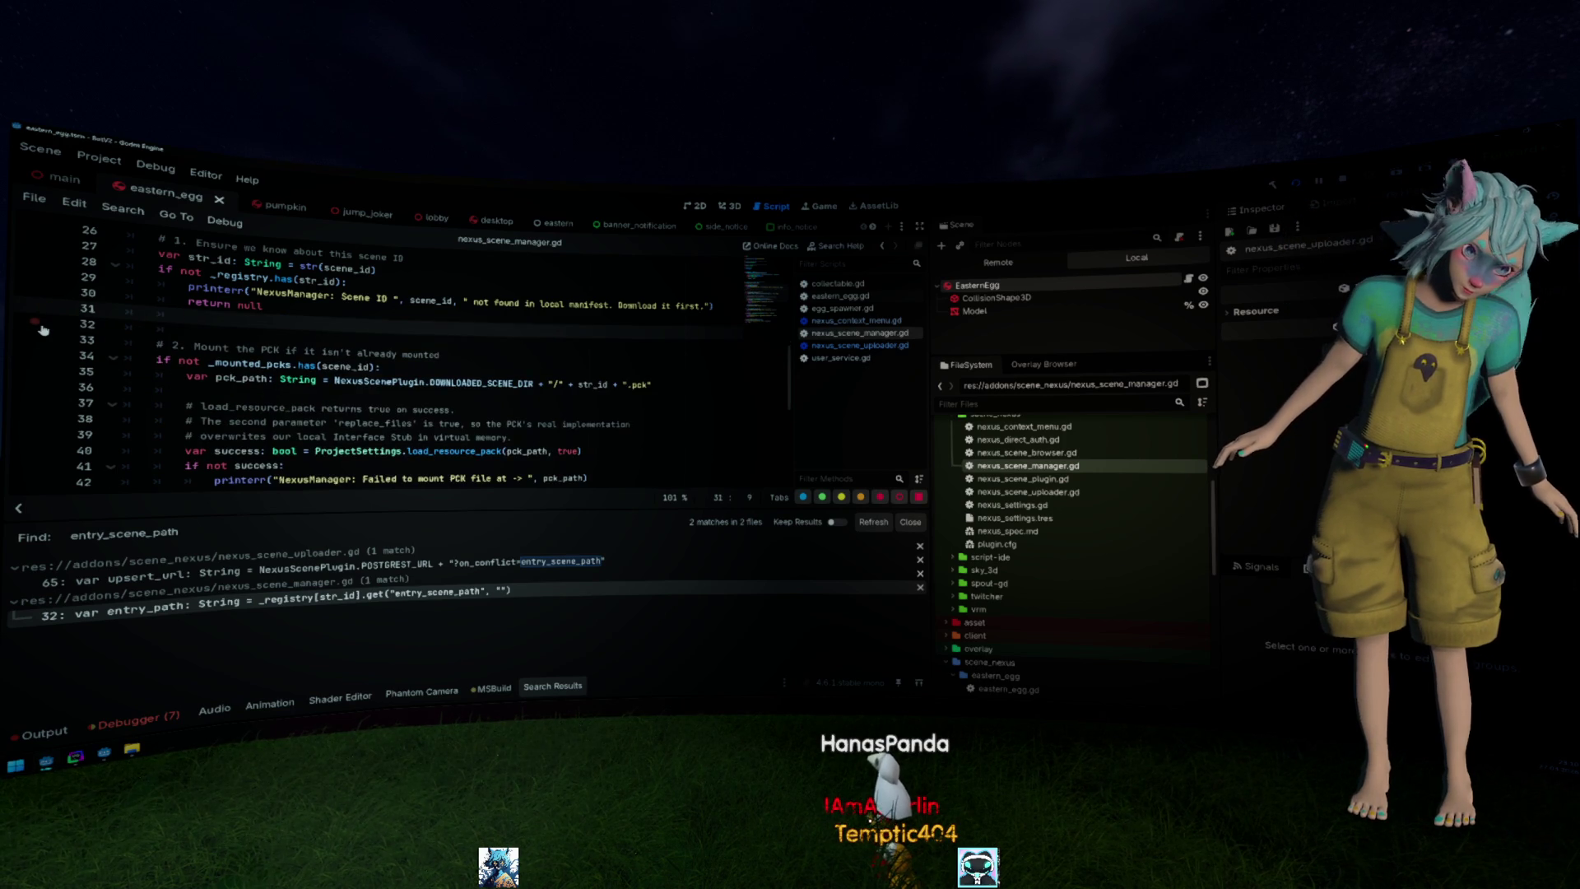
key("BackSpace")
key("ctrl+z")
key("ctrl+z")
left_click(441, 343)
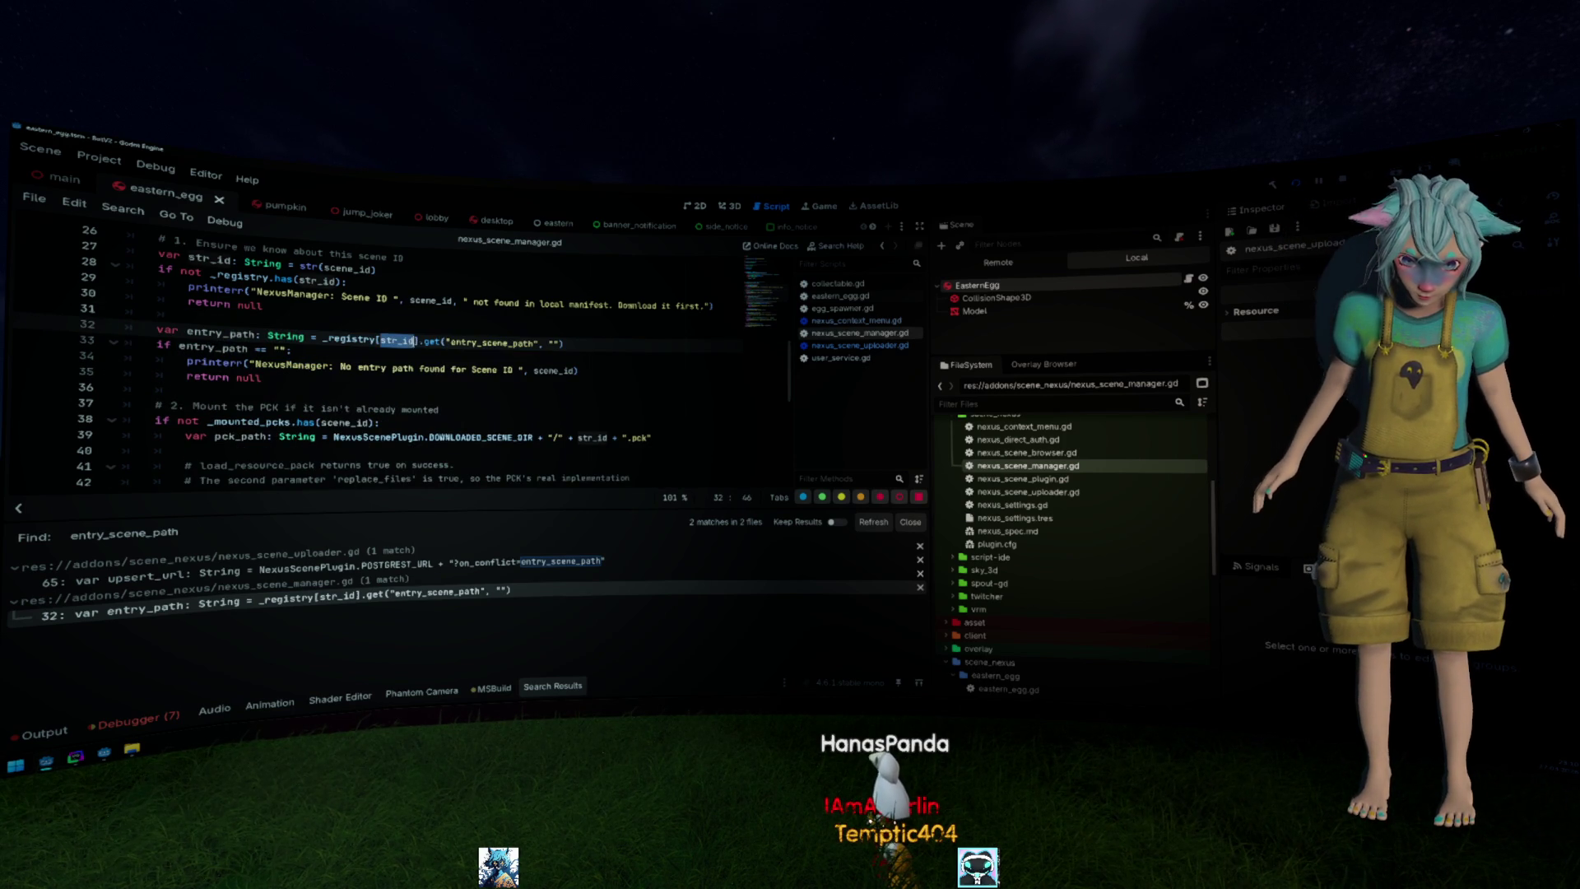
double_click(493, 341)
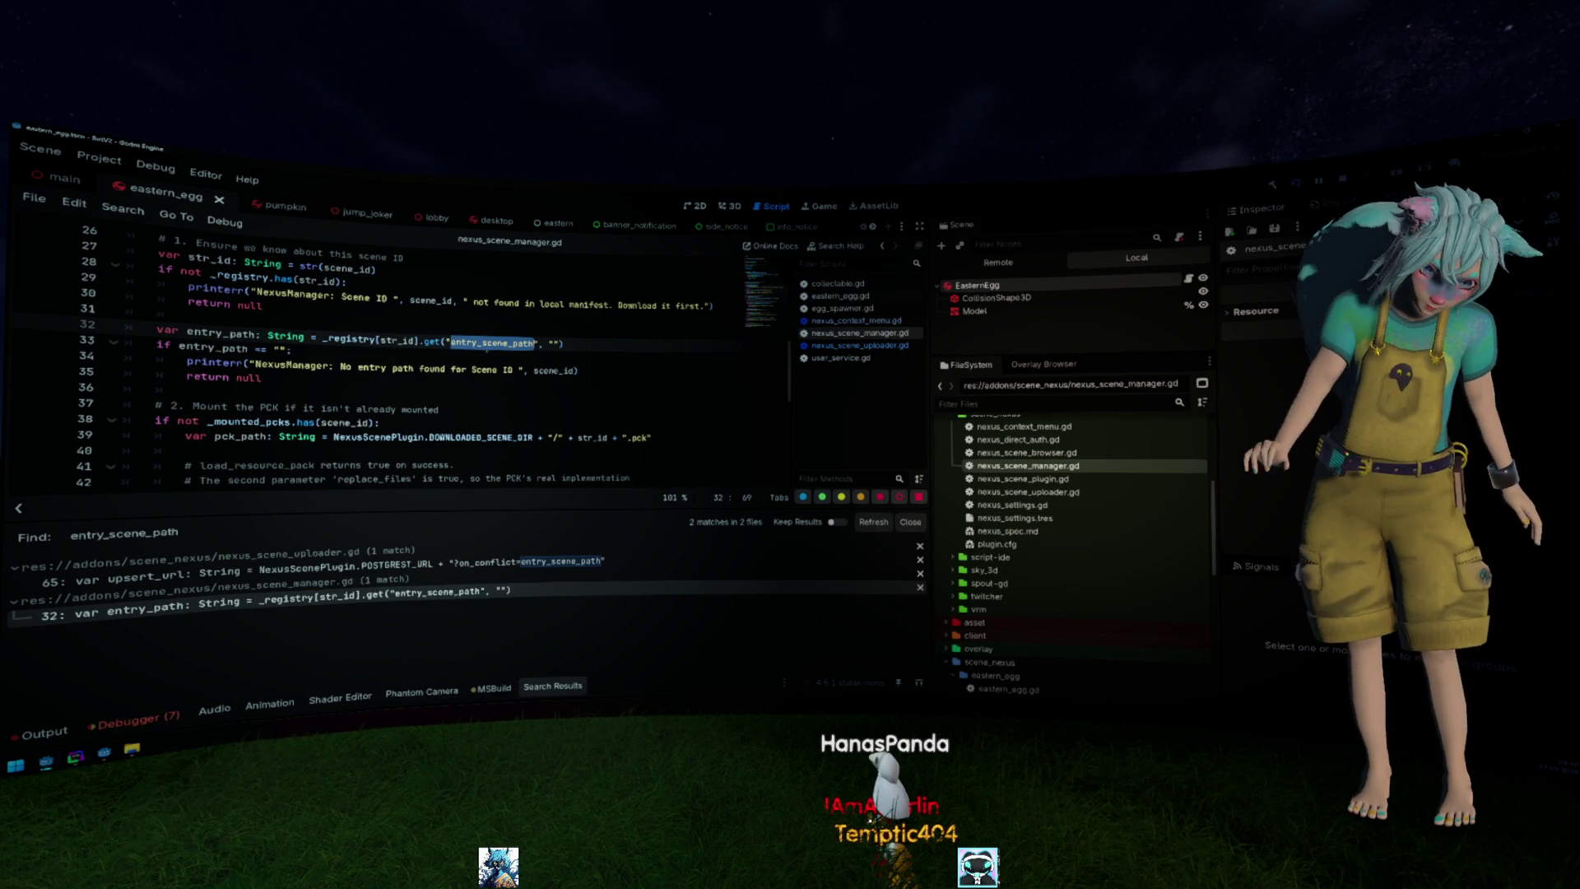
scroll(408, 371, "up", 1)
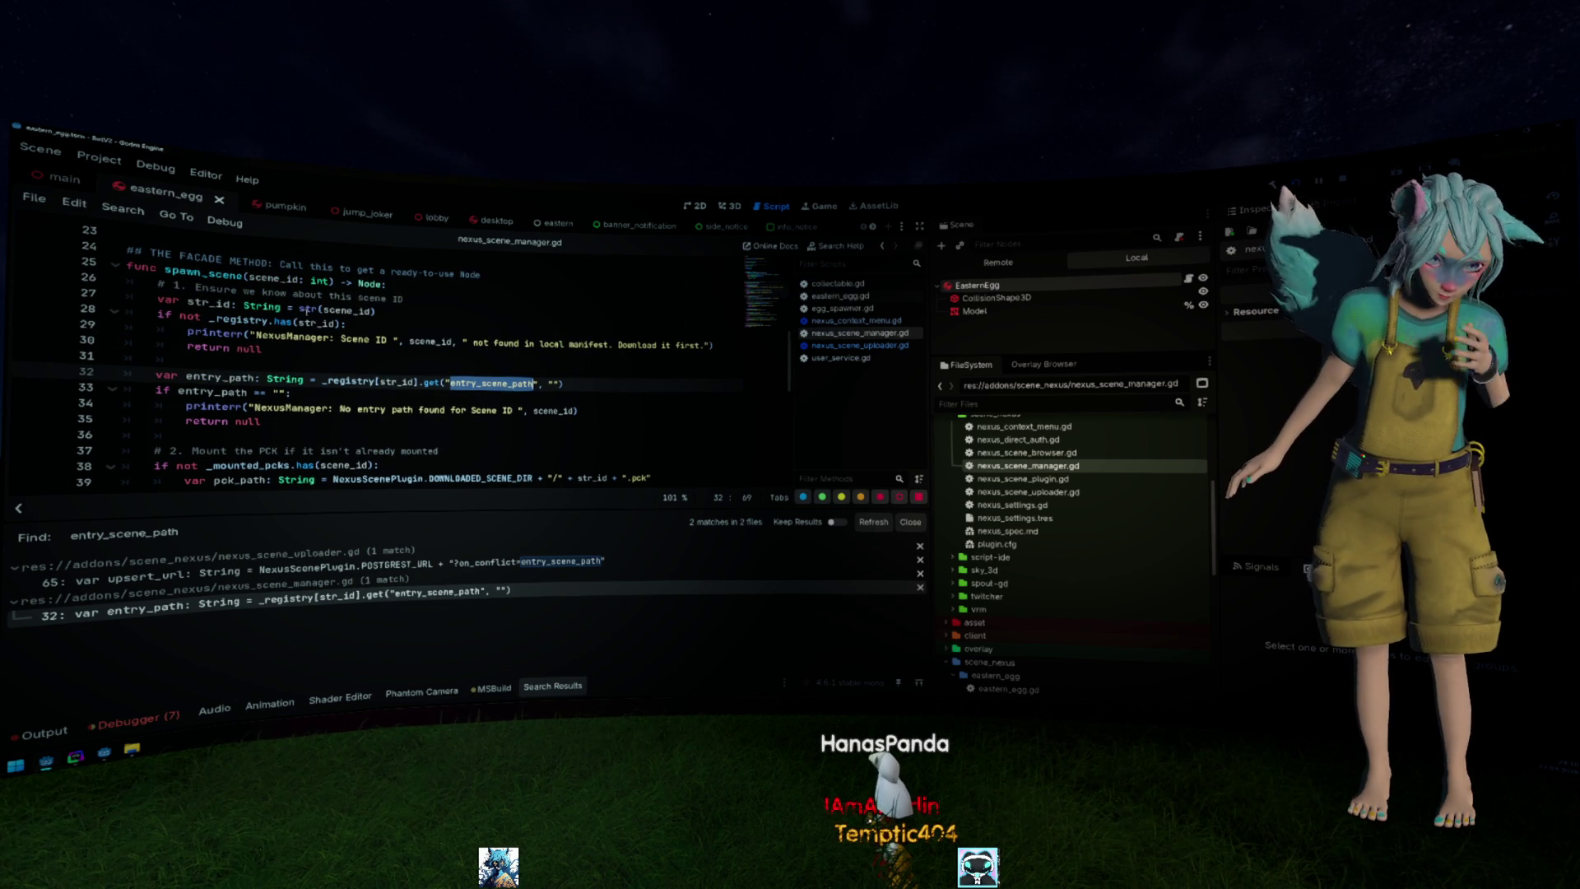
Remove the entry_path lookup block from nexus_scene_manager.gd for good.
left_click_drag(129, 376, 471, 383)
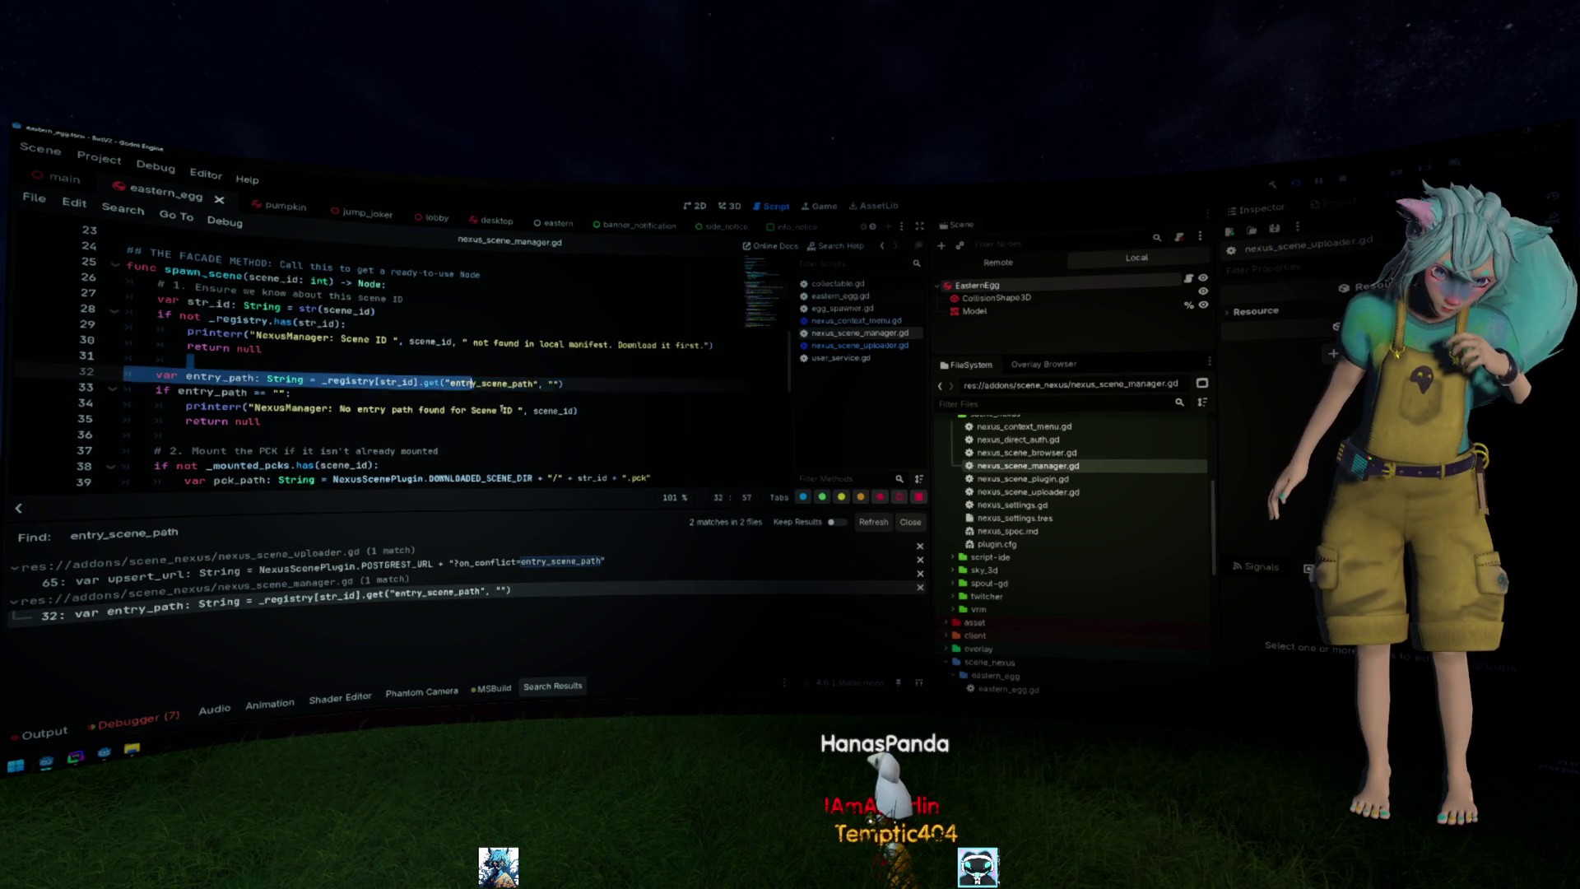
key("shift+Down")
key("shift+Down")
key("shift+Down")
key("BackSpace")
key("BackSpace")
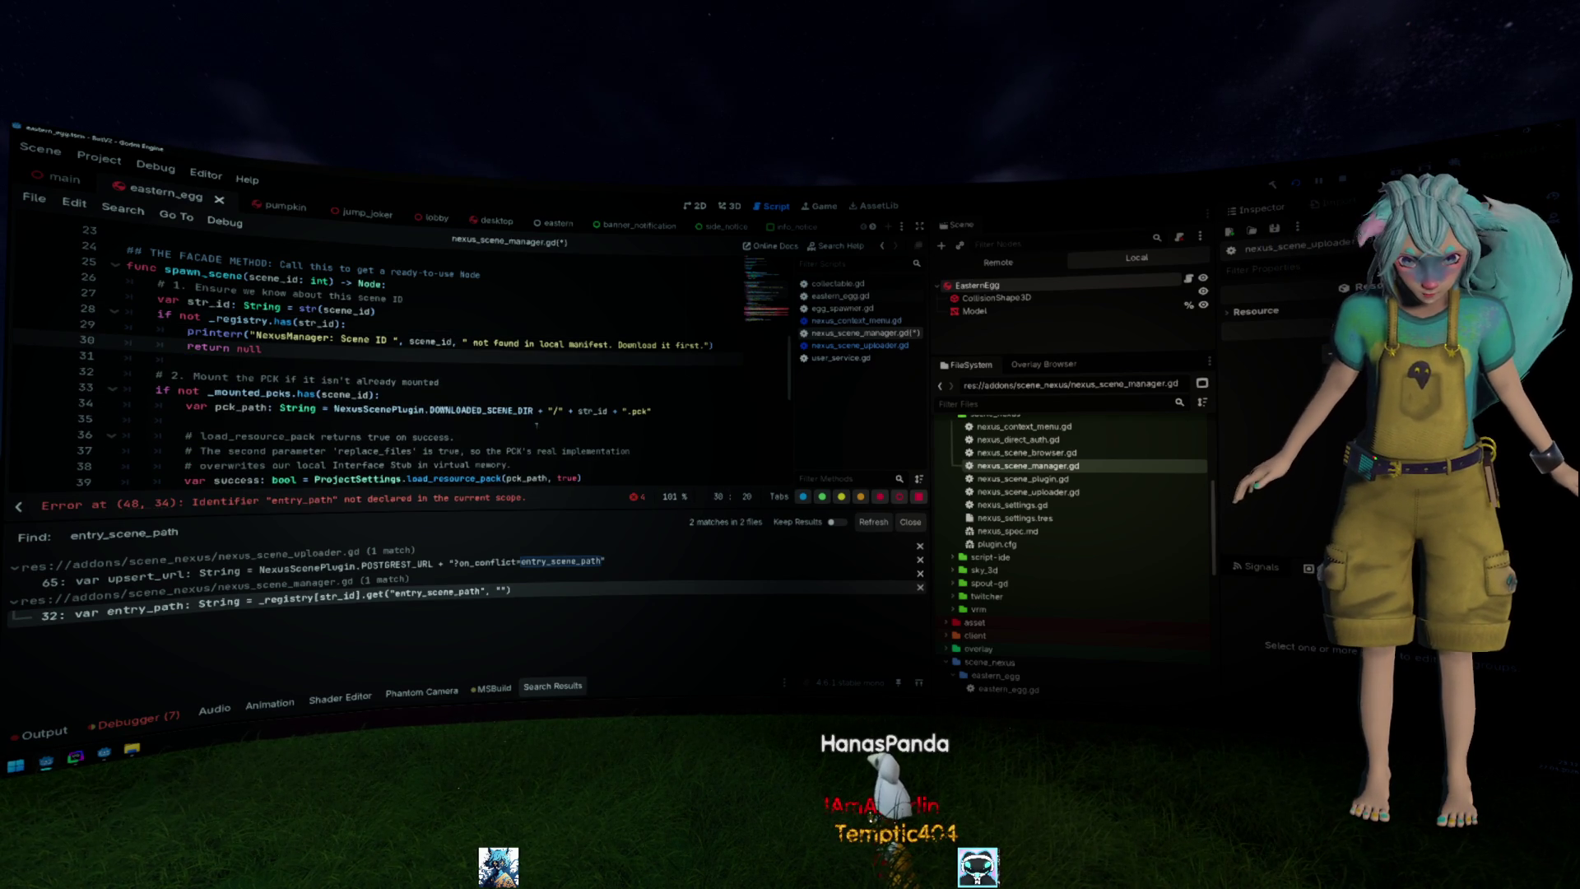
scroll(537, 425, "down", 2)
scroll(538, 430, "down", 2)
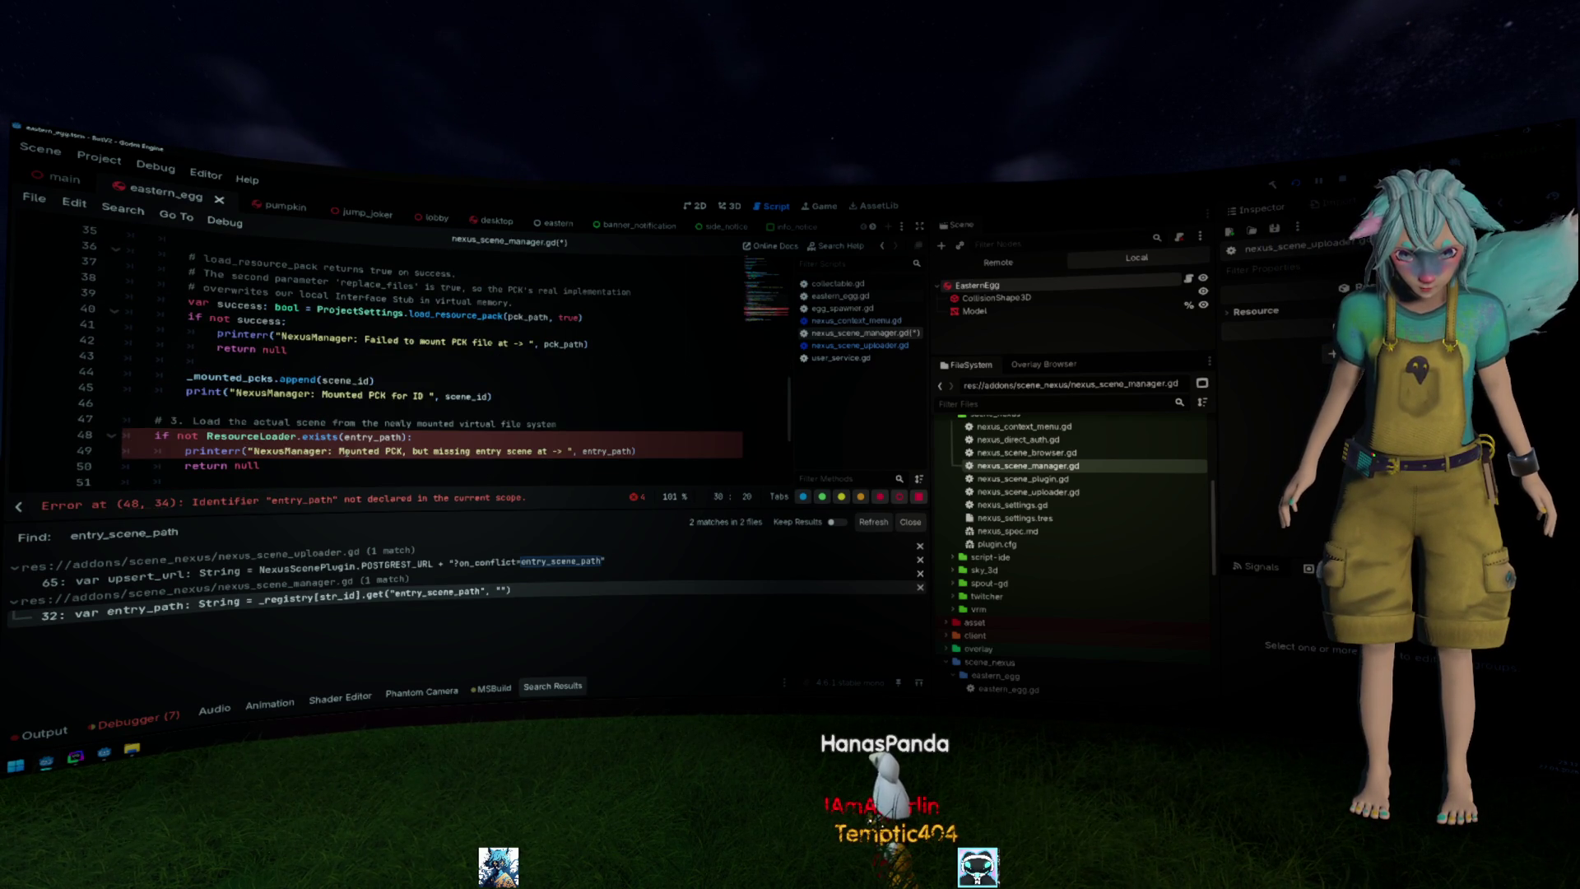
scroll(349, 451, "up", 3)
scroll(349, 452, "up", 3)
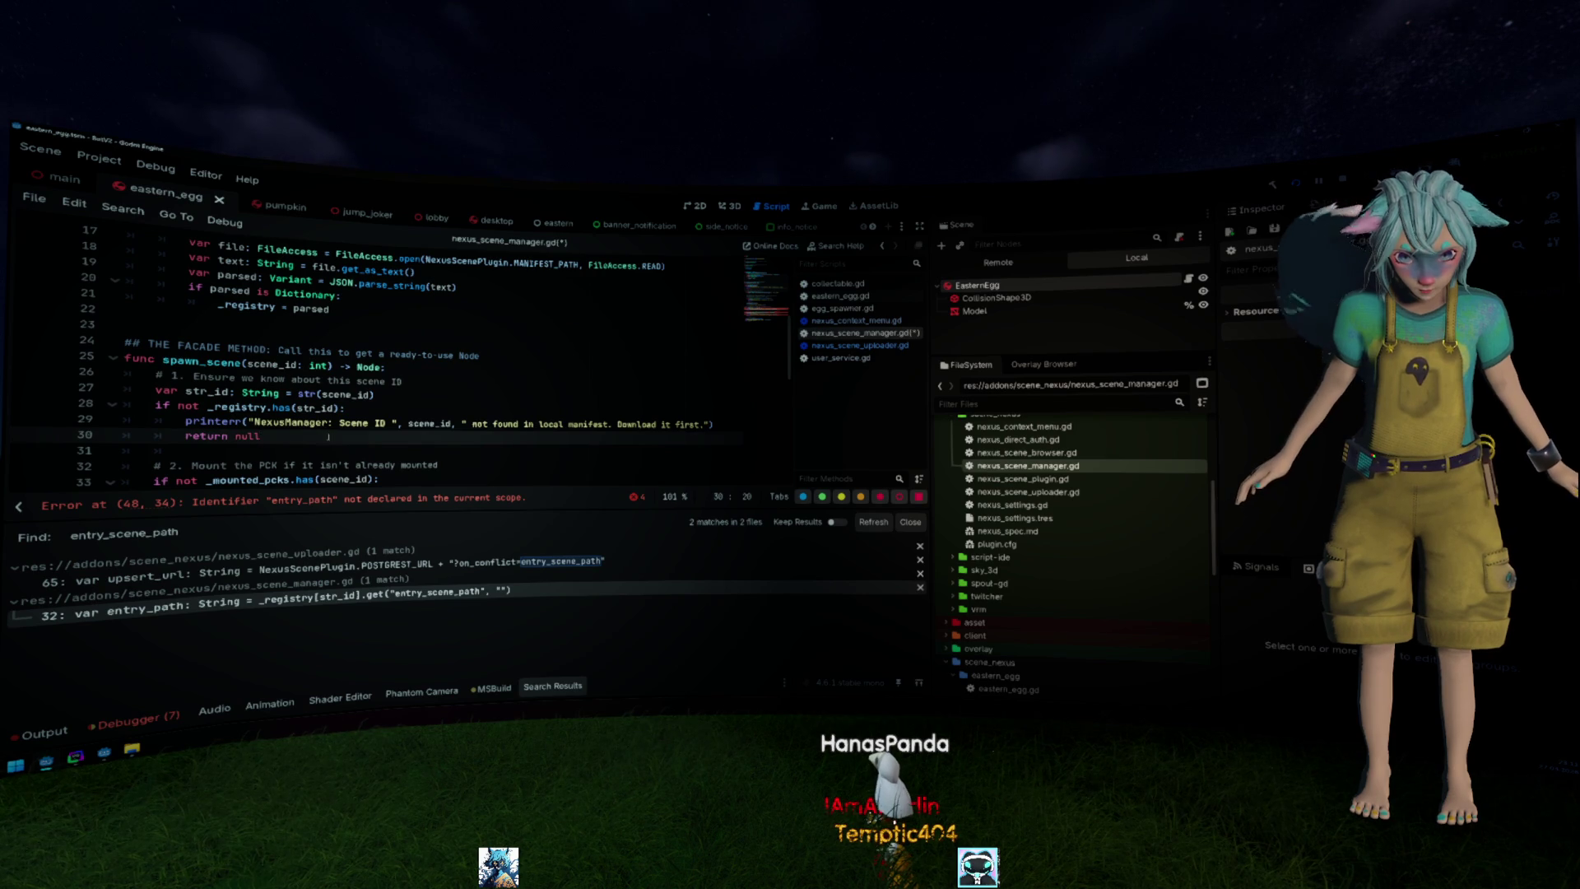
scroll(431, 426, "down", 3)
scroll(430, 427, "up", 3)
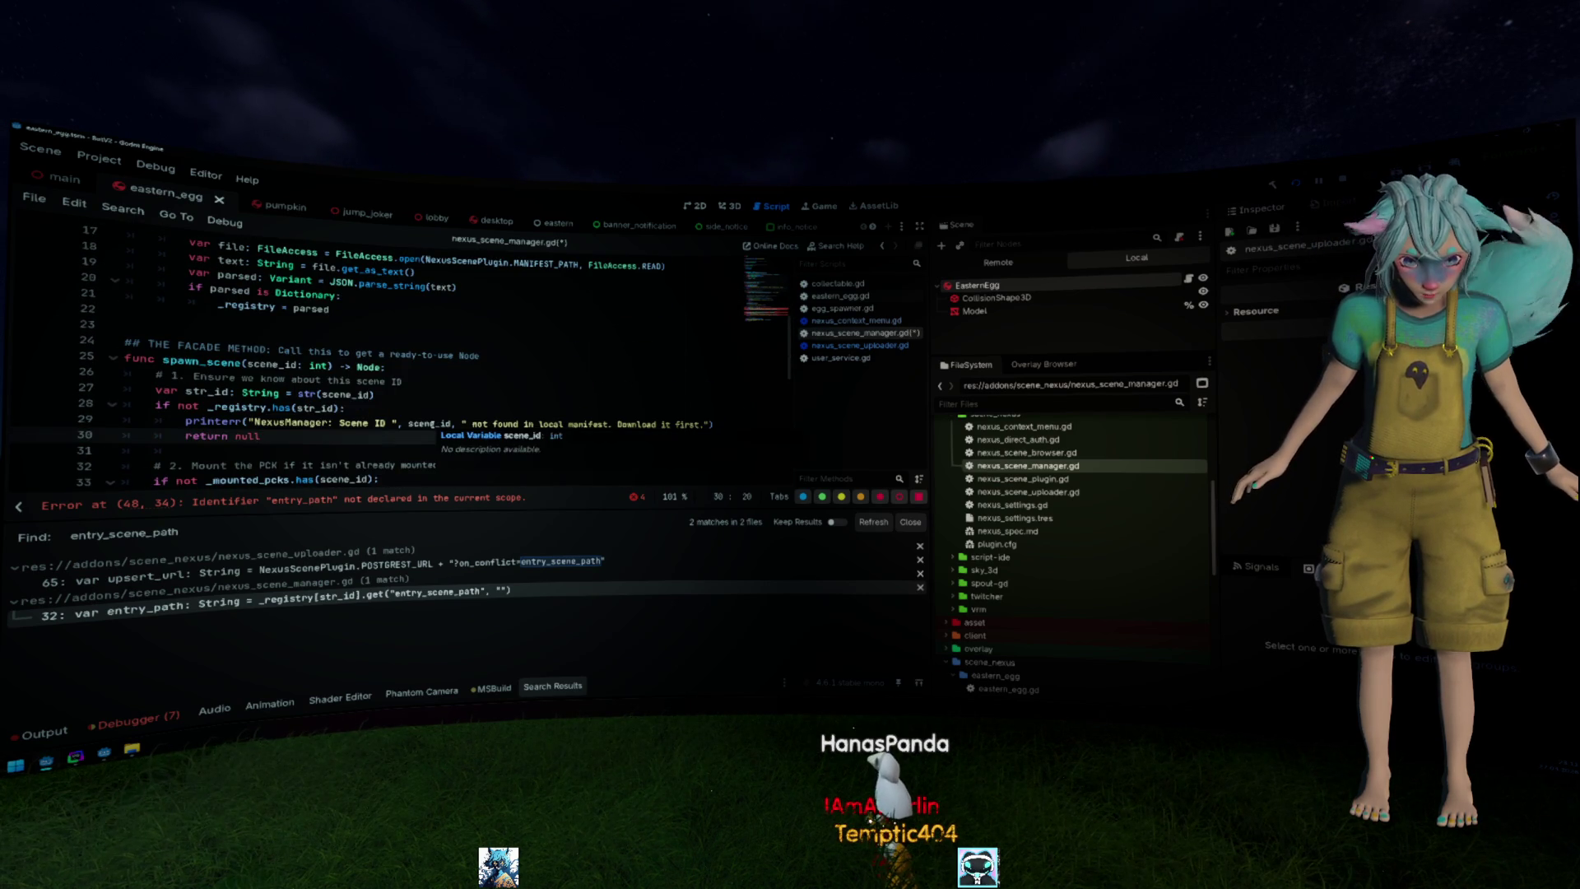
left_click(462, 340)
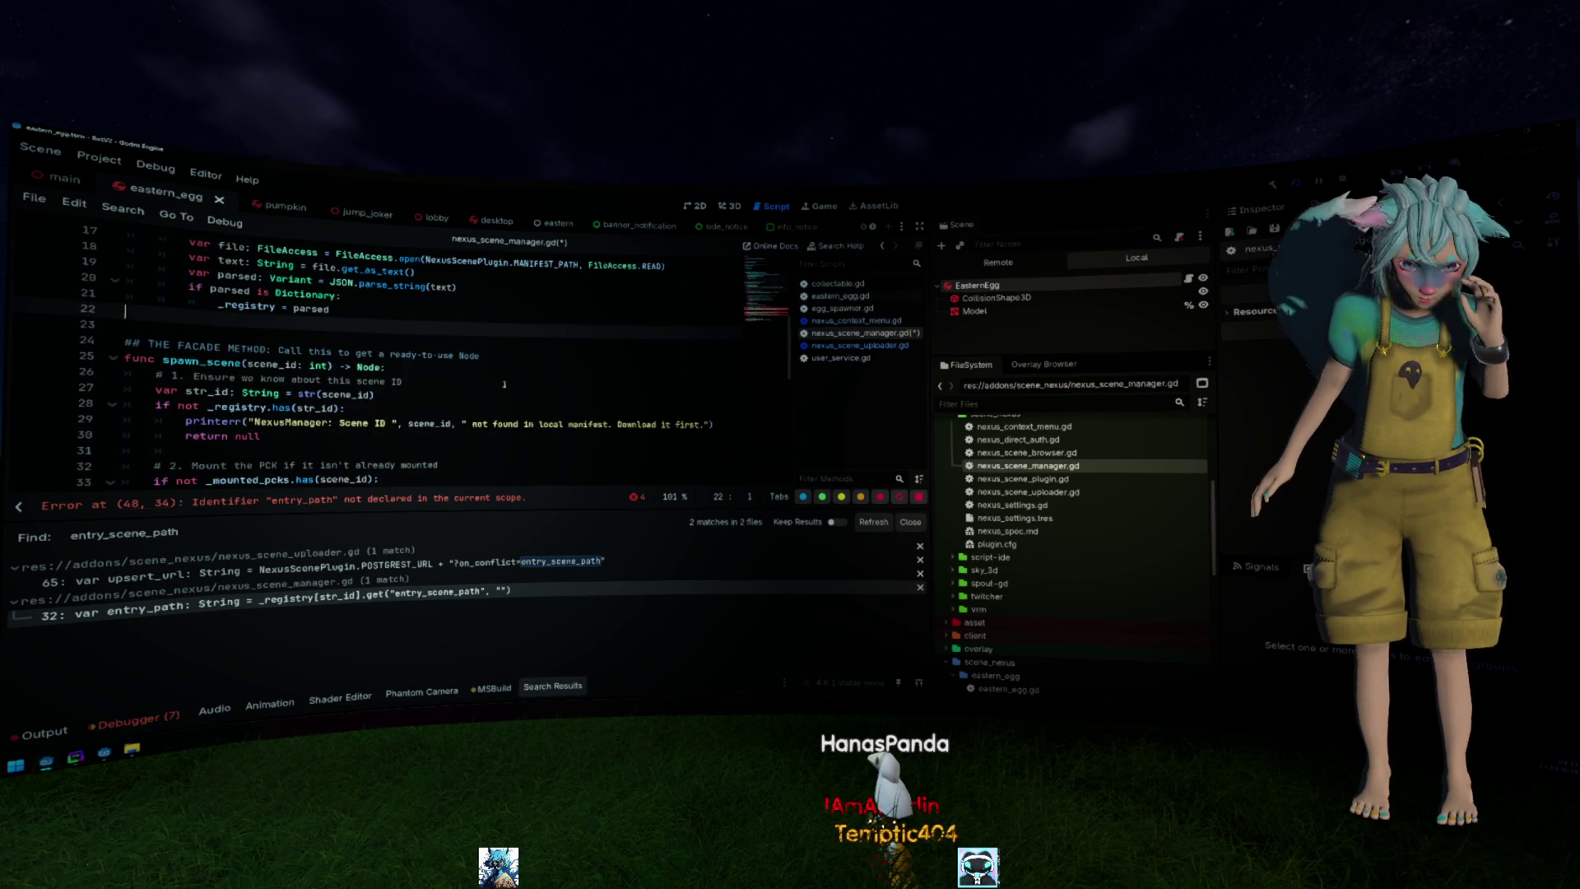
scroll(494, 371, "down", 2)
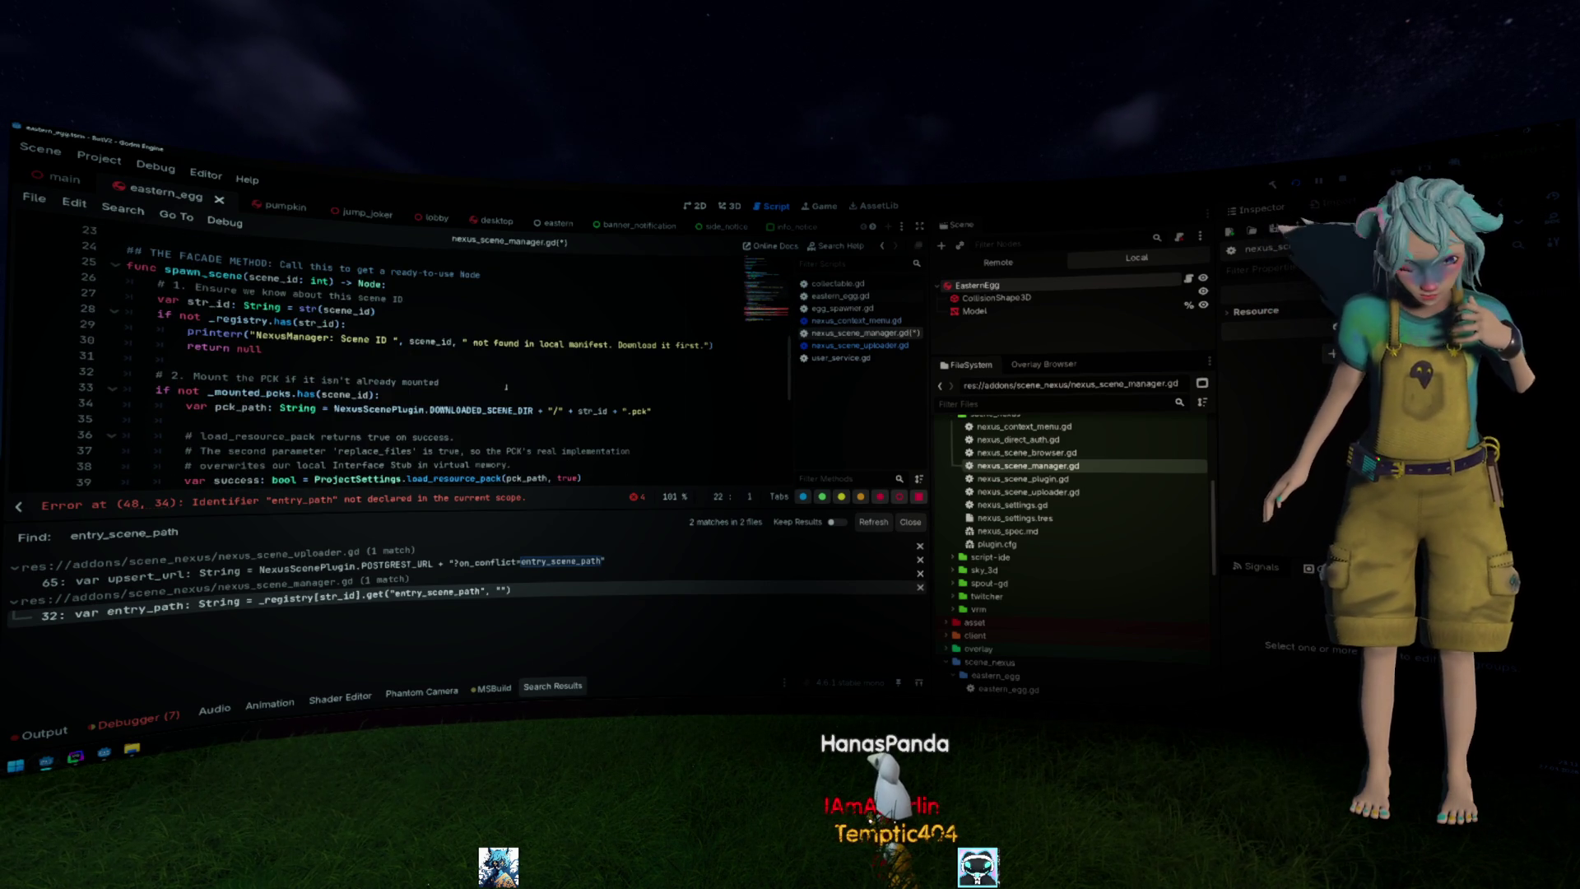
scroll(506, 387, "down", 1)
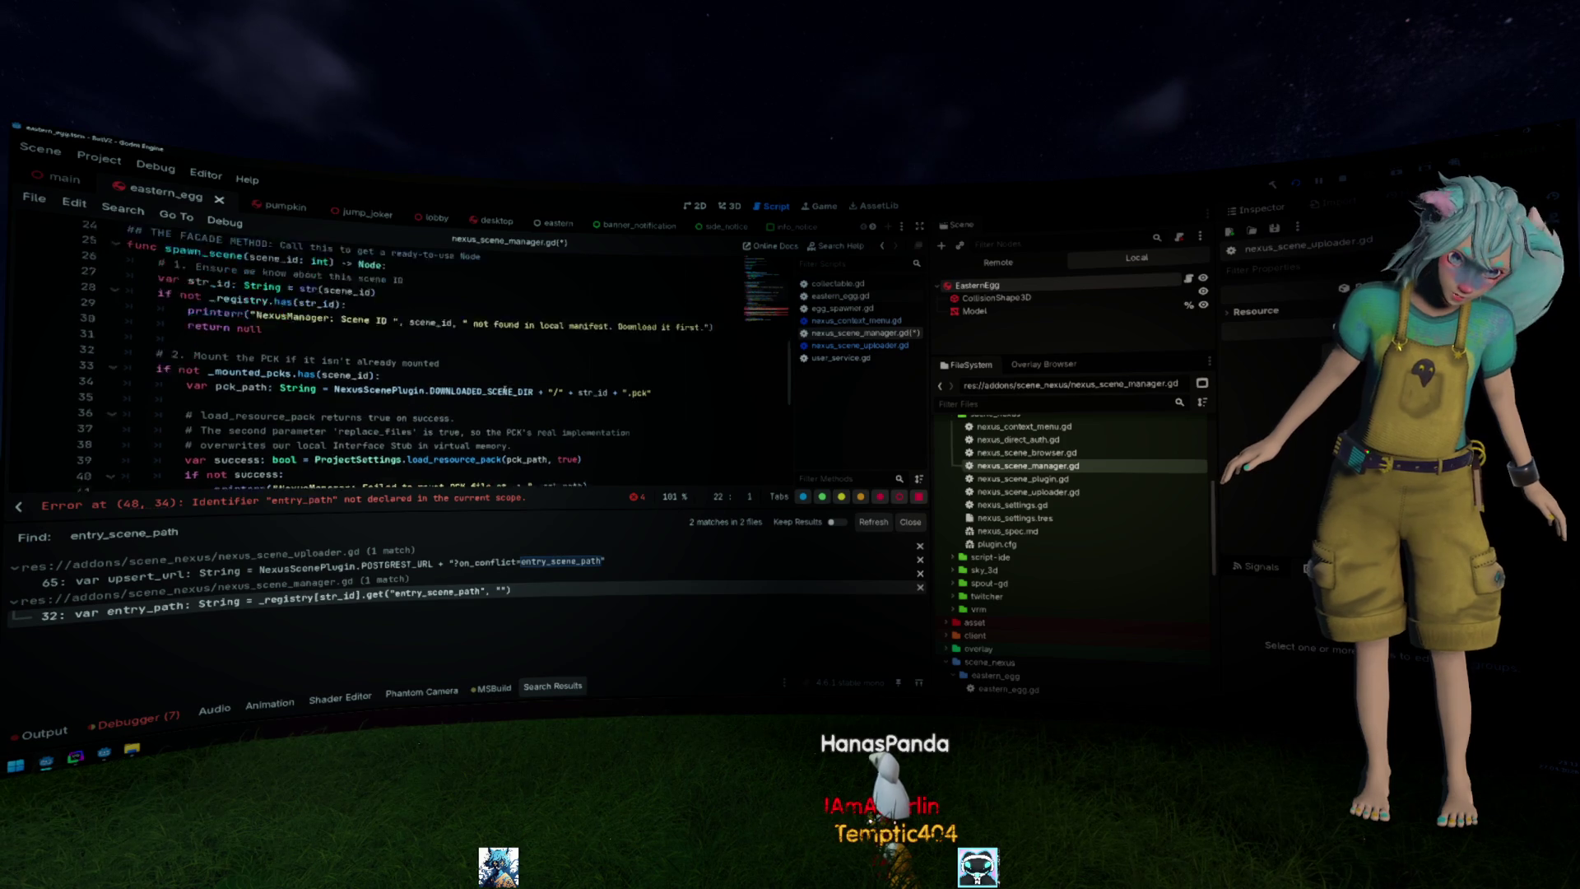
scroll(506, 391, "down", 2)
scroll(500, 395, "down", 2)
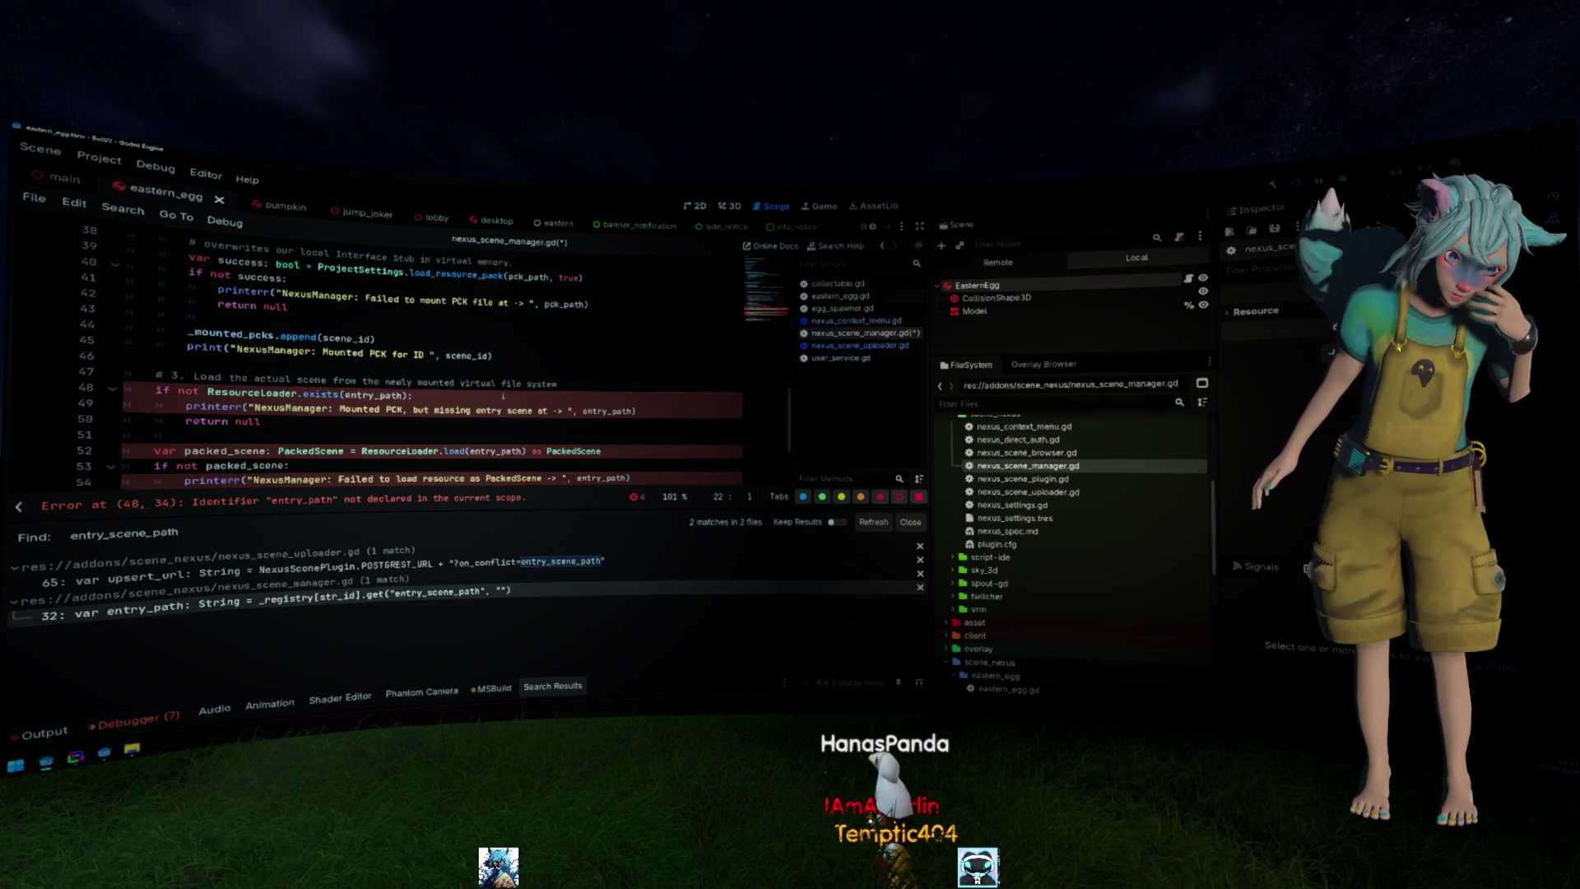
scroll(495, 399, "down", 2)
scroll(494, 399, "up", 2)
scroll(490, 400, "up", 3)
scroll(484, 401, "up", 5)
scroll(479, 403, "up", 4)
scroll(480, 403, "down", 1)
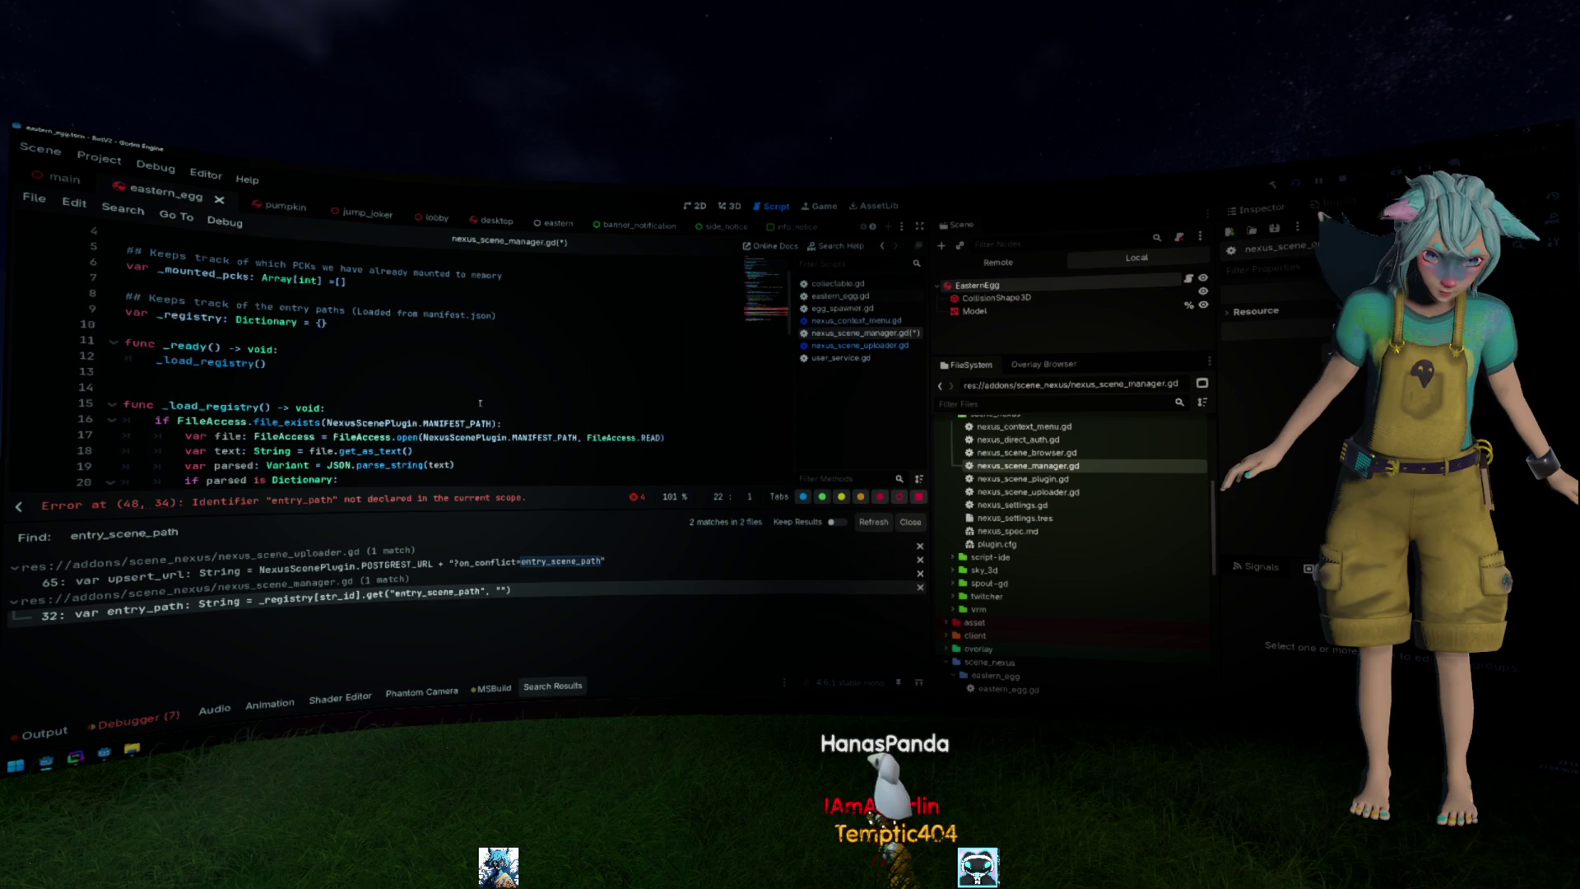
scroll(479, 402, "down", 2)
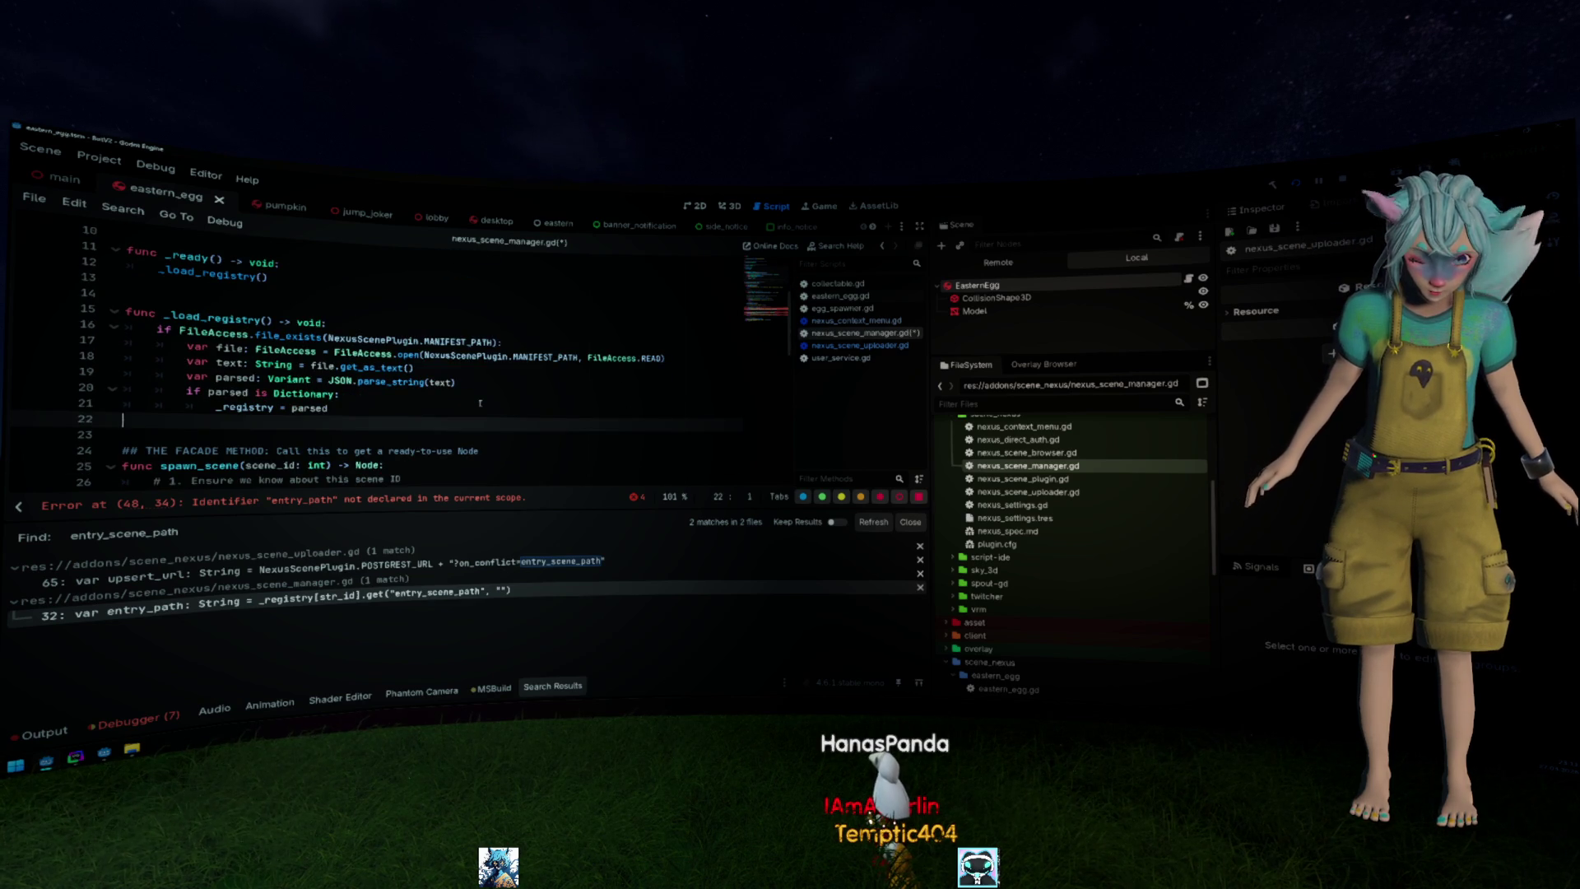
scroll(480, 403, "down", 4)
scroll(479, 406, "down", 4)
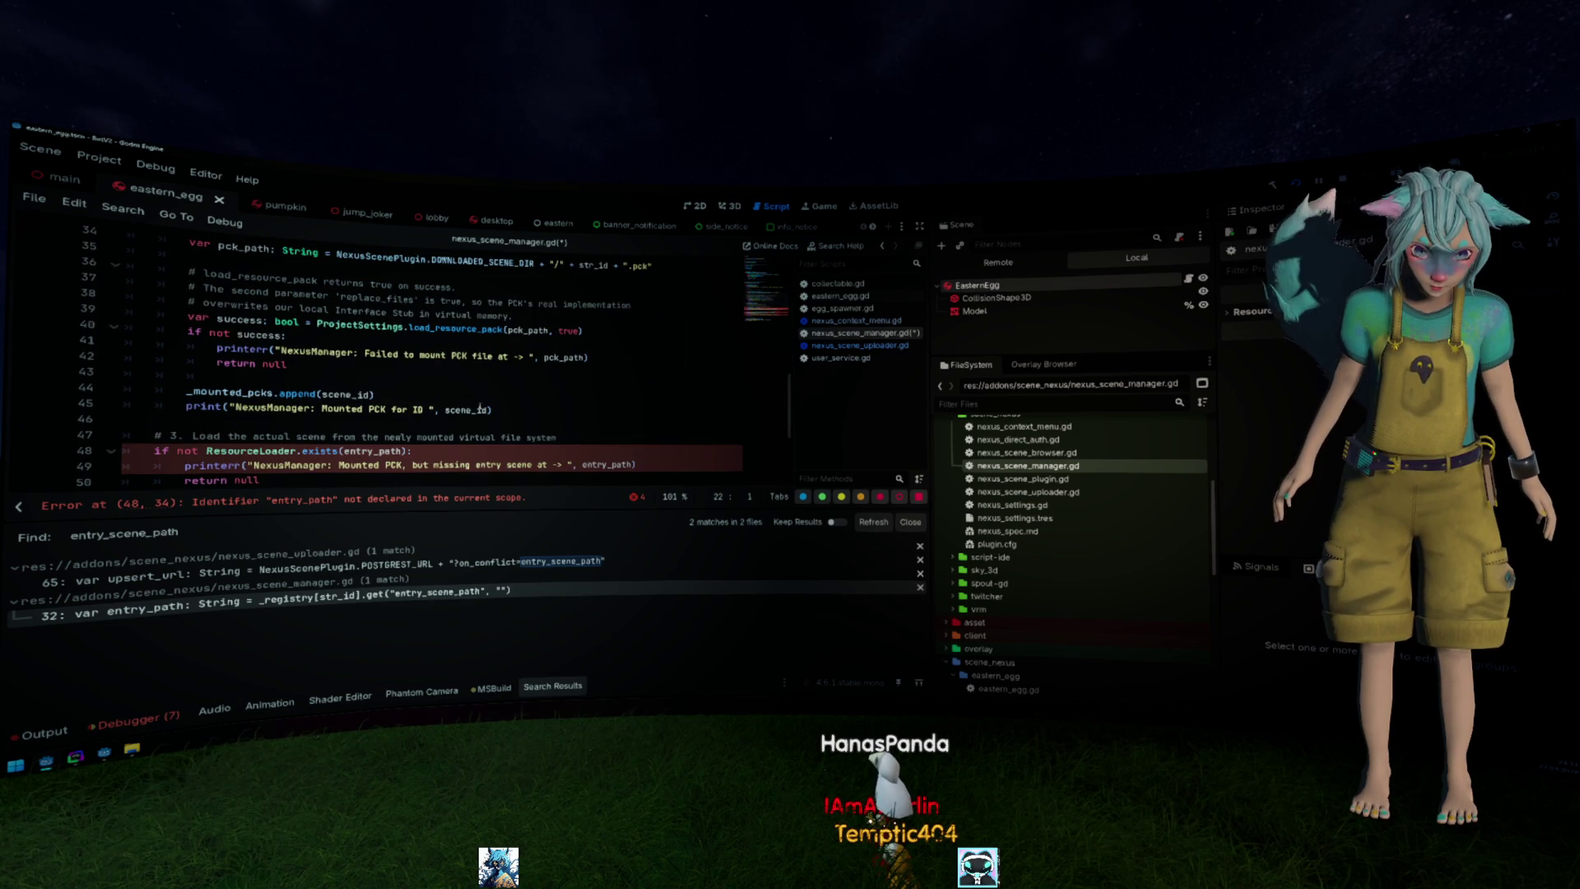
scroll(480, 407, "down", 2)
scroll(479, 407, "down", 2)
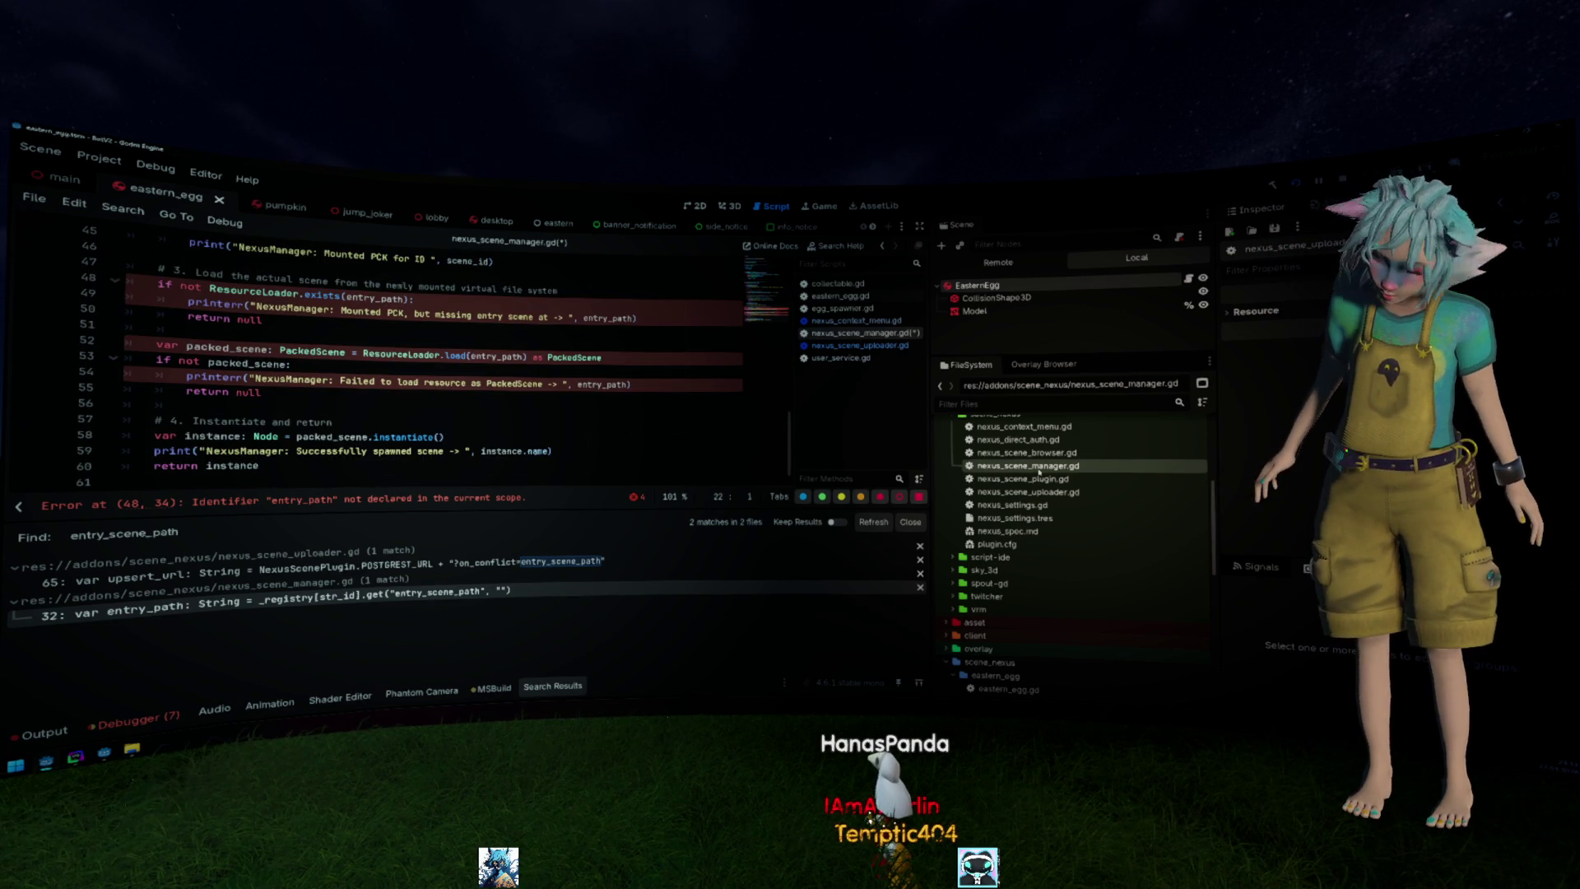
Delete nexus_scene_manager.gd from the scene_nexus addon and confirm the removal.
key("Delete")
key("Return")
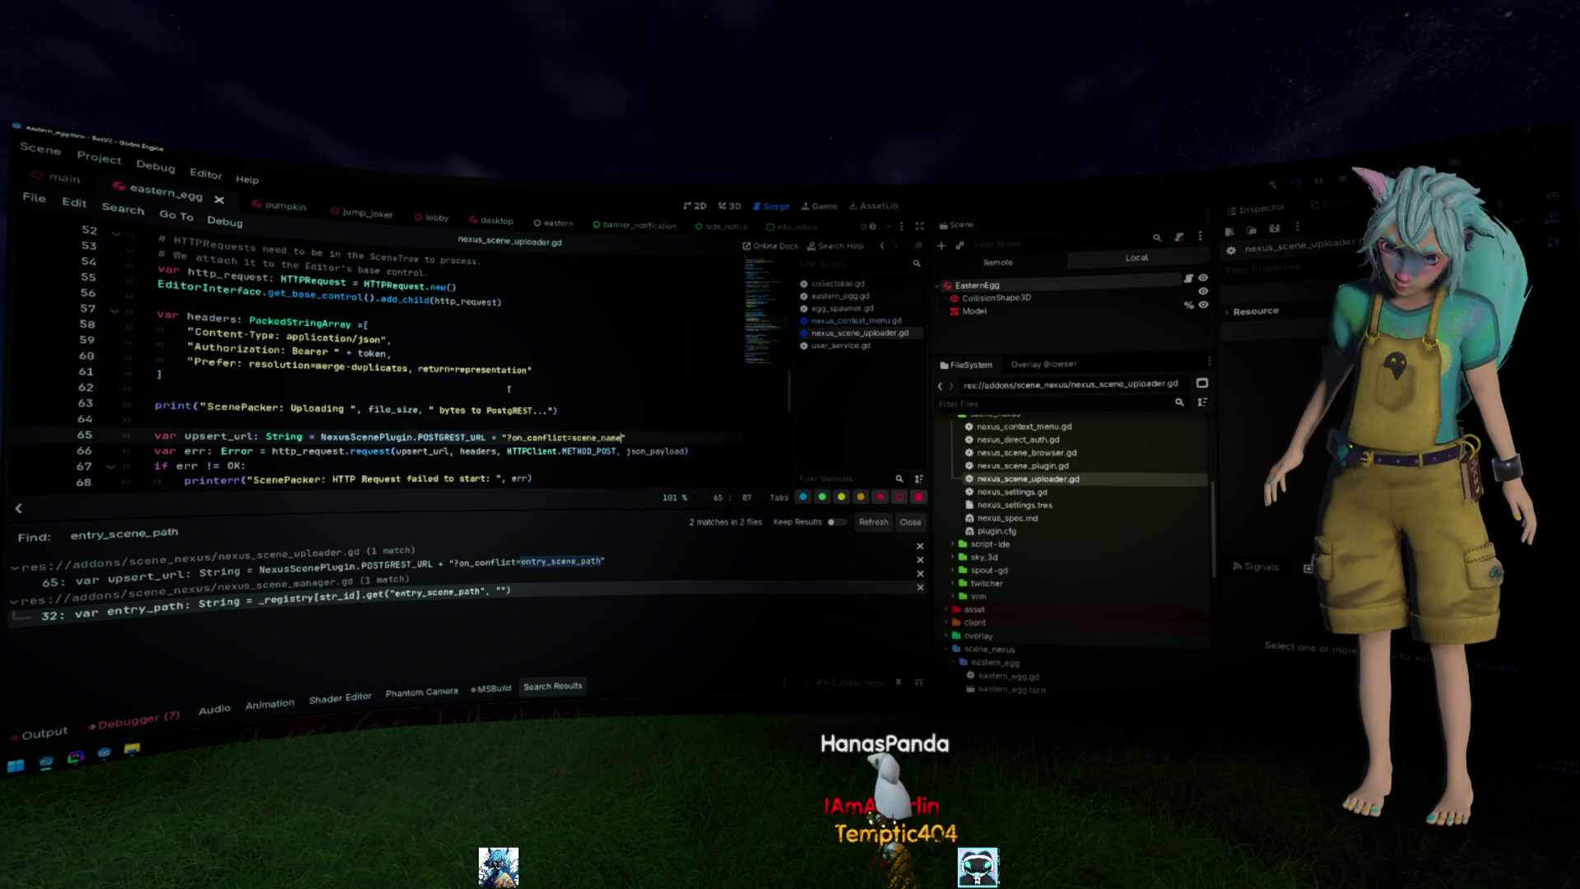
Show the scene_nexus addon folder in the system file manager.
key("Up")
key("Up")
key("Up")
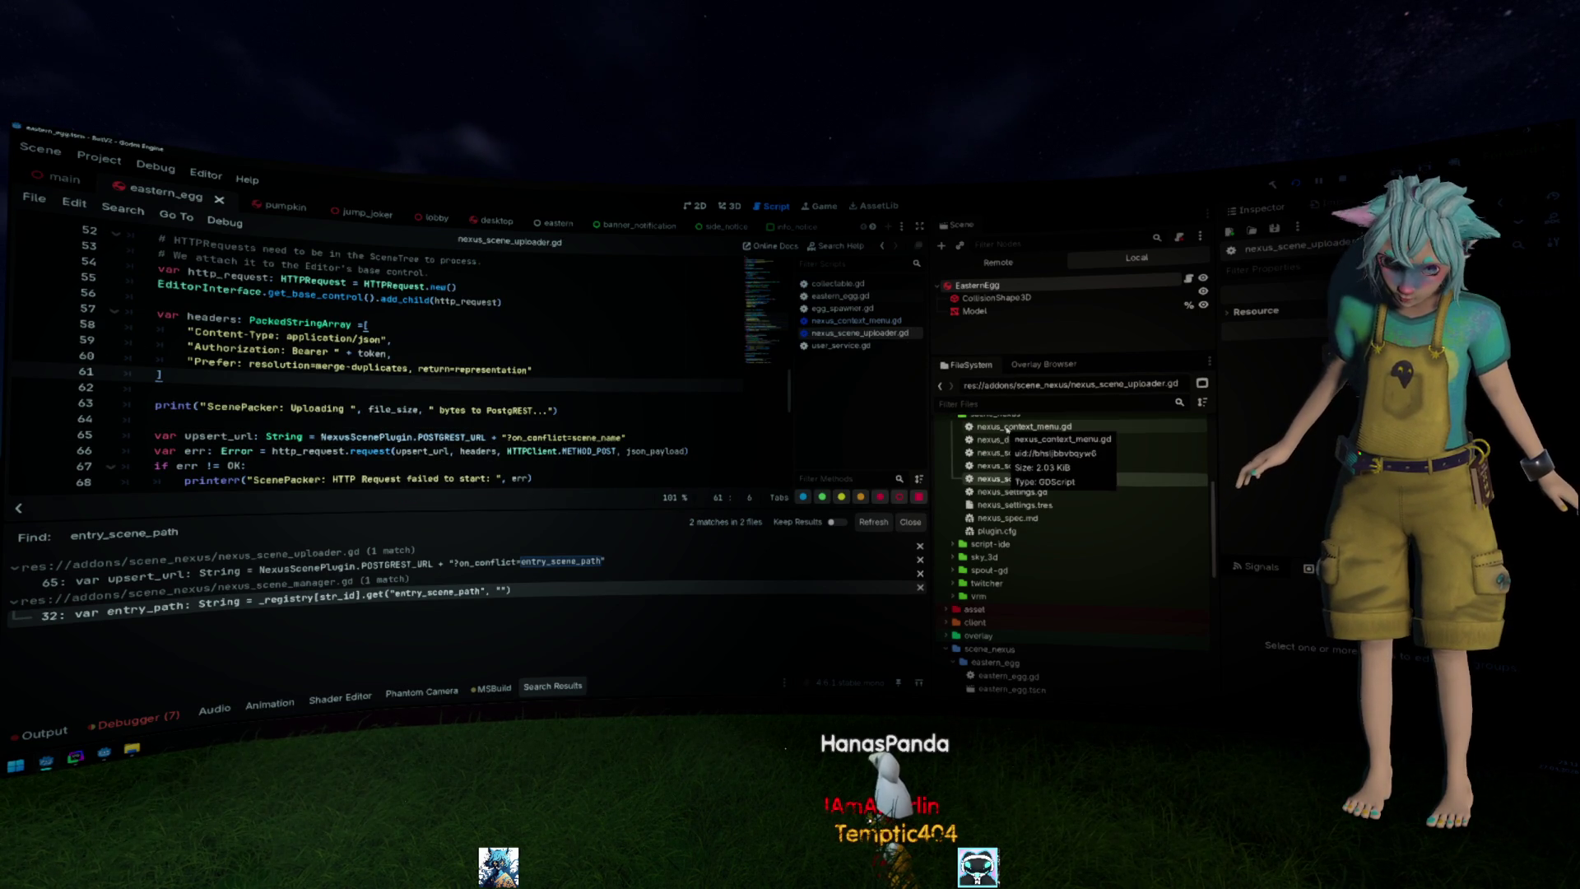
key("super+e")
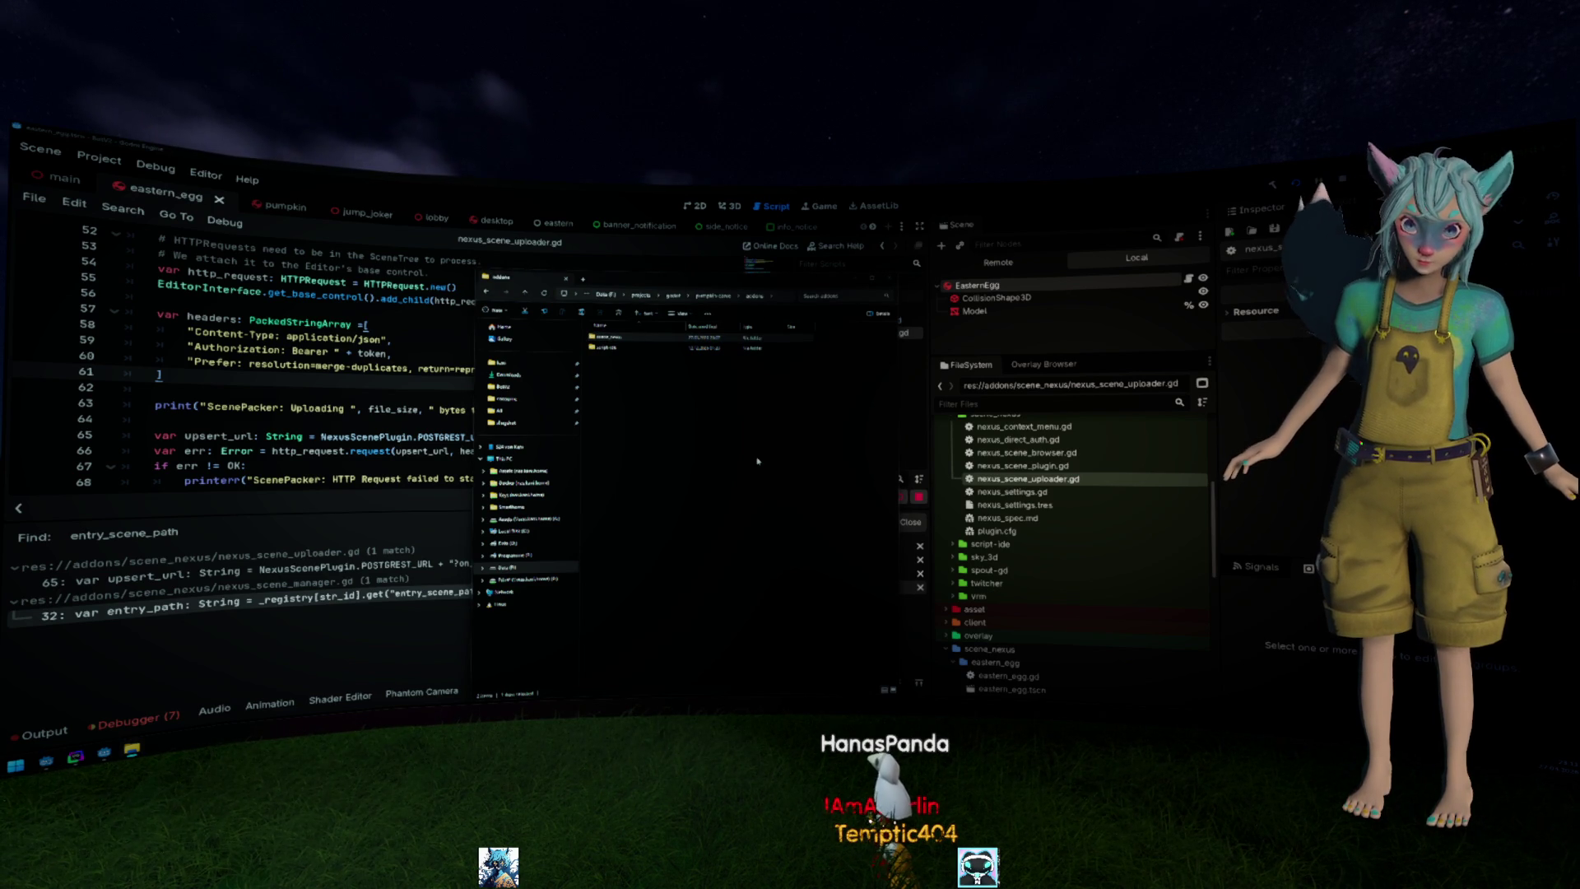
left_click(1062, 569)
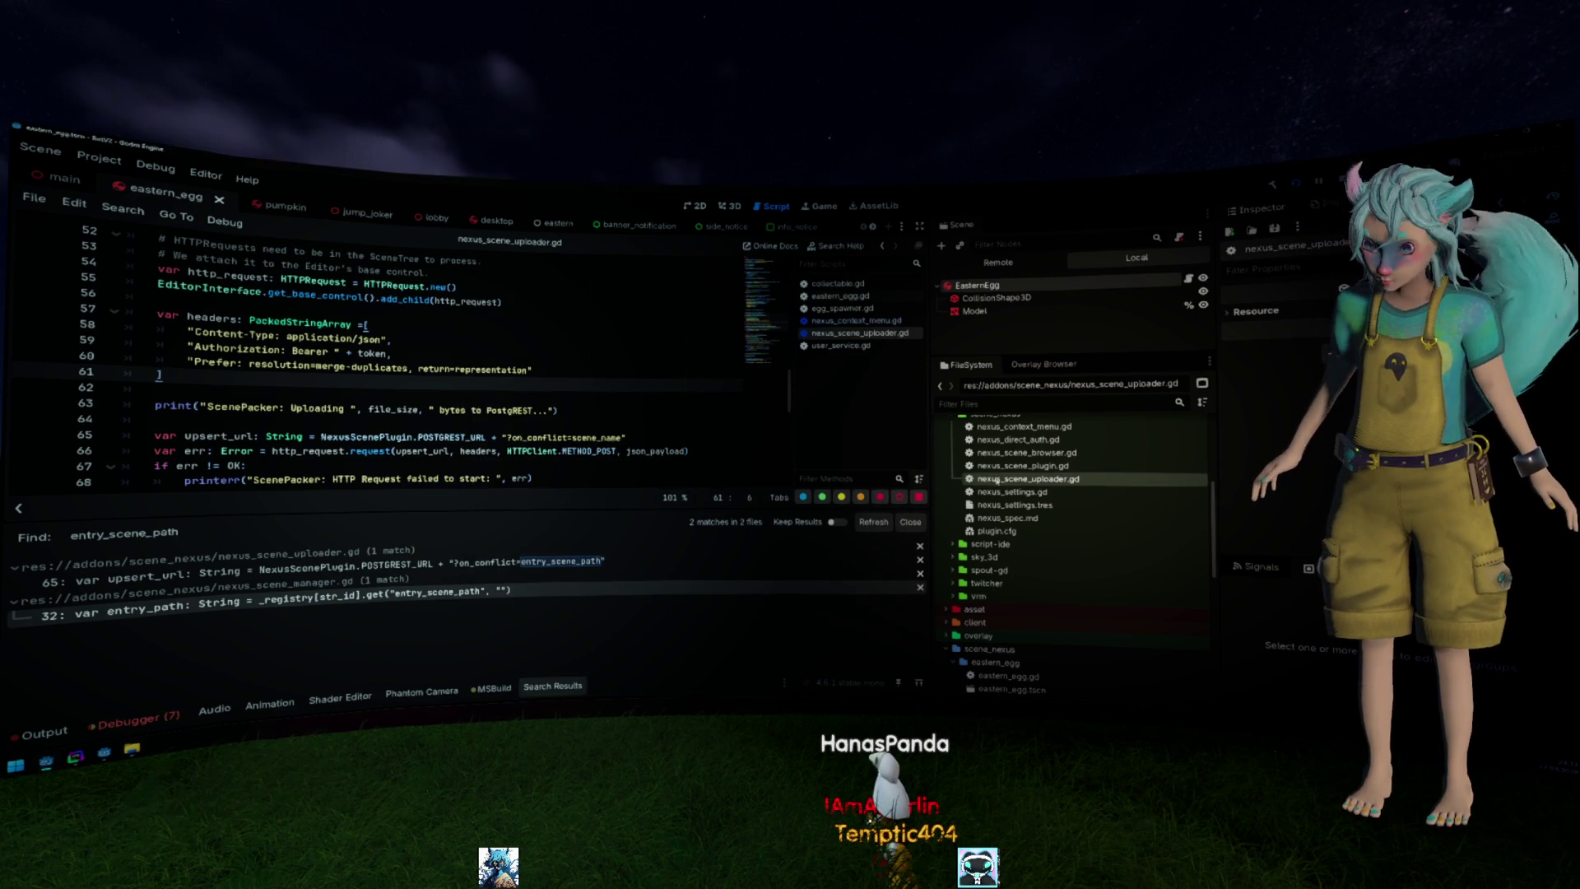
scroll(1061, 556, "up", 3)
right_click(994, 548)
left_click(1000, 612)
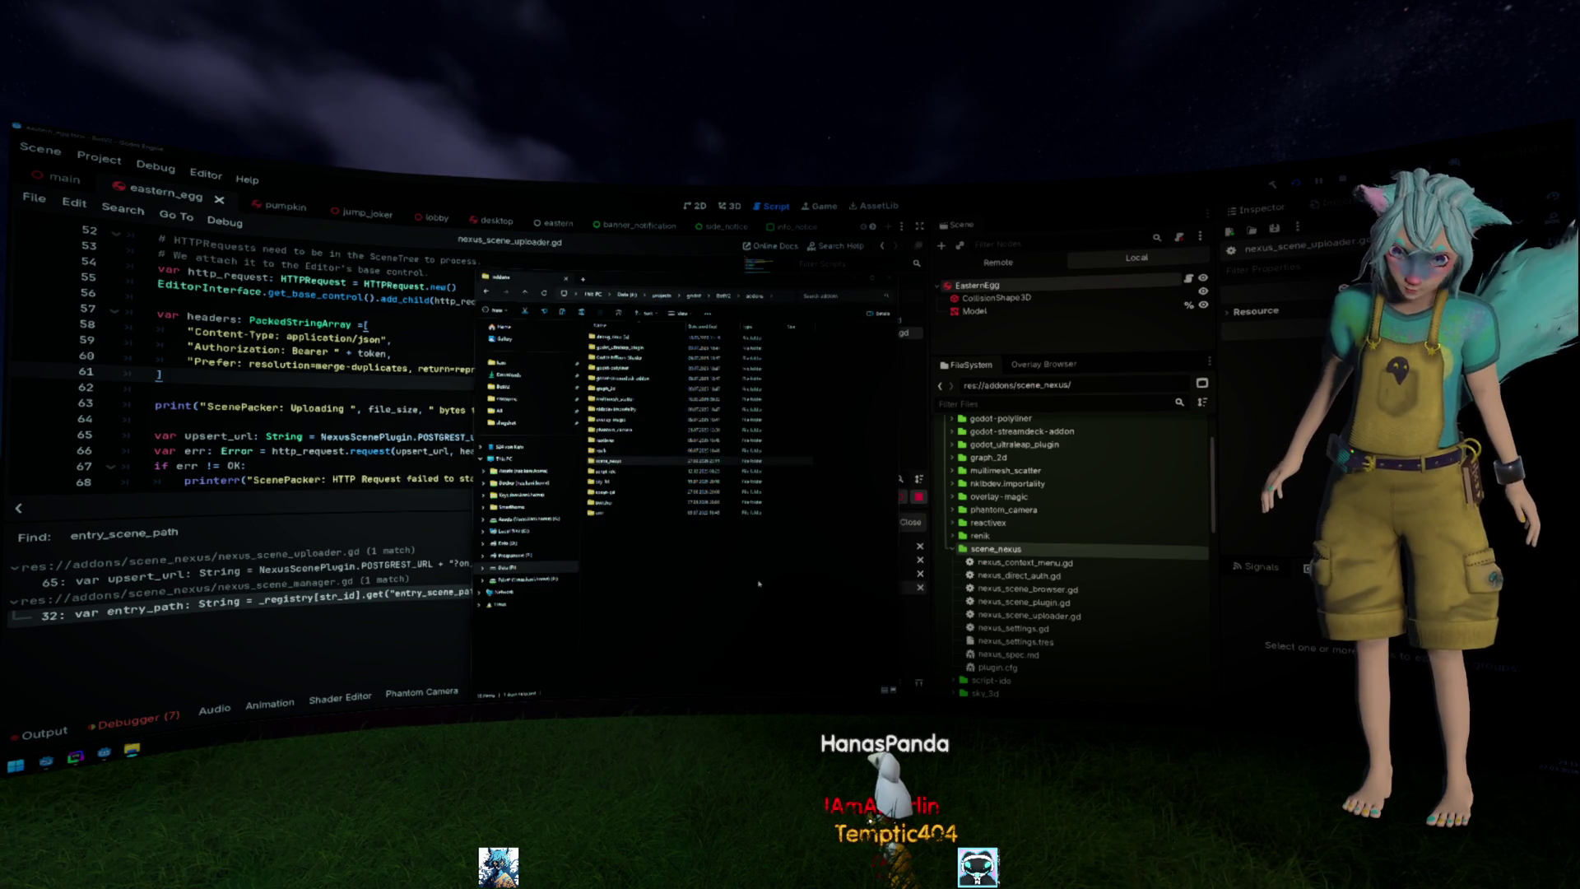
Open the scene_nexus folder in the file manager.
double_click(607, 460)
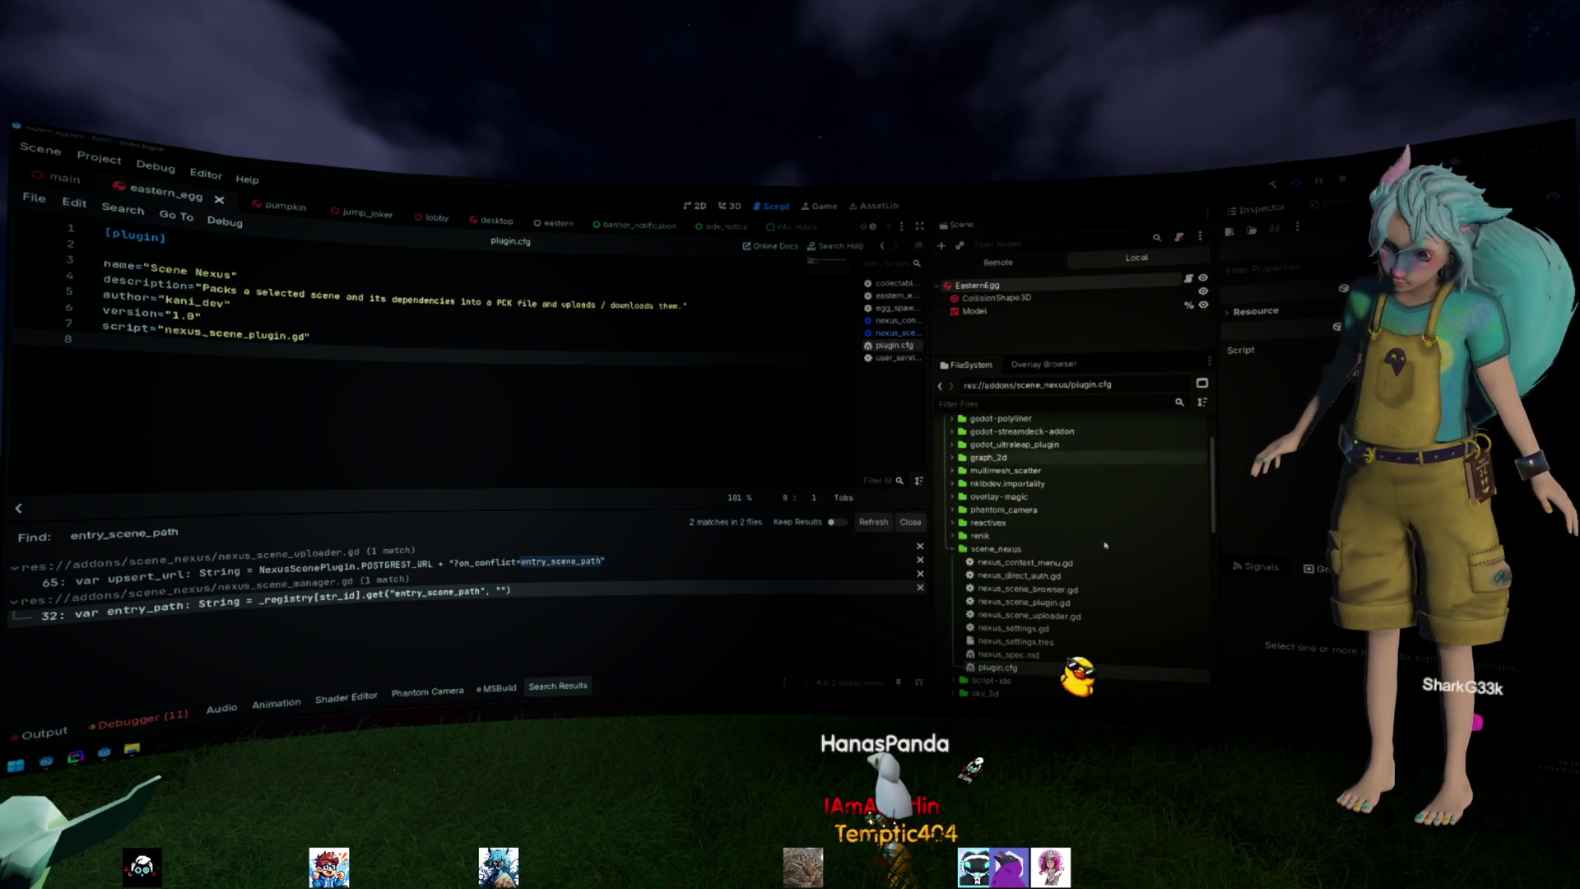
Pack and upload eastern_egg.tscn via the addon and mark the upload error message.
double_click(1079, 549)
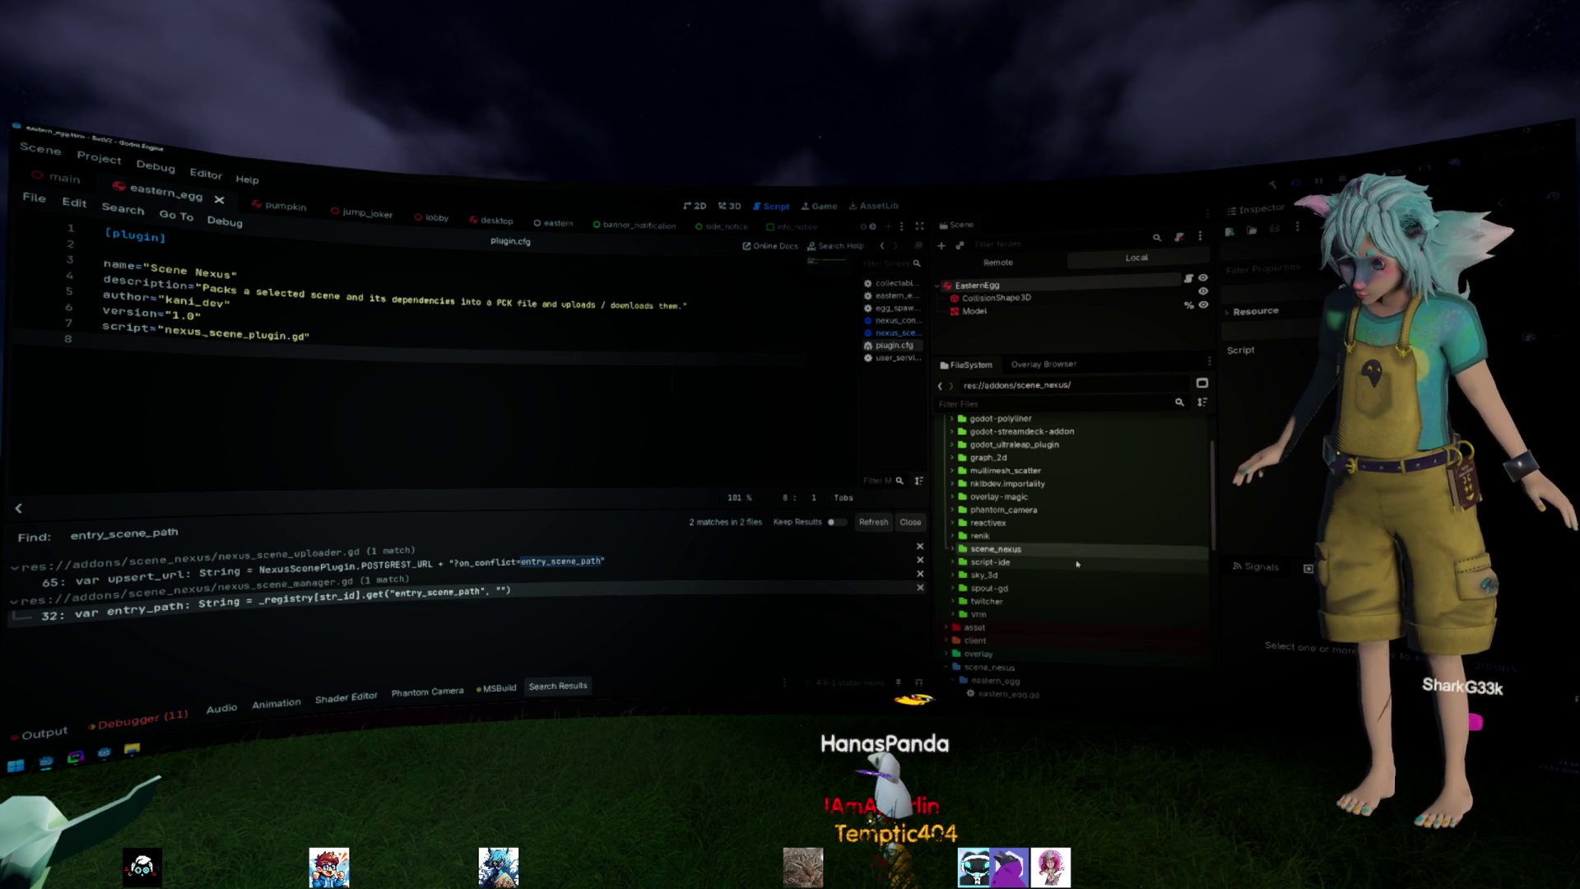
double_click(1040, 551)
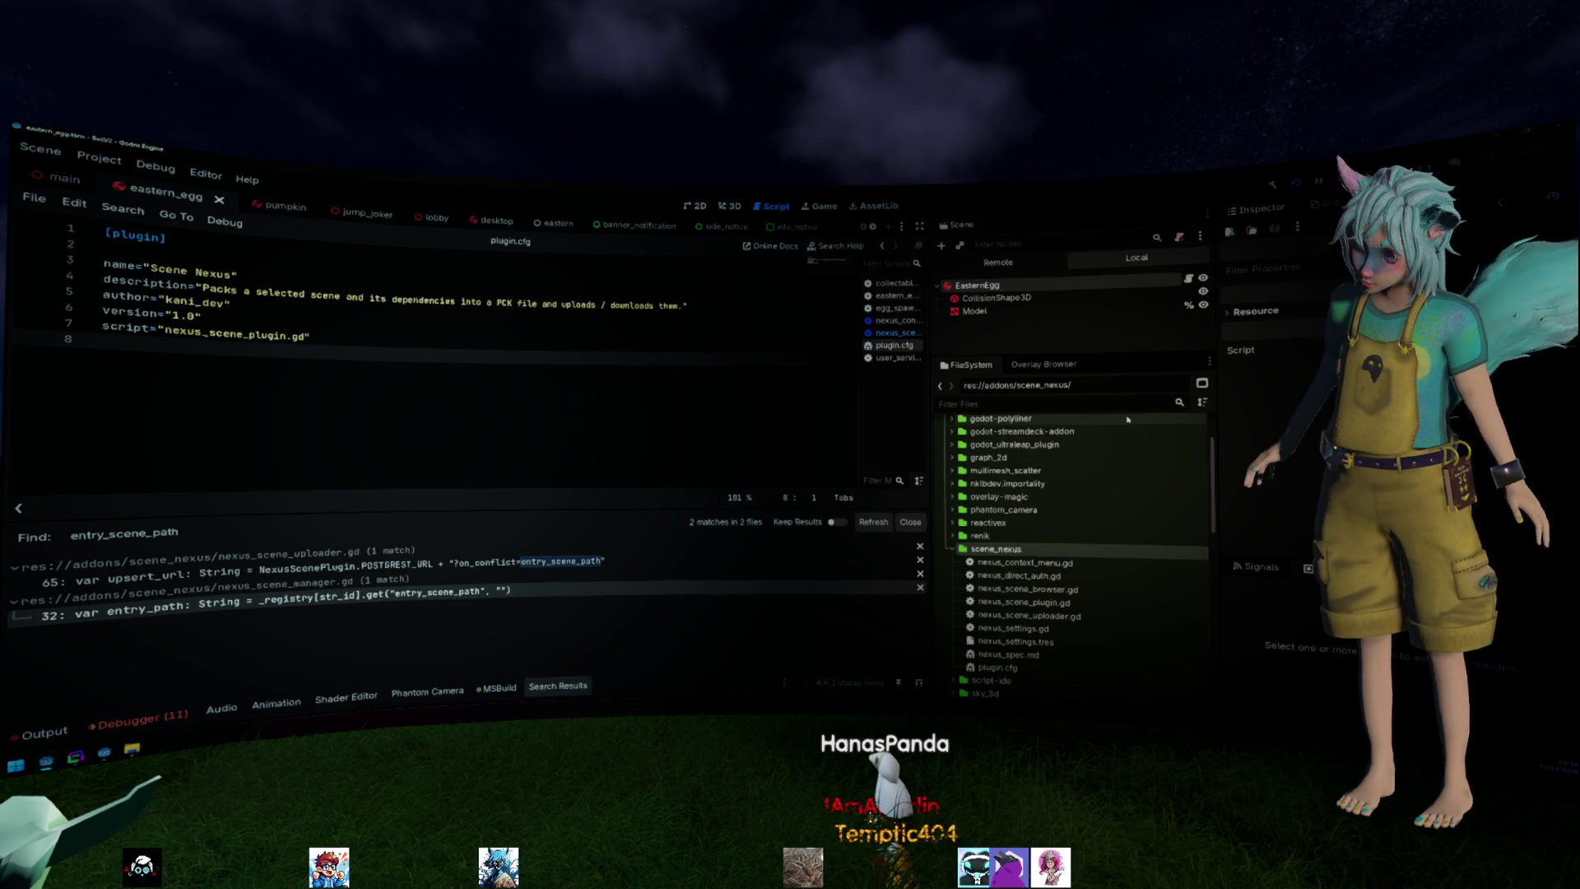
scroll(1023, 508, "down", 4)
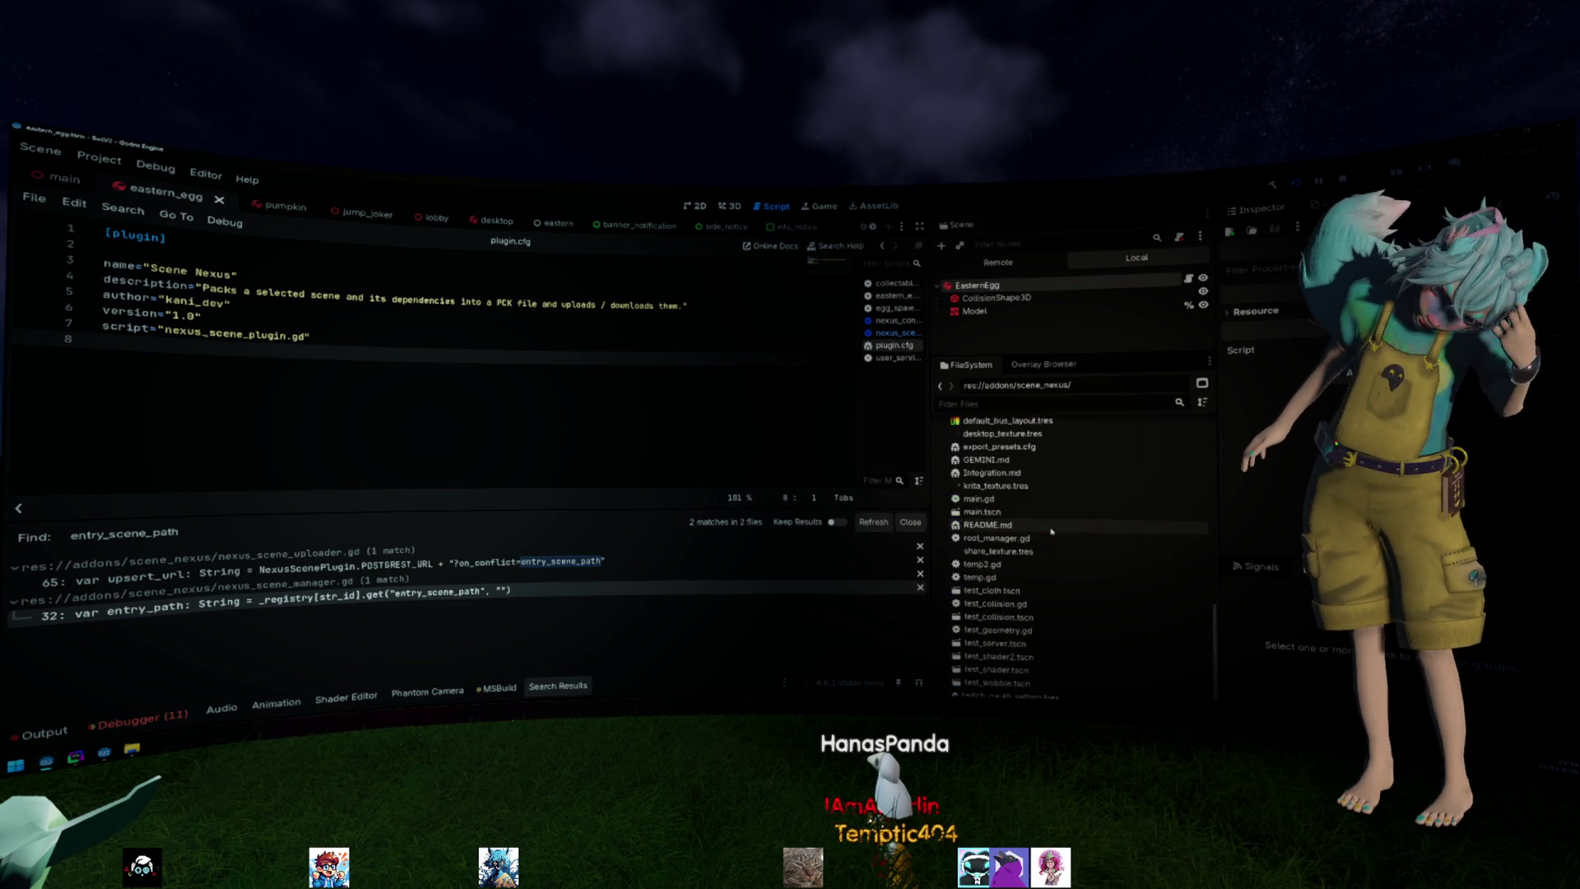
scroll(1006, 525, "down", 4)
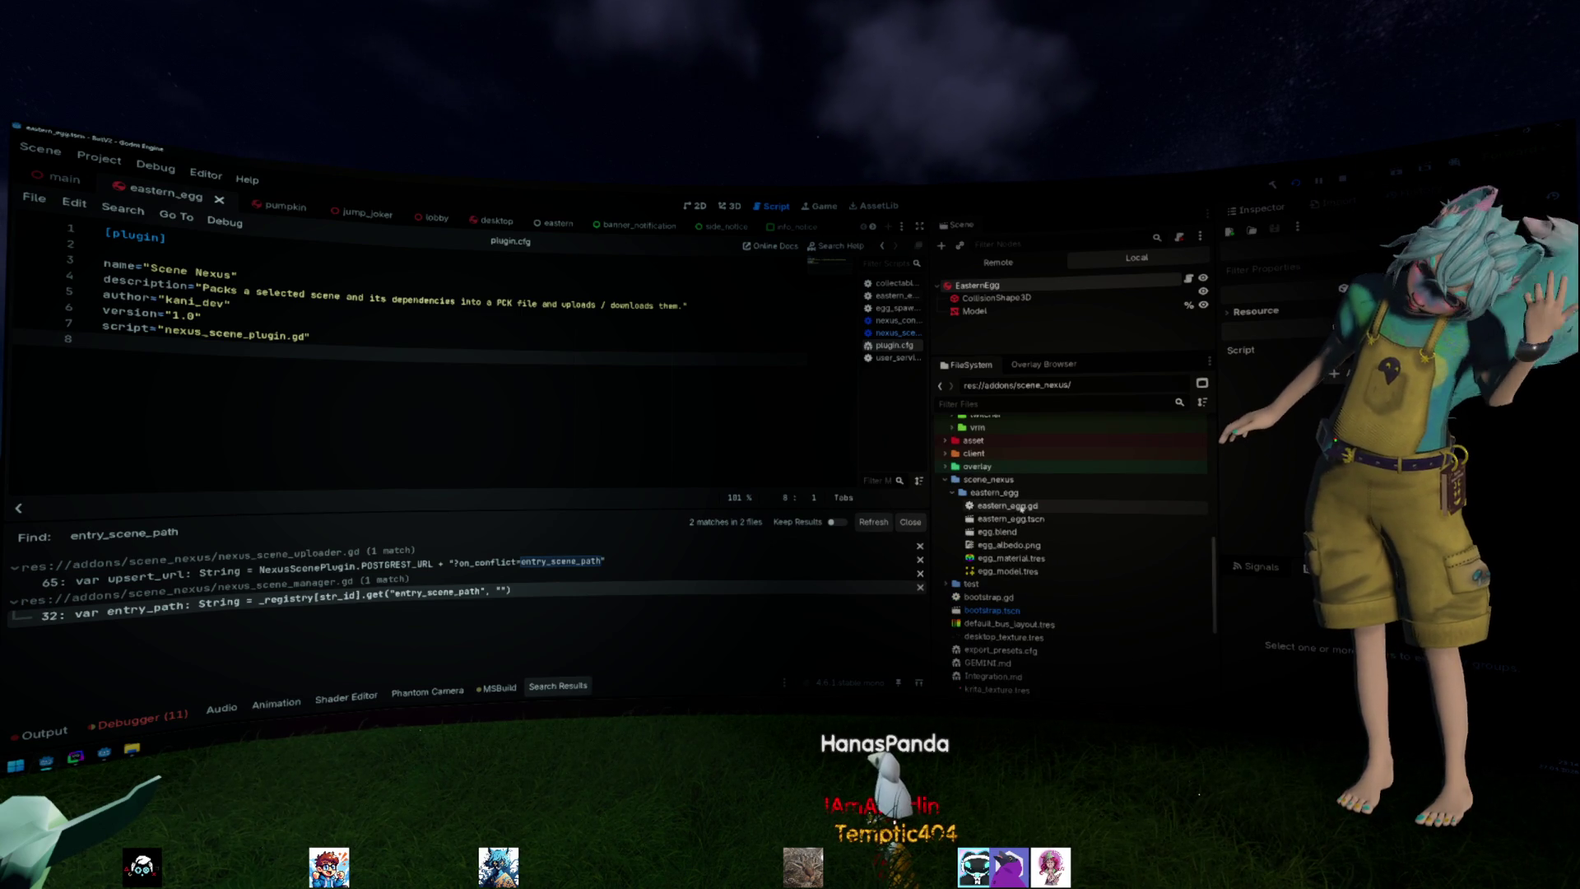
left_click(1031, 518)
right_click(1030, 518)
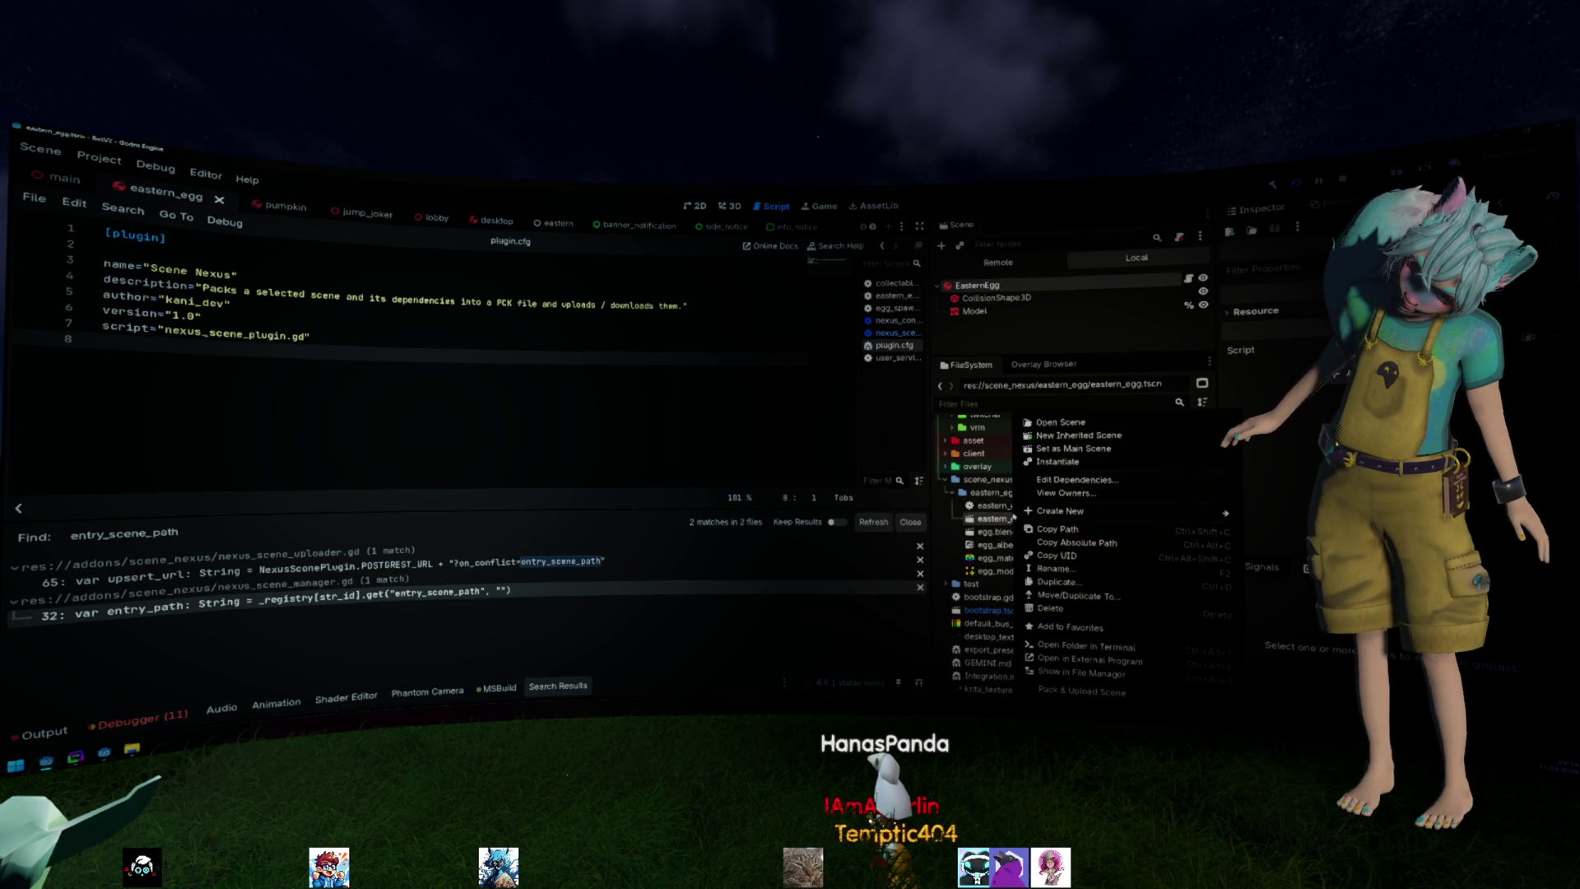
left_click(1118, 694)
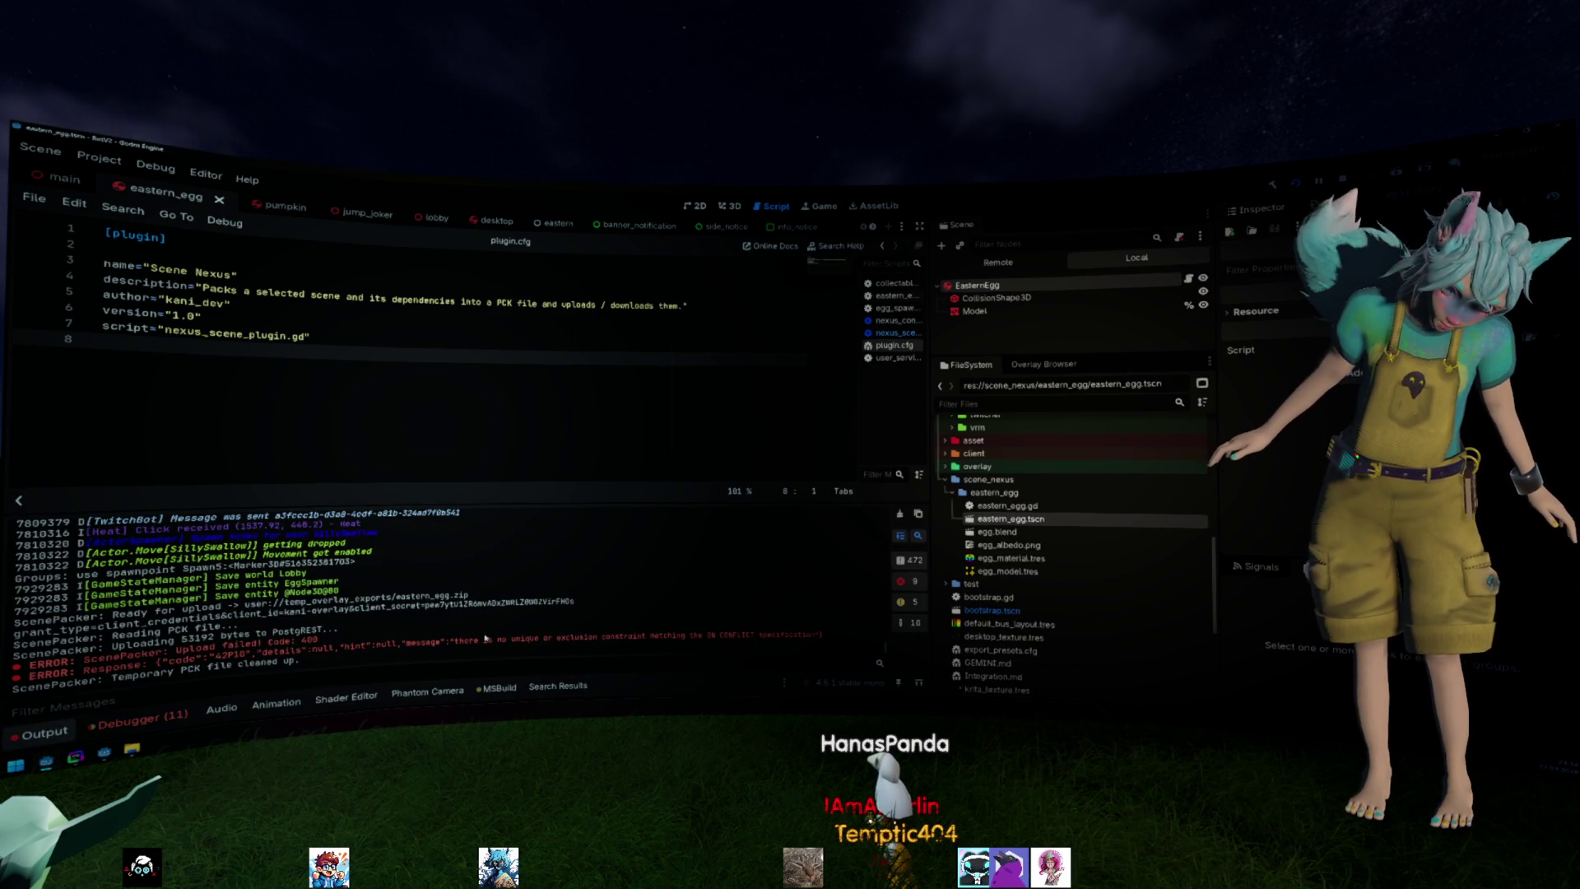
left_click_drag(494, 637, 822, 634)
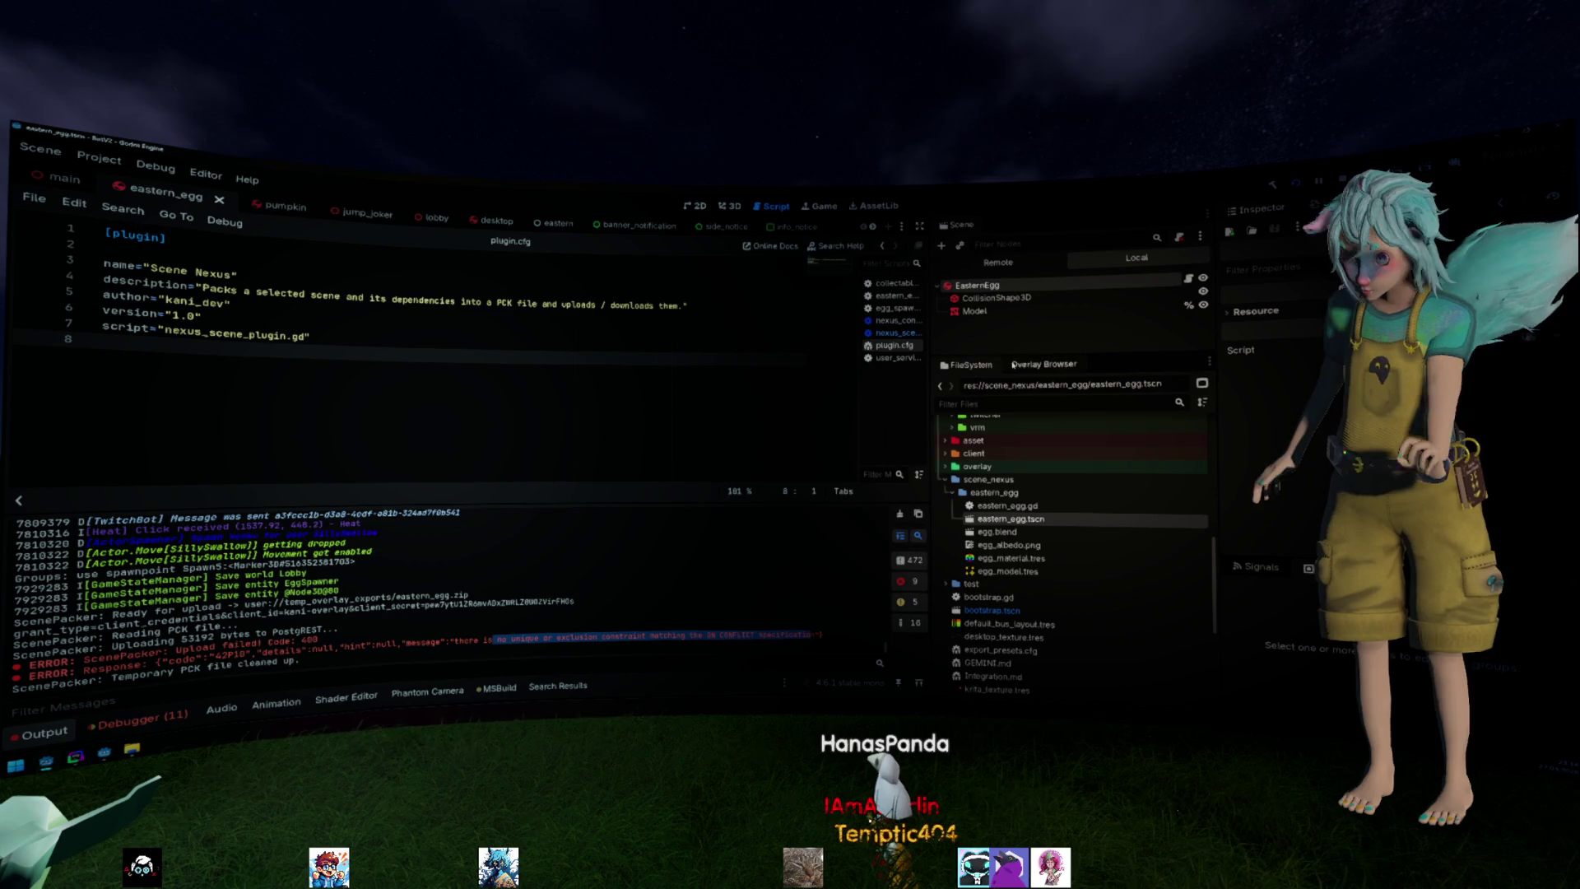
Refresh the Overlay Browser so the 51 KB editor-plugin upload appears.
left_click(1043, 366)
left_click(1187, 384)
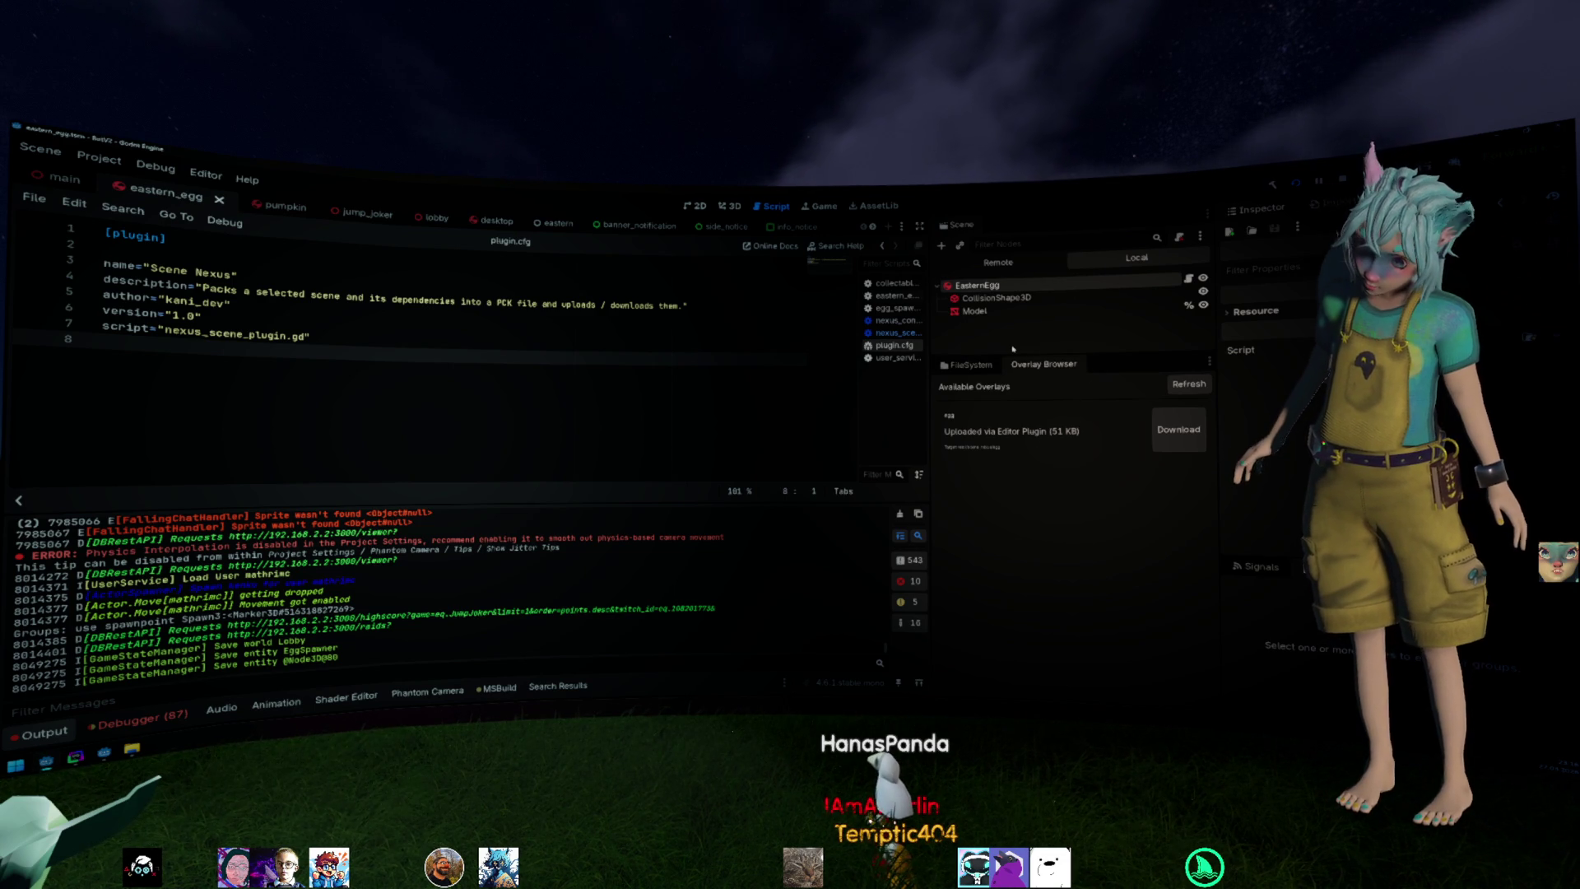
left_click(968, 365)
scroll(1041, 592, "down", 5)
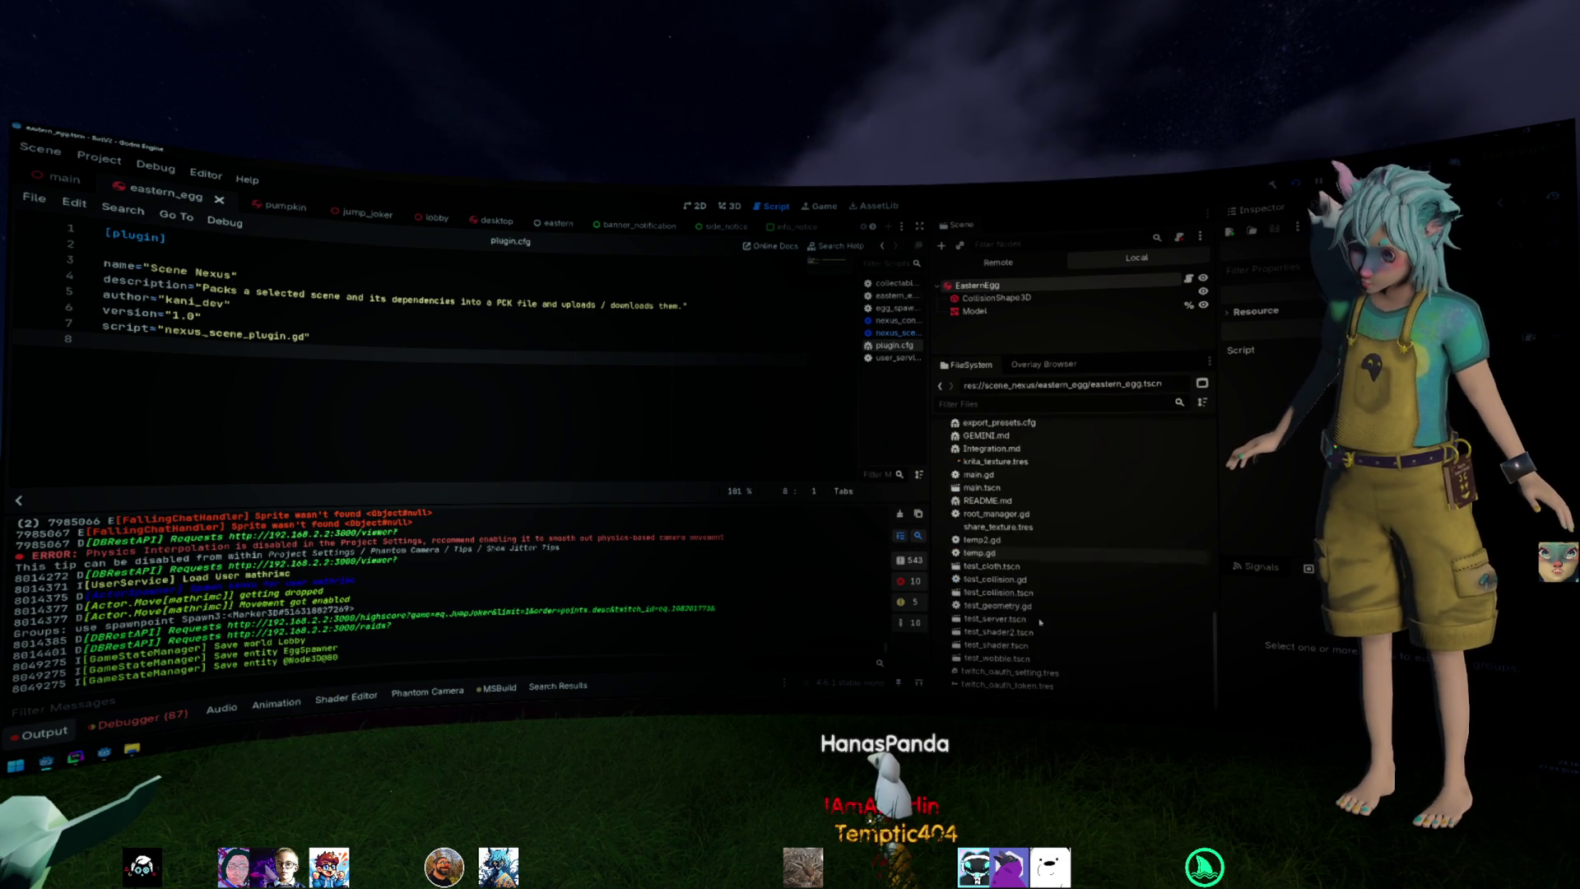
scroll(1041, 624, "up", 5)
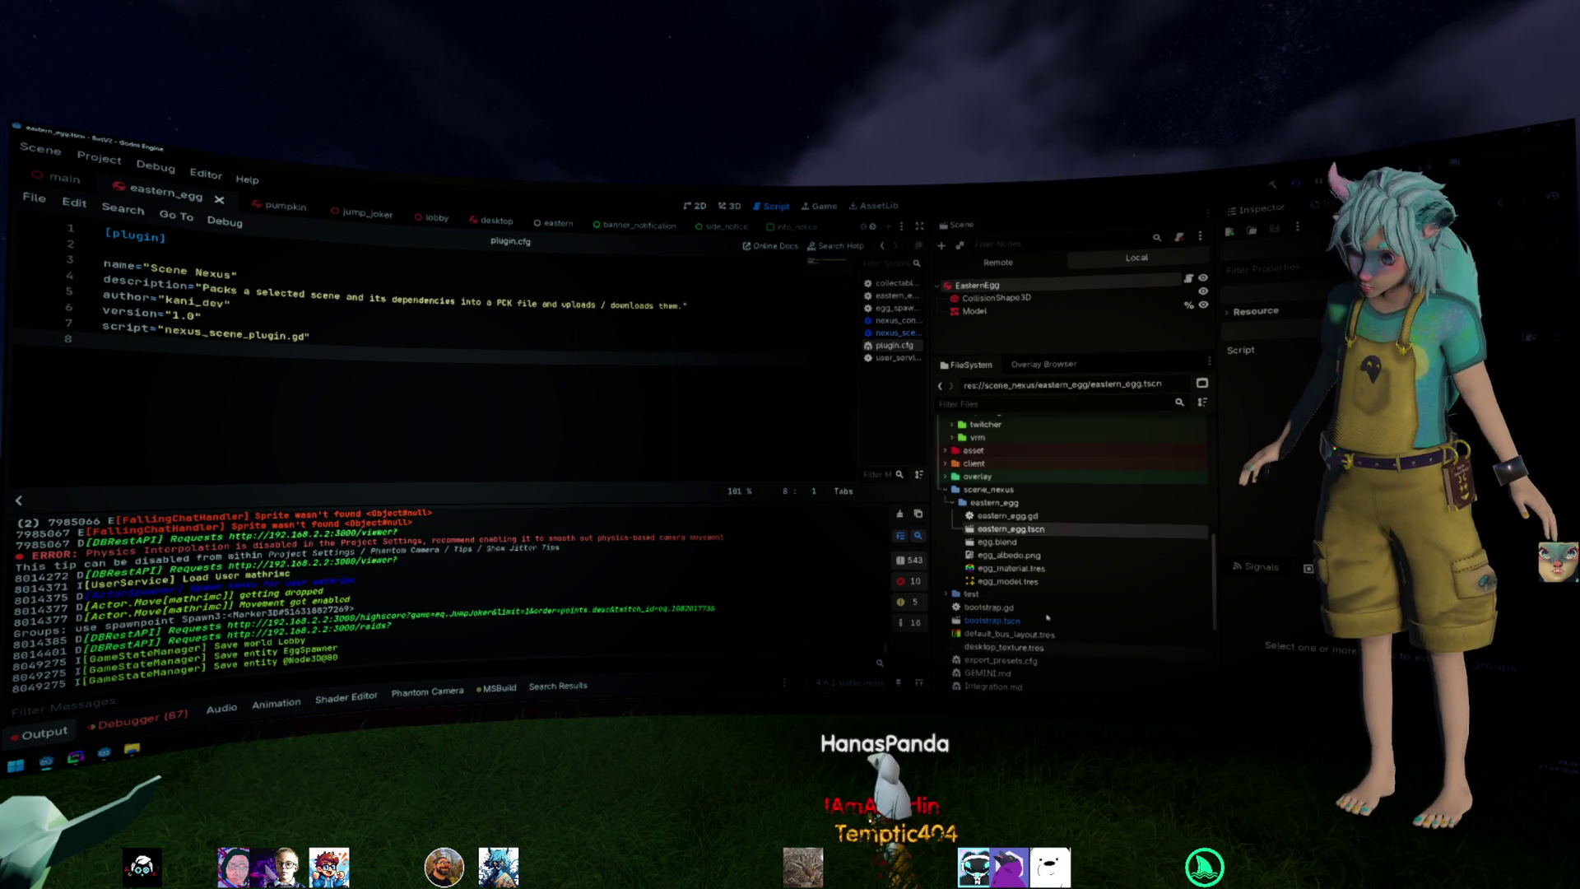
right_click(1018, 532)
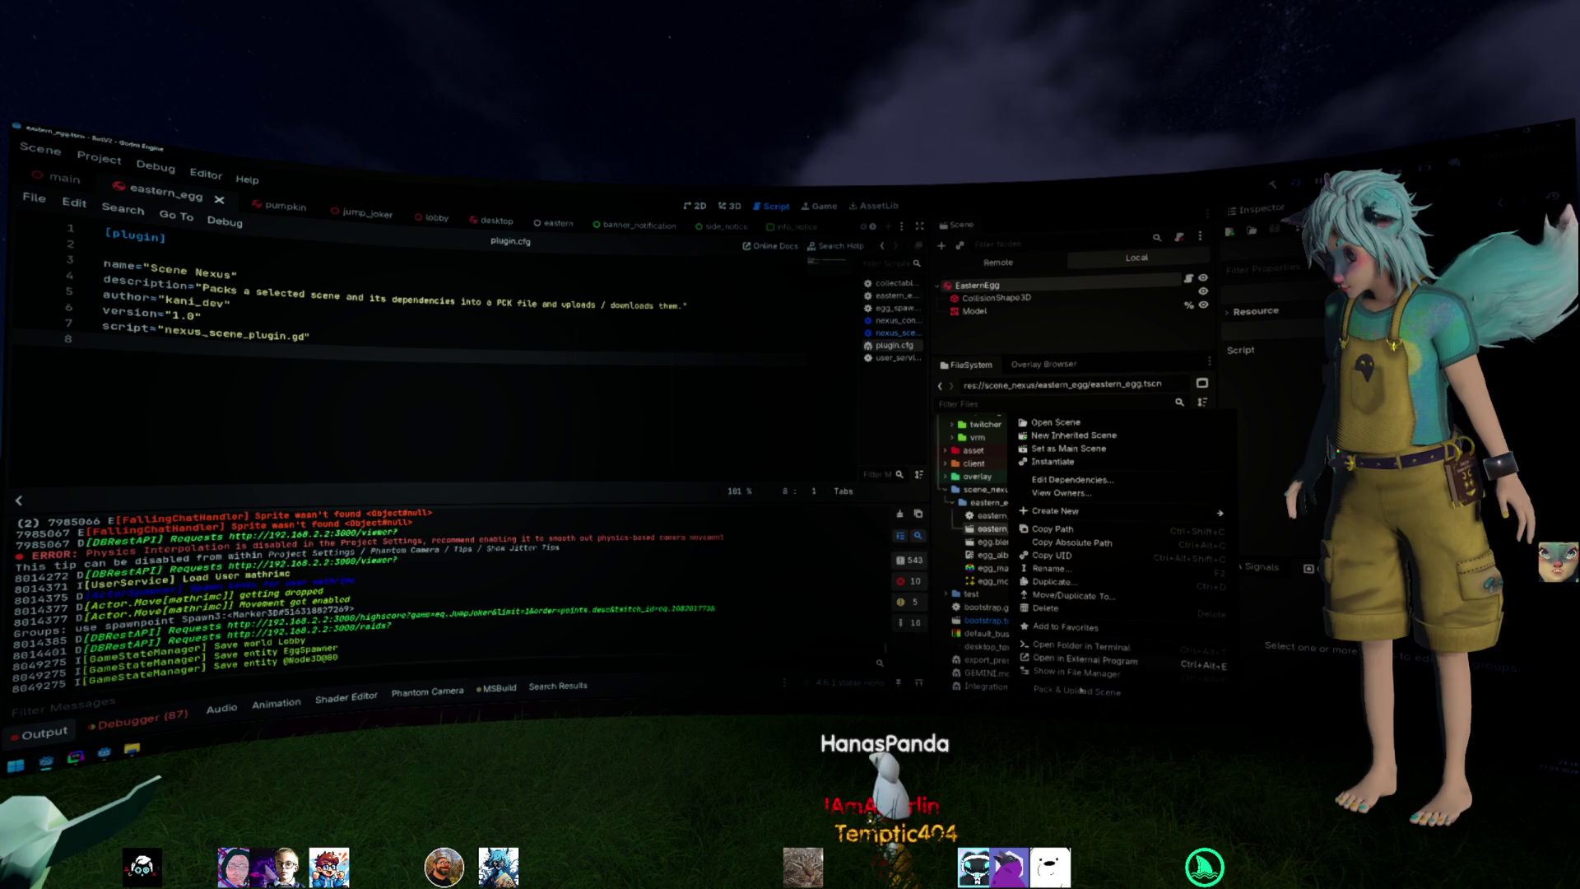
left_click(992, 517)
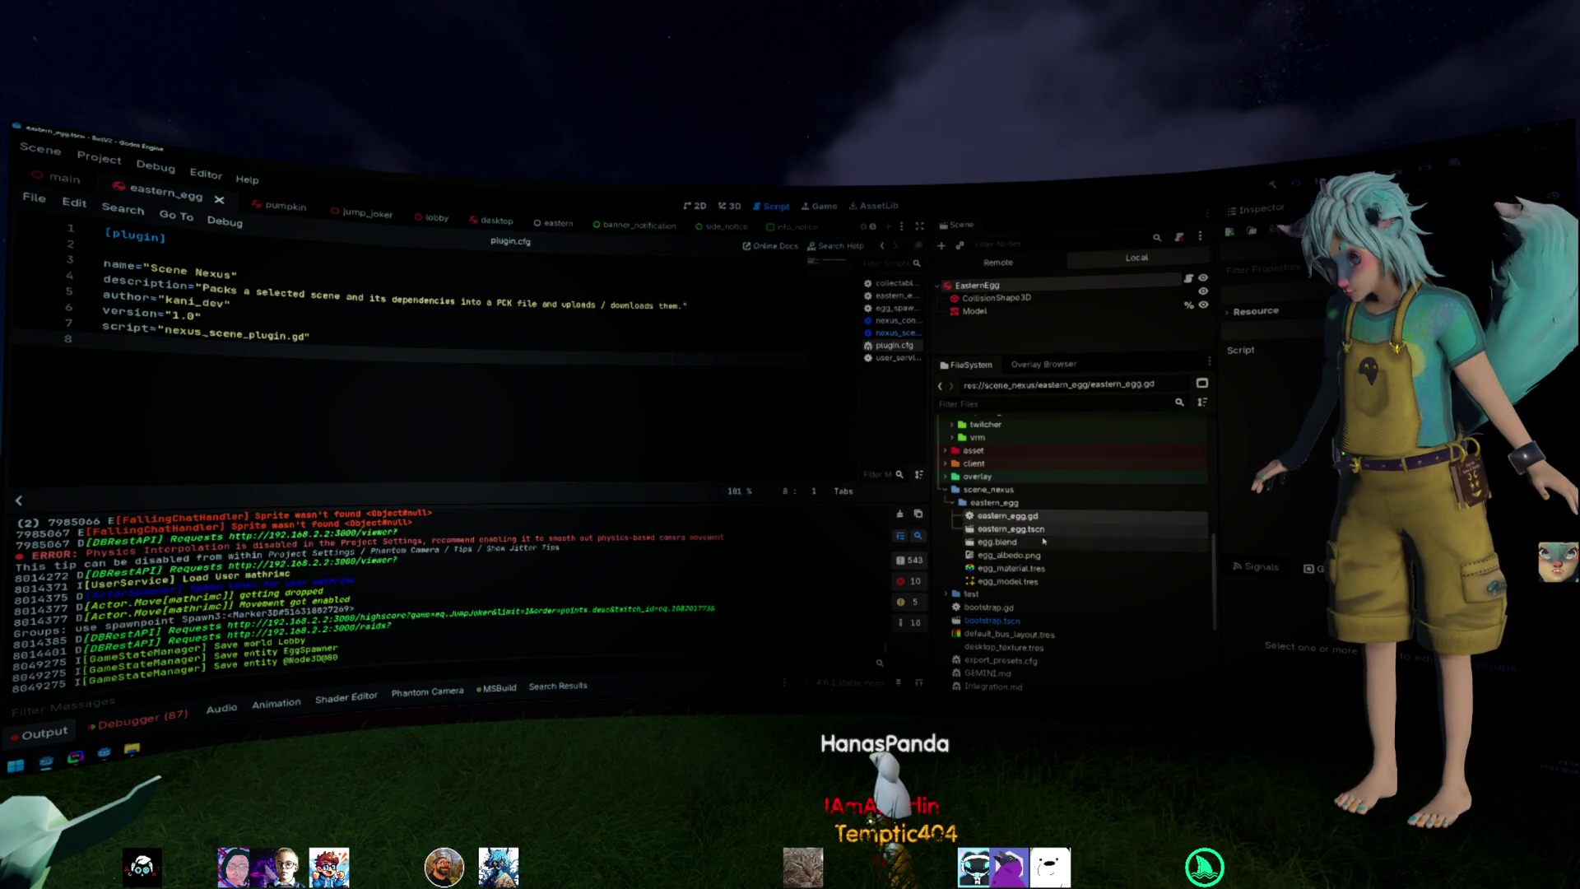
left_click(1013, 567, "shift")
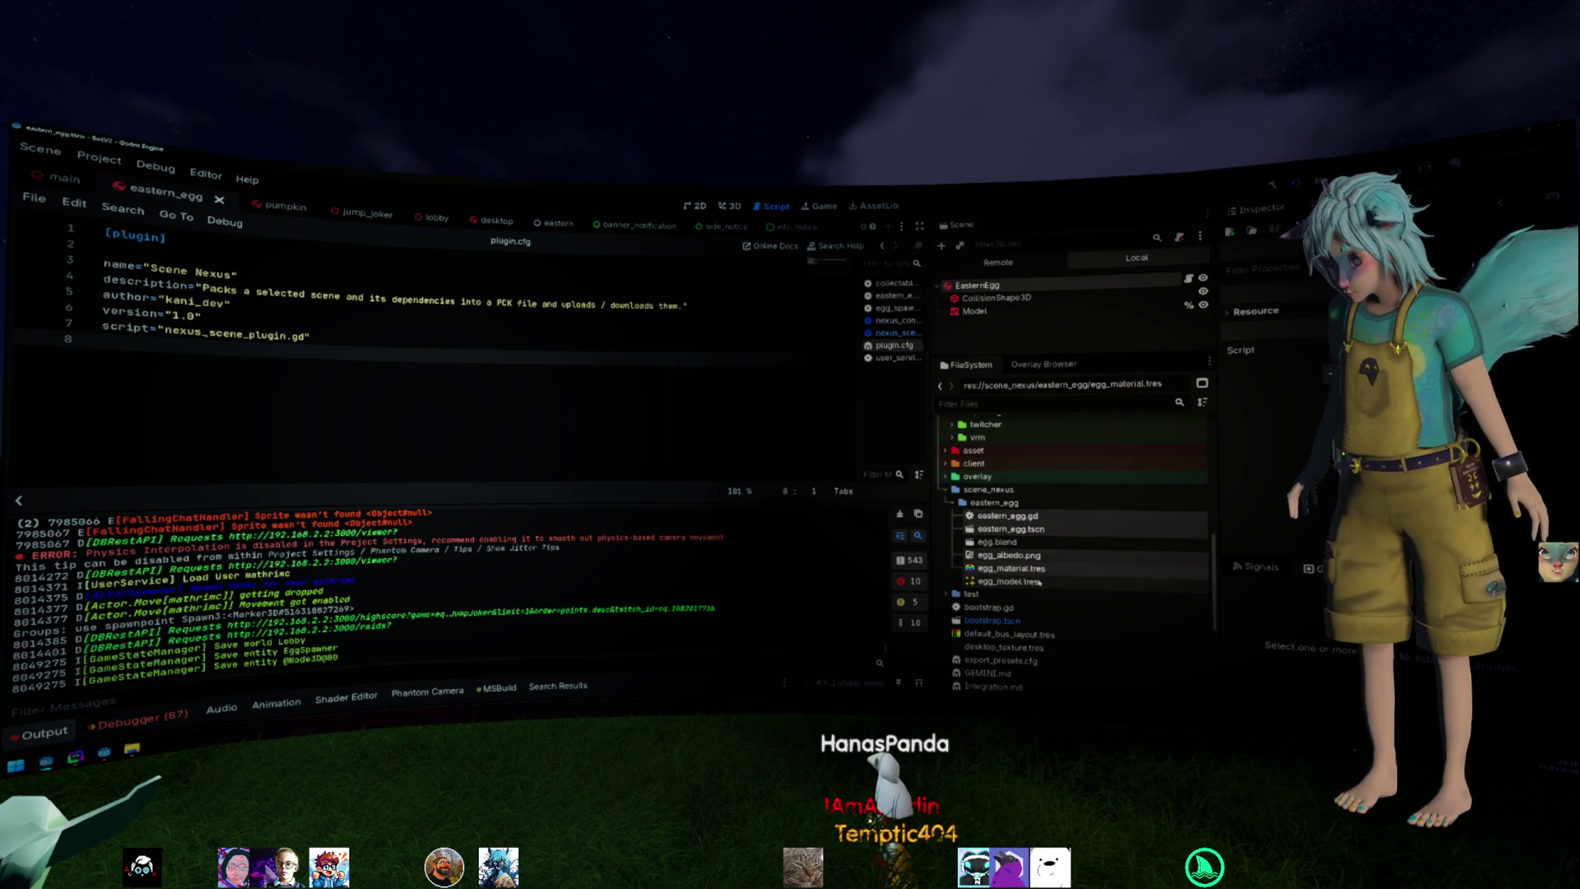
left_click(1041, 582, "shift")
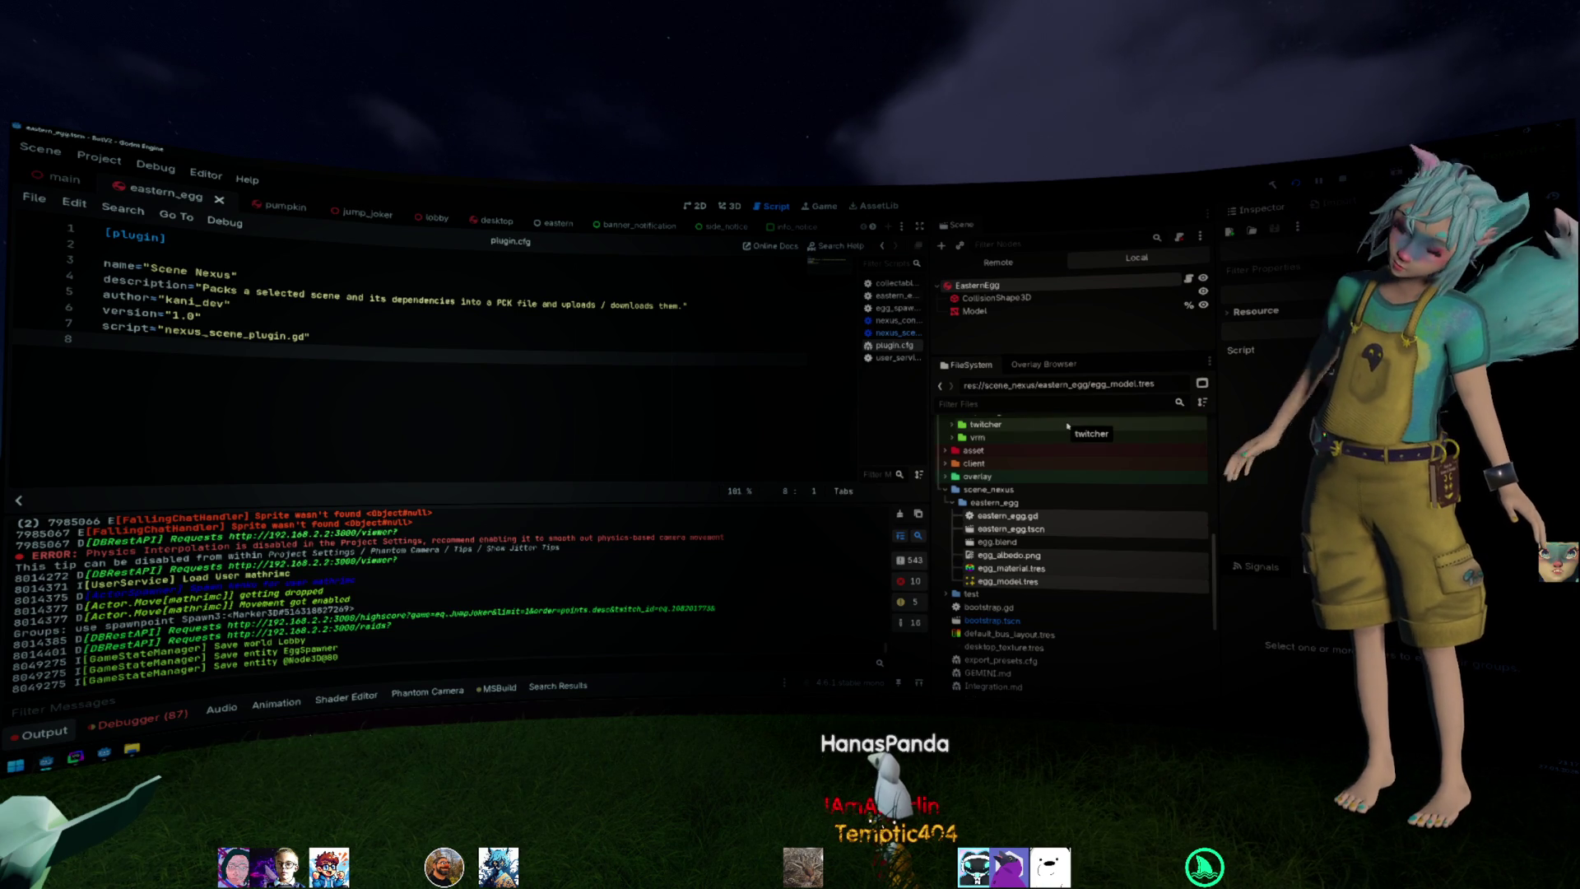
left_click(1042, 364)
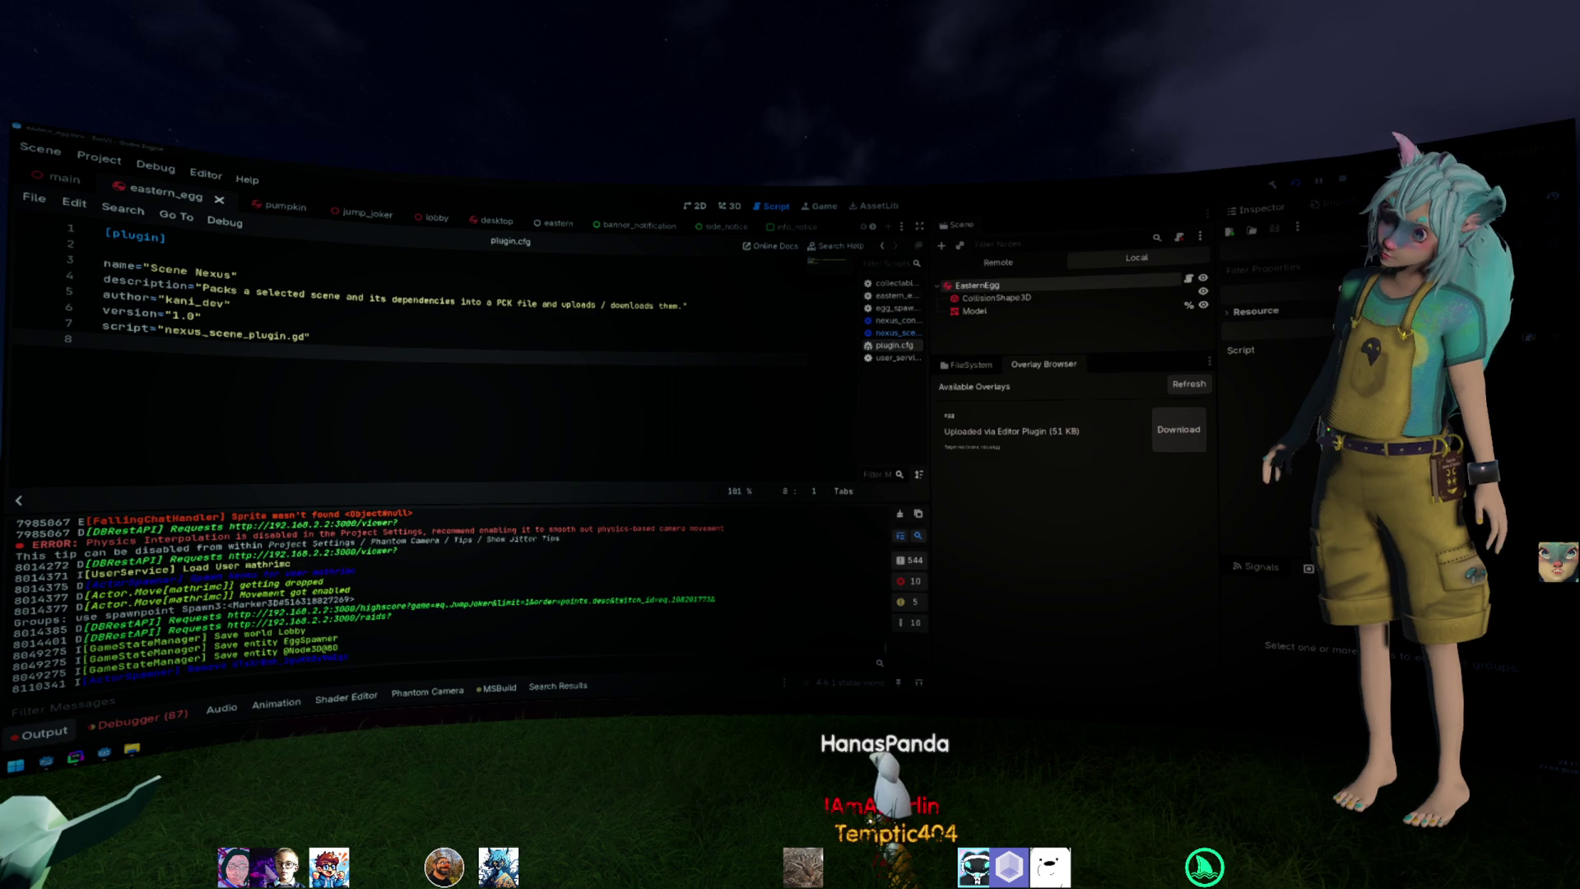
Switch from the Godot editor to the browser showing the Spinbot Steam page.
key("alt+Tab")
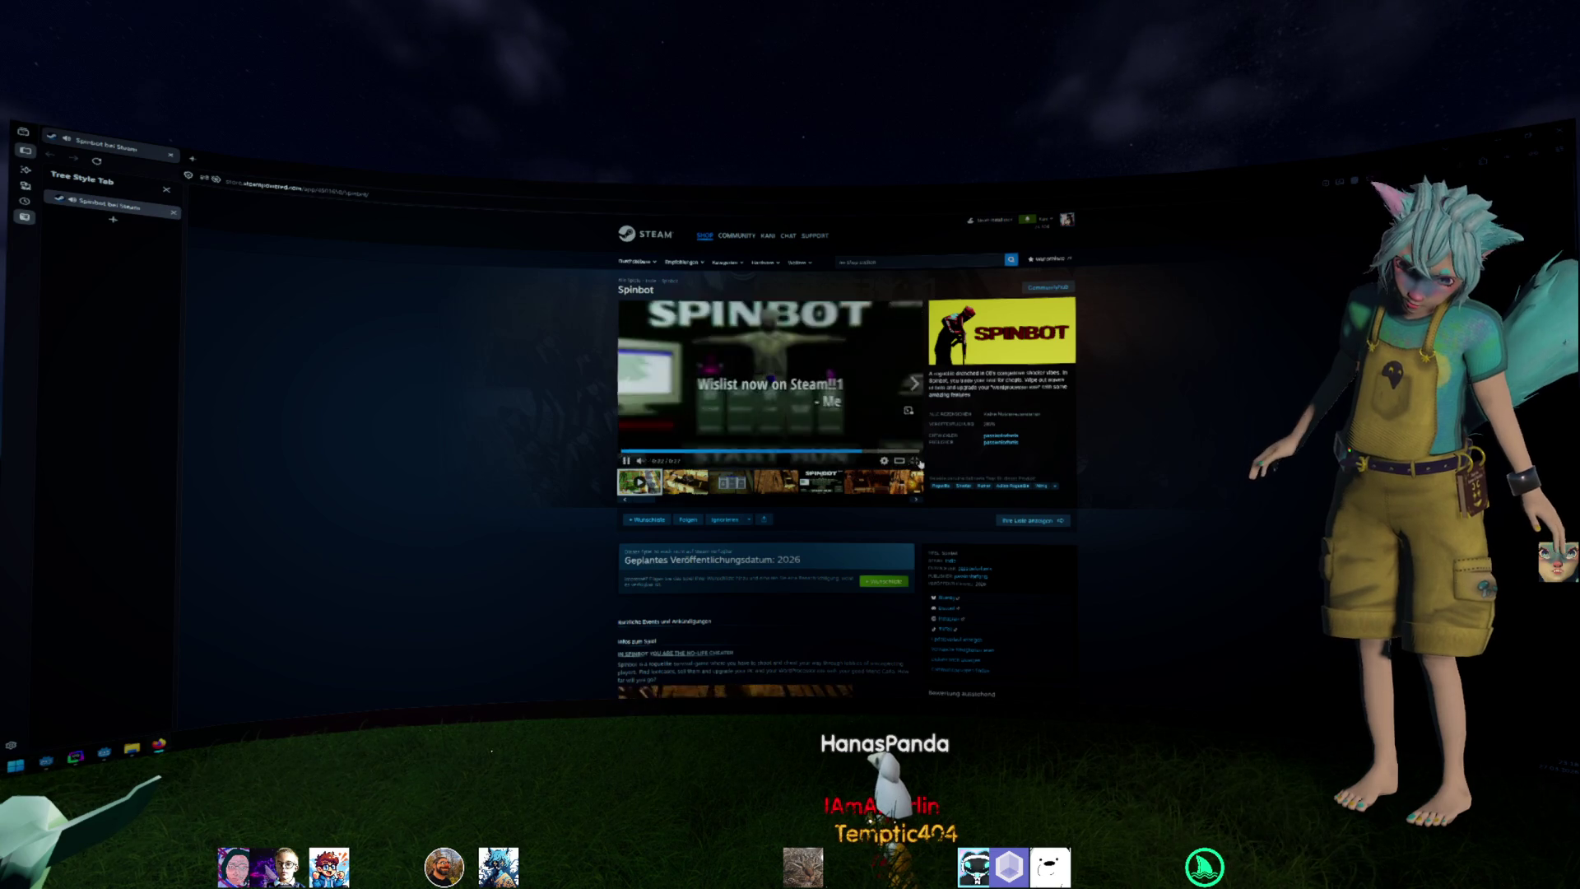
Play the Spinbot trailer fullscreen, exit it and move on to the zombie game's store page.
left_click(915, 460)
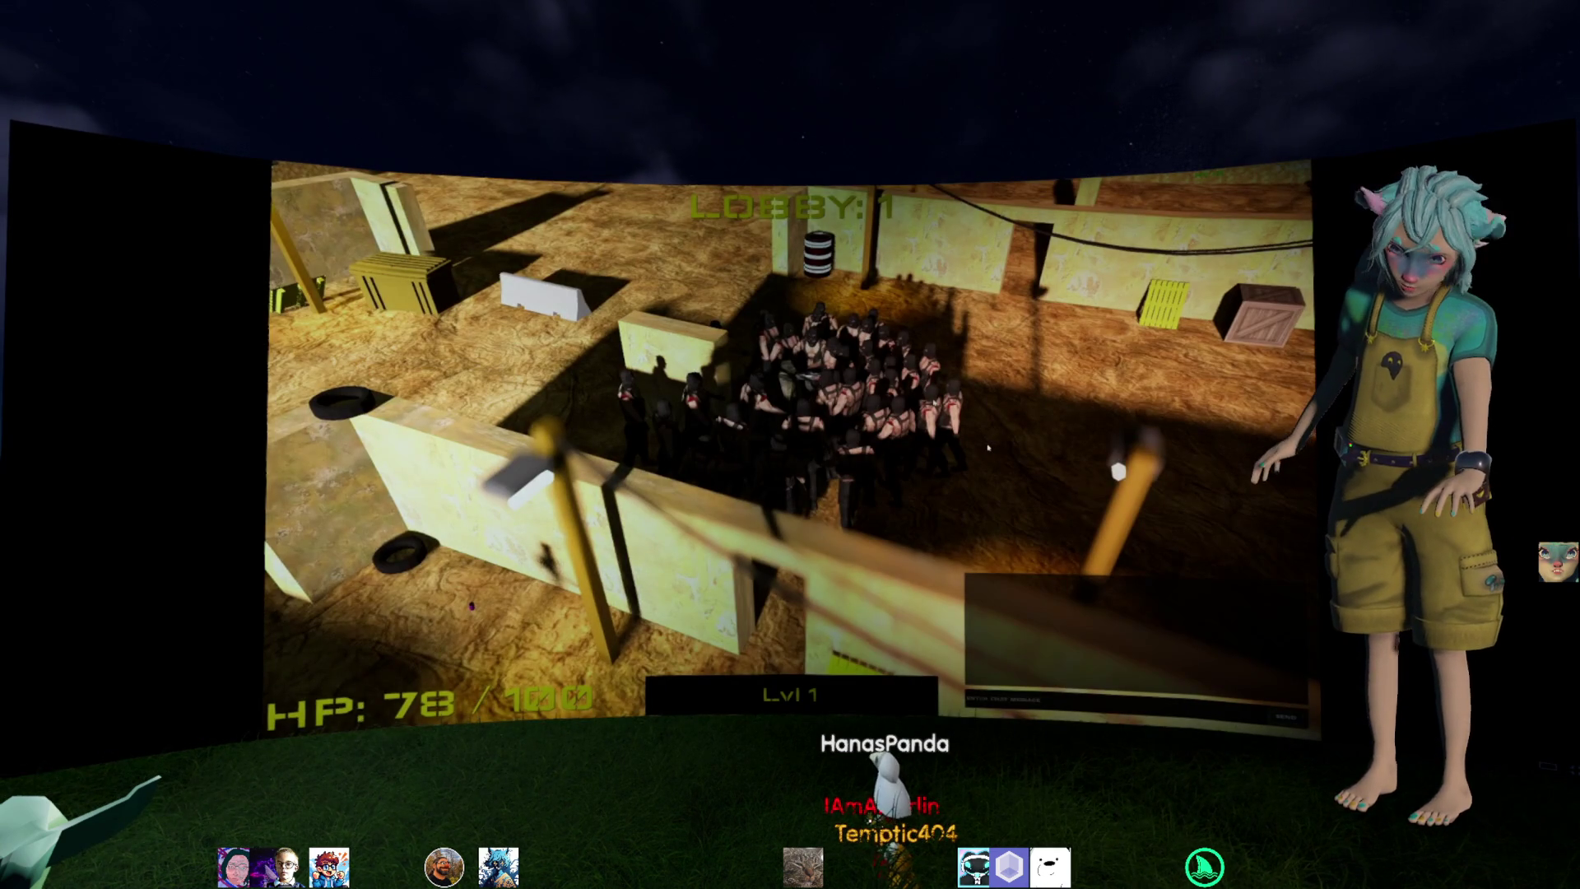
key("Escape")
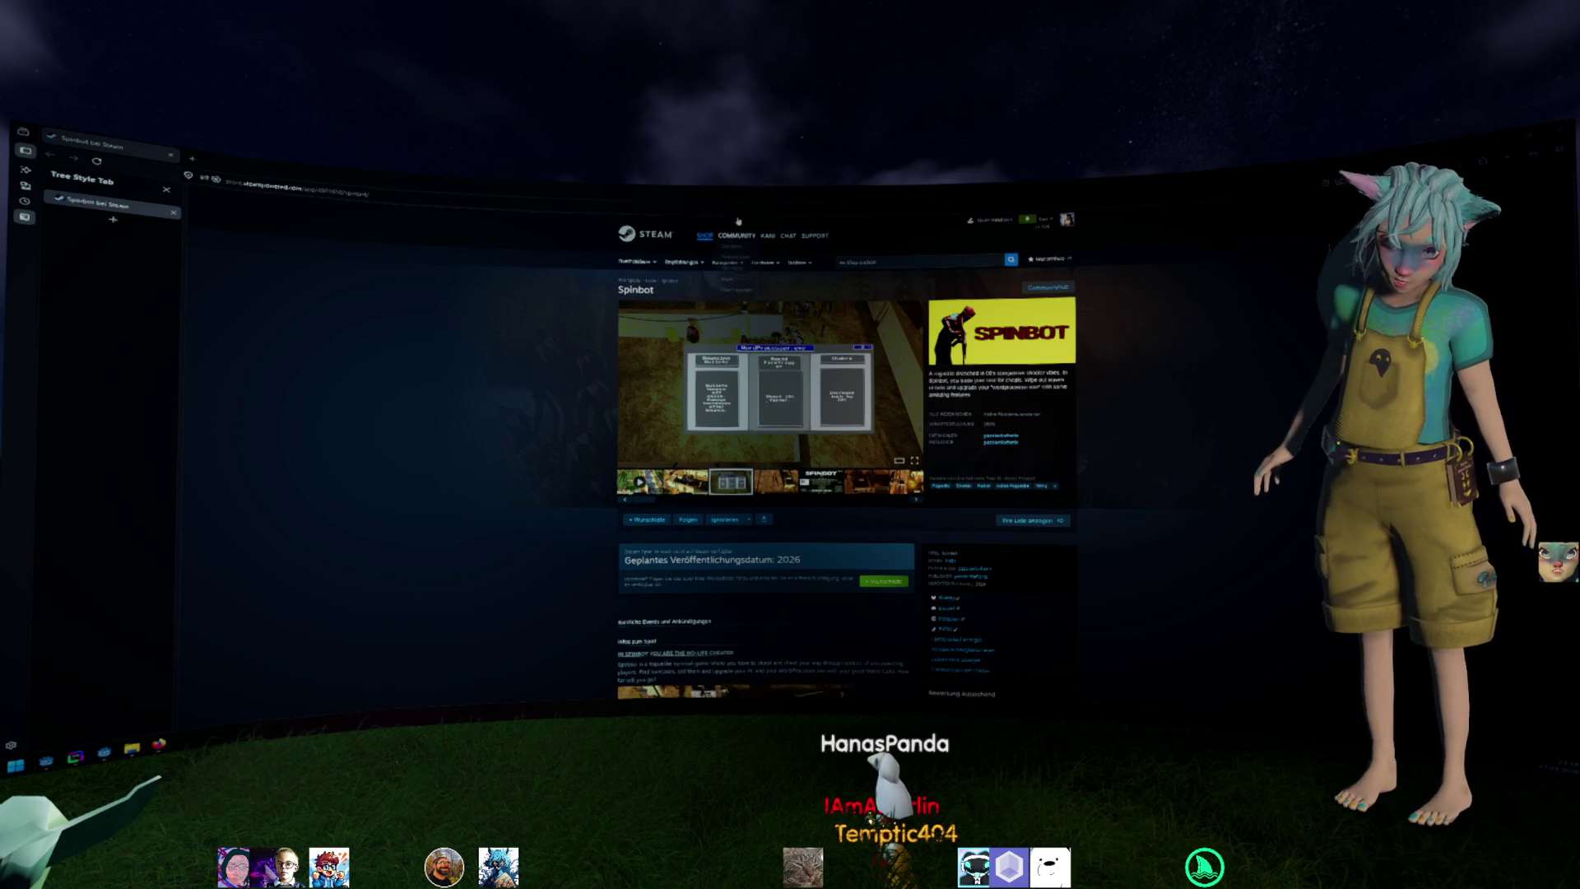
key("alt+Tab")
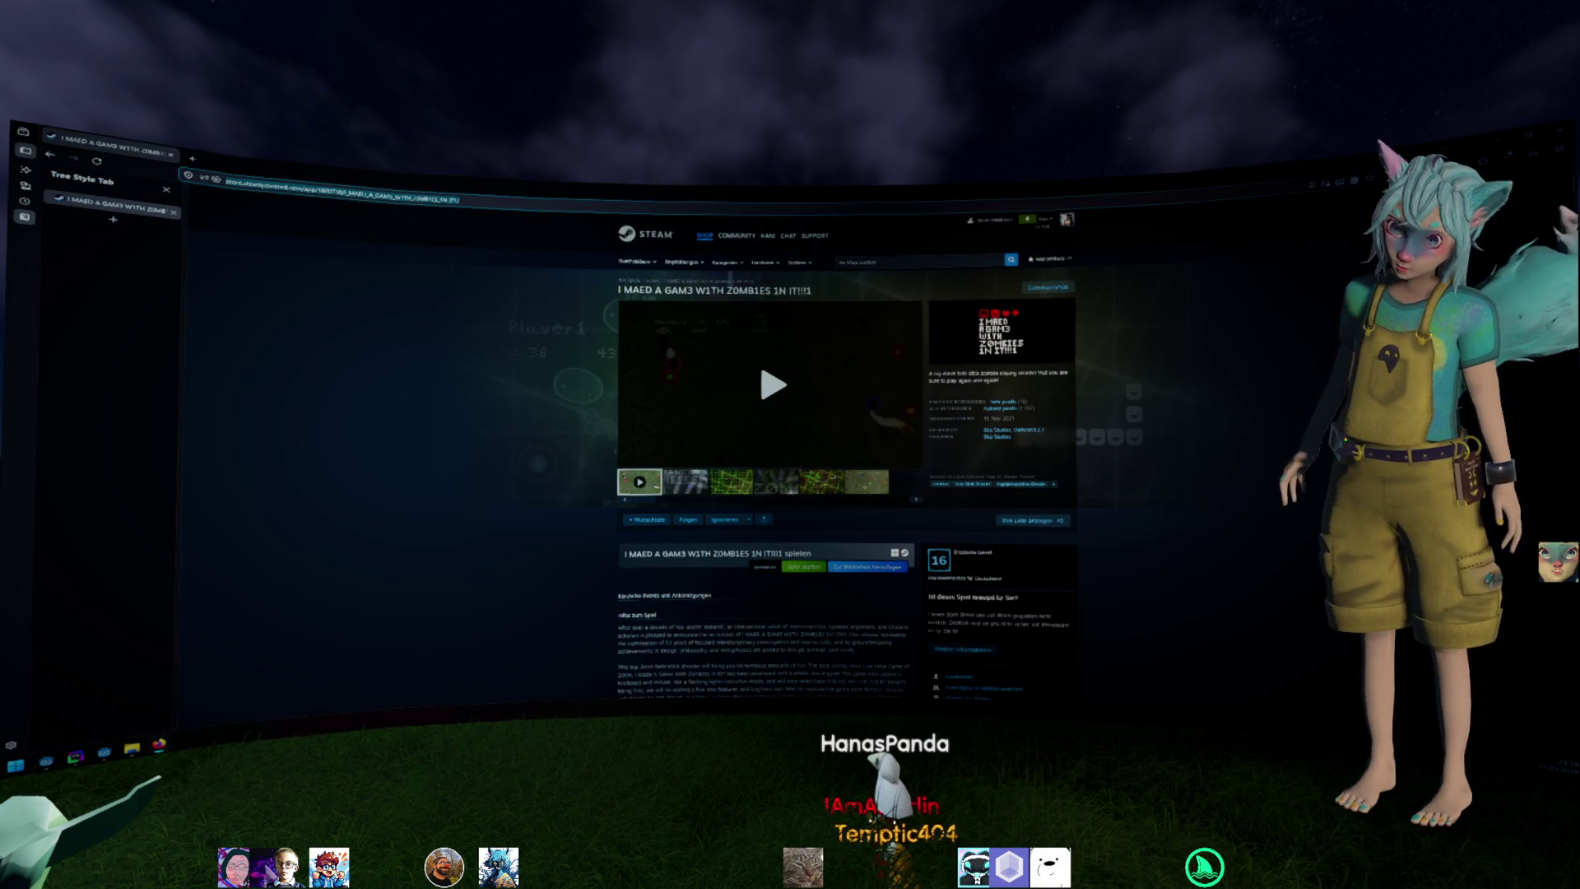
Play the zombie game's trailer and watch it fullscreen.
key("ctrl+l")
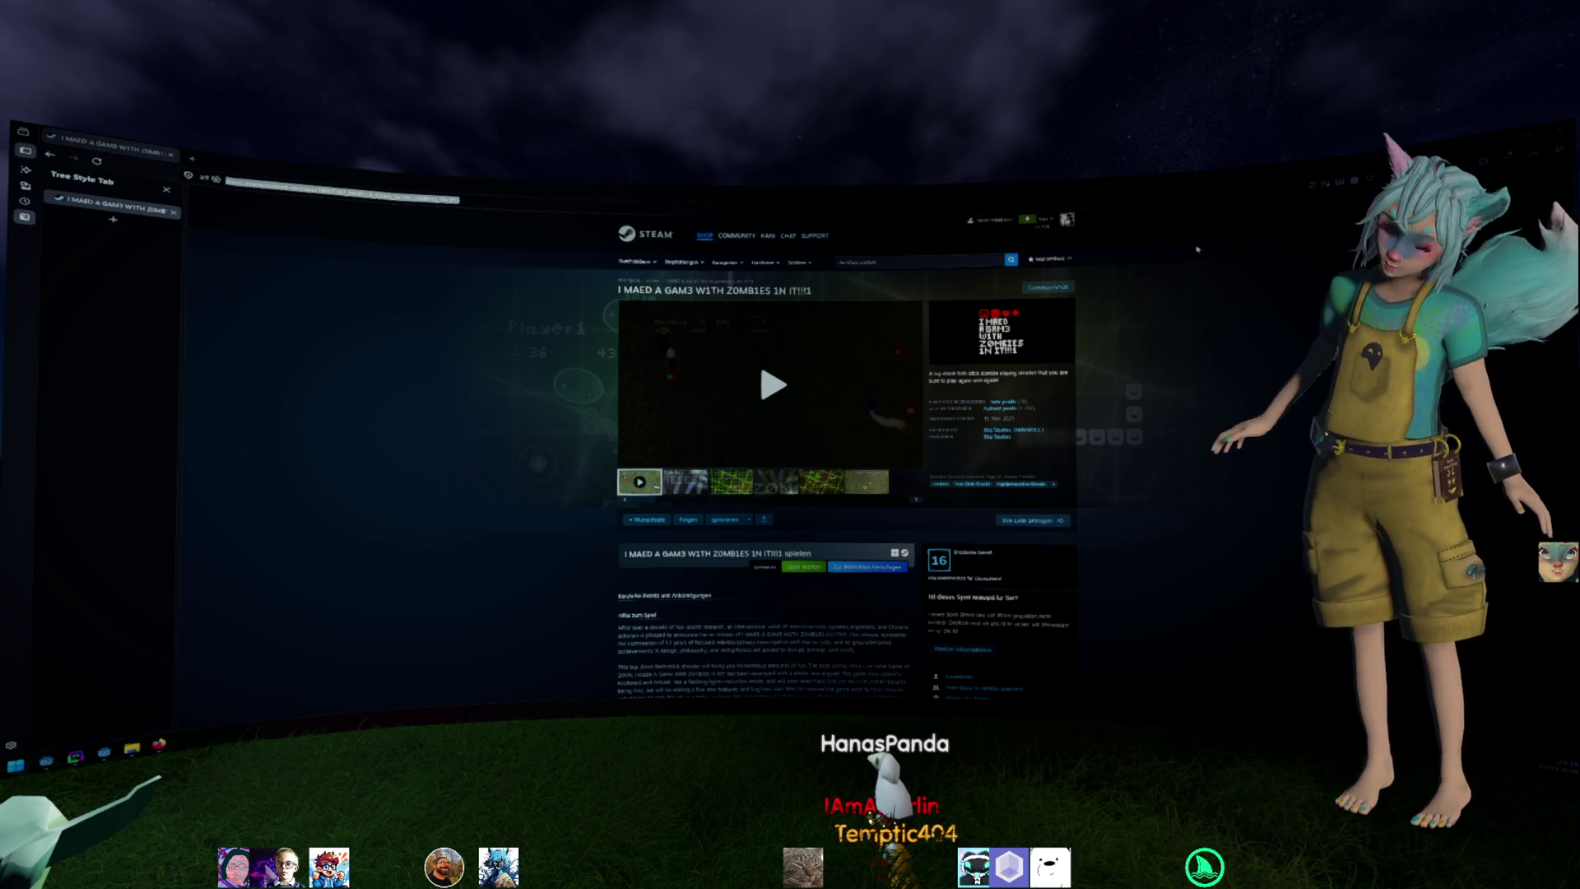
left_click(828, 353)
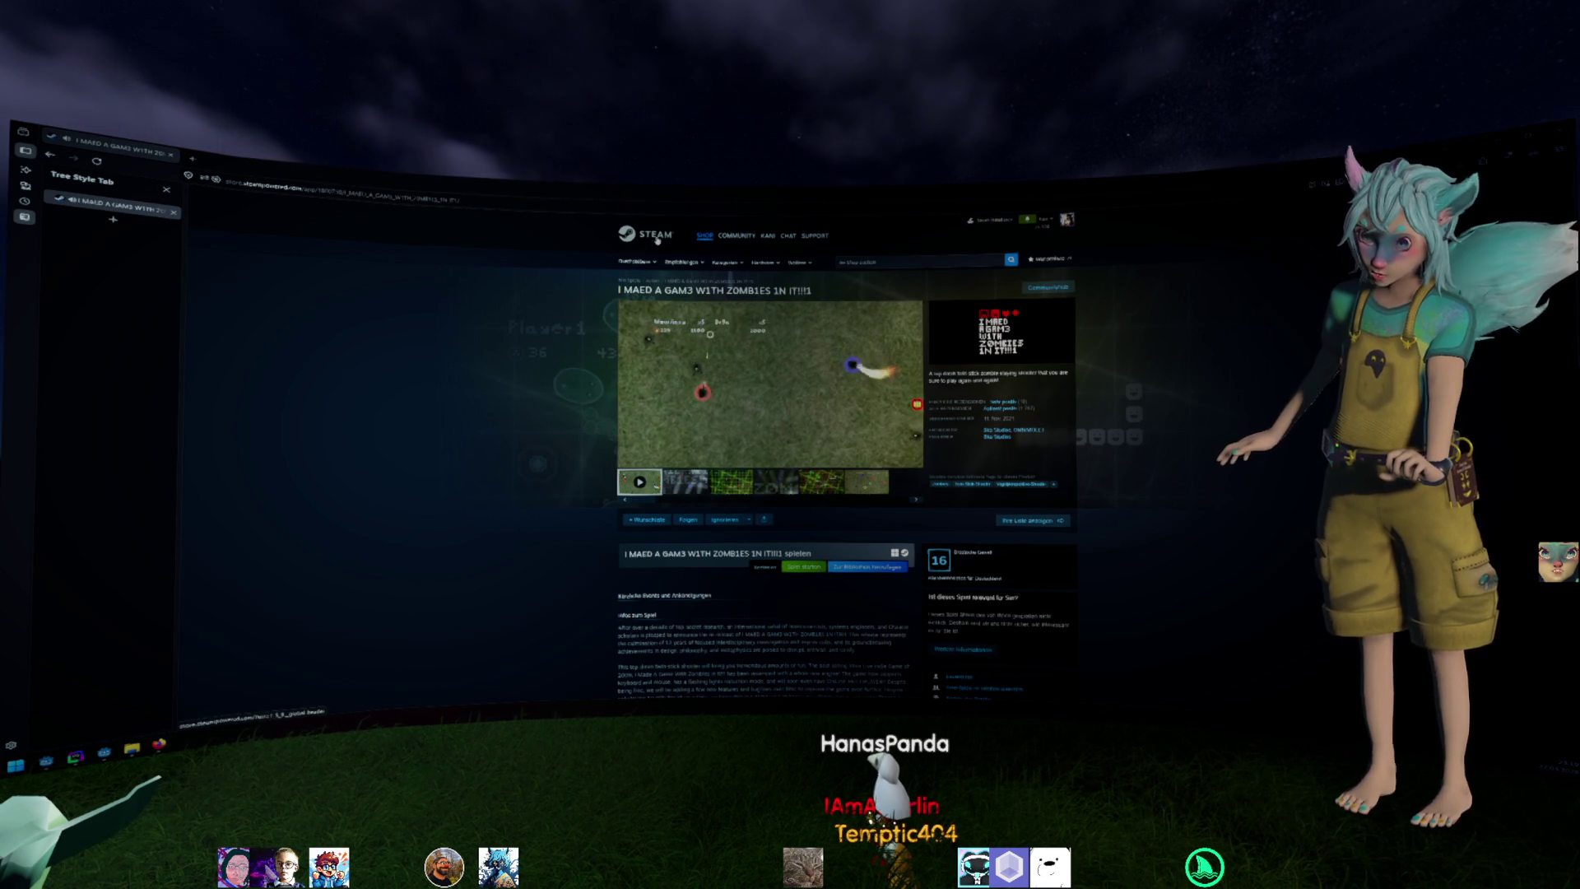
double_click(674, 324)
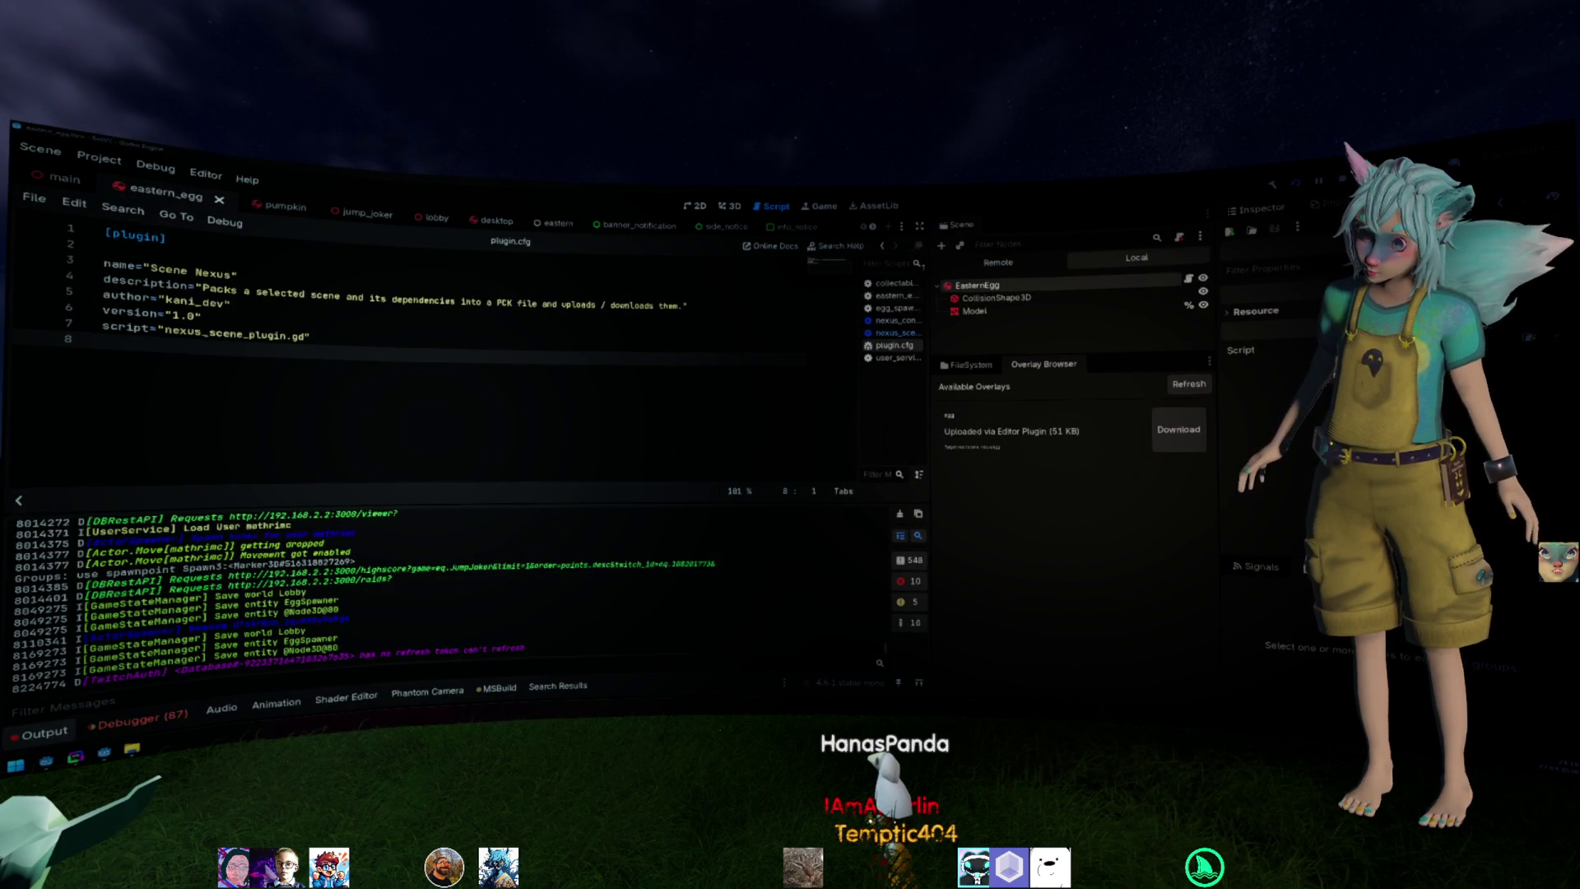
Show the FileSystem dock and close plugin.cfg, leaving nexus_scene_uploader.gd open.
key("Up")
key("End")
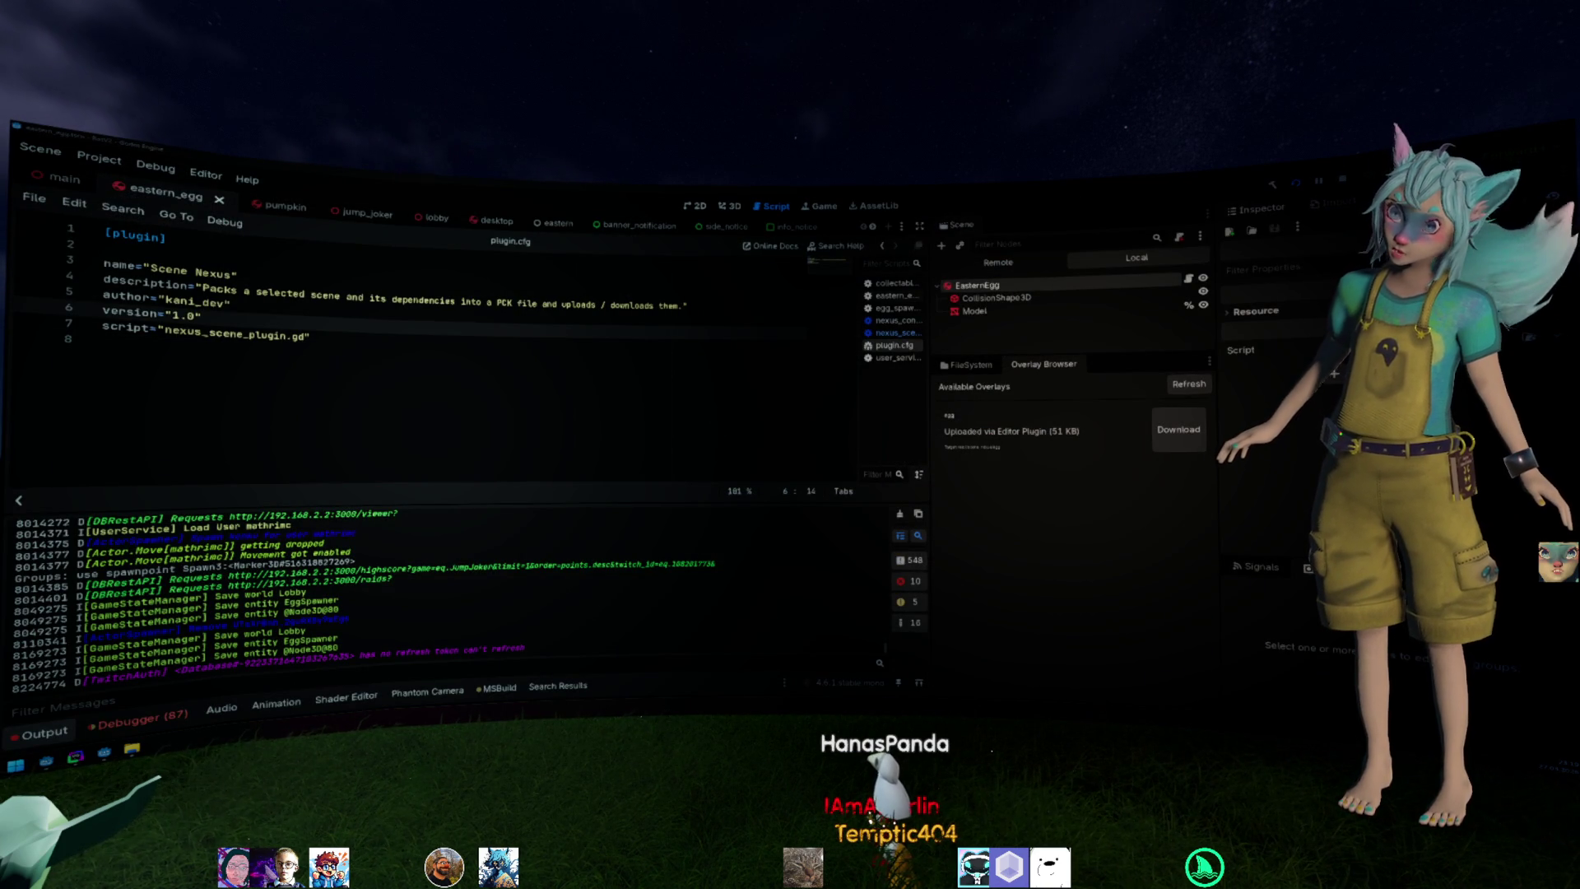
left_click(614, 362)
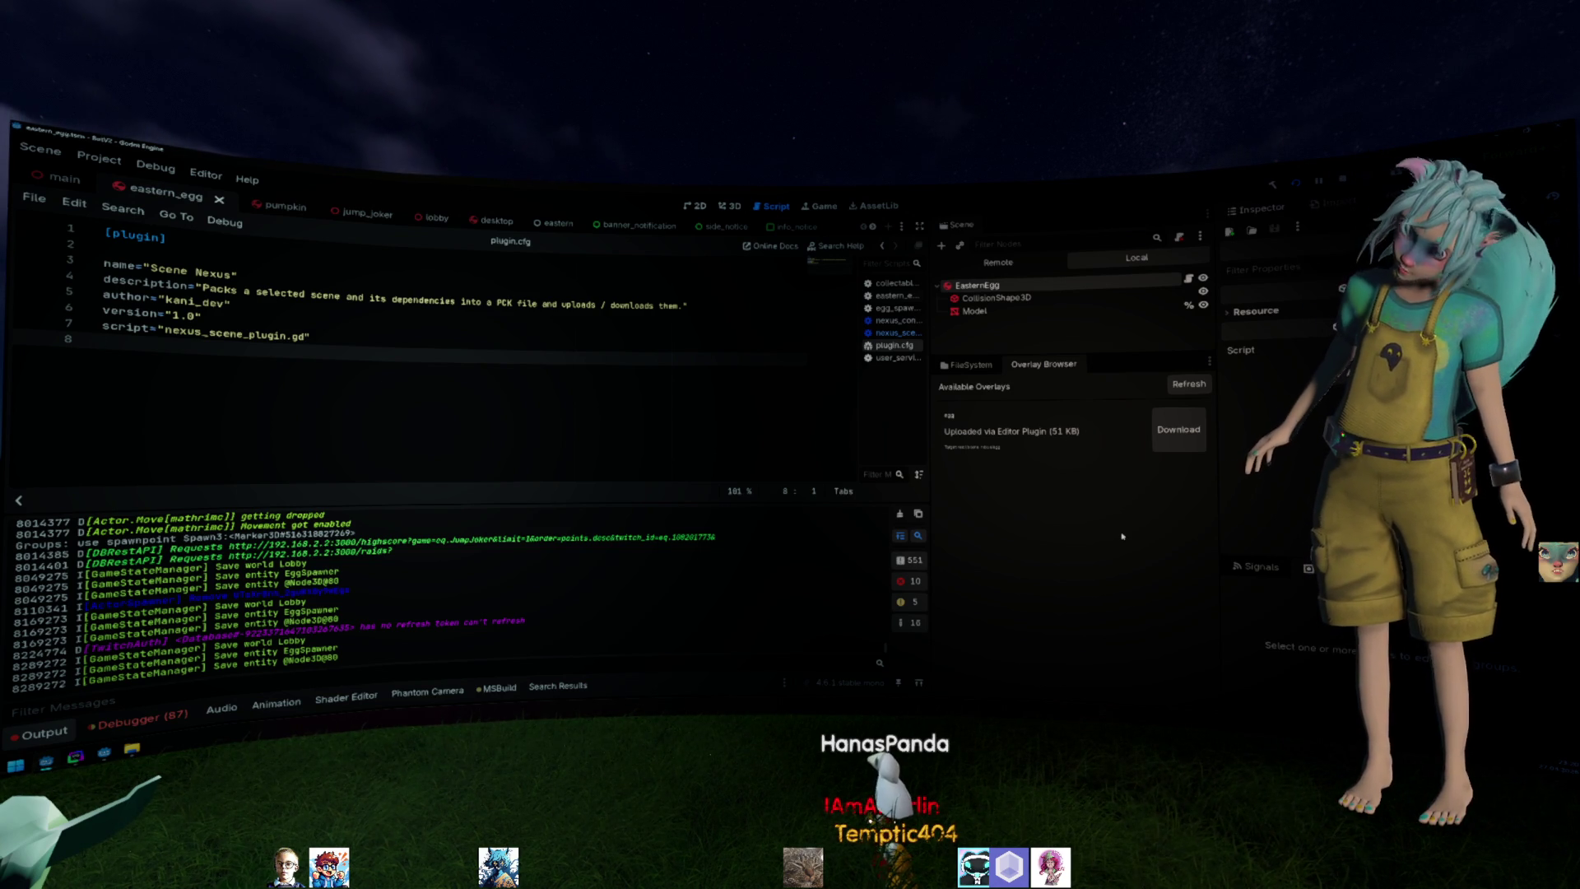
left_click(987, 370)
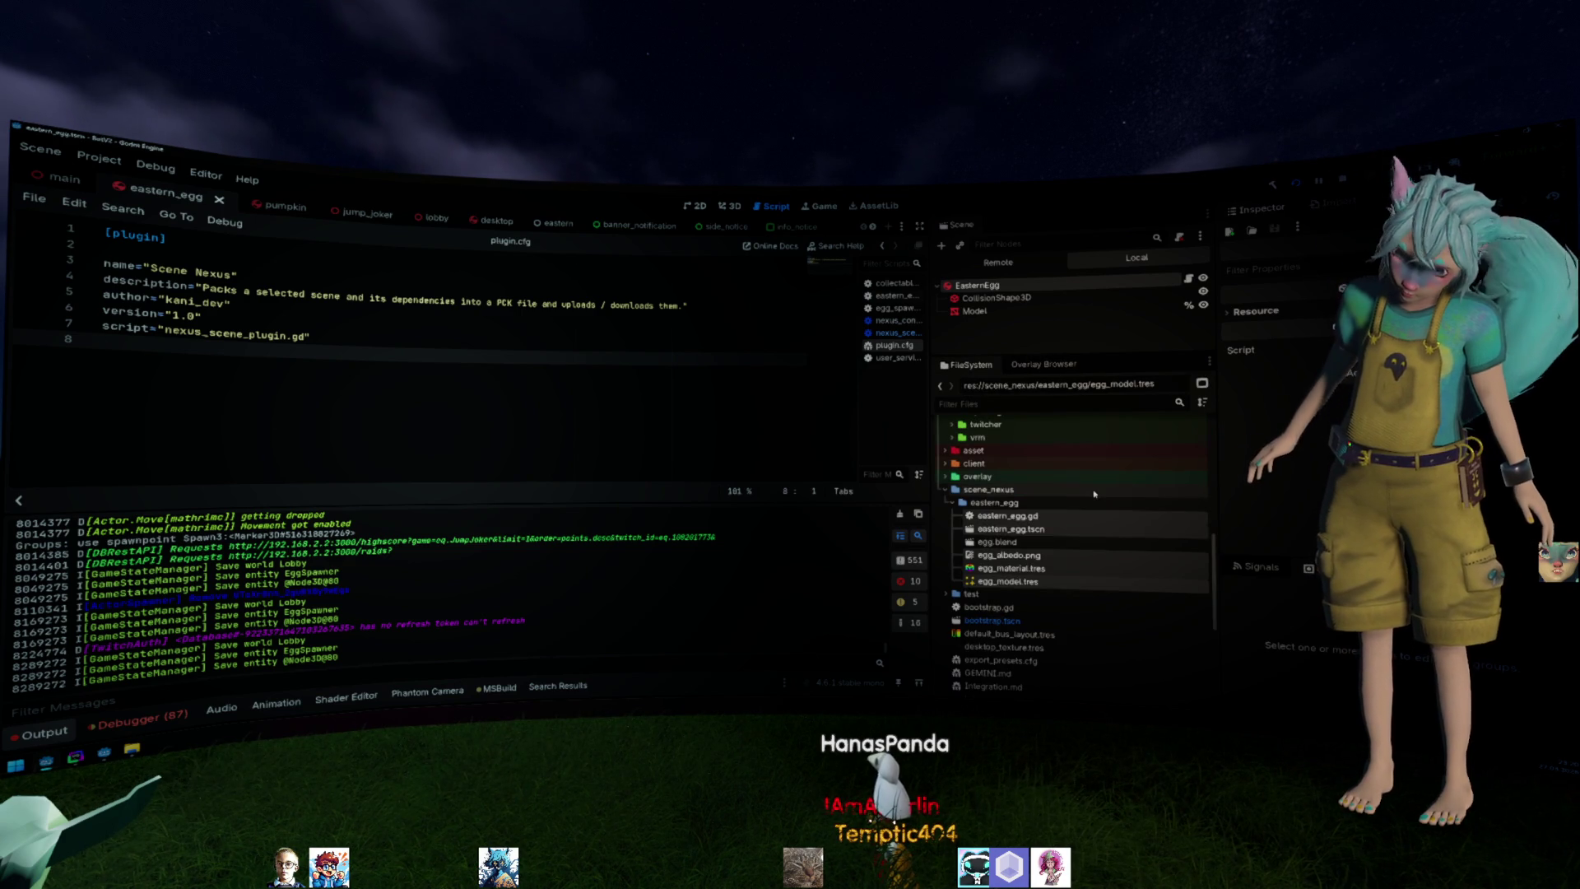
scroll(1073, 526, "up", 1)
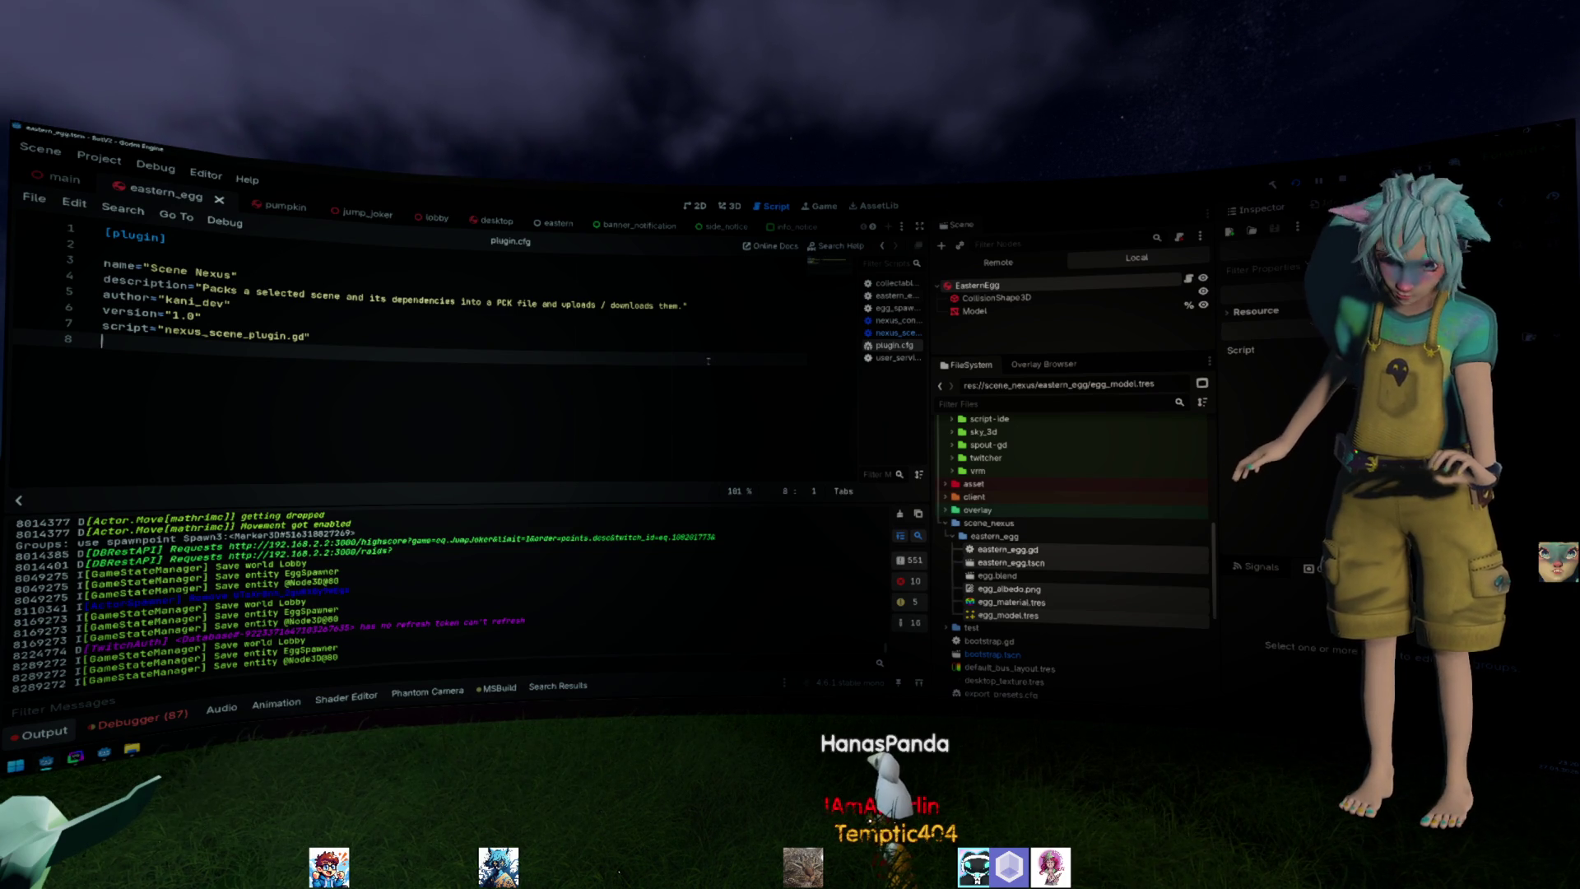
middle_click(895, 346)
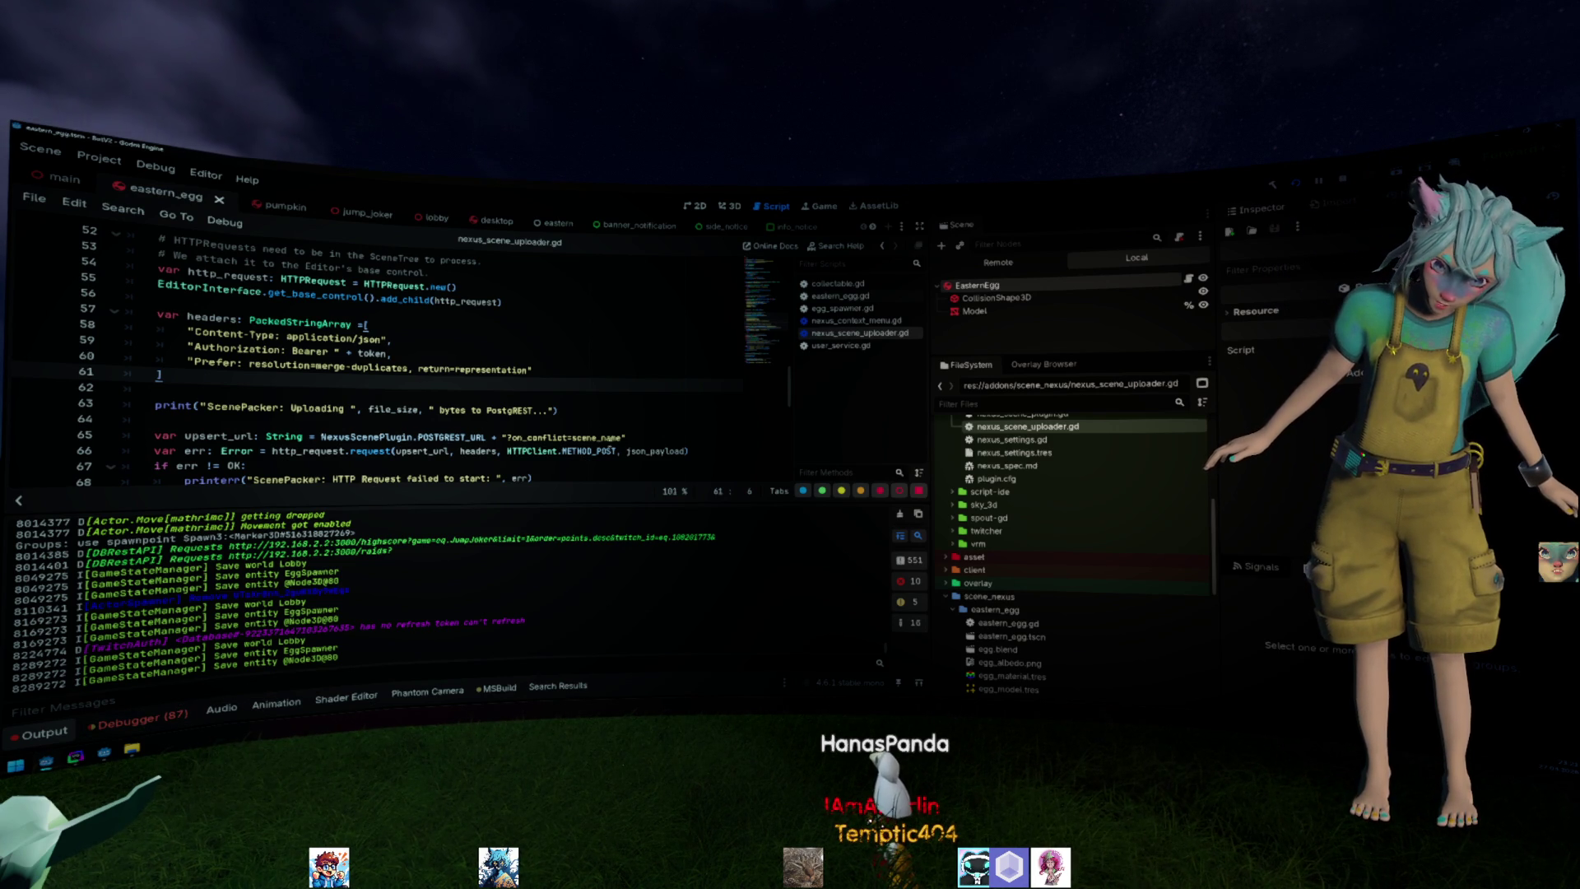
left_click_drag(623, 437, 155, 420)
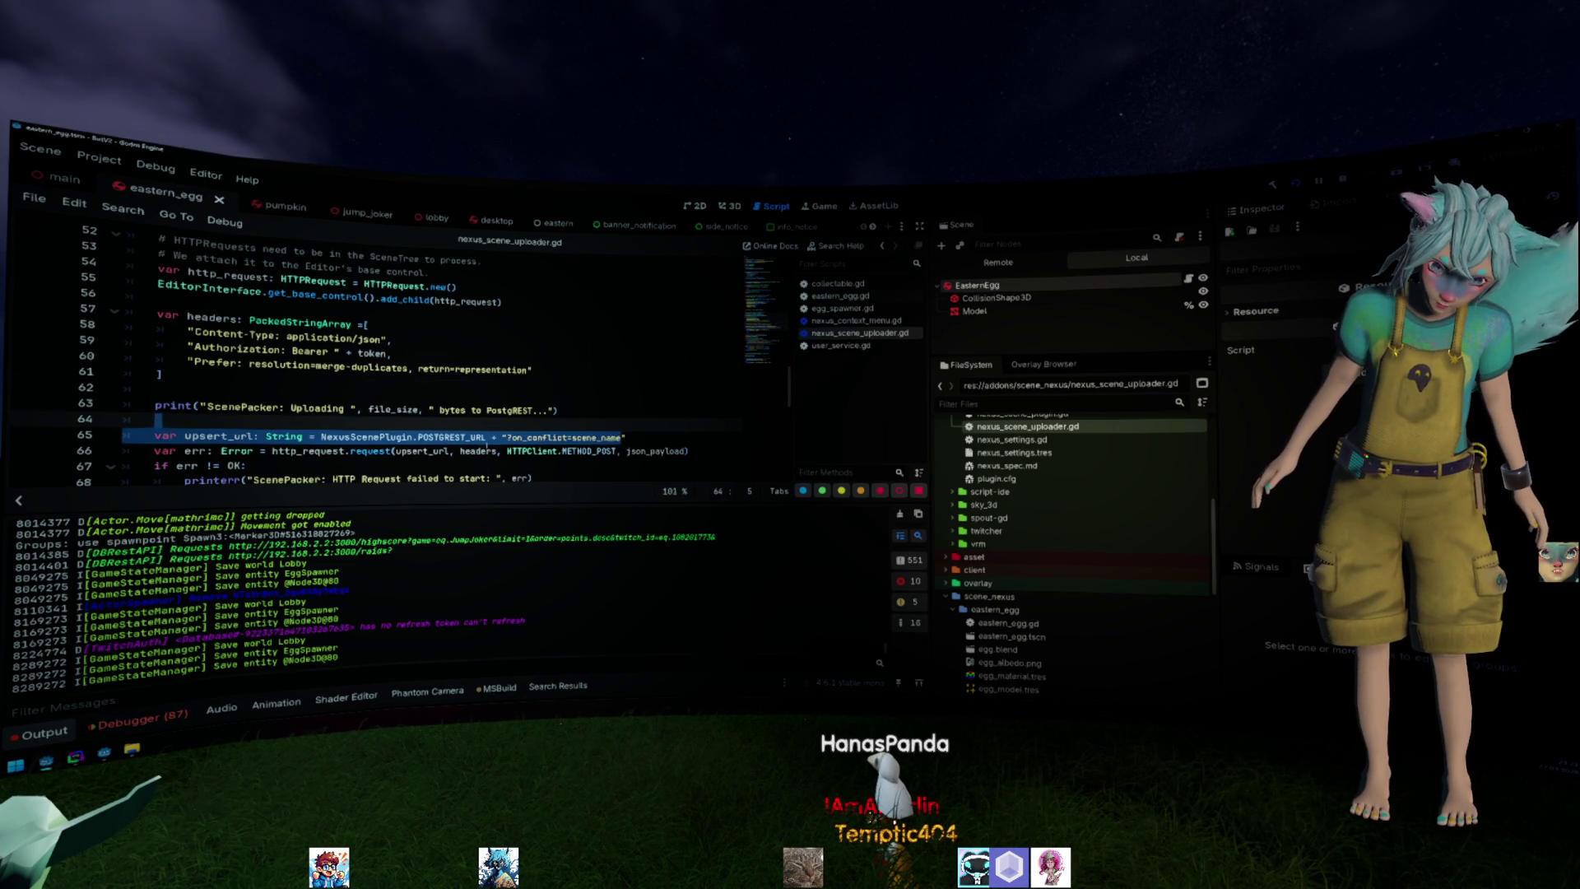
left_click(507, 451)
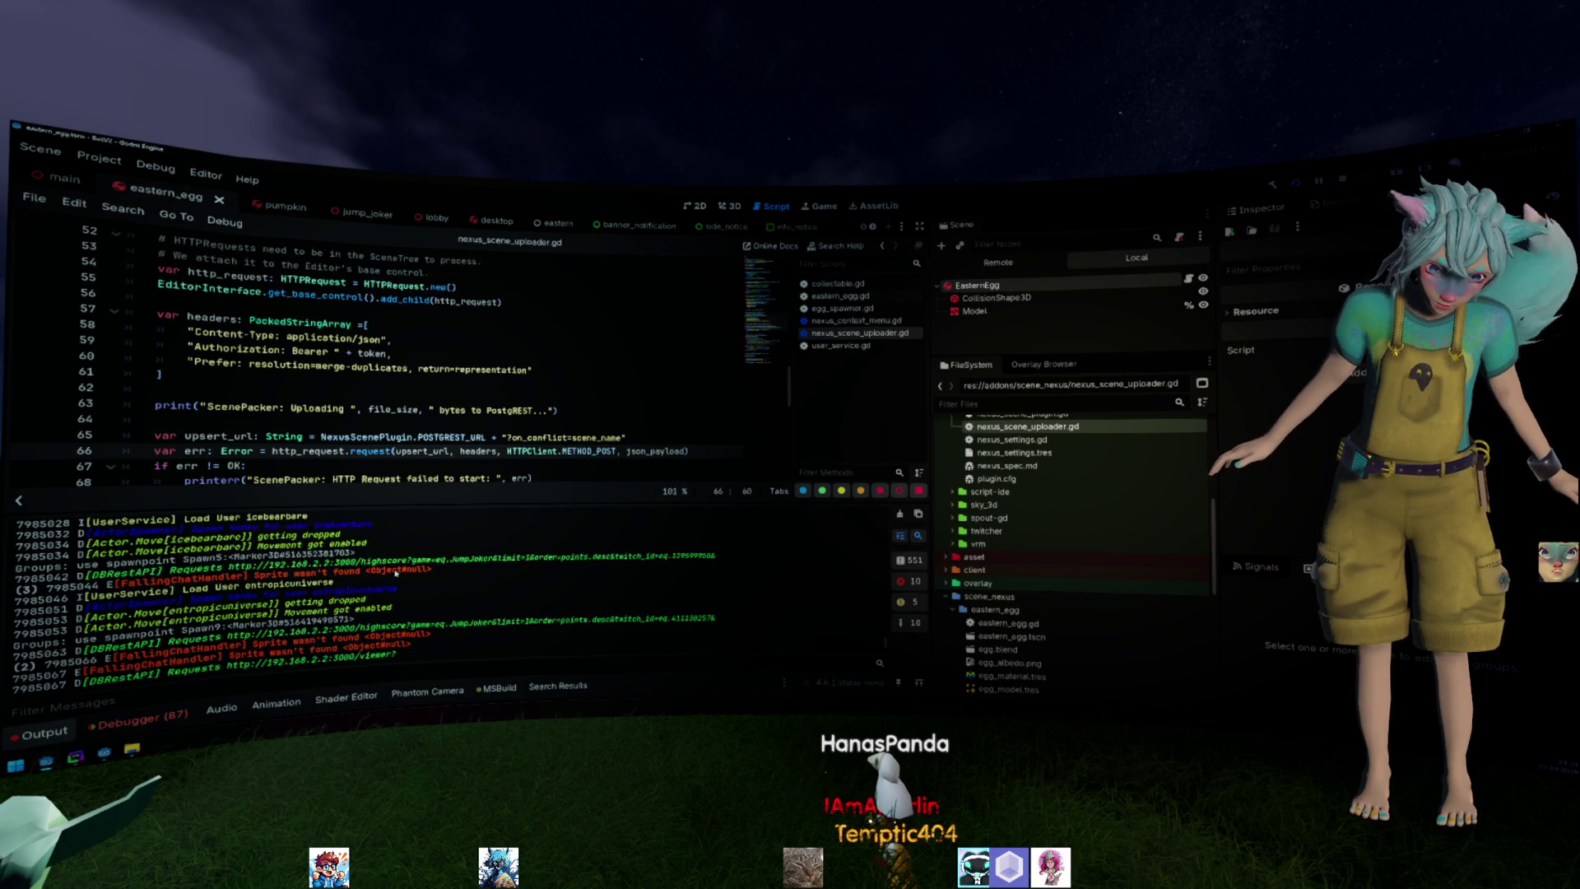
scroll(396, 573, "up", 1)
scroll(397, 573, "up", 1)
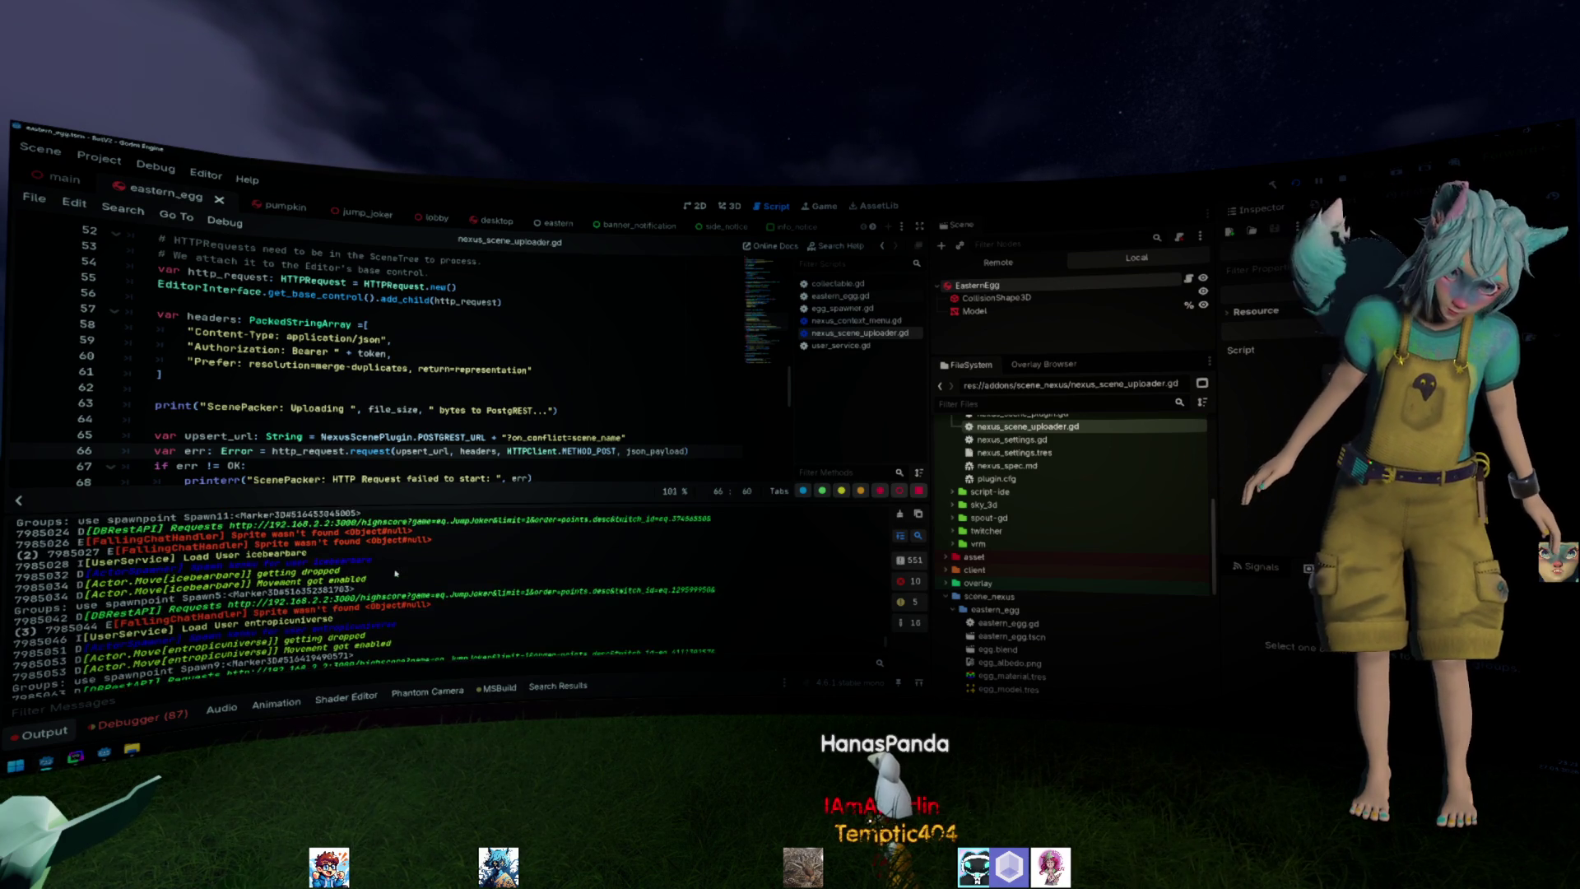
scroll(398, 571, "up", 1)
scroll(399, 571, "up", 2)
scroll(397, 572, "up", 1)
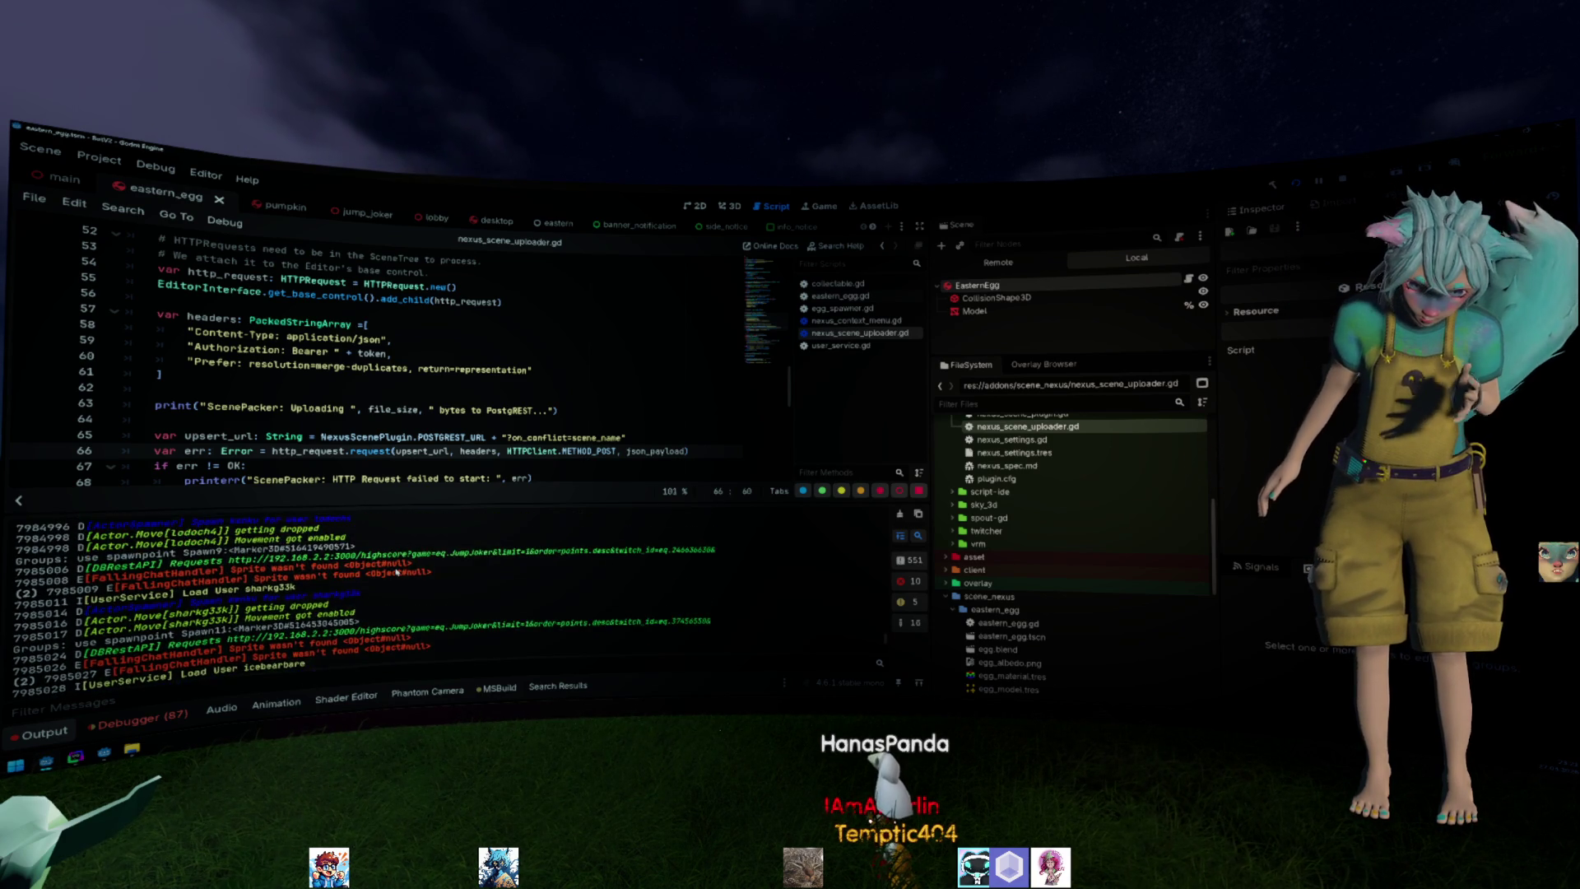
scroll(398, 572, "up", 1)
scroll(397, 571, "up", 1)
scroll(398, 571, "up", 1)
scroll(399, 570, "up", 1)
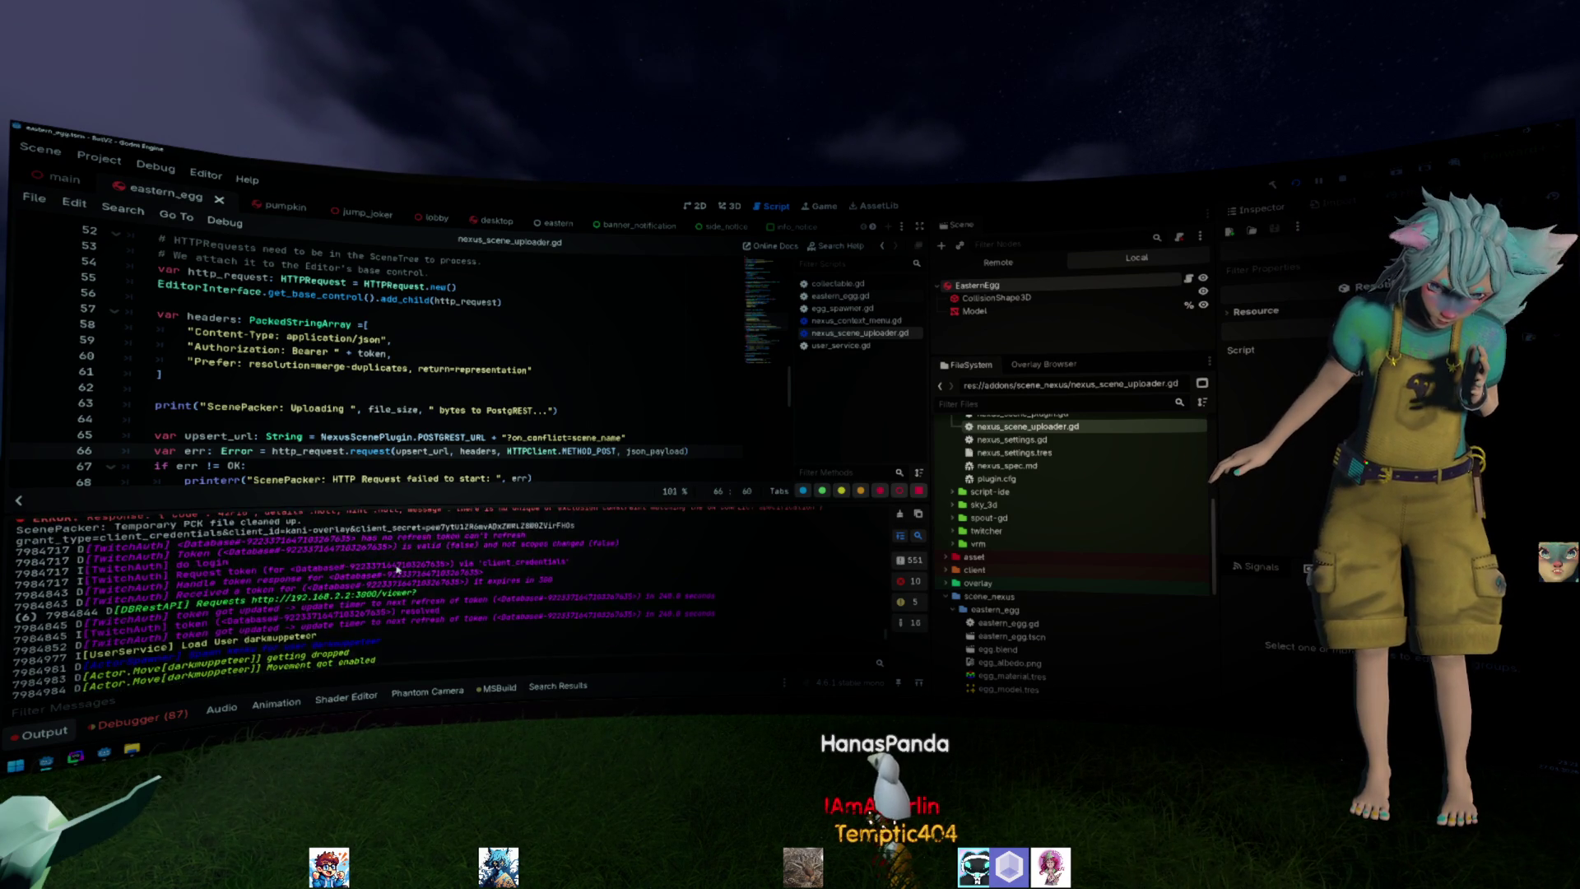
scroll(399, 572, "up", 1)
scroll(398, 568, "up", 1)
scroll(396, 569, "up", 2)
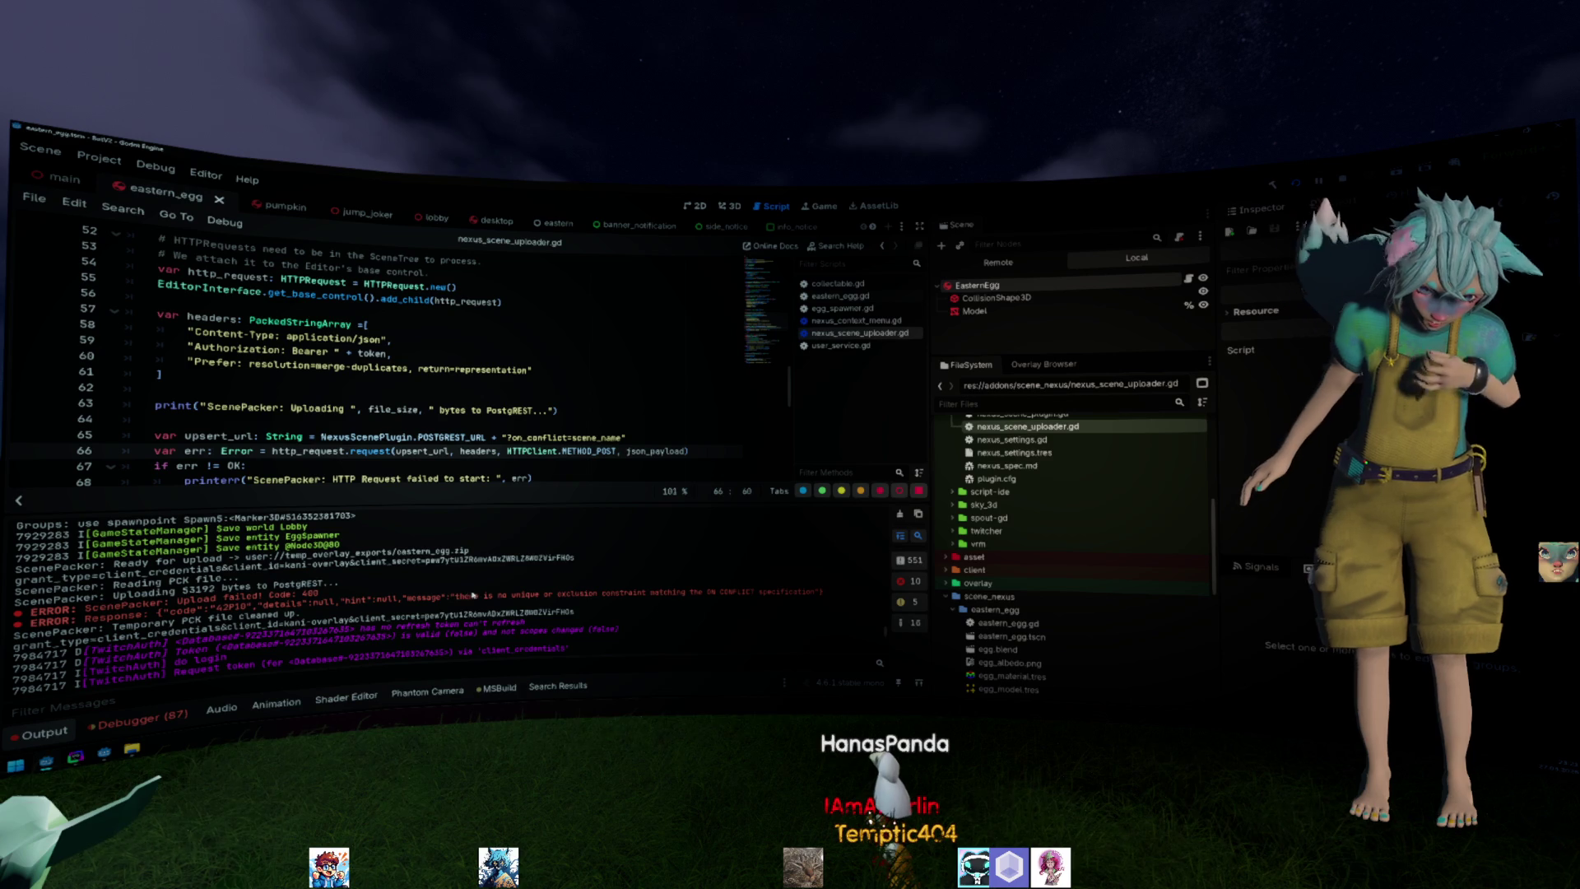
Clear the selected ON CONFLICT error text and switch to DataGrip.
left_click(671, 580)
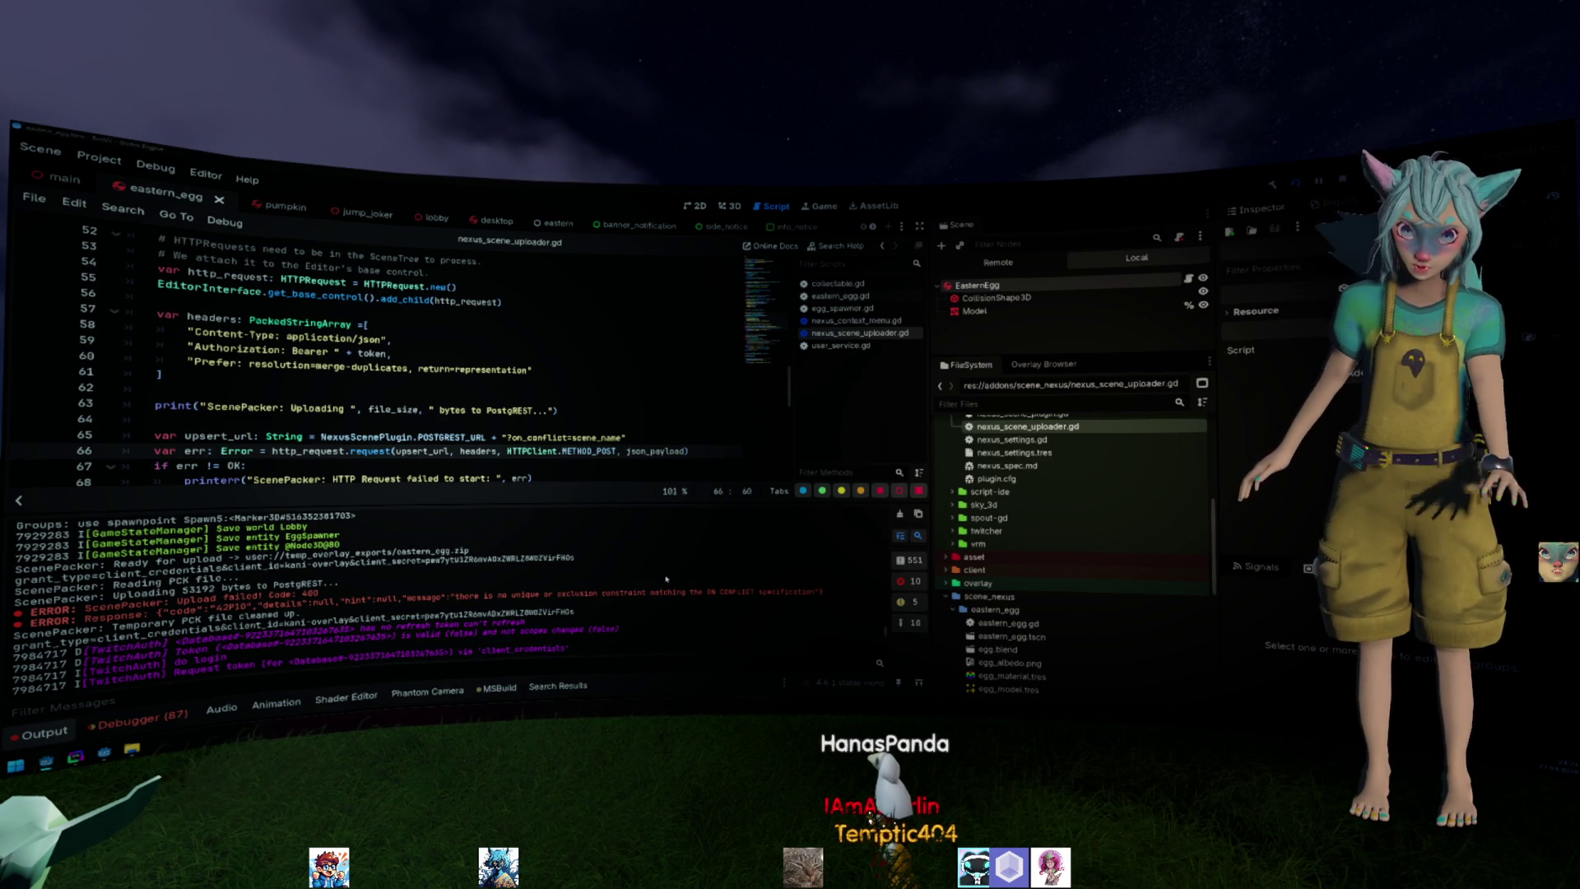
key("alt+Tab")
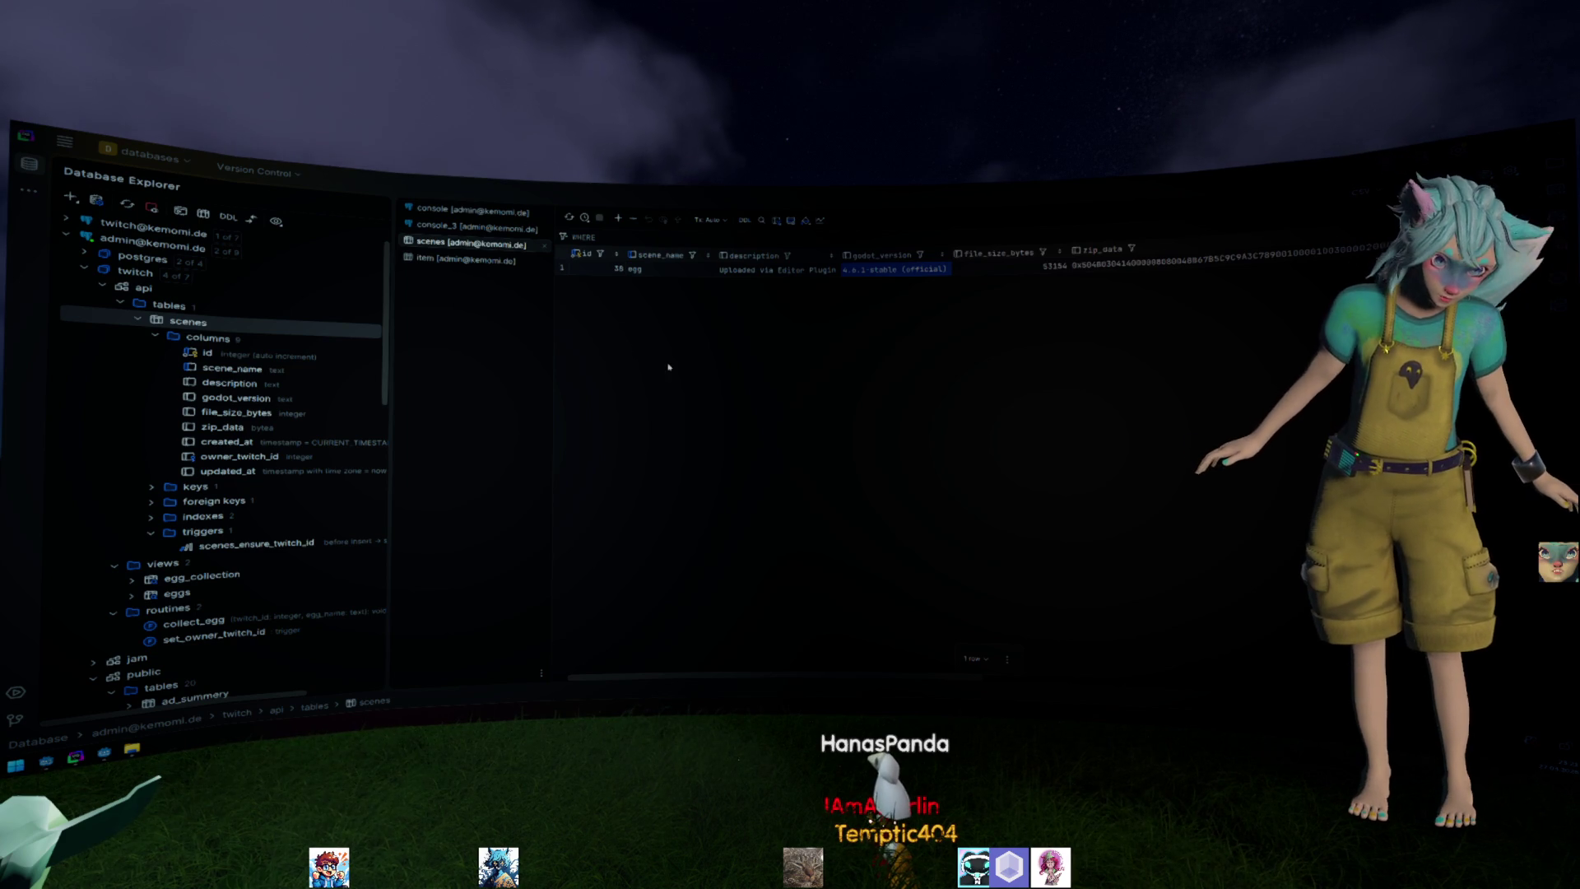
Inspect the actions available for the scenes table and its scene_name column.
key("Left")
key("Left")
right_click(238, 330)
key("Escape")
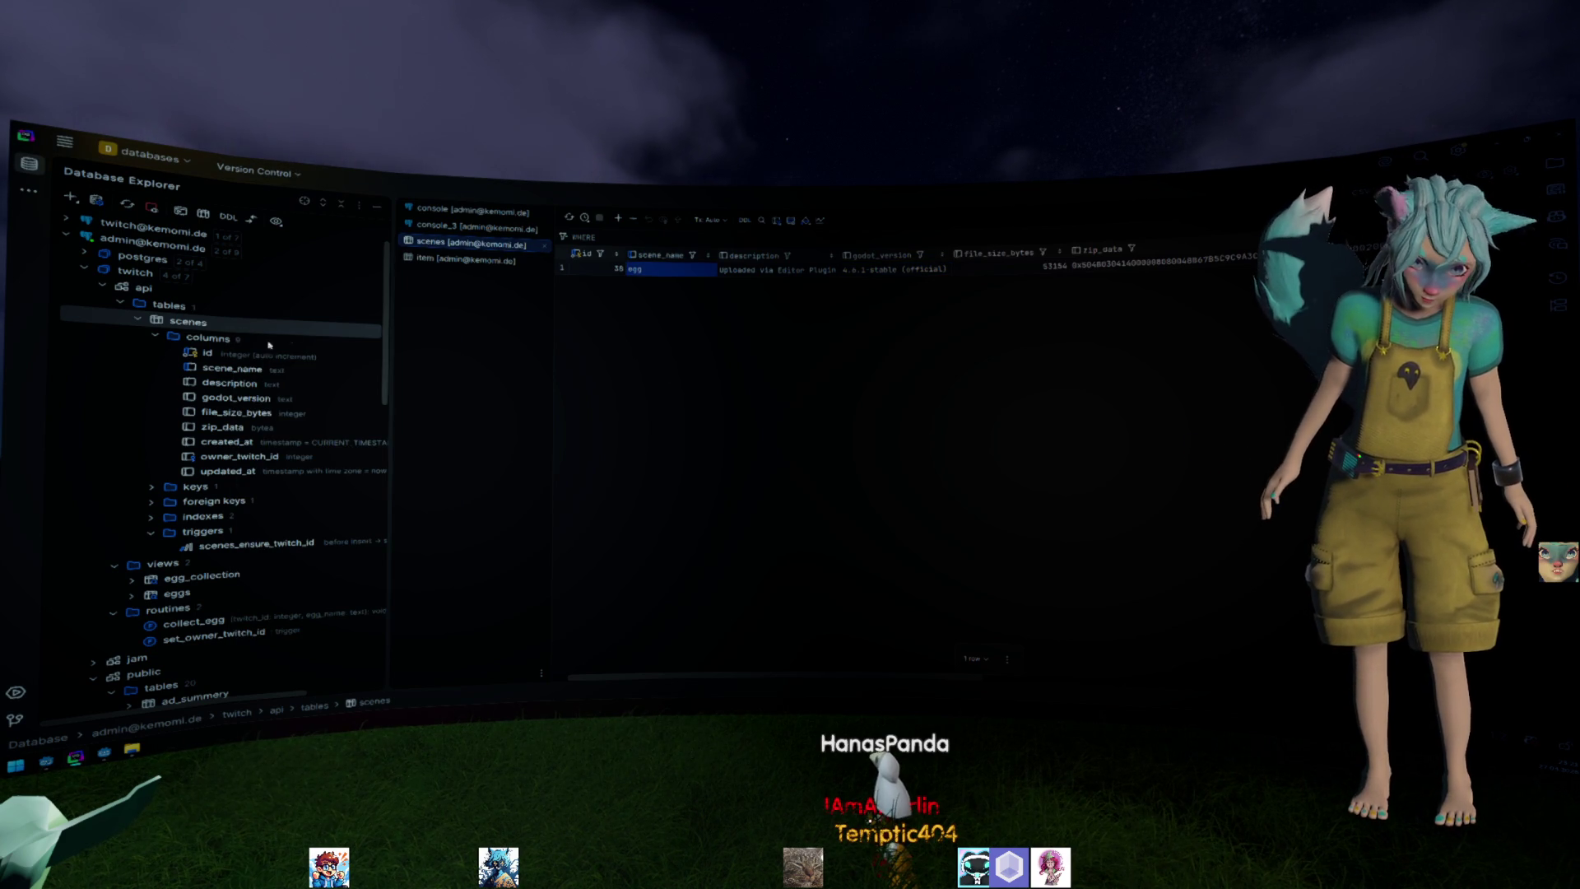
left_click_drag(230, 475, 261, 373)
right_click(261, 373)
mouse_move(295, 608)
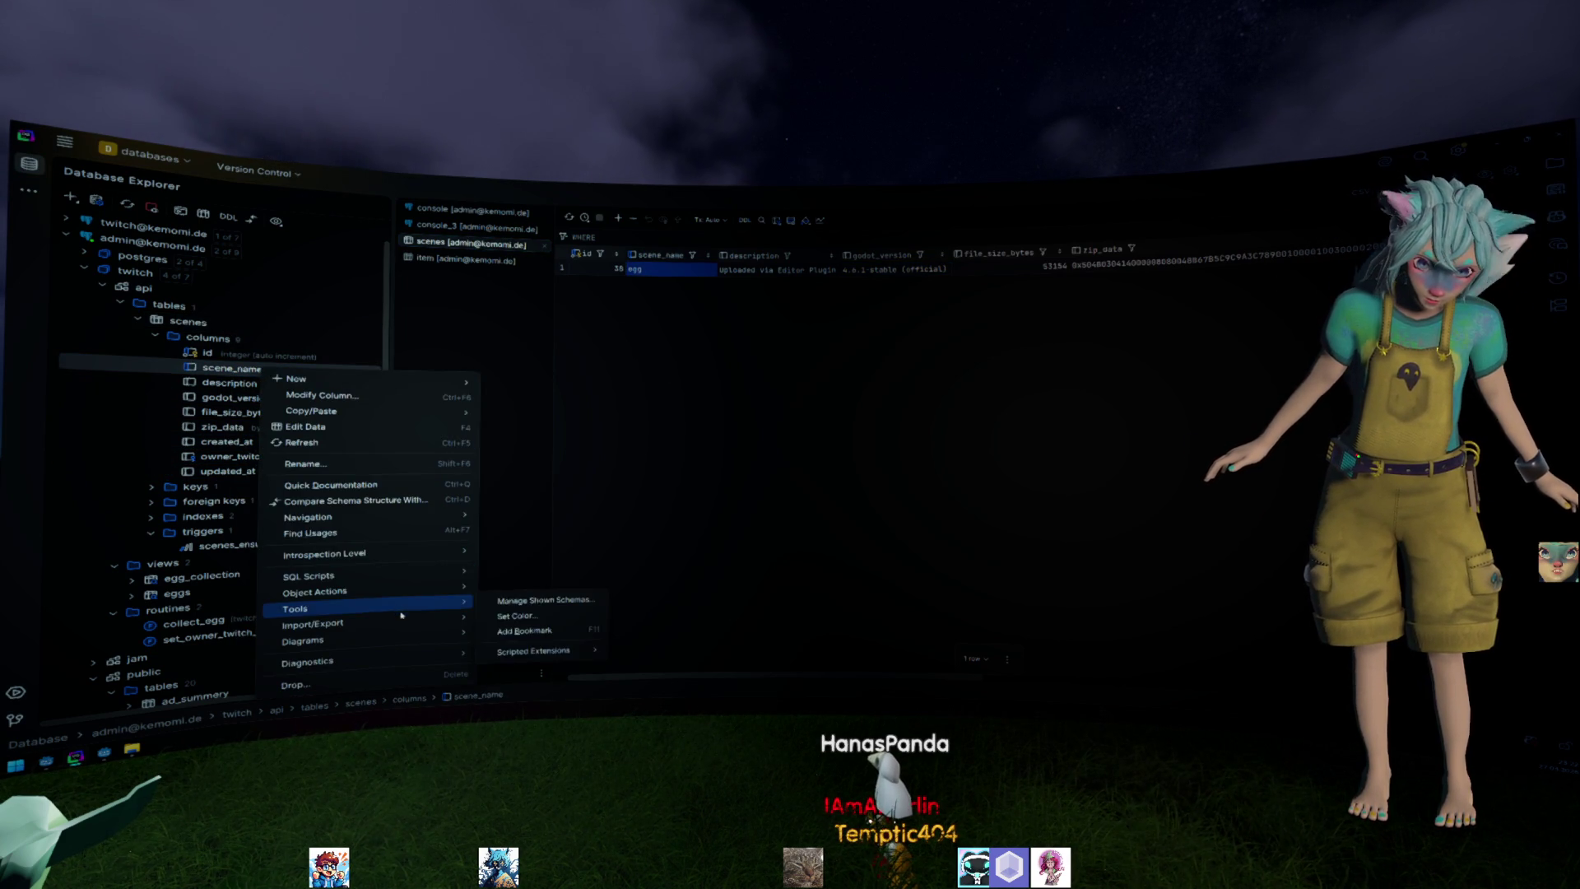
left_click(613, 472)
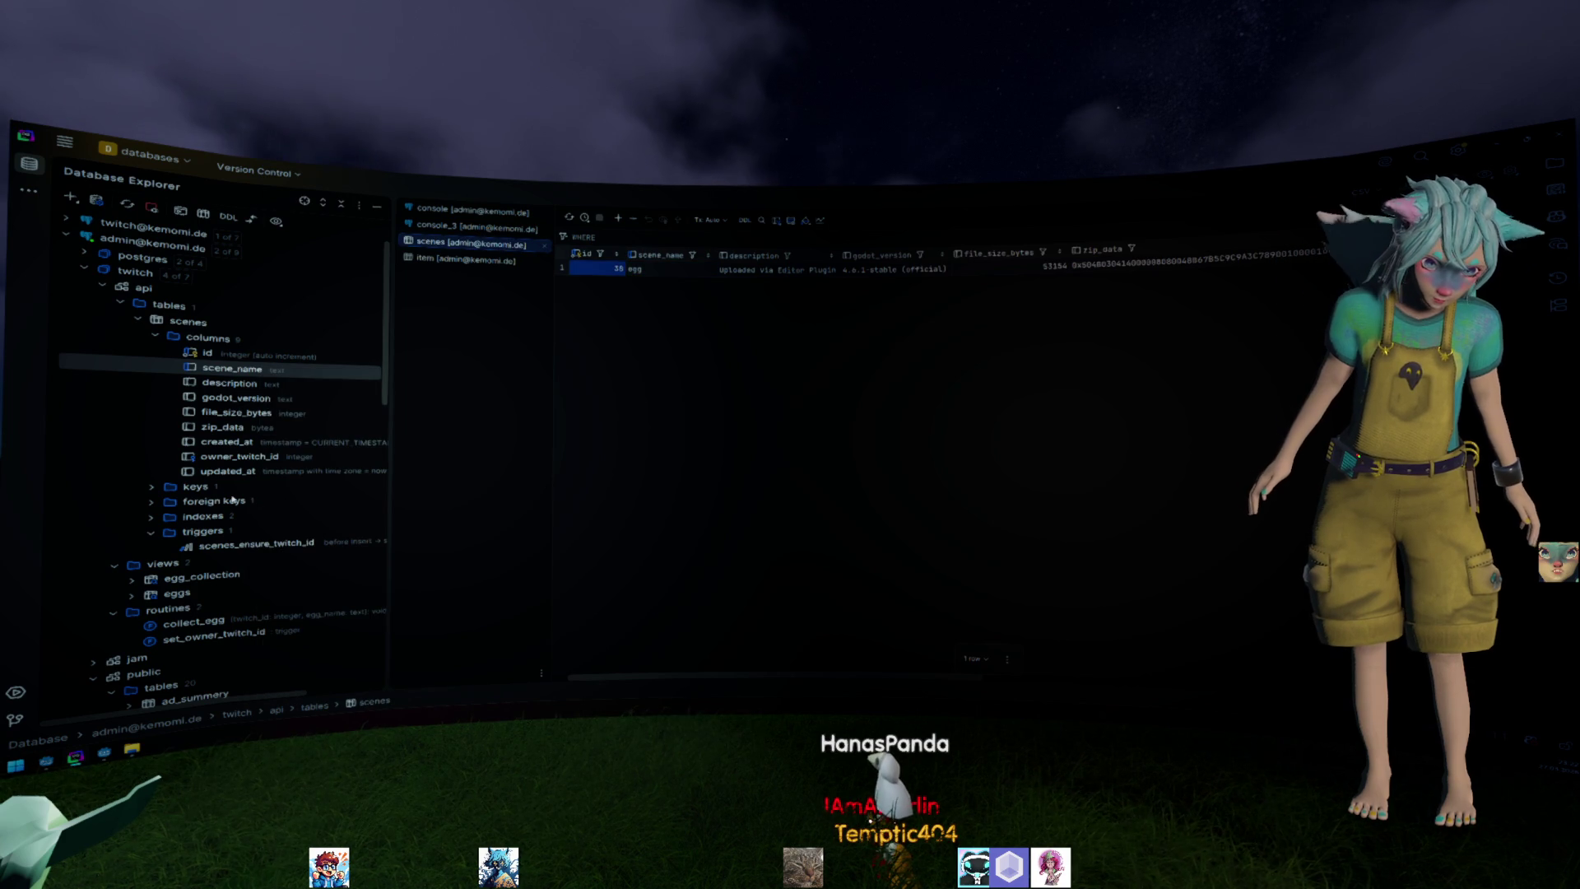
Expand the scenes table's keys (scenes_pk, scenes_viewer_twitch_id_fk) and bring up scene_name column actions.
left_click(233, 499)
key("Right")
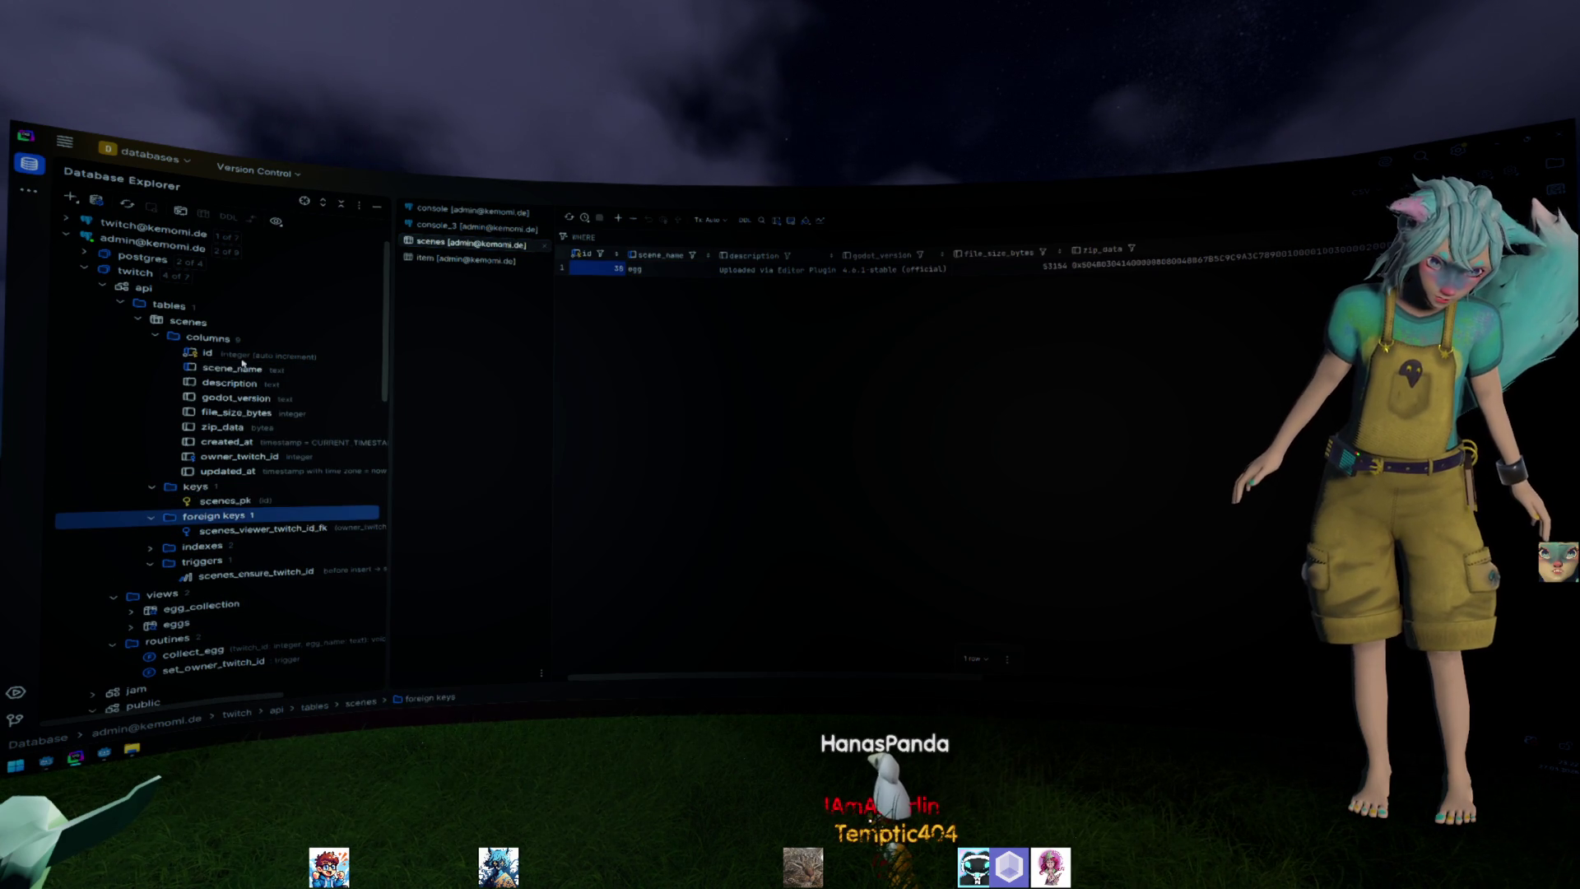
left_click(242, 365)
right_click(244, 367)
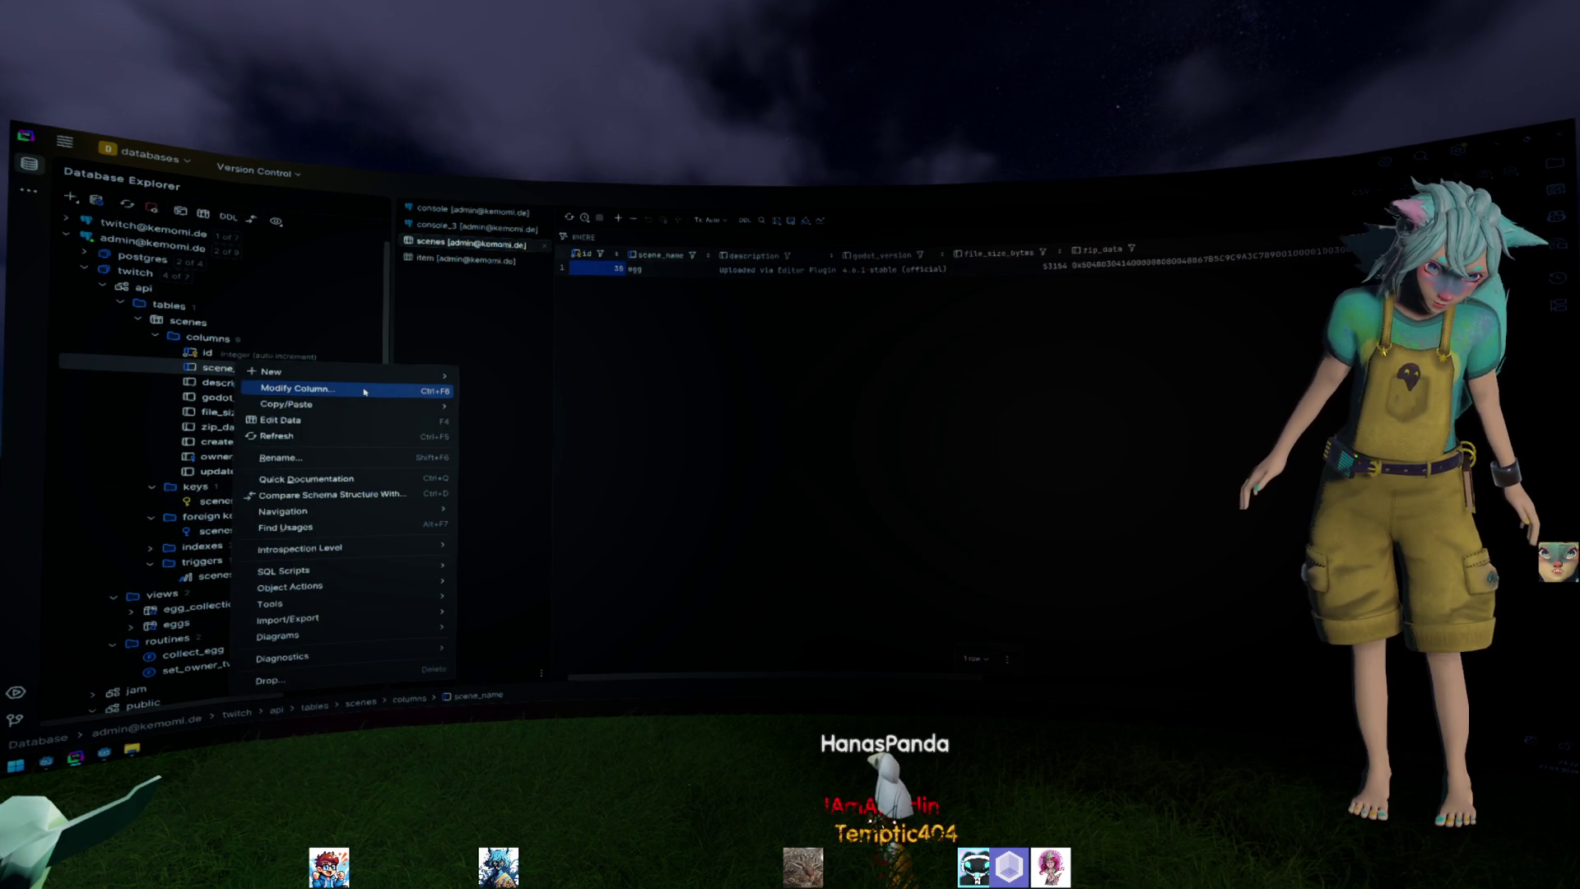
Add a unique key scenes_uq on scene_name to the scenes table and synchronize the change.
left_click(365, 392)
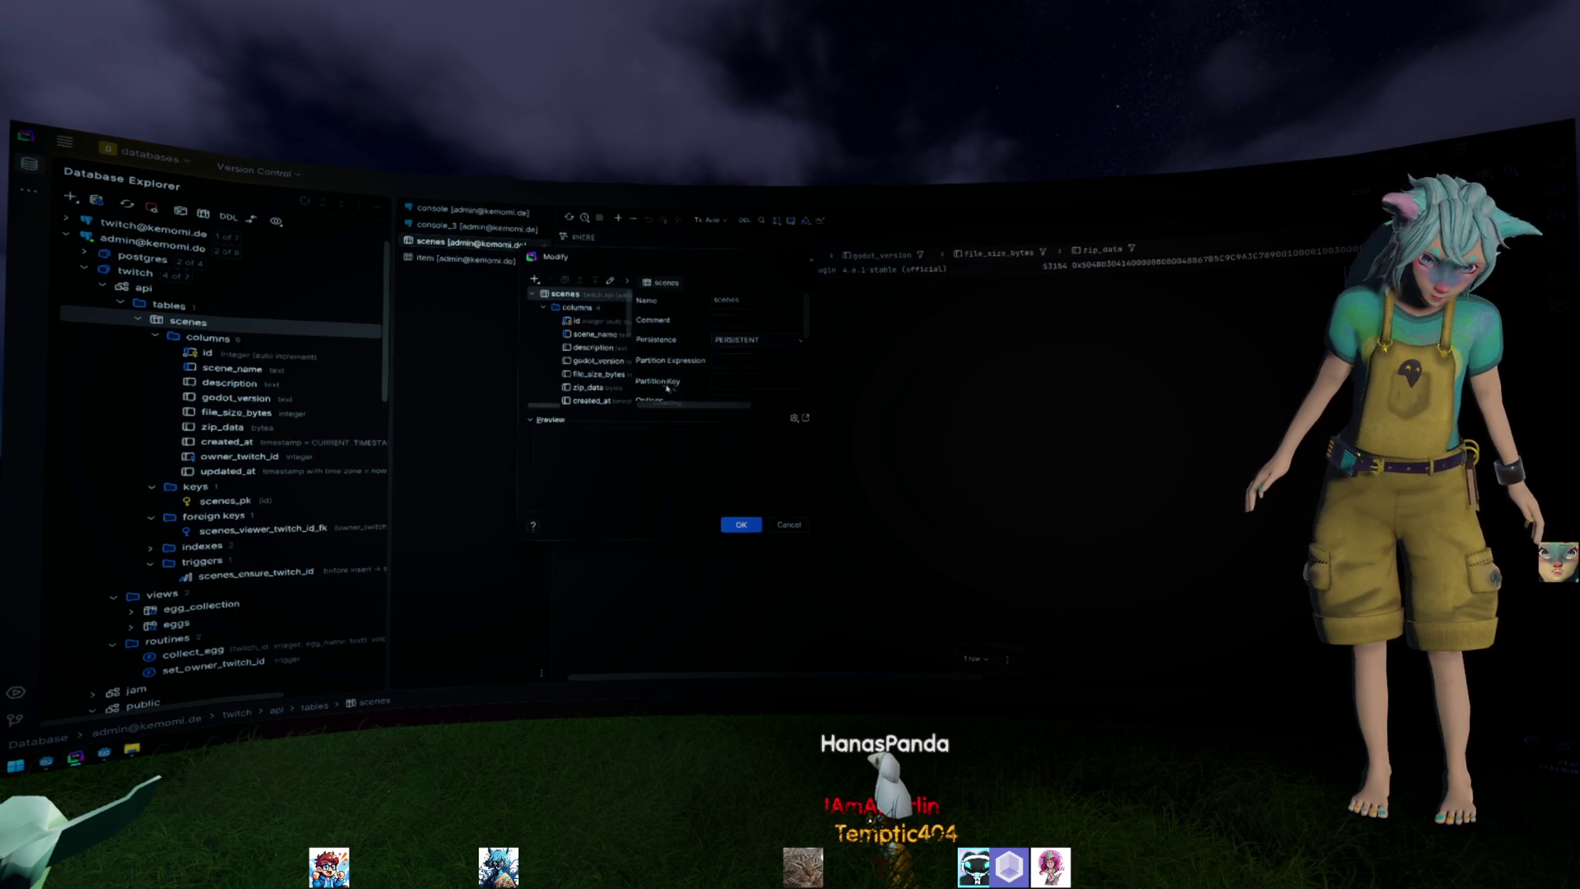
right_click(602, 335)
mouse_move(626, 343)
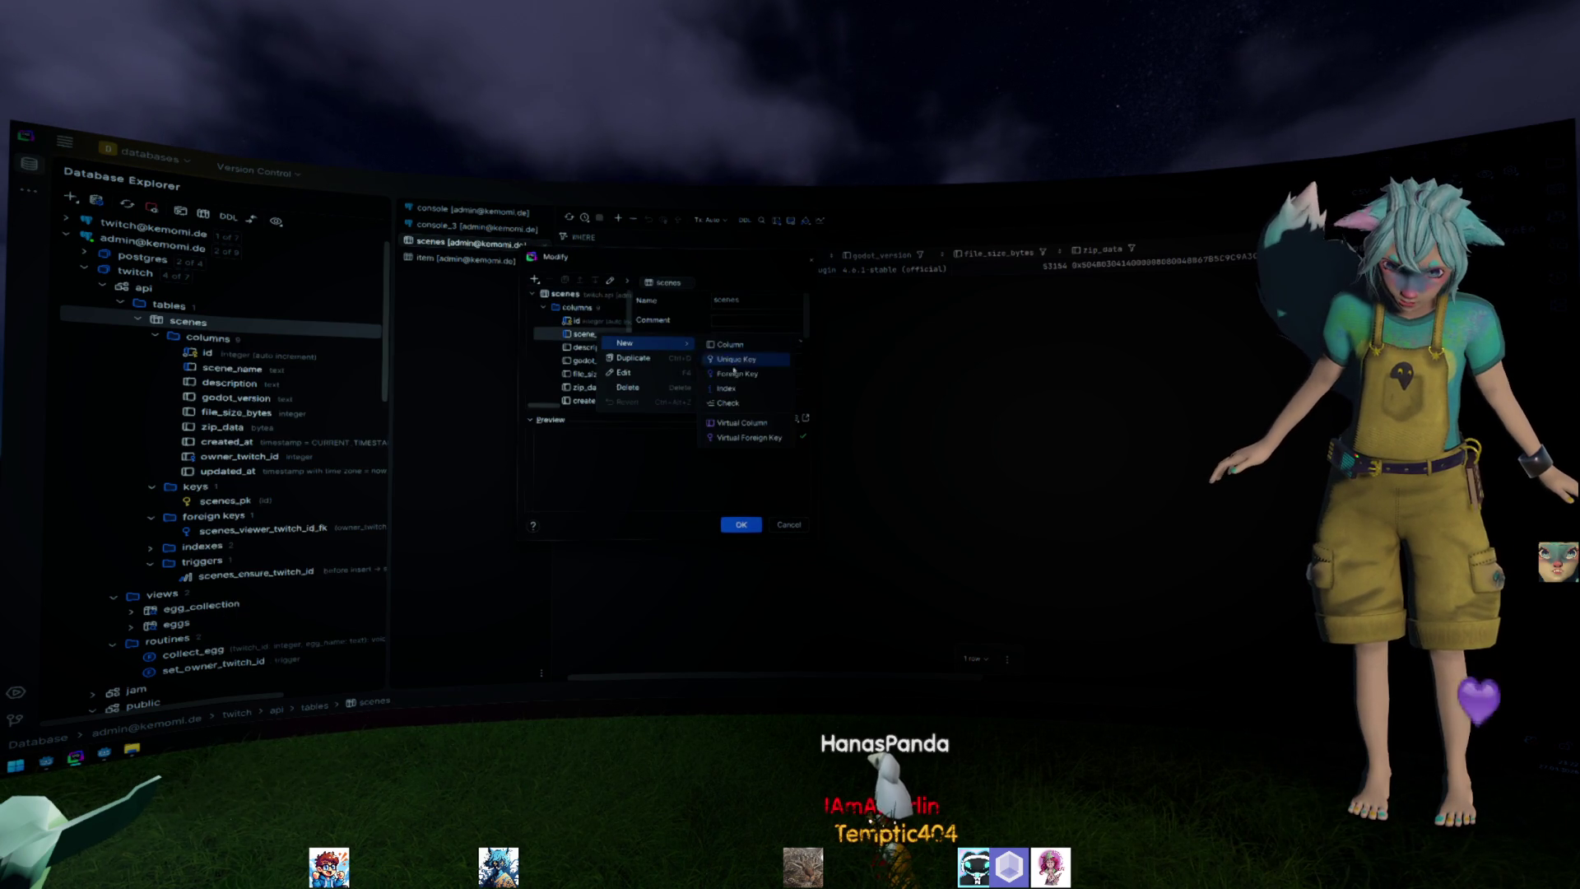
left_click(737, 358)
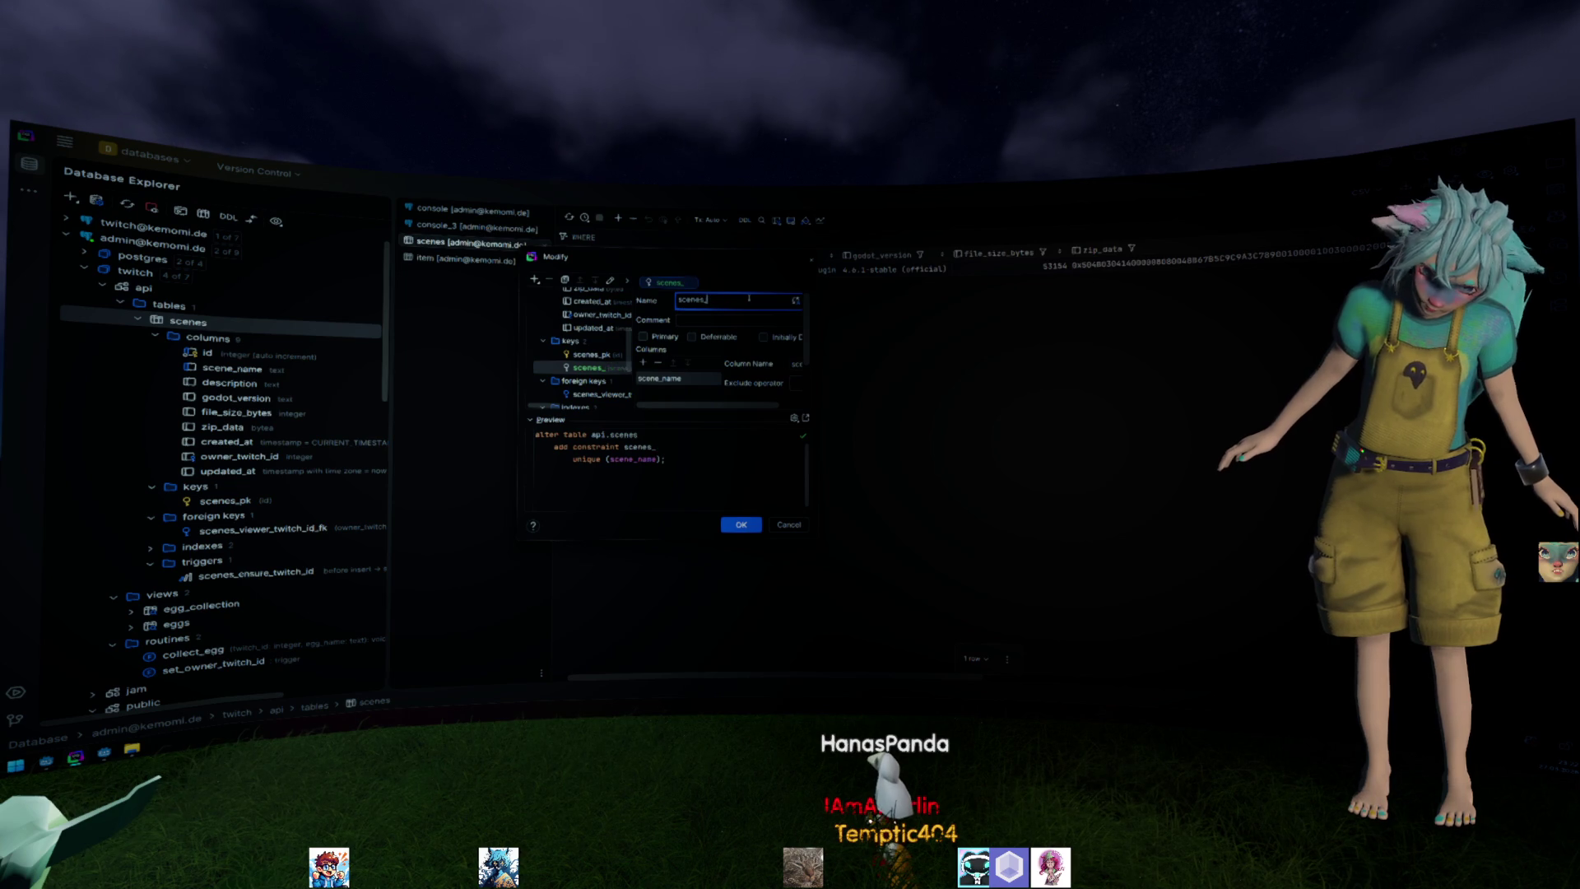
type("uq")
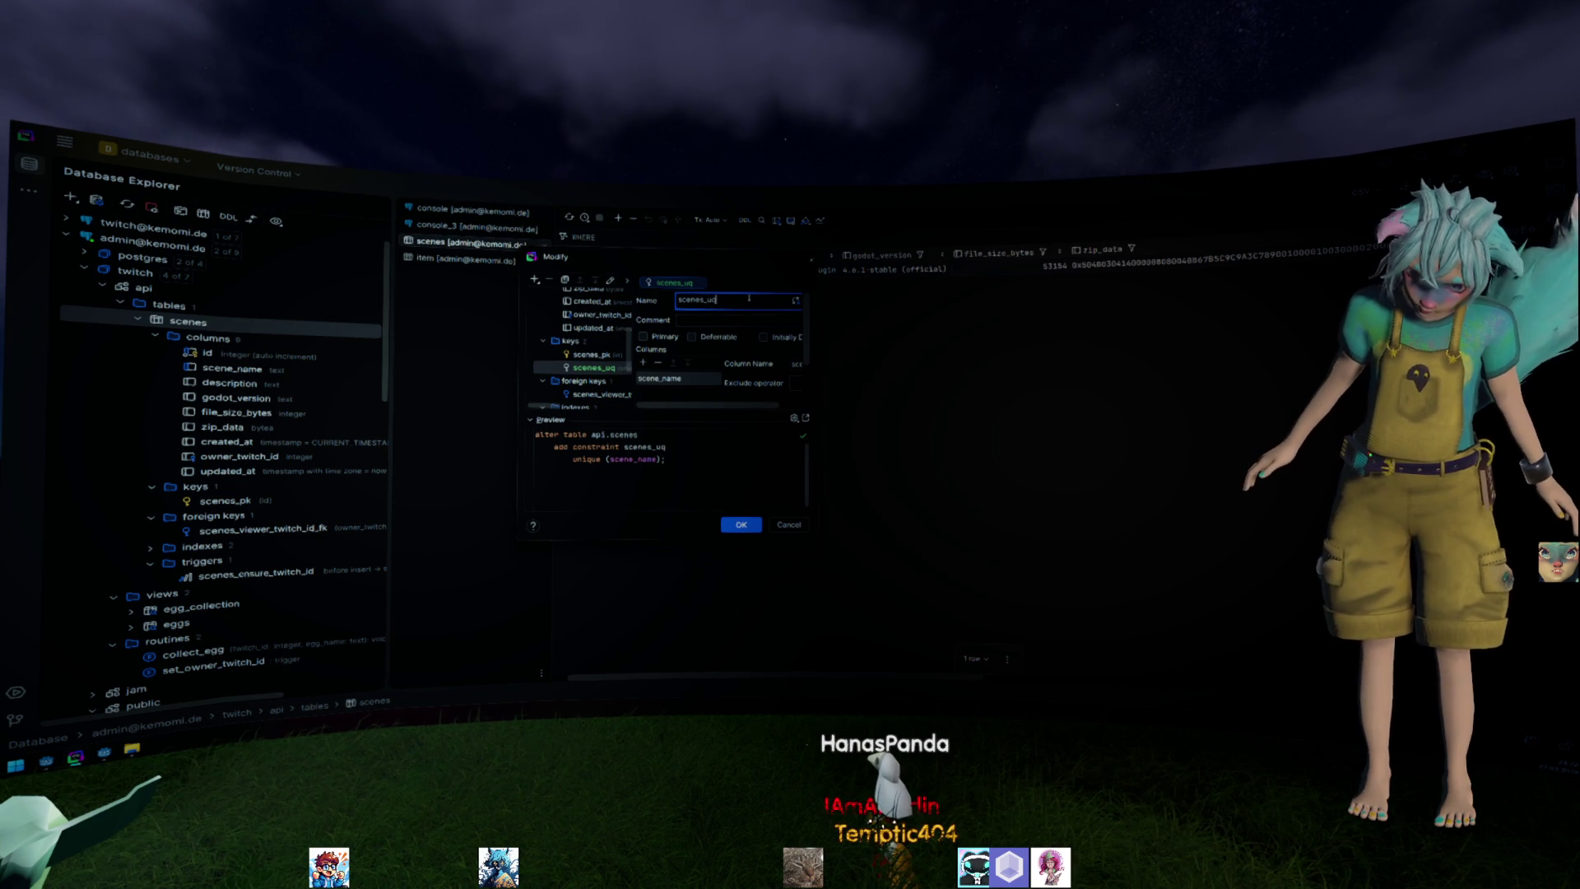
key("Return")
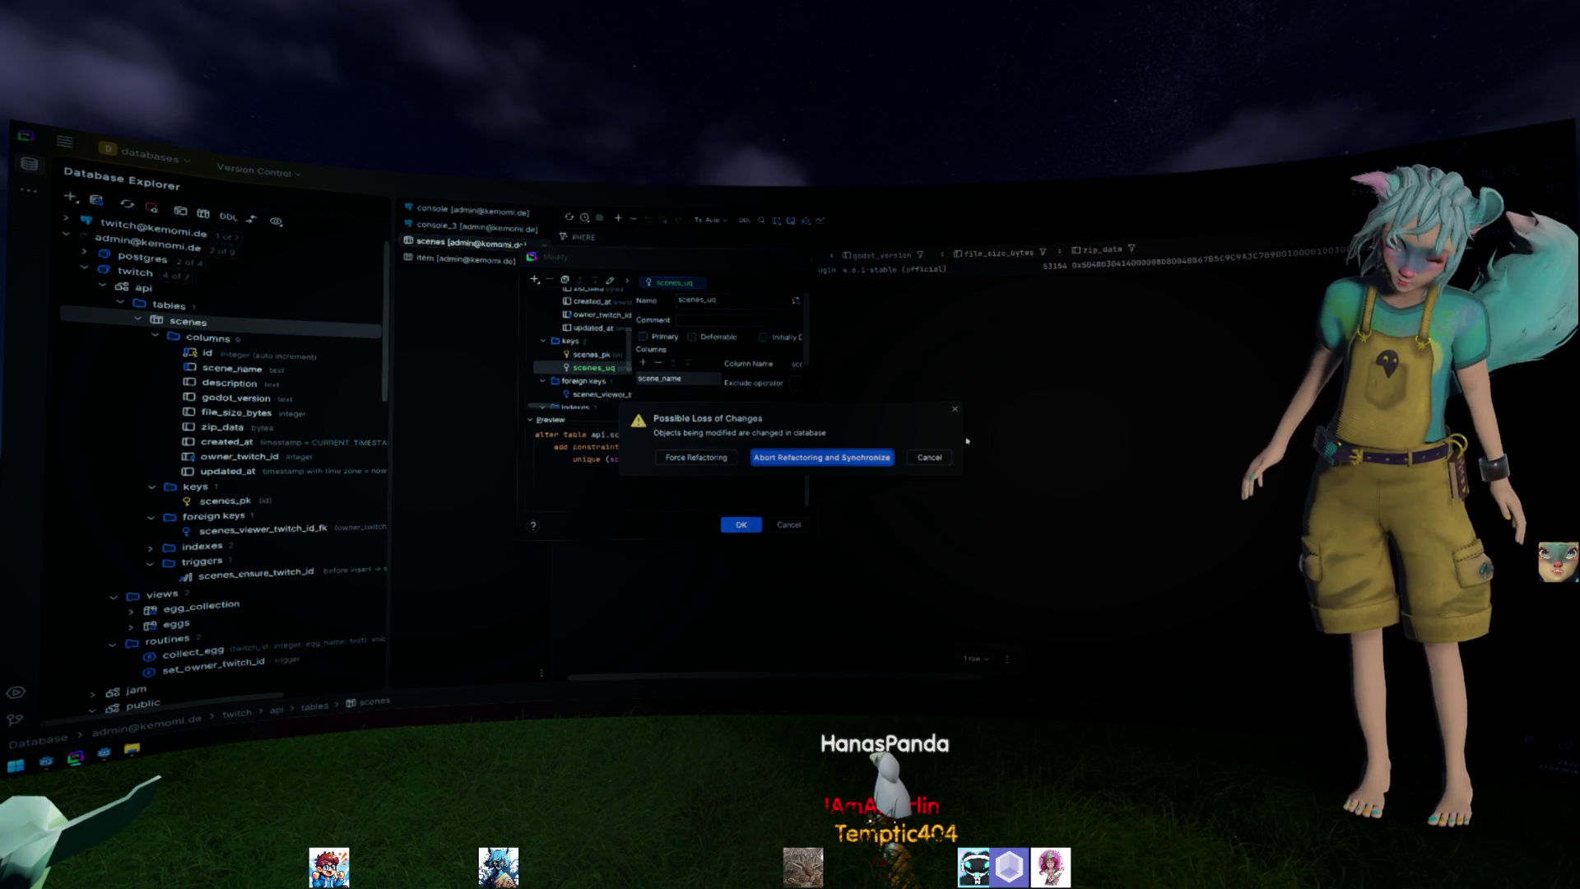
key("Return")
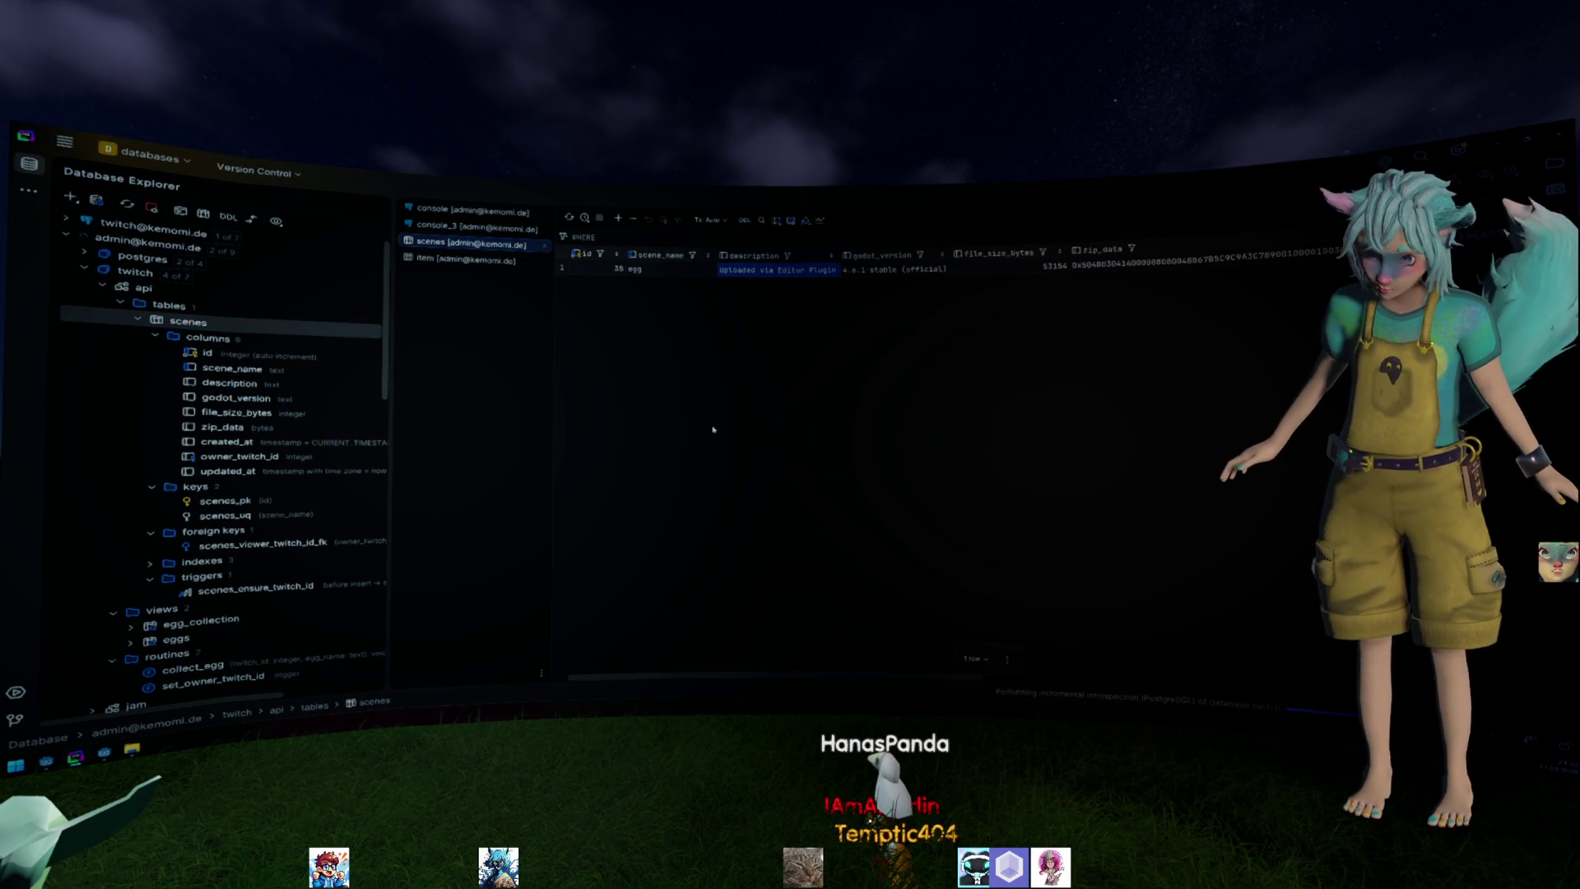
Inspect the egg row's stored zip_data cell, then return to the Godot editor.
key("Left")
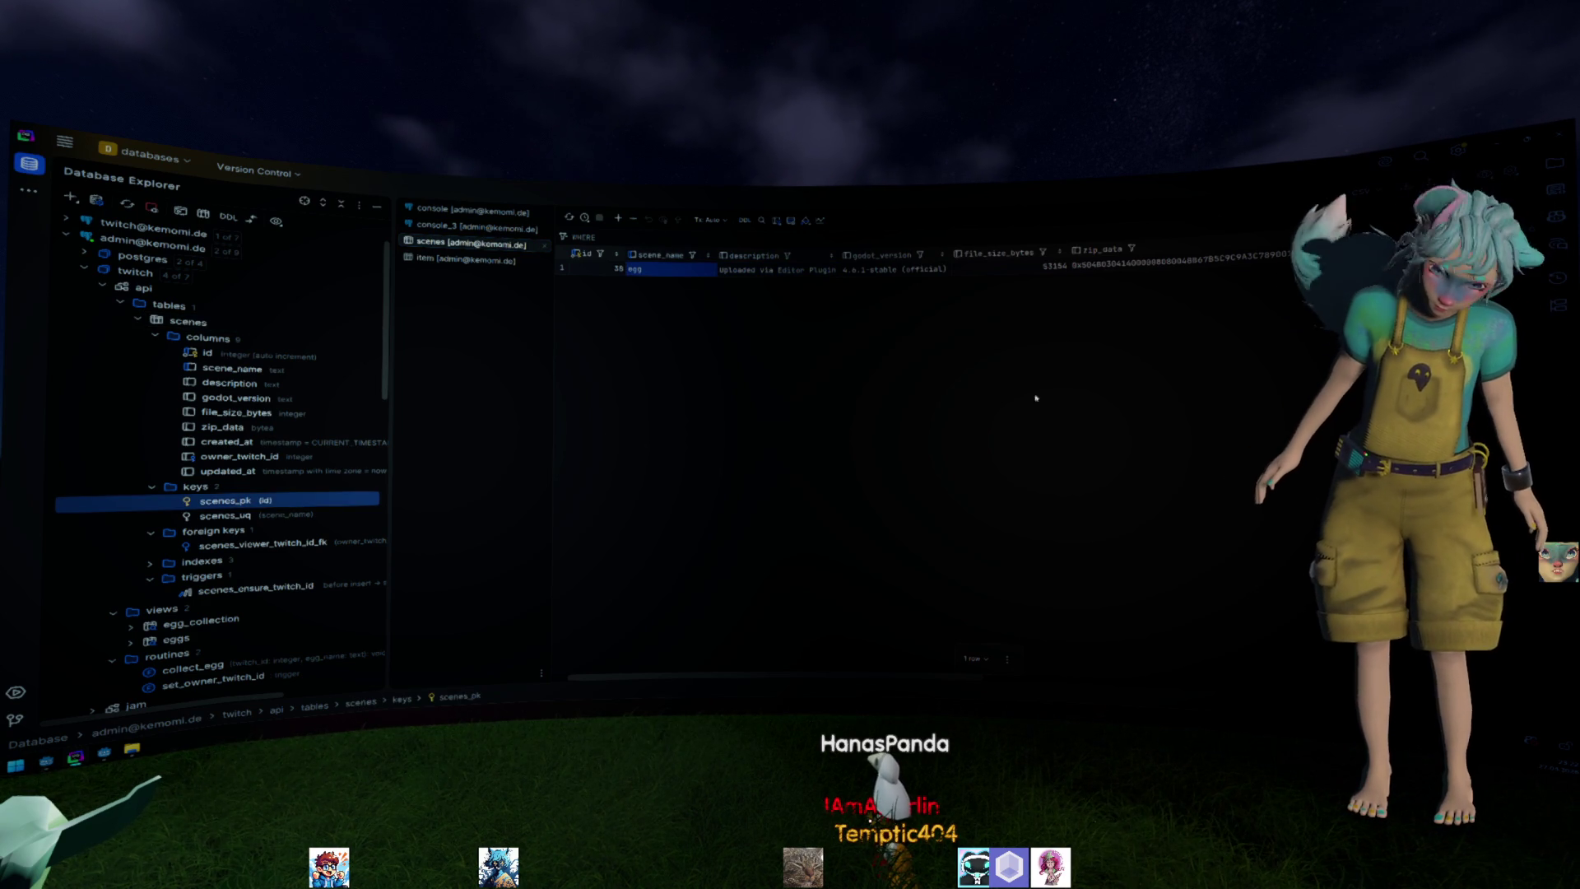
left_click(1358, 255)
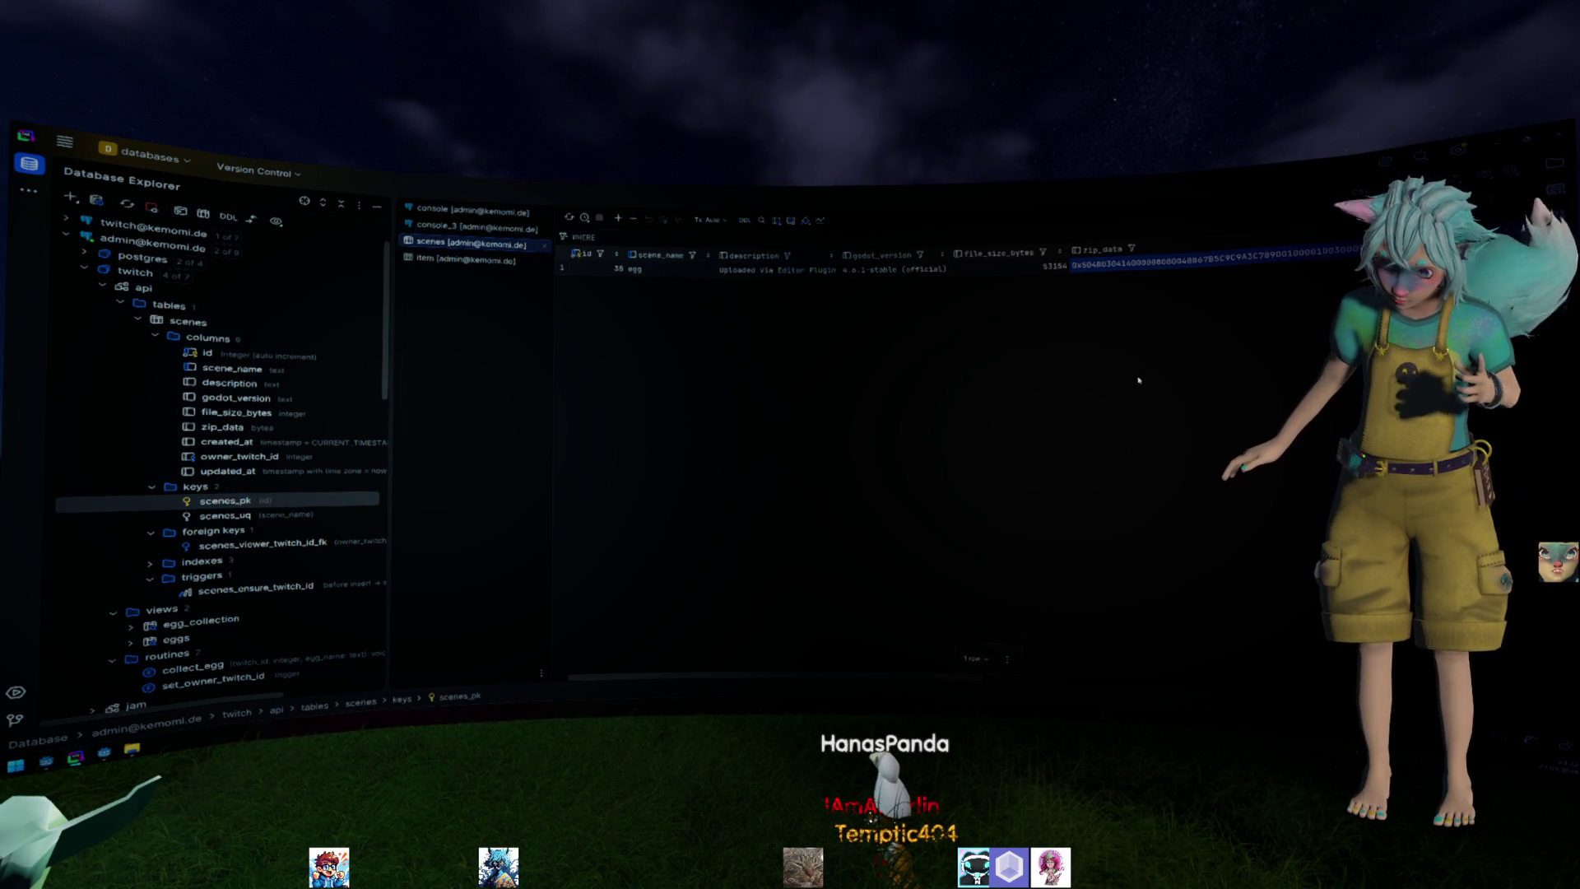
key("alt+Tab")
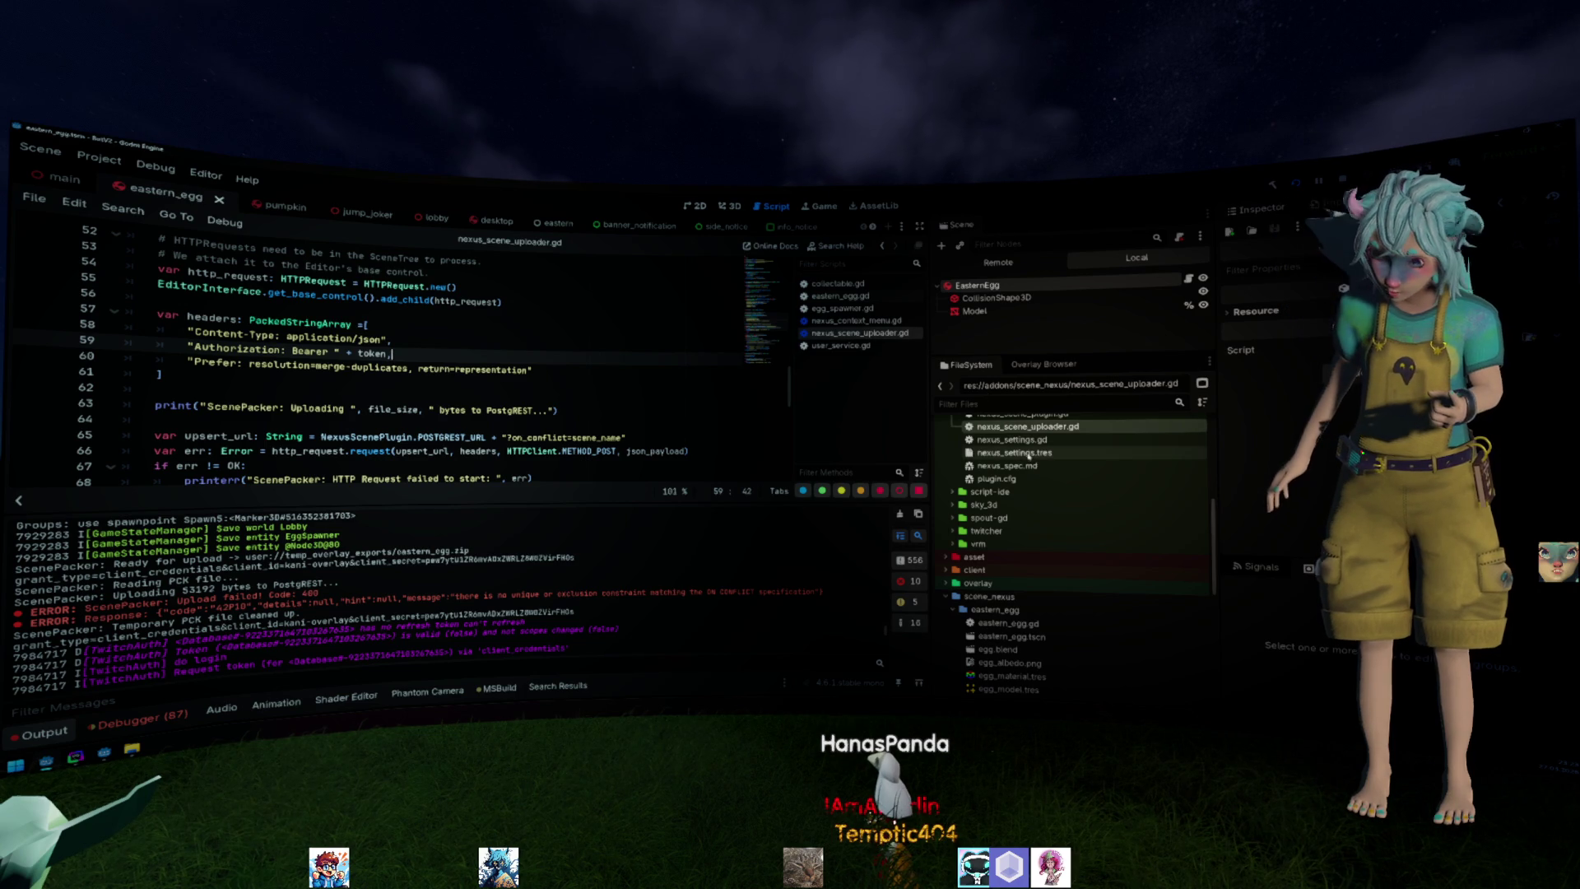
scroll(1093, 487, "up", 3)
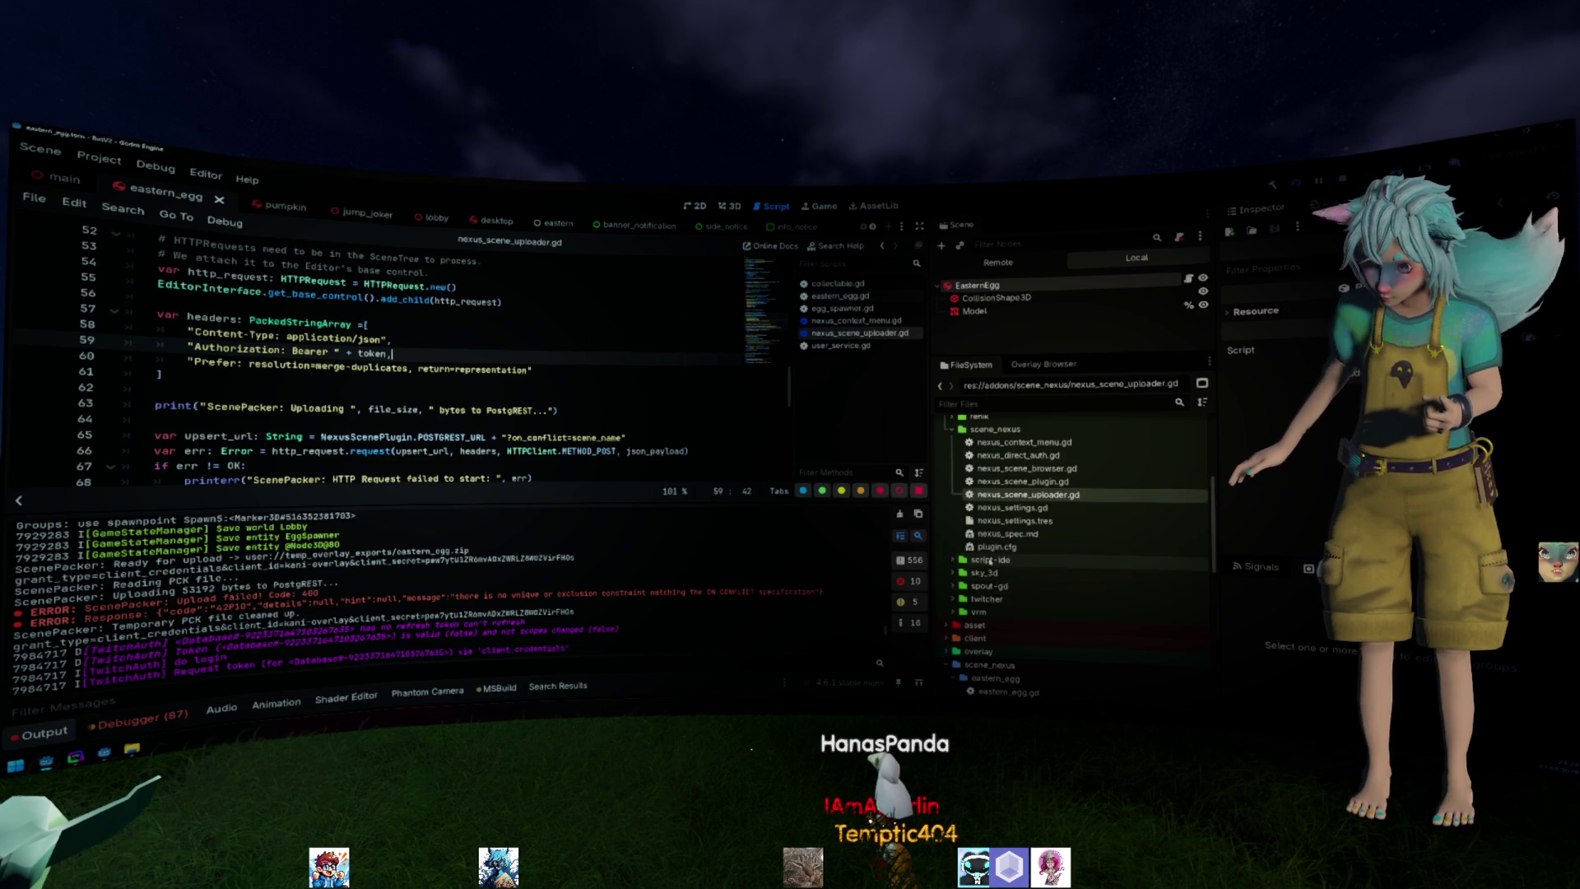
scroll(1010, 528, "down", 5)
scroll(1010, 529, "up", 5)
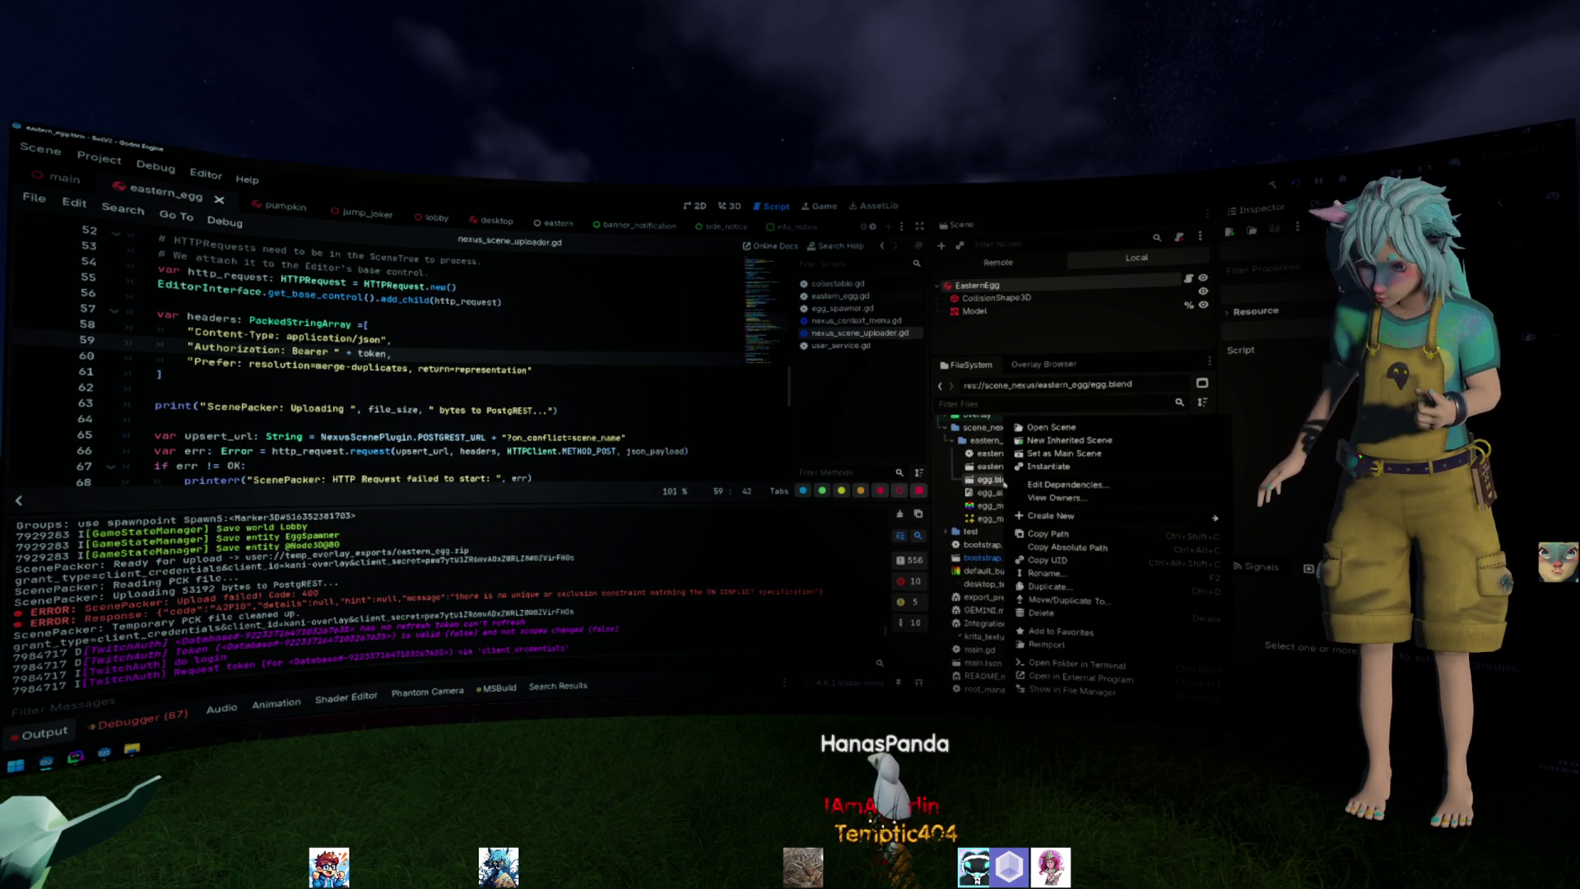
Upload eastern_egg.tscn from the FileSystem dock so the log reports status 201 and cleanup.
right_click(987, 466)
key("Escape")
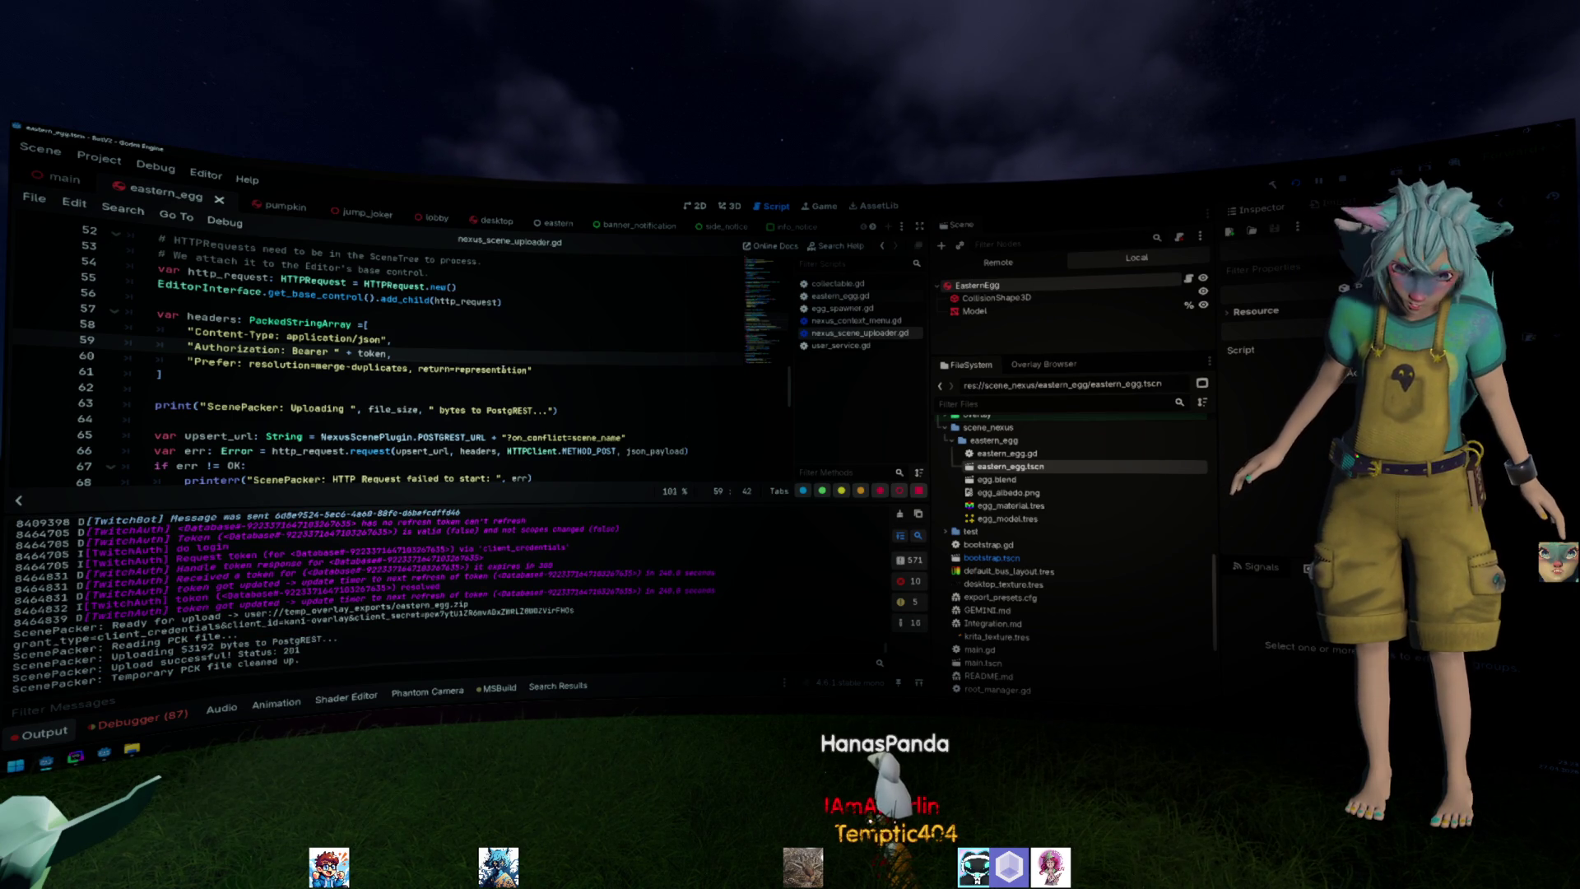
left_click(501, 369)
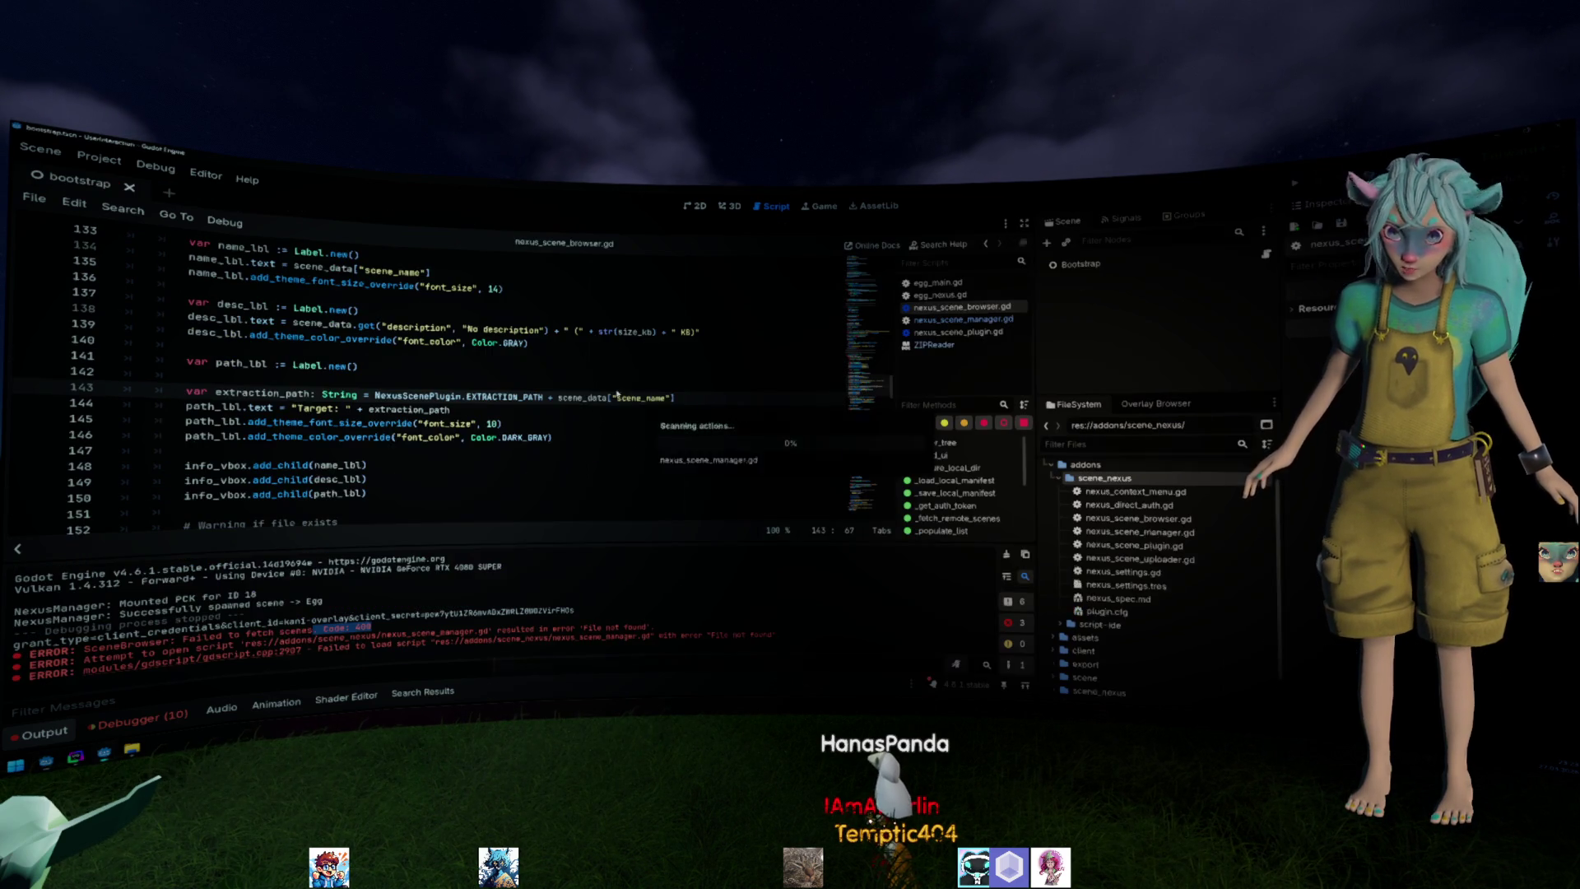
scroll(583, 380, "down", 1)
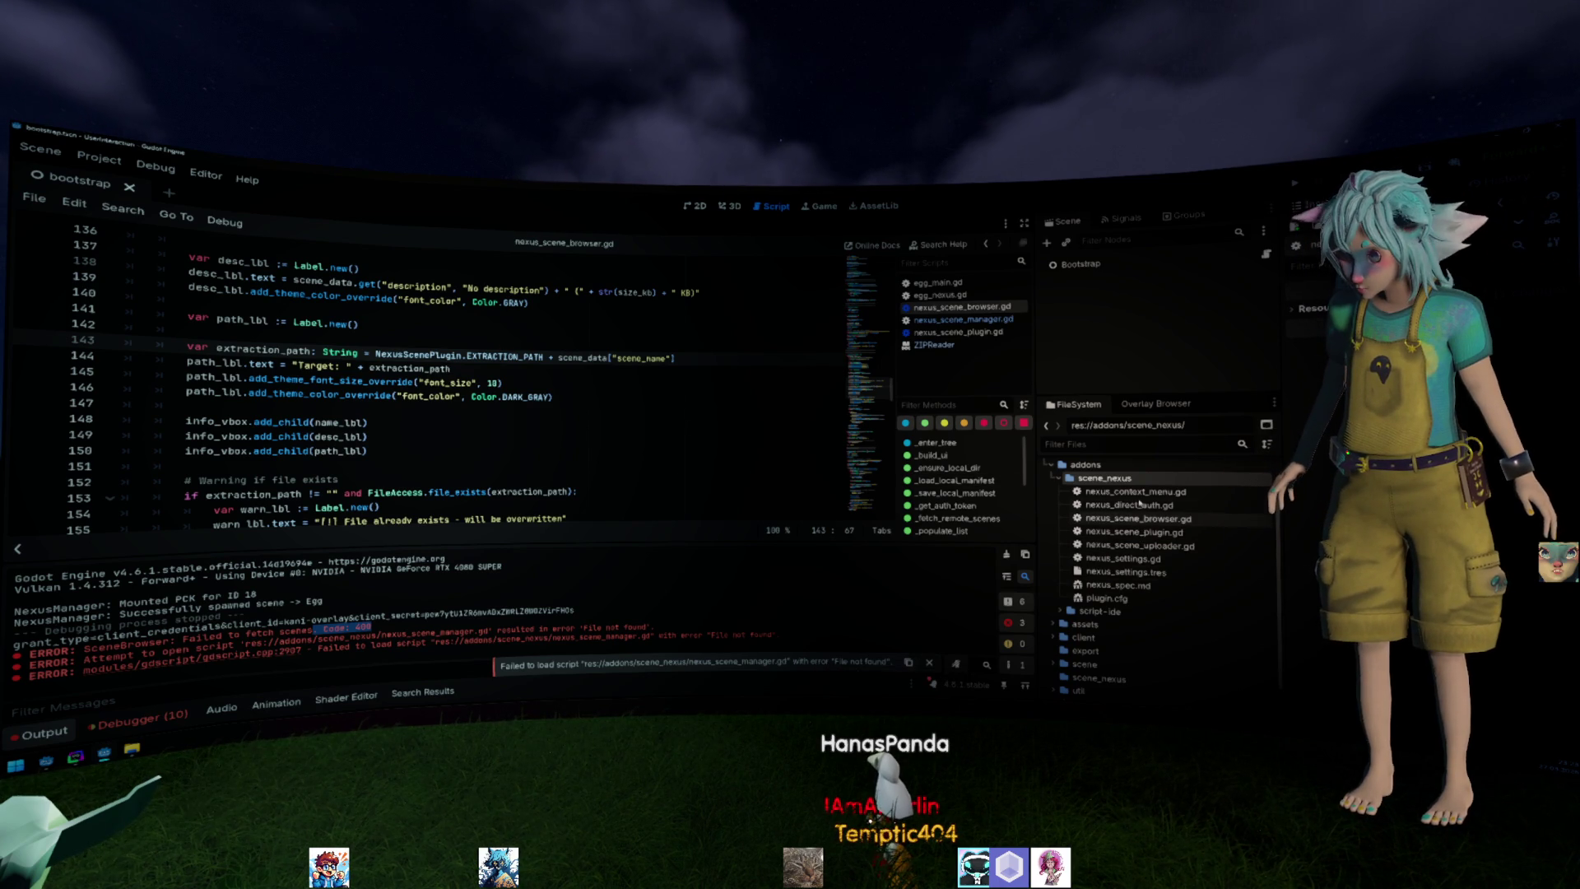
Review nexus_scene_plugin.gd's _enter_tree and _exit_tree setup code in the bootstrap project.
double_click(1131, 532)
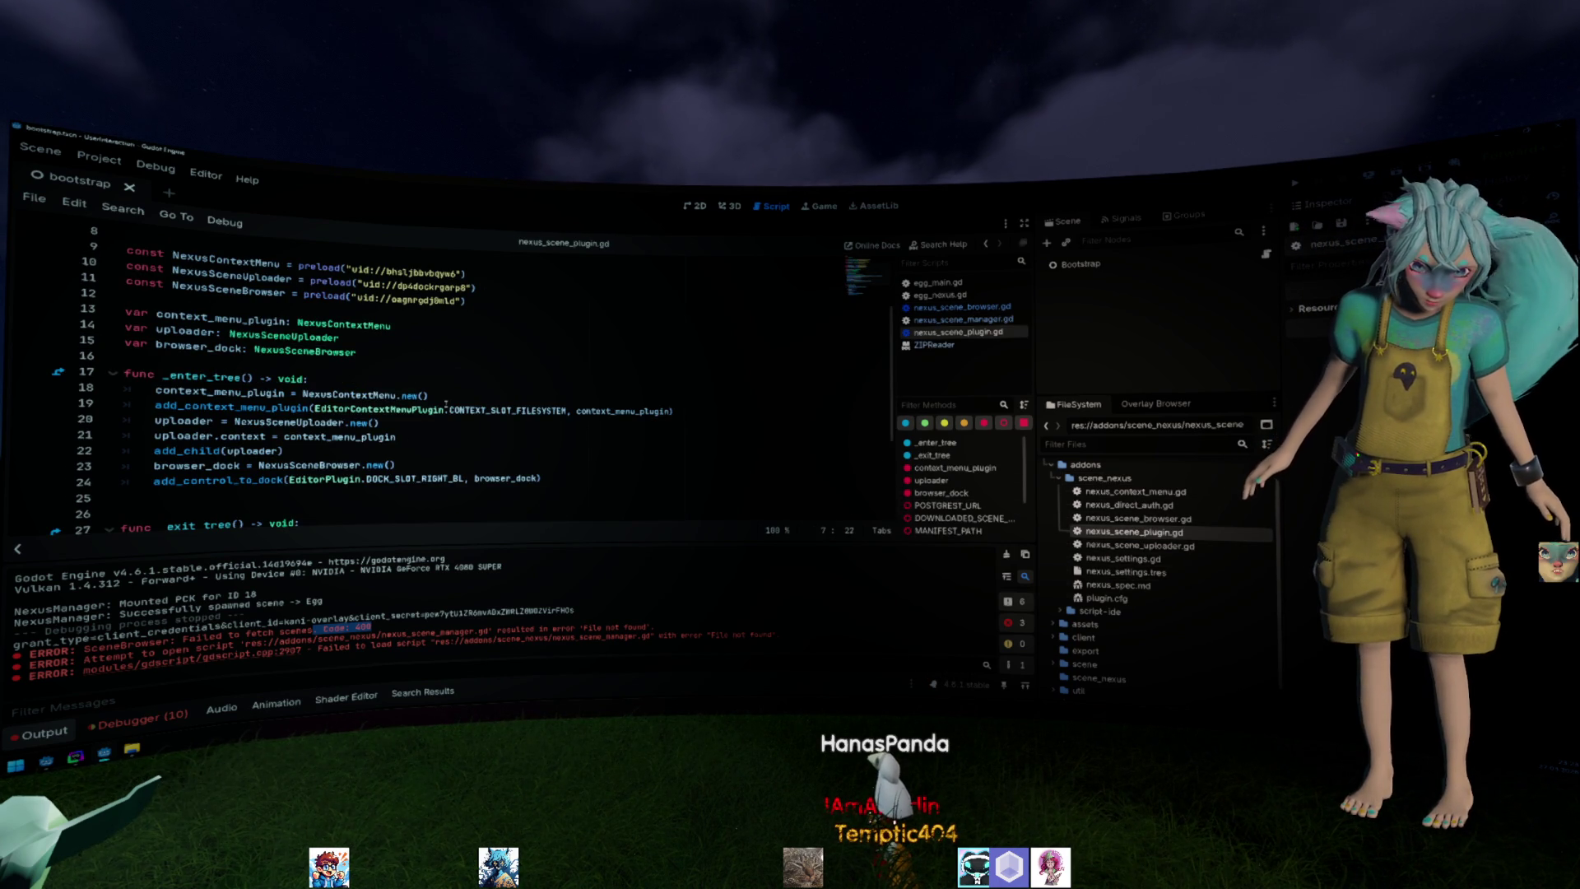
scroll(460, 378, "up", 2)
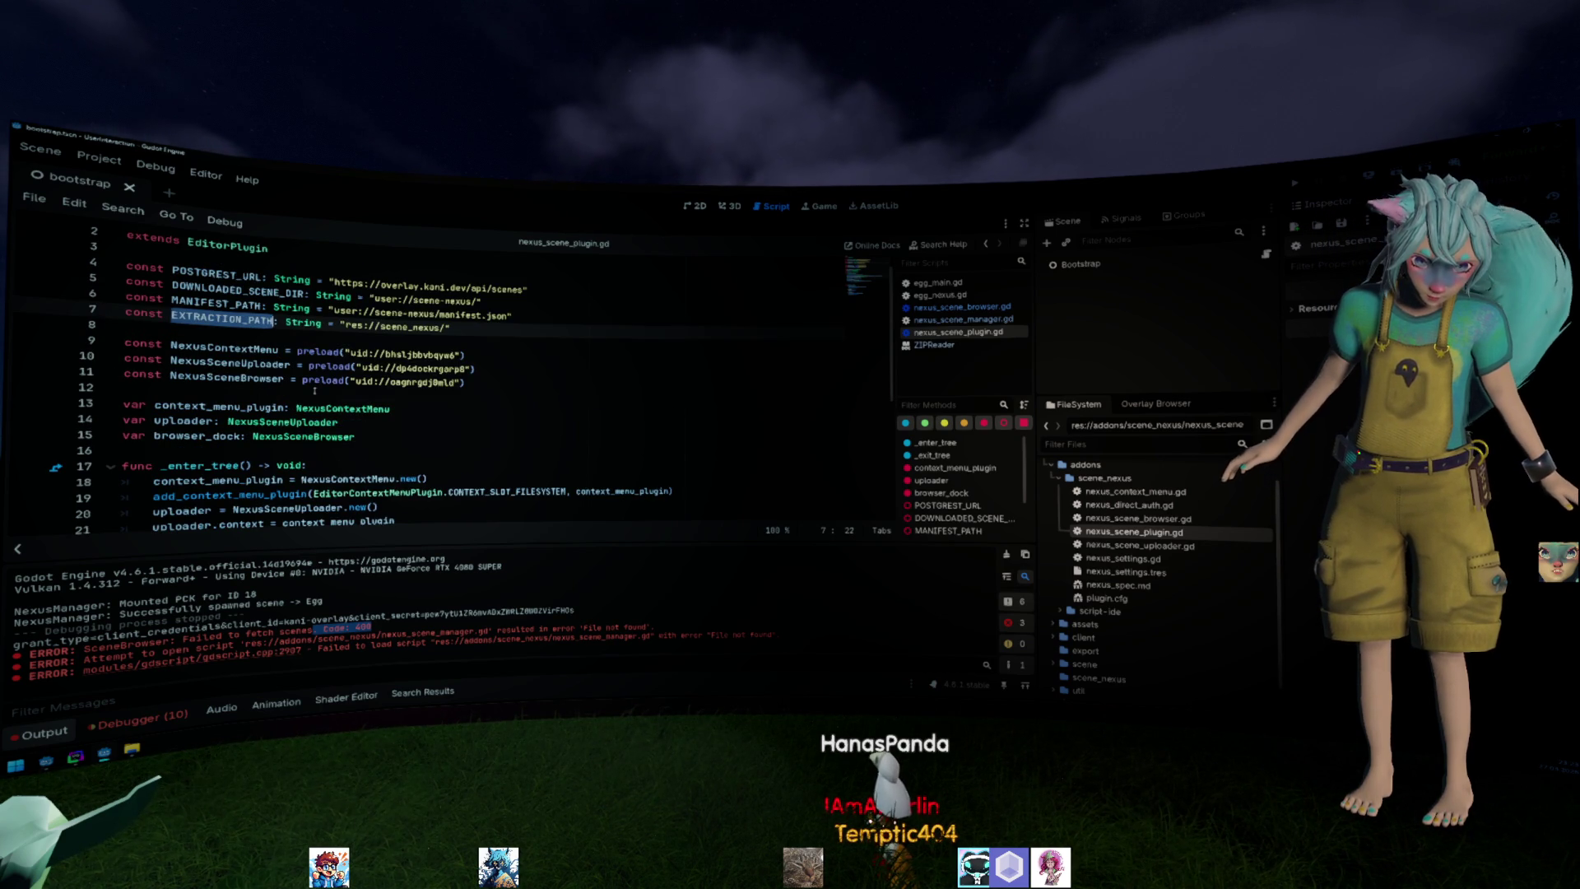
scroll(326, 395, "down", 3)
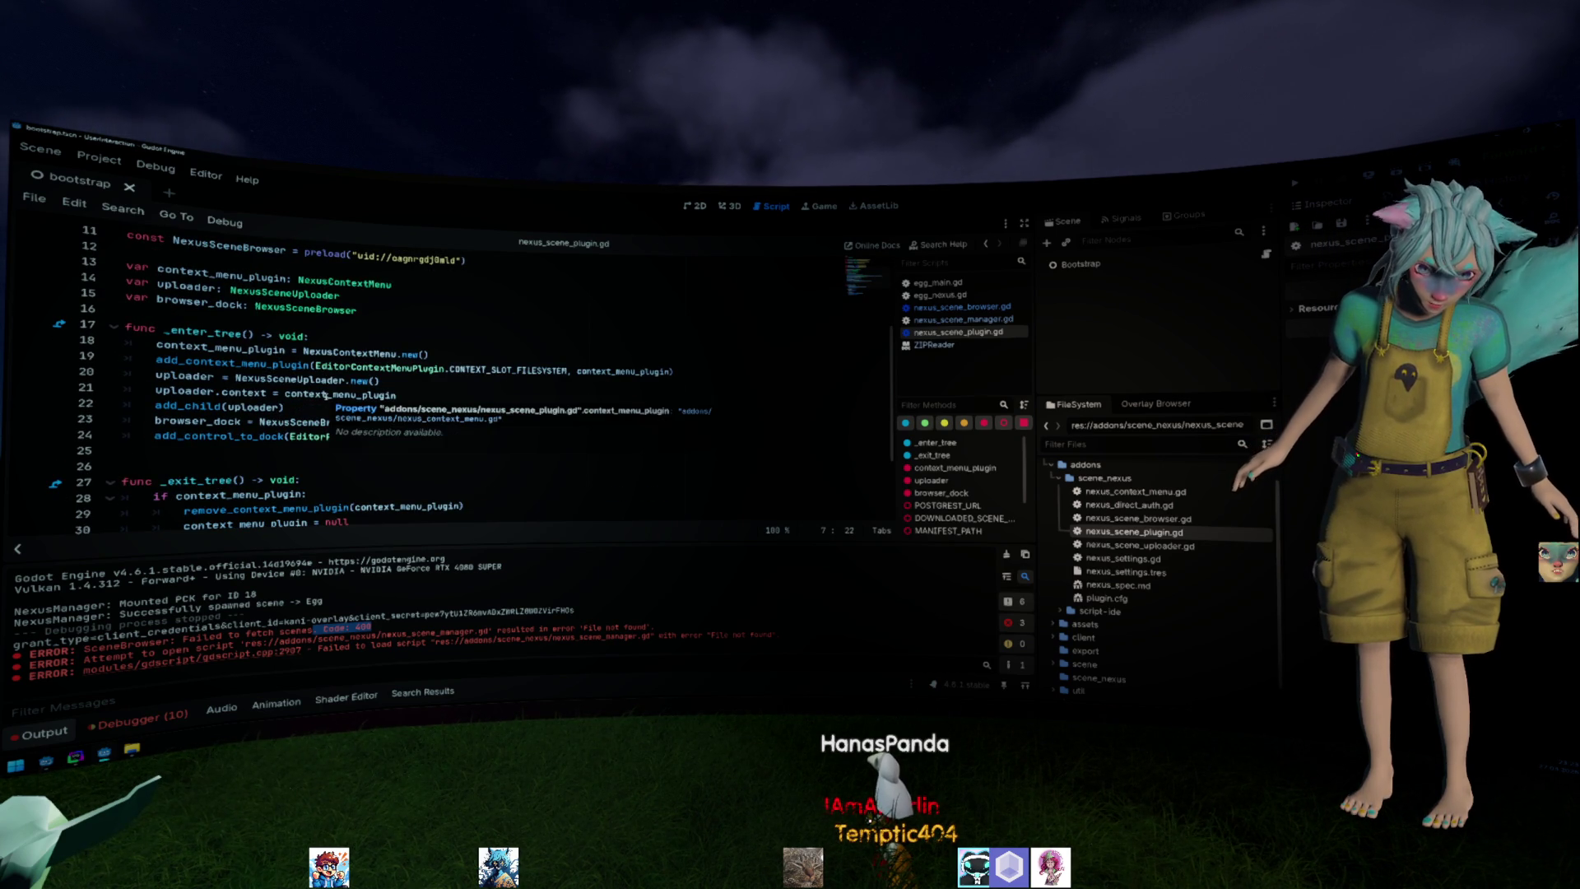
left_click(561, 393)
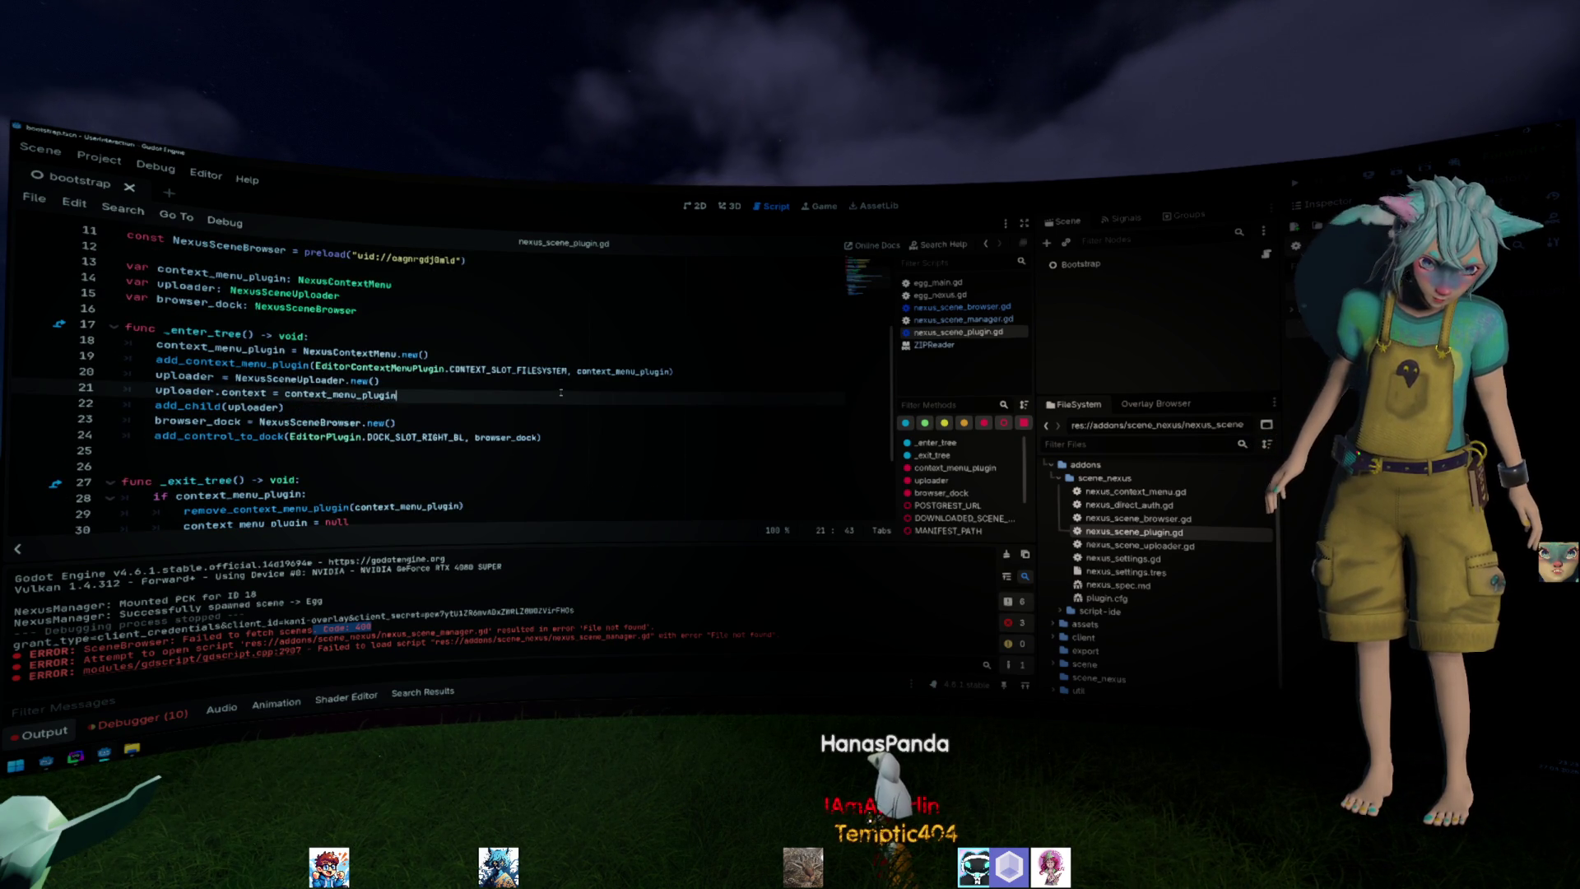
scroll(561, 392, "down", 1)
scroll(554, 395, "down", 1)
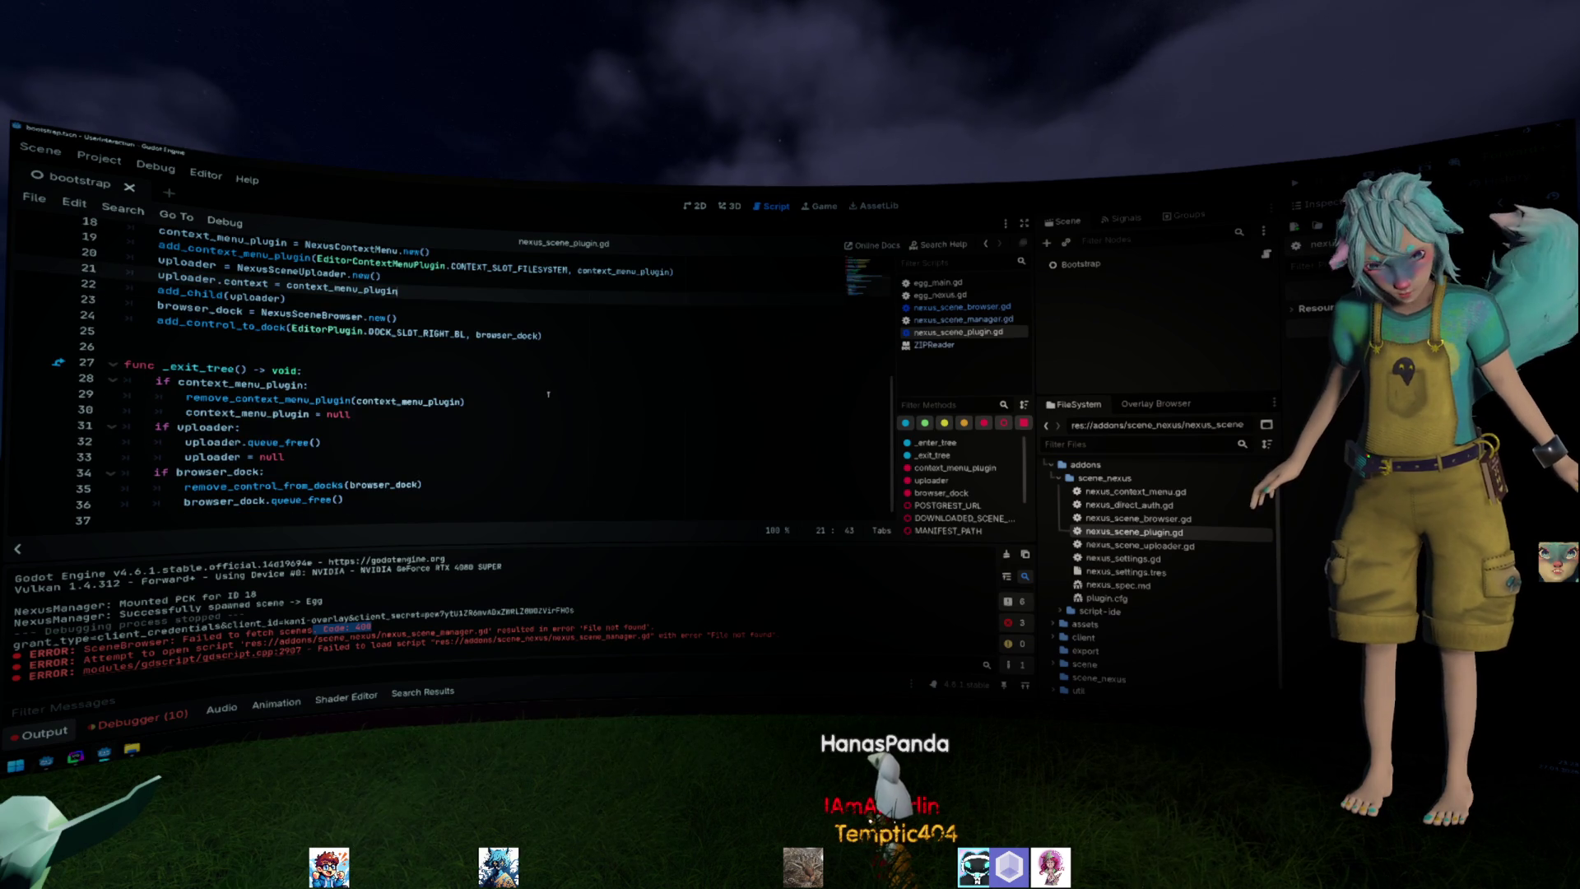
scroll(548, 393, "up", 3)
left_click(99, 159)
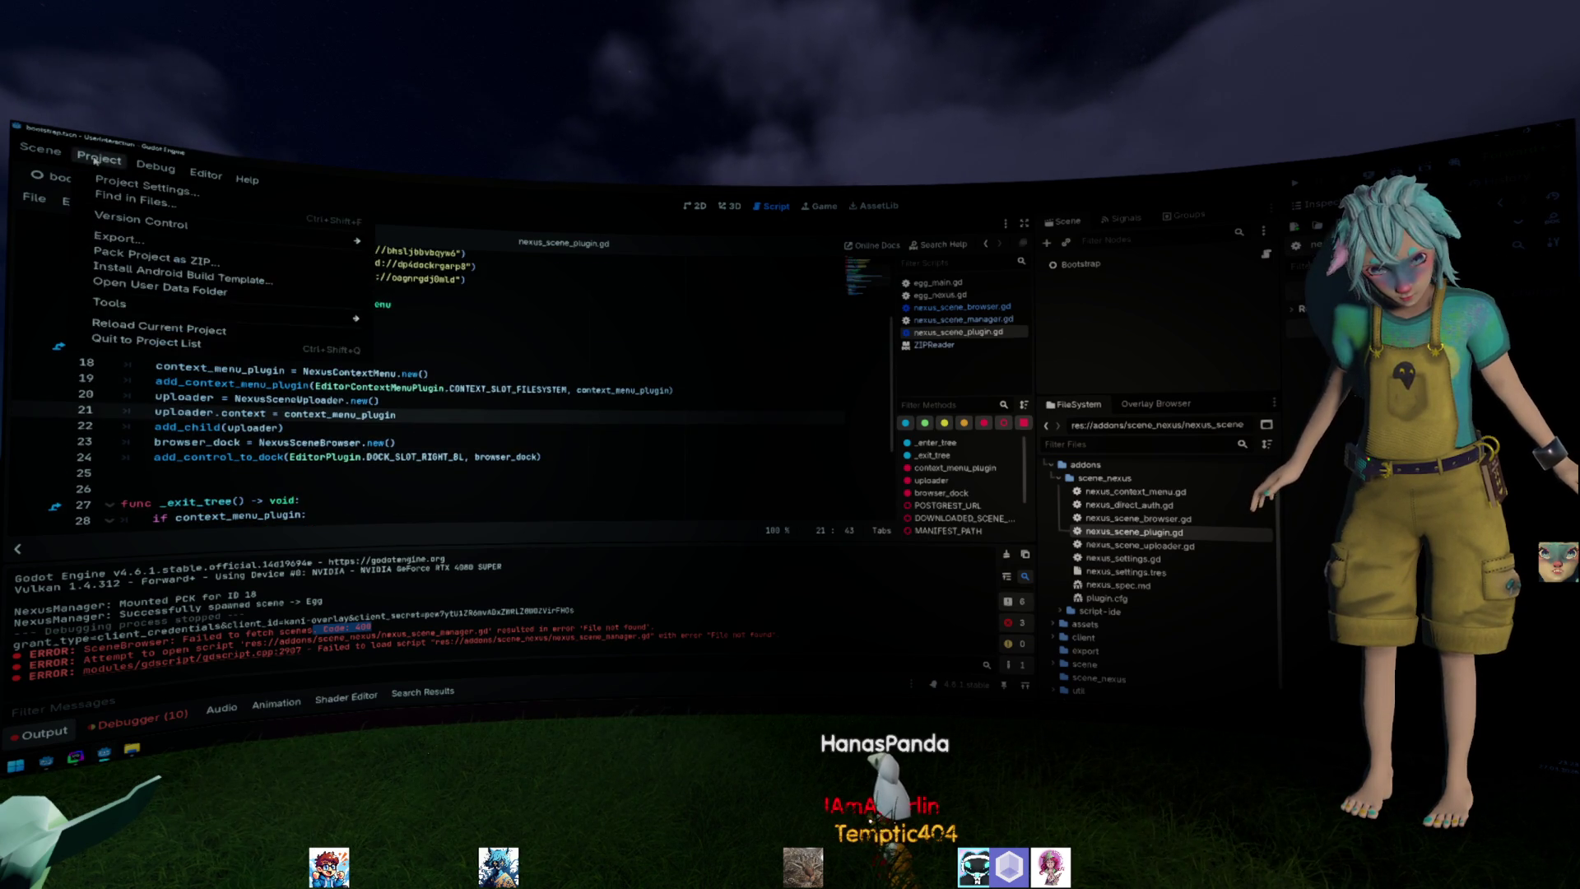
Remove the NexusSceneManager autoload in Project Settings and refresh the Overlay Browser list.
left_click(105, 192)
left_click(362, 284)
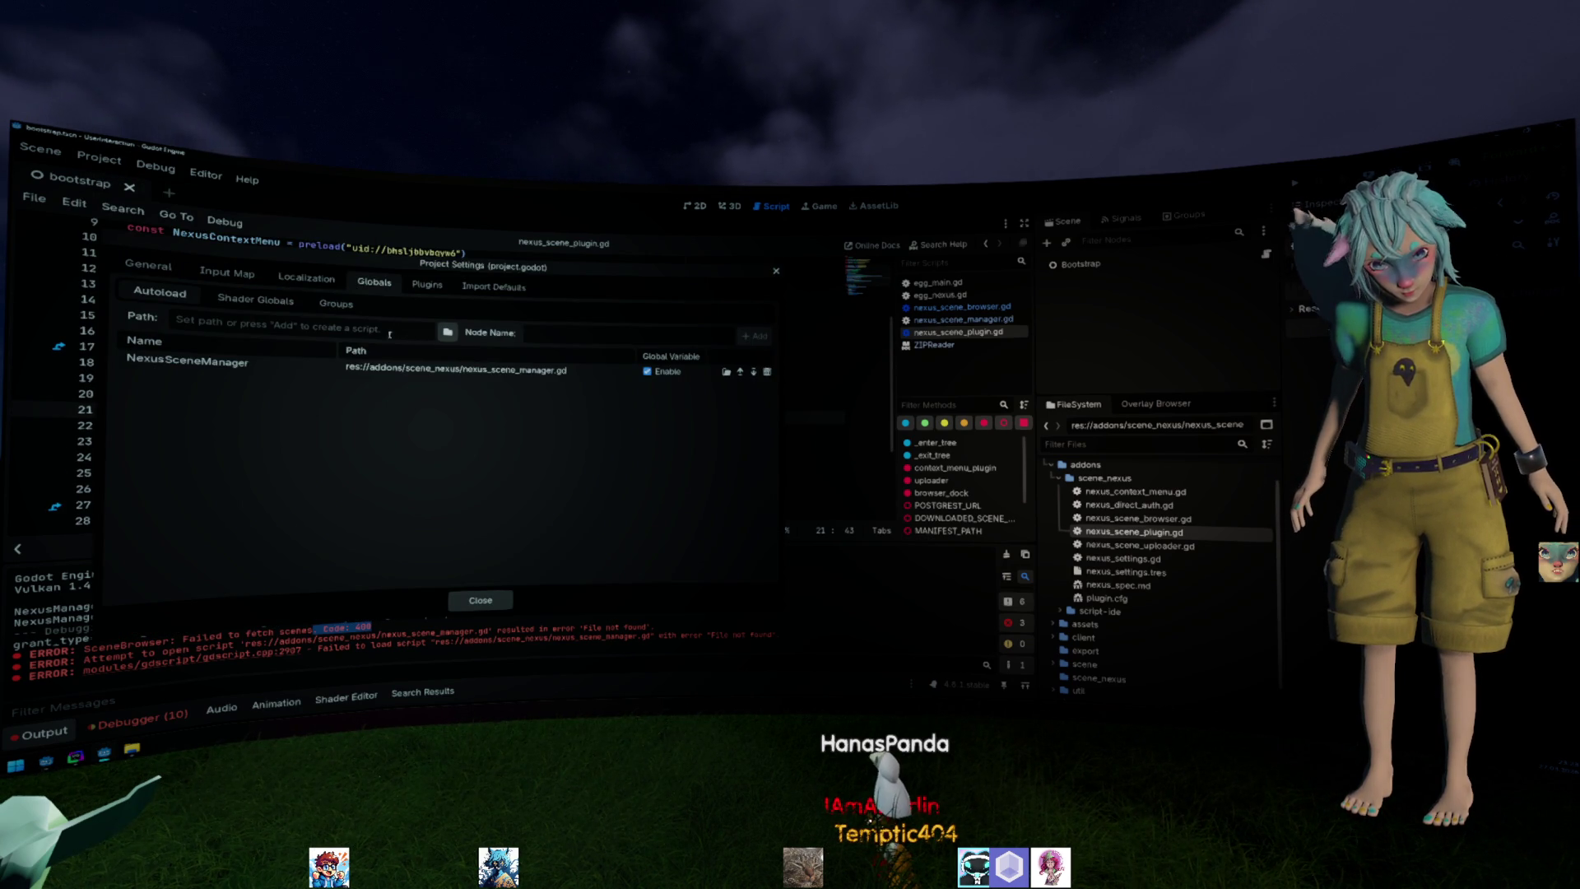
left_click(210, 360)
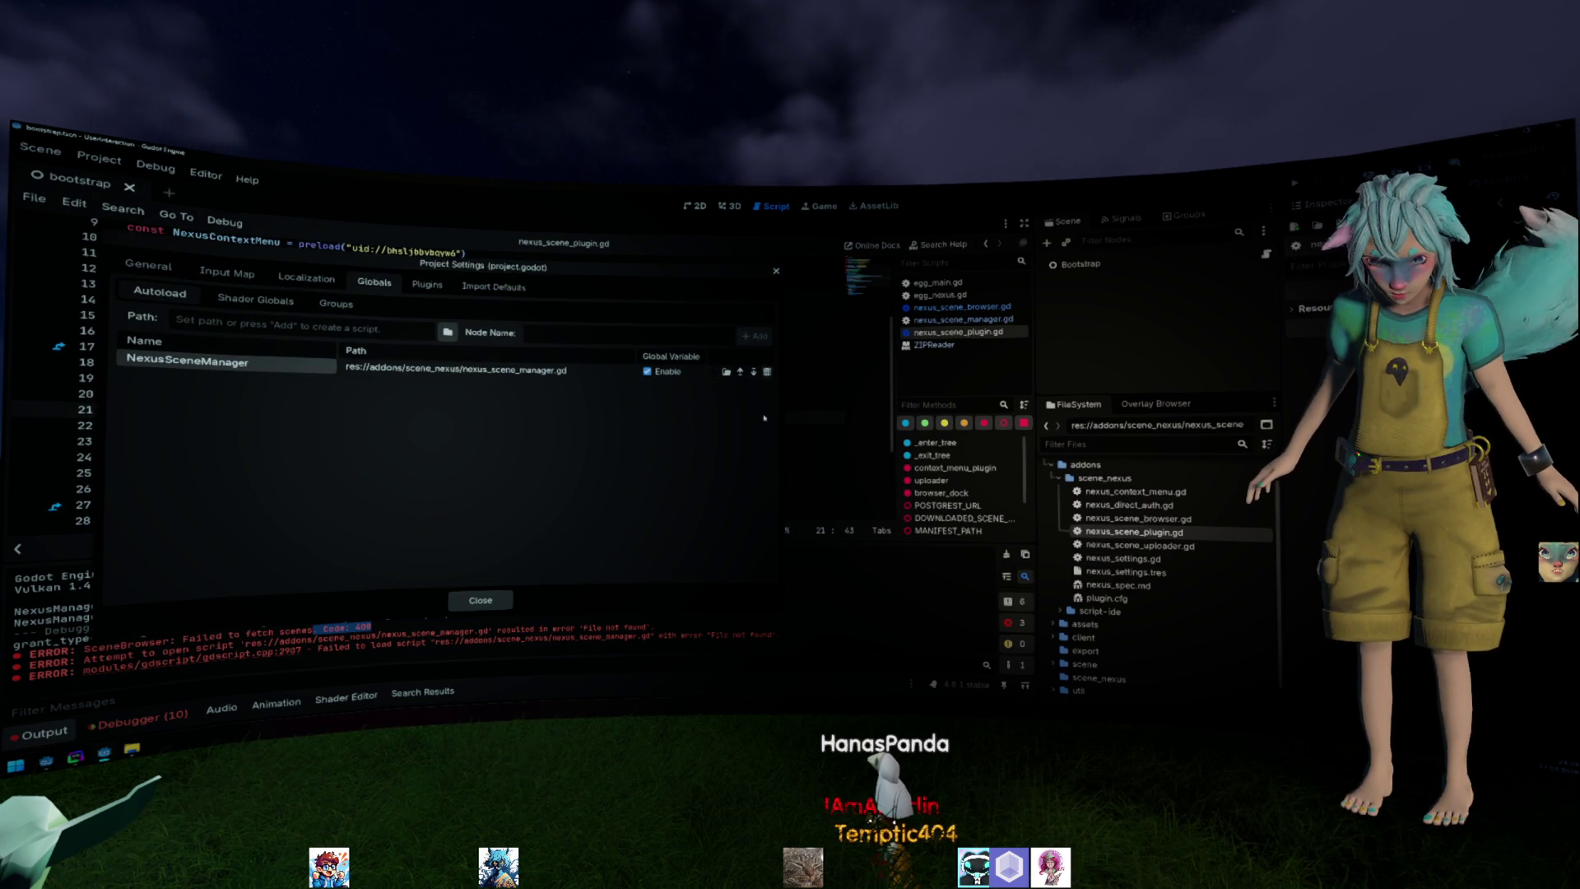
left_click(766, 371)
left_click(475, 600)
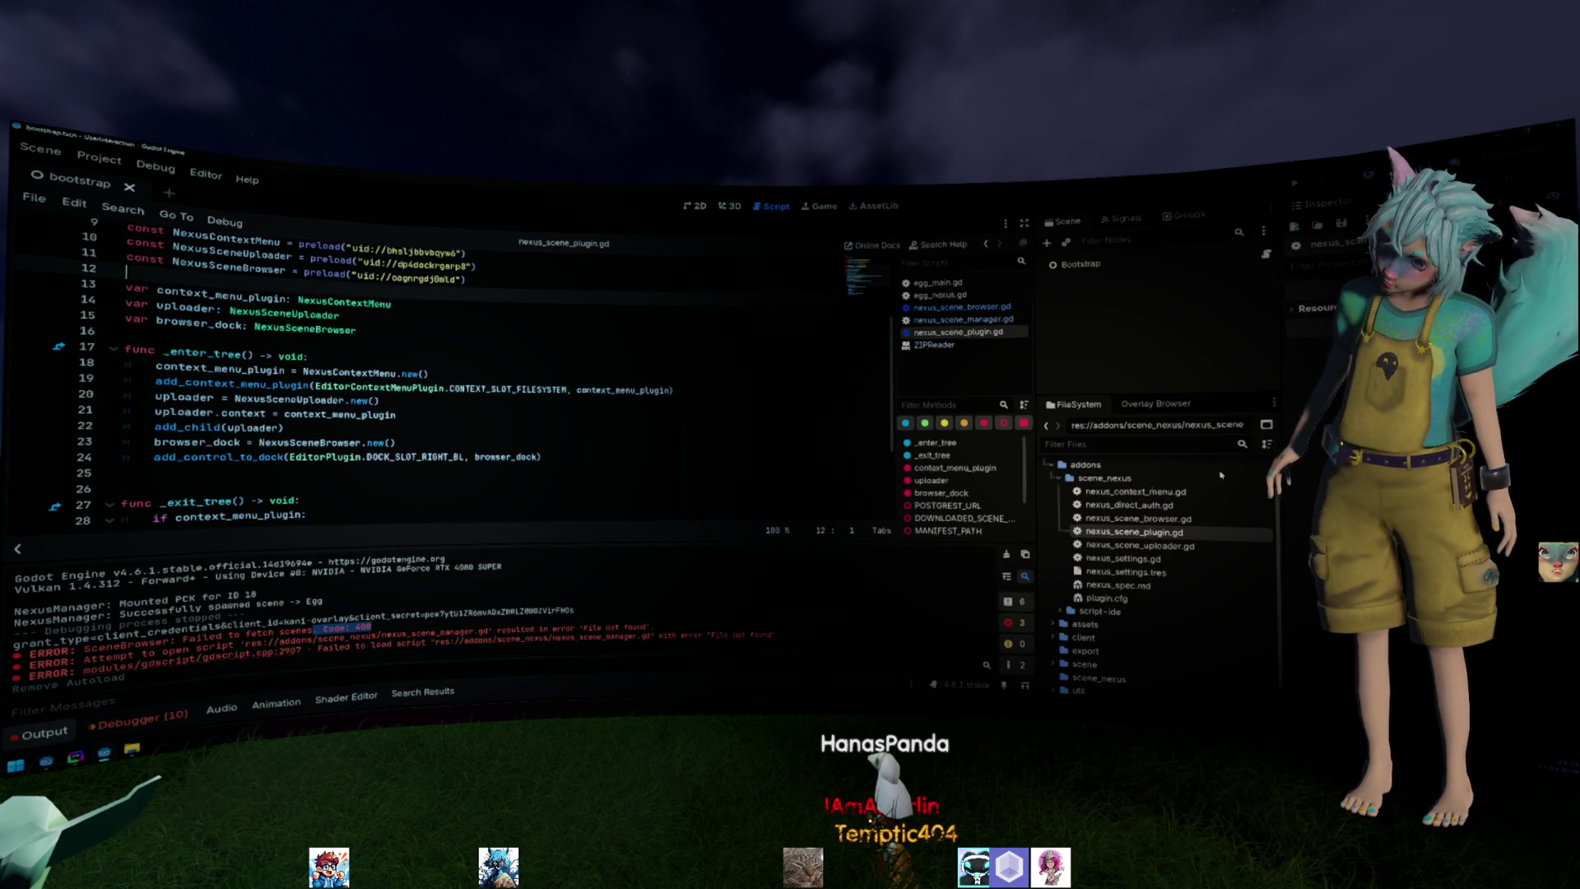
left_click(1157, 404)
left_click(1253, 425)
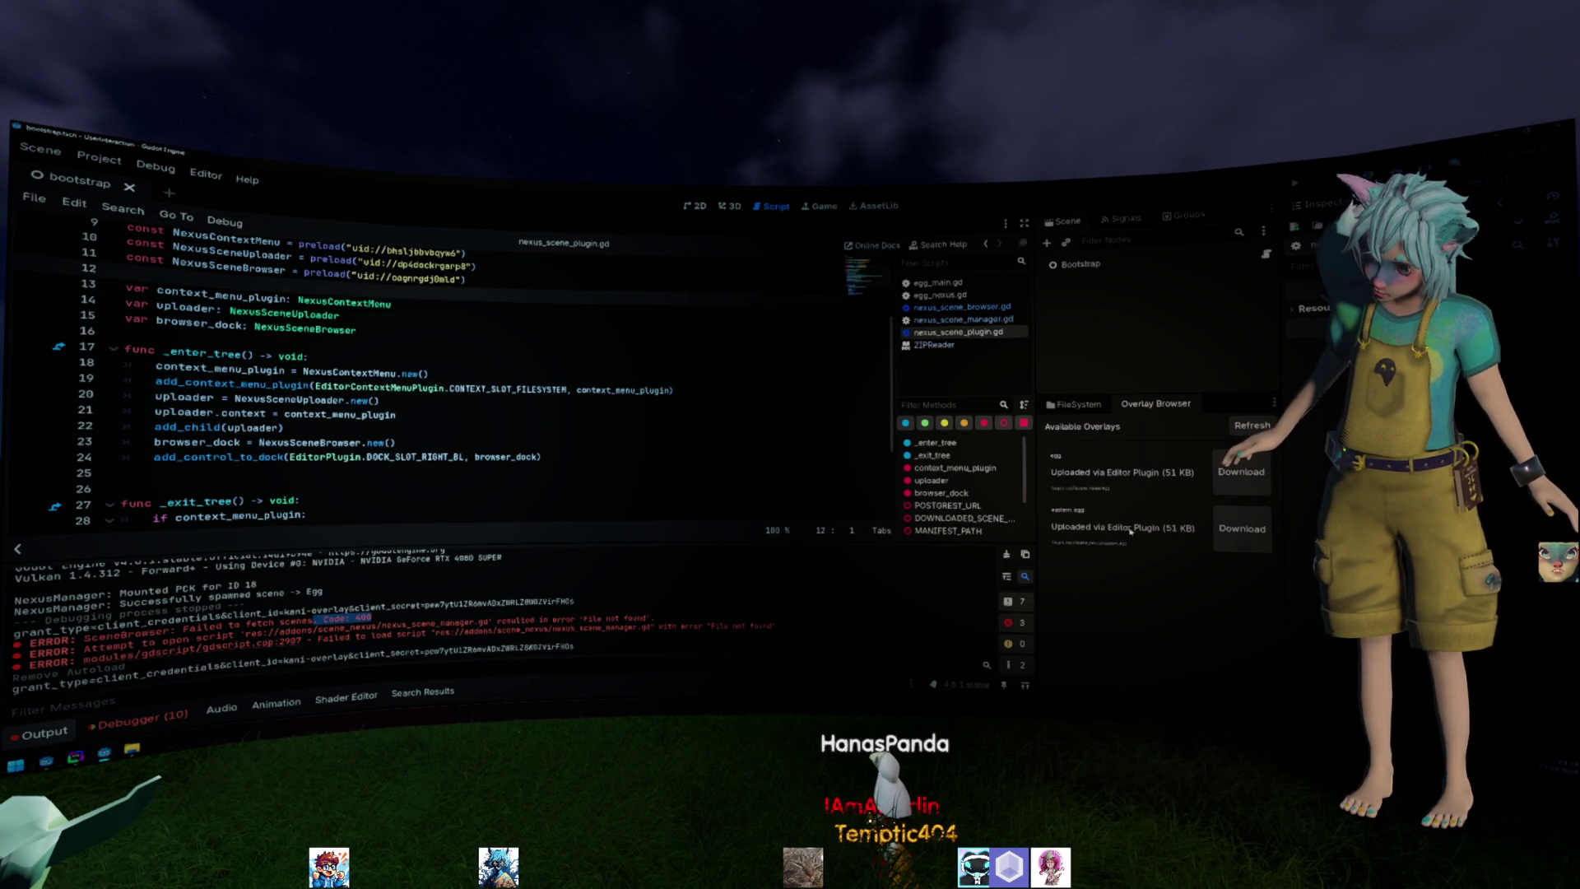
Download the second overlay and open scene_nexus/eastern_egg/eastern_egg.tscn in the 3D view.
left_click(1238, 532)
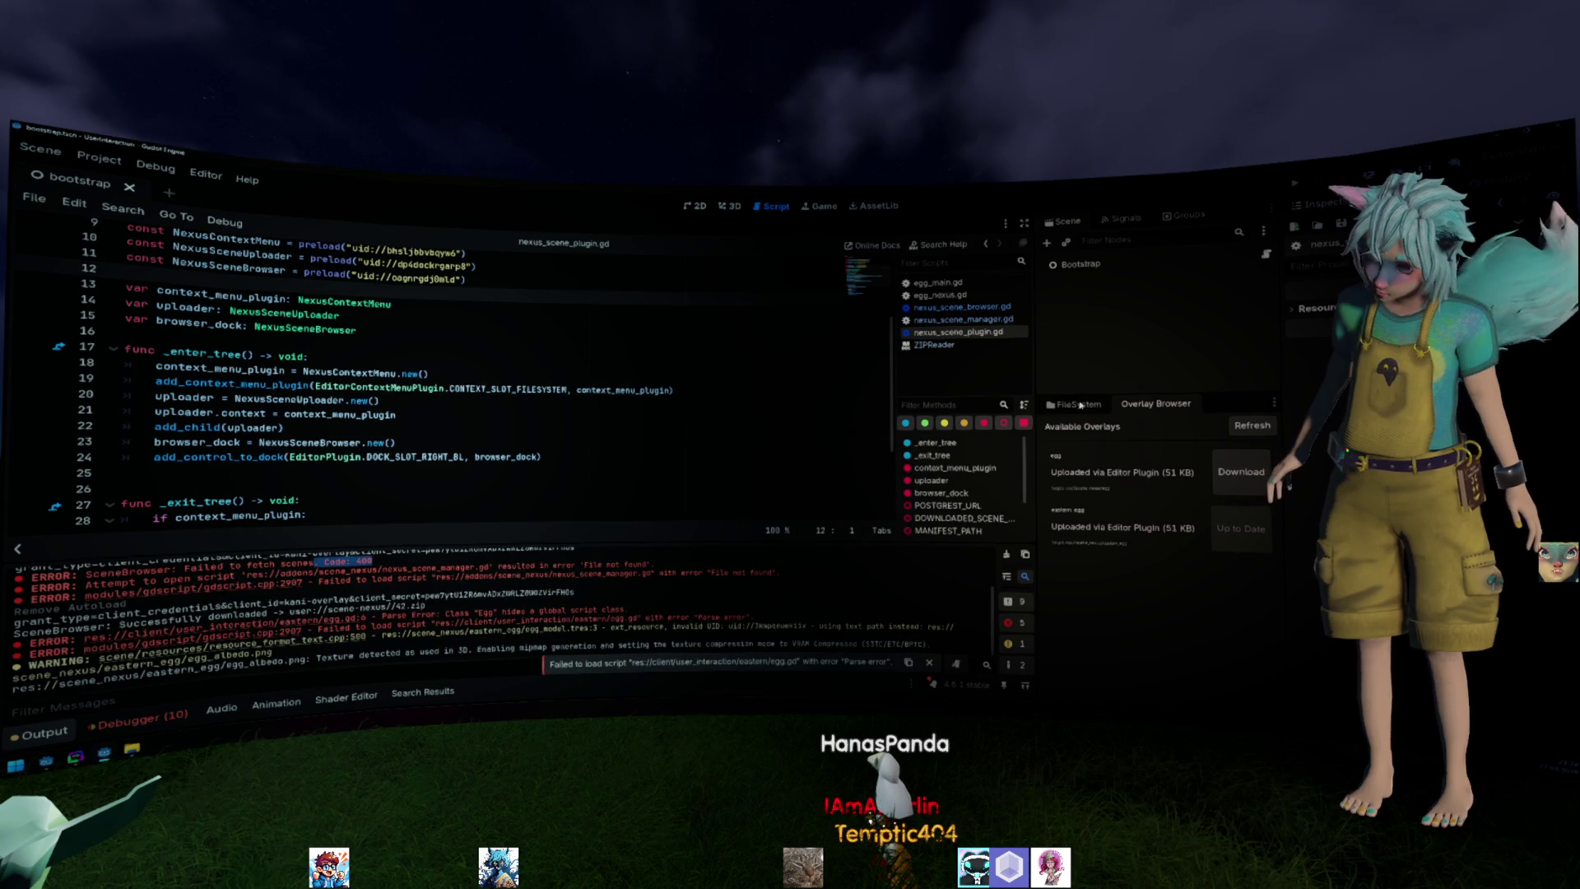
left_click(1080, 406)
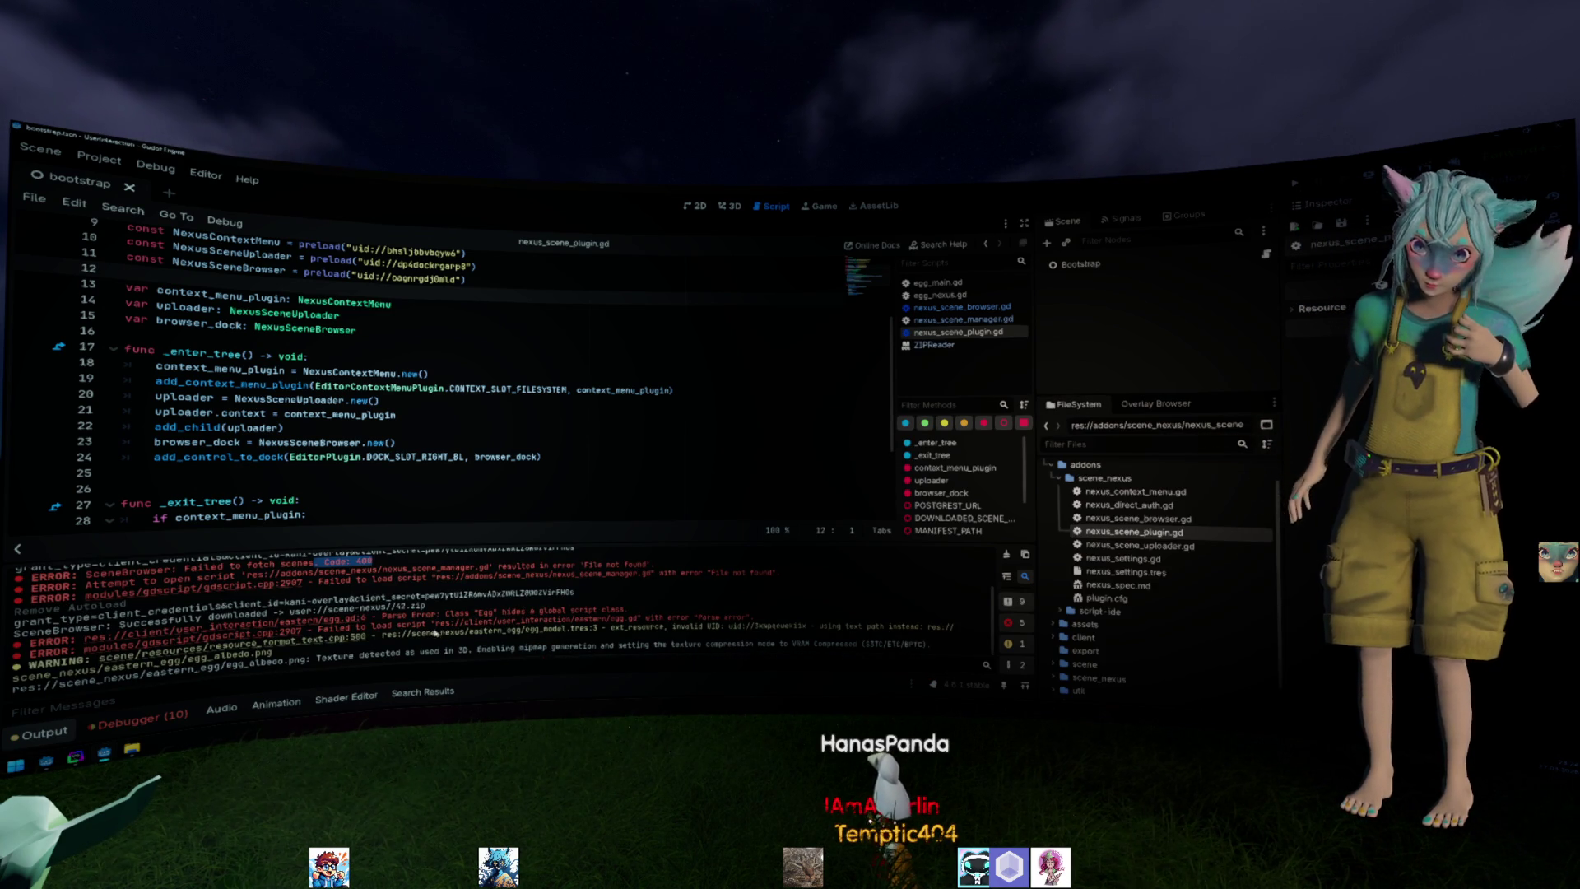
left_click_drag(523, 617, 371, 637)
scroll(1124, 574, "down", 1)
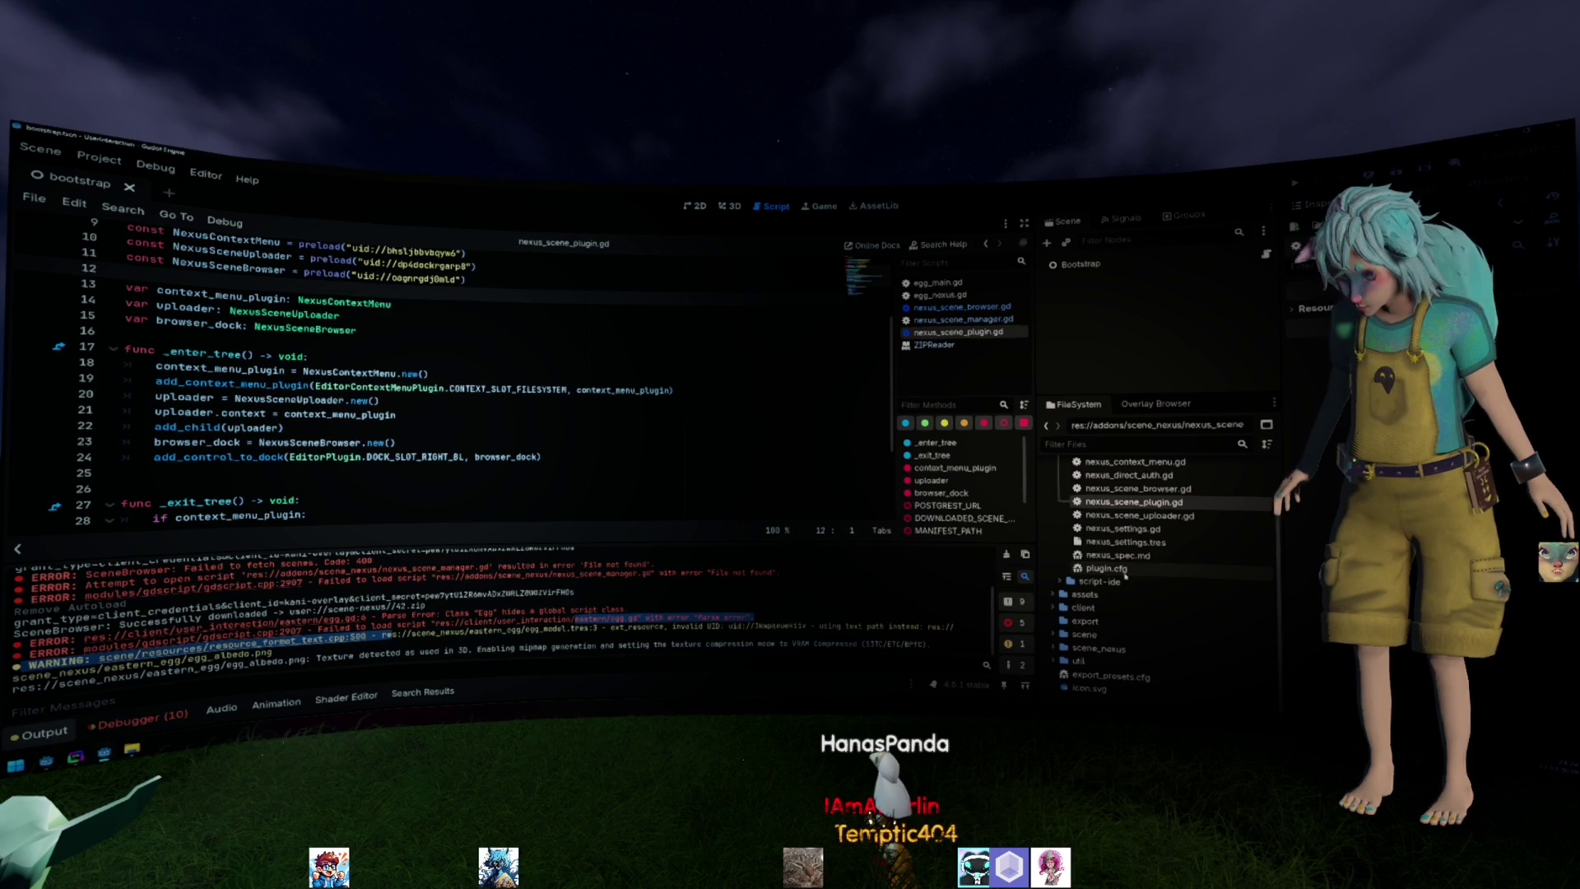
double_click(1117, 646)
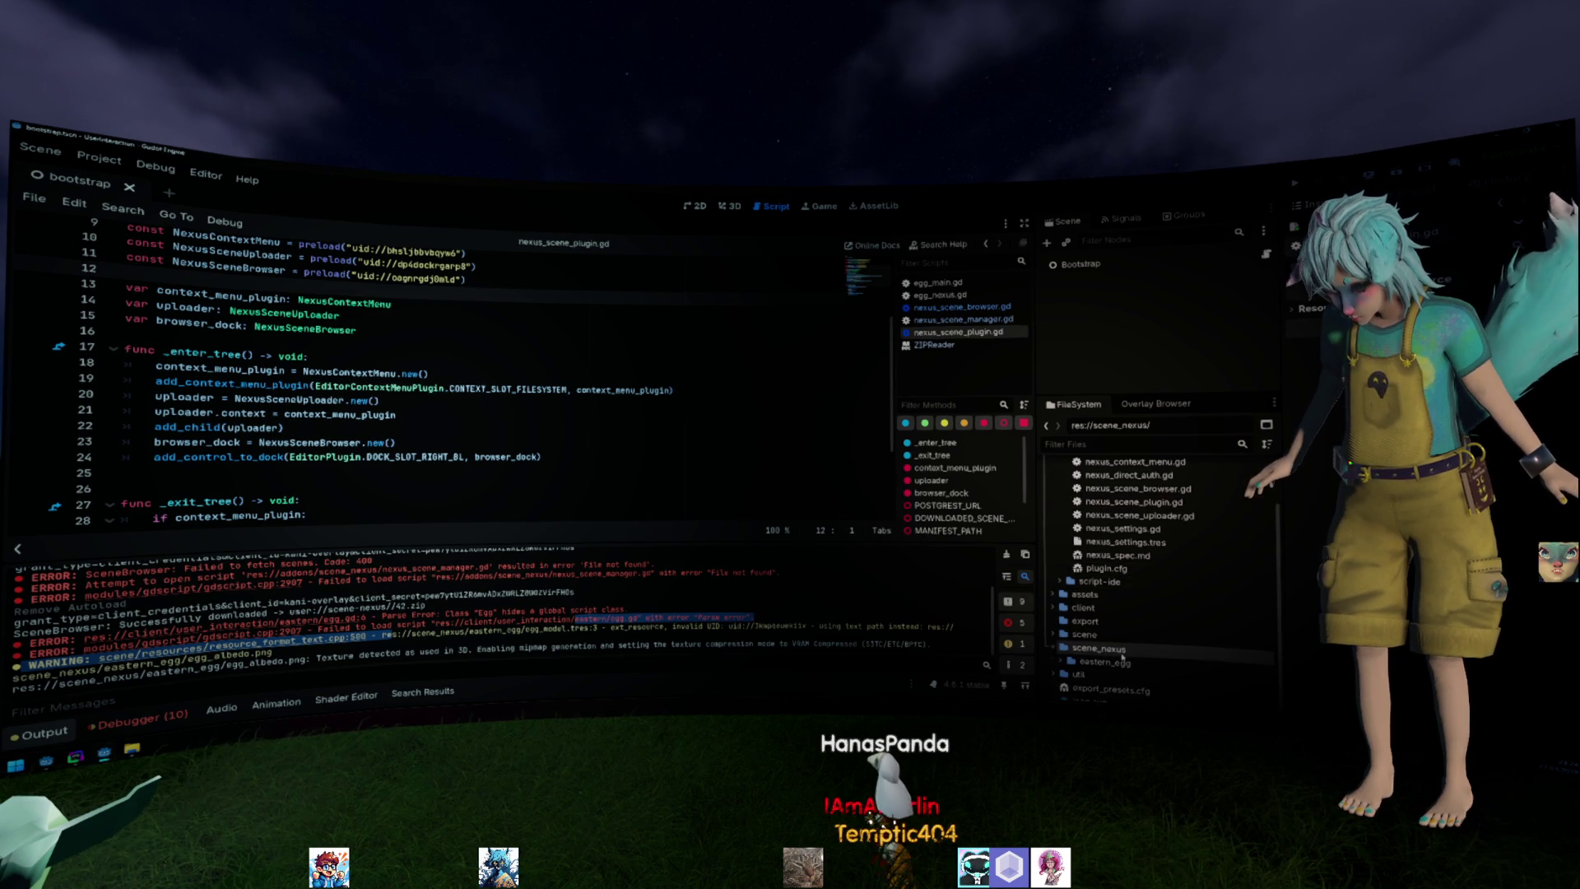
double_click(1118, 649)
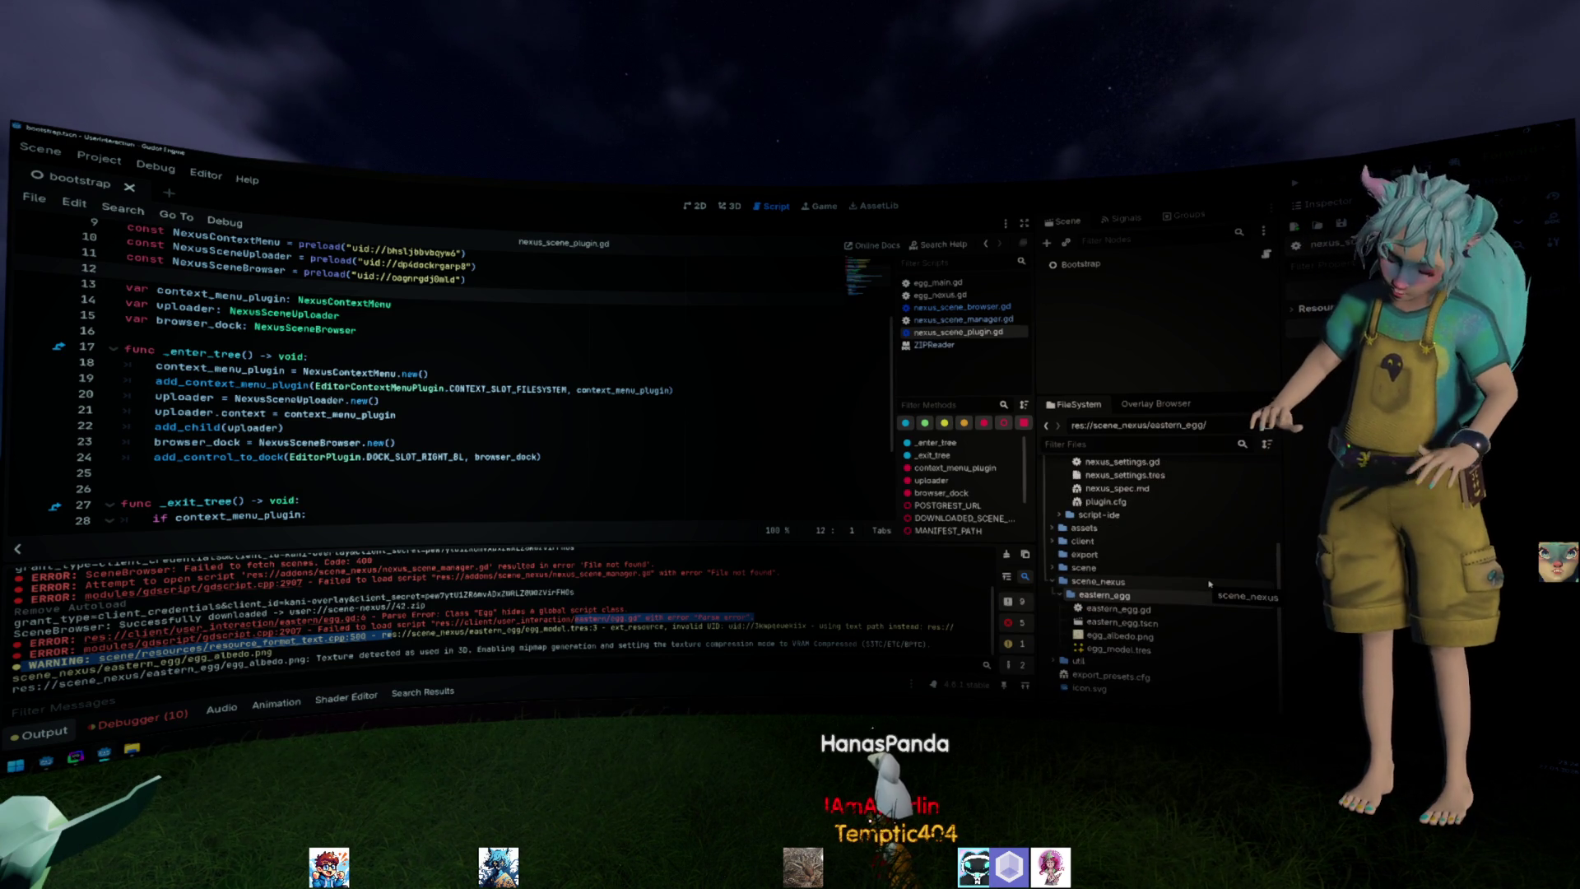
double_click(1145, 624)
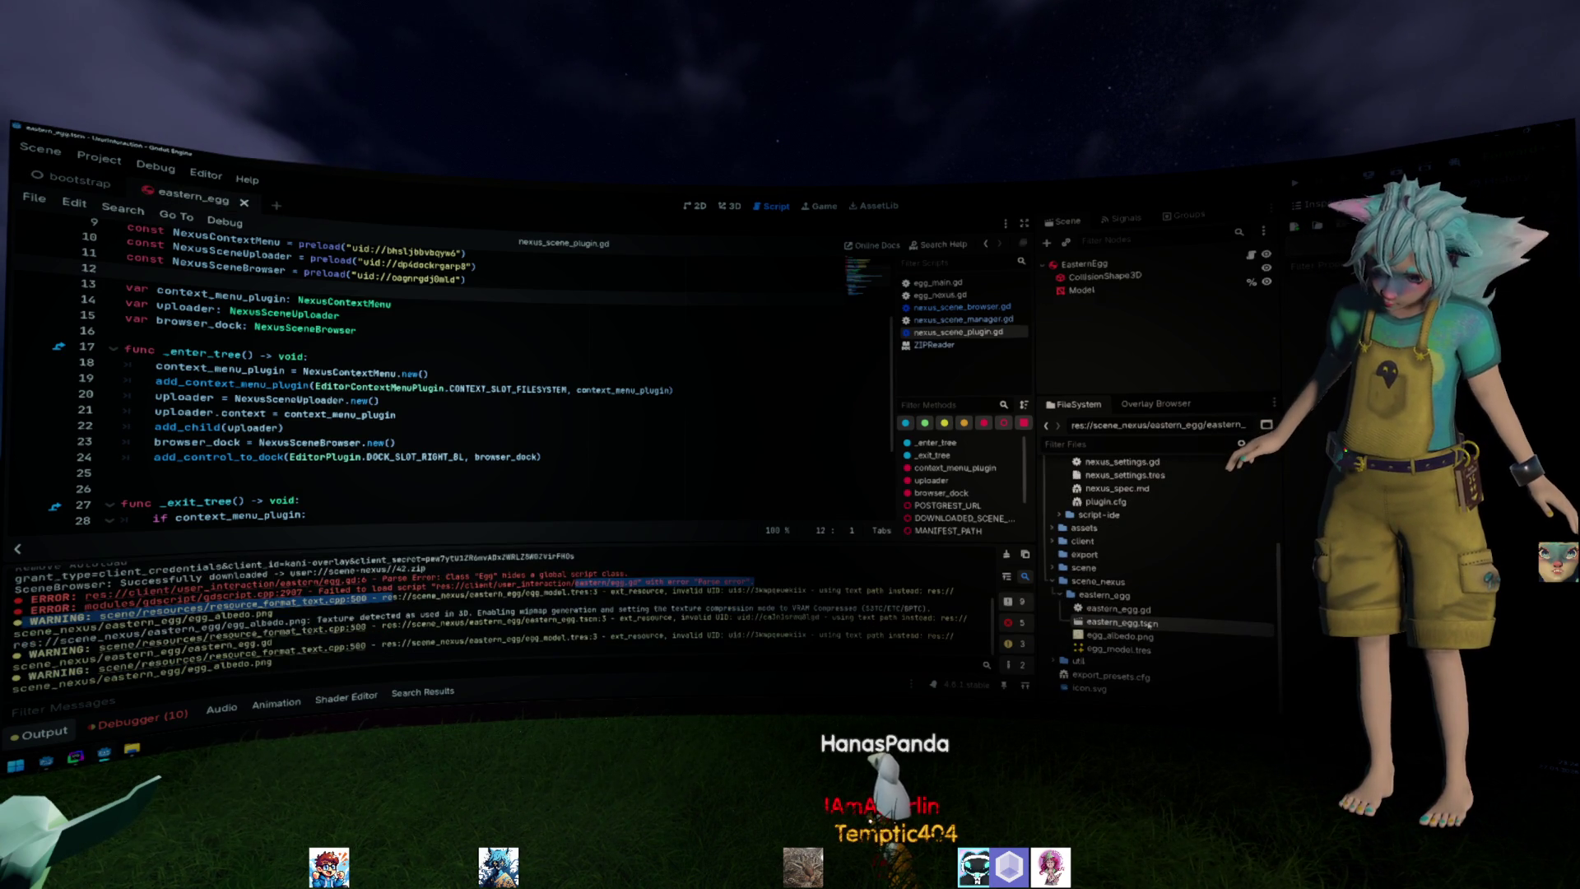
left_click(732, 208)
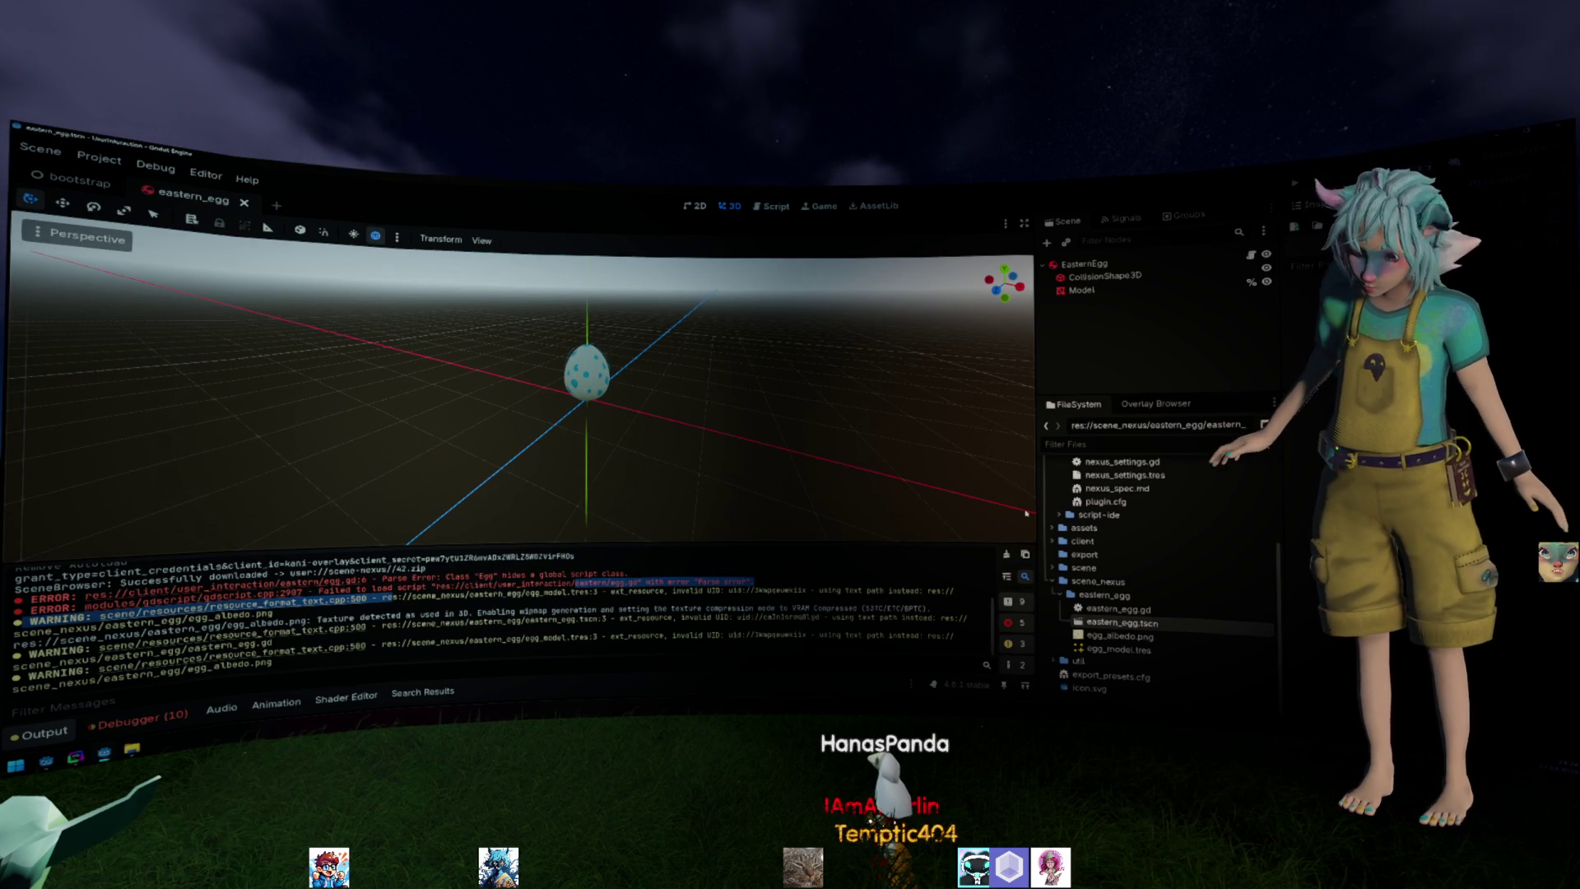
scroll(1174, 543, "up", 2)
scroll(1175, 553, "up", 2)
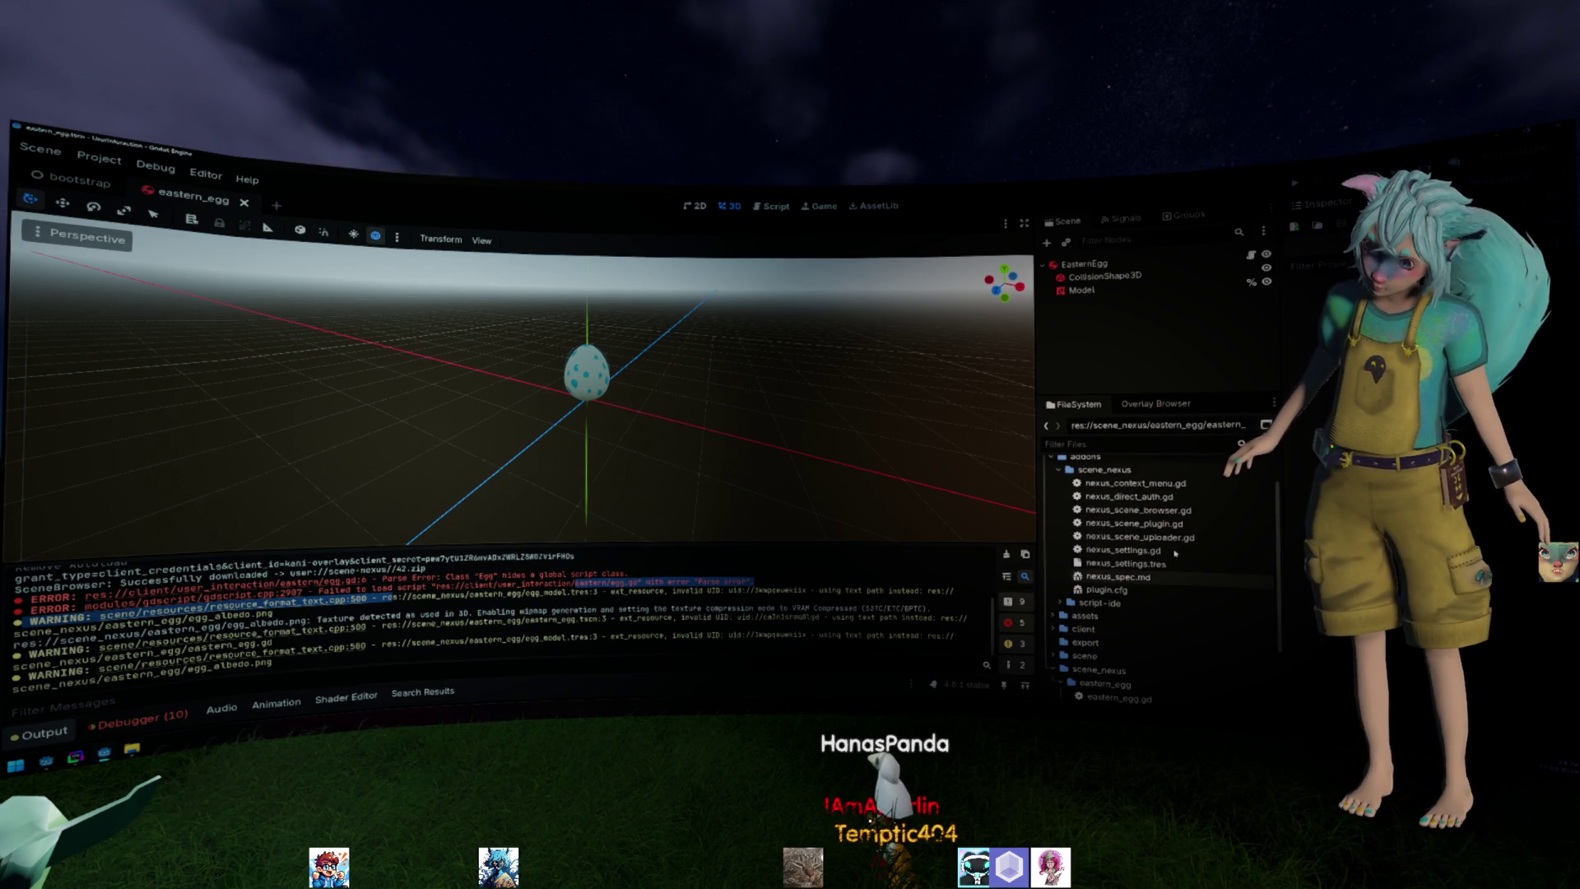
scroll(1173, 556, "down", 2)
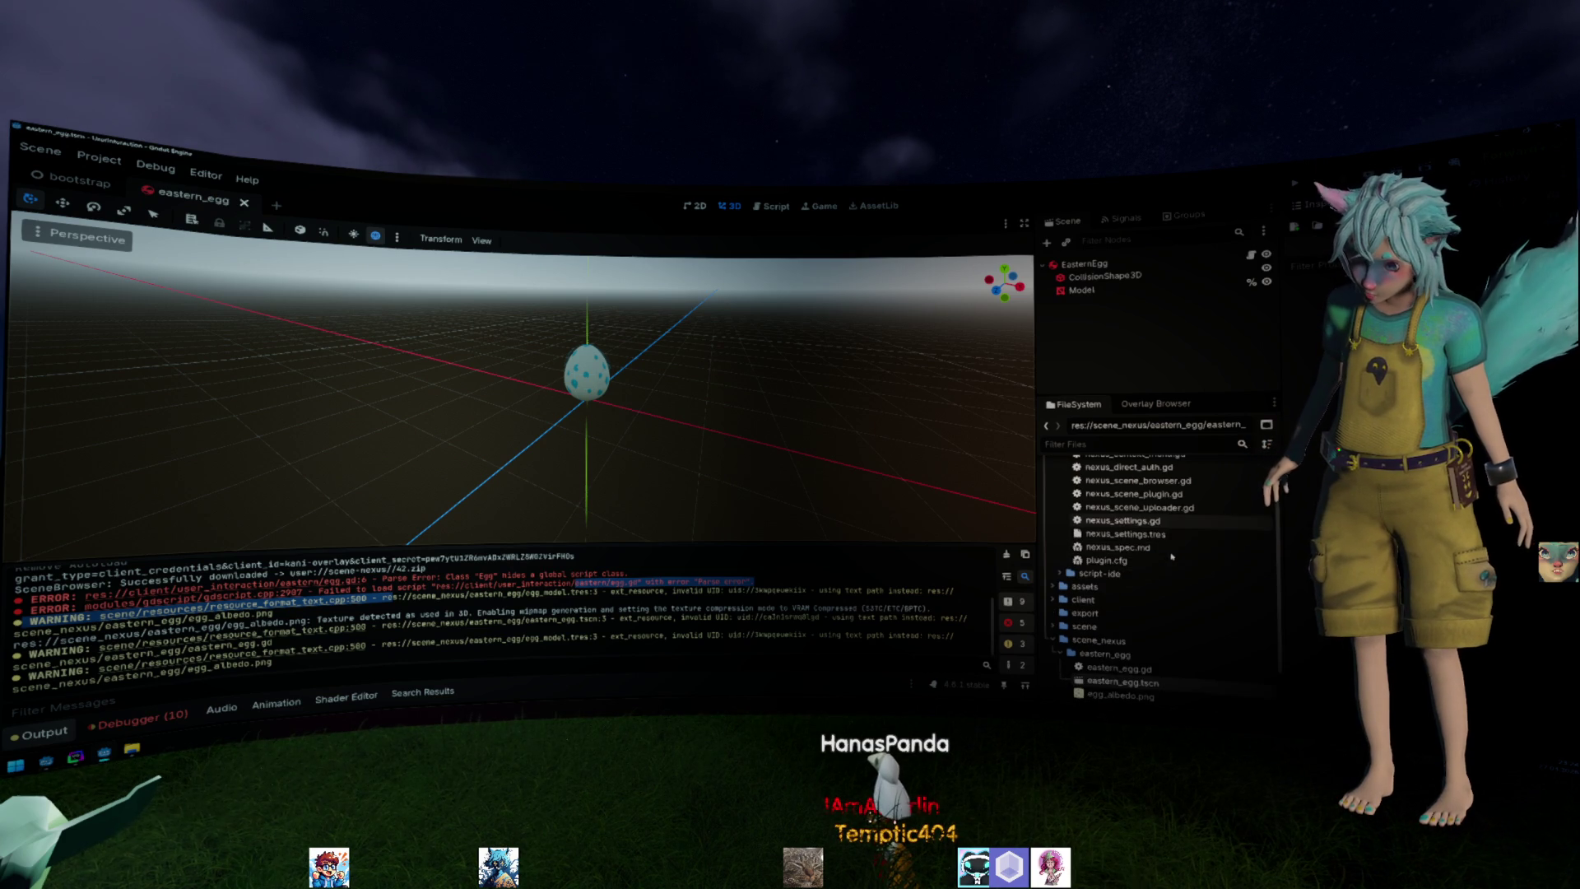
Delete the client folder from the project files and return to the Overlay Browser.
double_click(1104, 650)
left_click(1104, 637)
scroll(1103, 614, "up", 3)
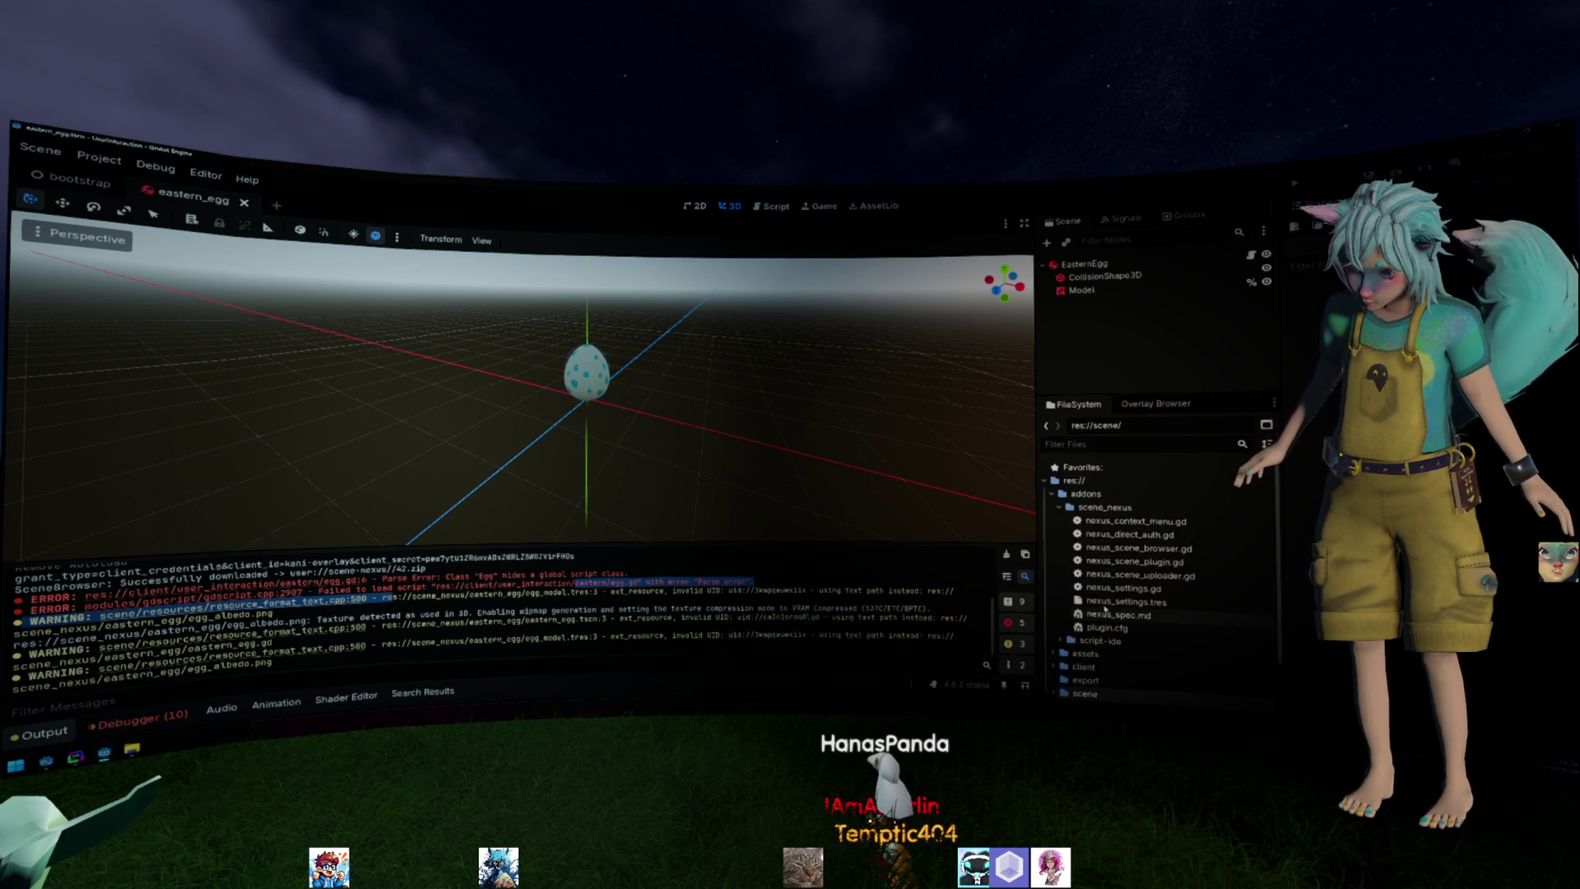
left_click(1104, 507)
double_click(1105, 506)
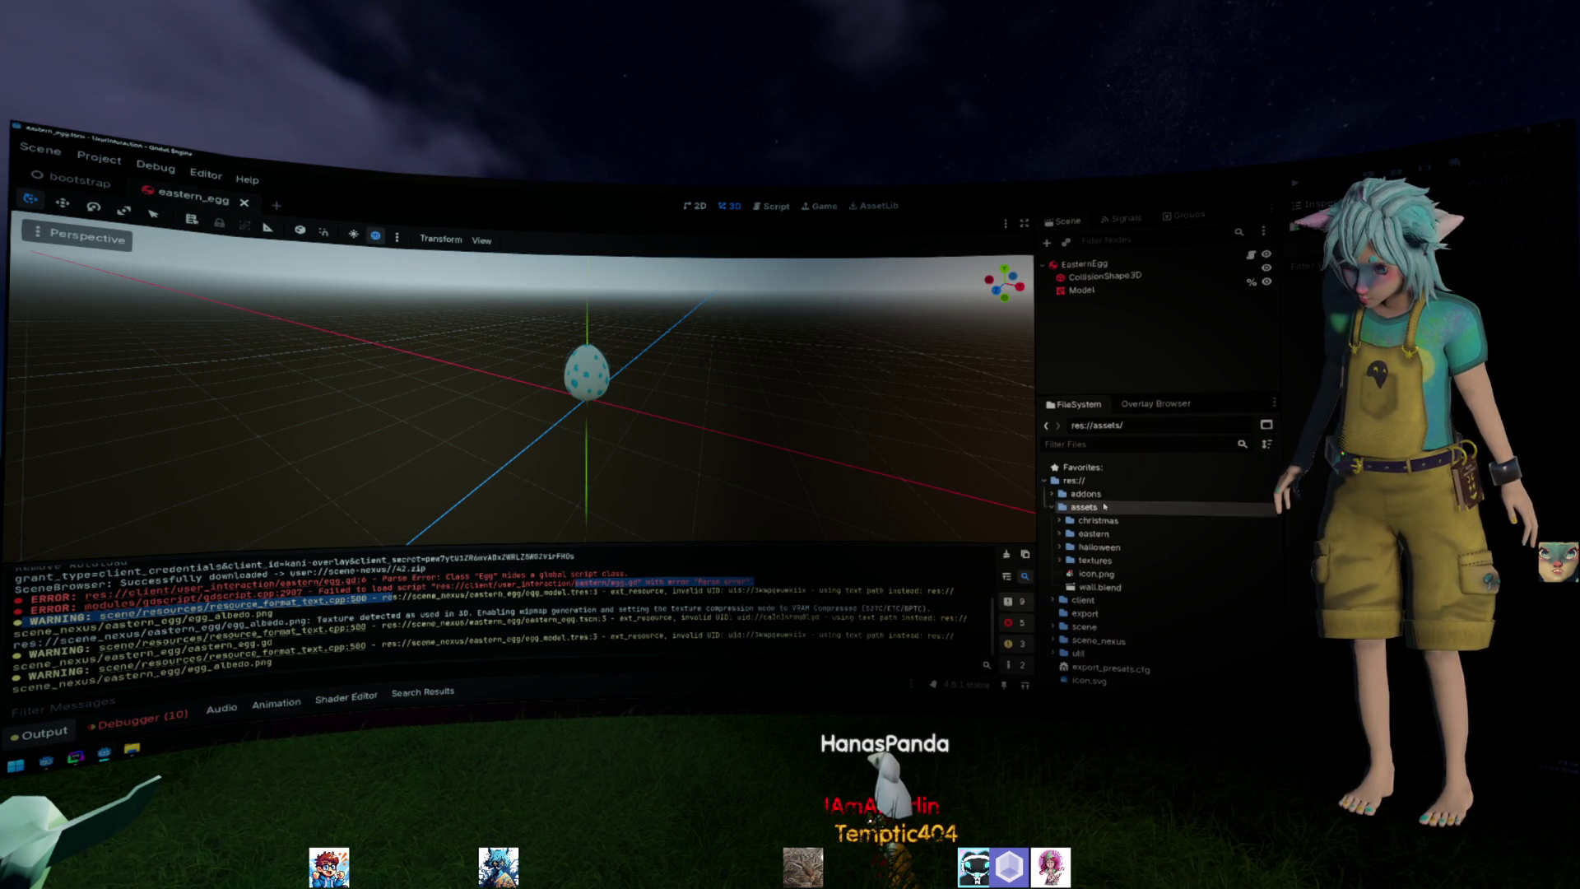
double_click(1104, 506)
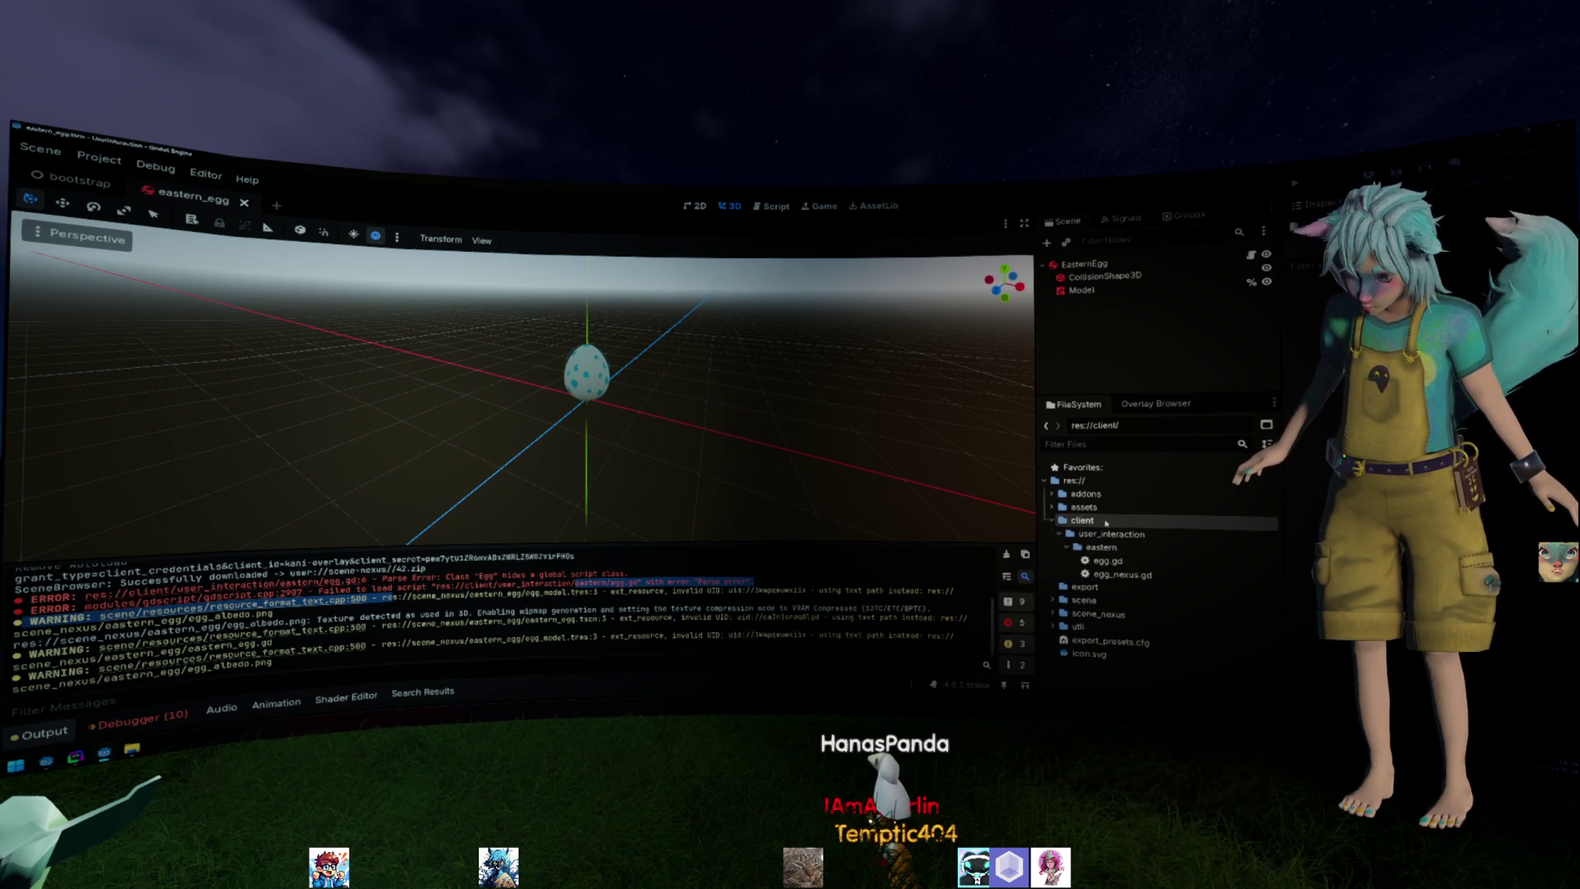
key("Delete")
key("Return")
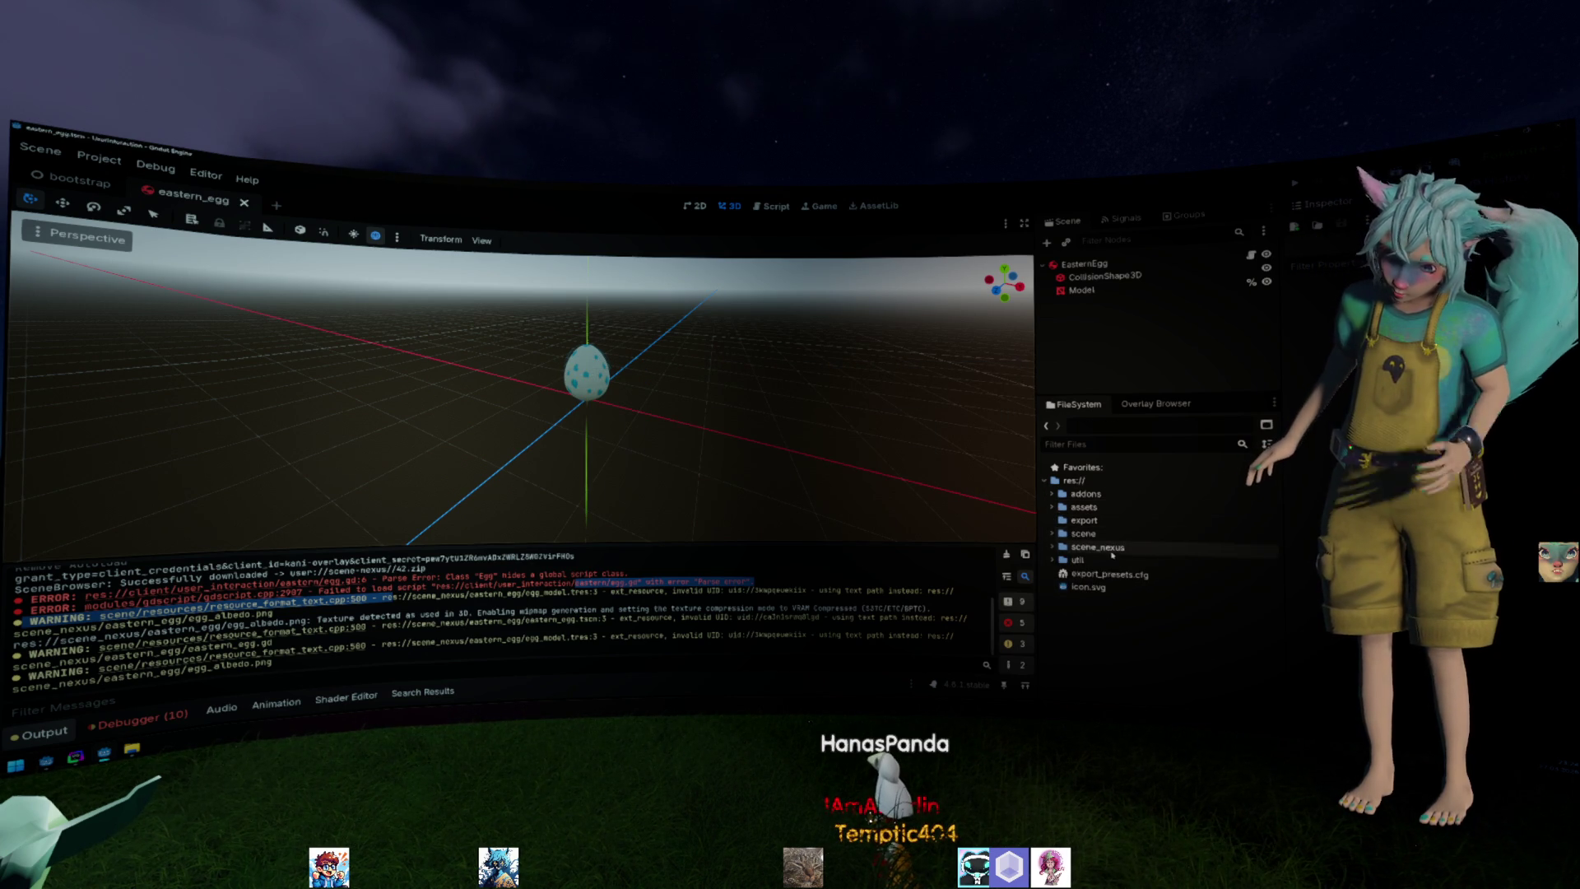
double_click(1097, 546)
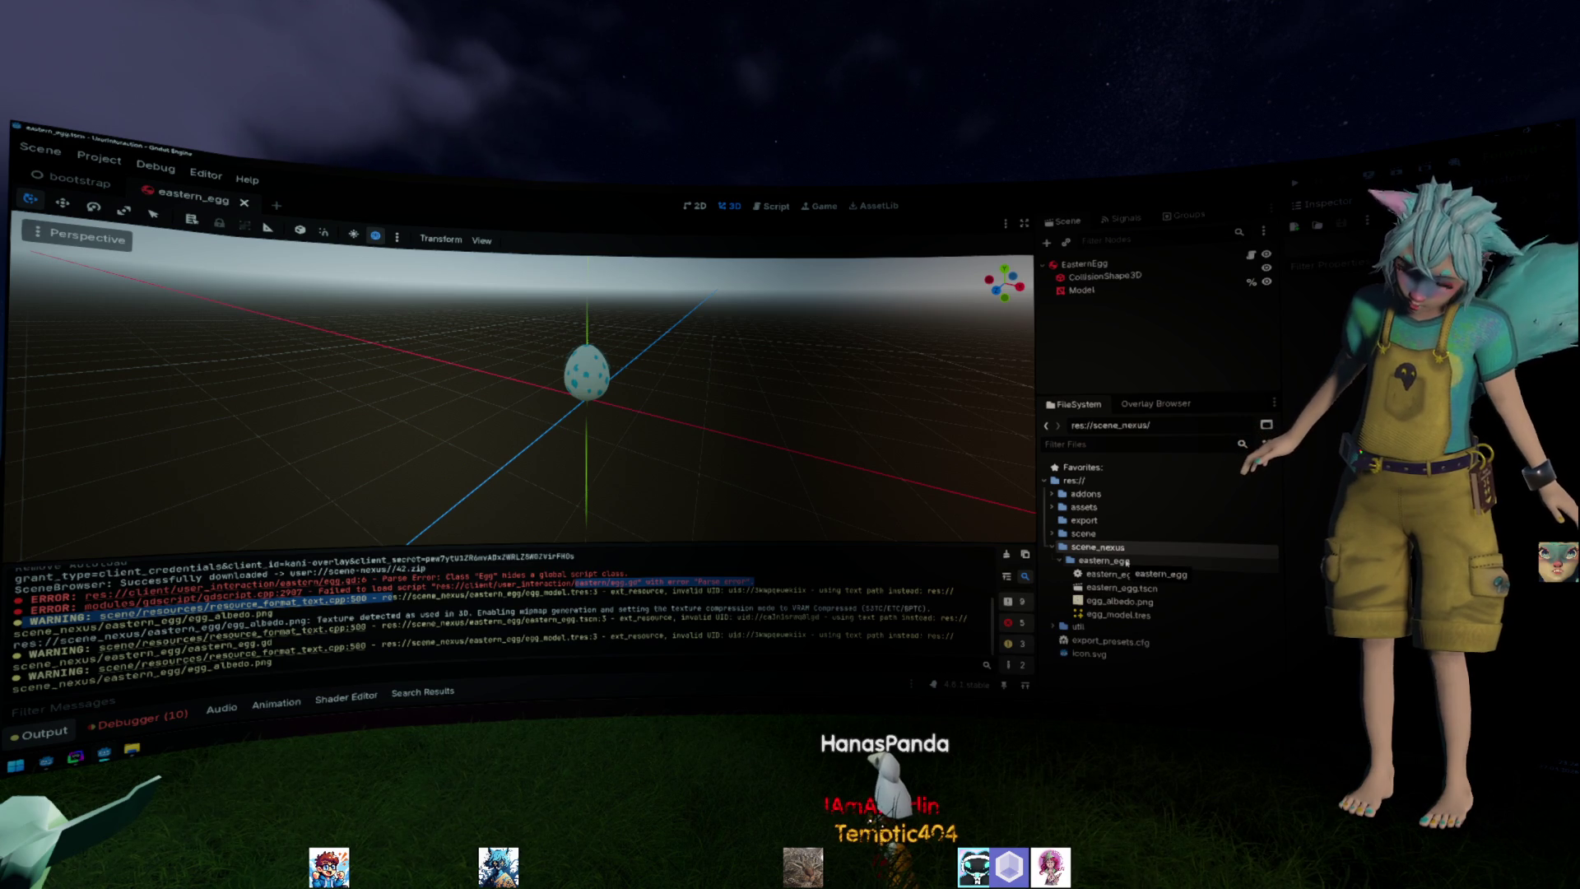
left_click(1158, 403)
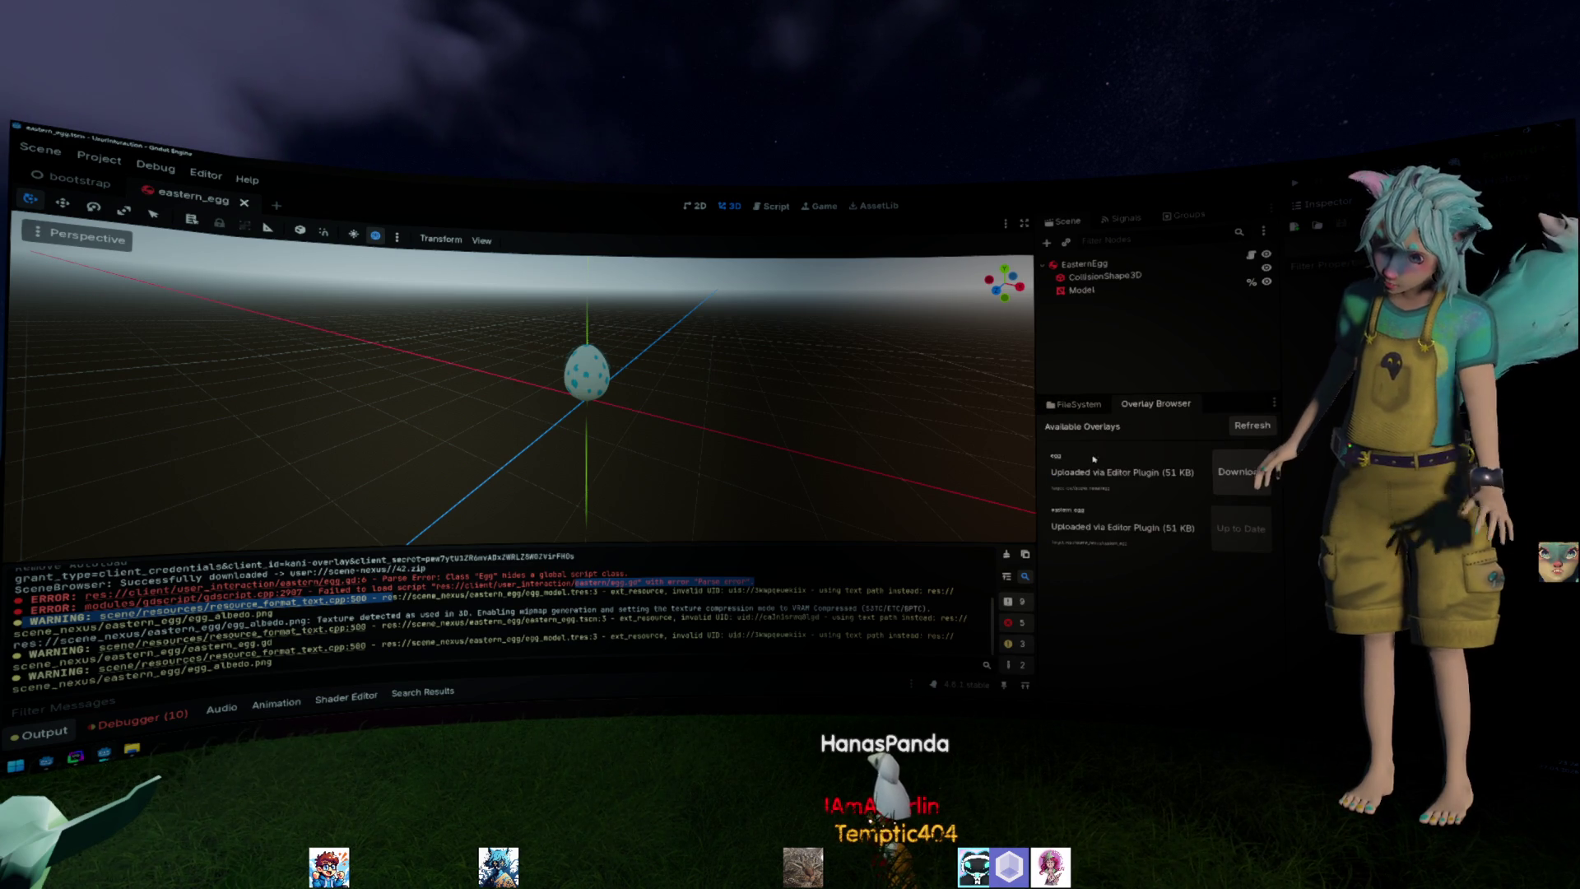
left_click(1264, 430)
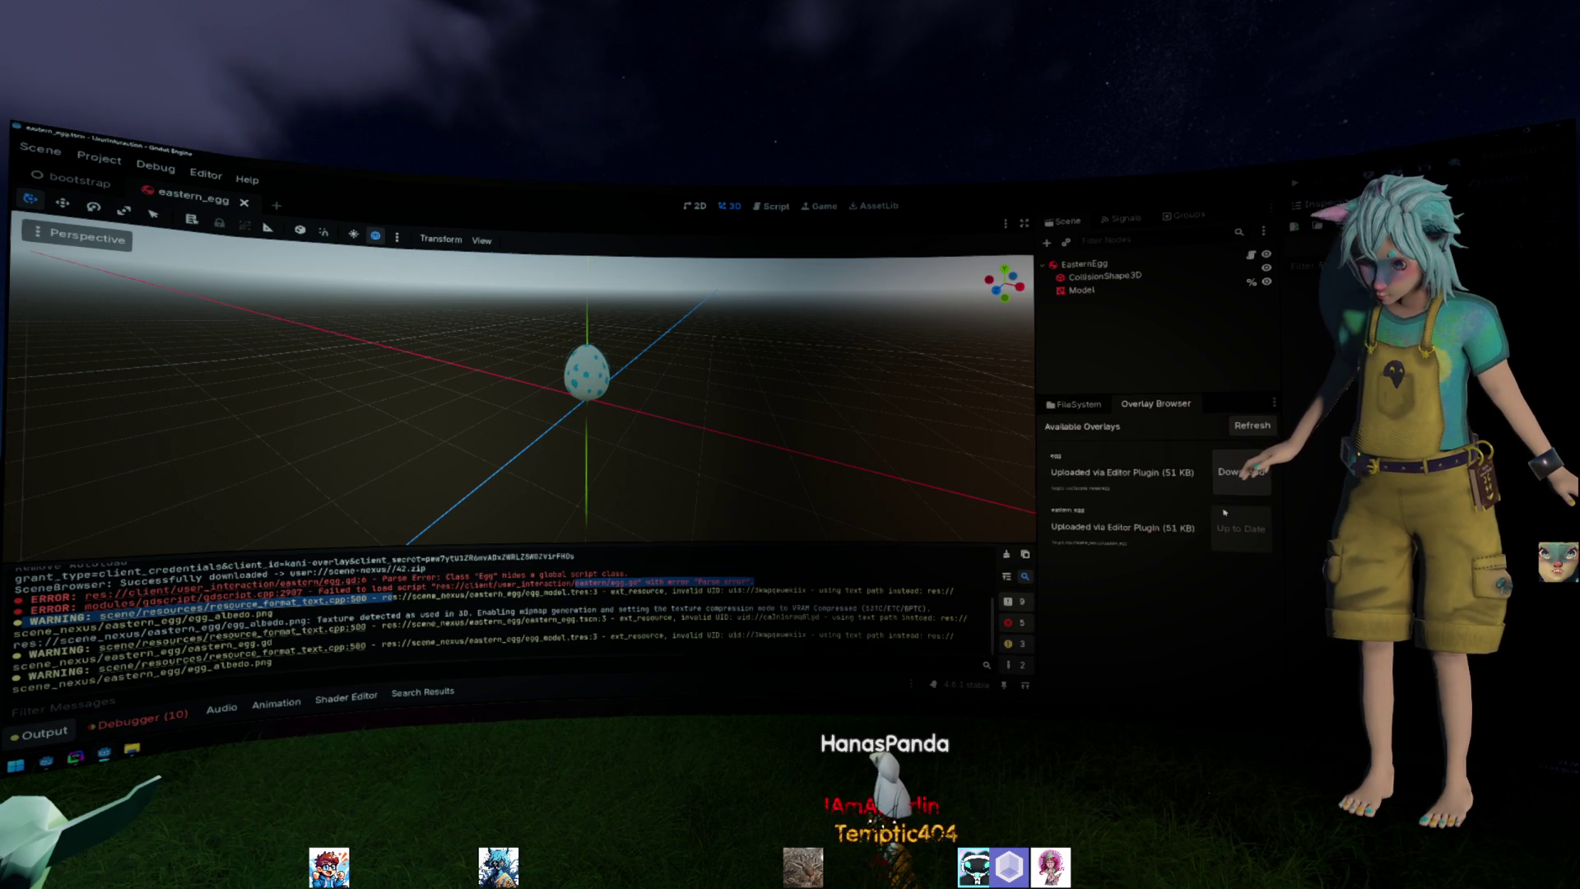
key("alt+Tab")
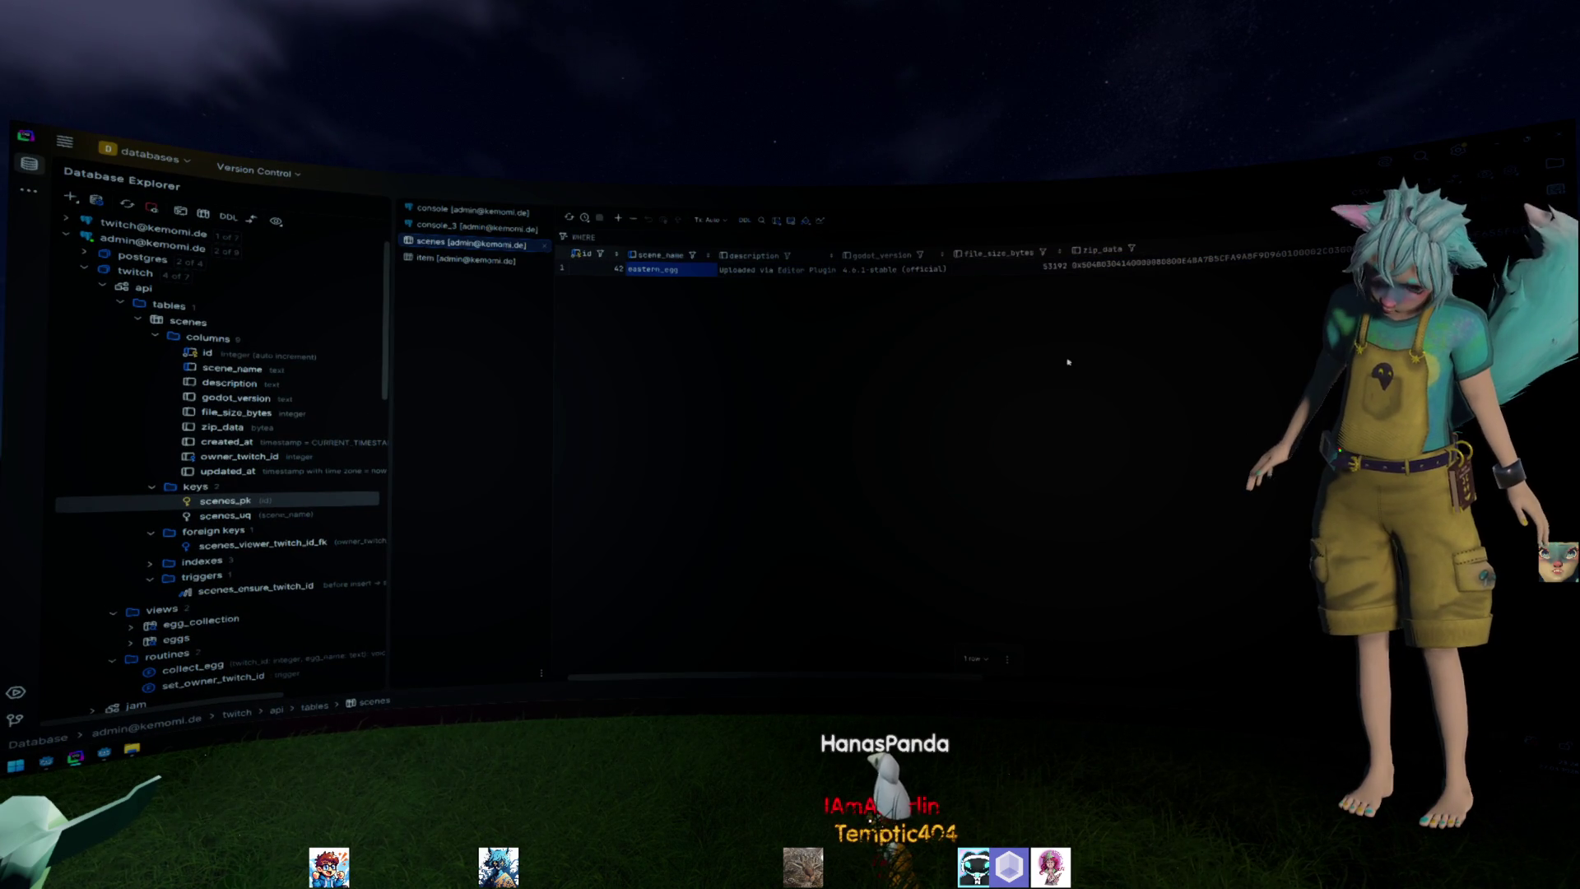
key("alt+Tab")
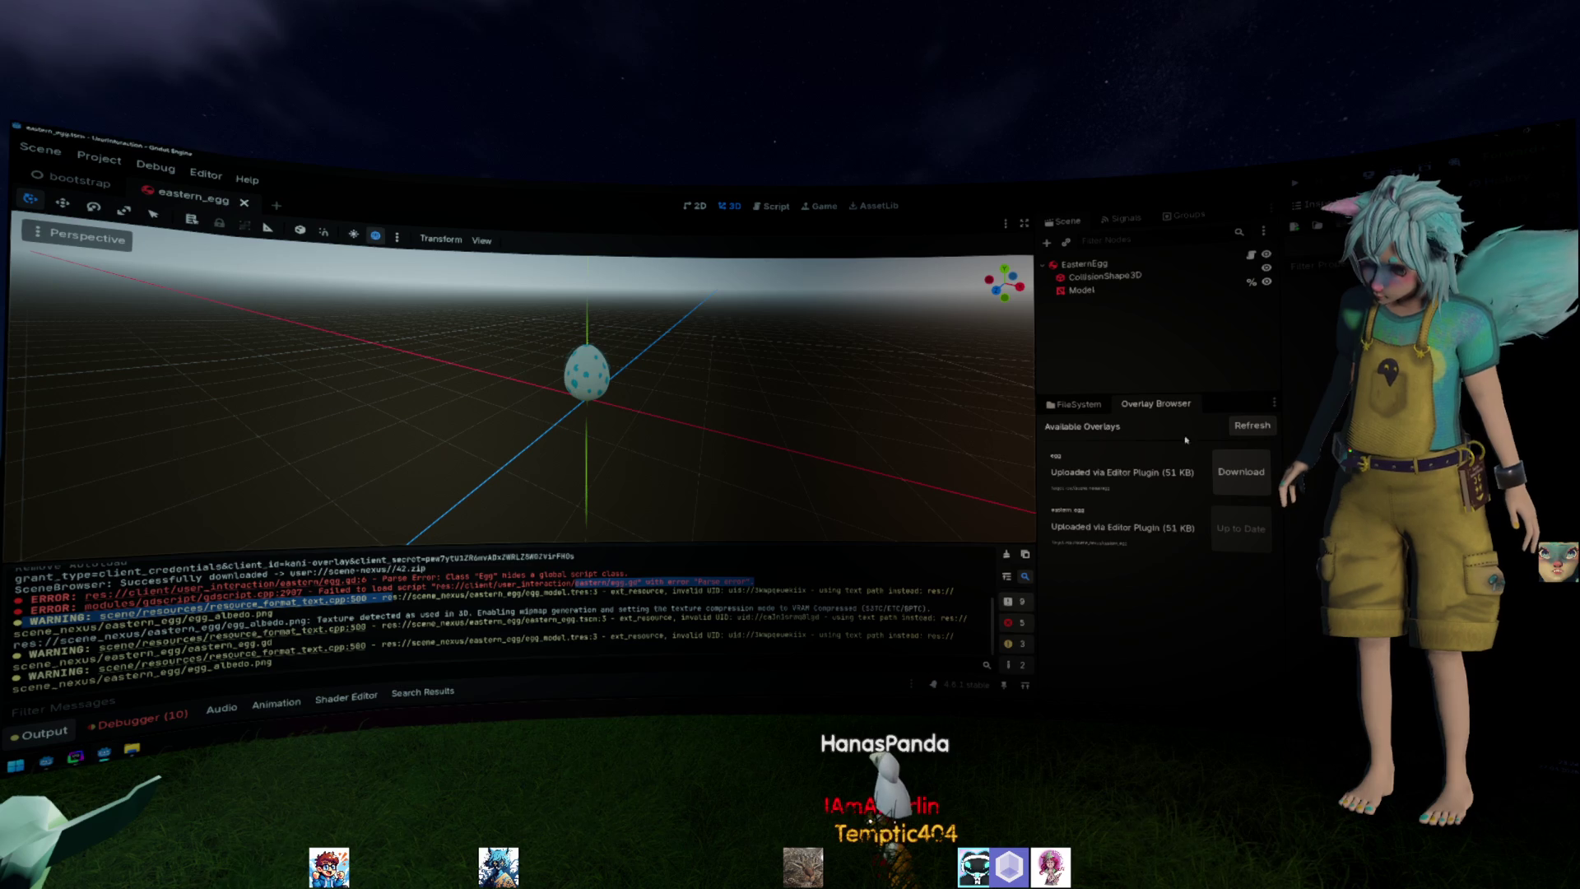
left_click(1249, 428)
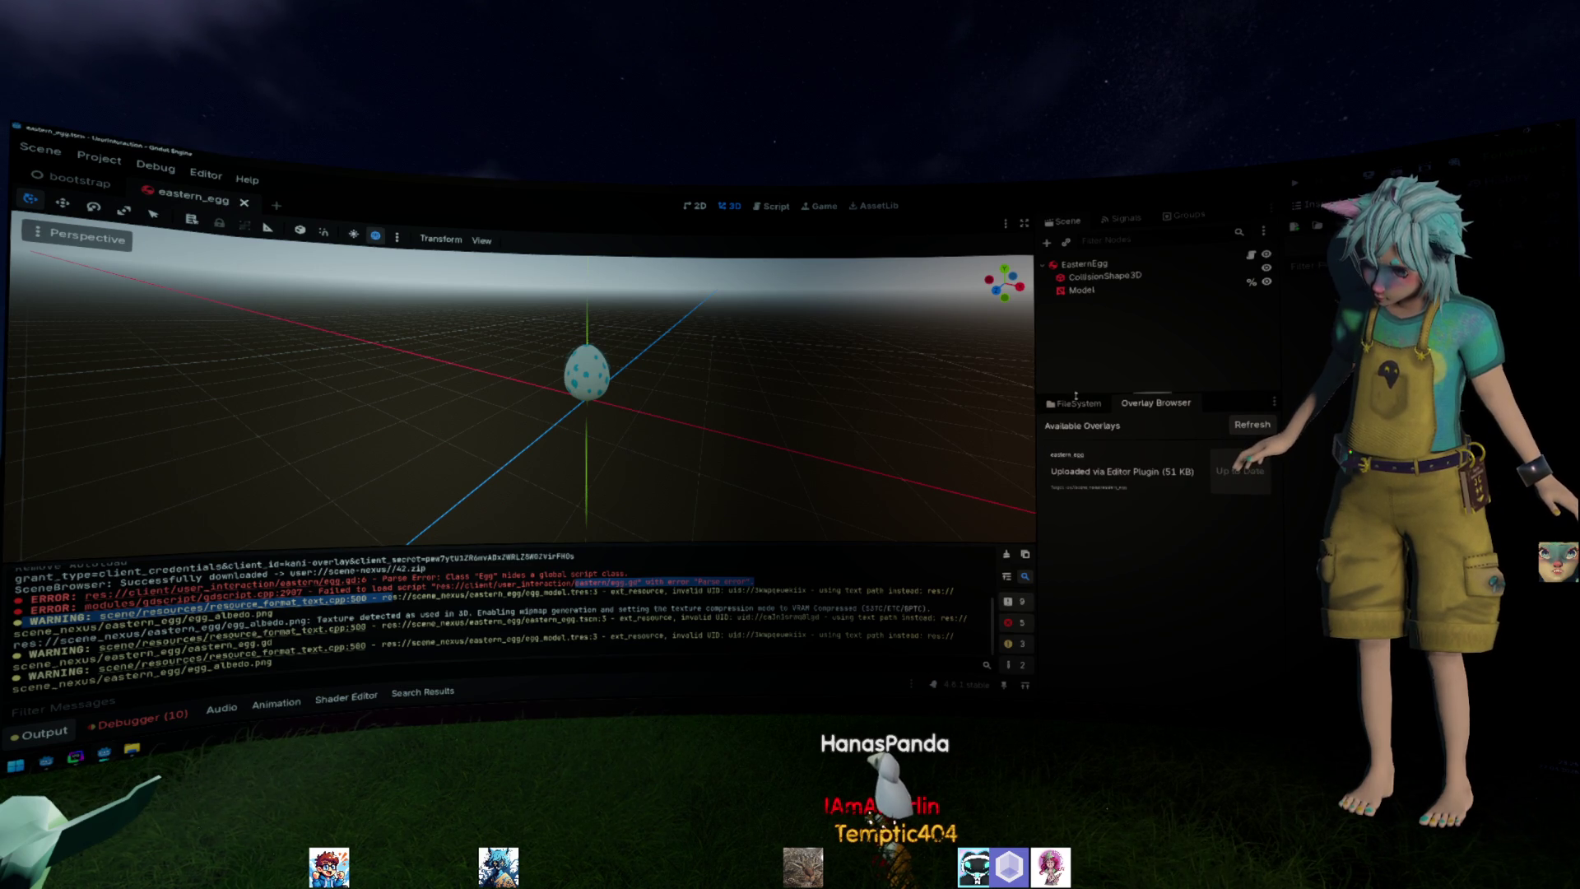
Try opening scene/eastern/egg.tscn in the bootstrap project and dismiss the missing egg.gd dependency error.
key("ctrl+Tab")
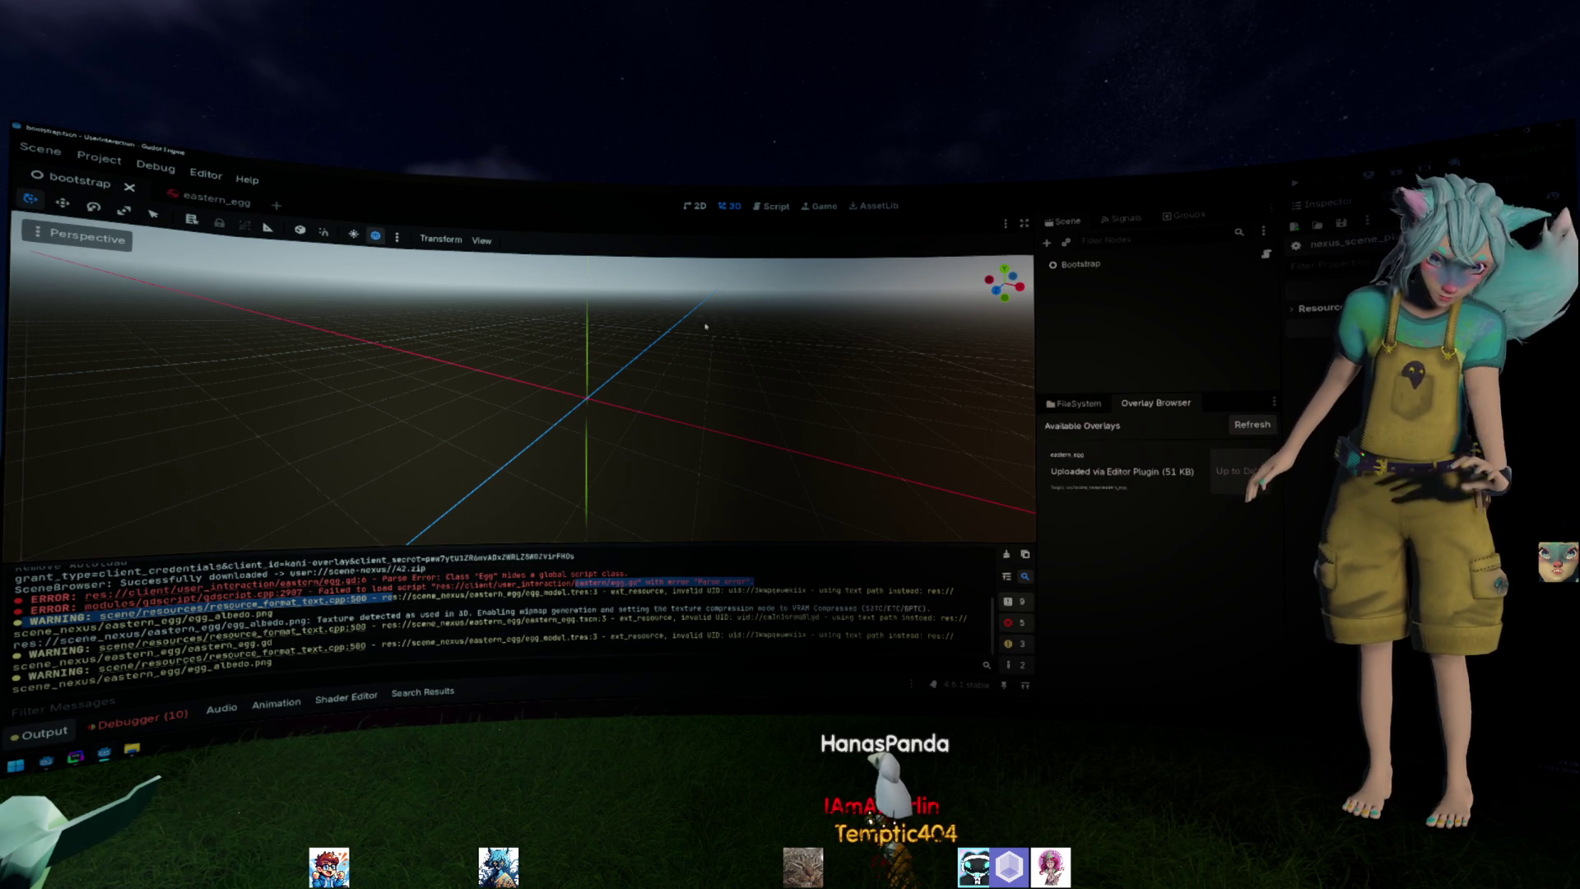
left_click(1072, 403)
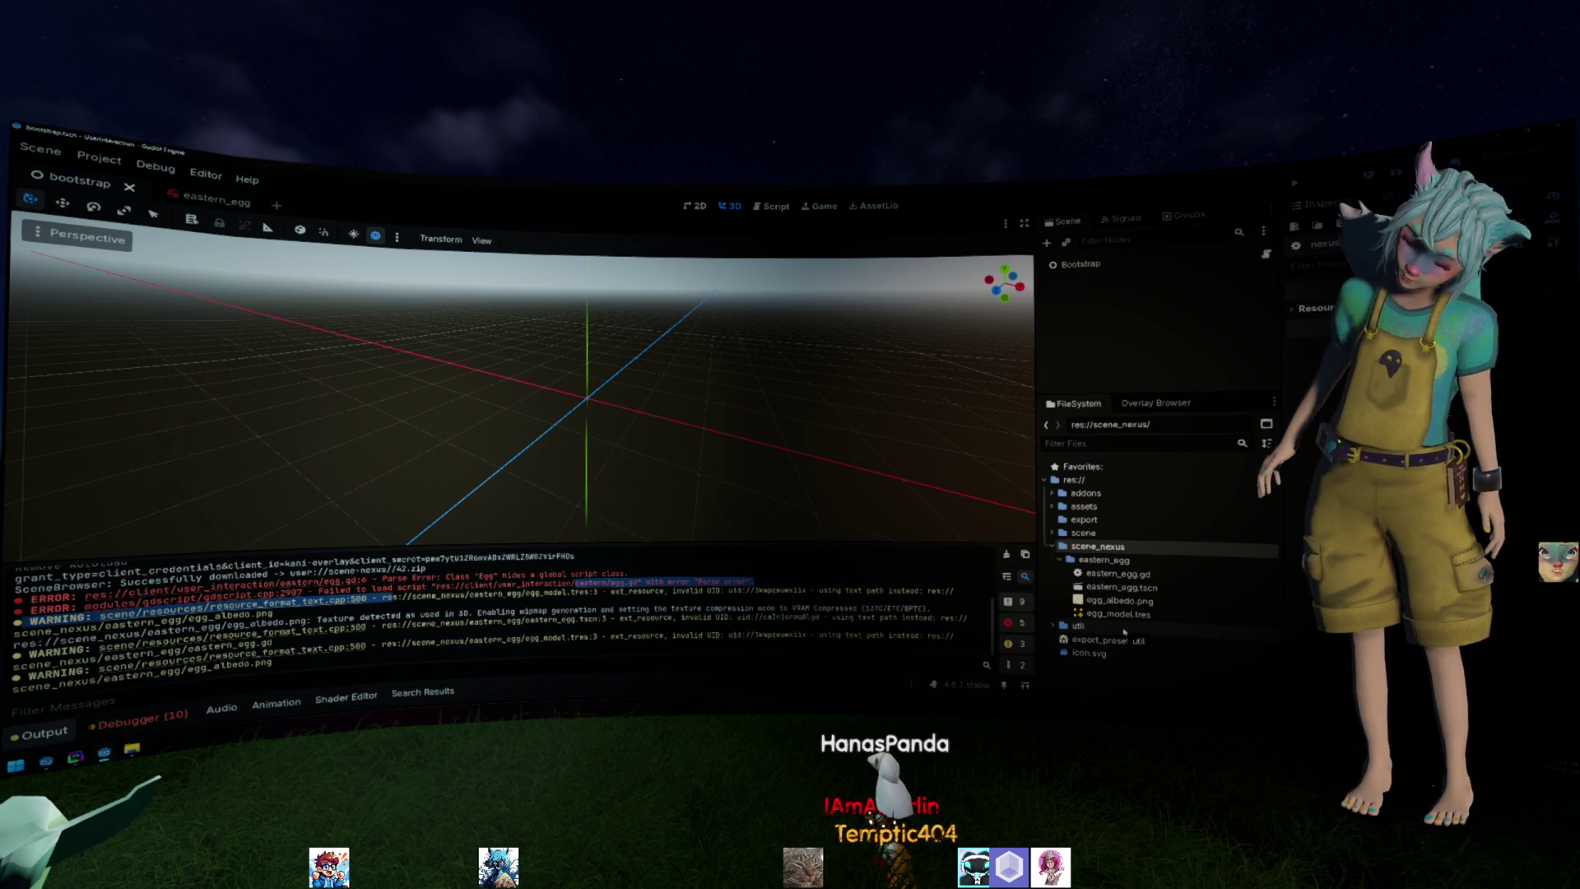
double_click(1088, 532)
scroll(1133, 617, "down", 2)
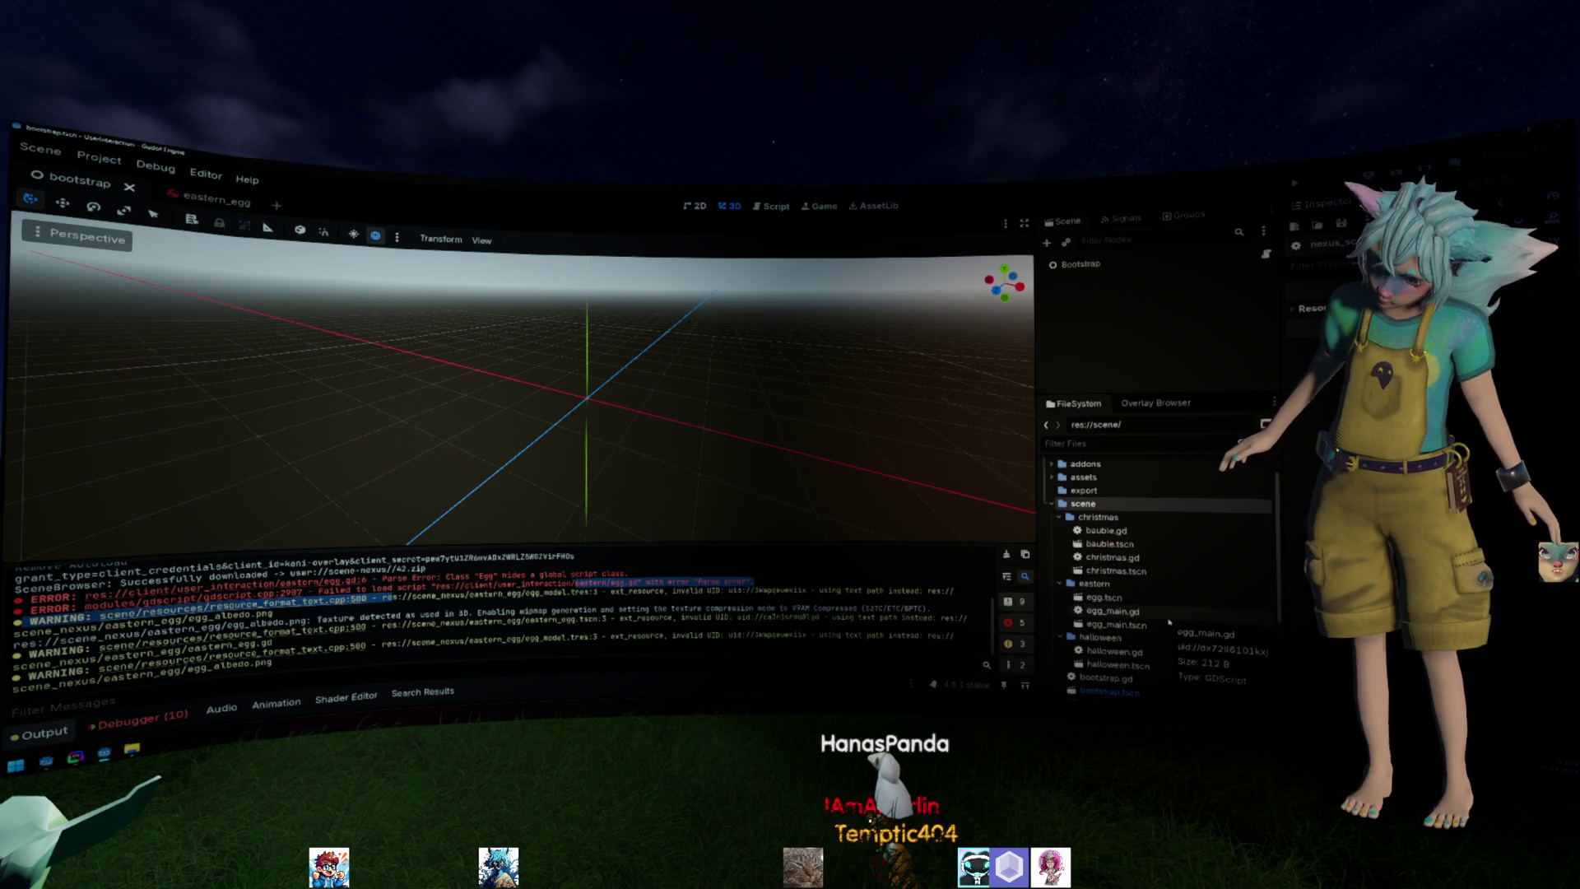
double_click(1143, 601)
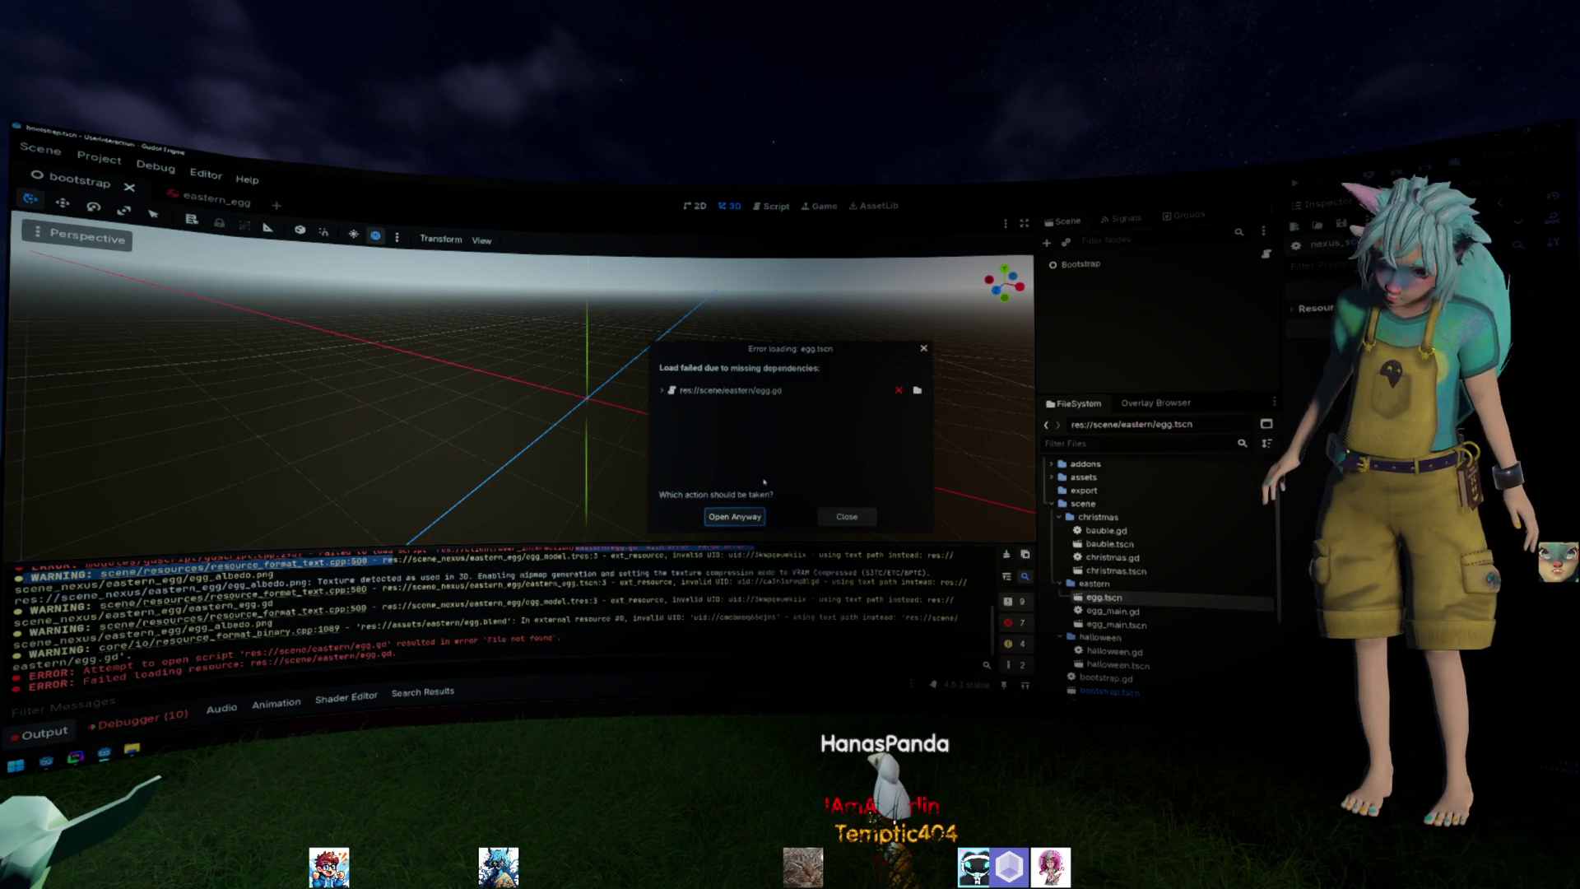
left_click(846, 516)
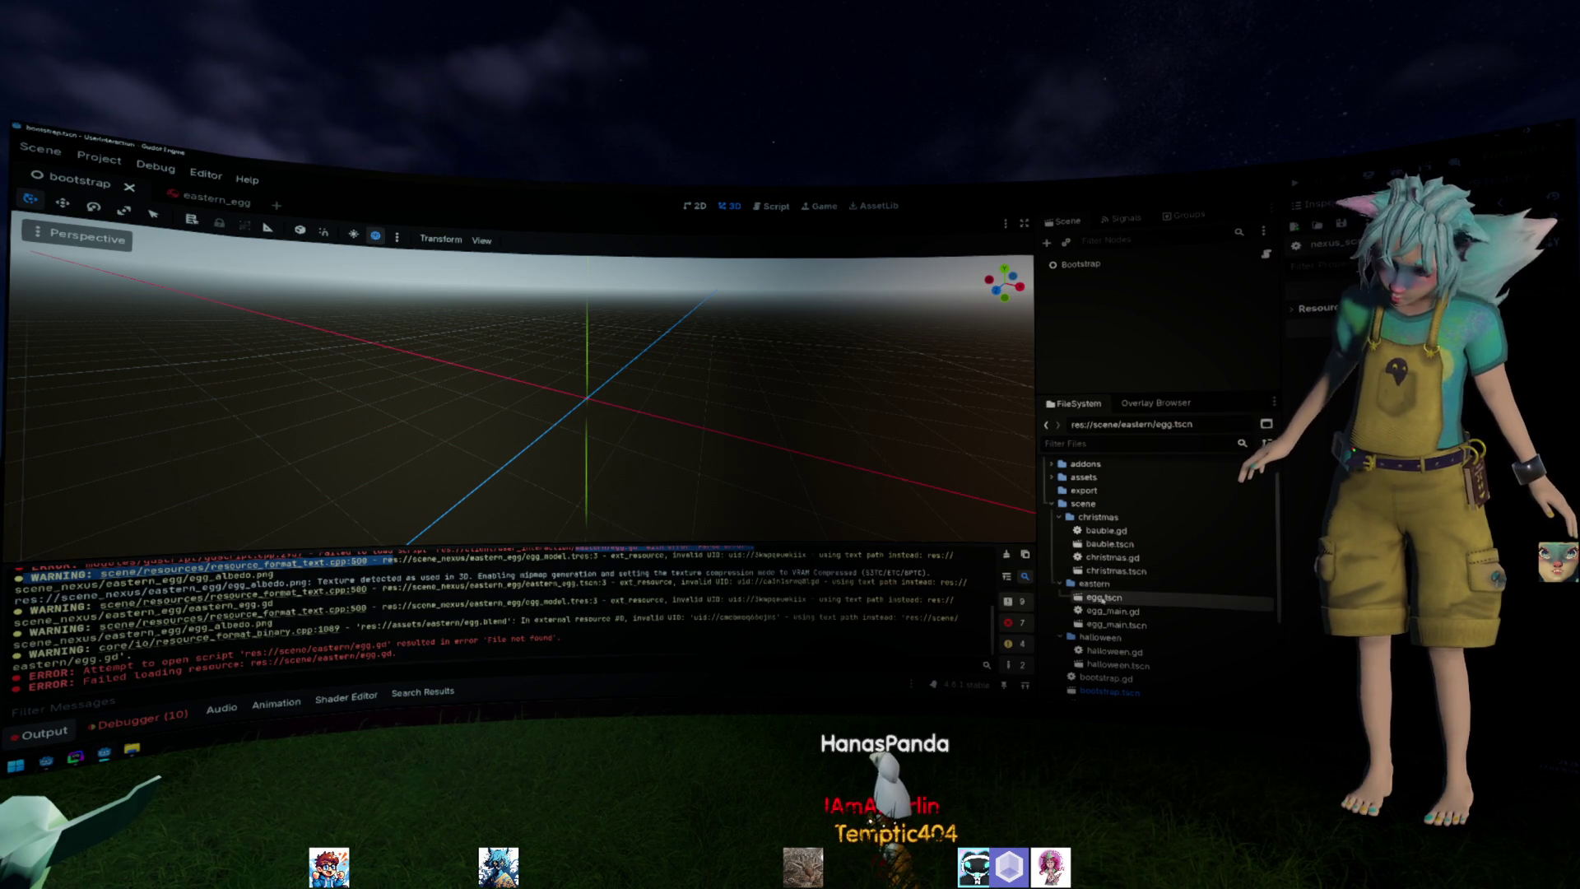
Instance eastern_egg.tscn into the egg_main scene and scale the egg up.
double_click(1111, 610)
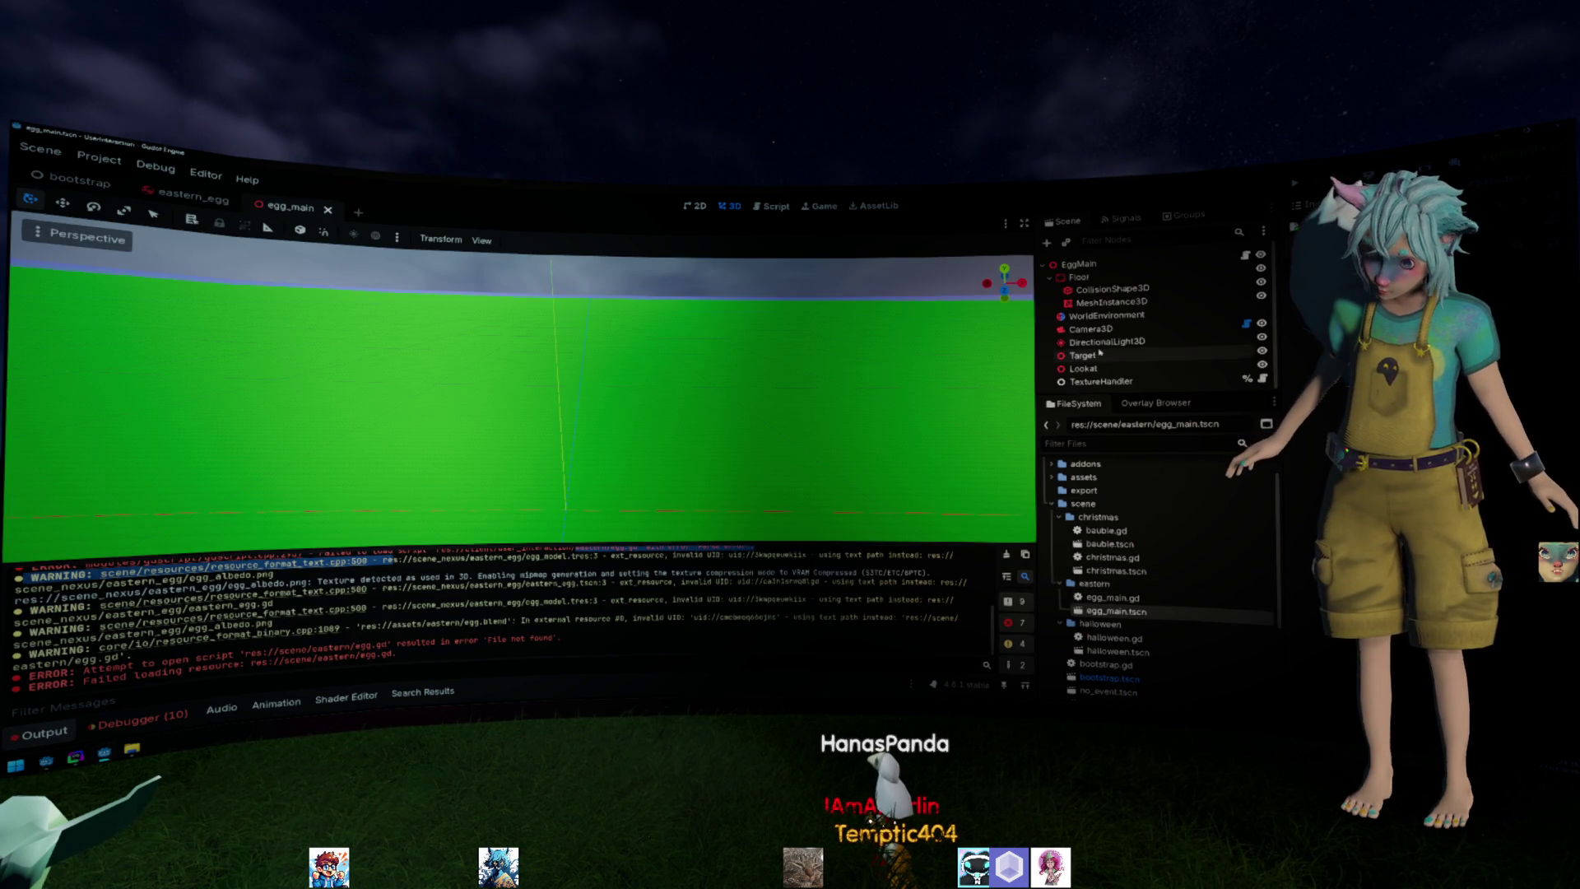
scroll(1117, 617, "down", 3)
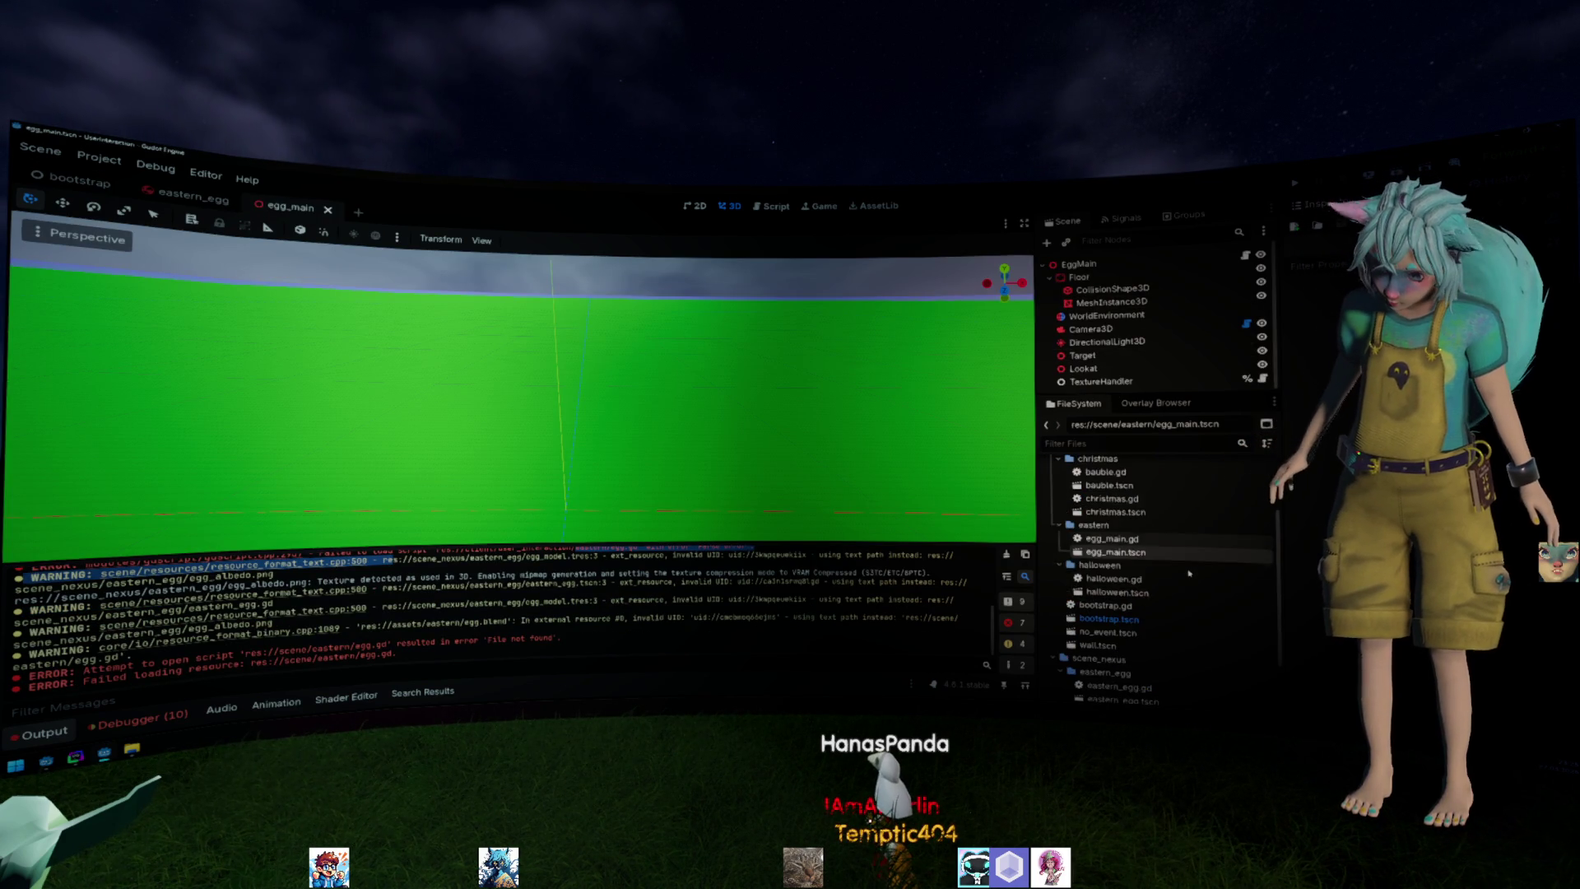
scroll(1117, 624, "down", 2)
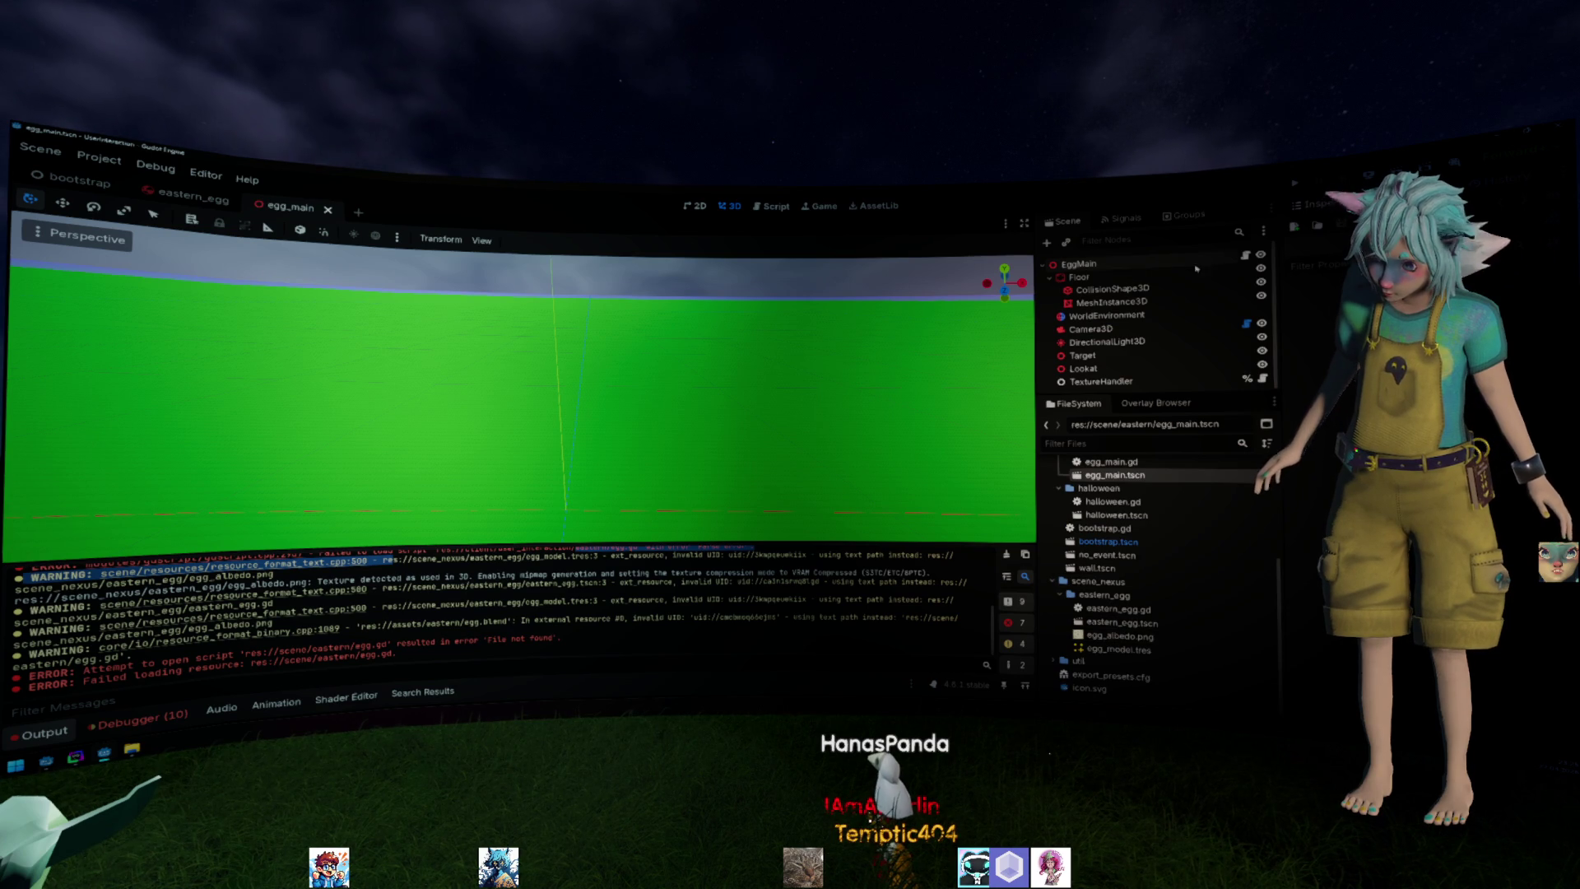
left_click_drag(1117, 623, 1084, 265)
scroll(781, 364, "down", 5)
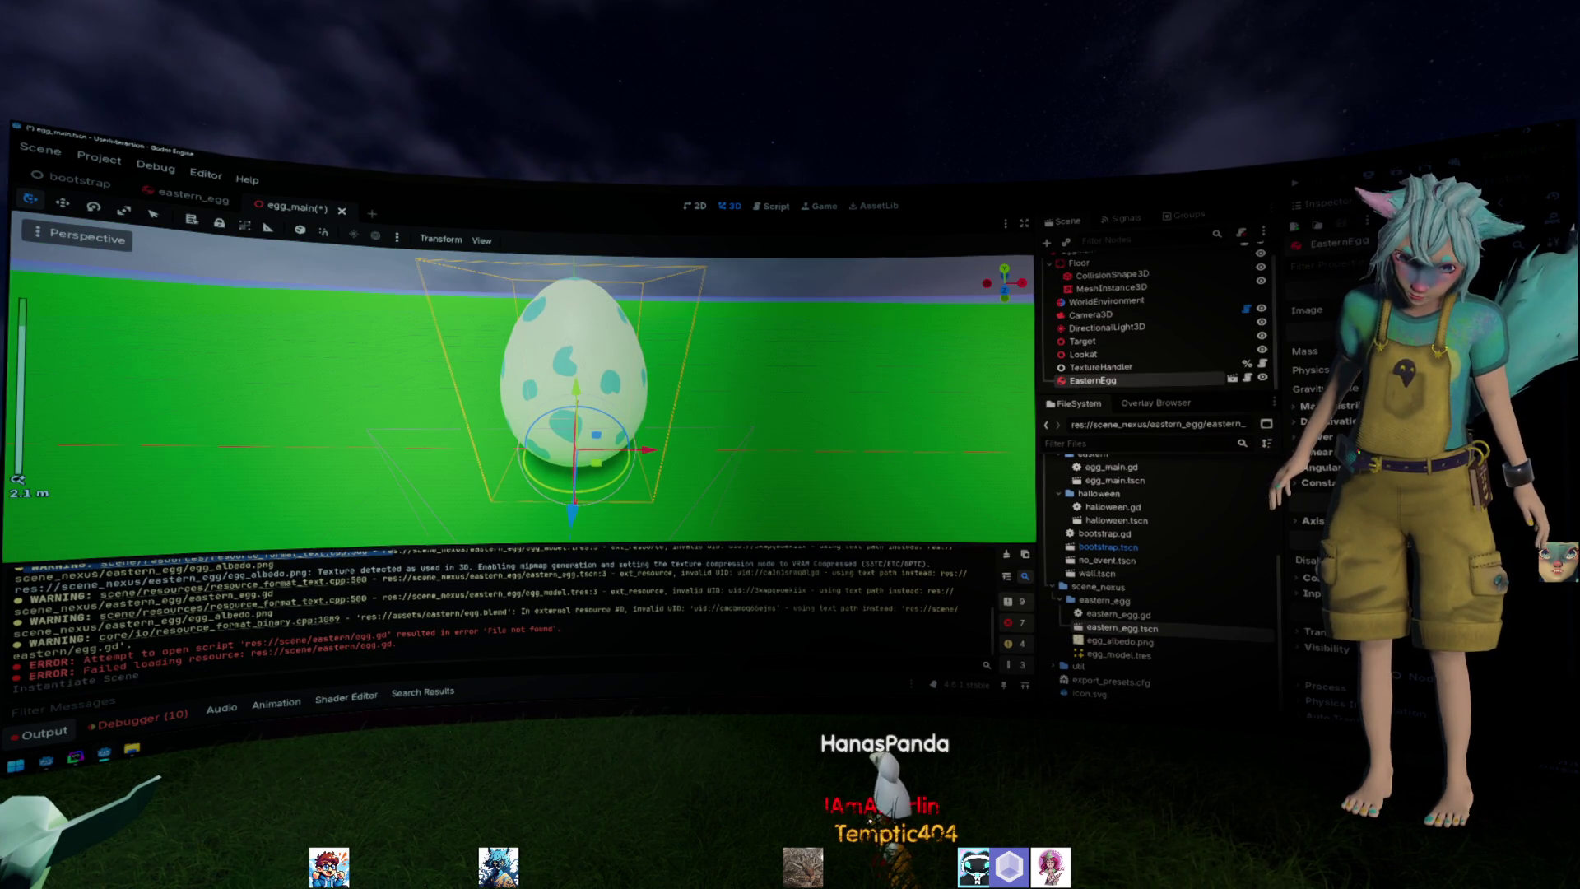
scroll(654, 395, "down", 3)
scroll(655, 395, "down", 3)
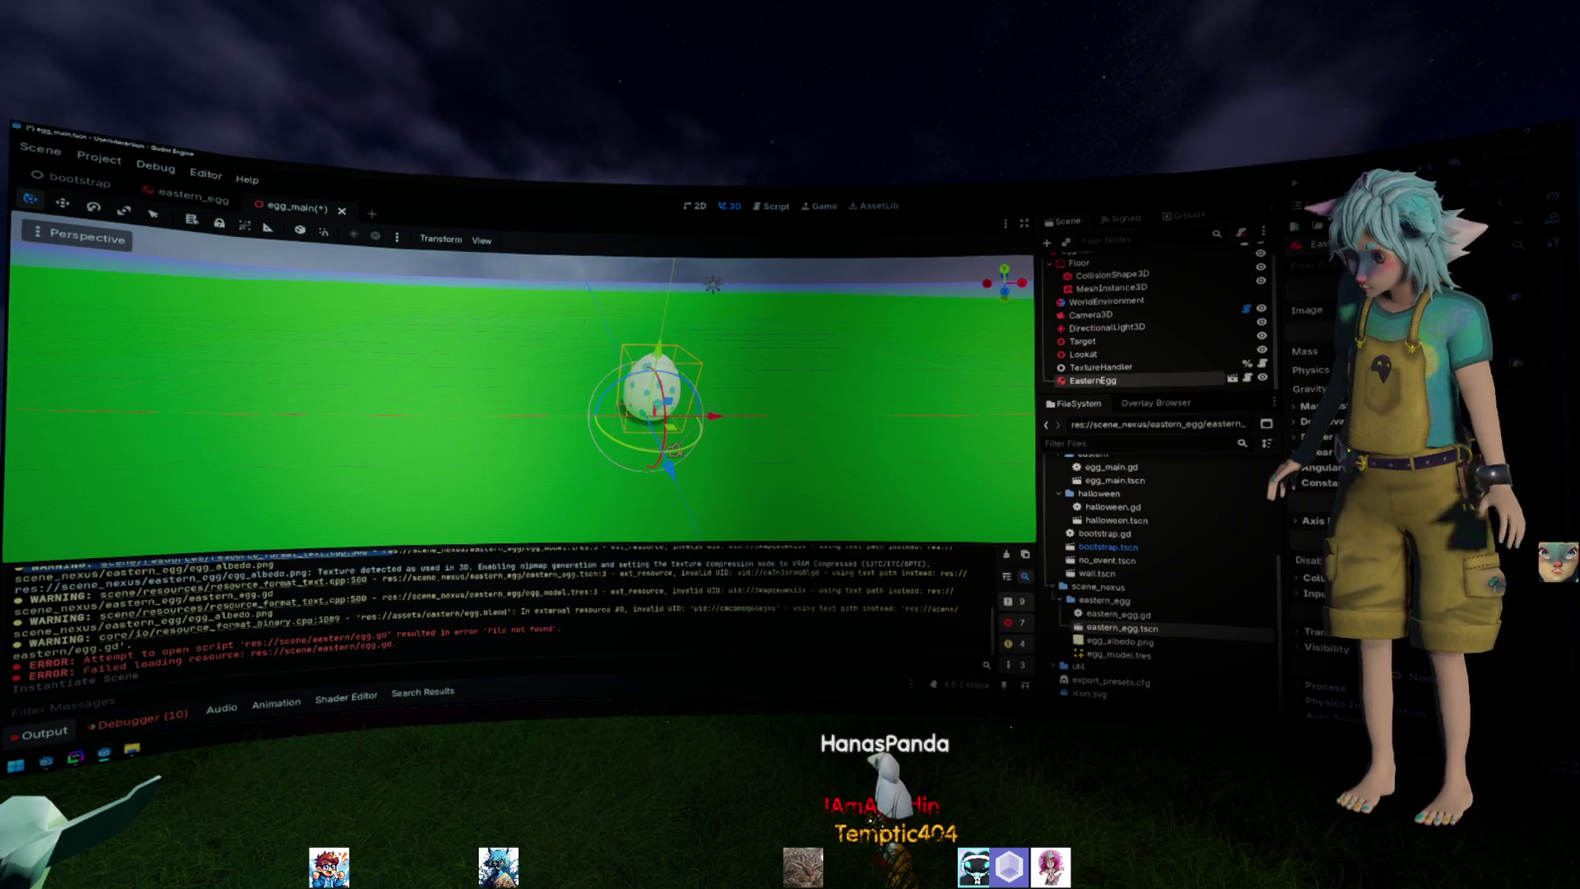
scroll(1320, 470, "down", 3)
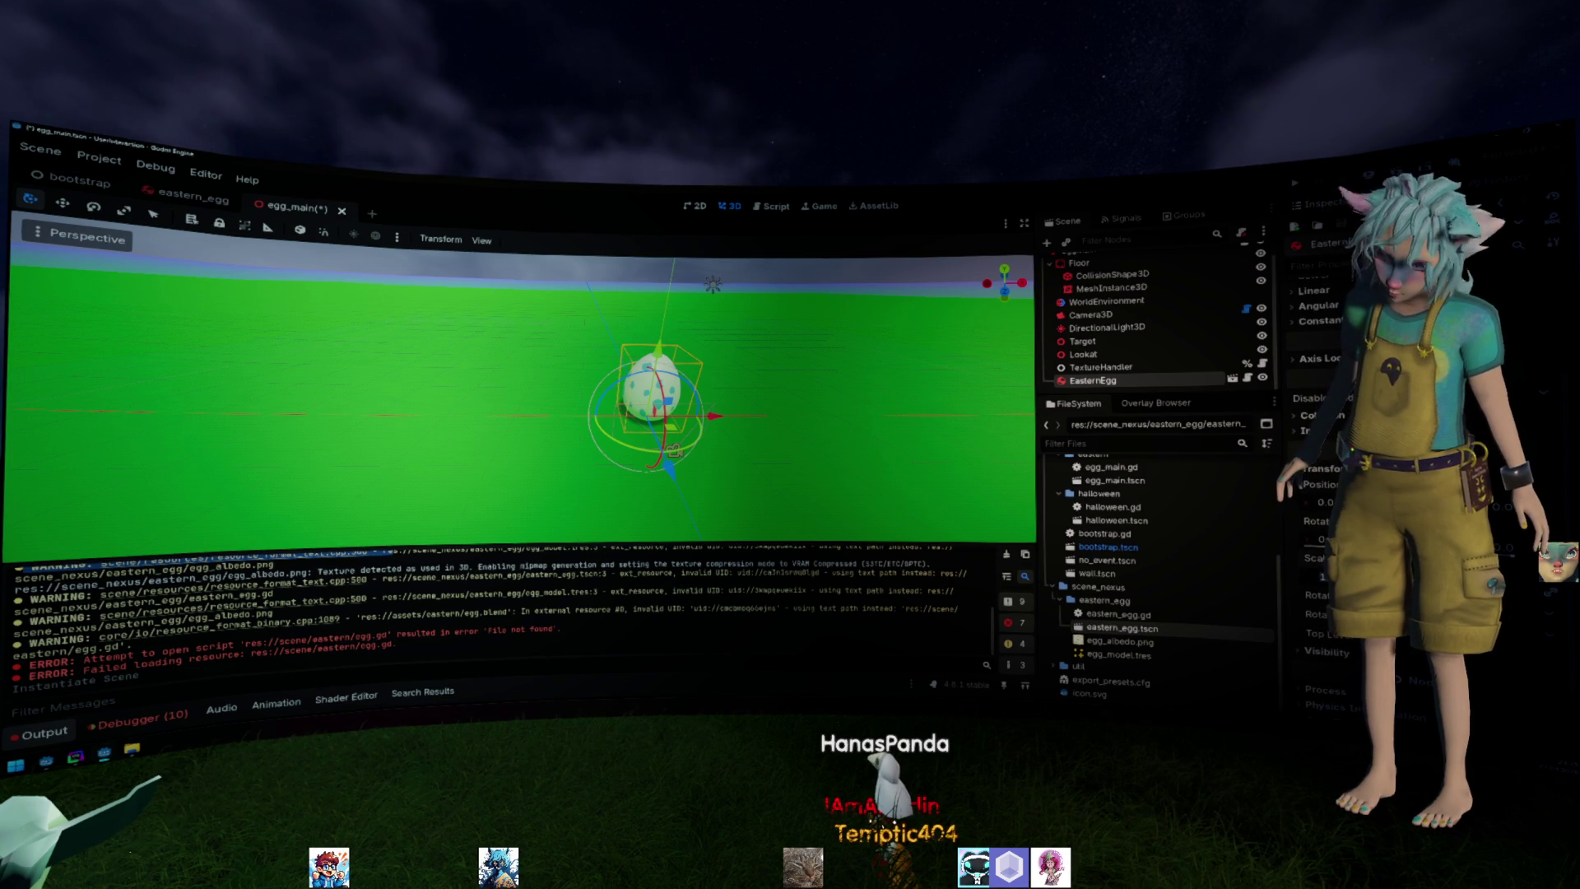
key("Return")
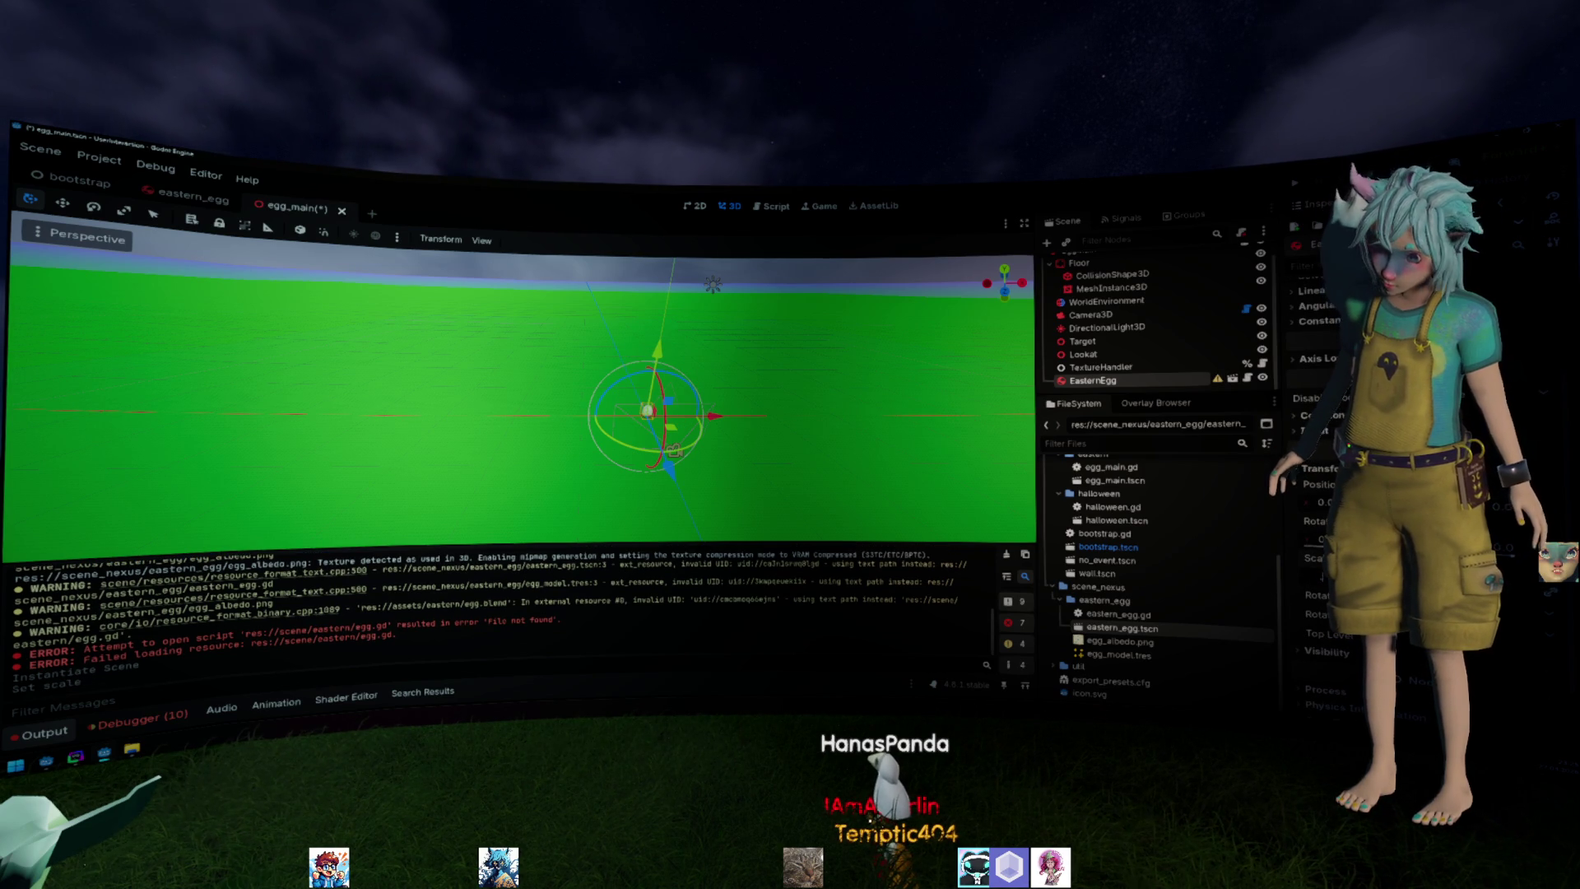
key("Return")
scroll(1308, 470, "up", 3)
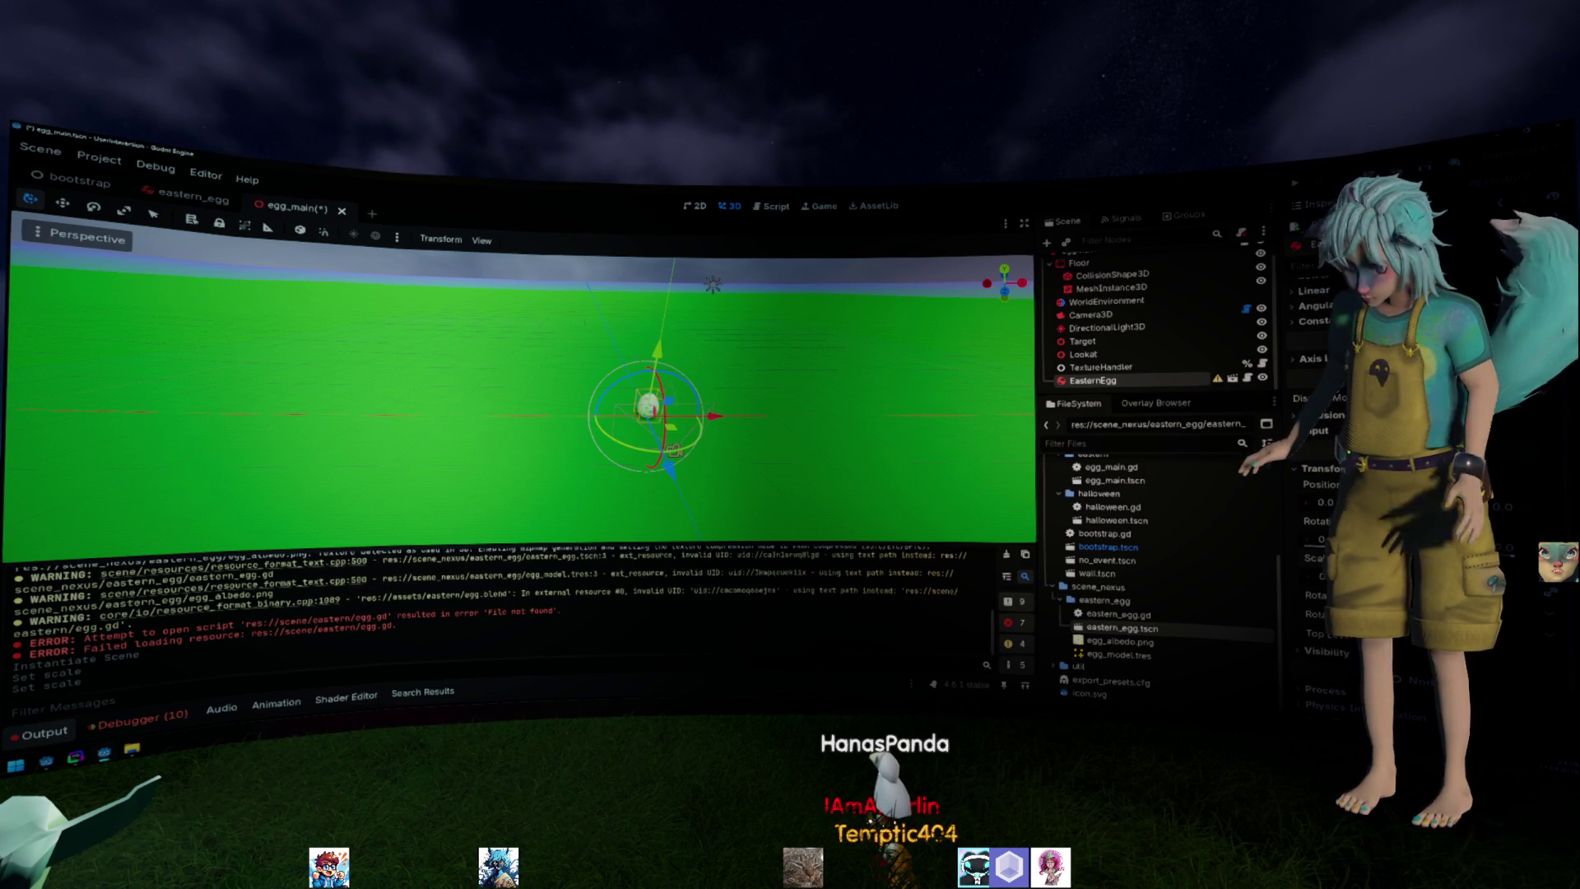
Mark the EasternEgg node Access as Unique Name, rename it, and go to the EggNexus spawn line in egg_main.gd.
right_click(1147, 381)
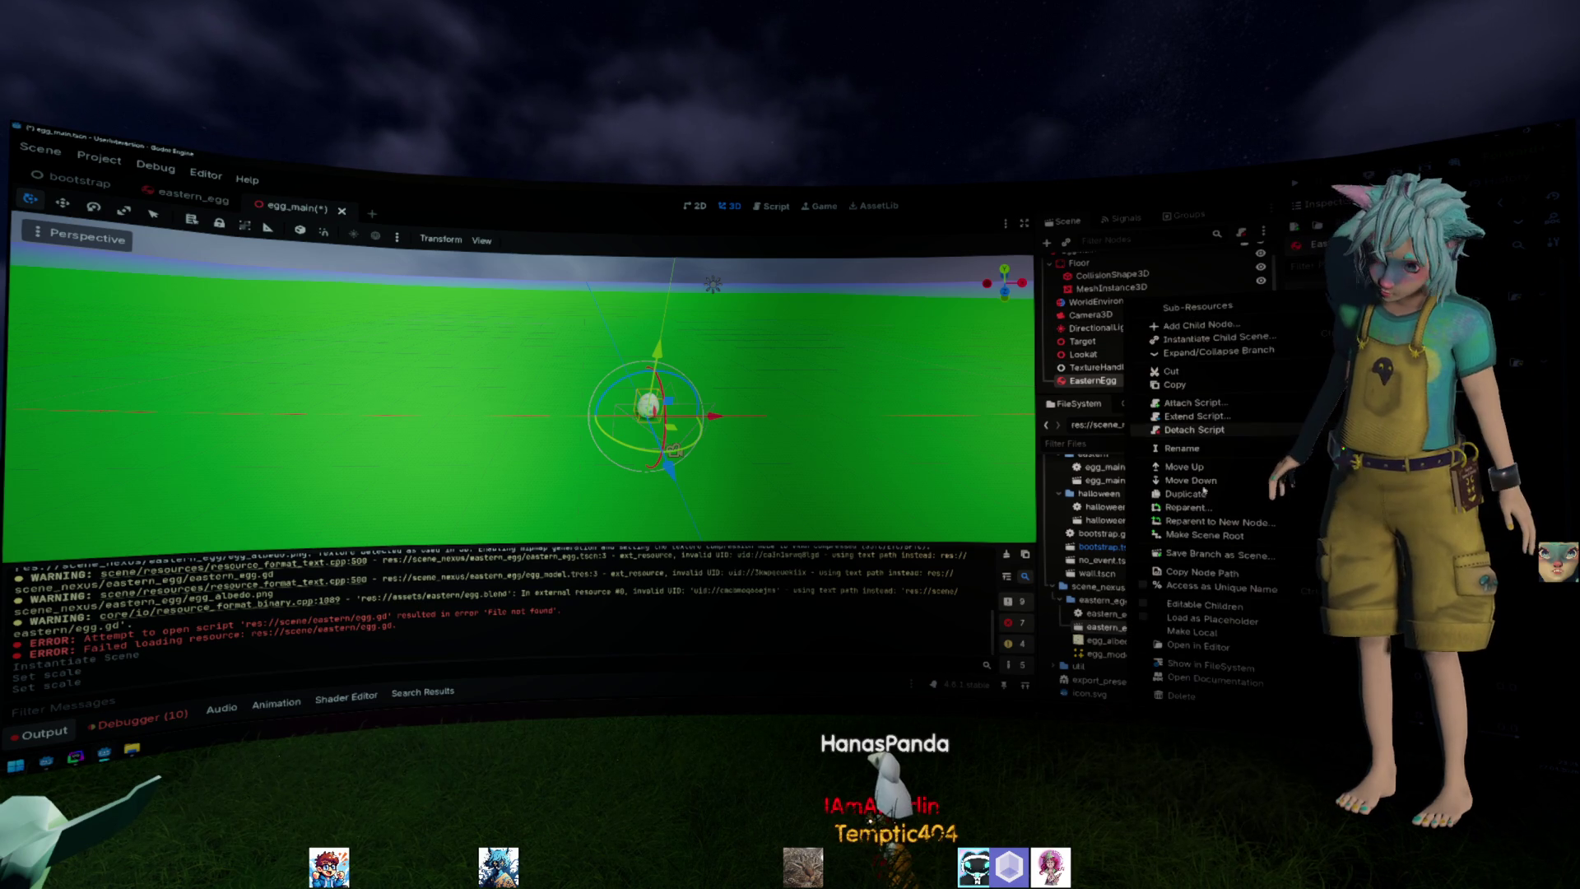
left_click(1216, 587)
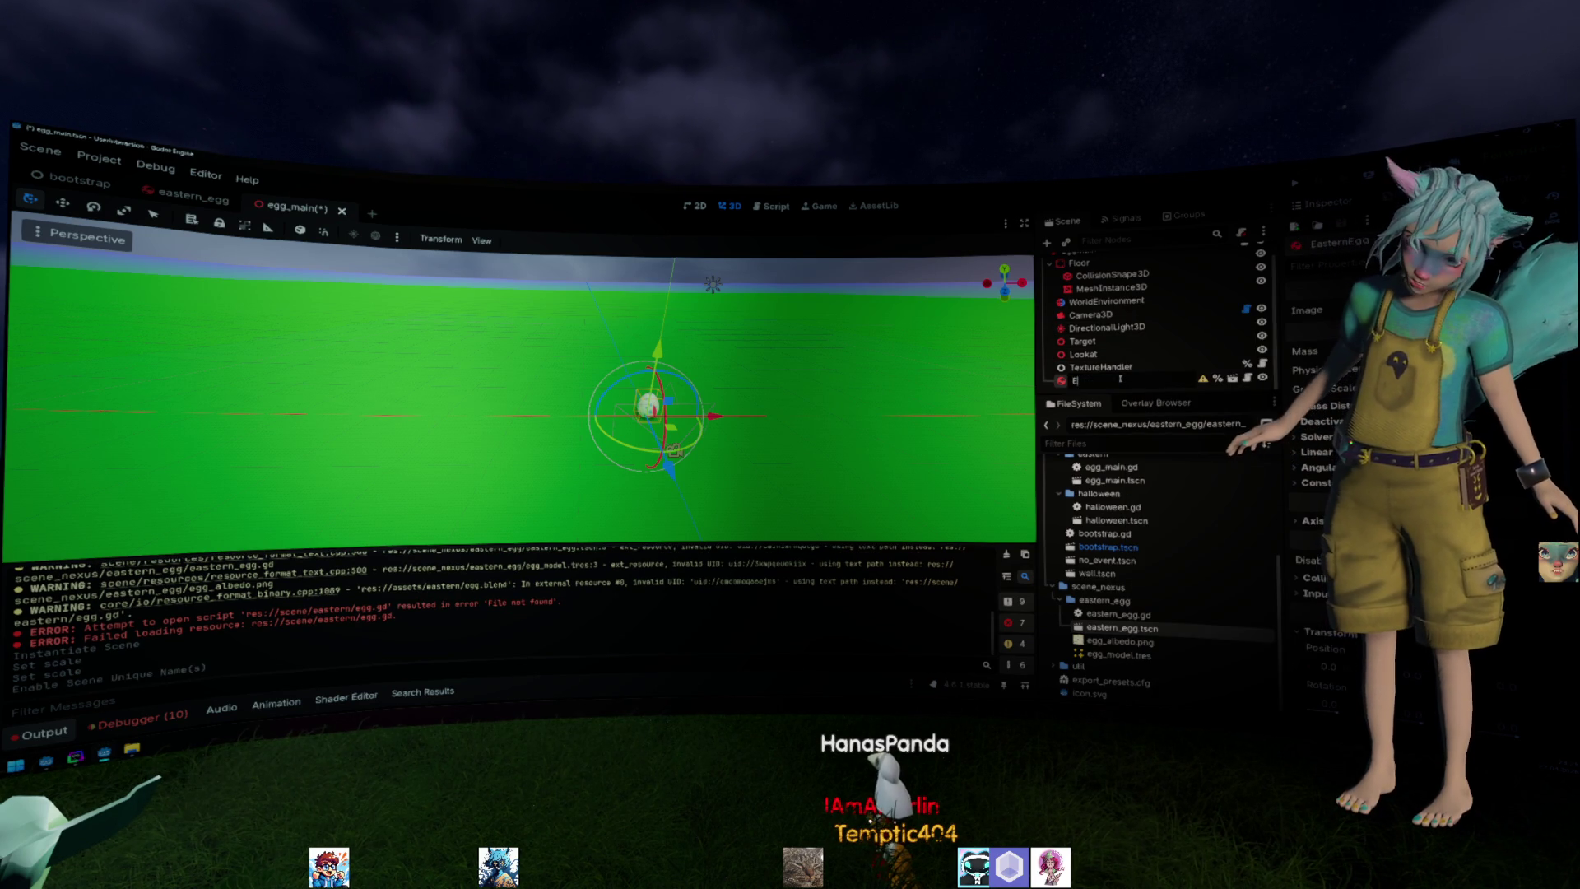
key("Return")
scroll(1212, 286, "up", 1)
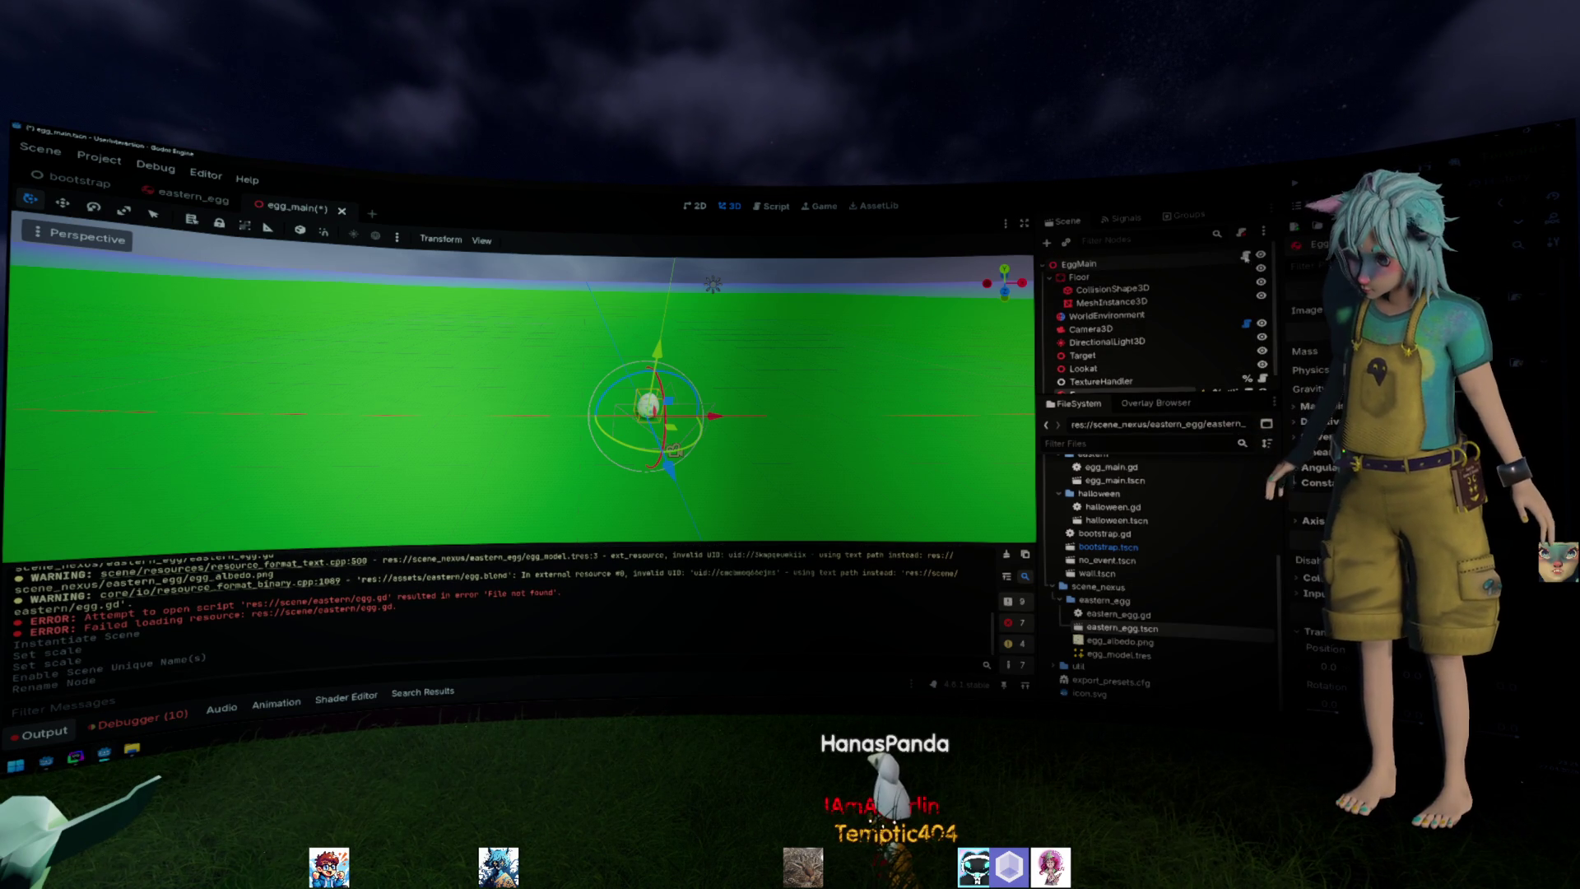
left_click(1245, 254)
left_click(340, 350)
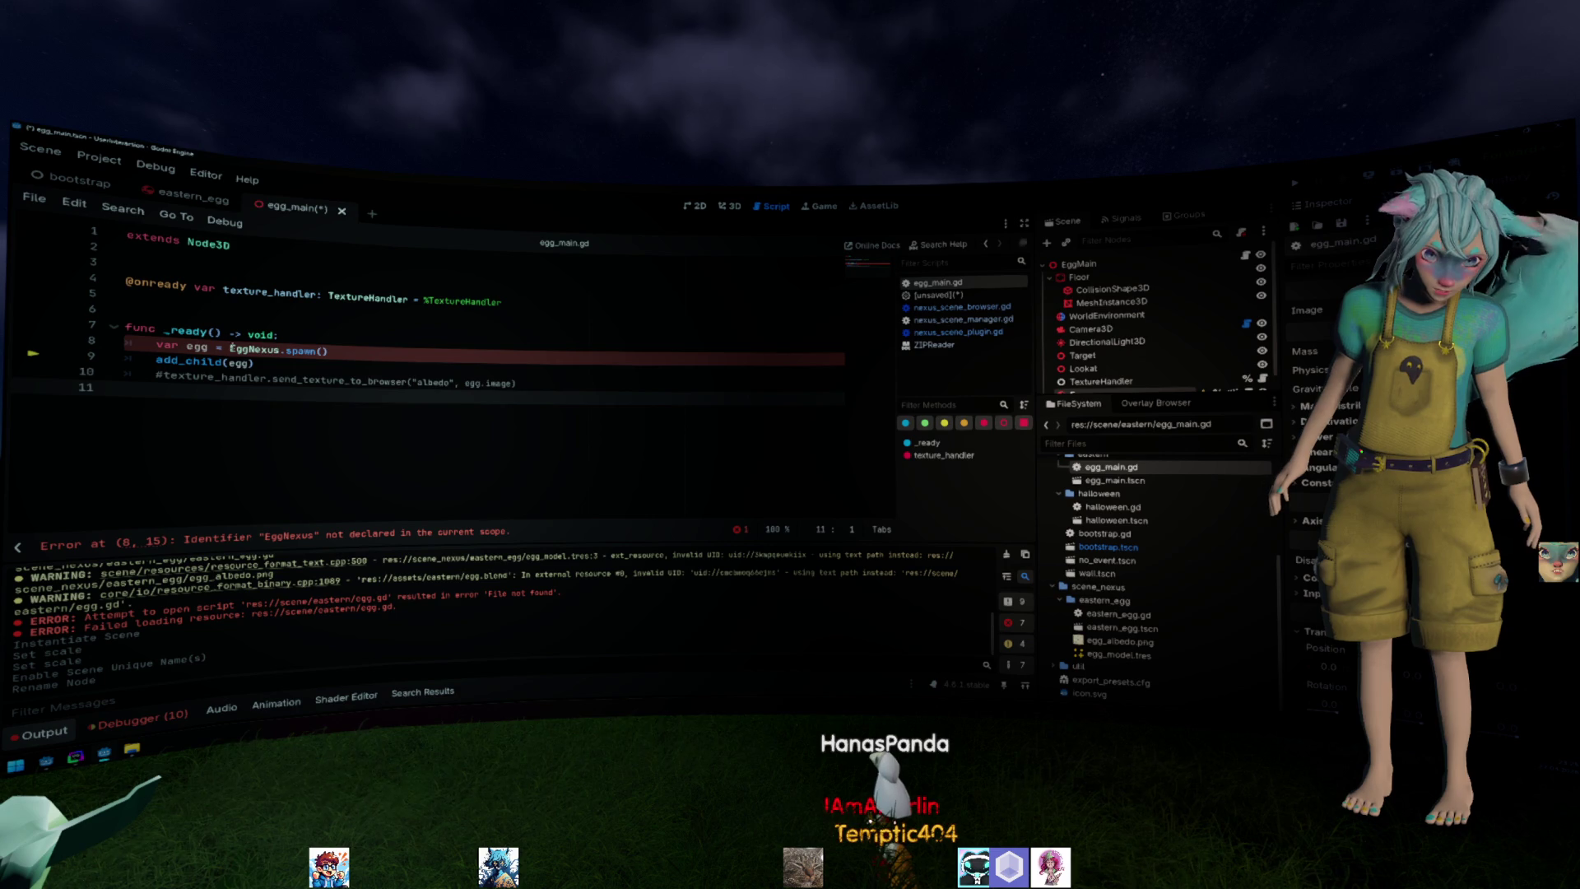
key("shift+Home")
key("BackSpace")
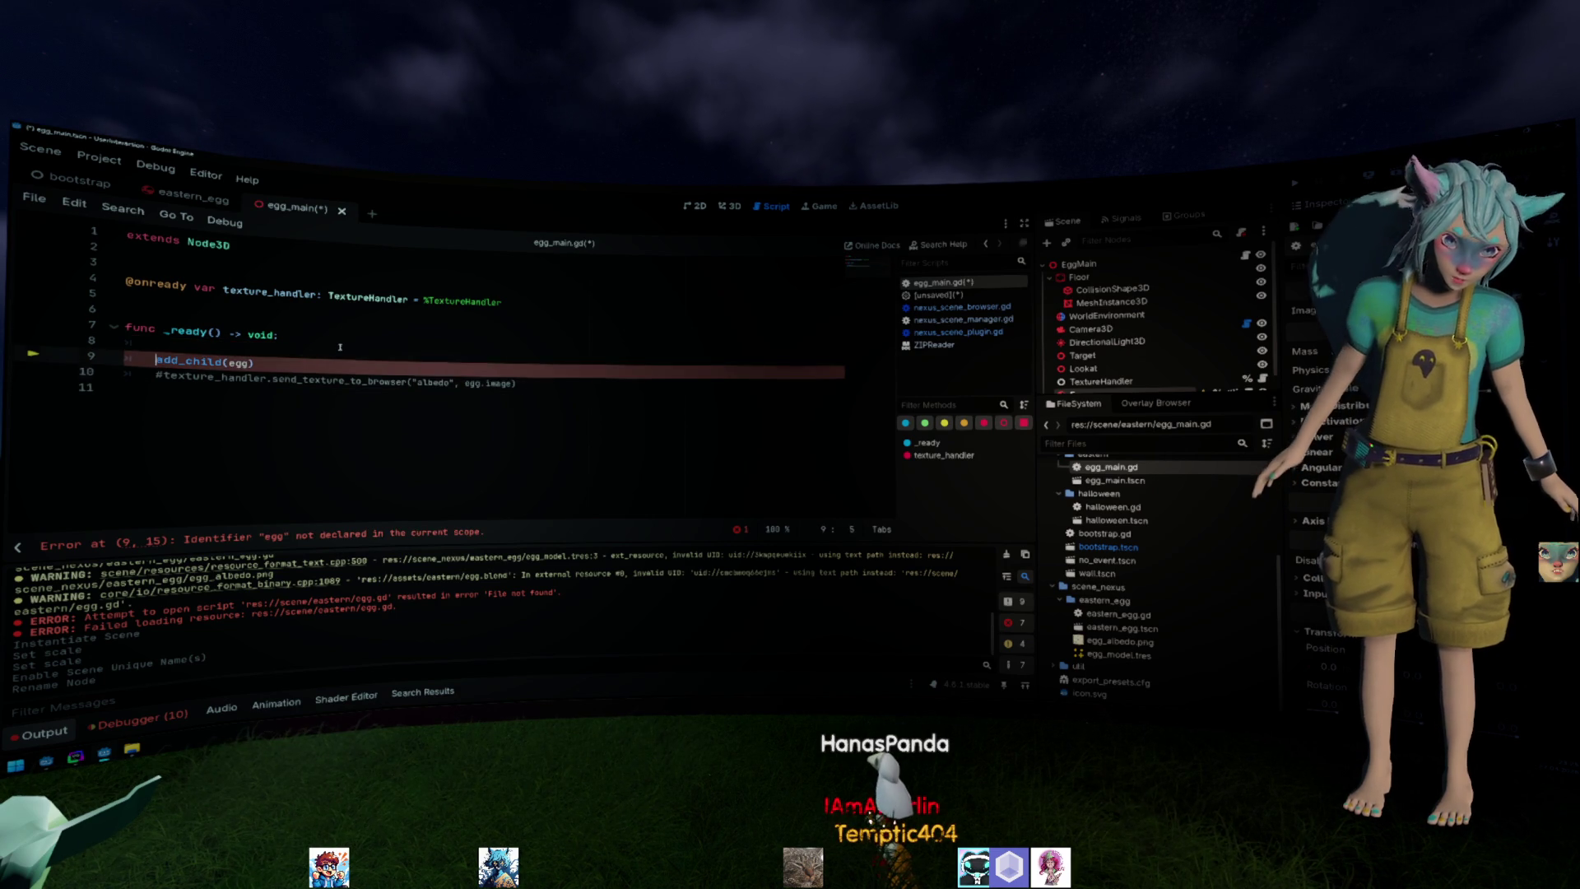
key("ctrl+k")
key("BackSpace")
key("BackSpace")
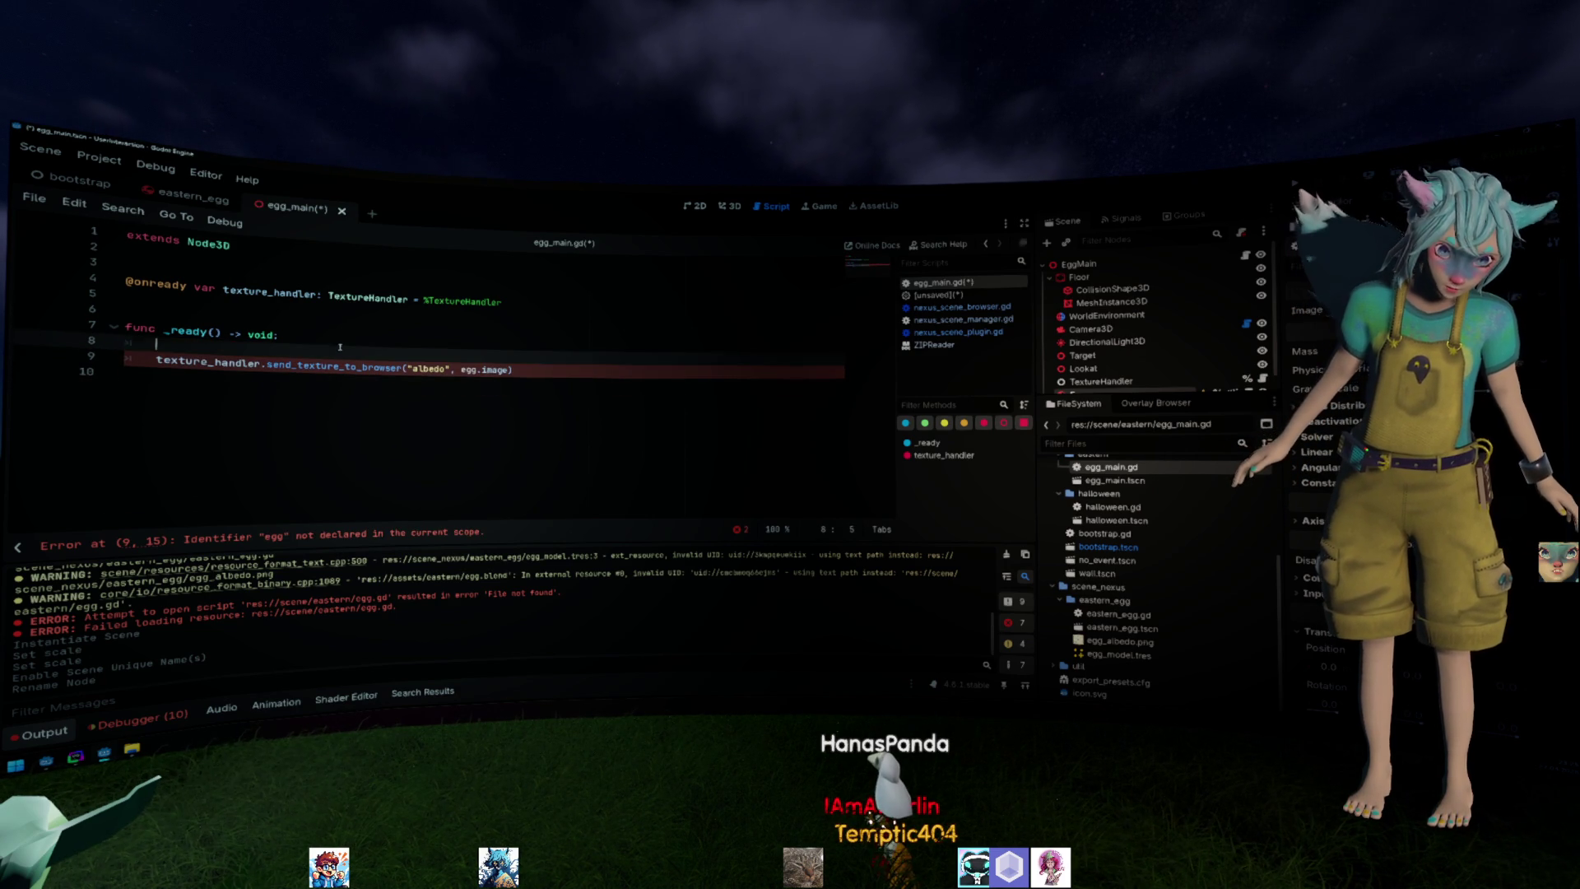
key("BackSpace")
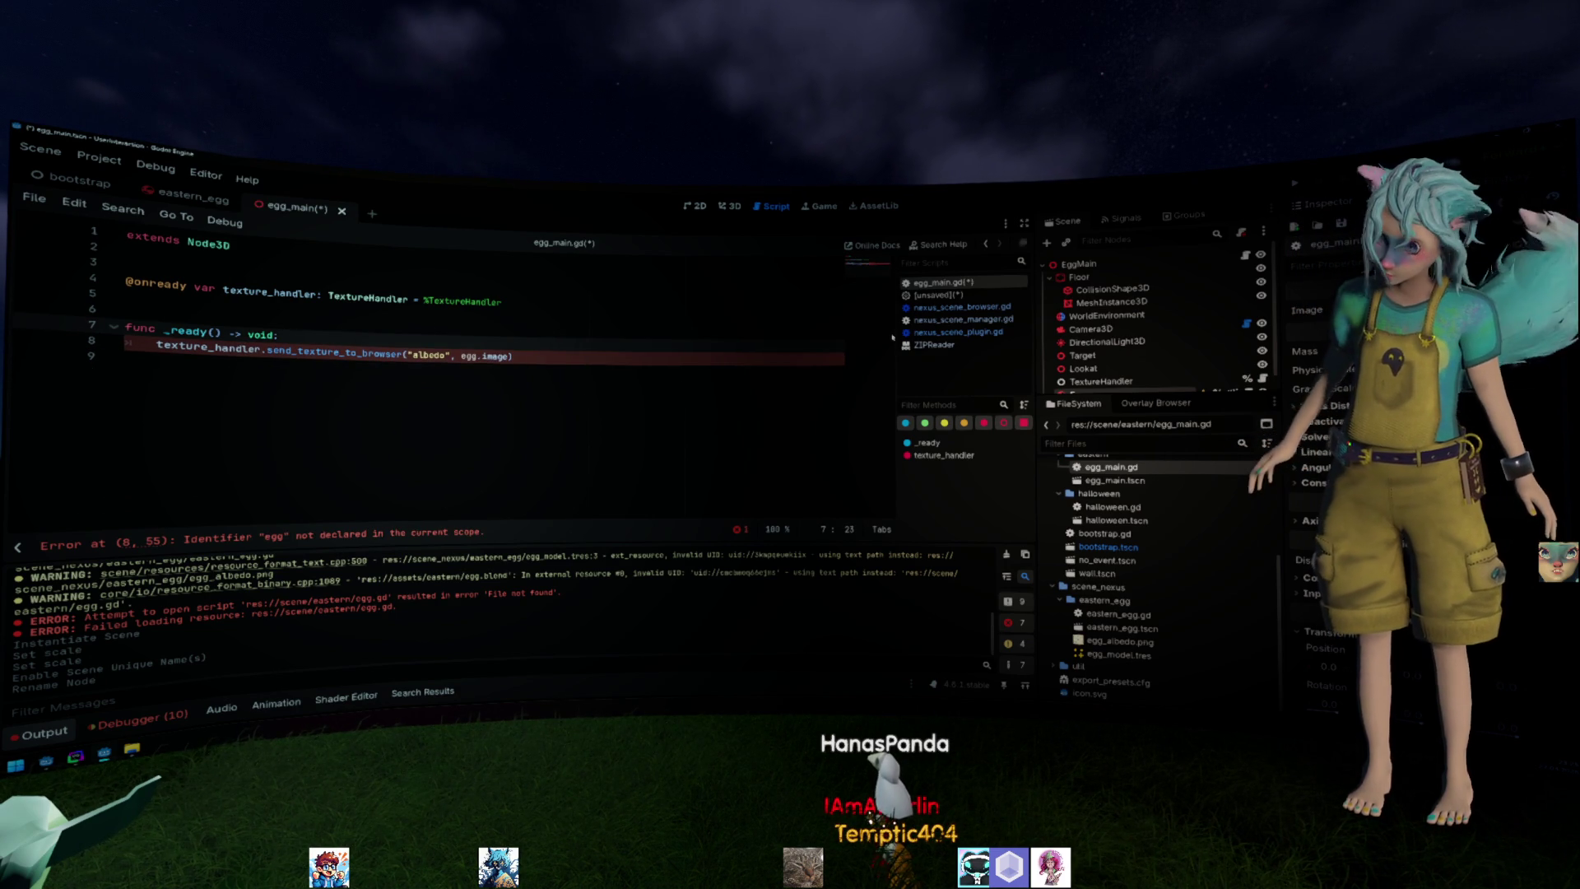
left_click_drag(1101, 385, 304, 311)
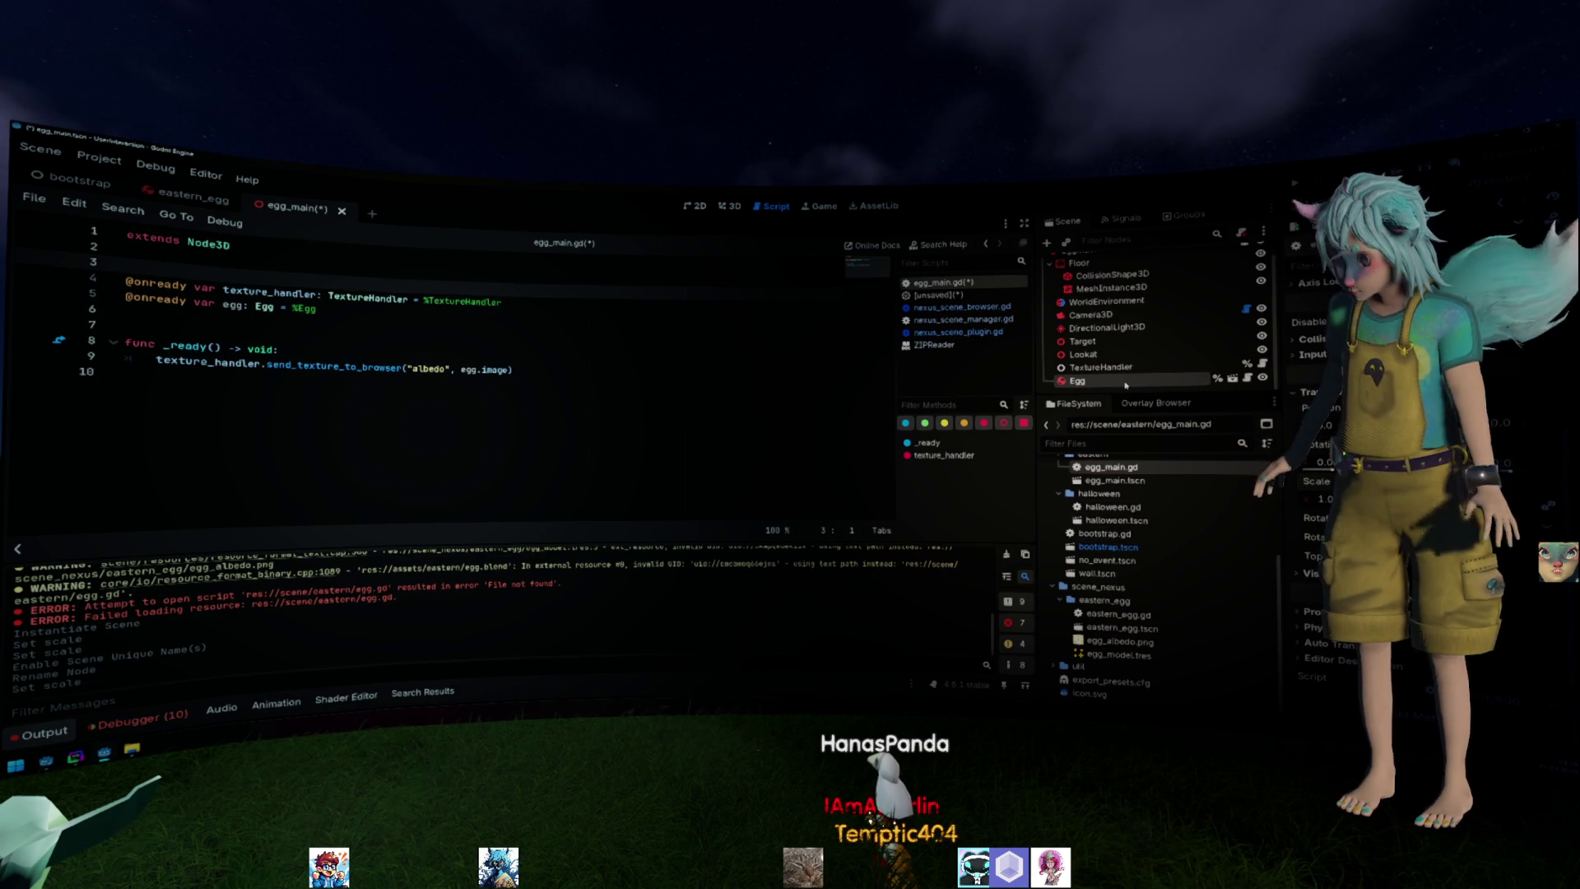
key("ctrl+s")
Orbit the egg in the 3D view, then bring the uploader script window forward.
left_click(730, 206)
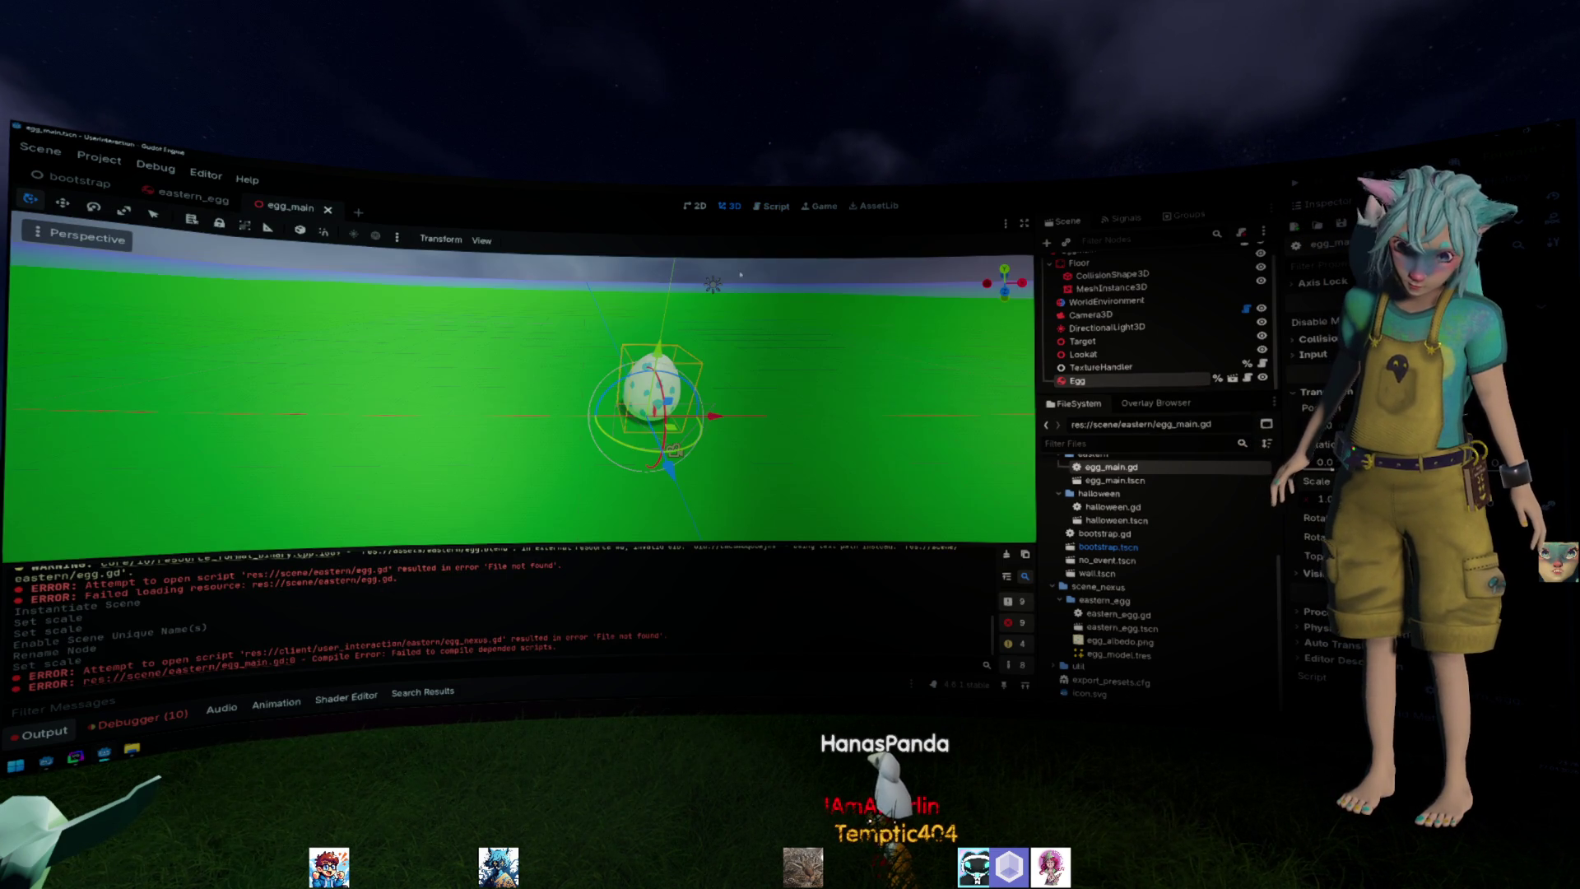
left_click_drag(713, 286, 732, 424)
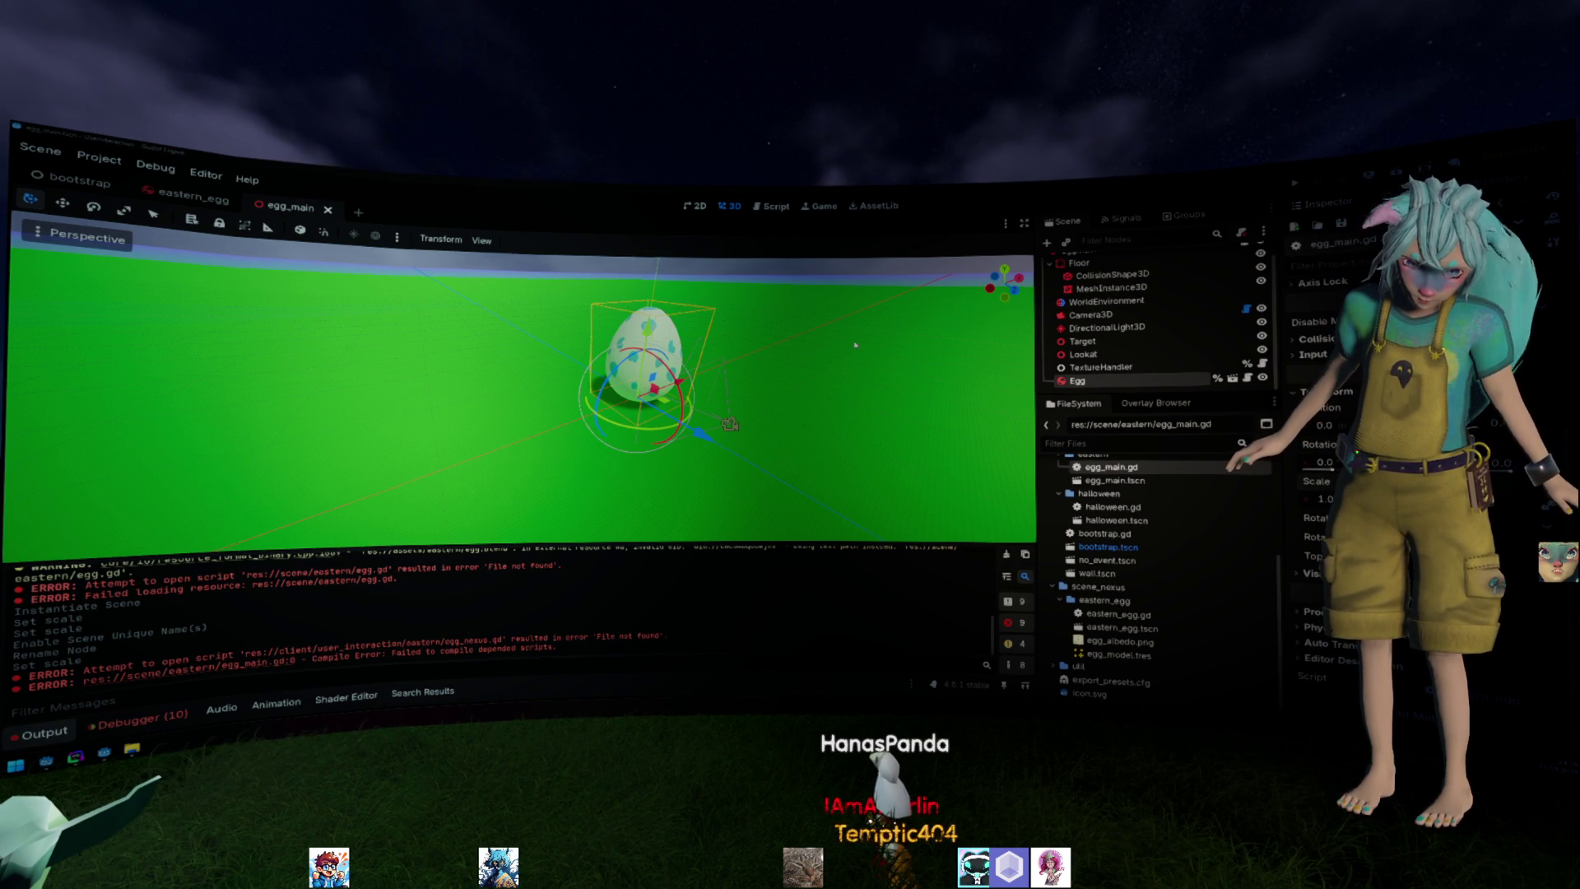
key("alt+Tab")
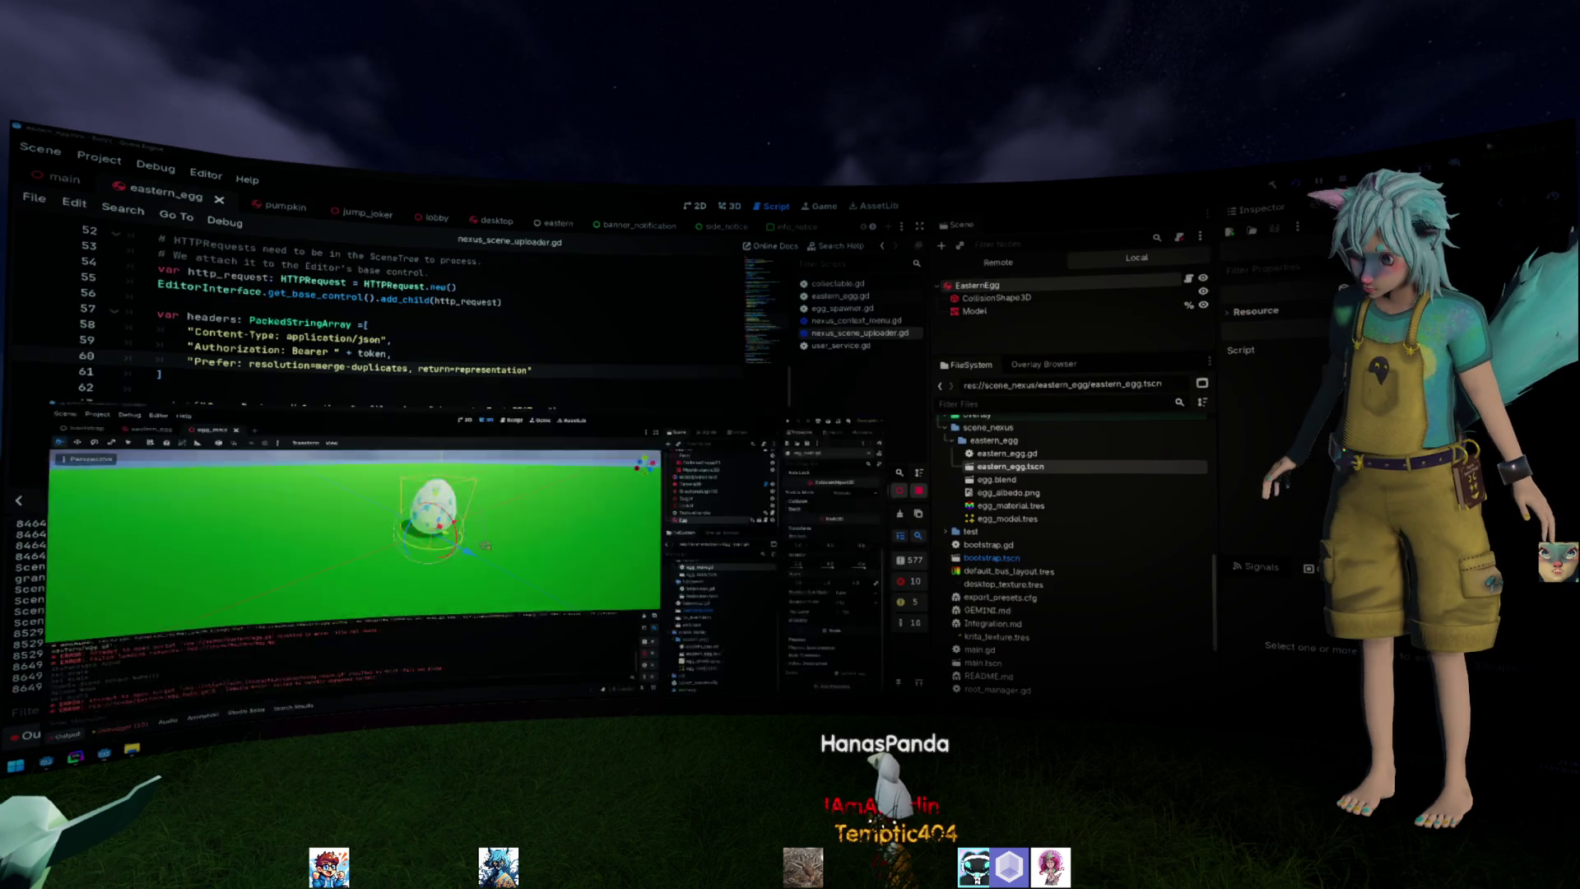
Close the jump_joke scene and drag an eastern_egg.tscn instance into the lobby scene's 3D world.
key("ctrl+F2")
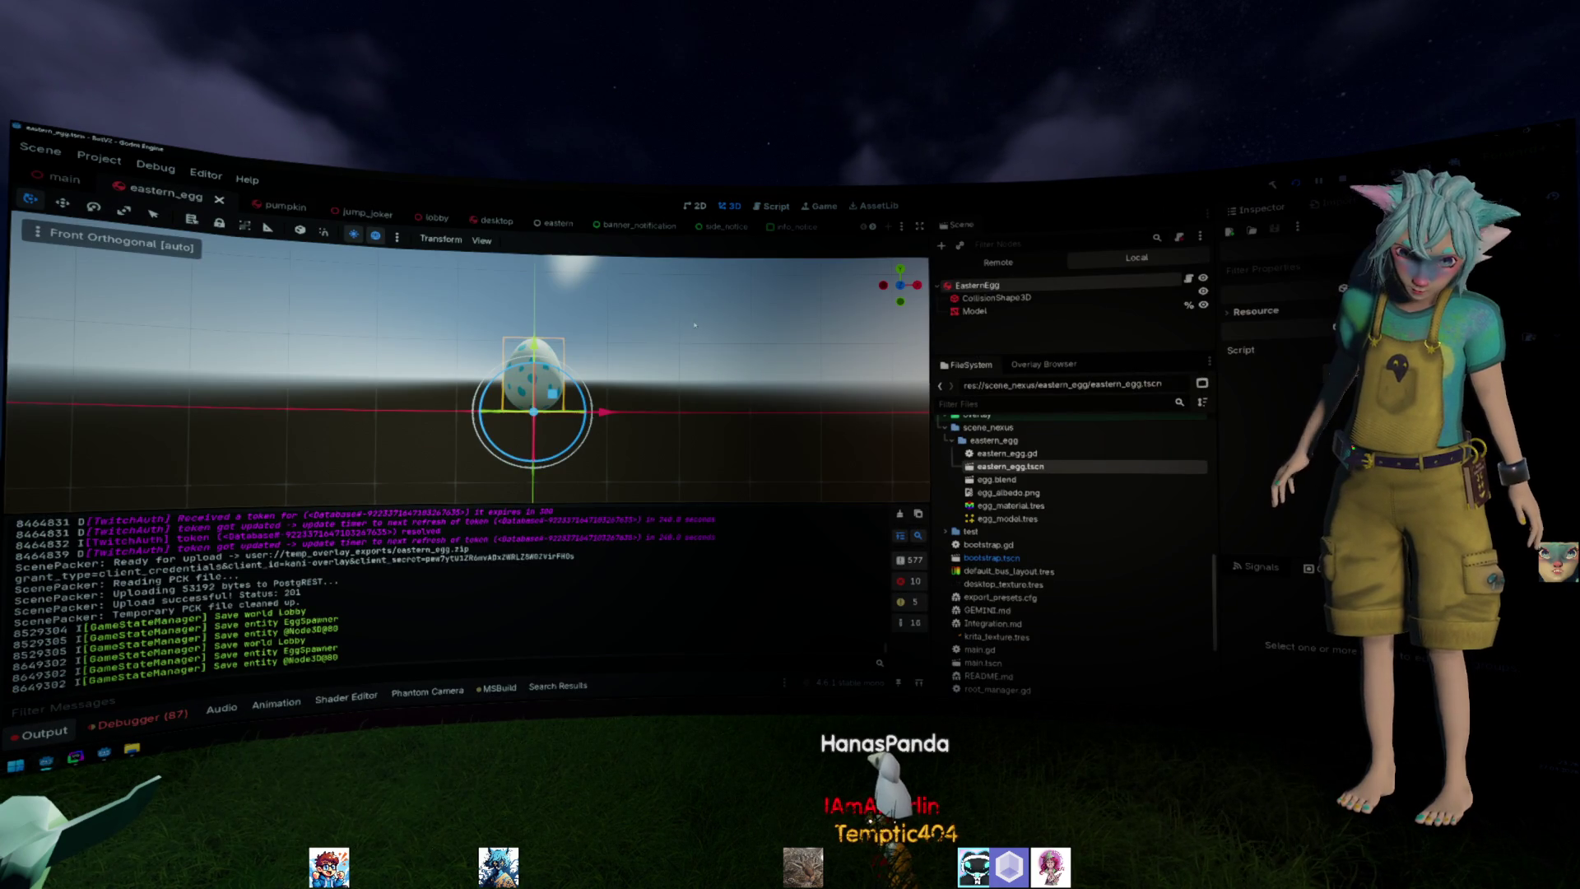
key("ctrl+shift+Tab")
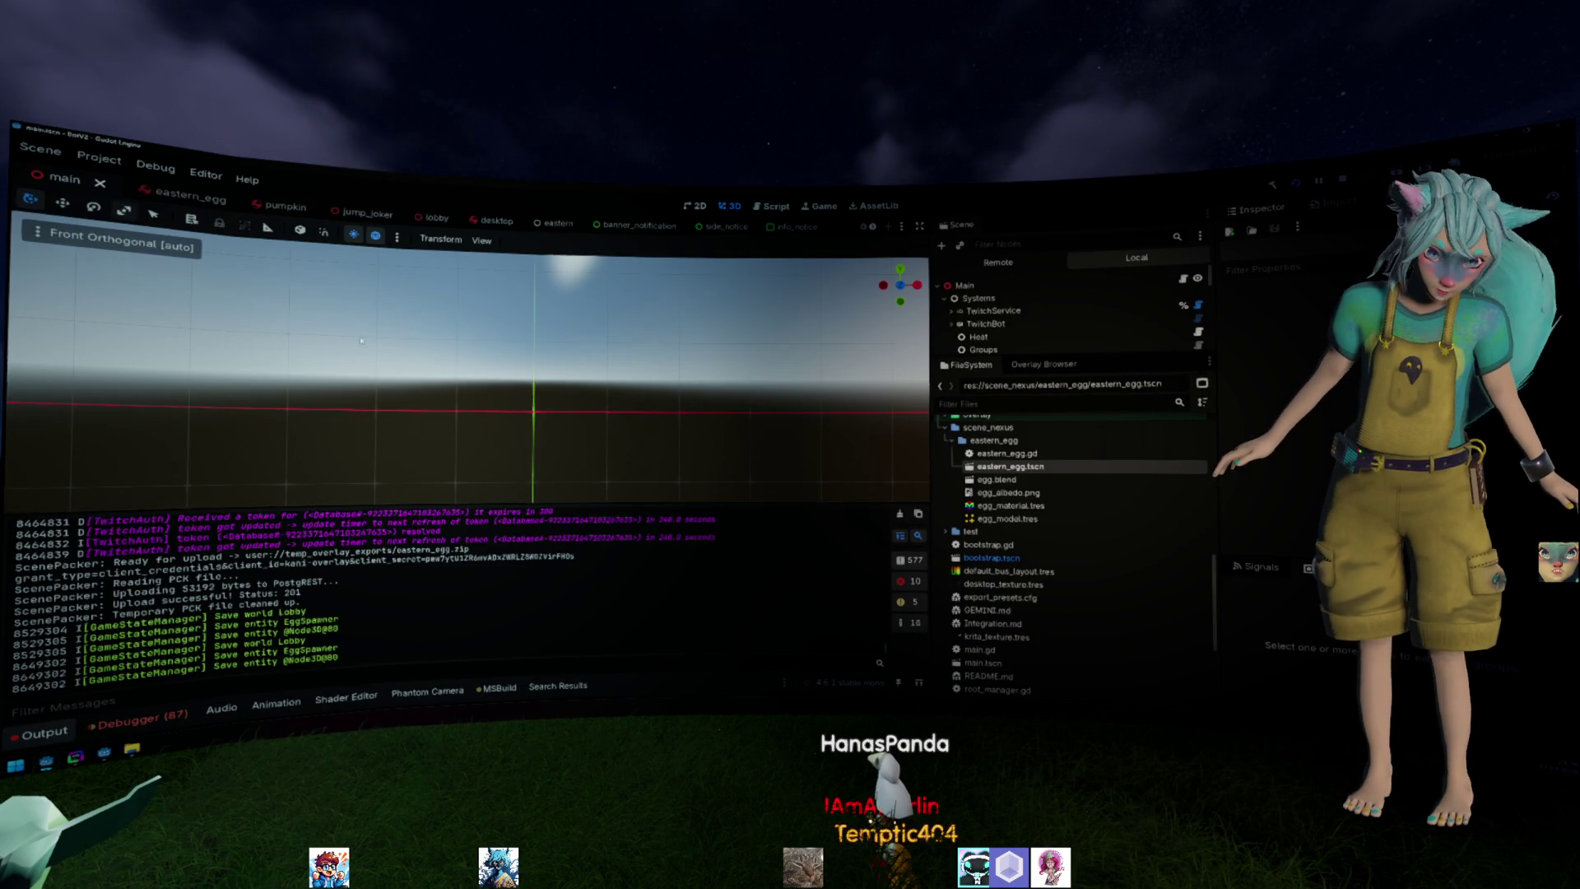
scroll(448, 373, "down", 4)
scroll(449, 416, "down", 2)
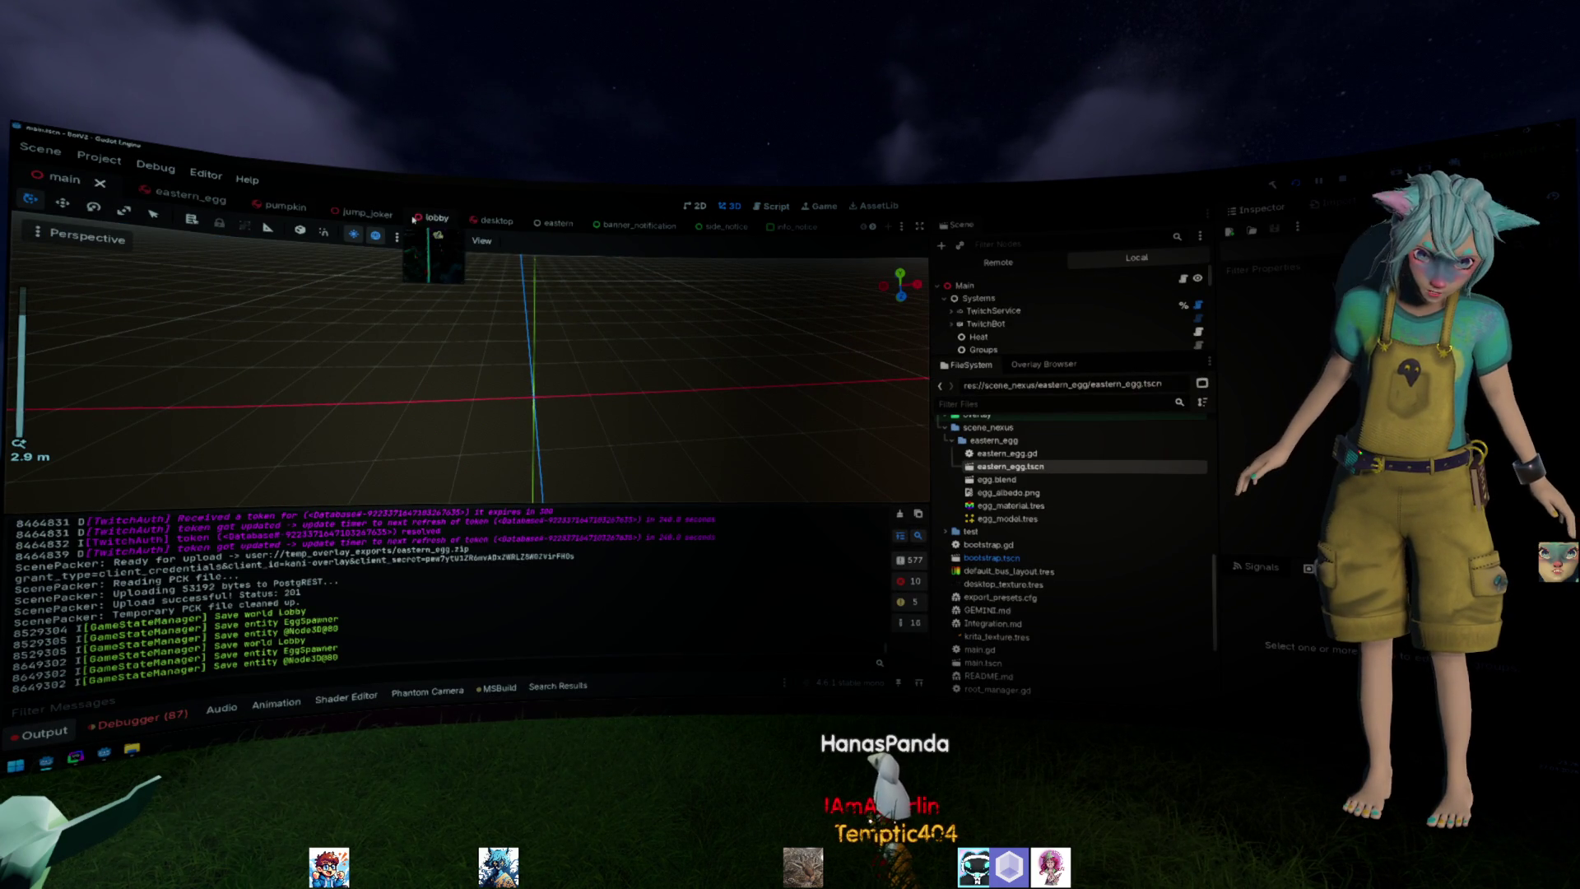
left_click(389, 215)
left_click(345, 217)
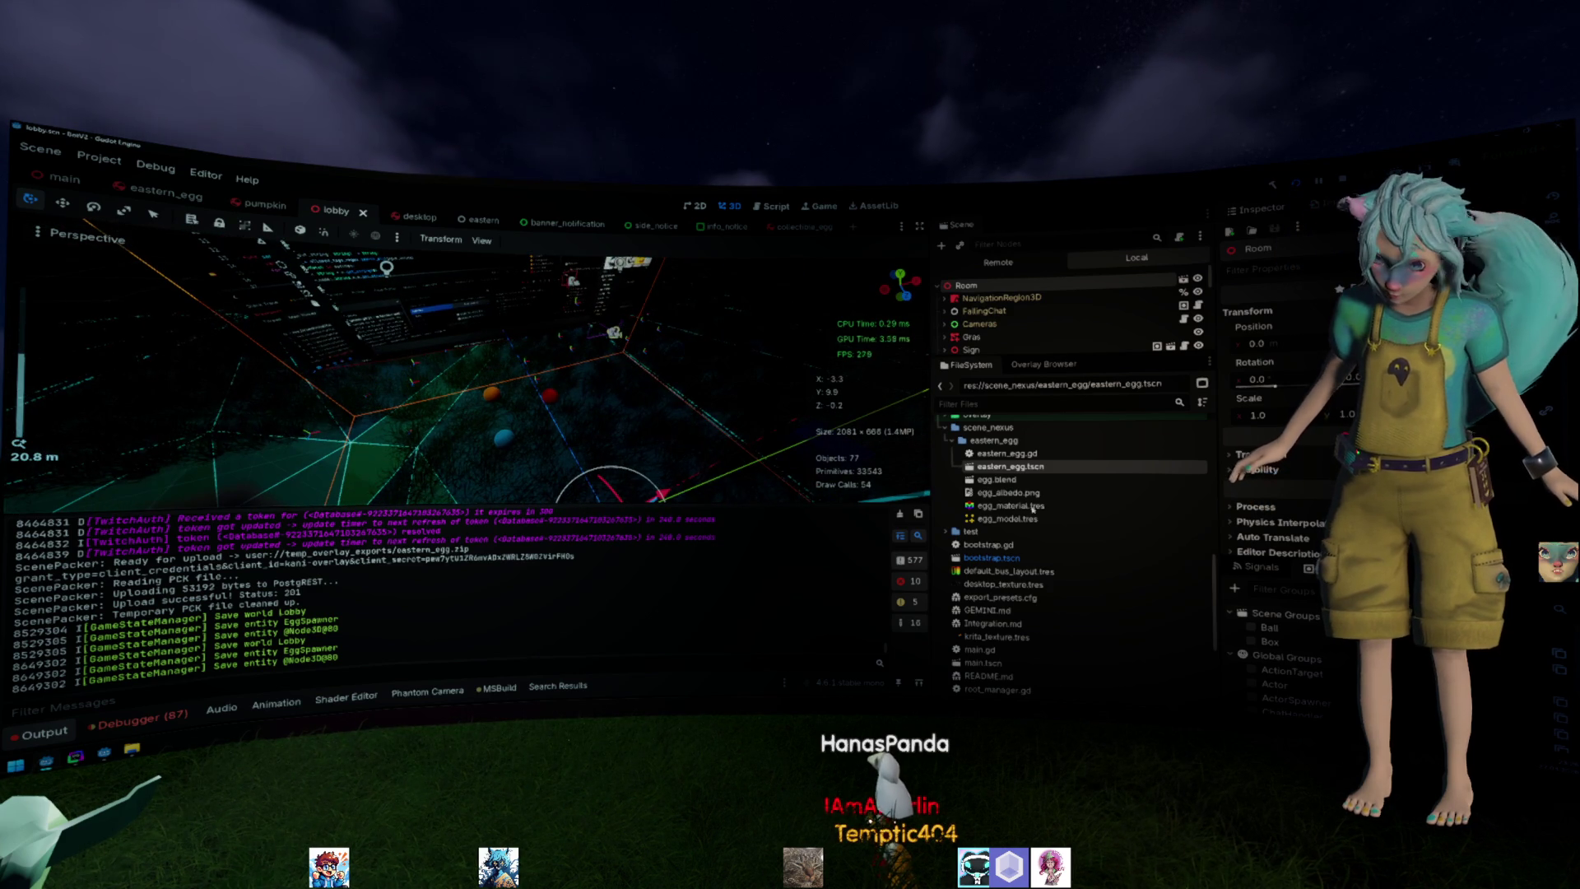
mouse_move(1034, 469)
left_mouse_down()
mouse_move(548, 431)
mouse_move(494, 386)
mouse_move(608, 258)
left_mouse_up()
scroll(495, 387, "up", 5)
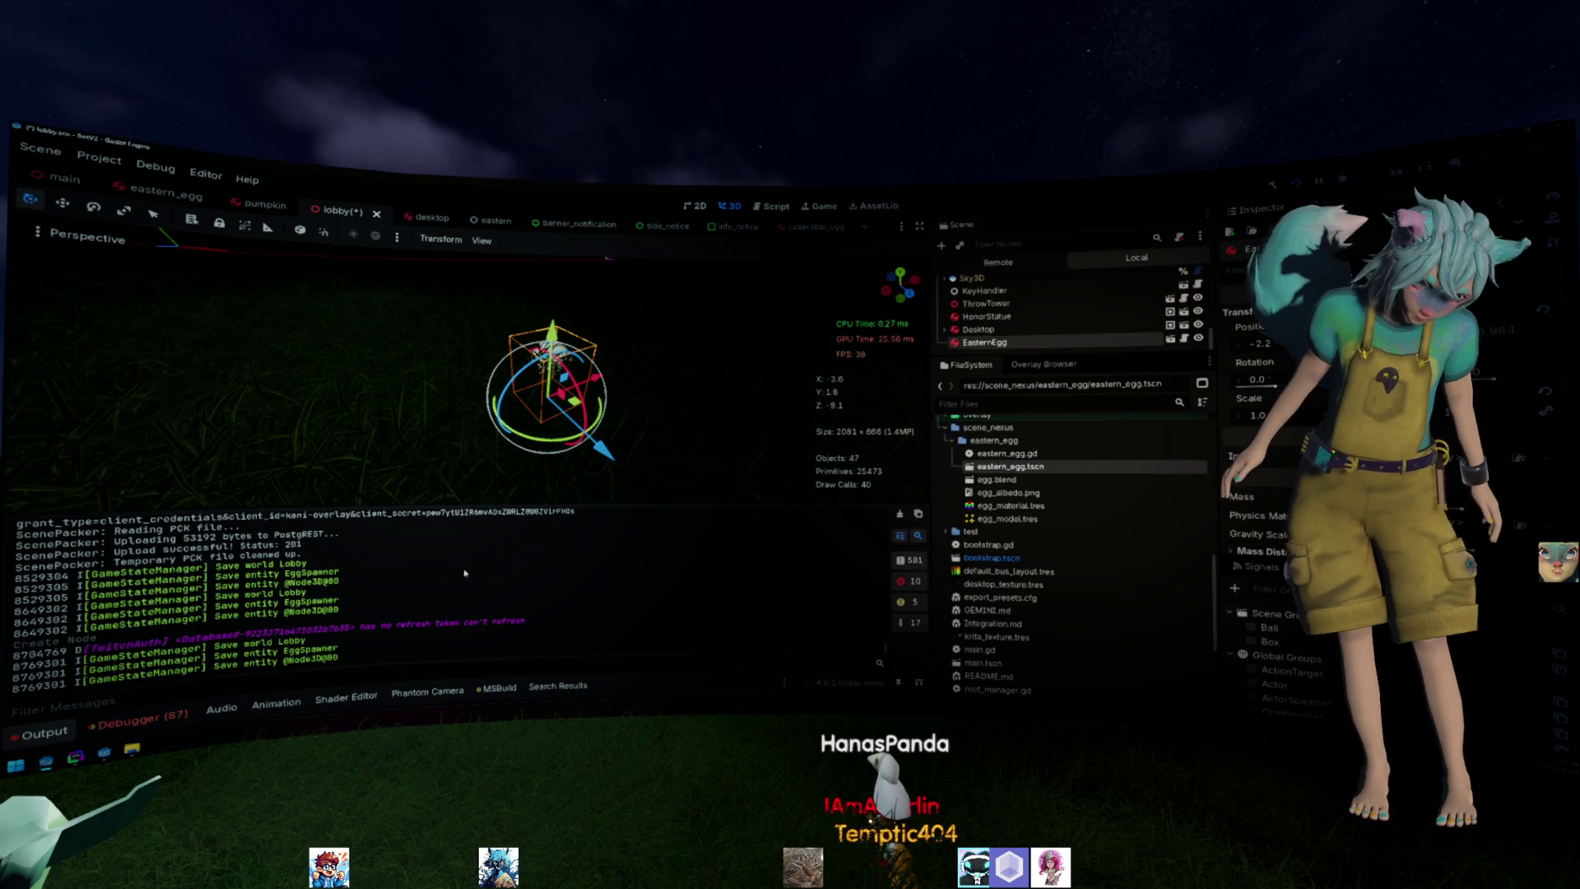
Review the Debugger's Errors list for the lobby, then switch to the other Godot window with egg_main.
left_click(187, 712)
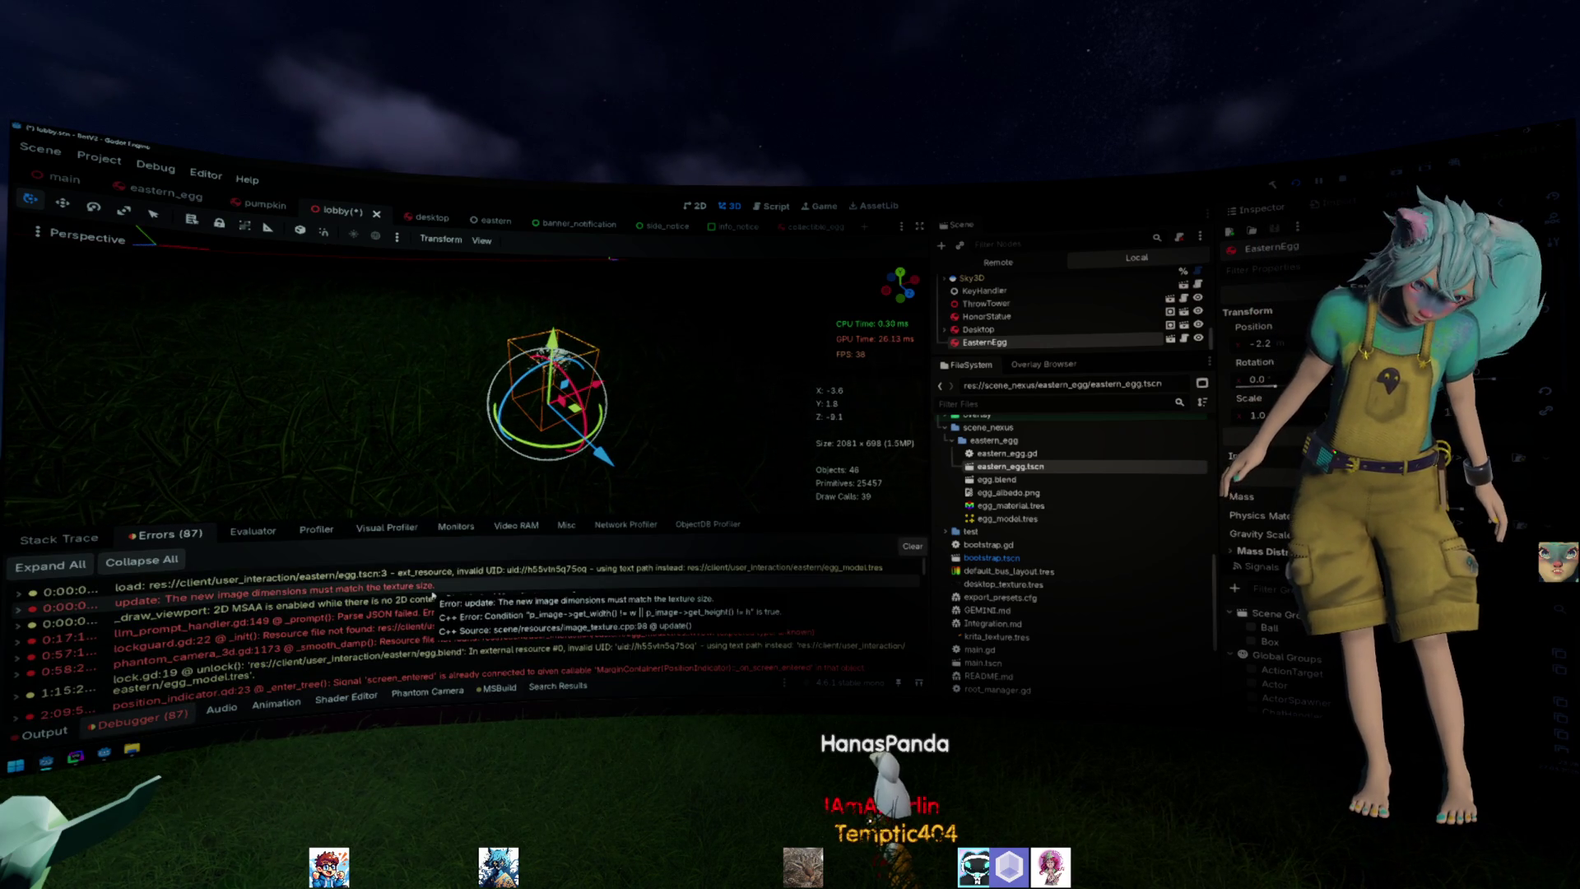
scroll(716, 633, "down", 1)
scroll(741, 640, "down", 1)
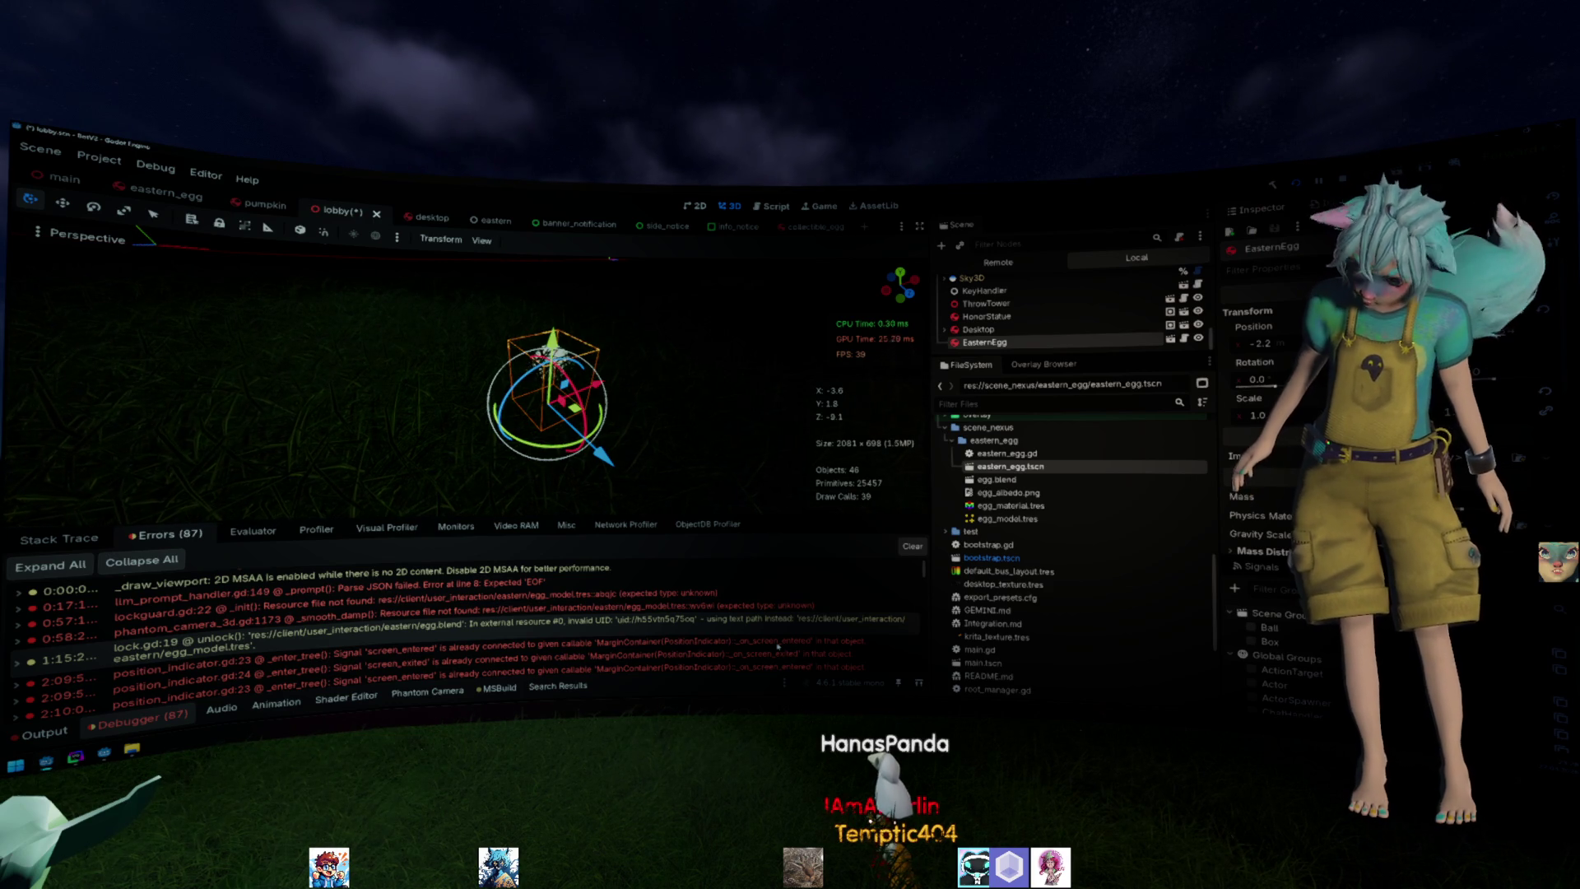
scroll(777, 644, "down", 1)
scroll(779, 642, "down", 2)
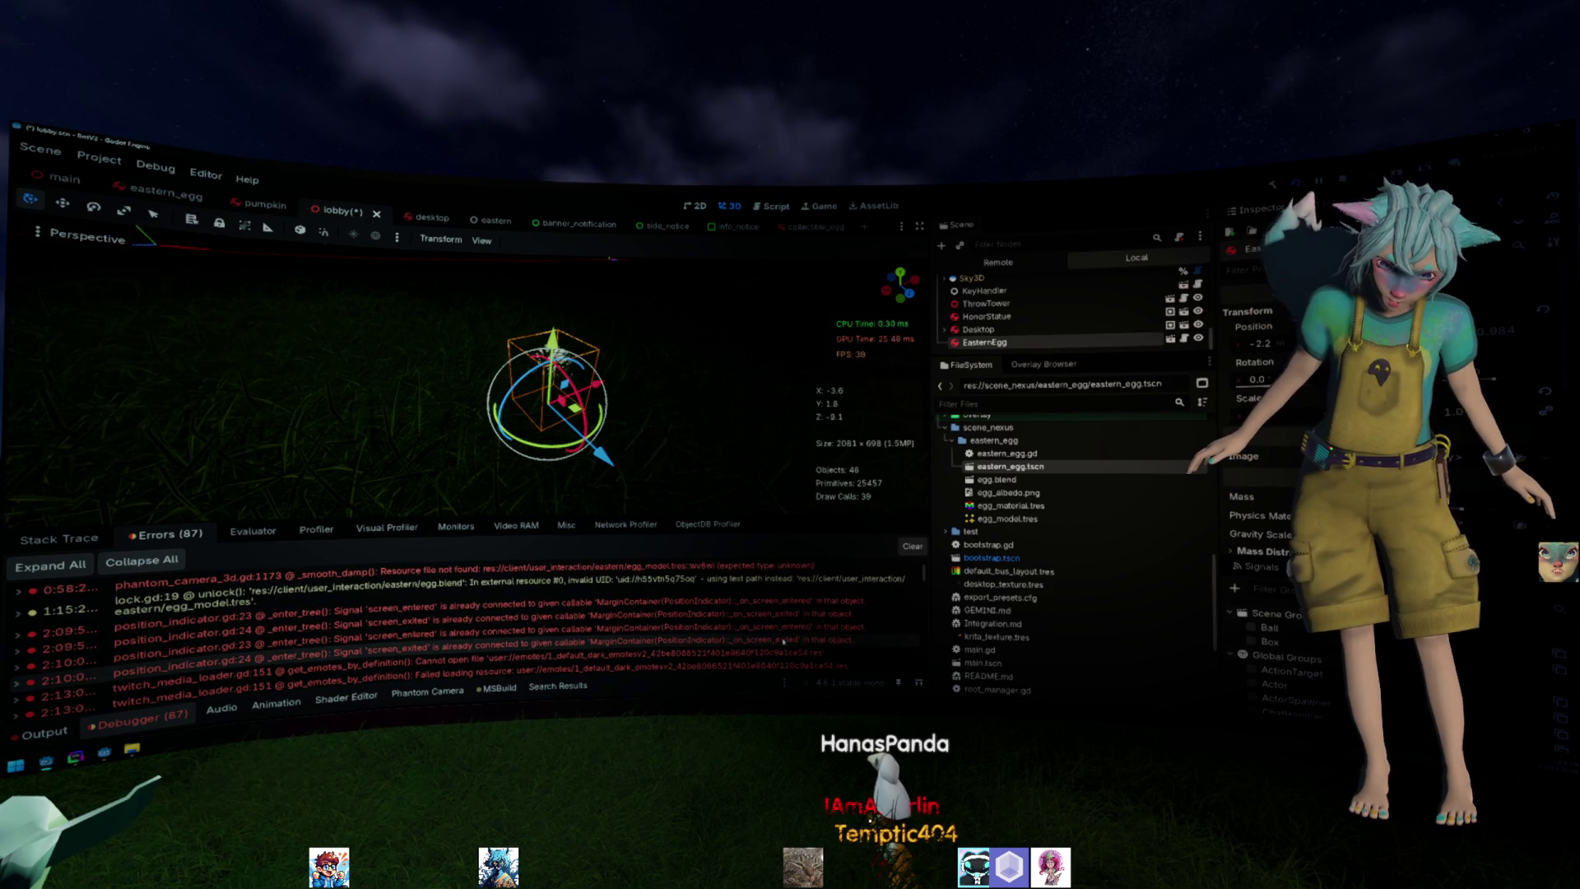
mouse_move(494, 626)
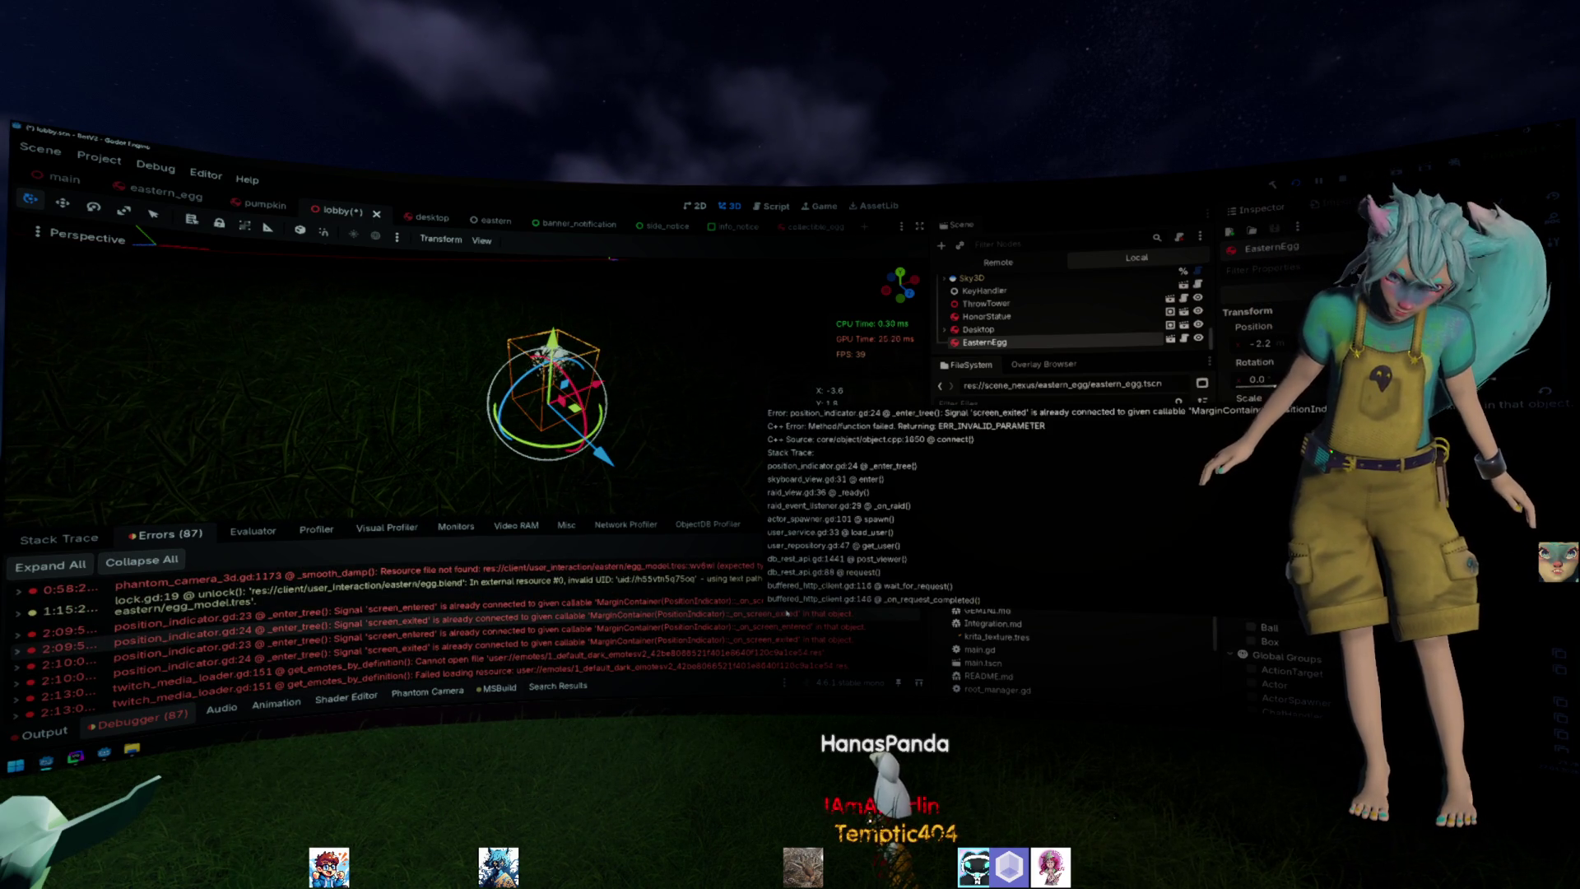
scroll(786, 613, "down", 1)
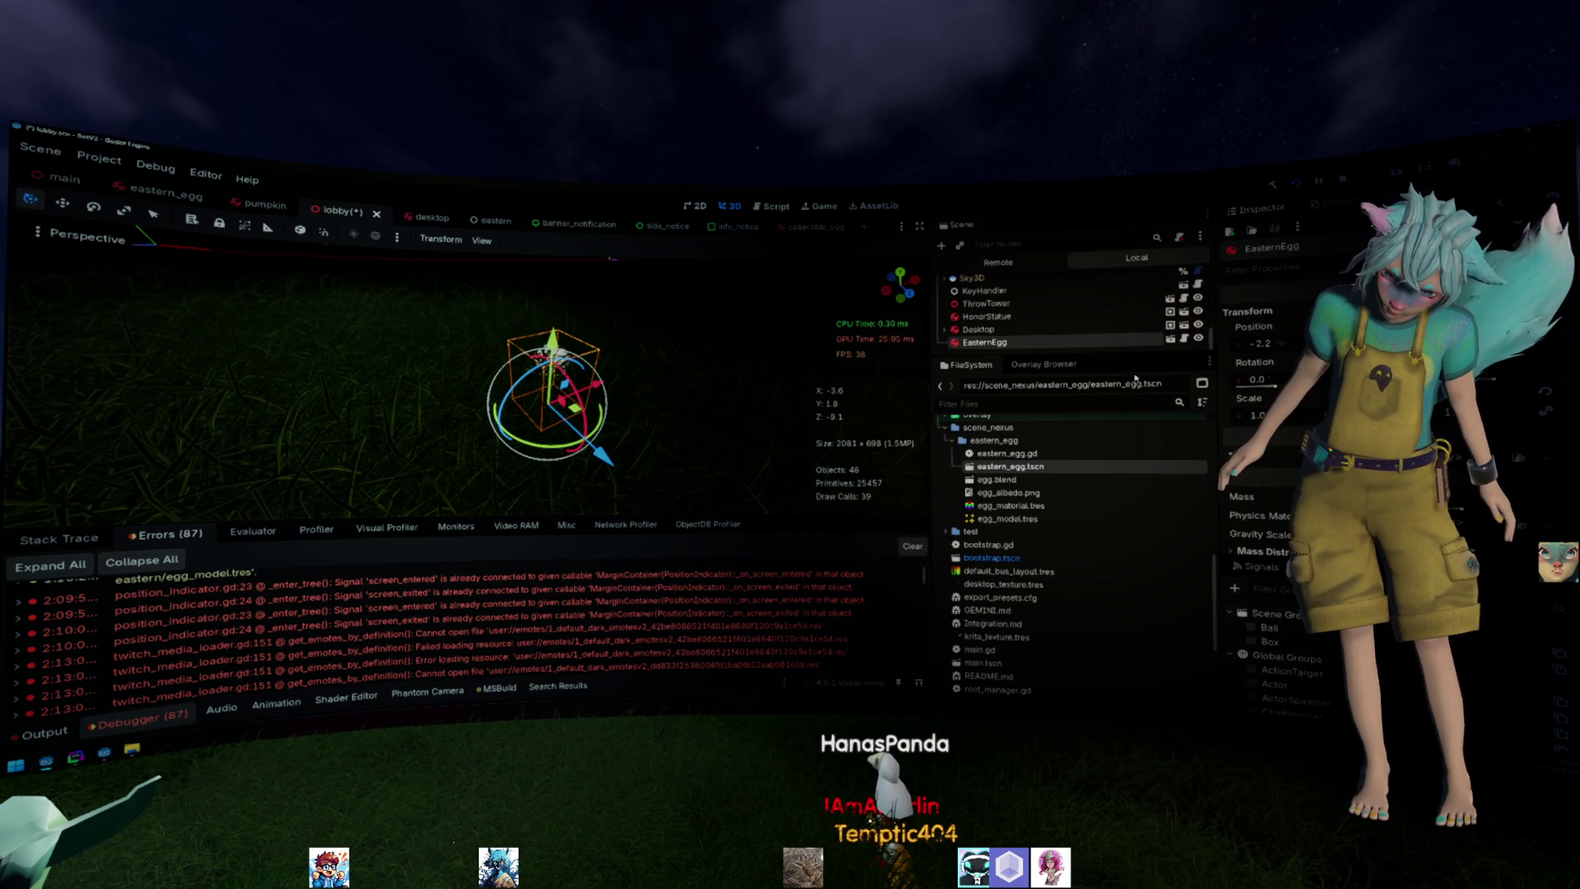
left_click_drag(370, 370, 371, 347)
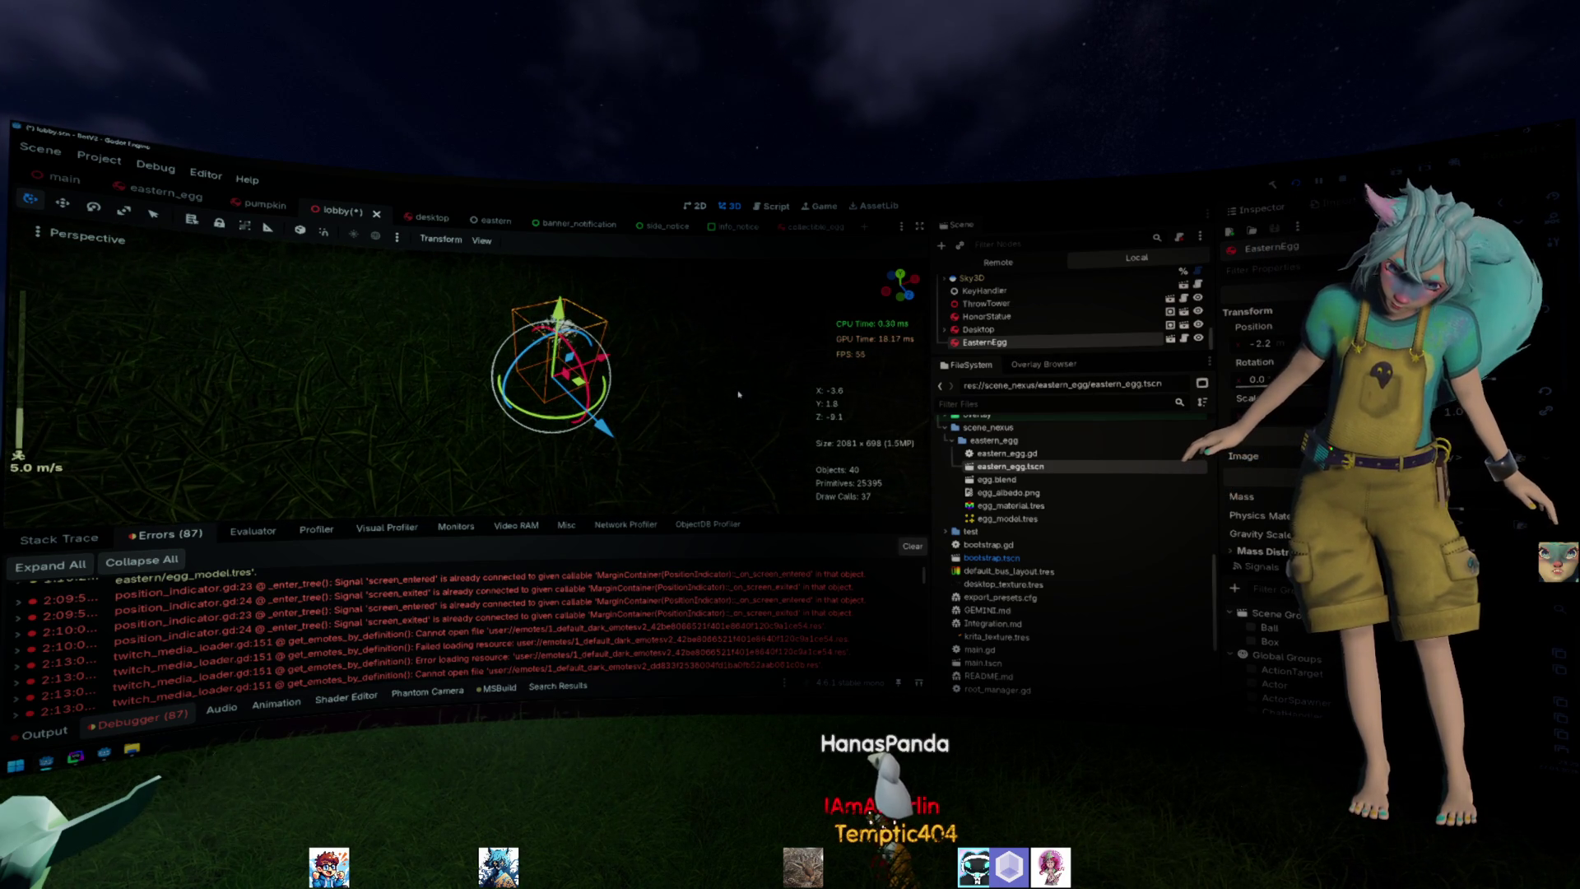
key("alt+Tab")
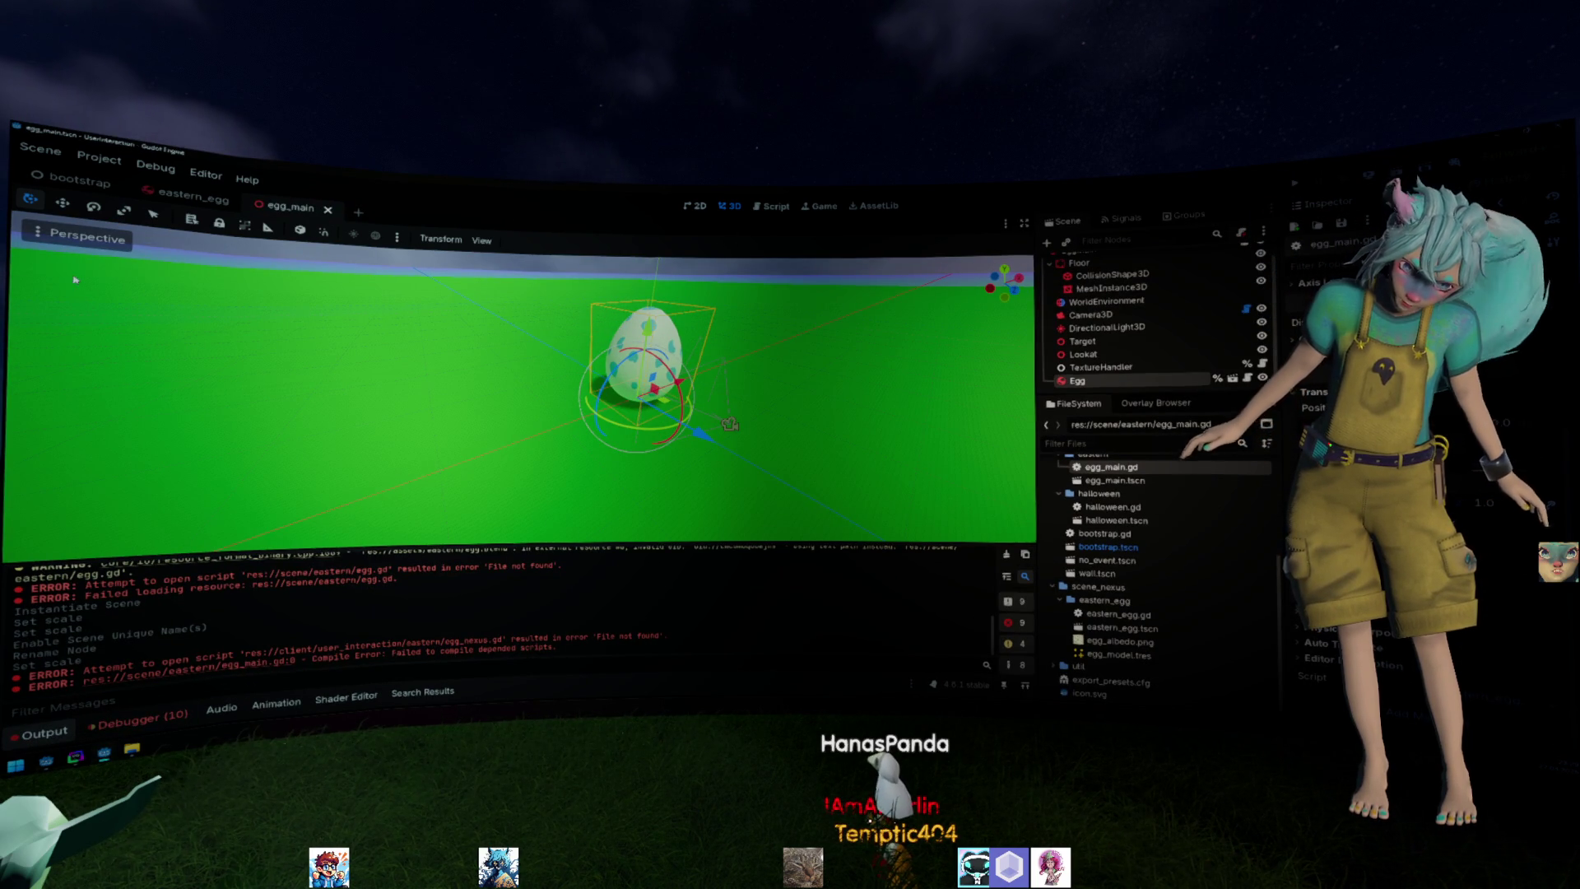
Move the Camera3D up and back away from the egg with the translate gizmo.
left_click(1204, 314)
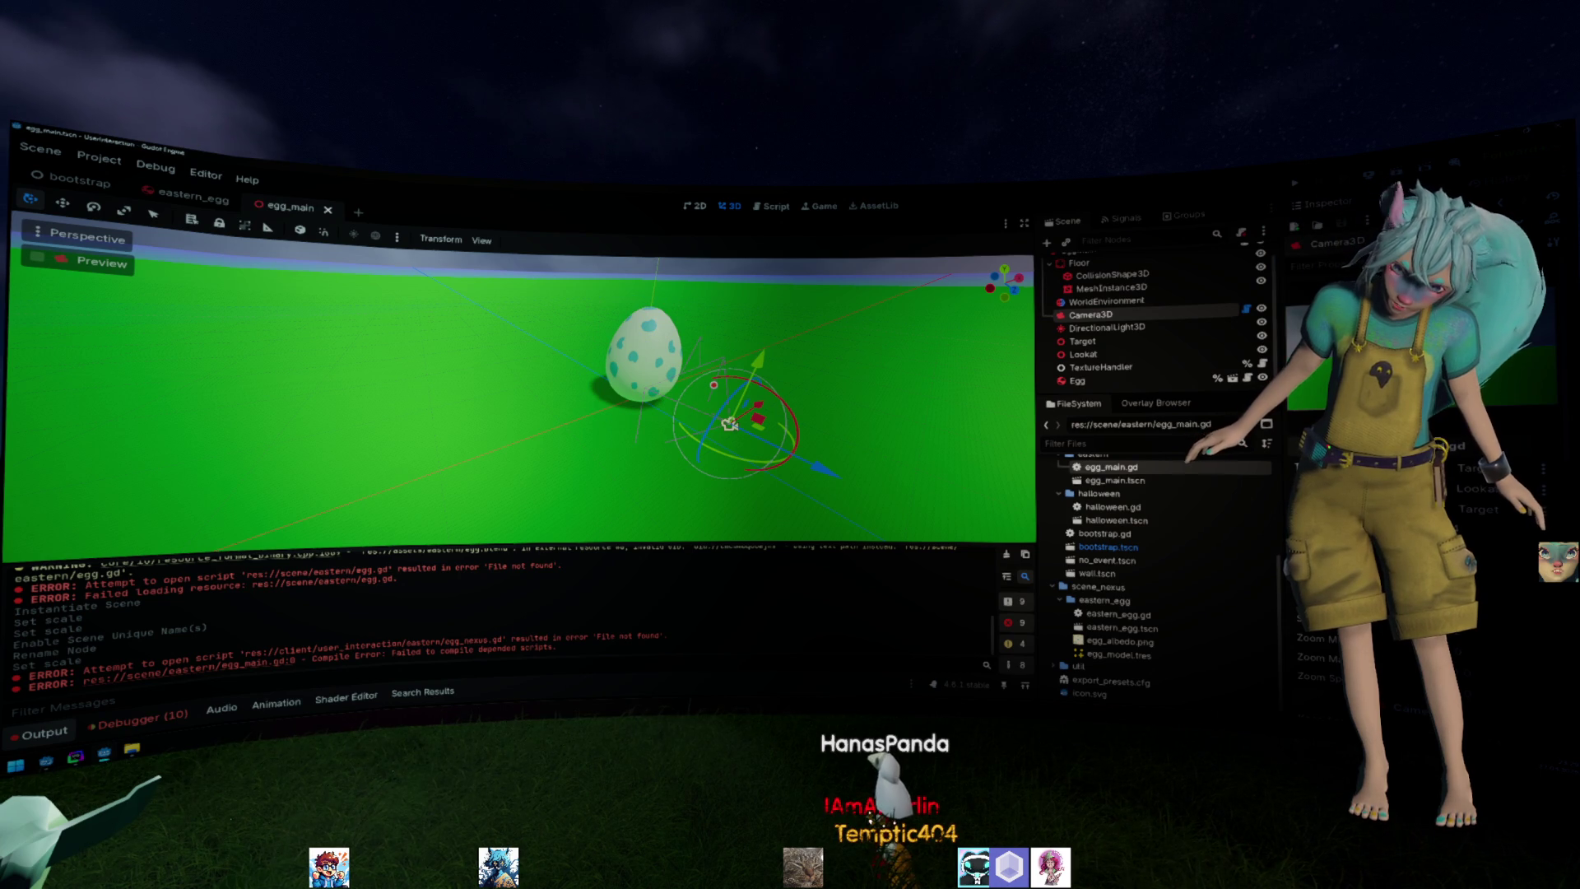
left_click_drag(729, 423, 732, 420)
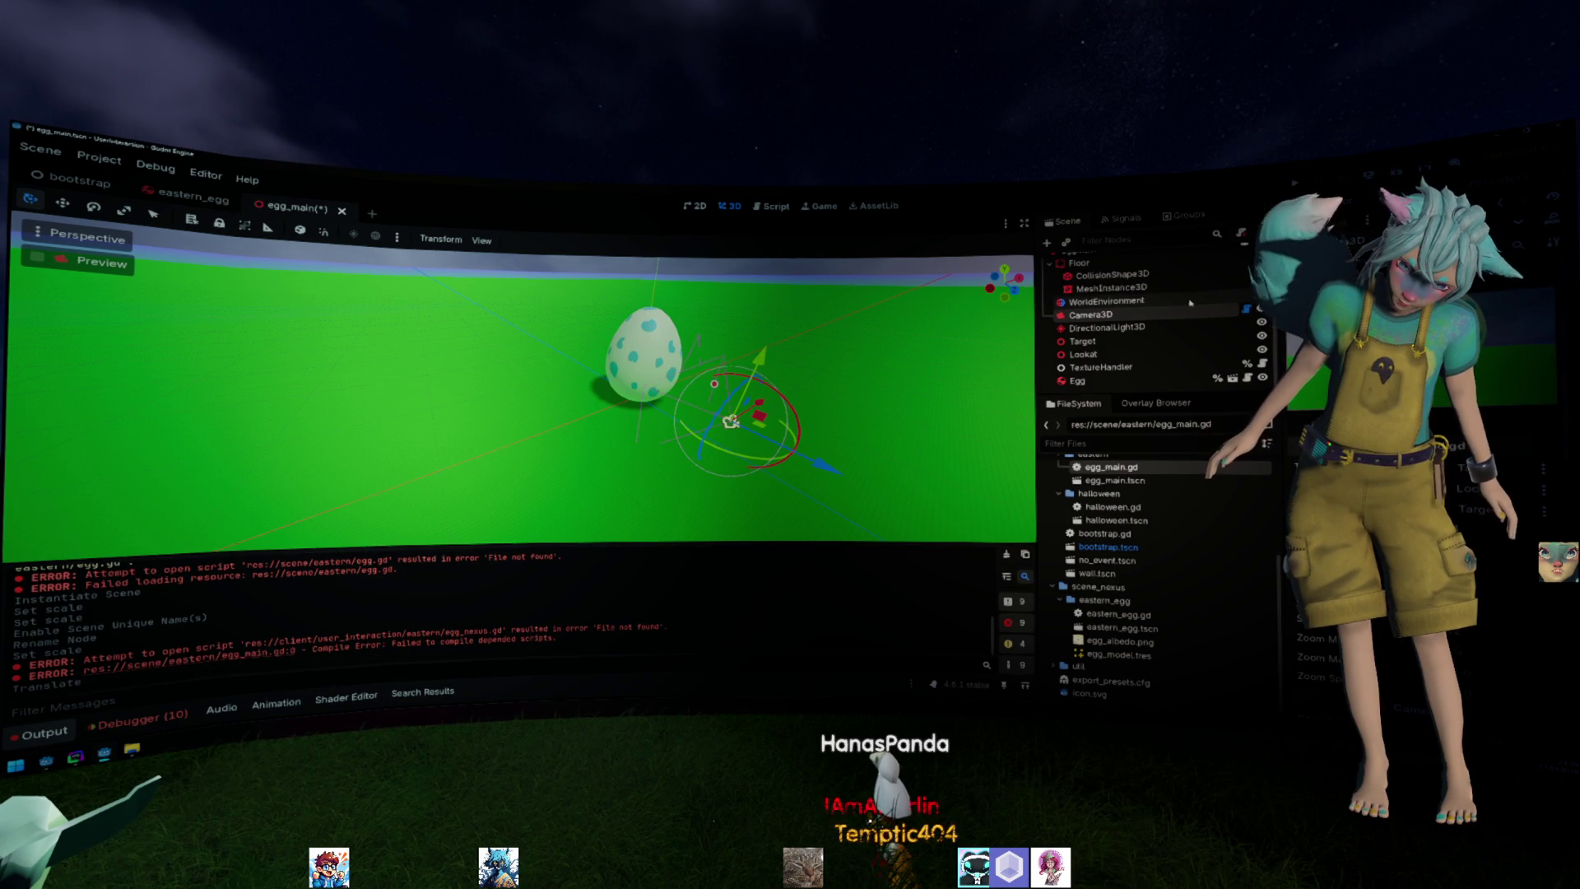
left_click(729, 421)
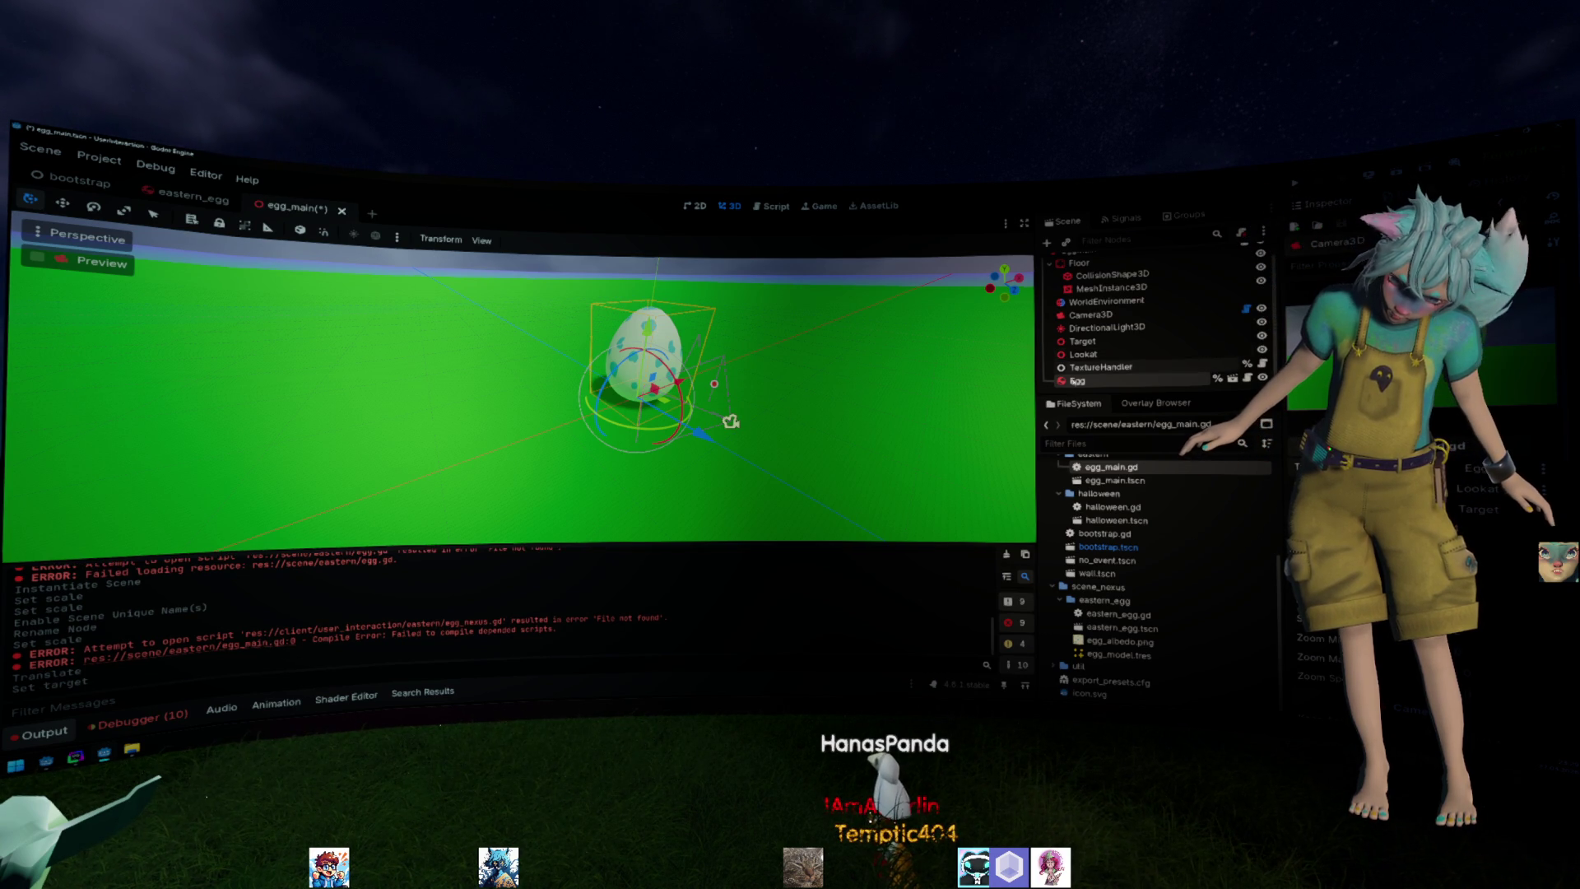
scroll(1119, 338, "up", 1)
left_click(1094, 330)
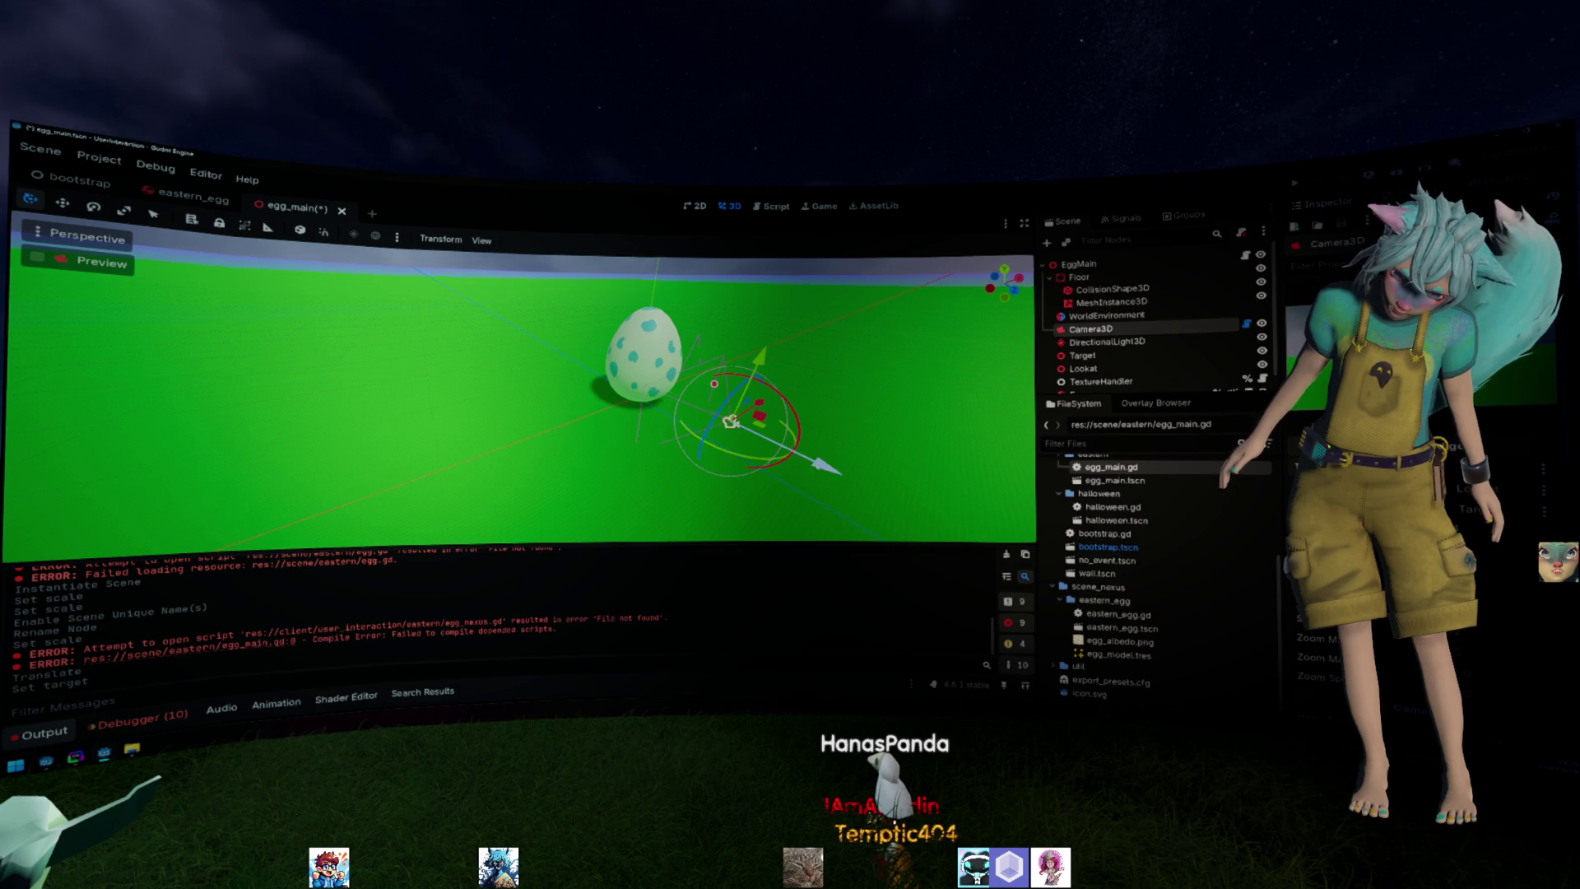
left_click_drag(741, 427, 860, 451)
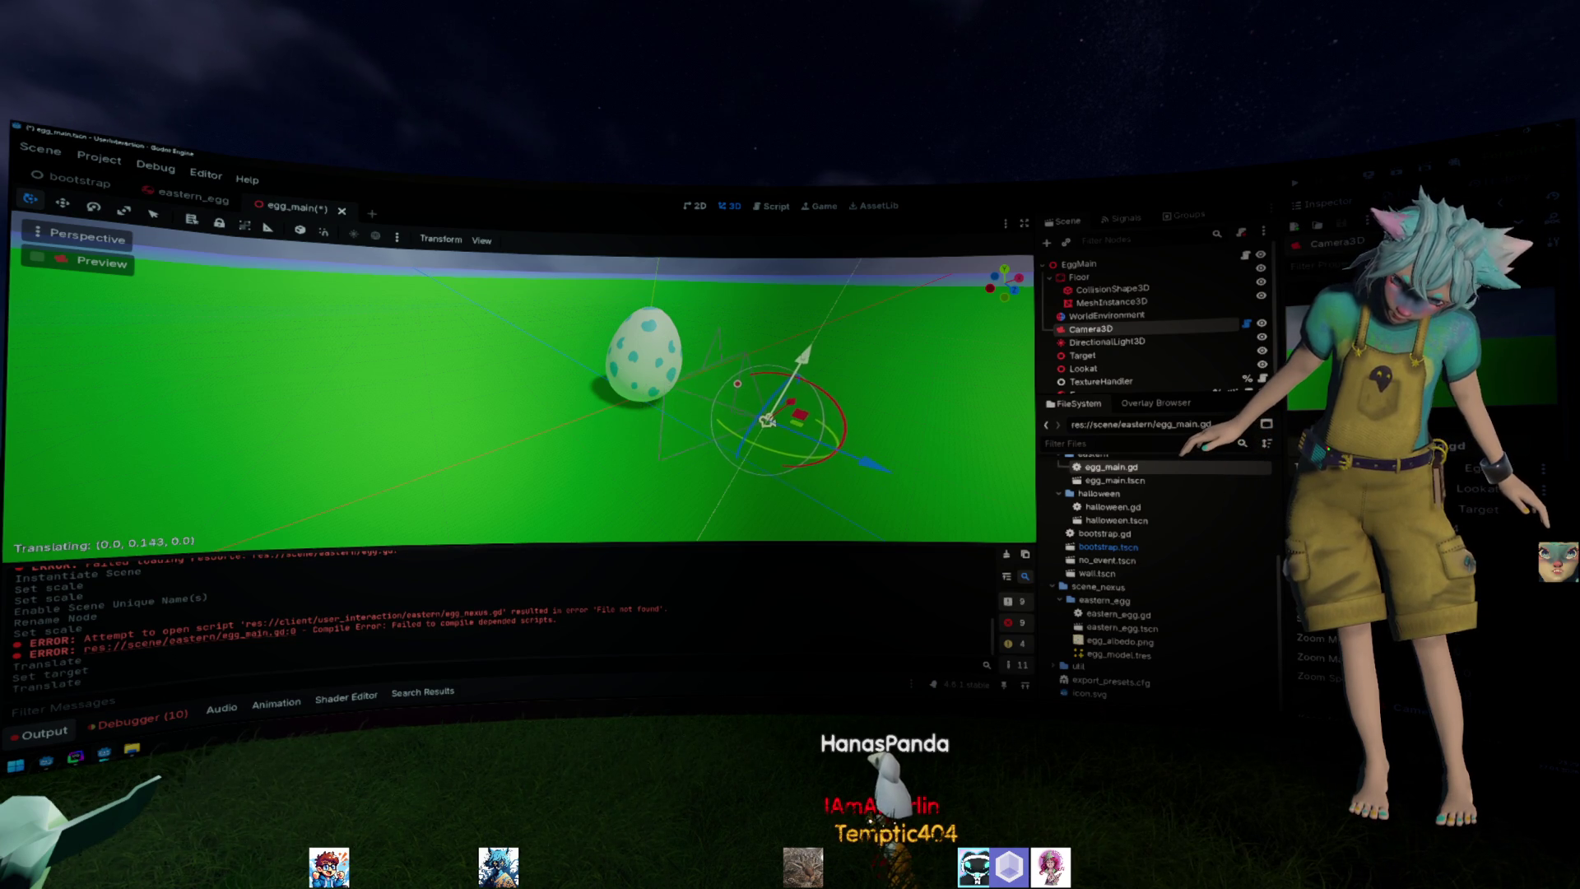
left_click_drag(758, 435, 784, 425)
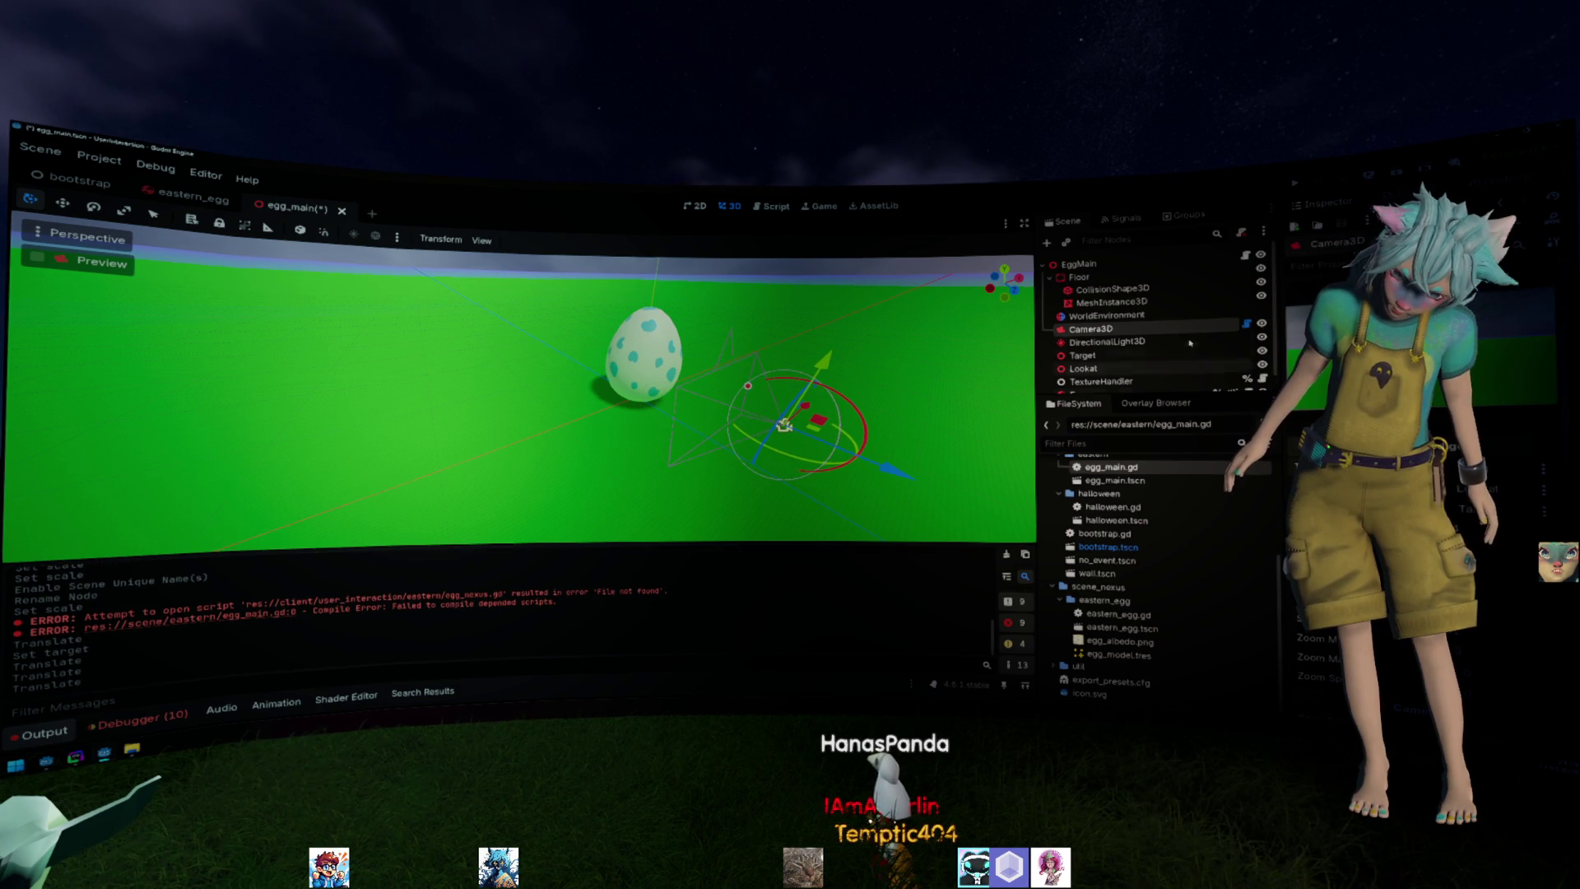
Raise the Lookat point, check the Target and camera view, and save egg_main.
left_click(1166, 367)
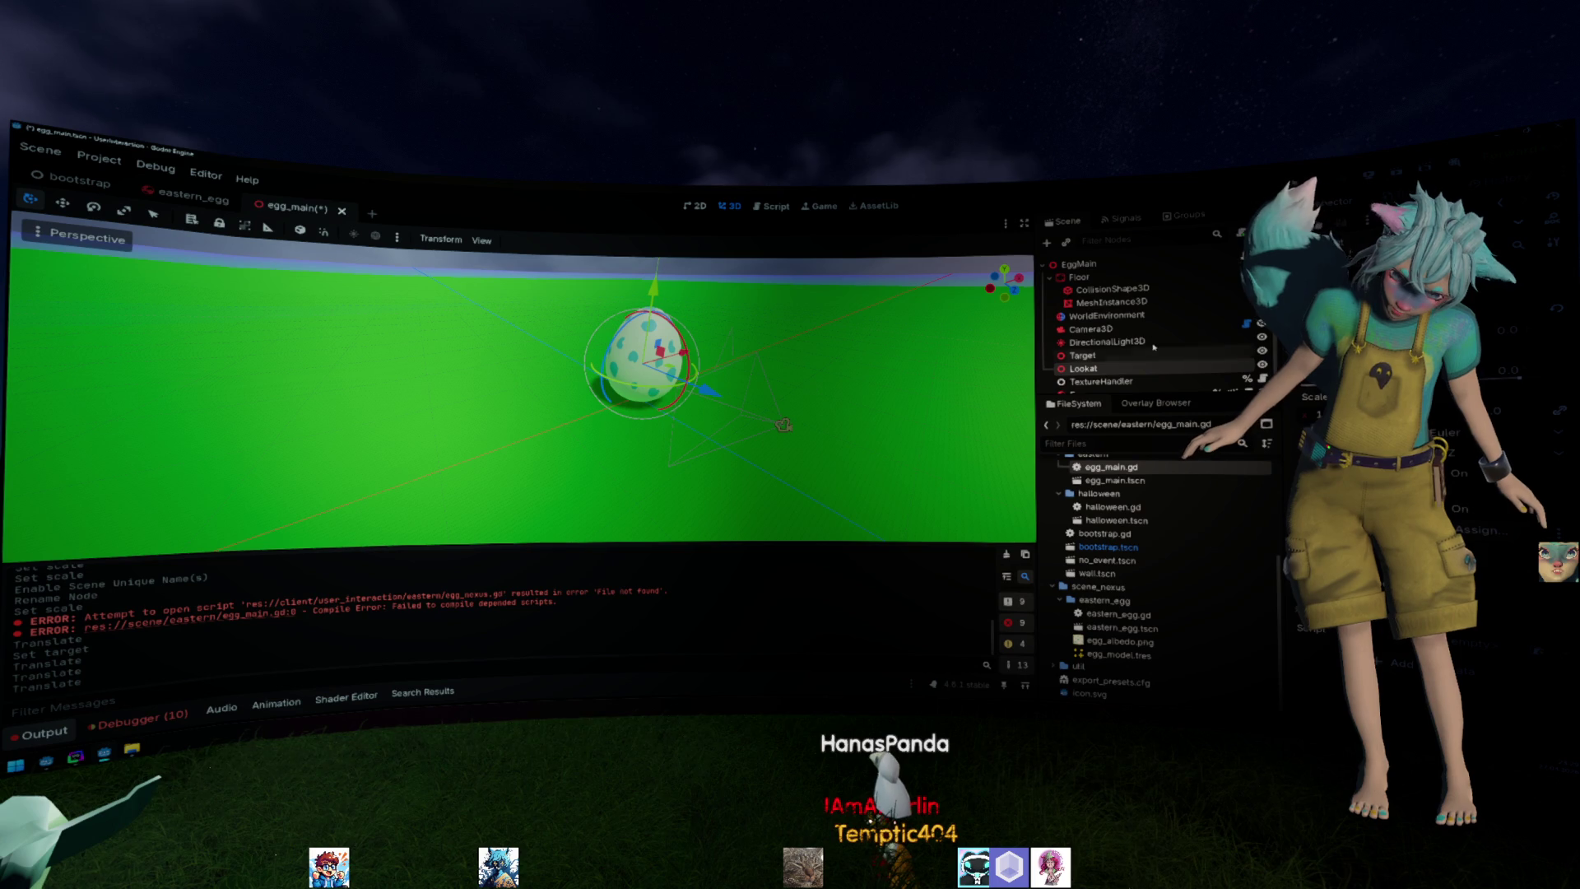
left_click_drag(652, 289, 665, 240)
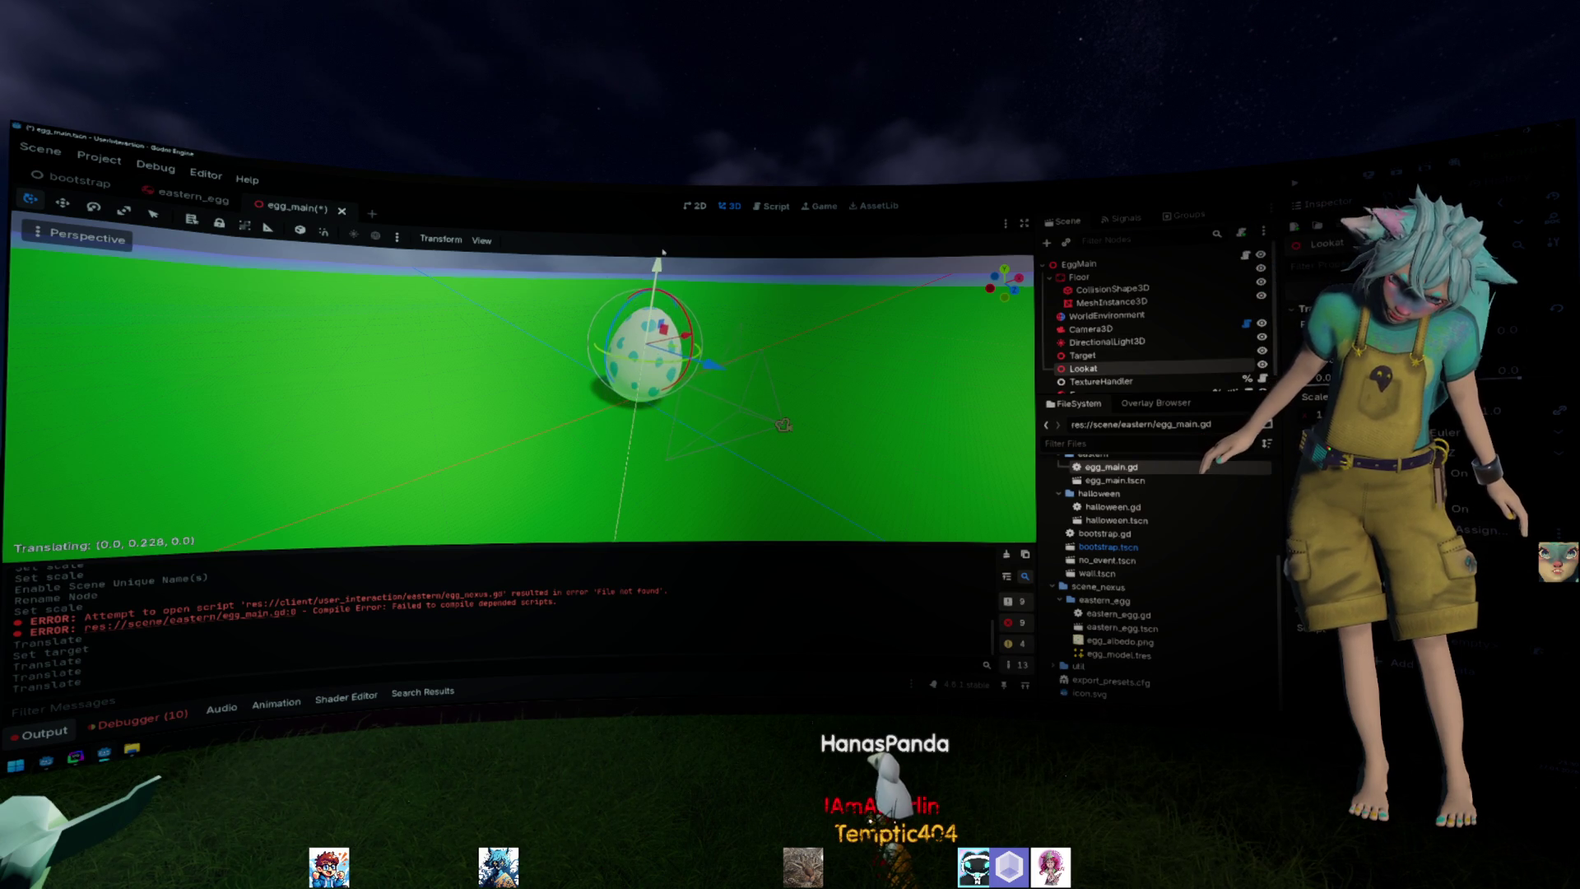
left_click(1083, 354)
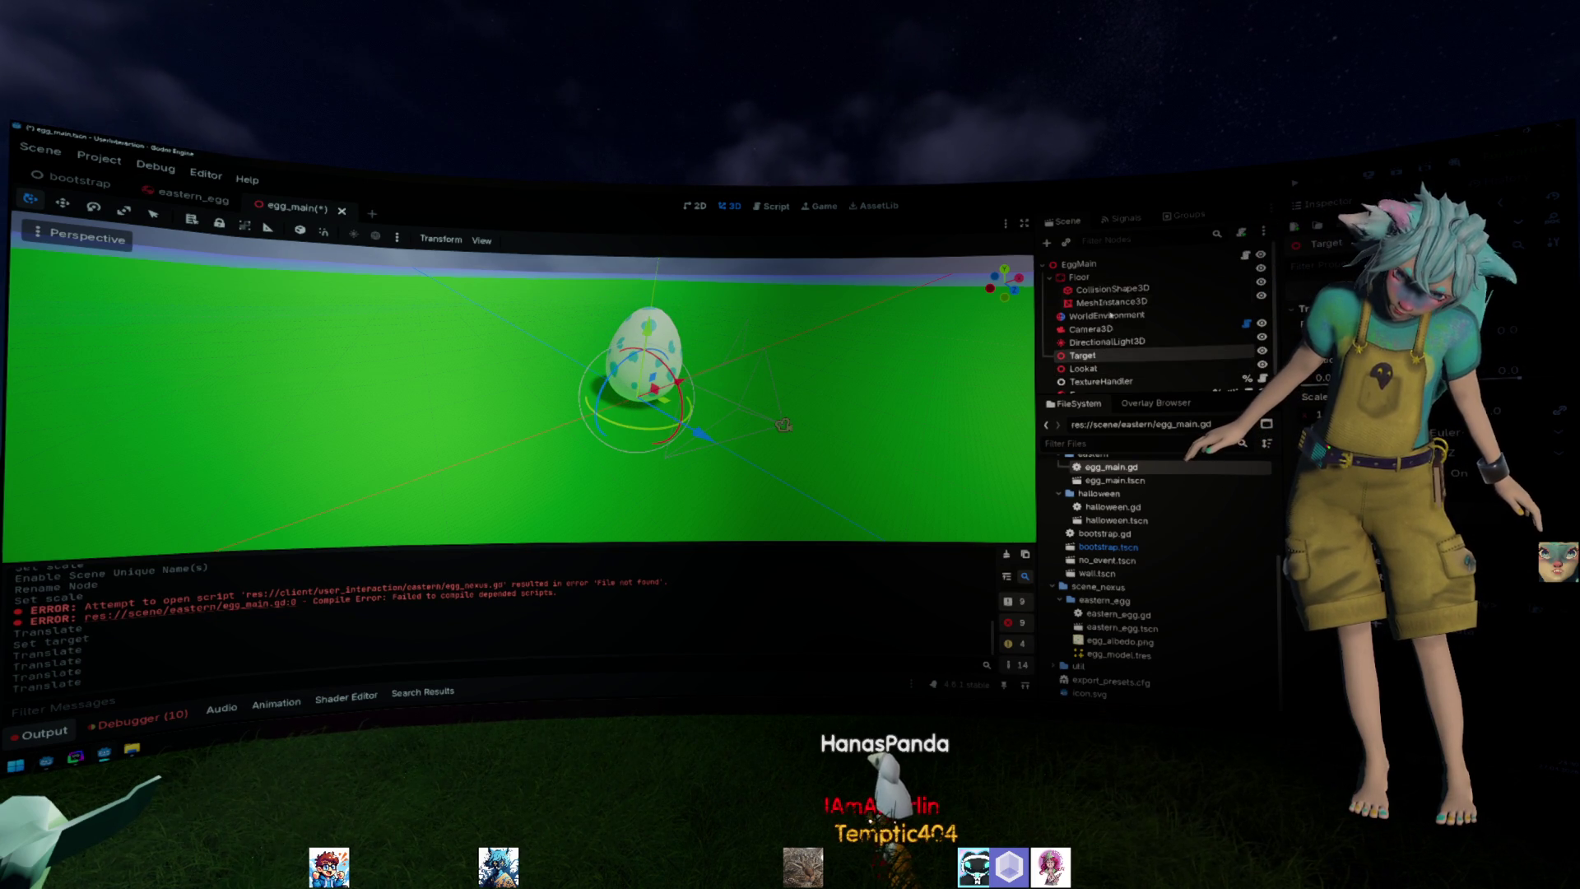
scroll(1118, 369, "down", 1)
left_click(1090, 315)
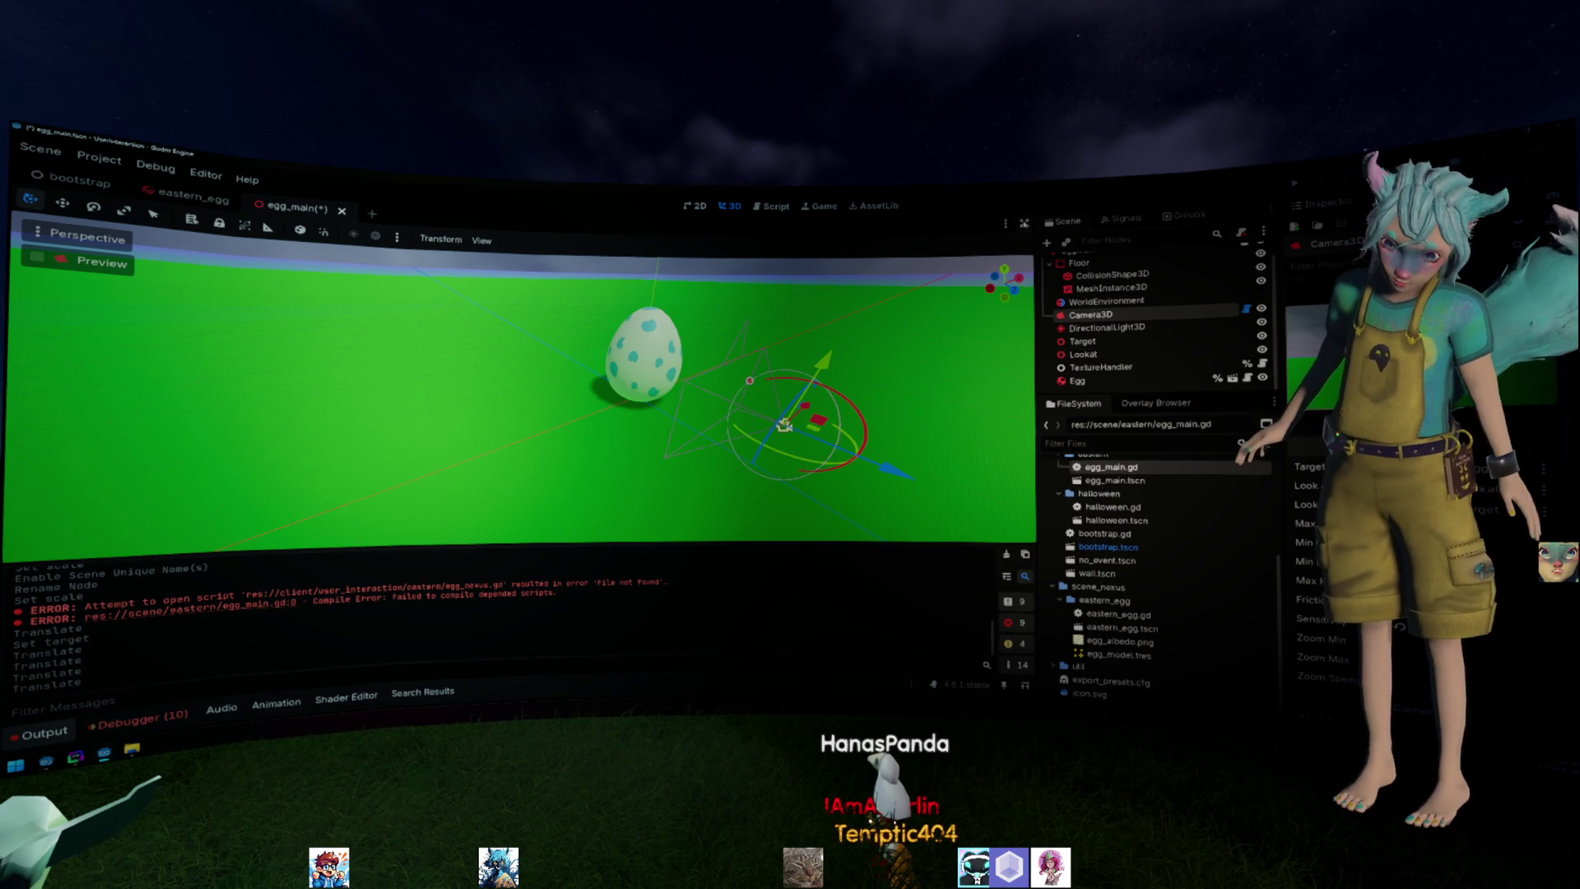
key("ctrl+s")
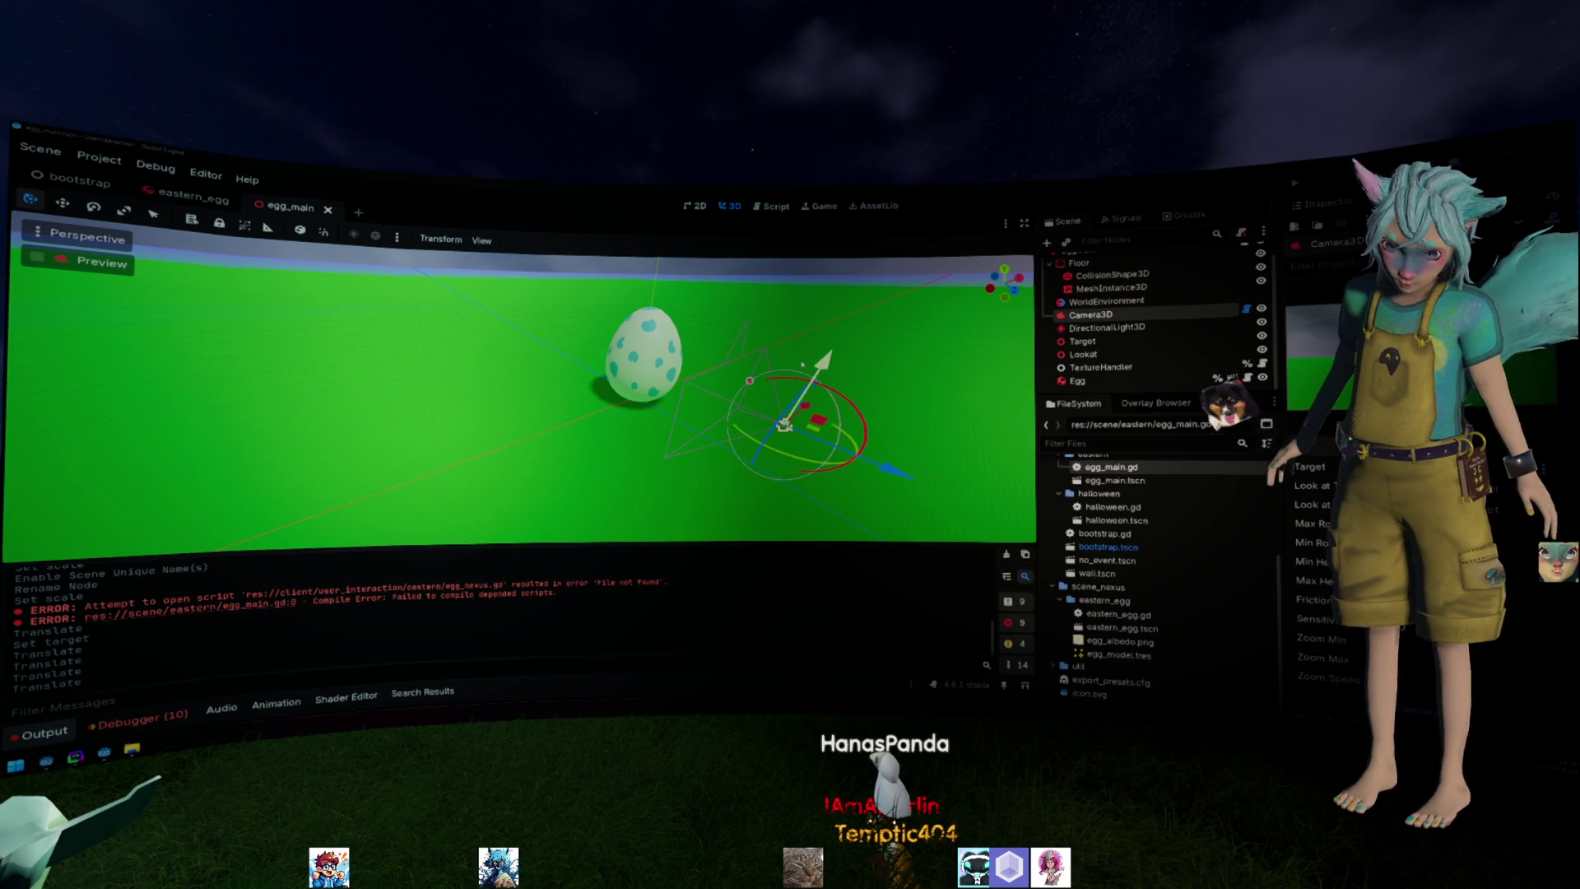
Run the egg_main scene with F6 to confirm the camera frames the egg, then stop it.
mouse_move(714, 371)
left_mouse_down()
mouse_move(714, 405)
mouse_move(736, 365)
left_mouse_up()
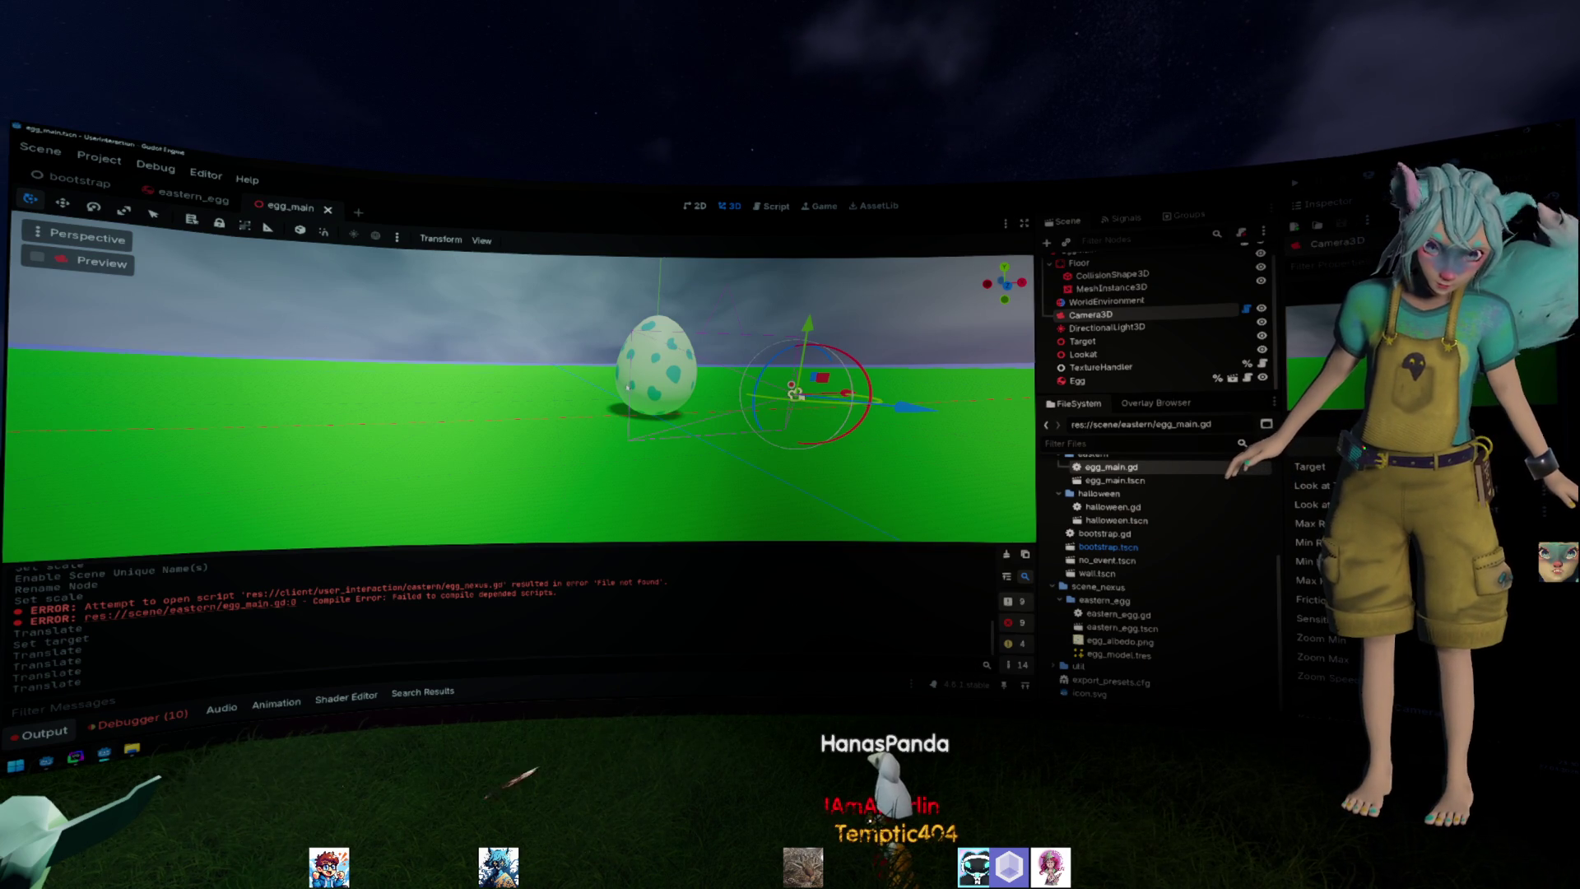
key("F6")
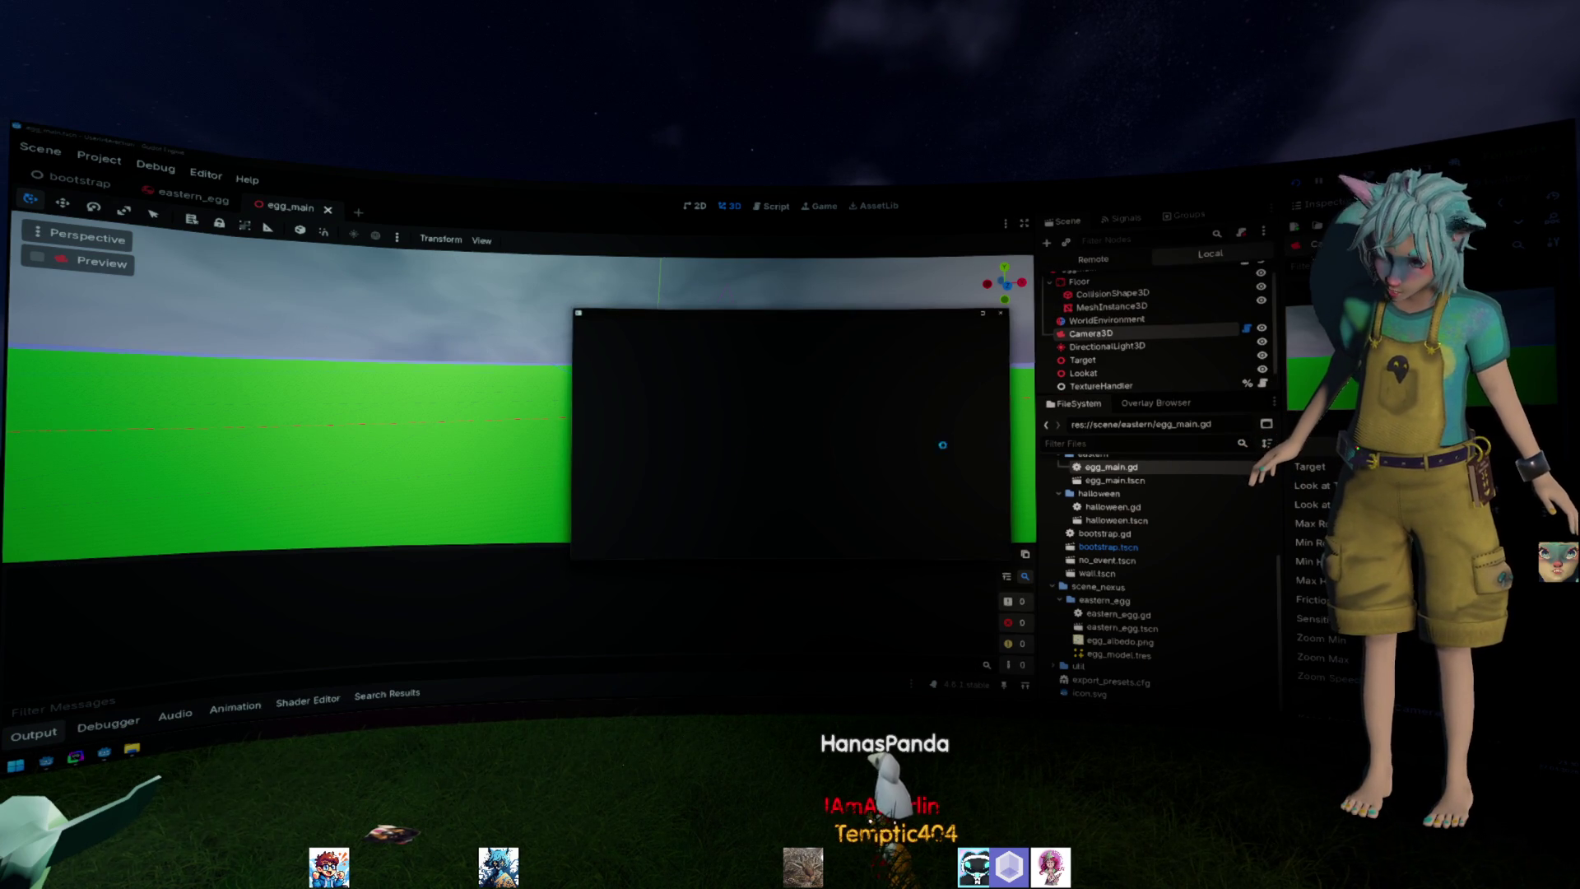
mouse_move(847, 464)
left_mouse_down()
mouse_move(643, 478)
mouse_move(692, 420)
left_mouse_up()
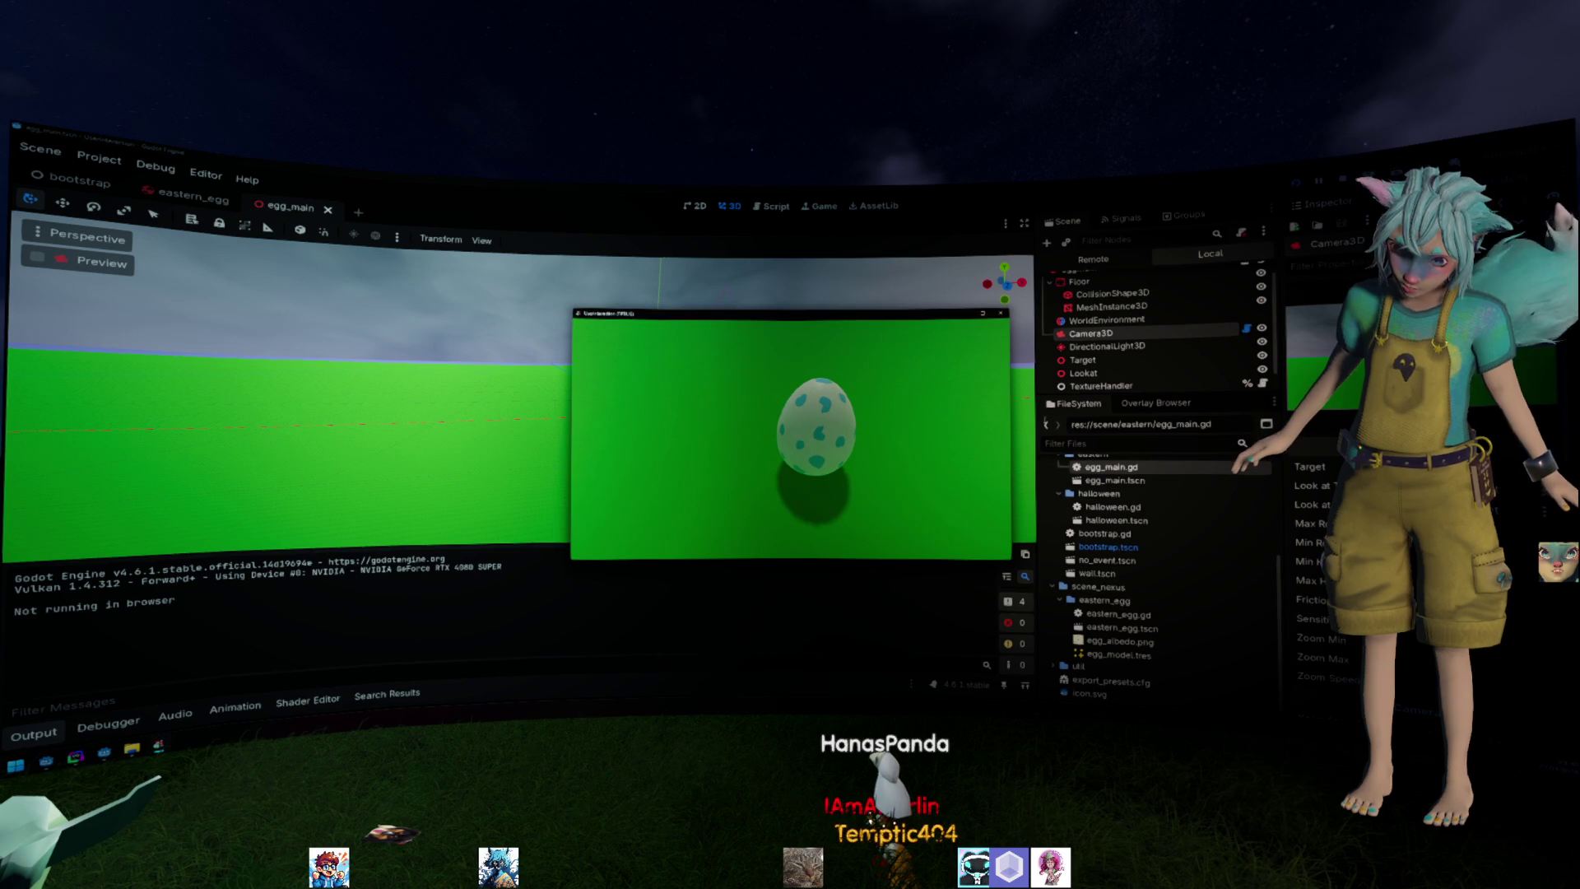
left_click(998, 315)
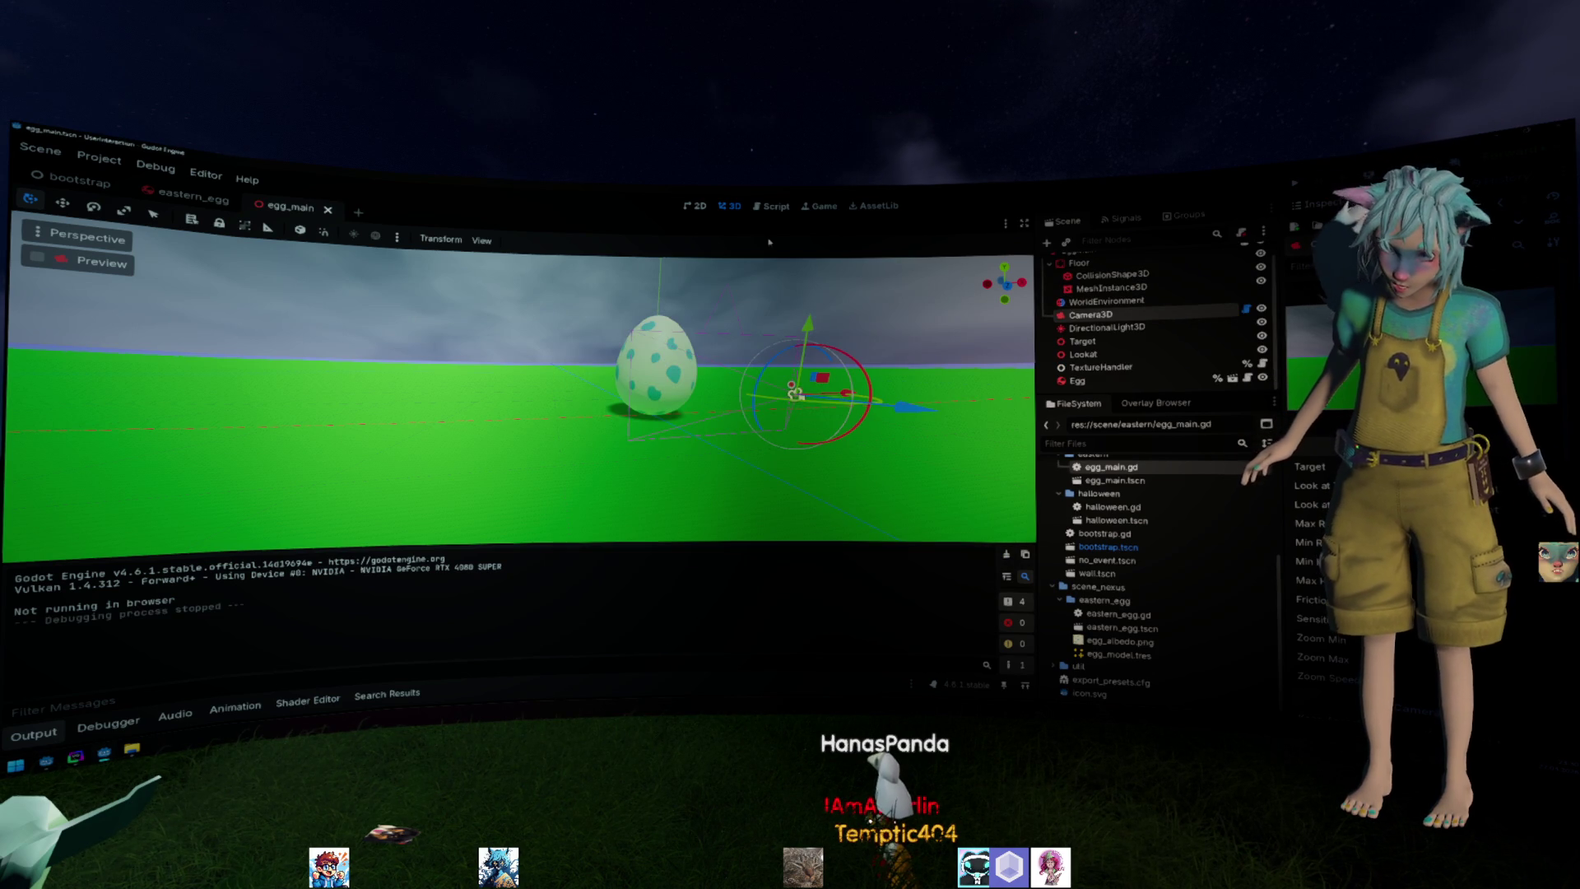
scroll(1134, 556, "up", 2)
scroll(1133, 556, "up", 2)
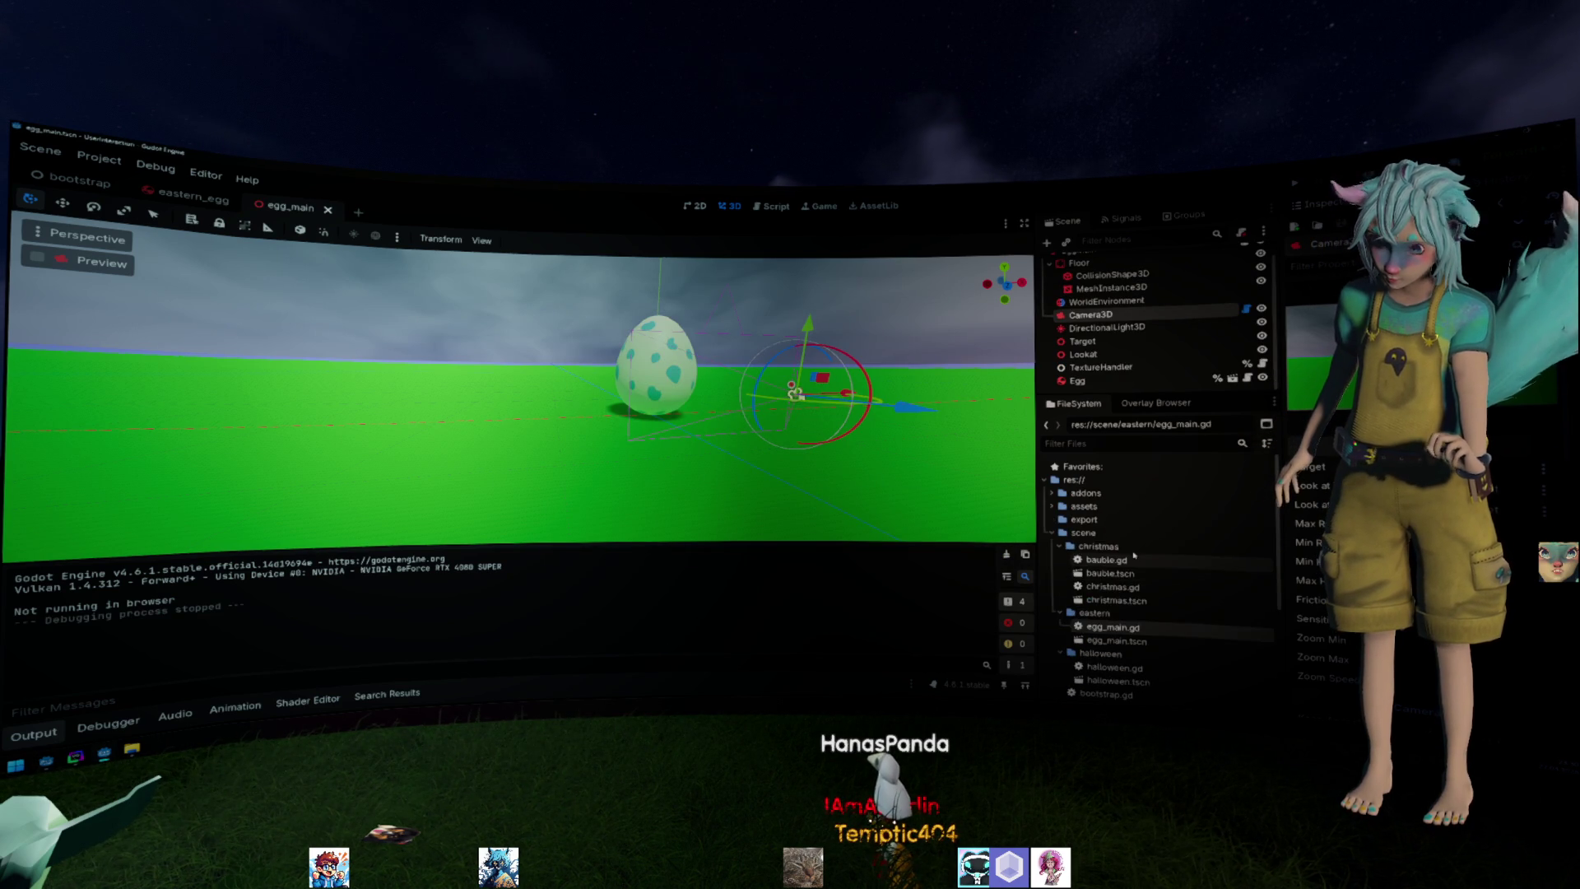
Glance at the export settings, then inspect the egg_main script's texture line and the Egg class.
left_click(97, 160)
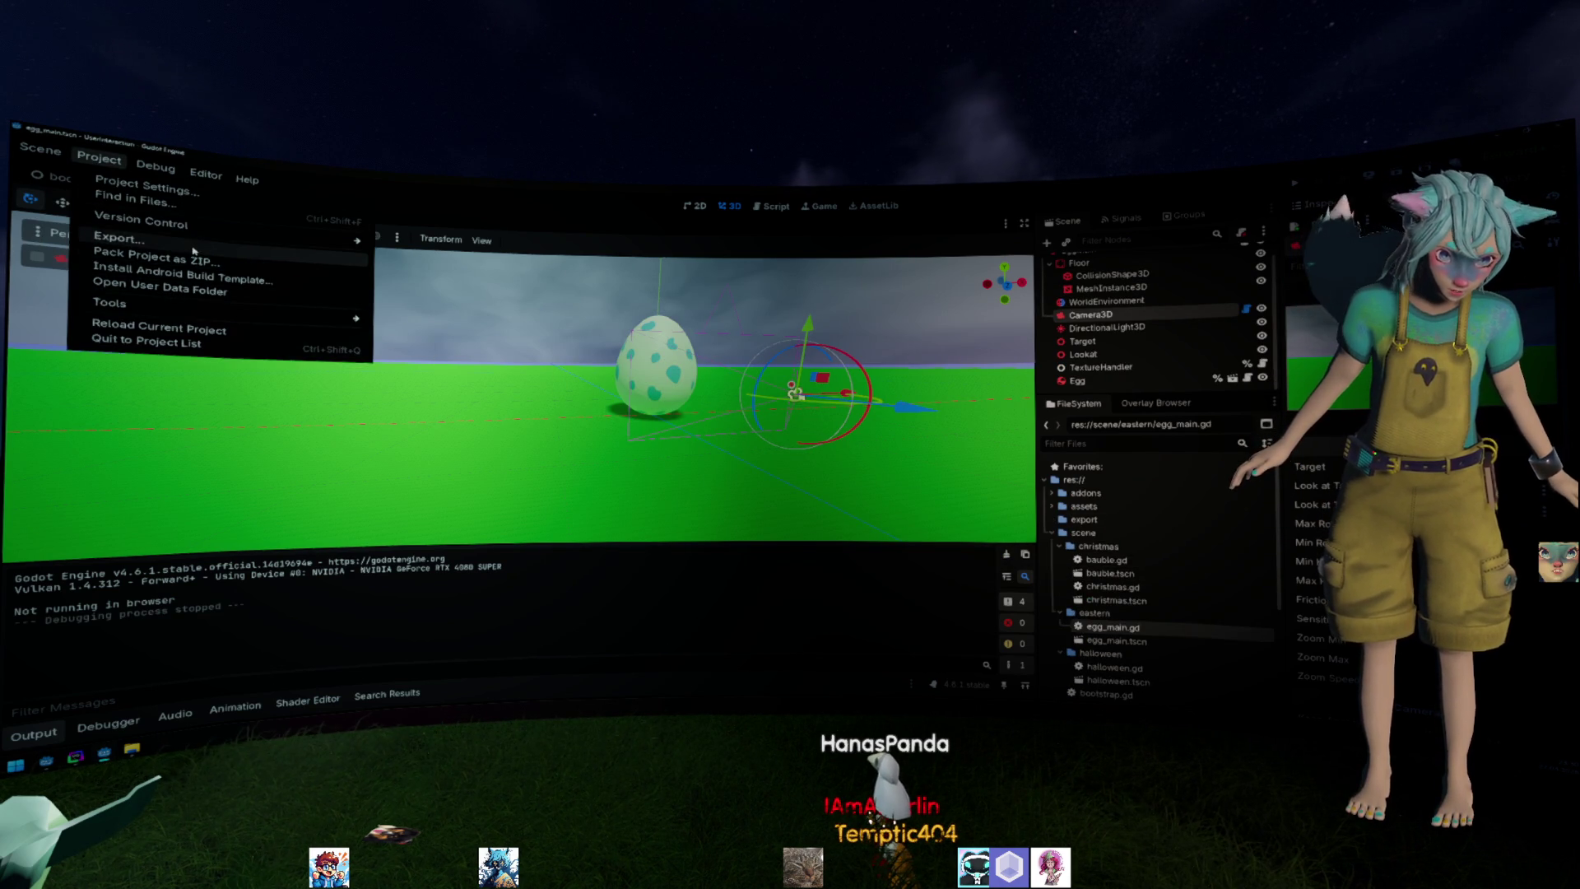
left_click(118, 238)
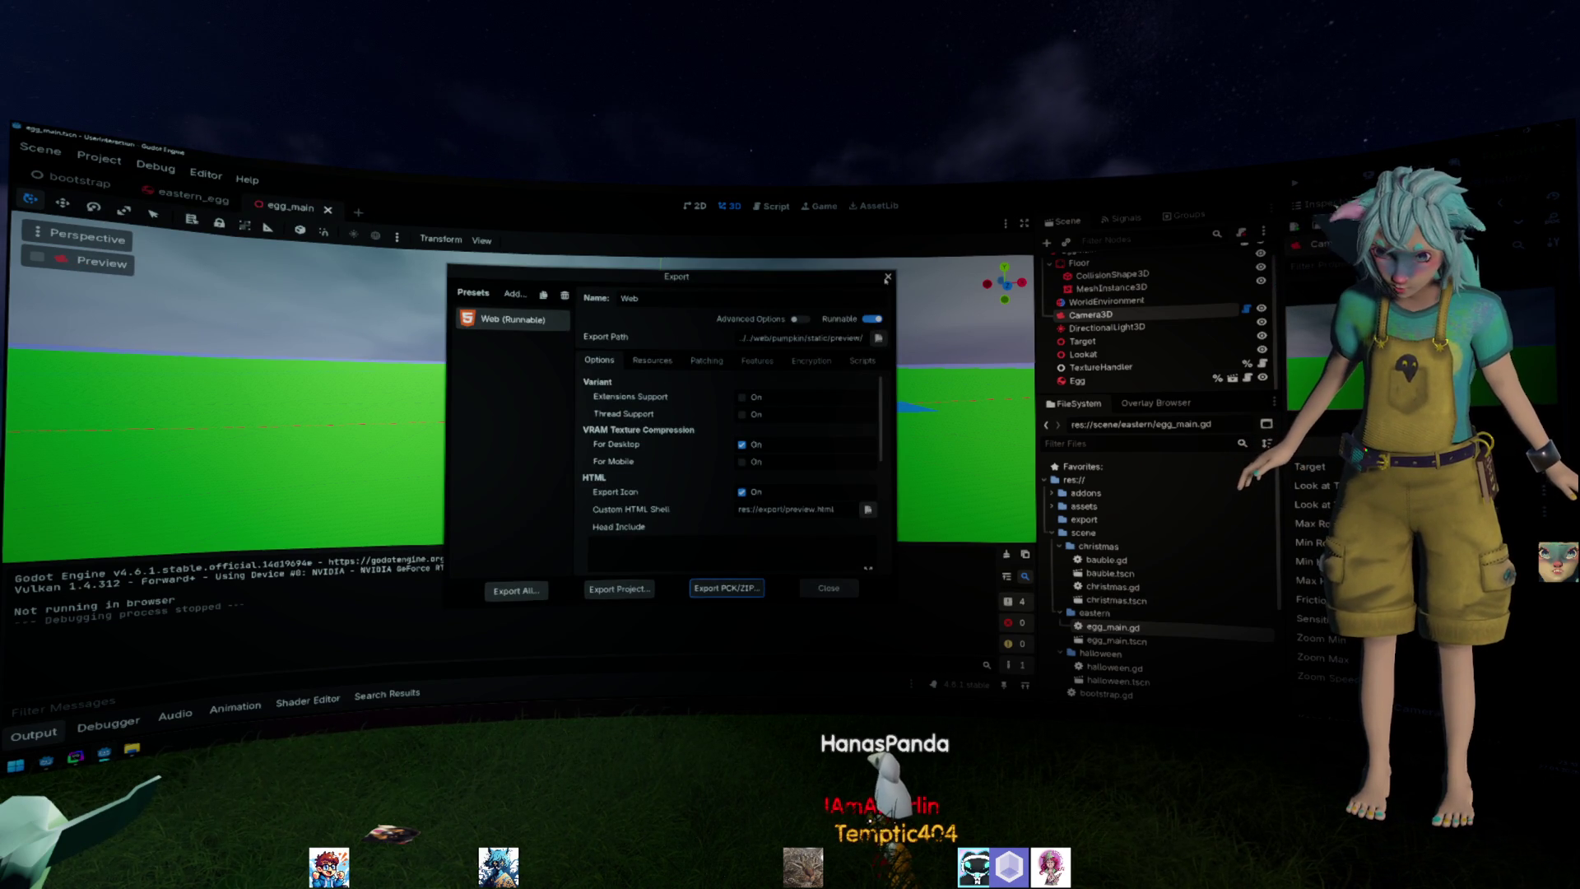
left_click(886, 279)
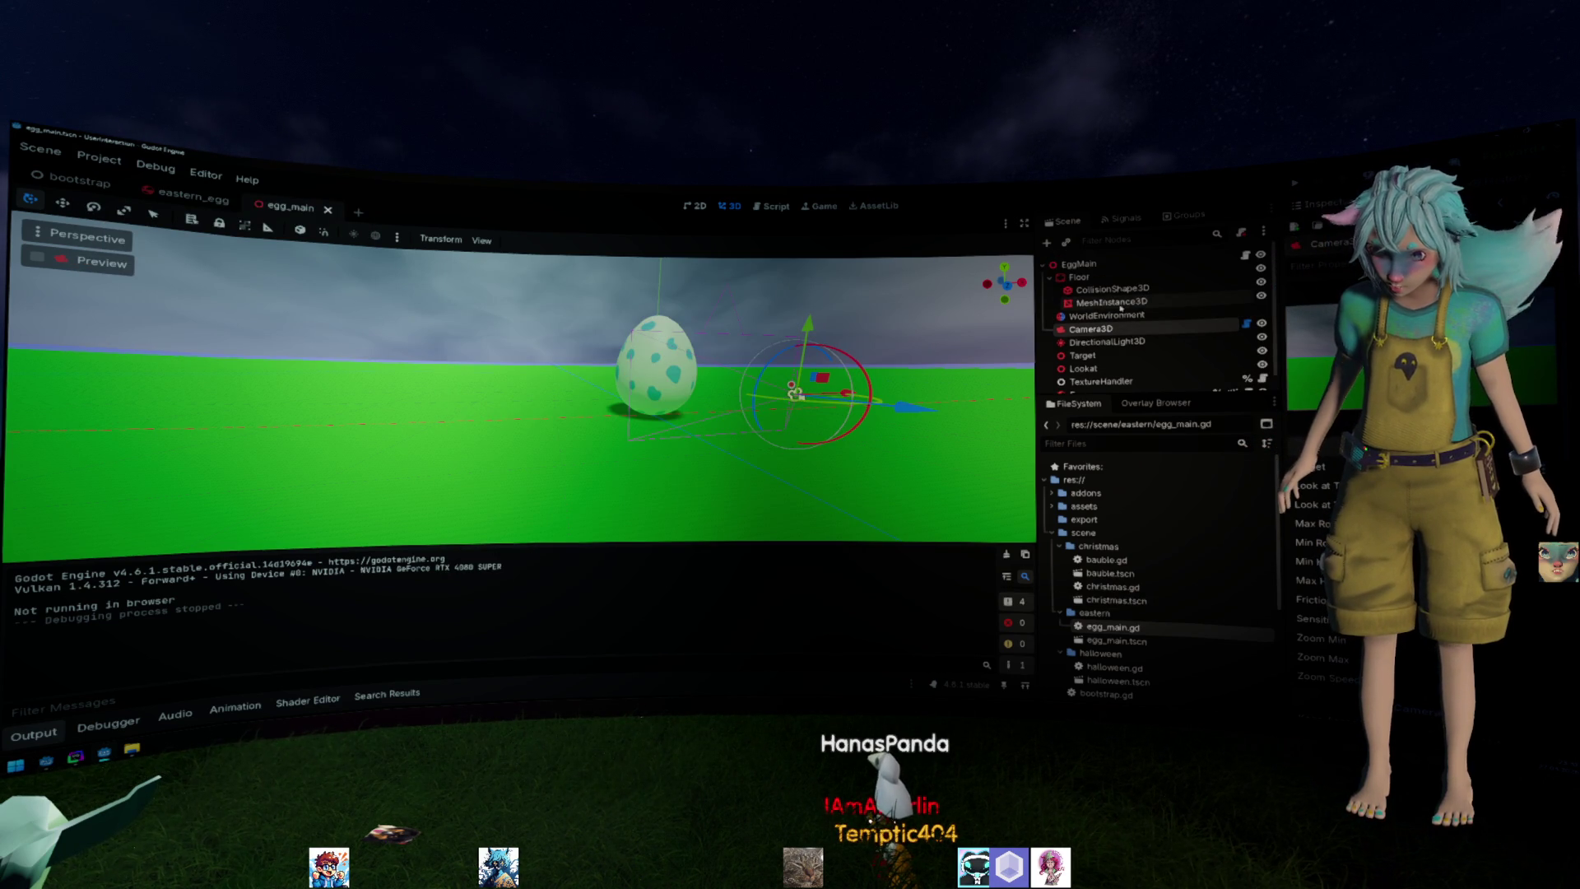
left_click(1245, 255)
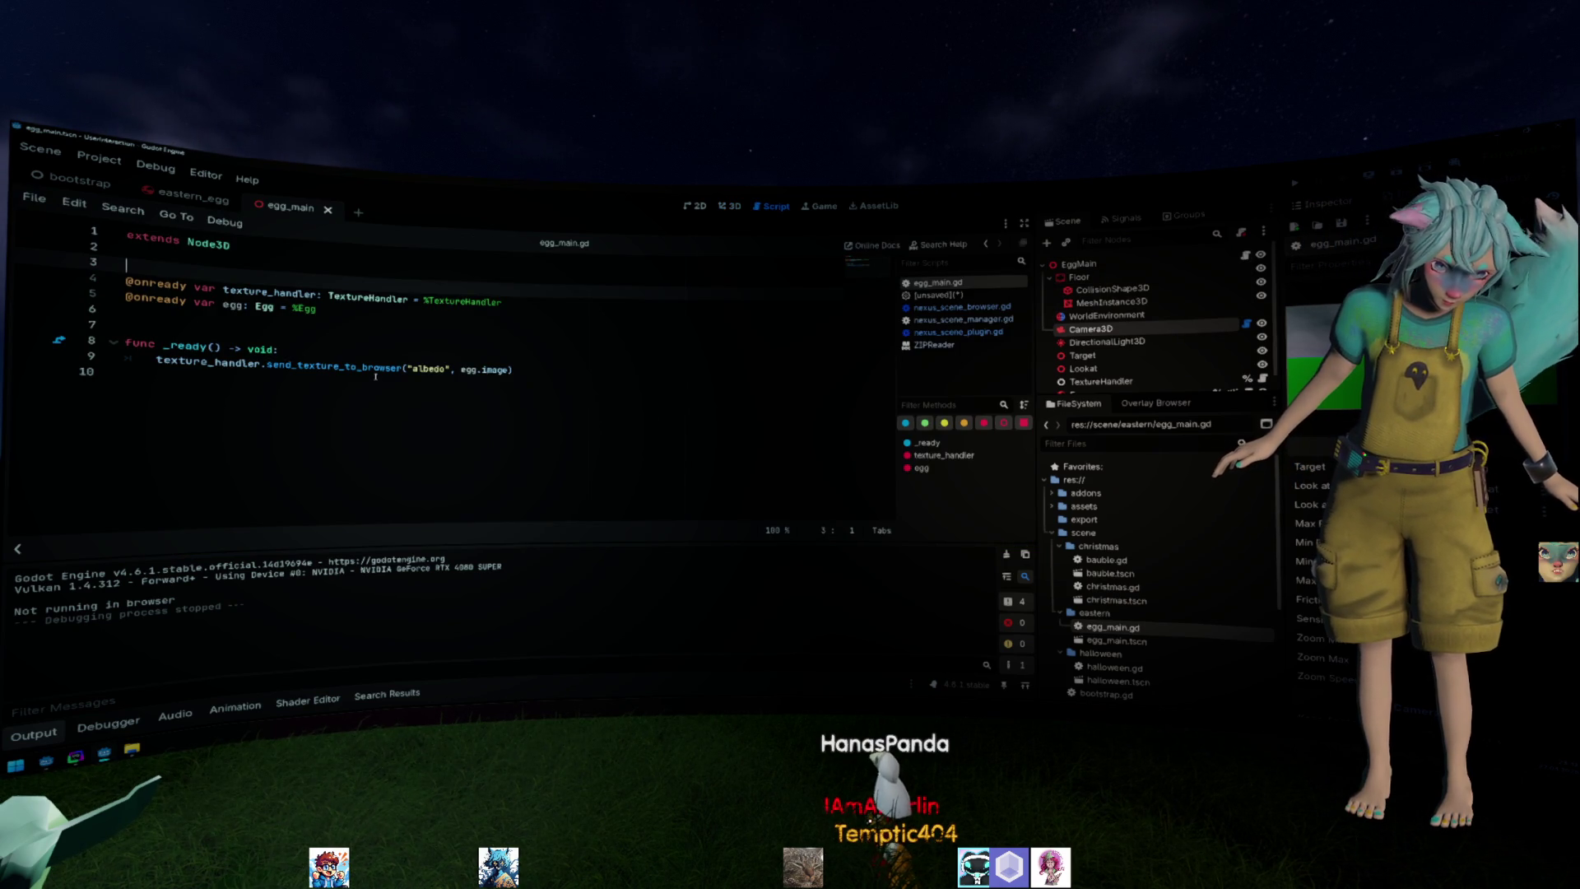
left_click(475, 369)
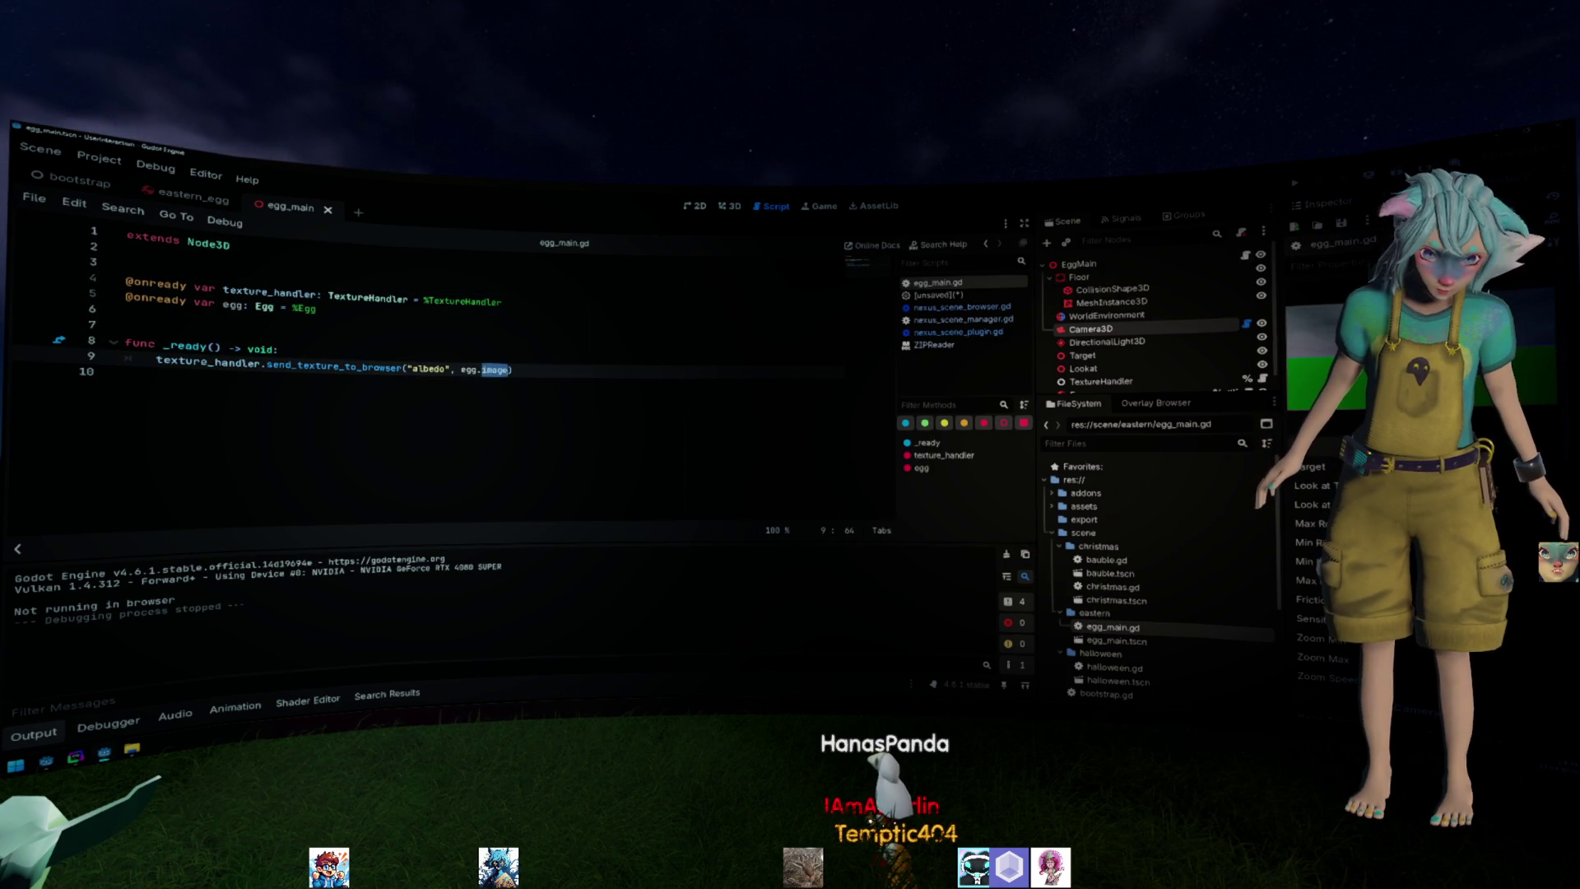
left_click(267, 308)
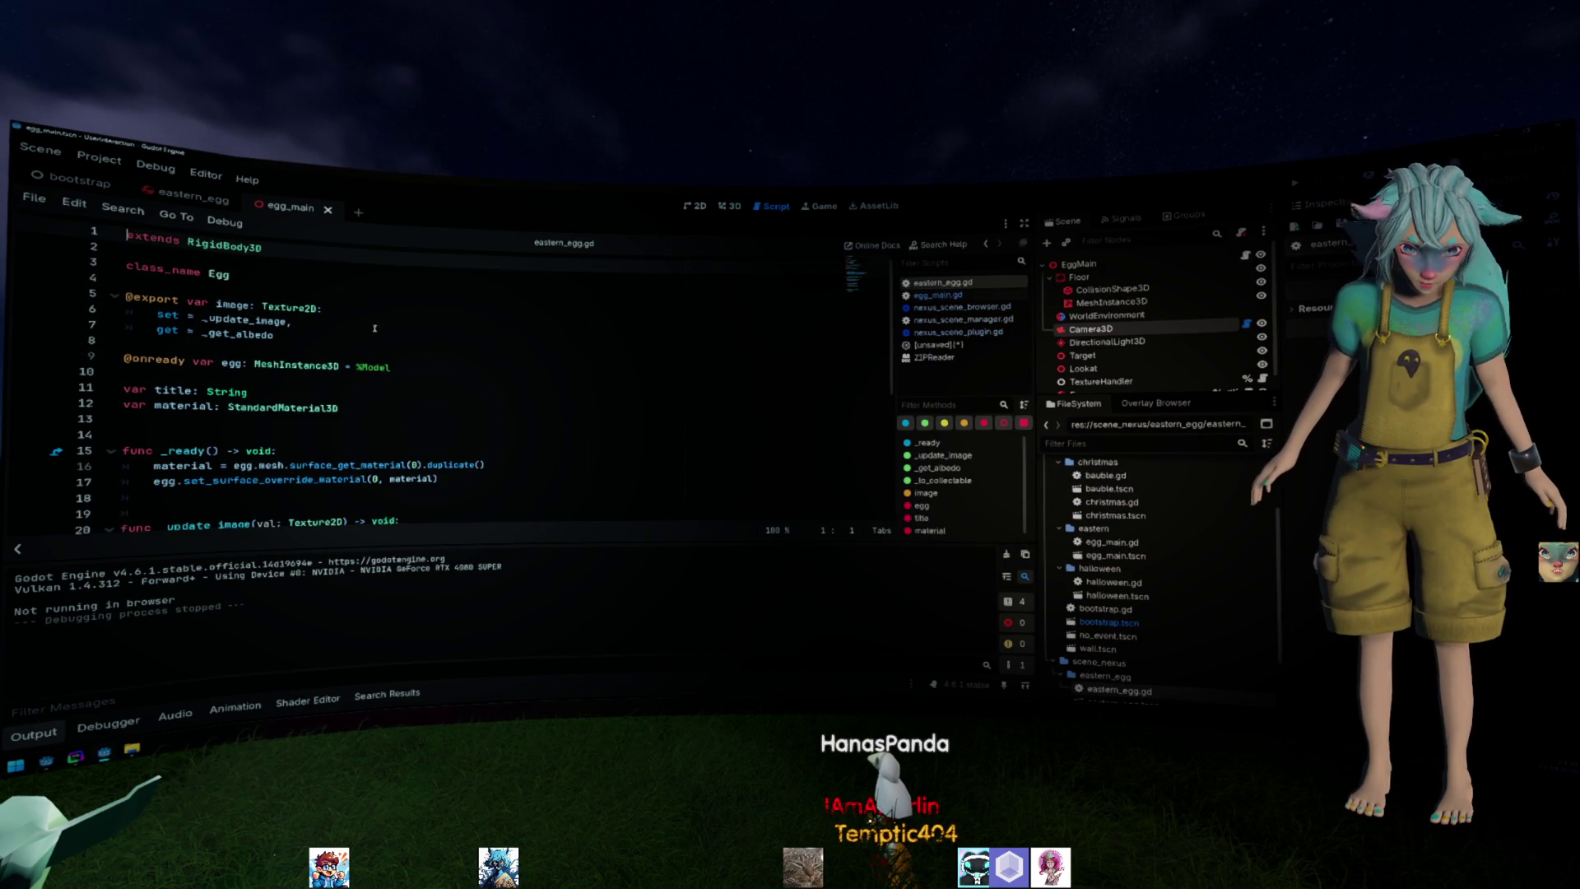
Set the web export destination to the existing preview.html, accepting the replacement.
left_click(100, 156)
left_click(211, 256)
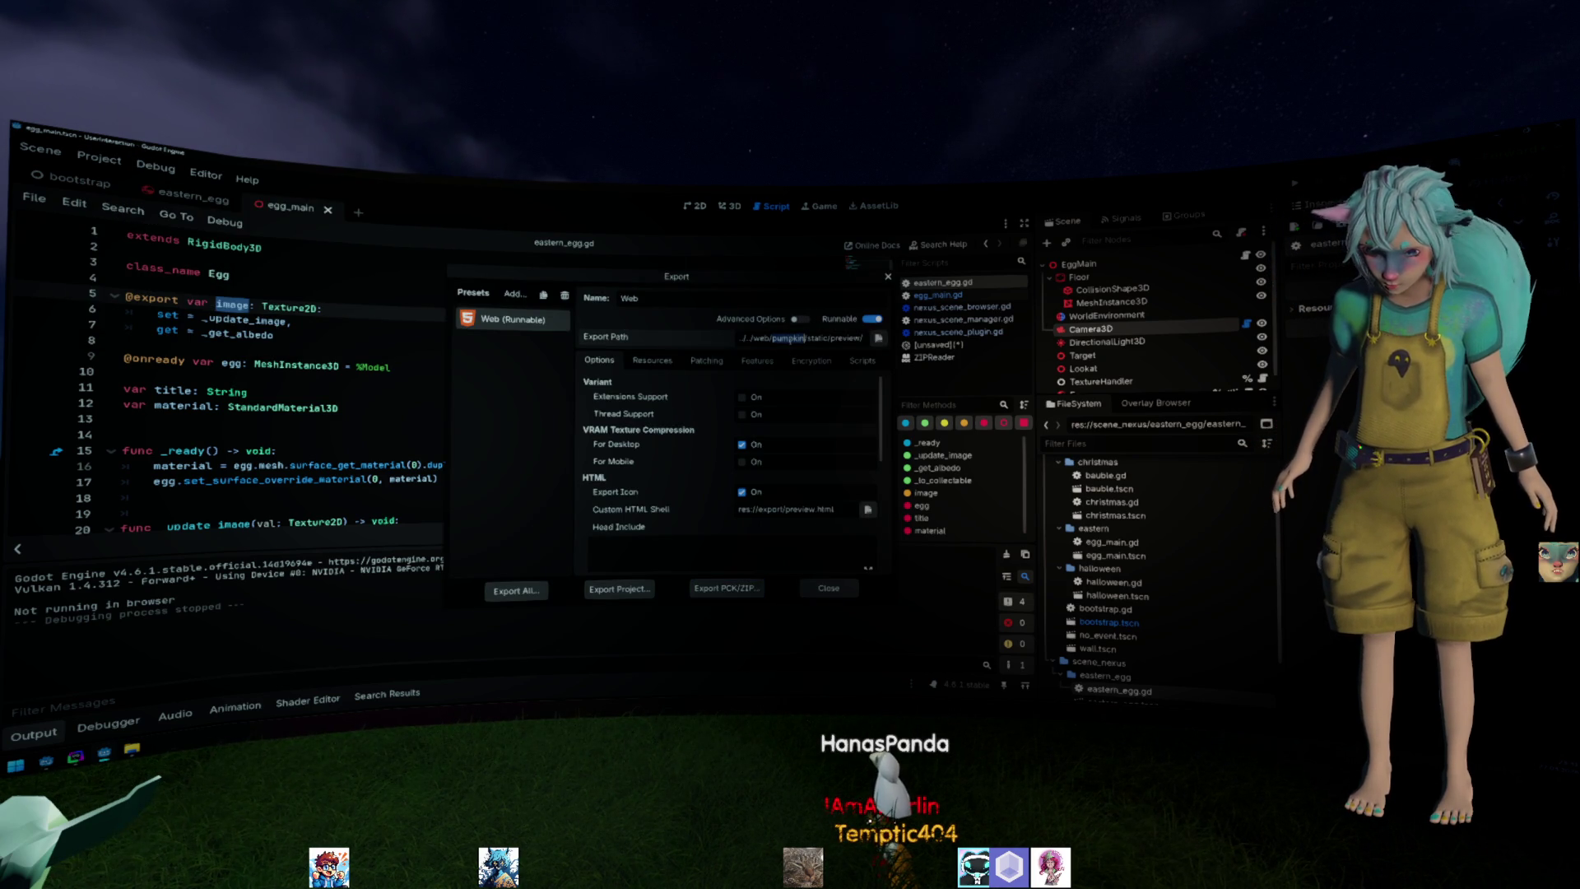
left_click(876, 339)
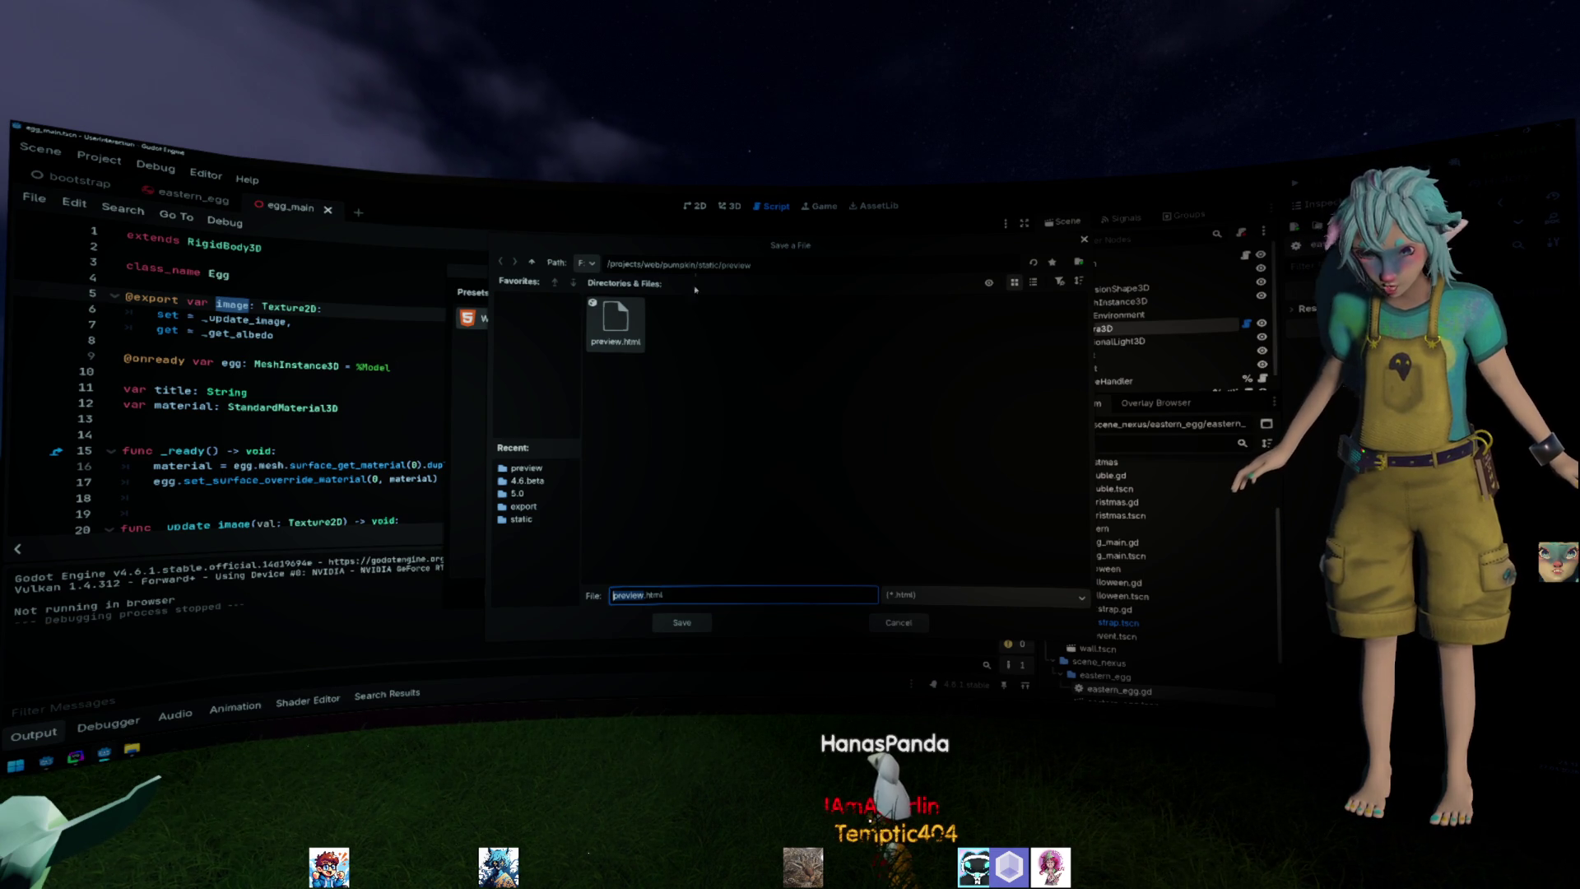
left_click(681, 622)
left_click(729, 459)
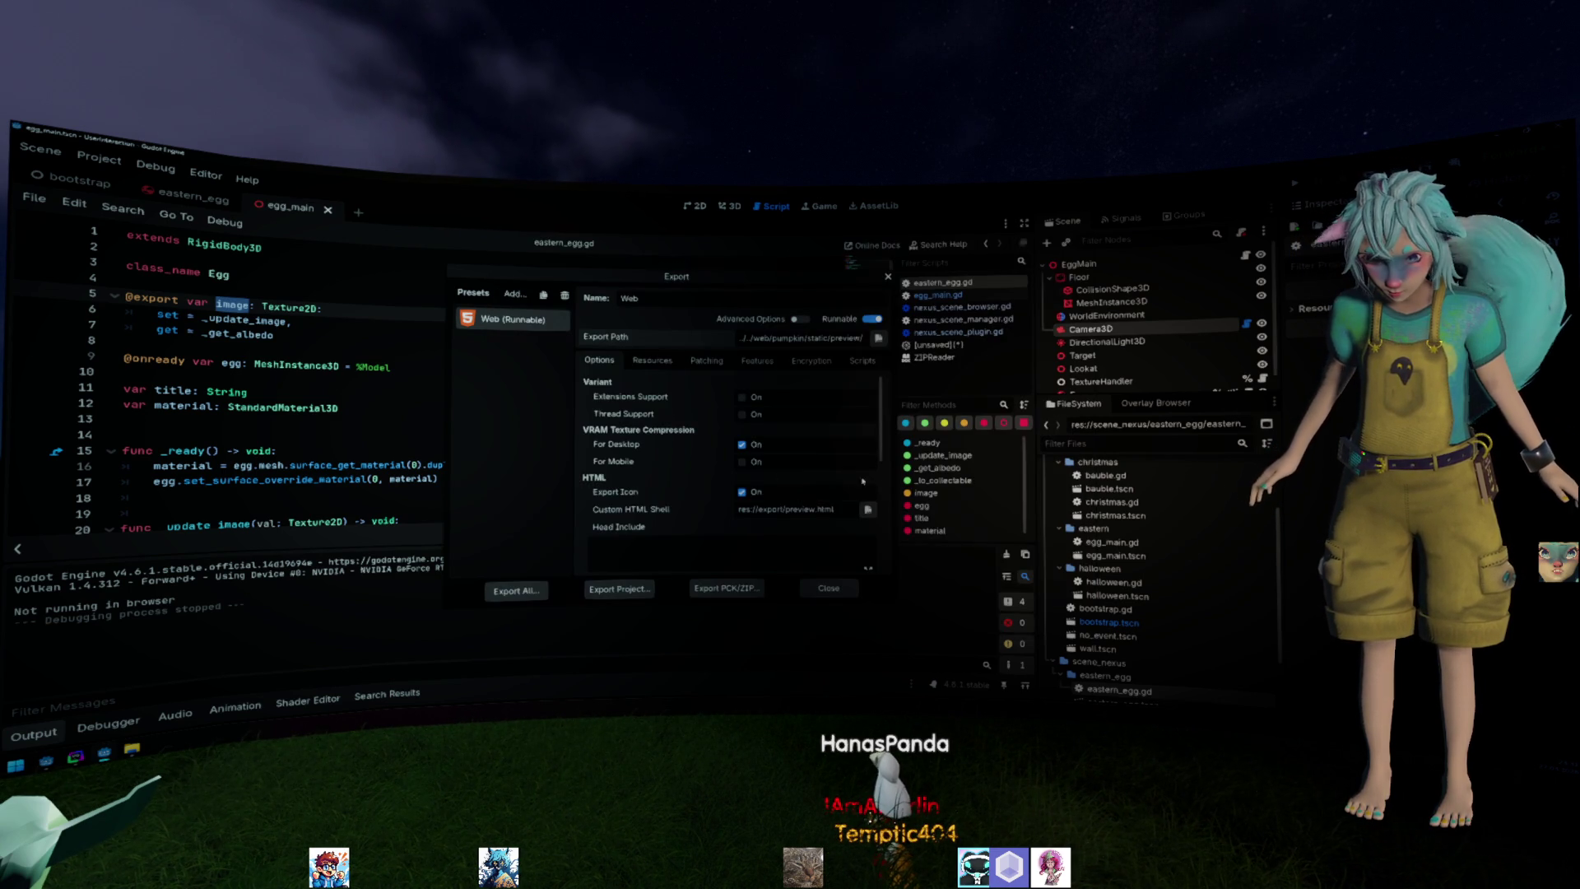
Export the web build over preview.html, close the export settings, and select the failing script path.
left_click(590, 593)
left_click(673, 624)
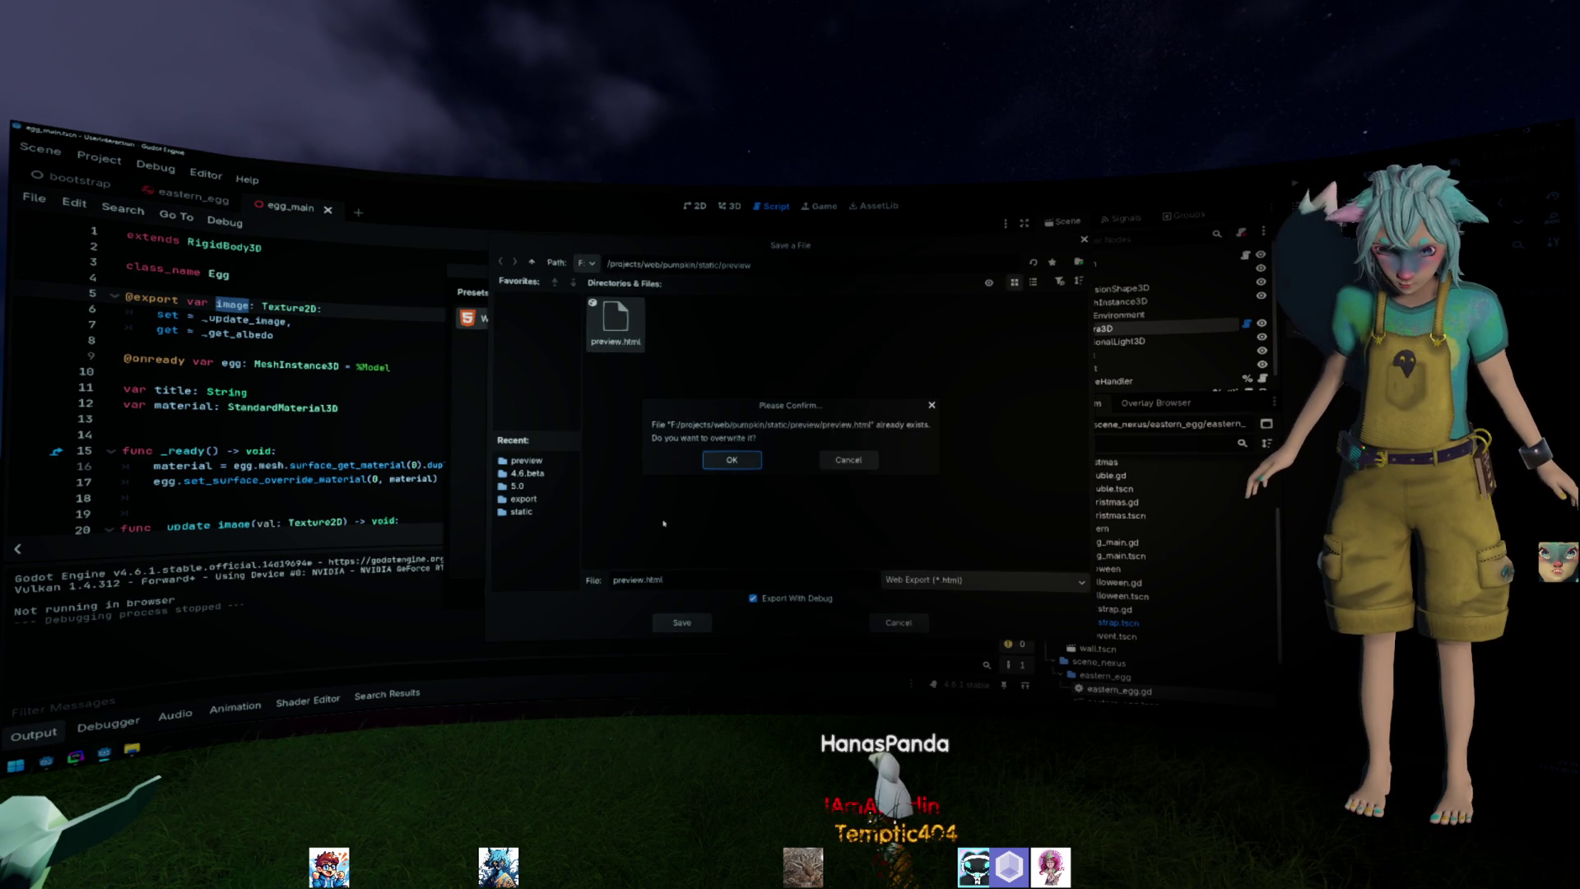
left_click(731, 458)
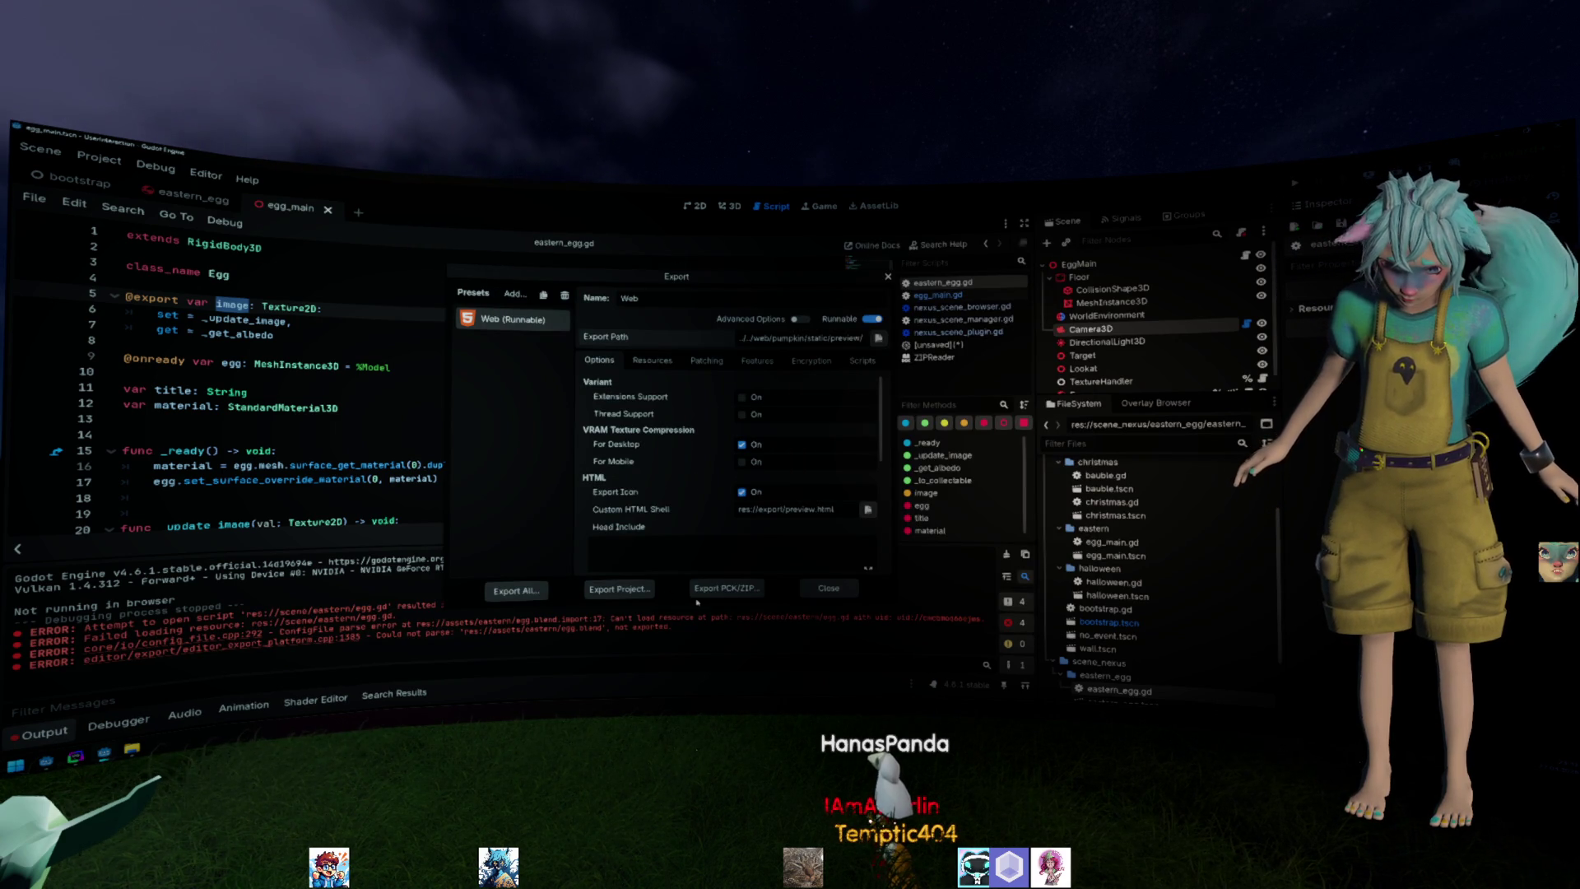
left_click(827, 590)
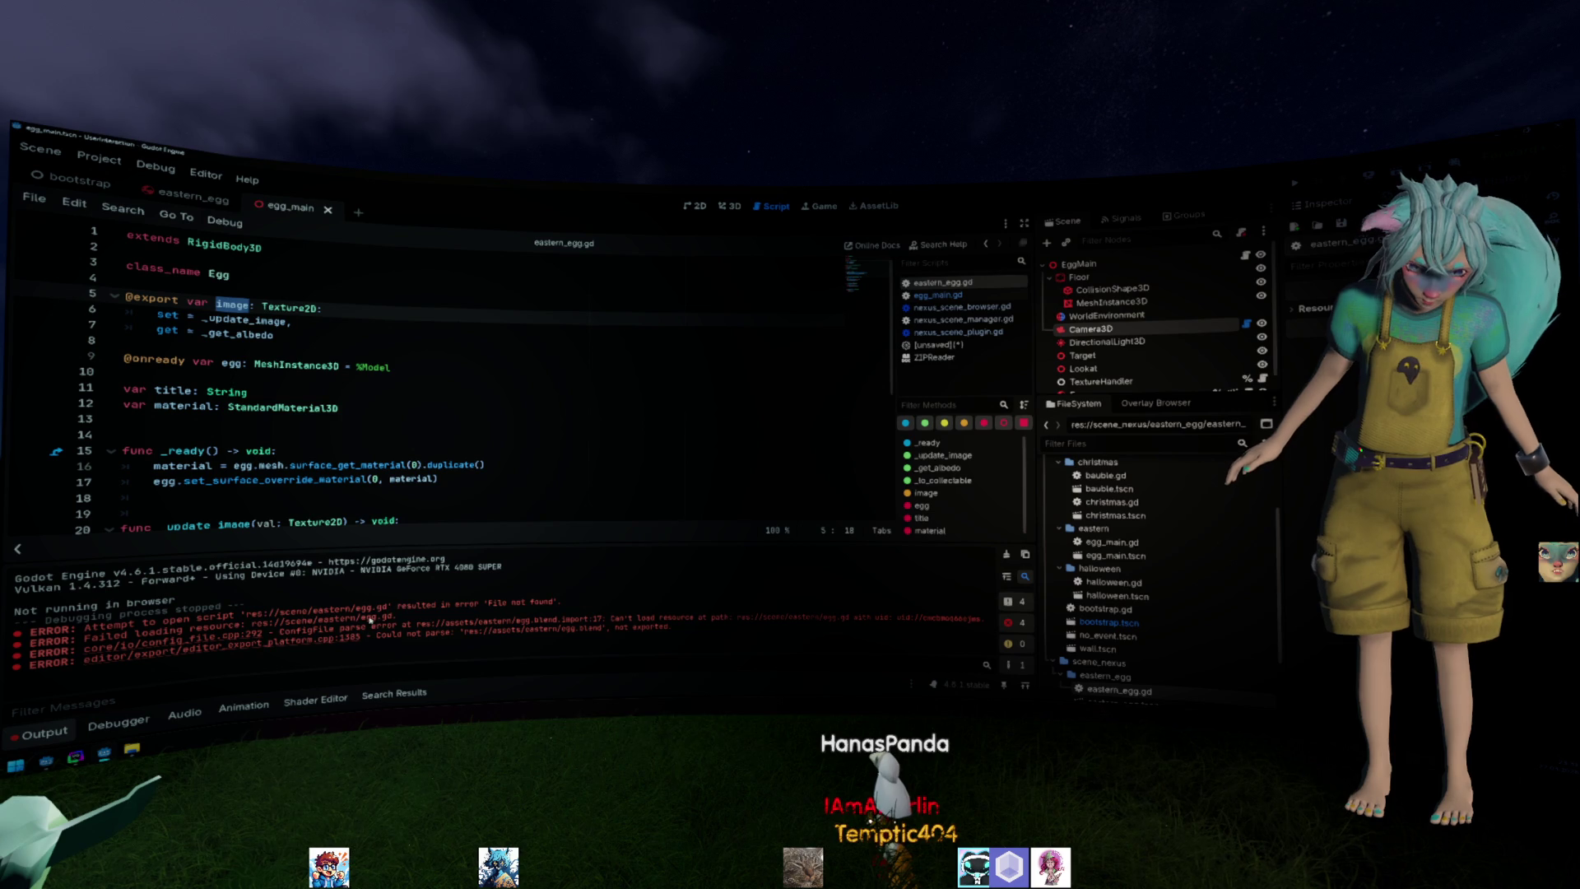
left_click_drag(288, 610, 386, 610)
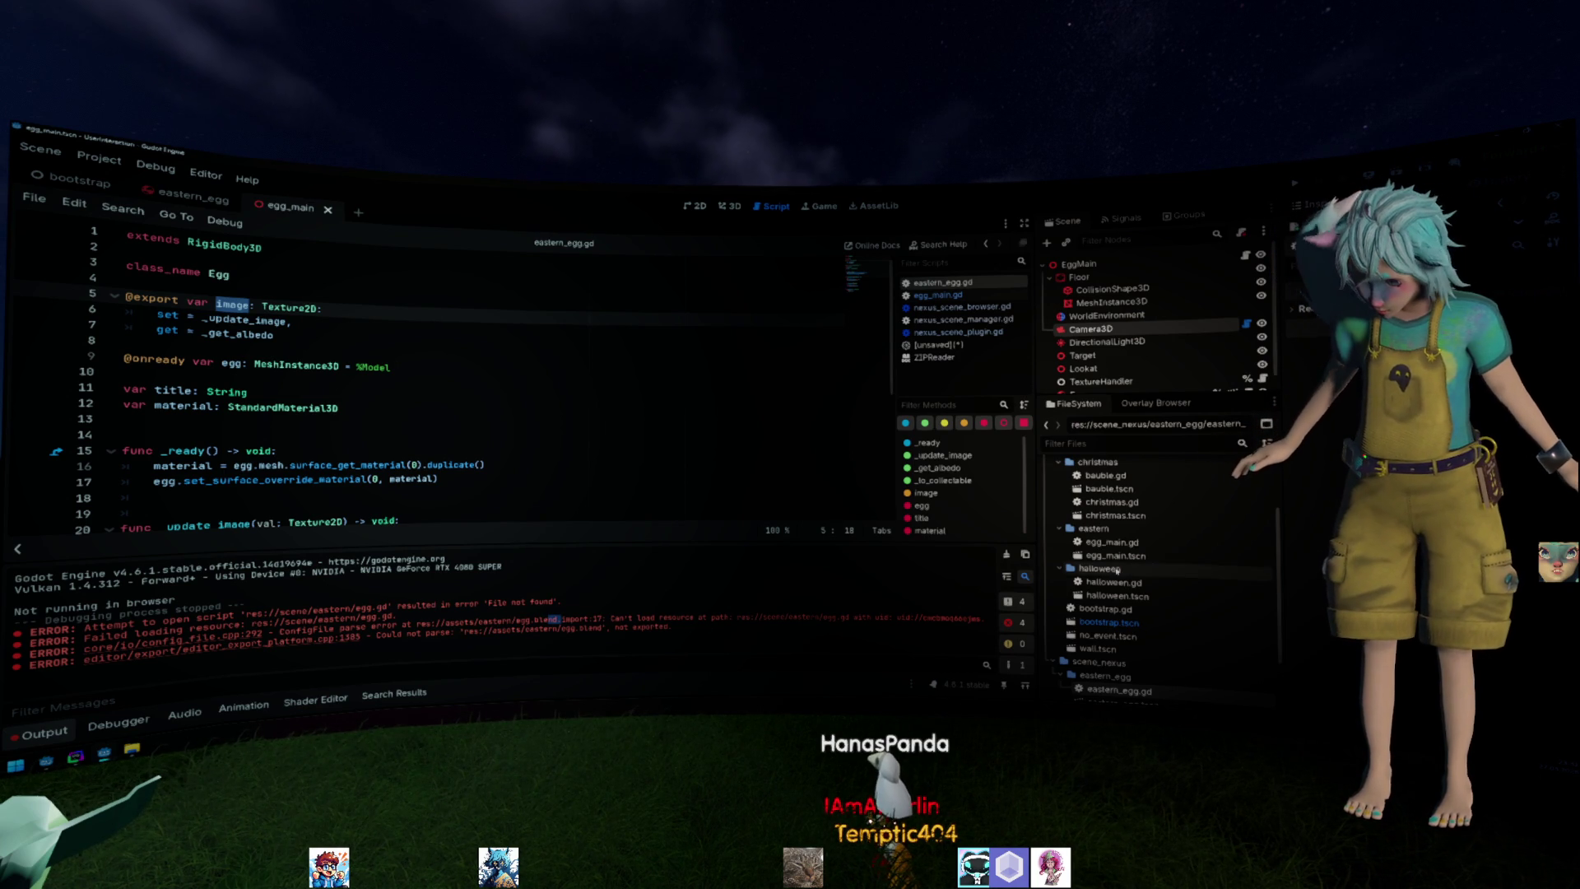
scroll(1145, 595, "down", 3)
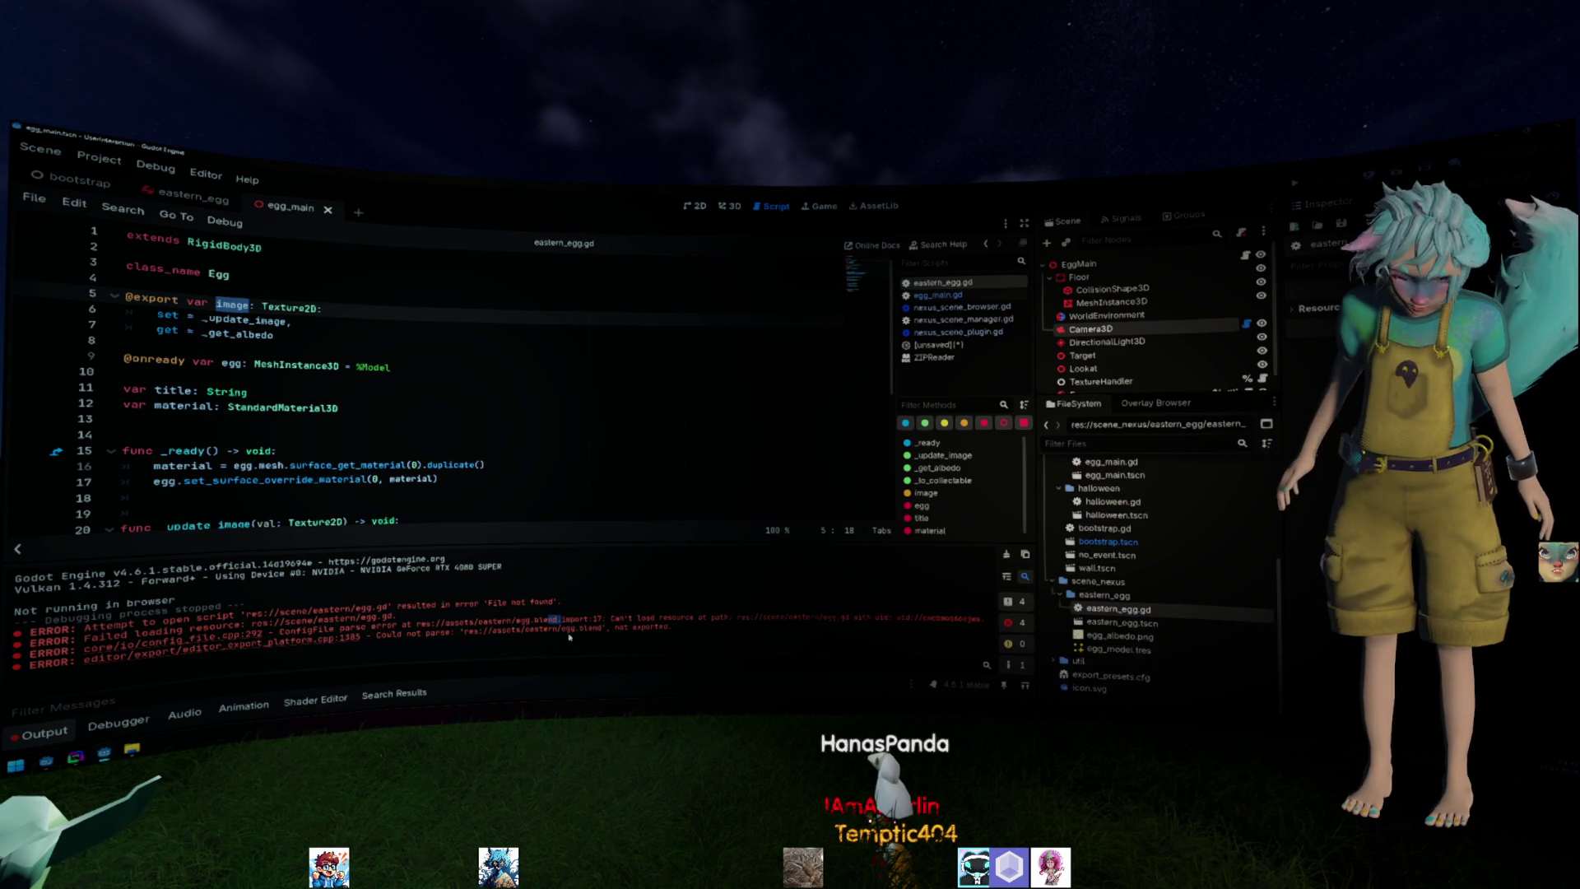
scroll(1146, 593, "up", 5)
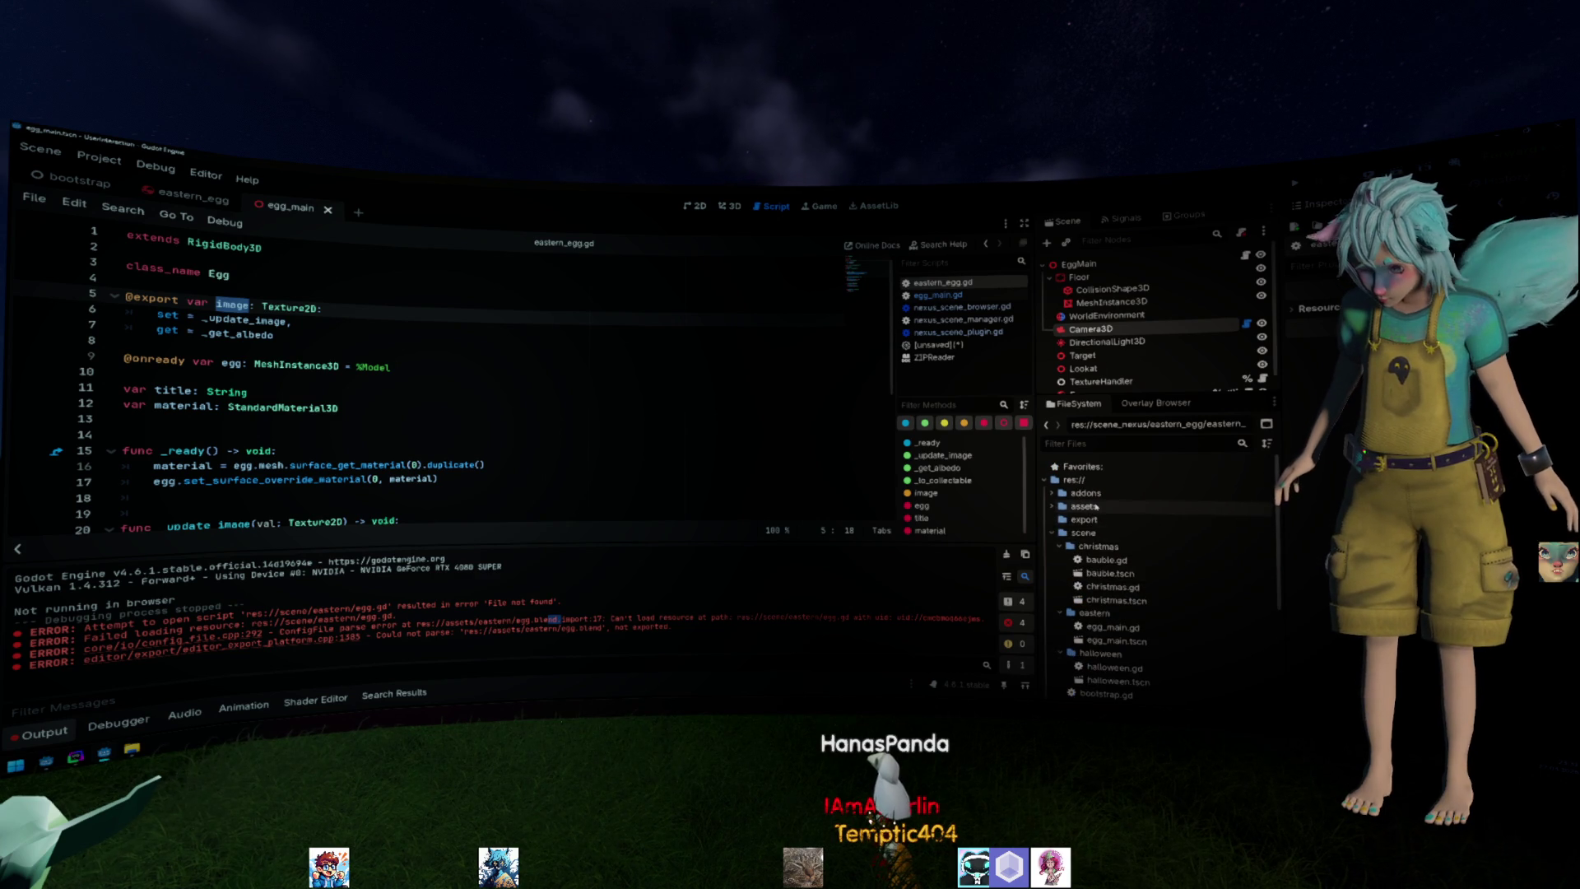
Try opening assets/eastern/egg.blend as a scene and dismiss the failure warning.
left_click(1087, 507)
double_click(1094, 533)
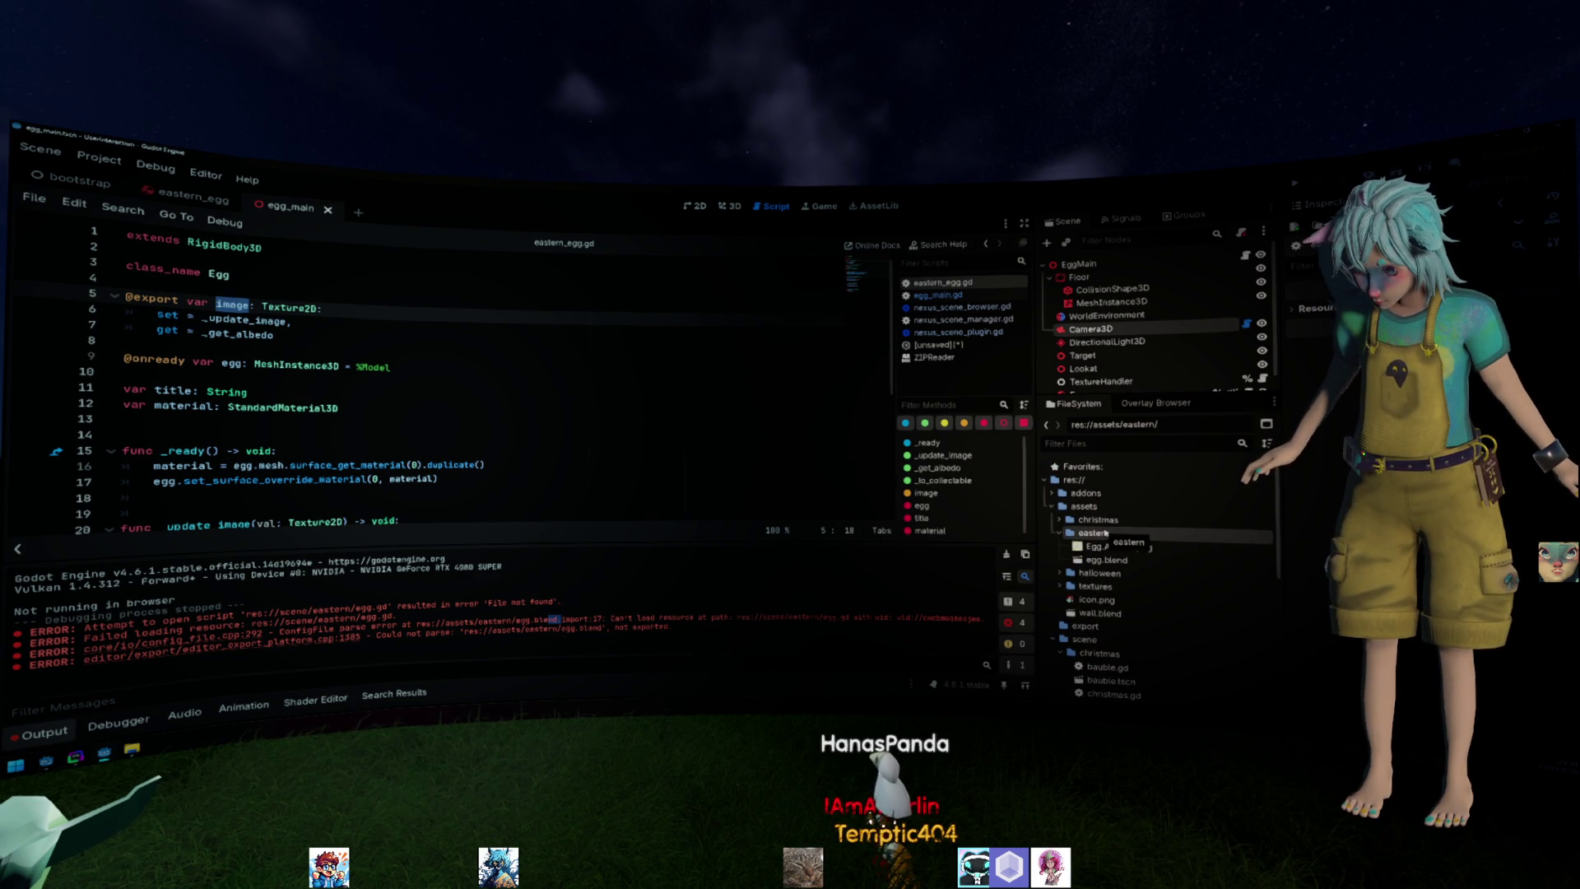
double_click(1107, 559)
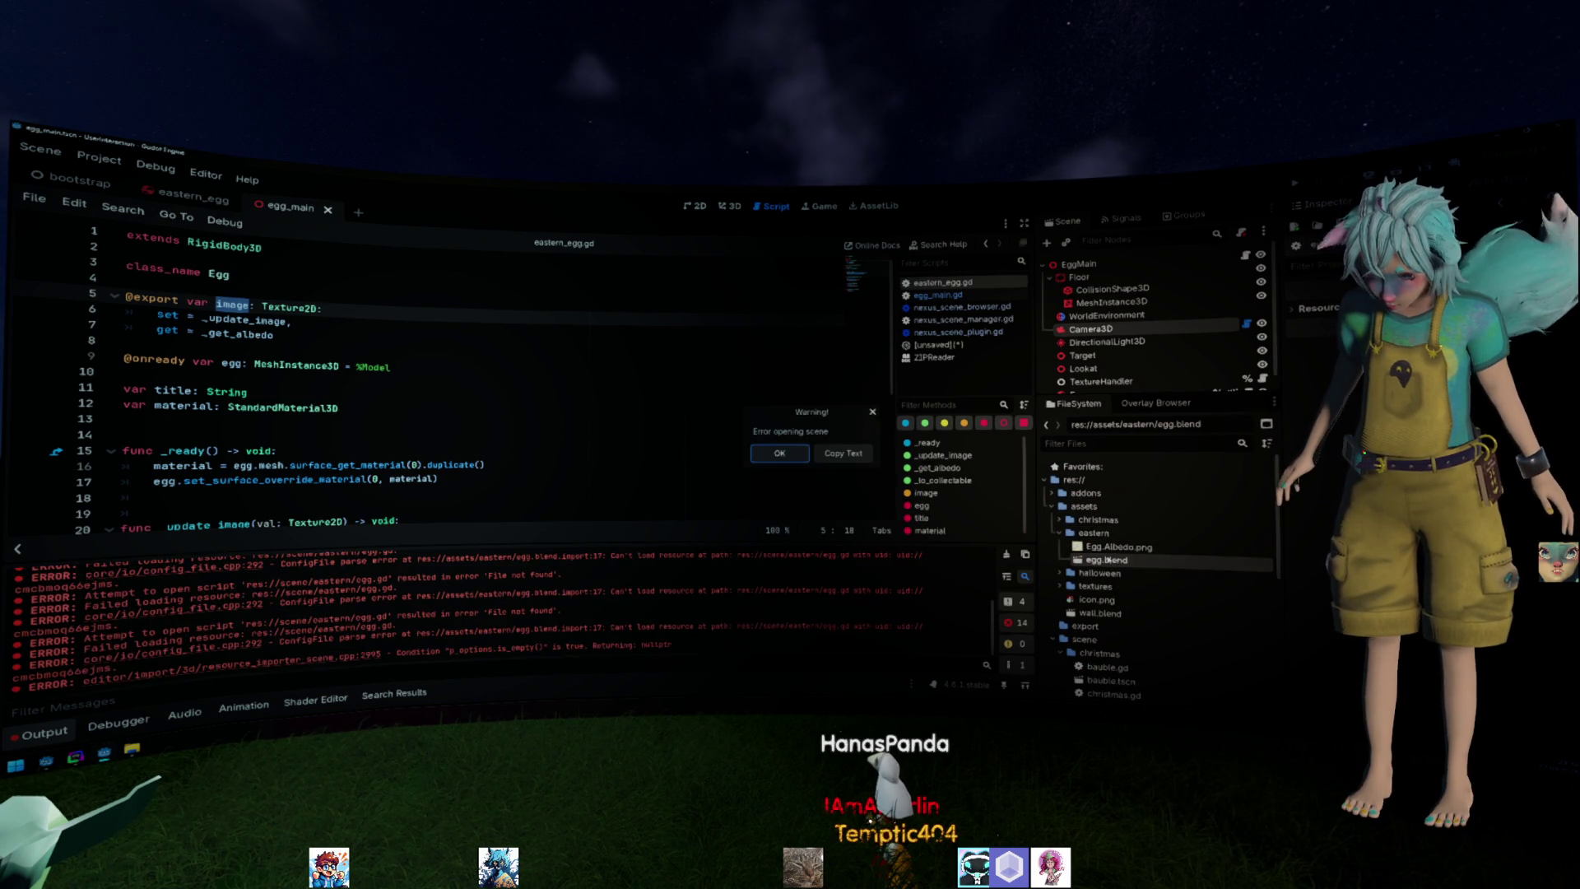
left_click(792, 455)
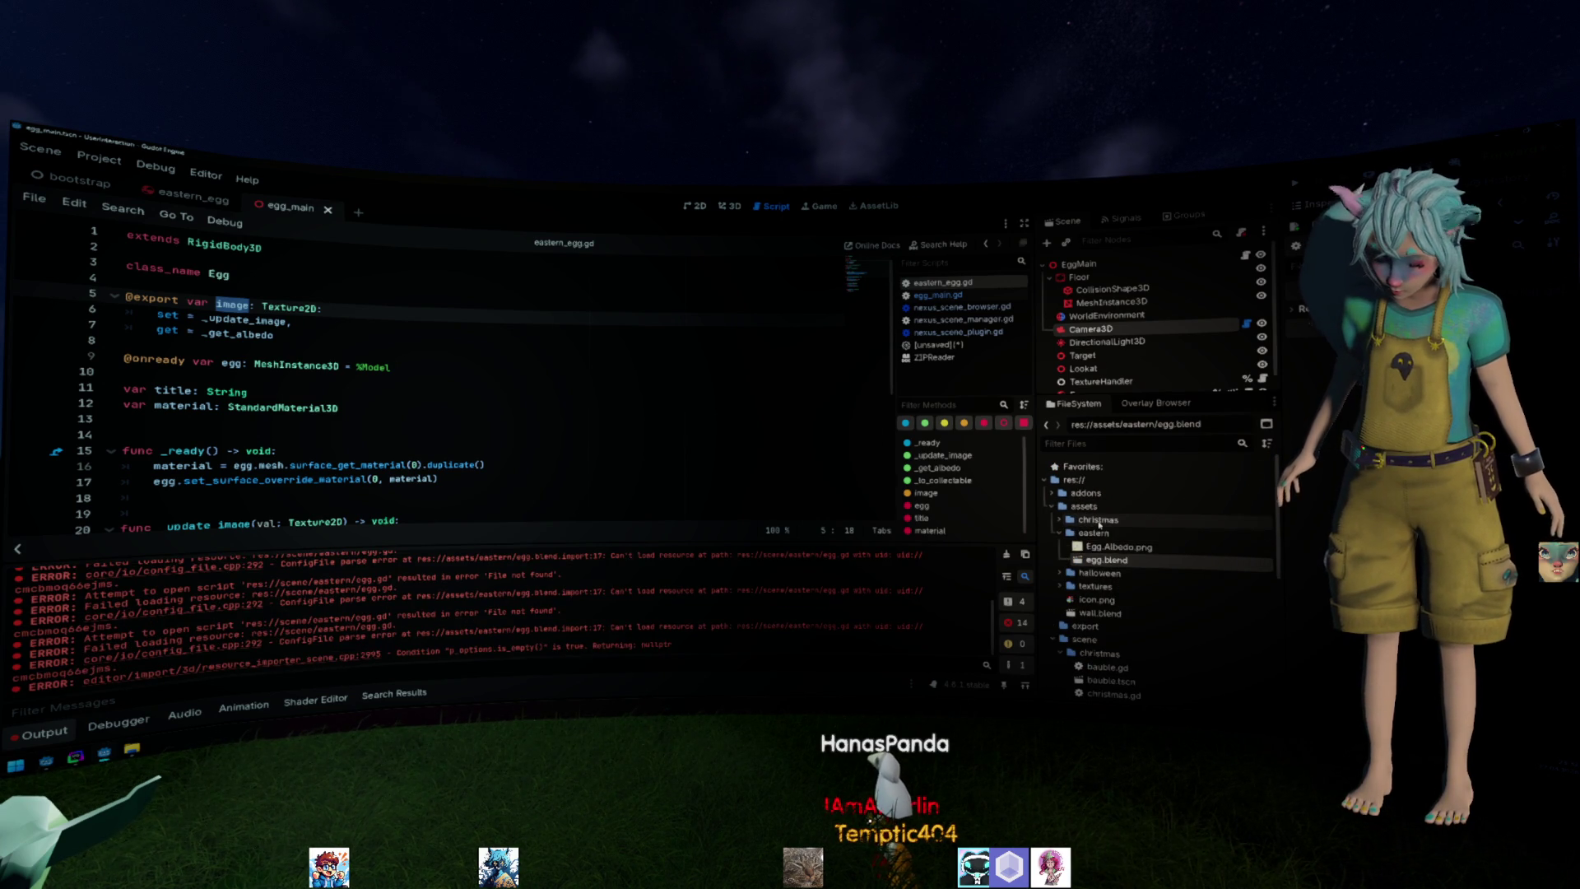
Delete the eastern folder from the project and clear the Output log.
left_click(1094, 532)
key("Delete")
left_click(705, 498)
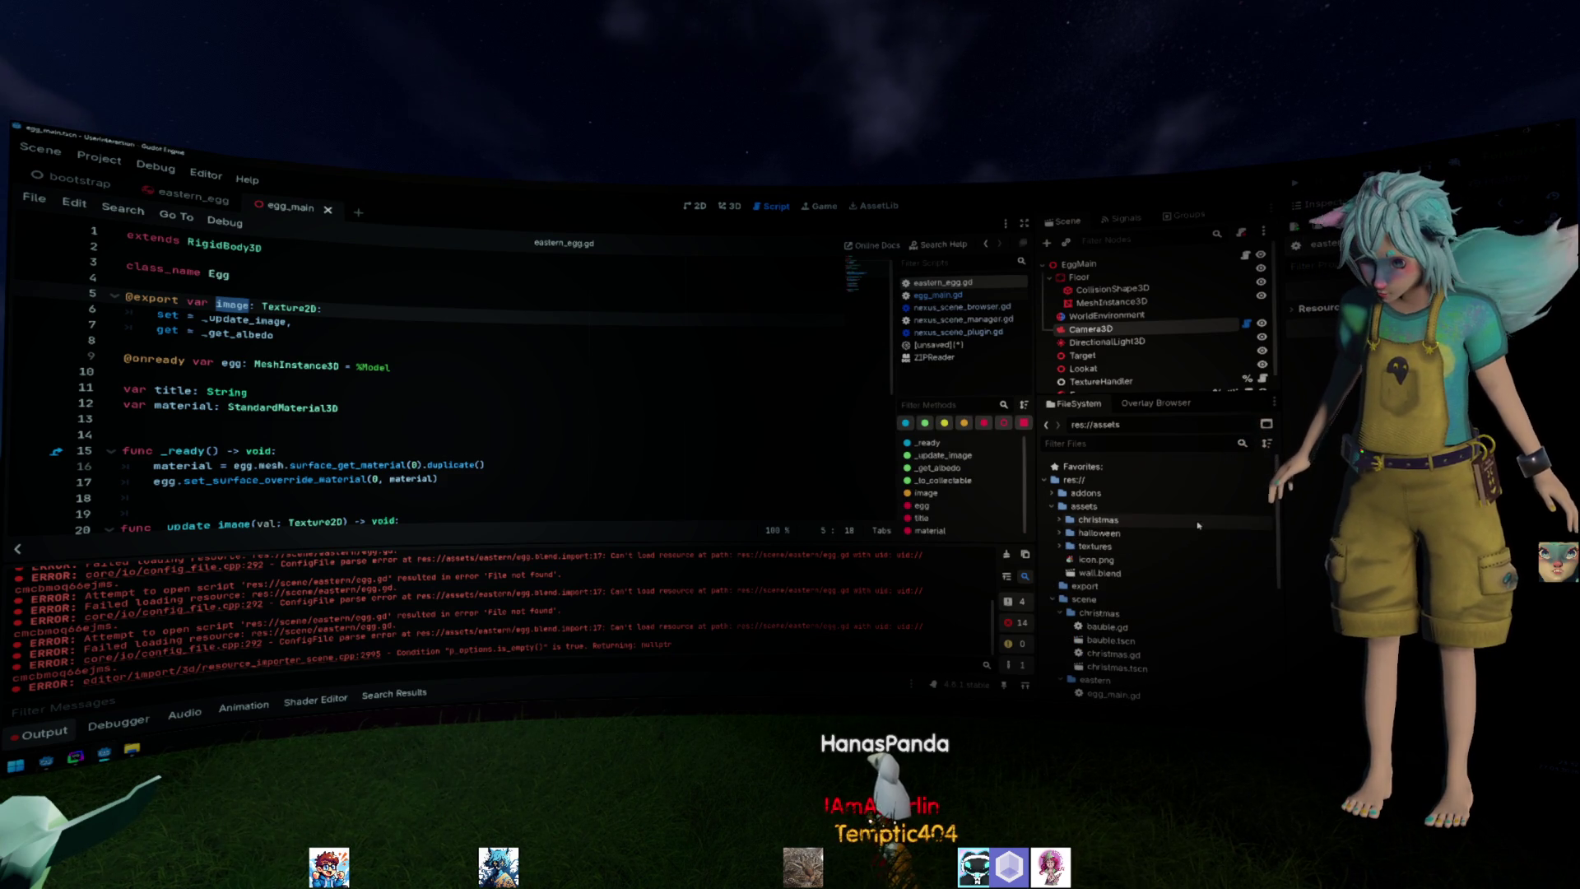
scroll(1198, 525, "down", 3)
left_click(371, 316)
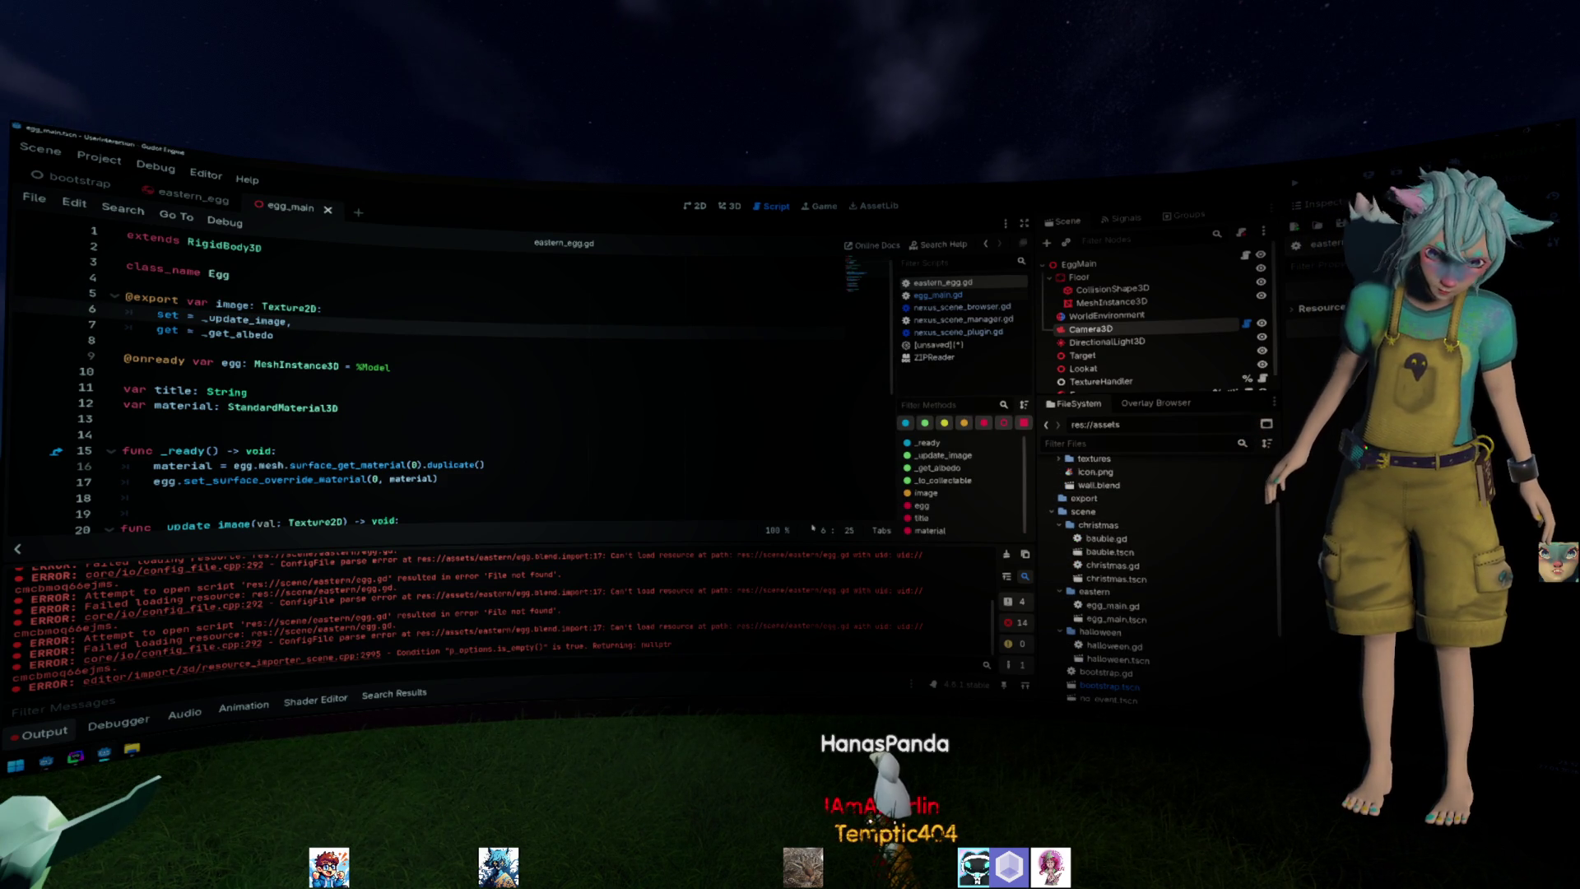
left_click(1006, 553)
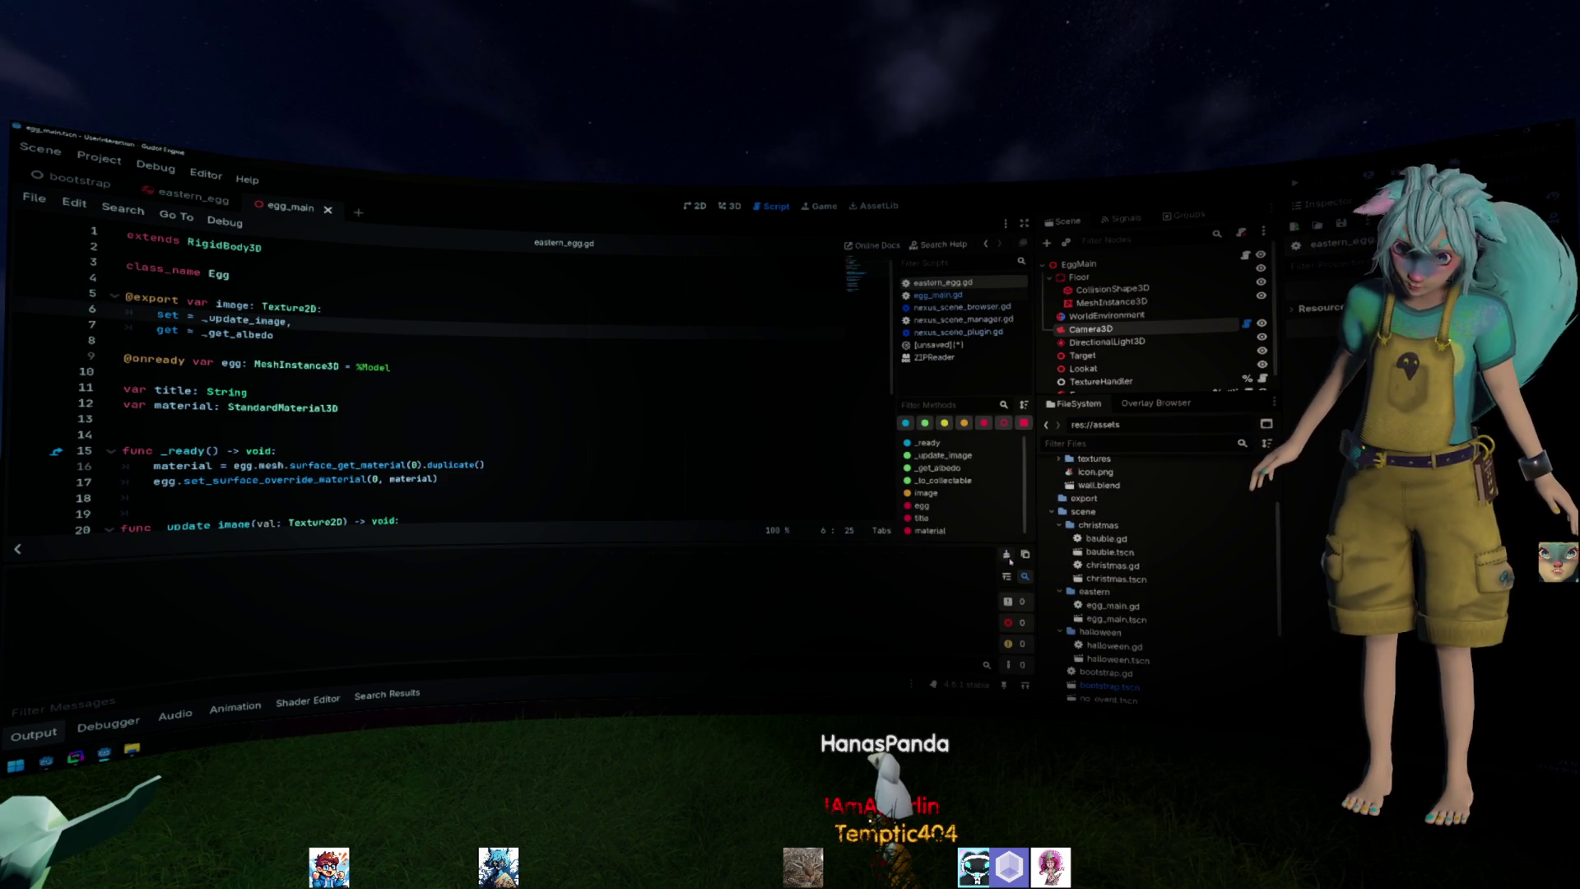
Cancel the accidental Pack Project as ZIP dialog and bring up the export settings instead.
left_click(118, 174)
left_click(167, 253)
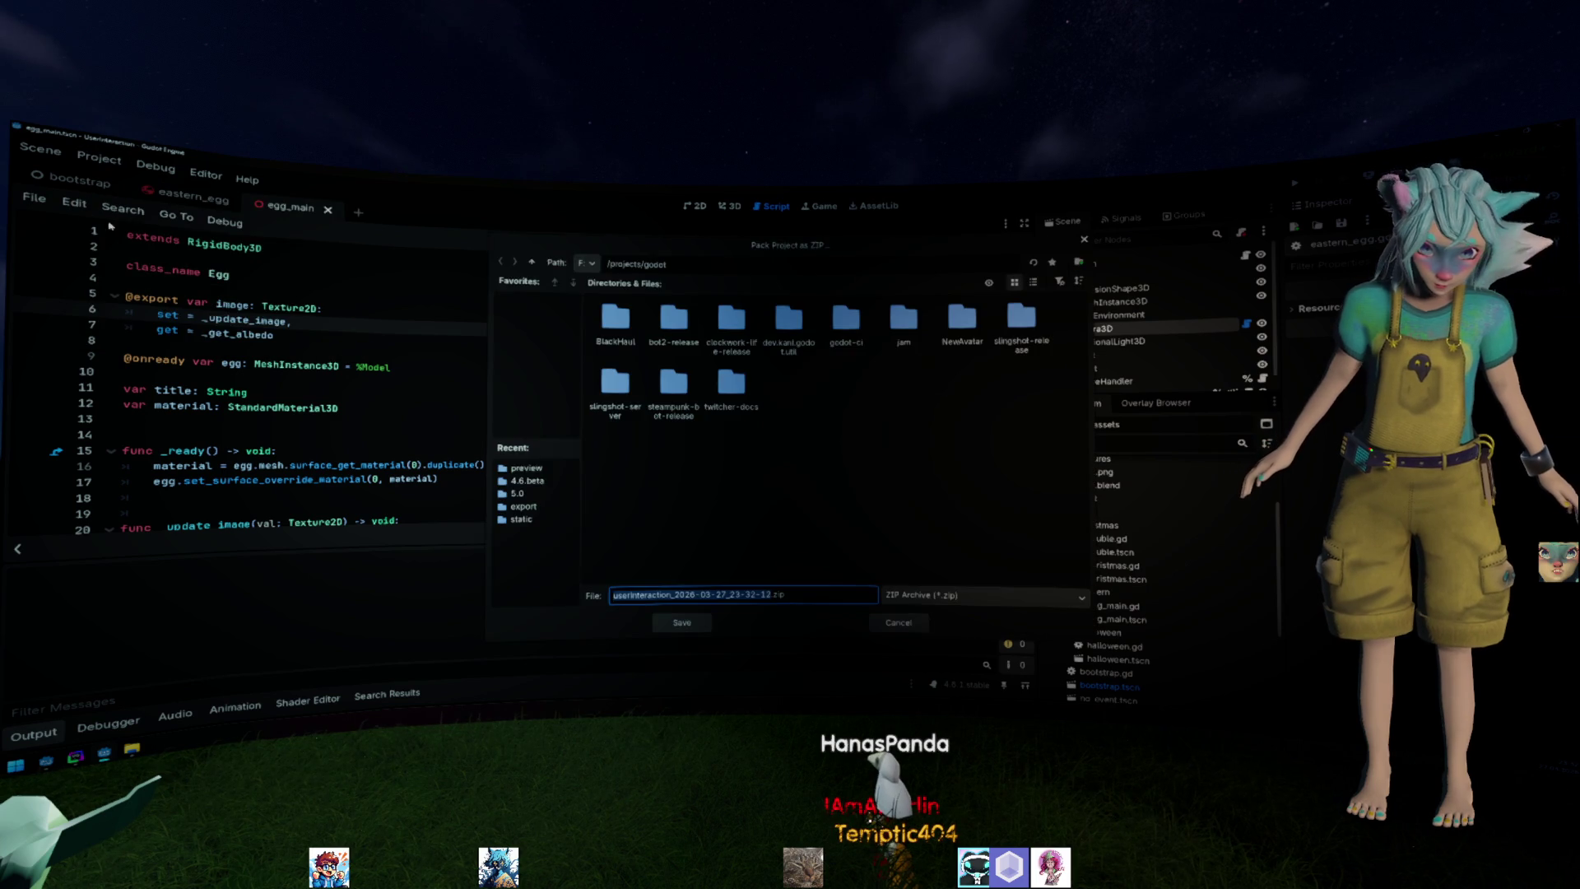
key("Escape")
left_click(99, 158)
left_click(160, 239)
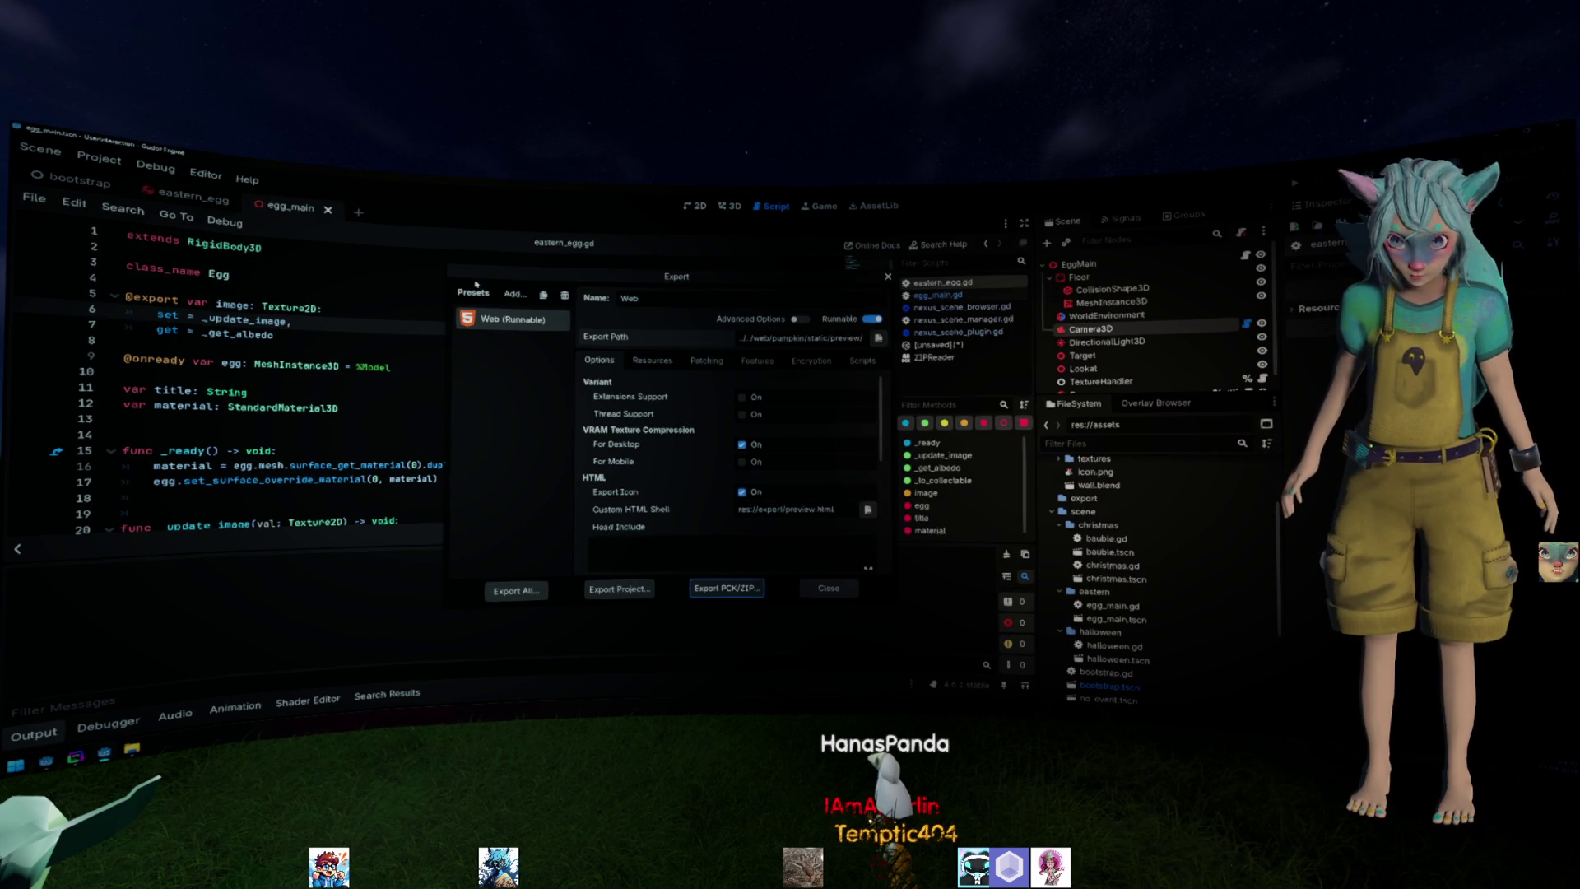
Re-export the web build as preview.html, overwriting the previous one, and close the export settings.
left_click(617, 587)
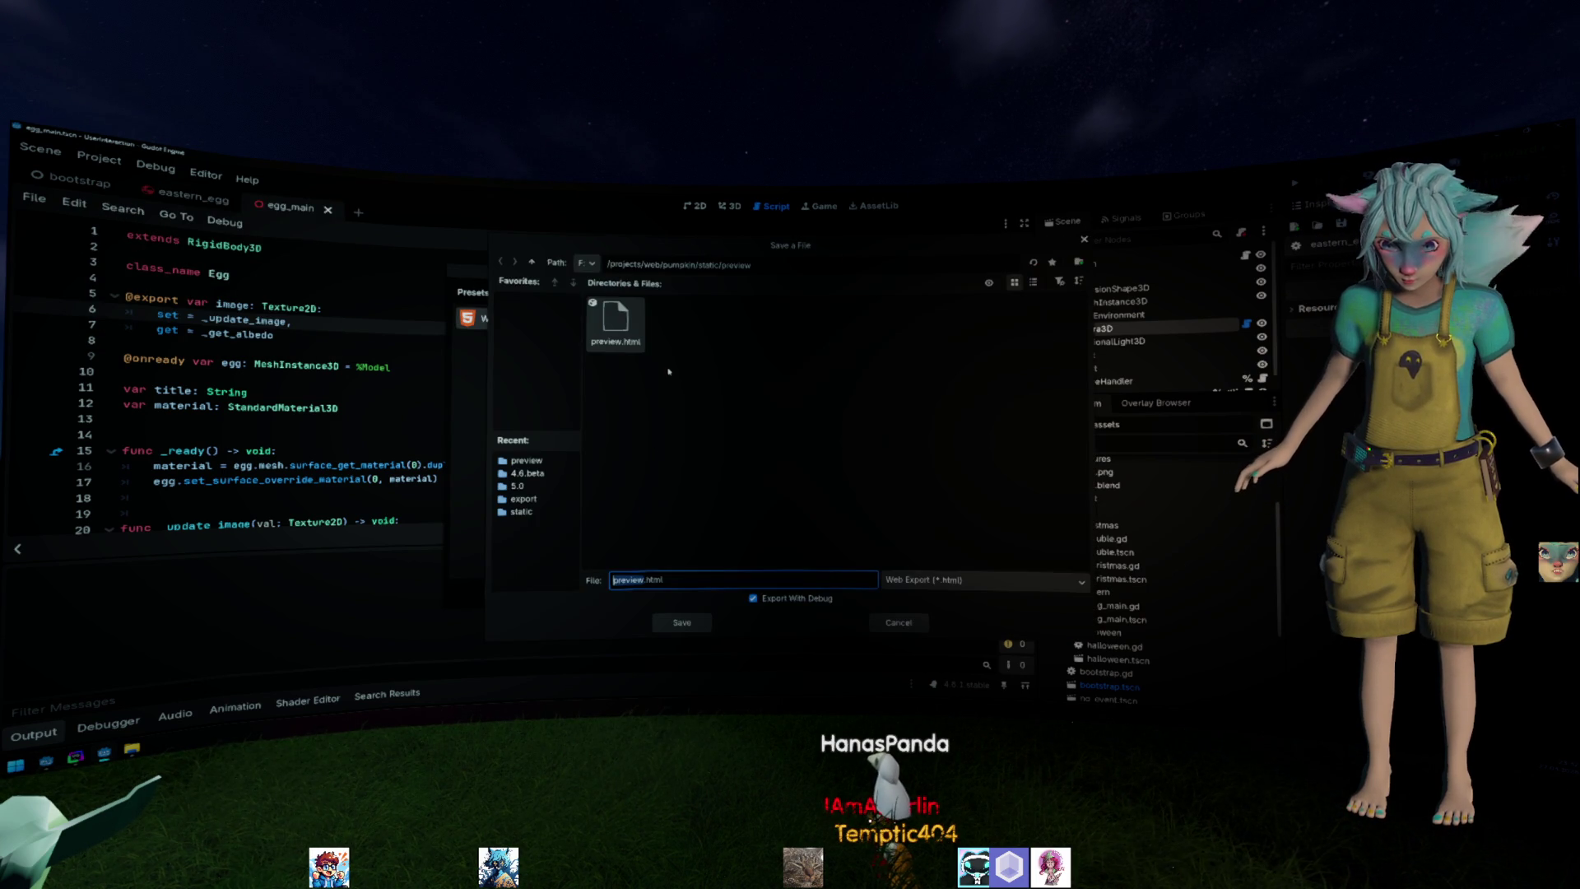
key("Return")
left_click(756, 457)
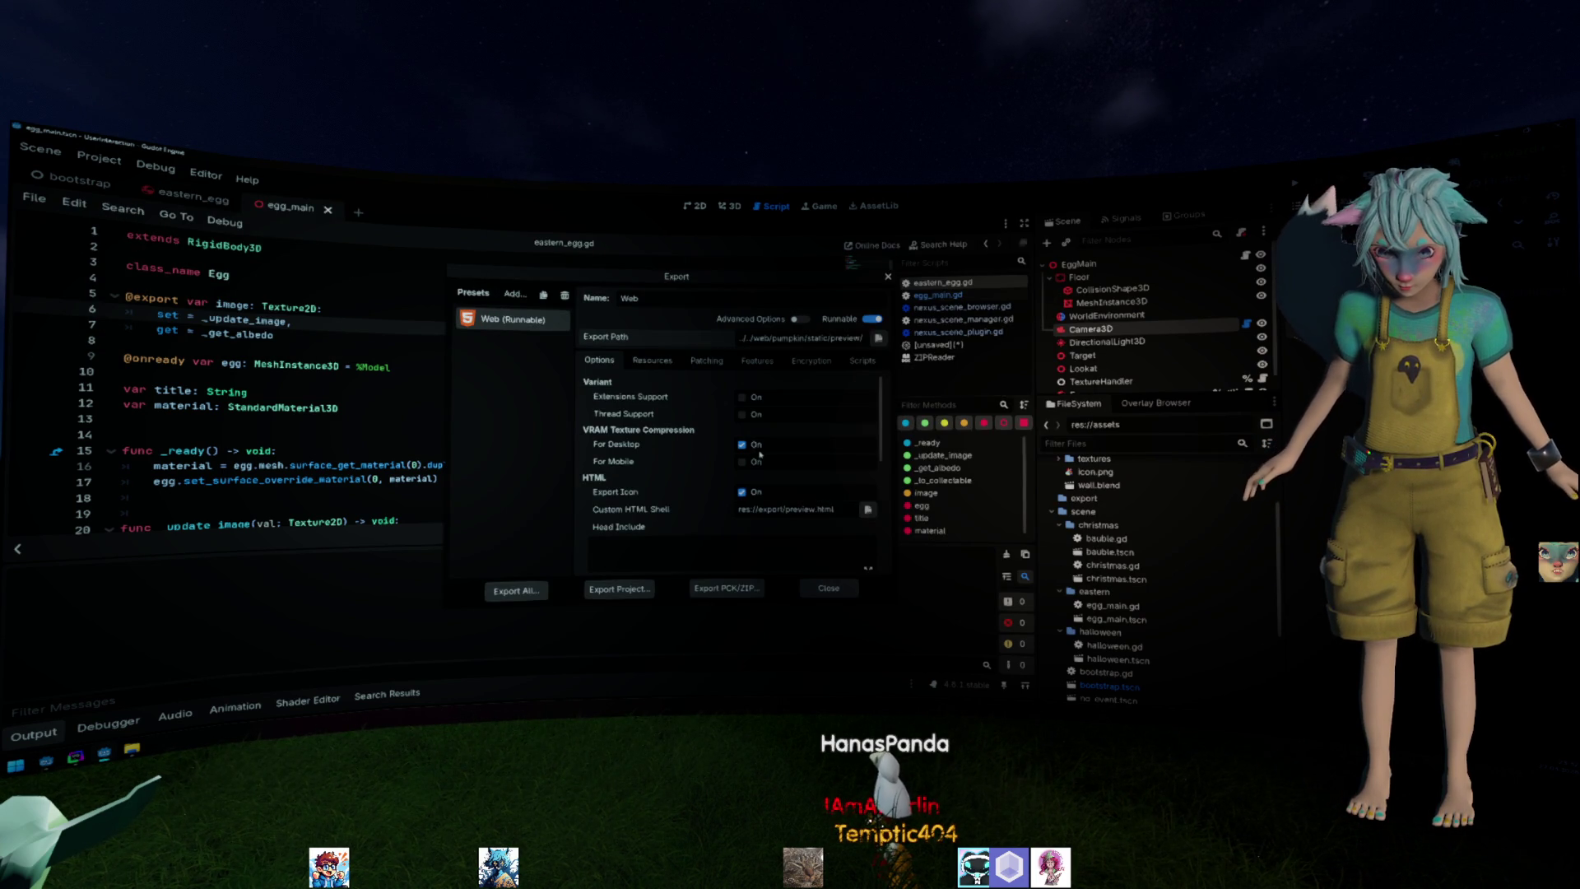
left_click(825, 588)
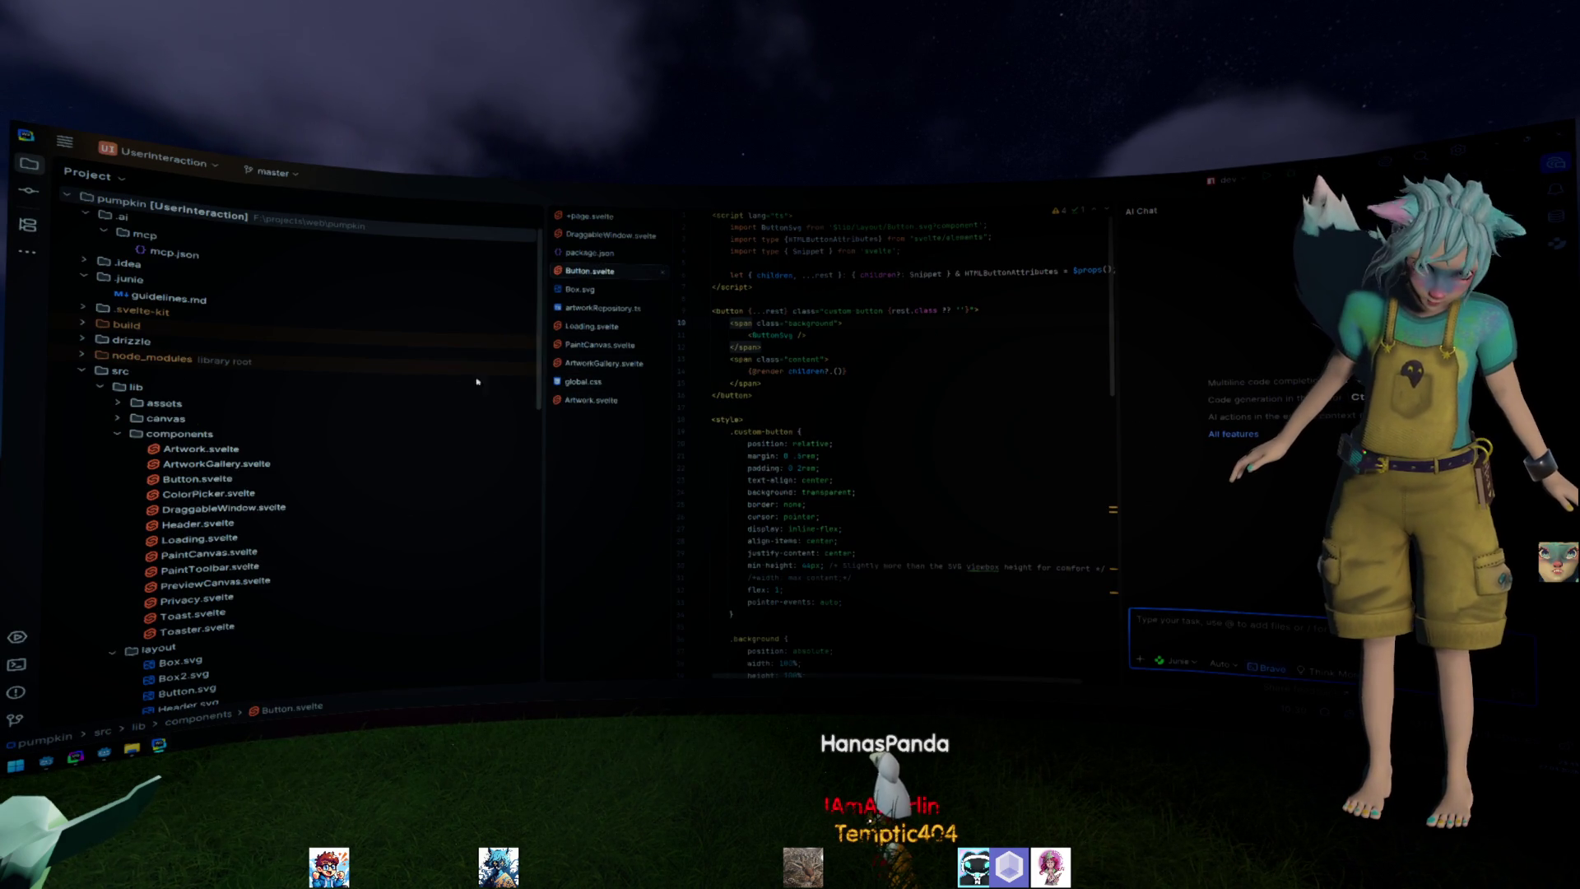
Commit the changed preview build files with the message 'feat: updated preview'.
left_click_drag(543, 410, 364, 407)
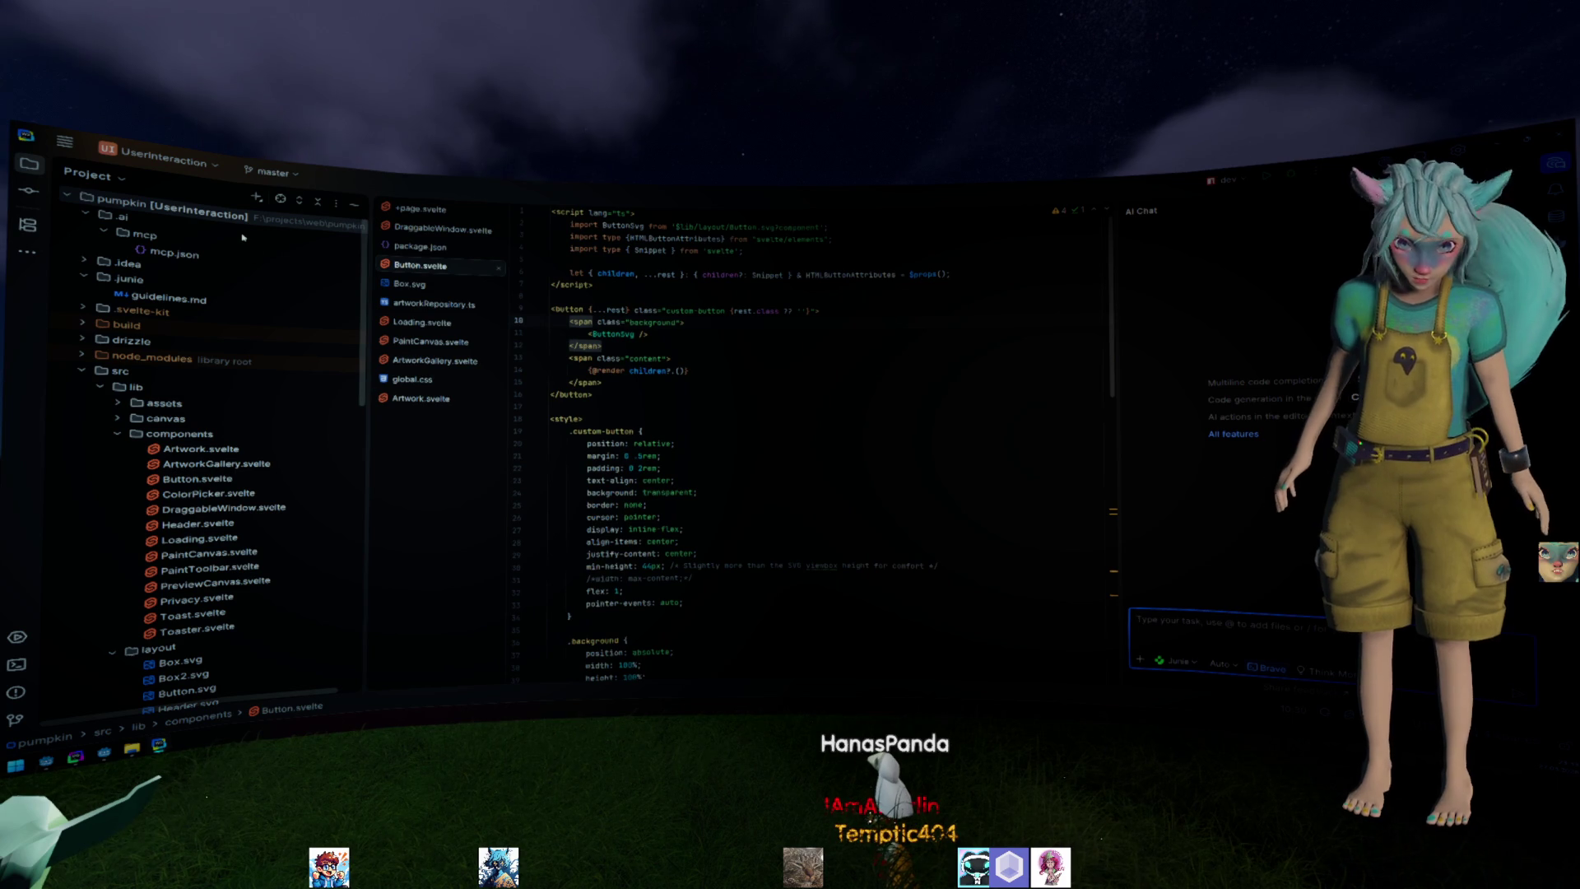
key("ctrl+k")
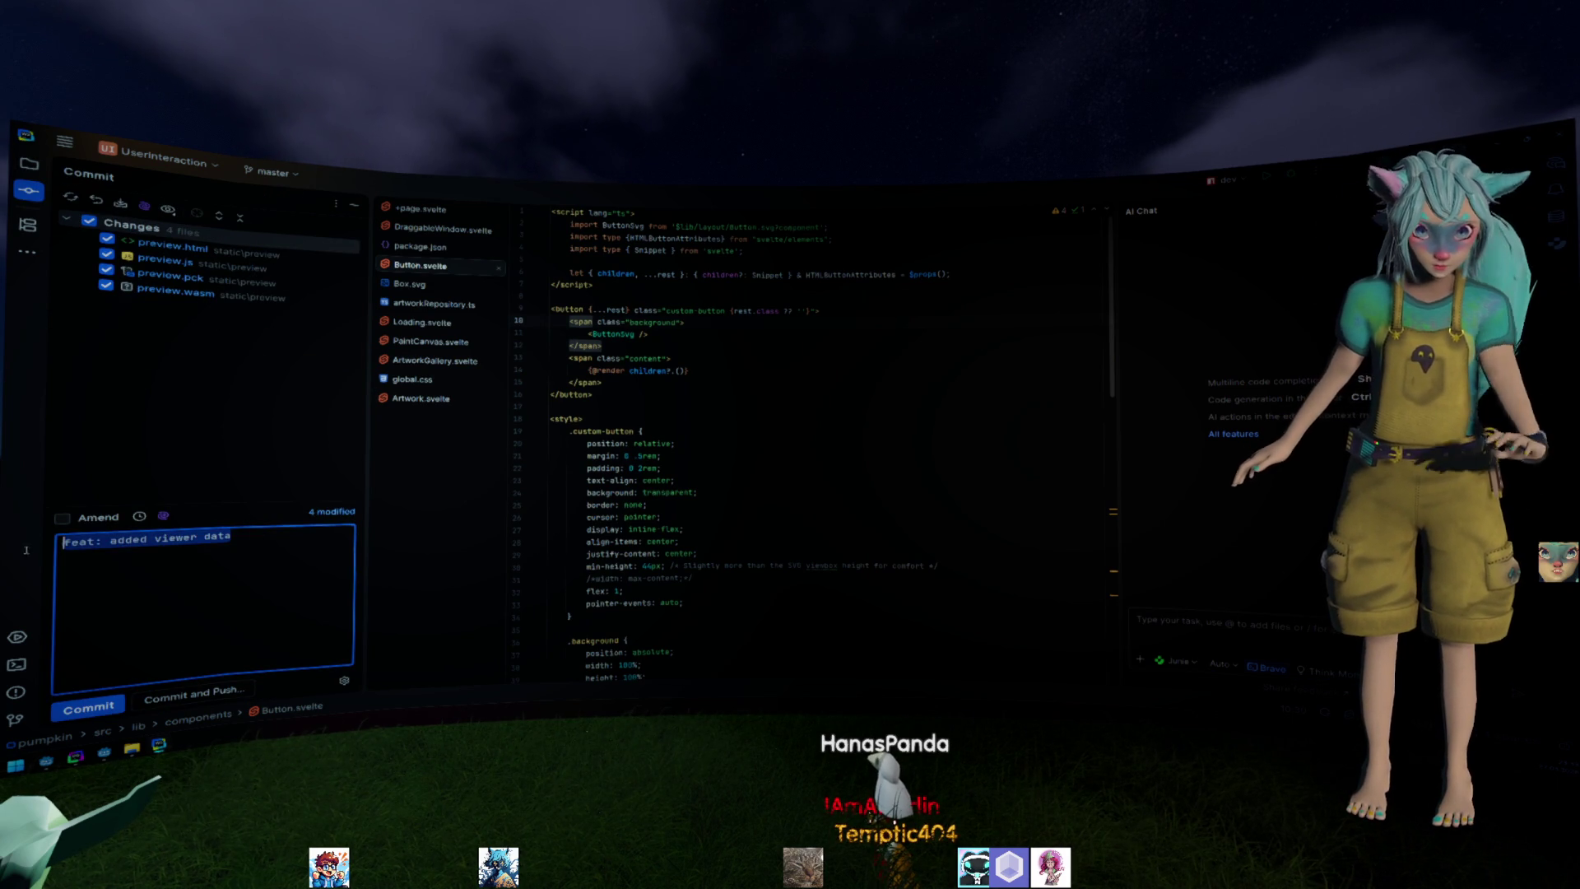
left_click(250, 538)
key("ctrl+BackSpace")
key("ctrl+BackSpace")
key("ctrl+BackSpace")
type("upd")
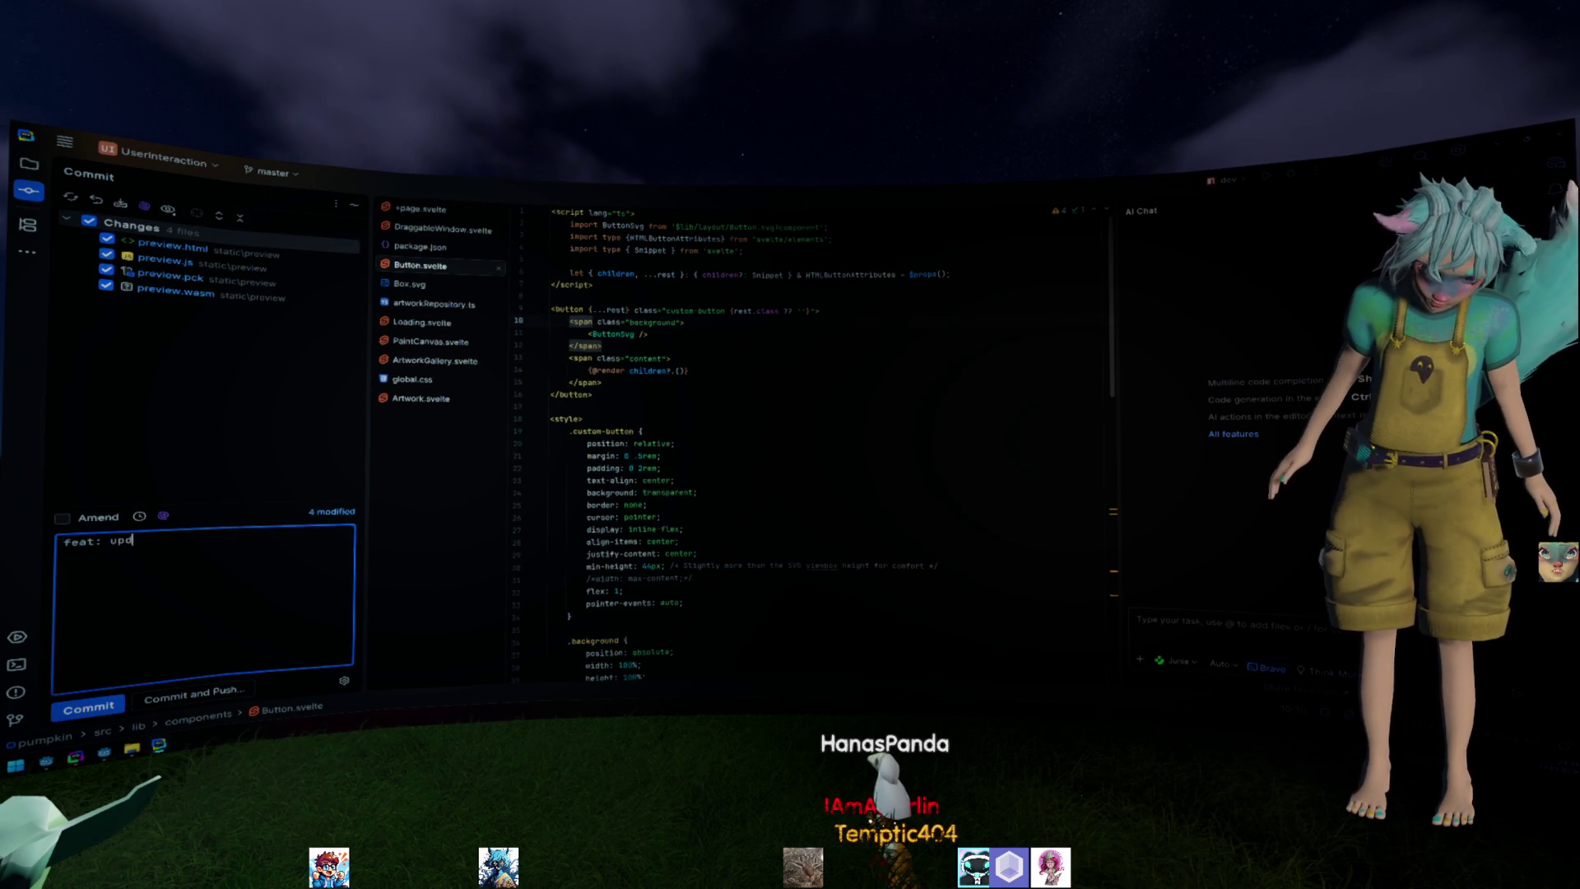
type("ated preview")
key("ctrl+Return")
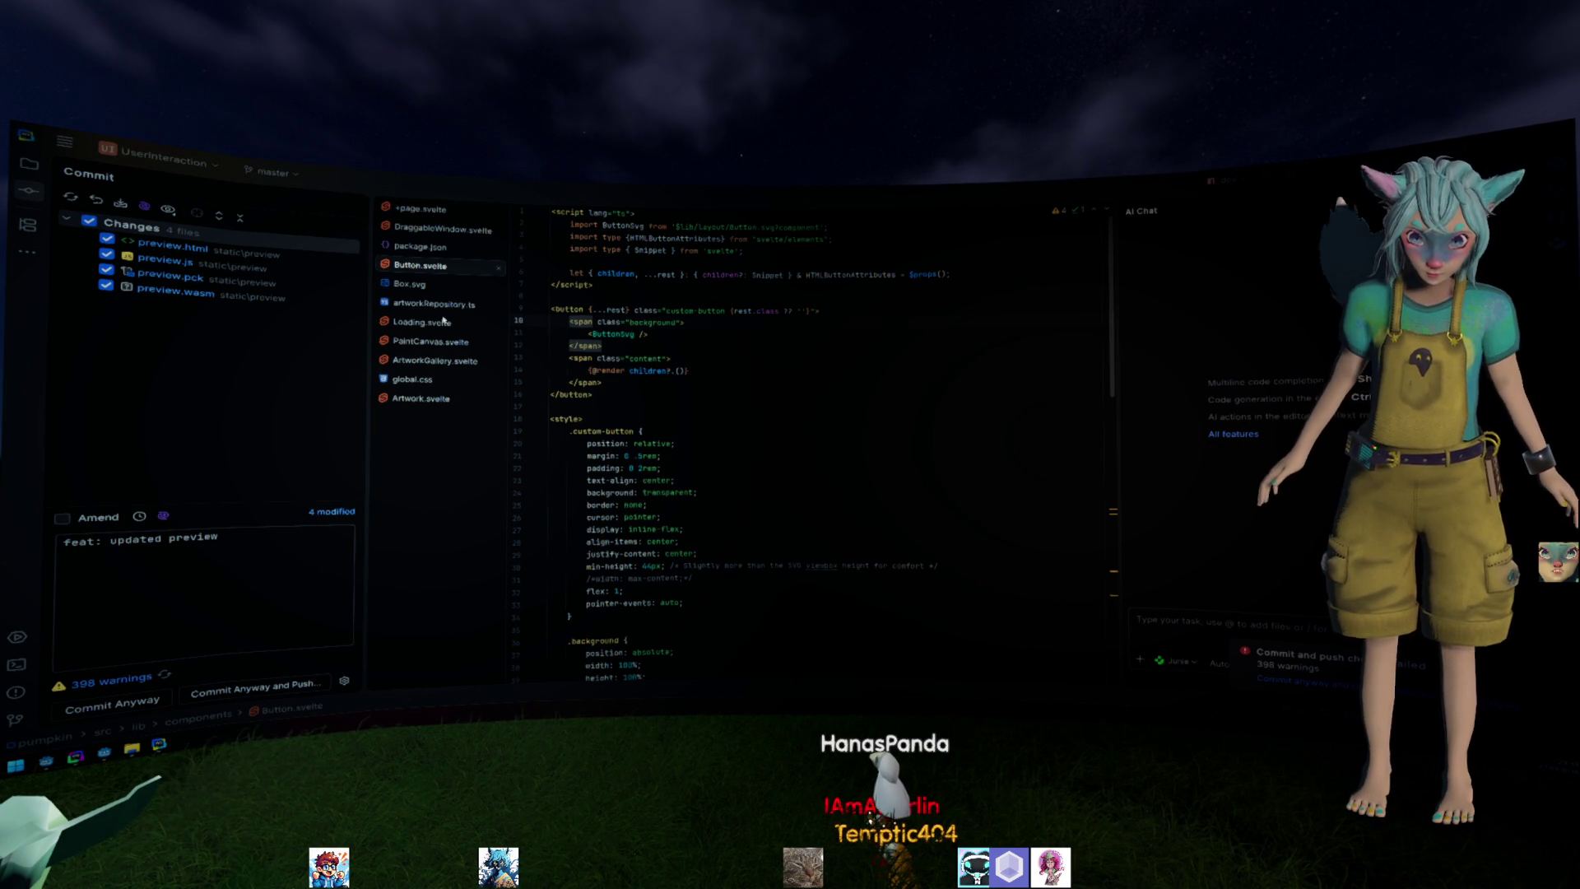
Refocus the IDE and switch back to the Godot editor.
left_click(779, 345)
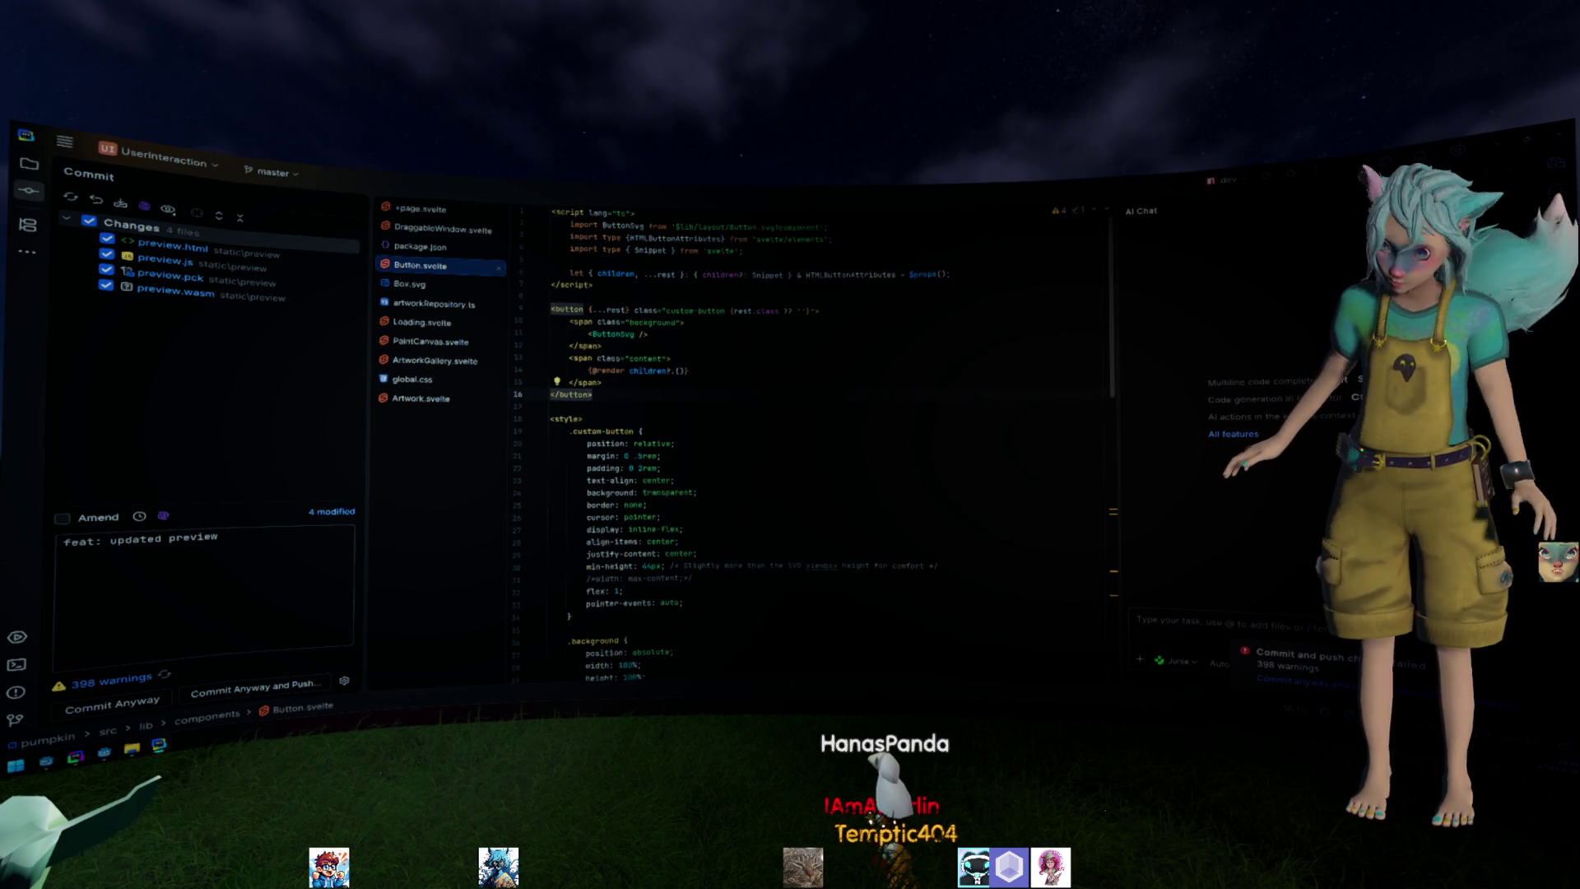
key("alt+Tab")
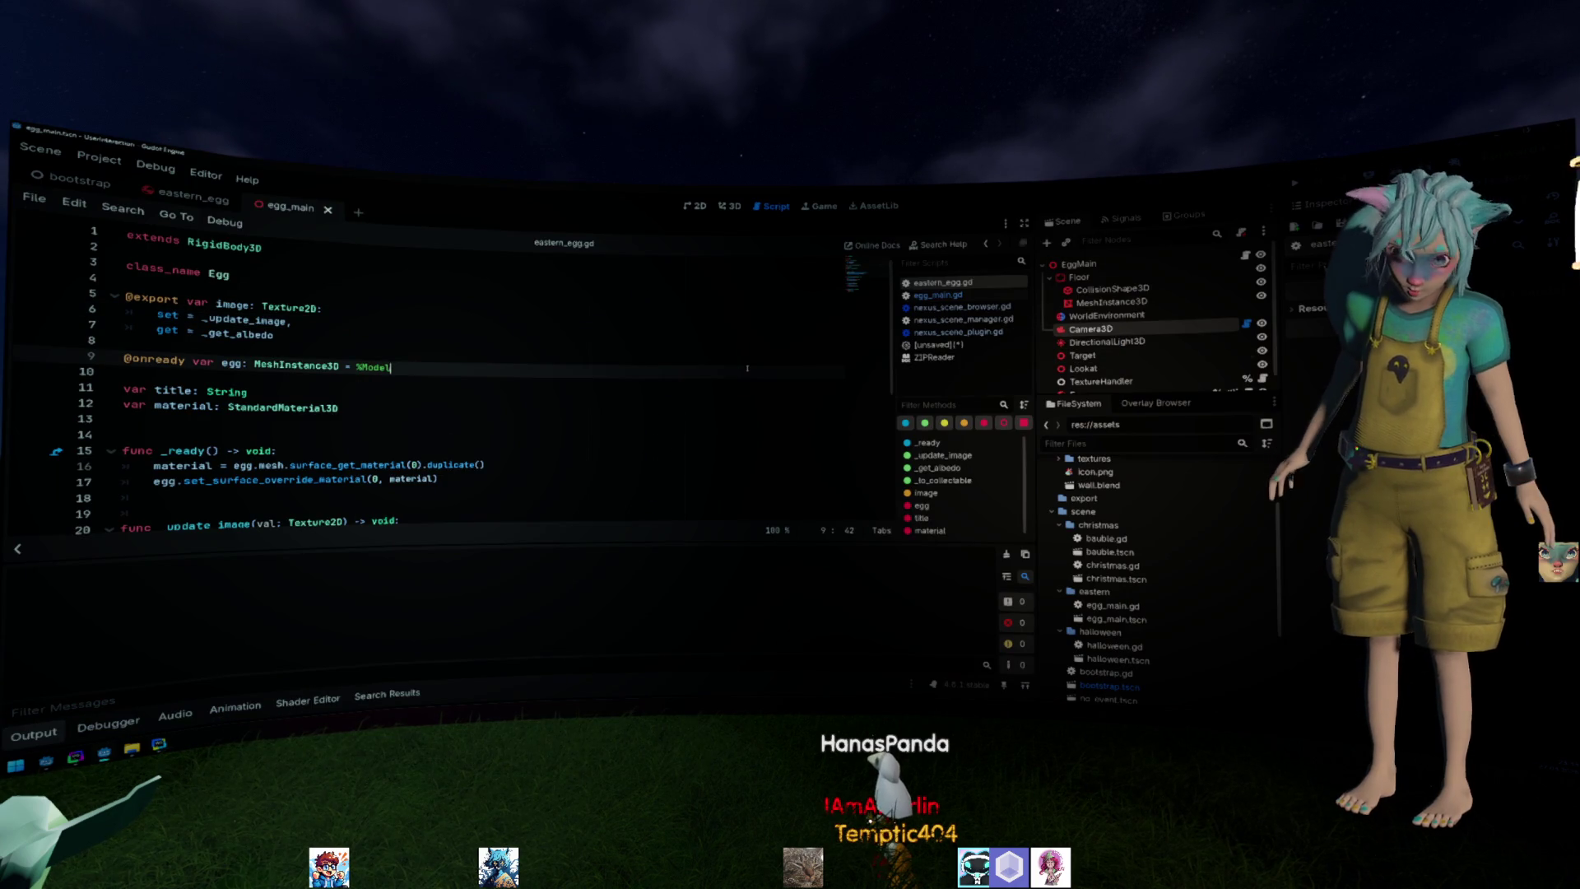
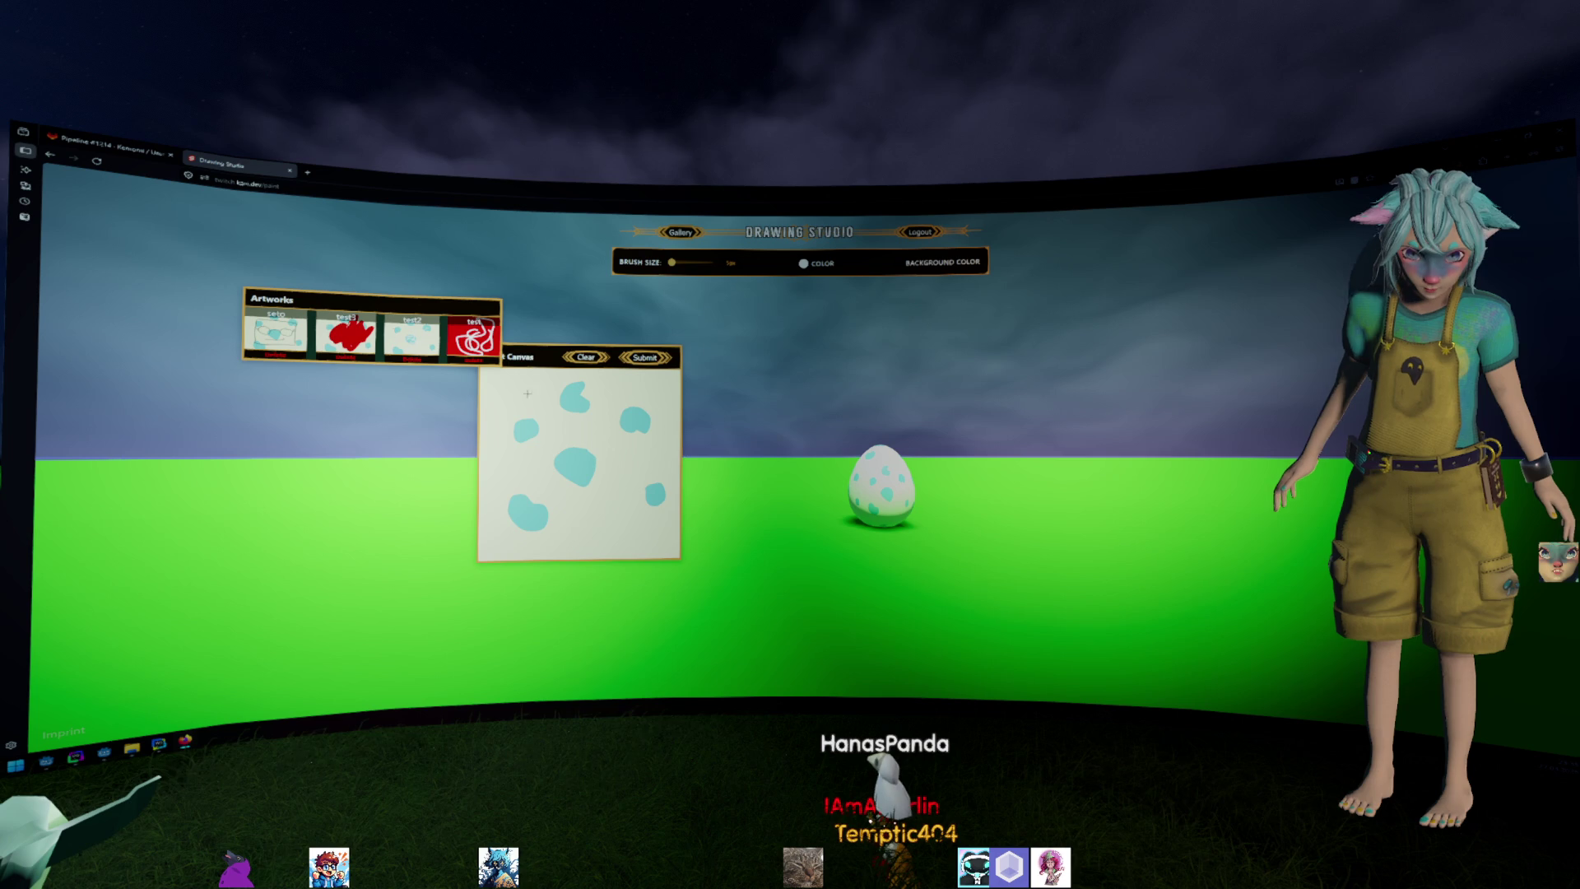
Pick green in the colour picker and scribble over the egg-pattern drawing on the canvas.
mouse_move(531, 412)
left_mouse_down()
mouse_move(606, 450)
mouse_move(586, 444)
left_mouse_up()
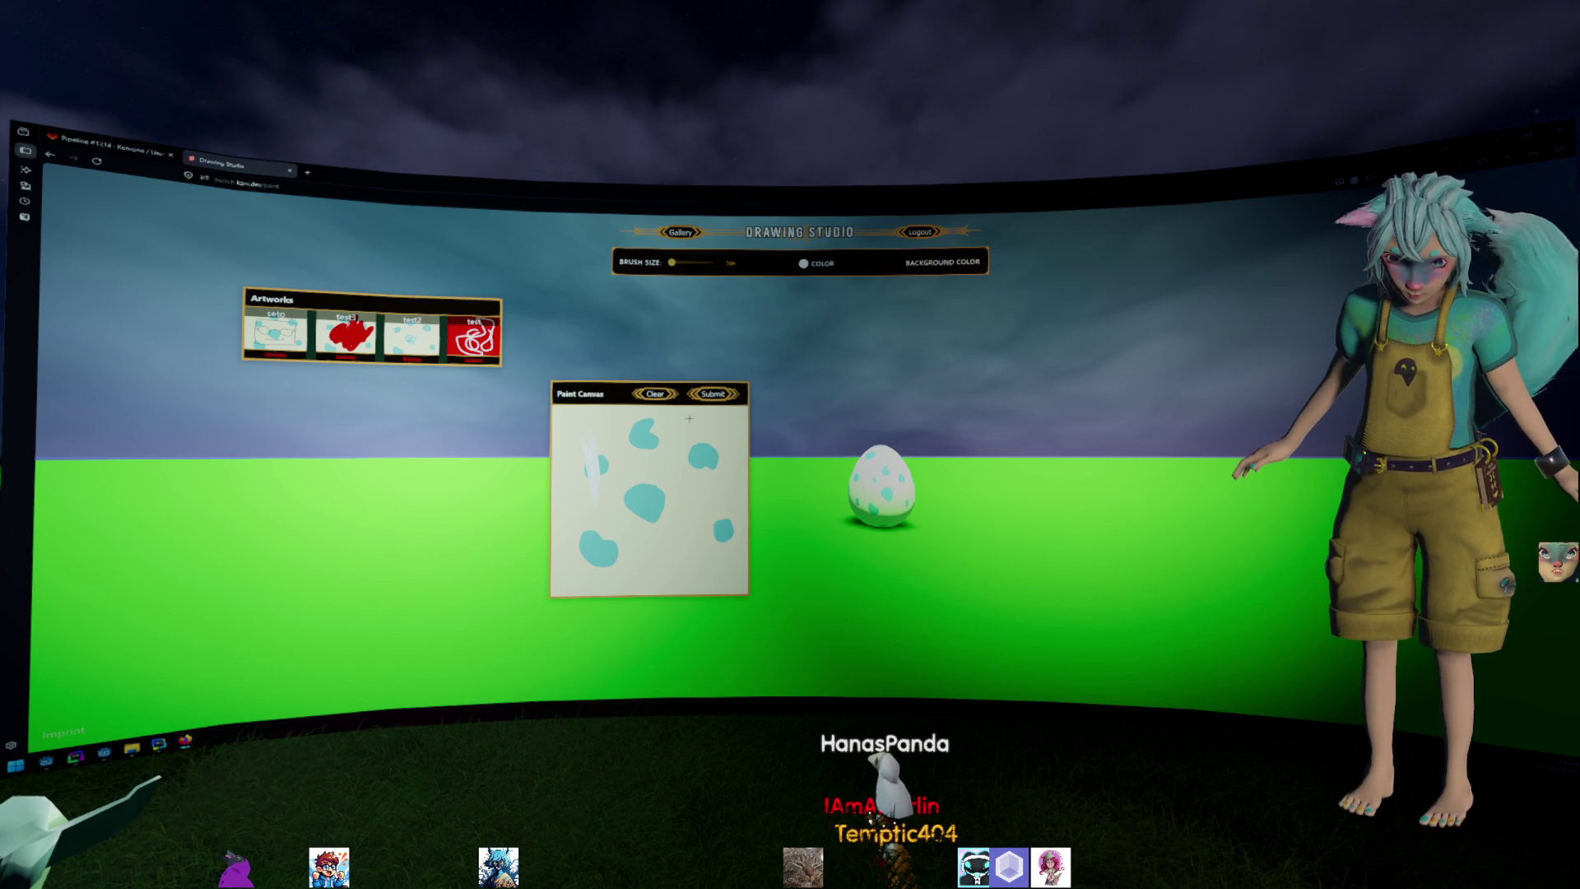
left_click(804, 263)
left_click_drag(884, 279, 884, 309)
mouse_move(655, 435)
left_mouse_down()
mouse_move(594, 470)
mouse_move(642, 530)
mouse_move(668, 494)
mouse_move(702, 520)
mouse_move(689, 440)
mouse_move(720, 543)
left_mouse_up()
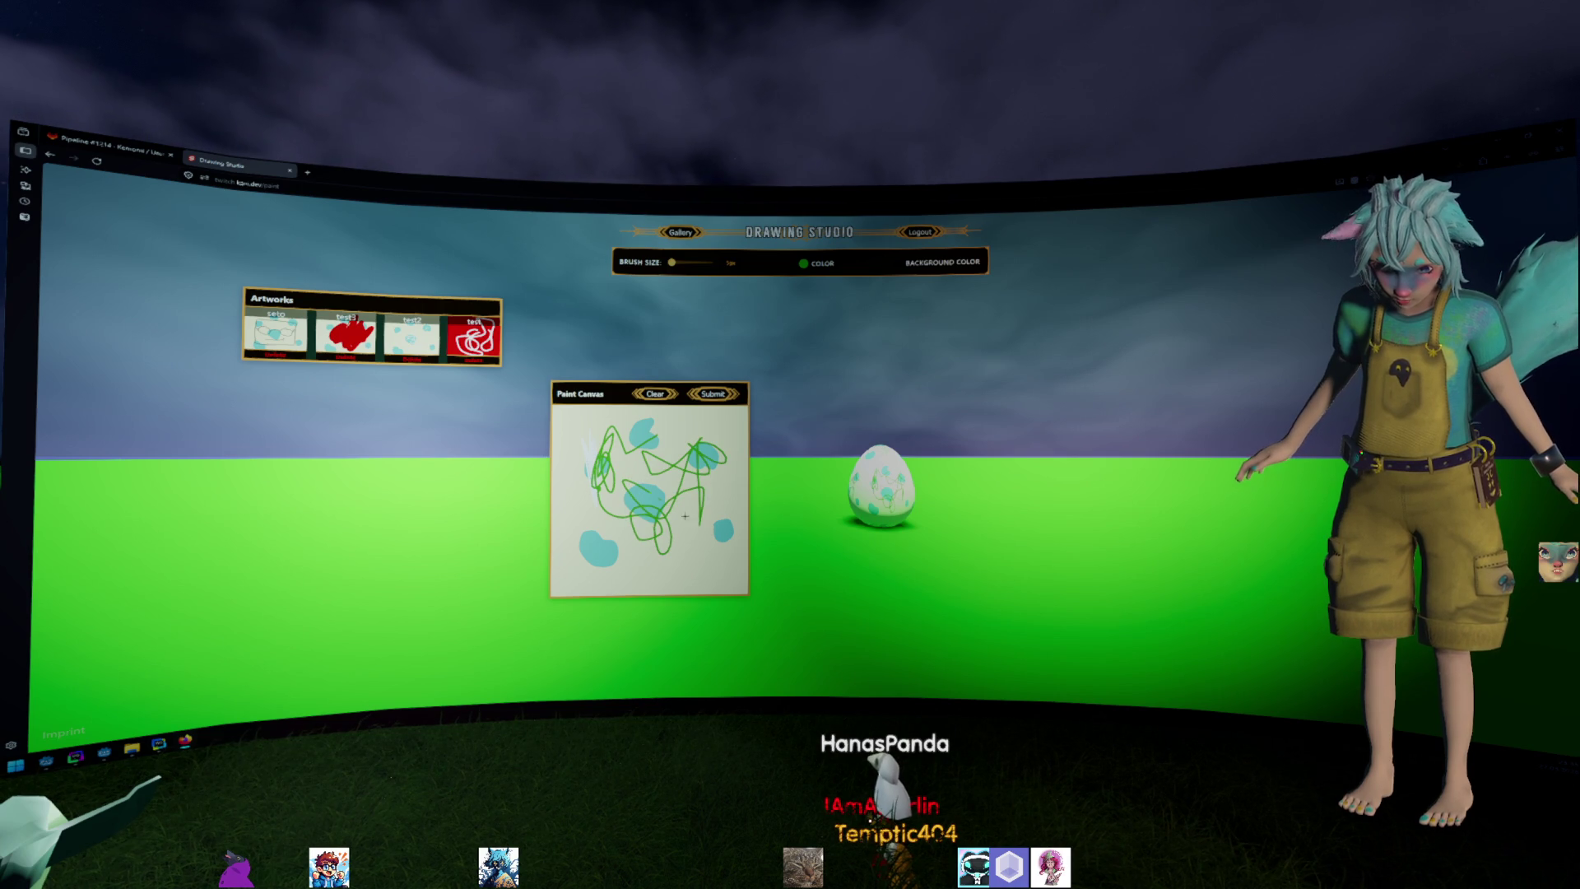
Submit the drawing and save it to the Artworks gallery as greenegg.
left_click(714, 393)
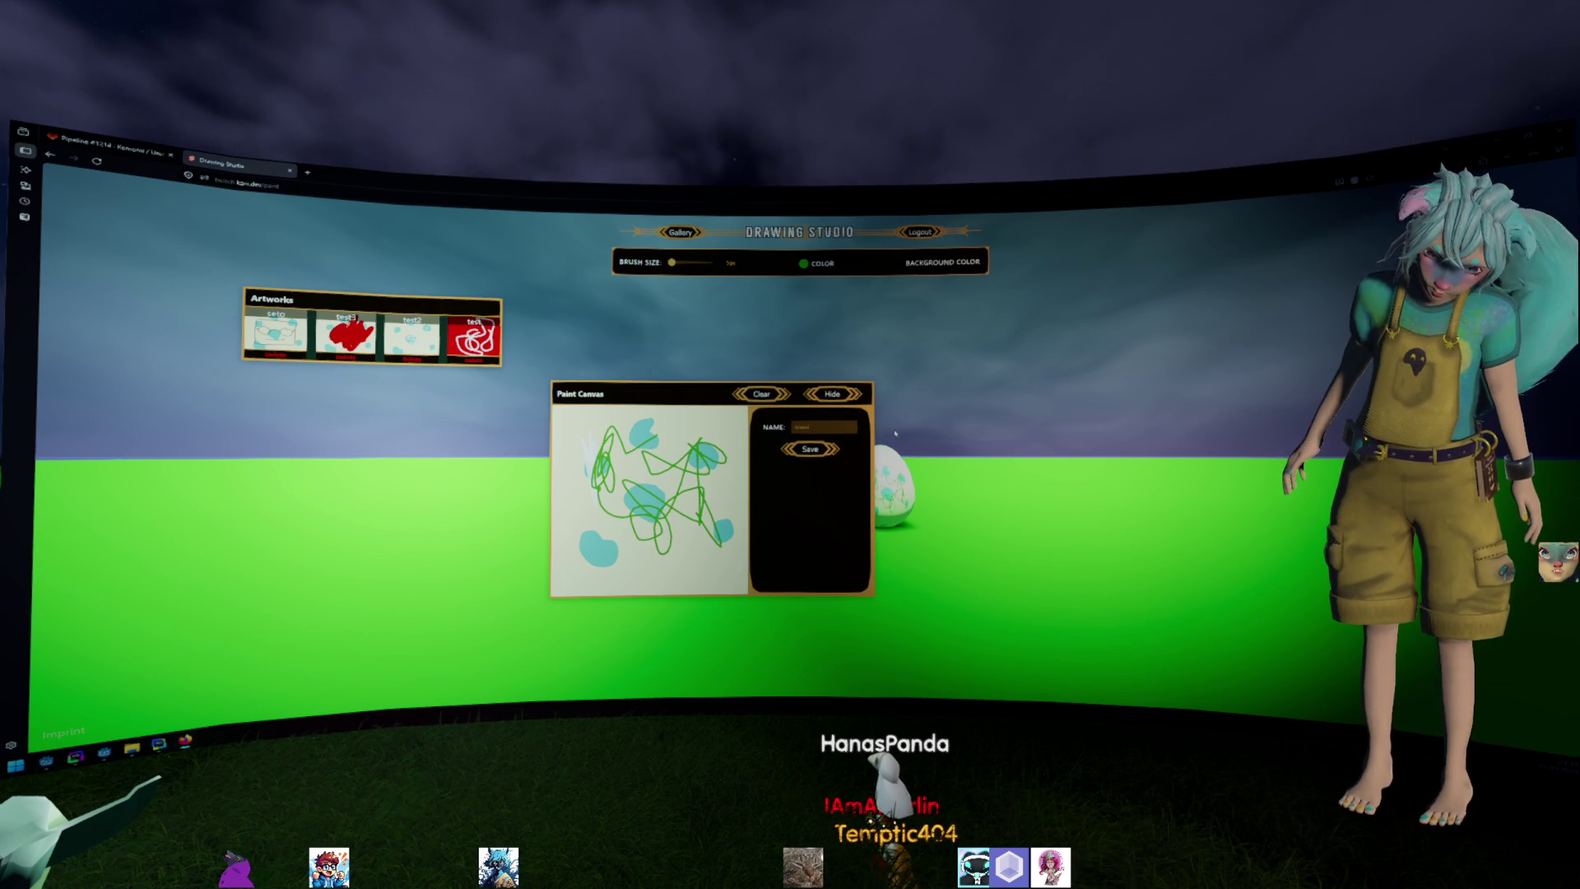
left_click(810, 448)
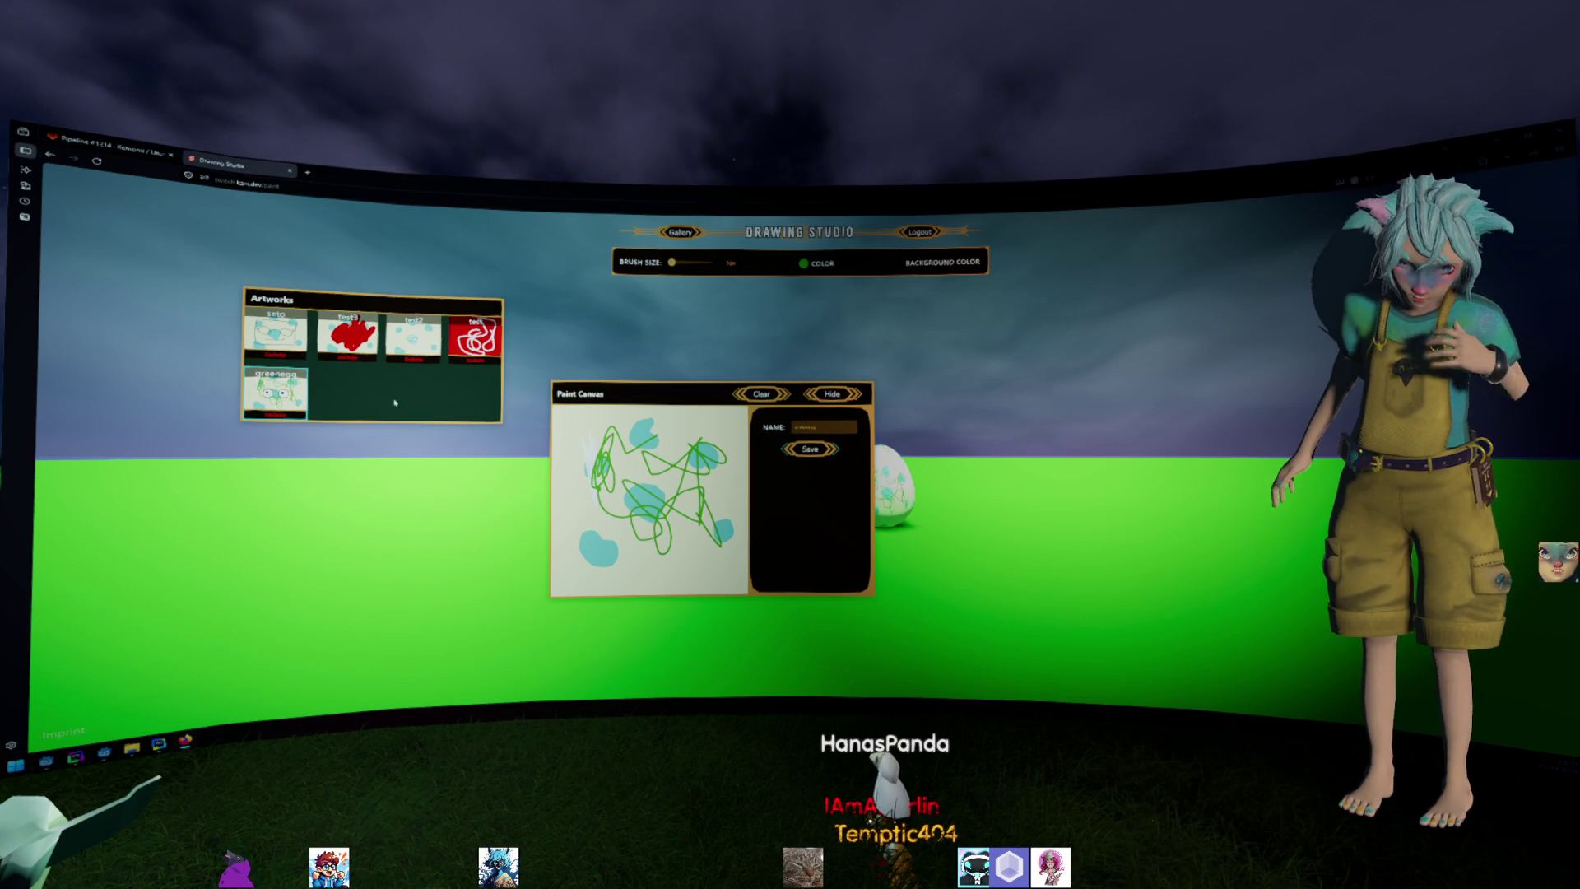
left_click_drag(355, 309, 568, 344)
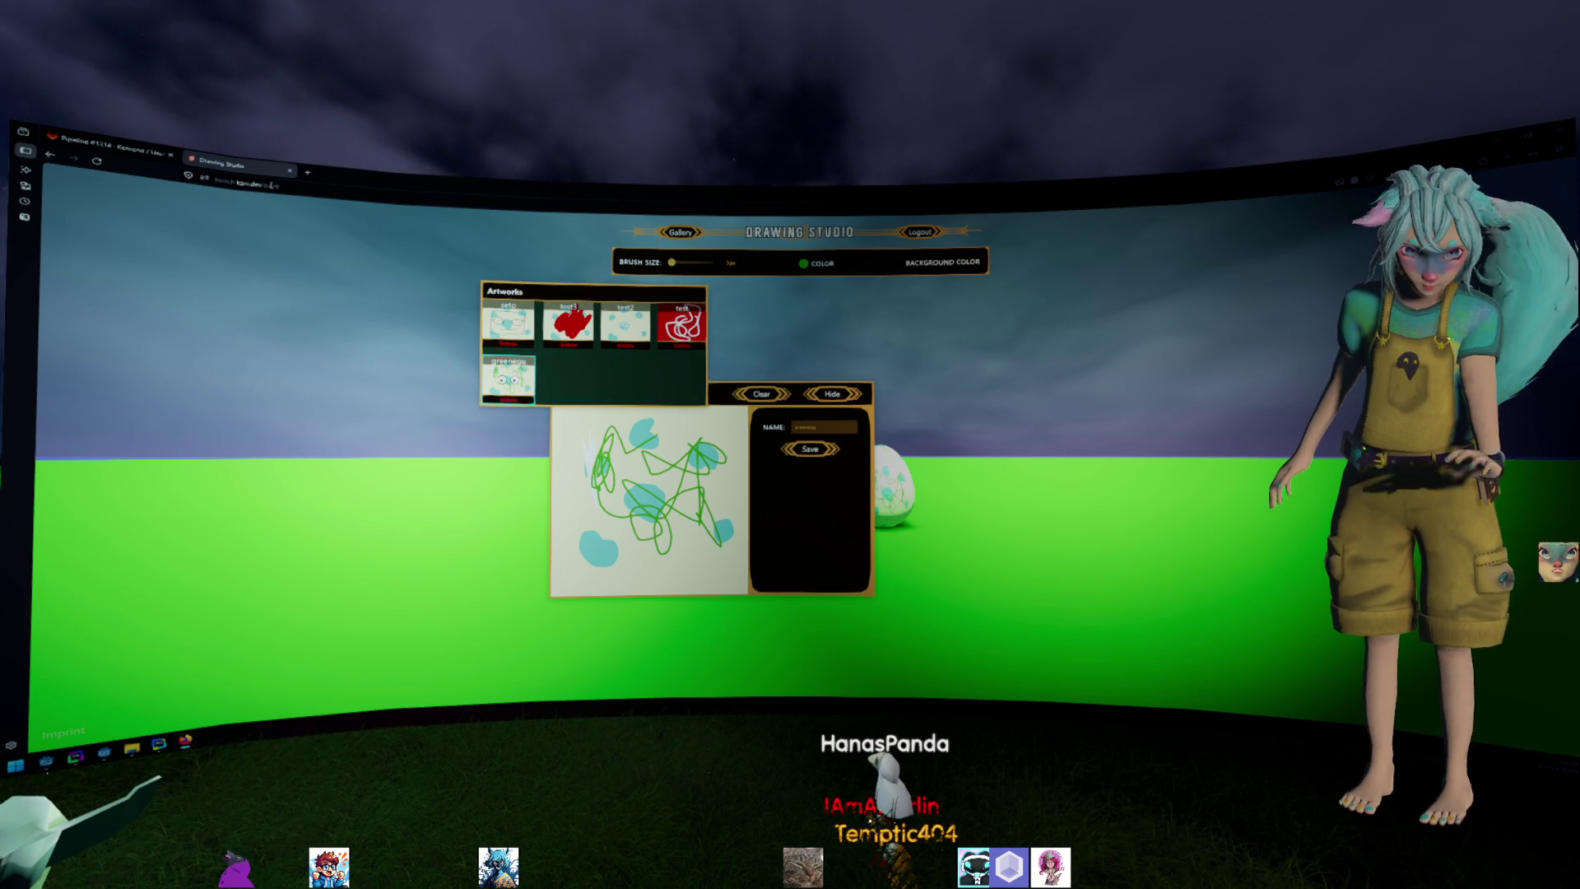
left_click(241, 181)
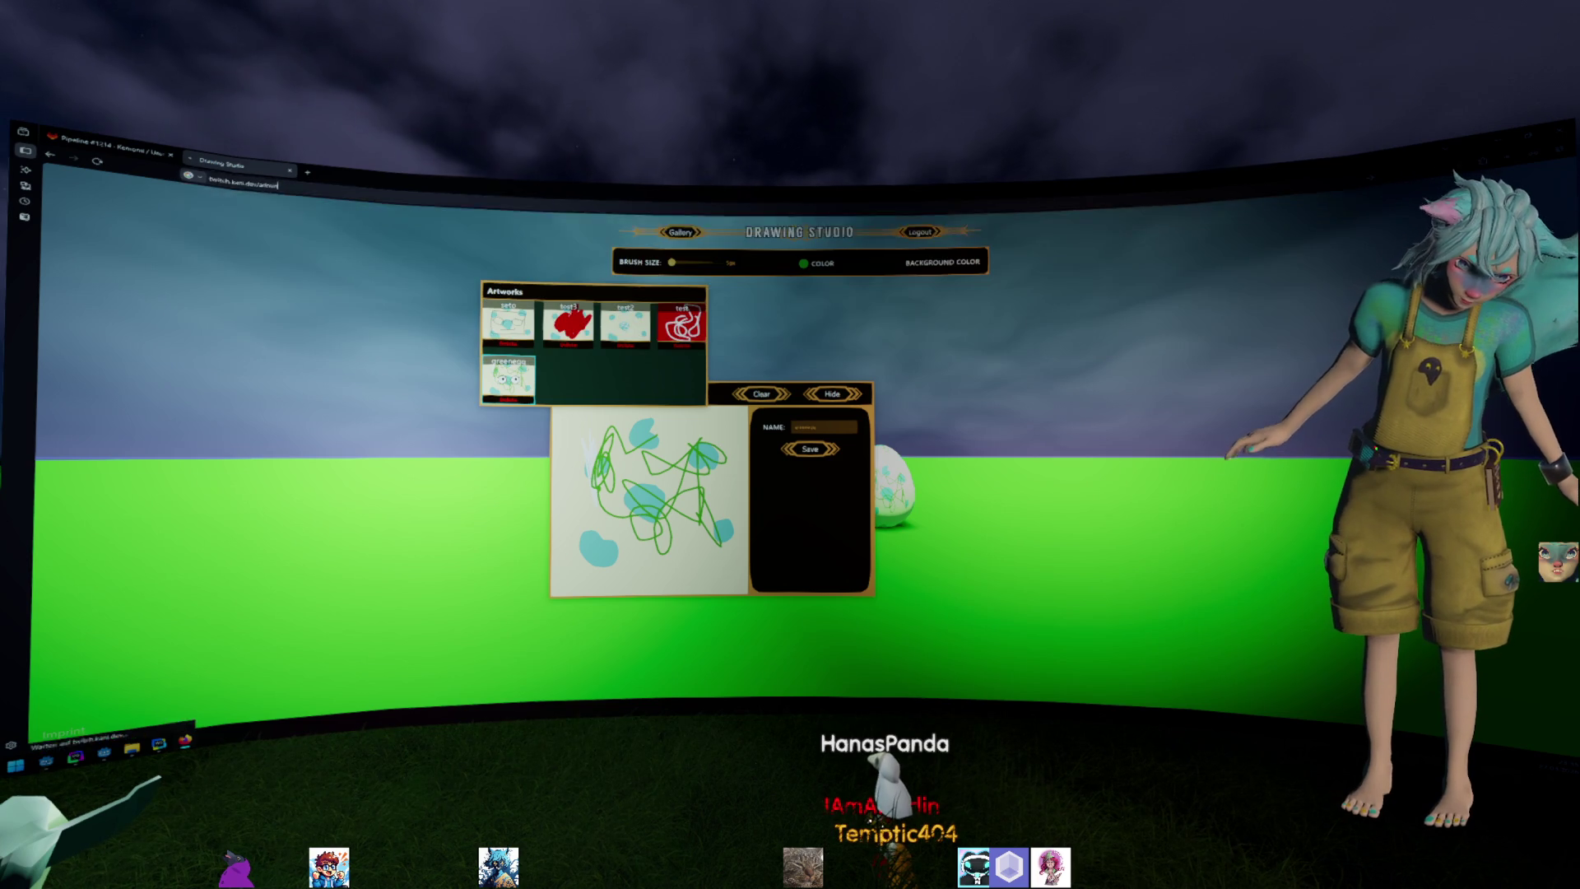
Load twitch.kani.dev/admin, which returns Not Found, retry it, then switch to Godot.
key("Return")
left_click(337, 188)
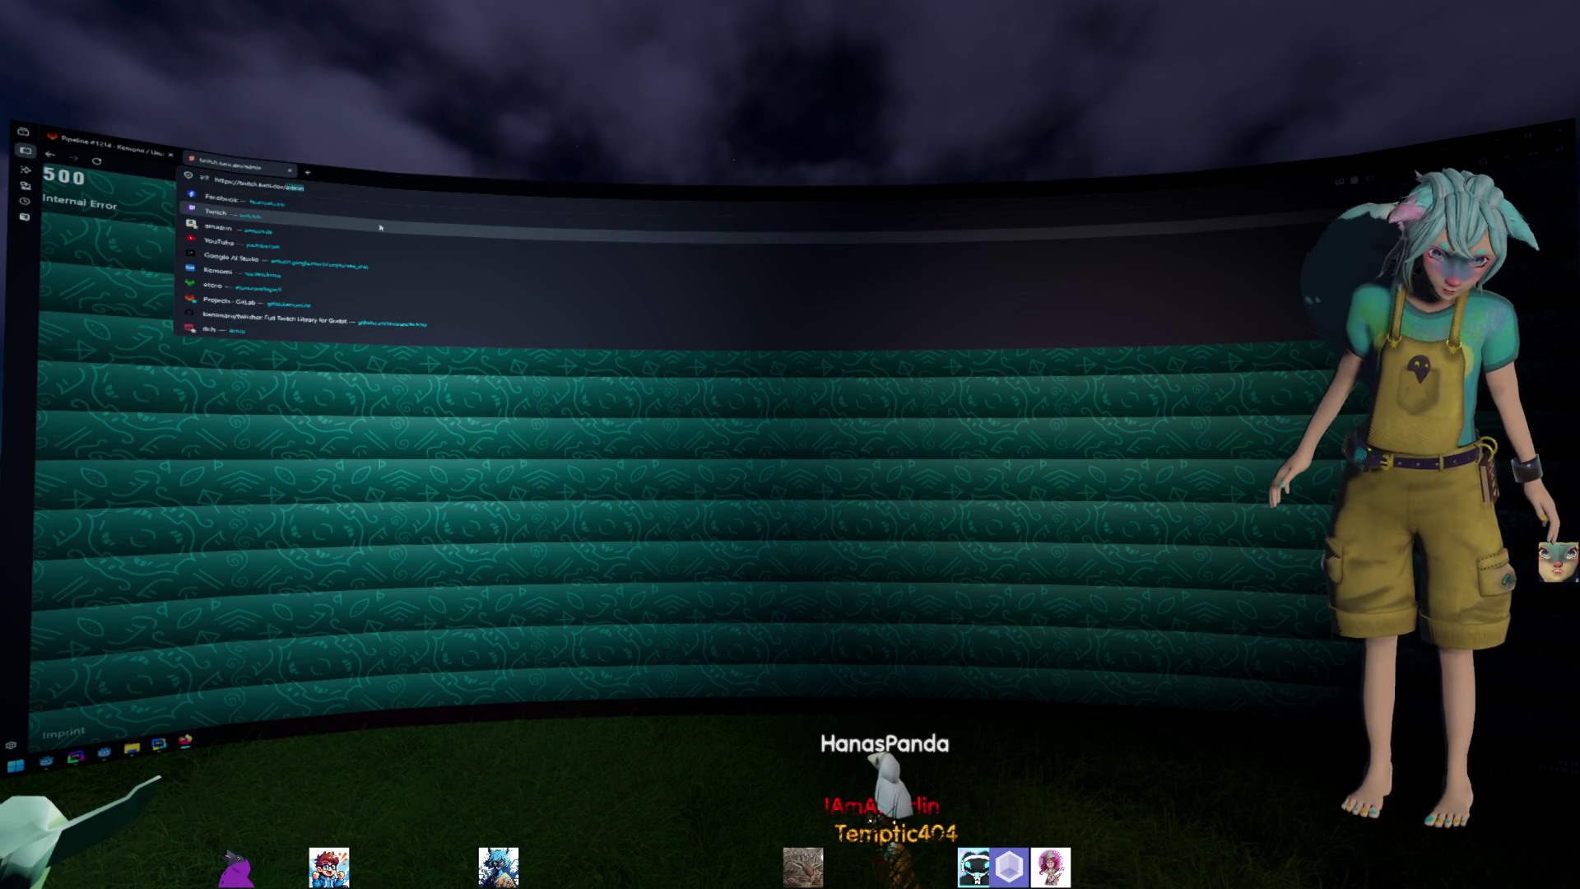
key("BackSpace")
key("BackSpace")
key("BackSpace")
type("ad")
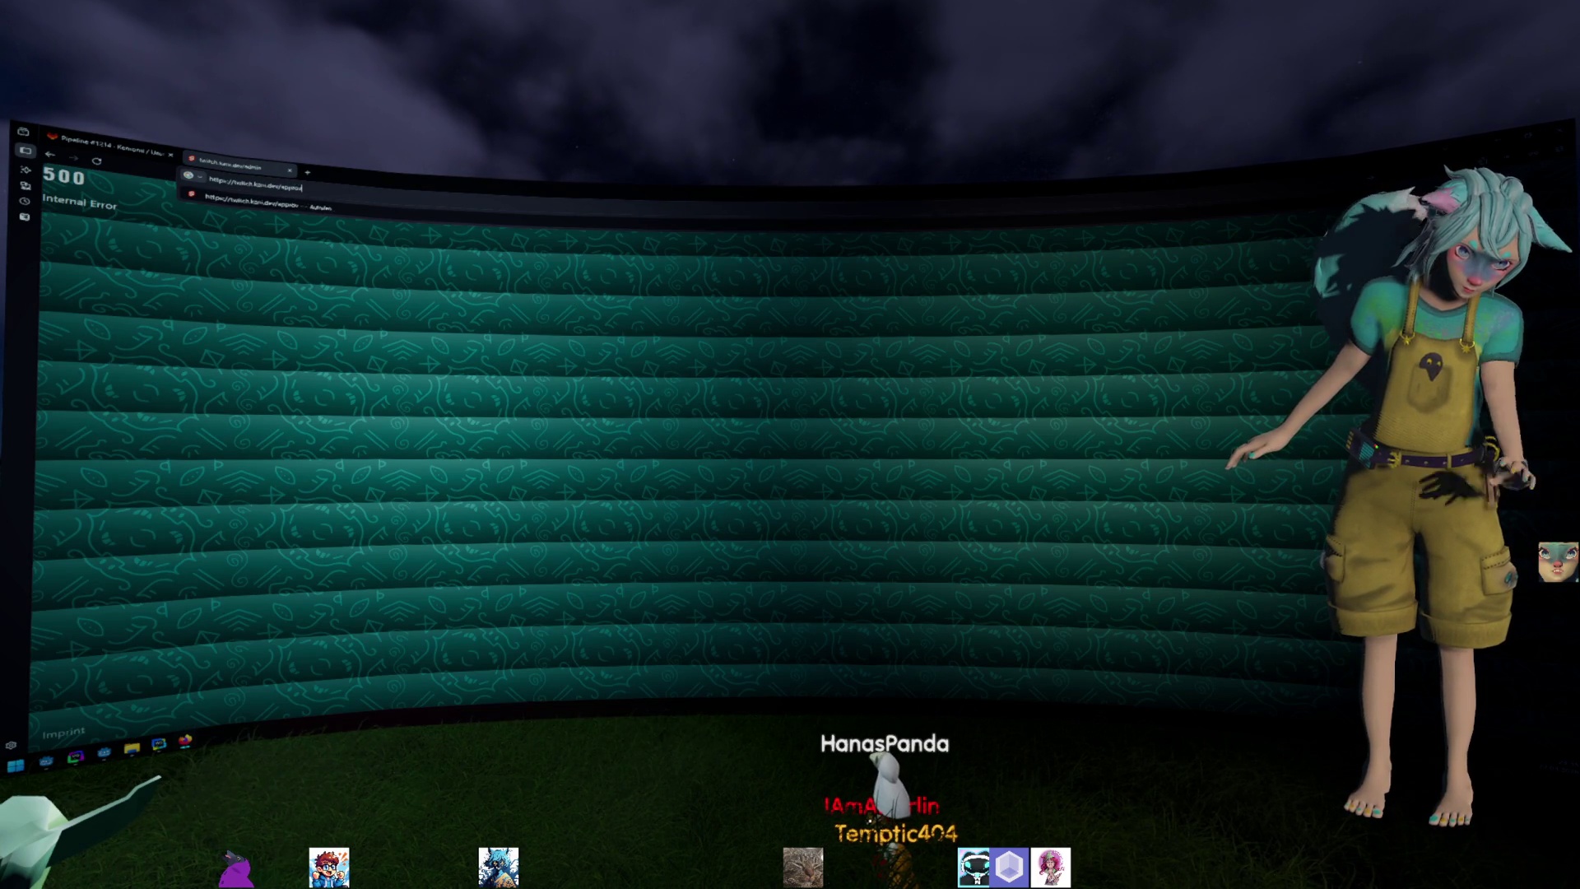
key("Return")
left_click(383, 186)
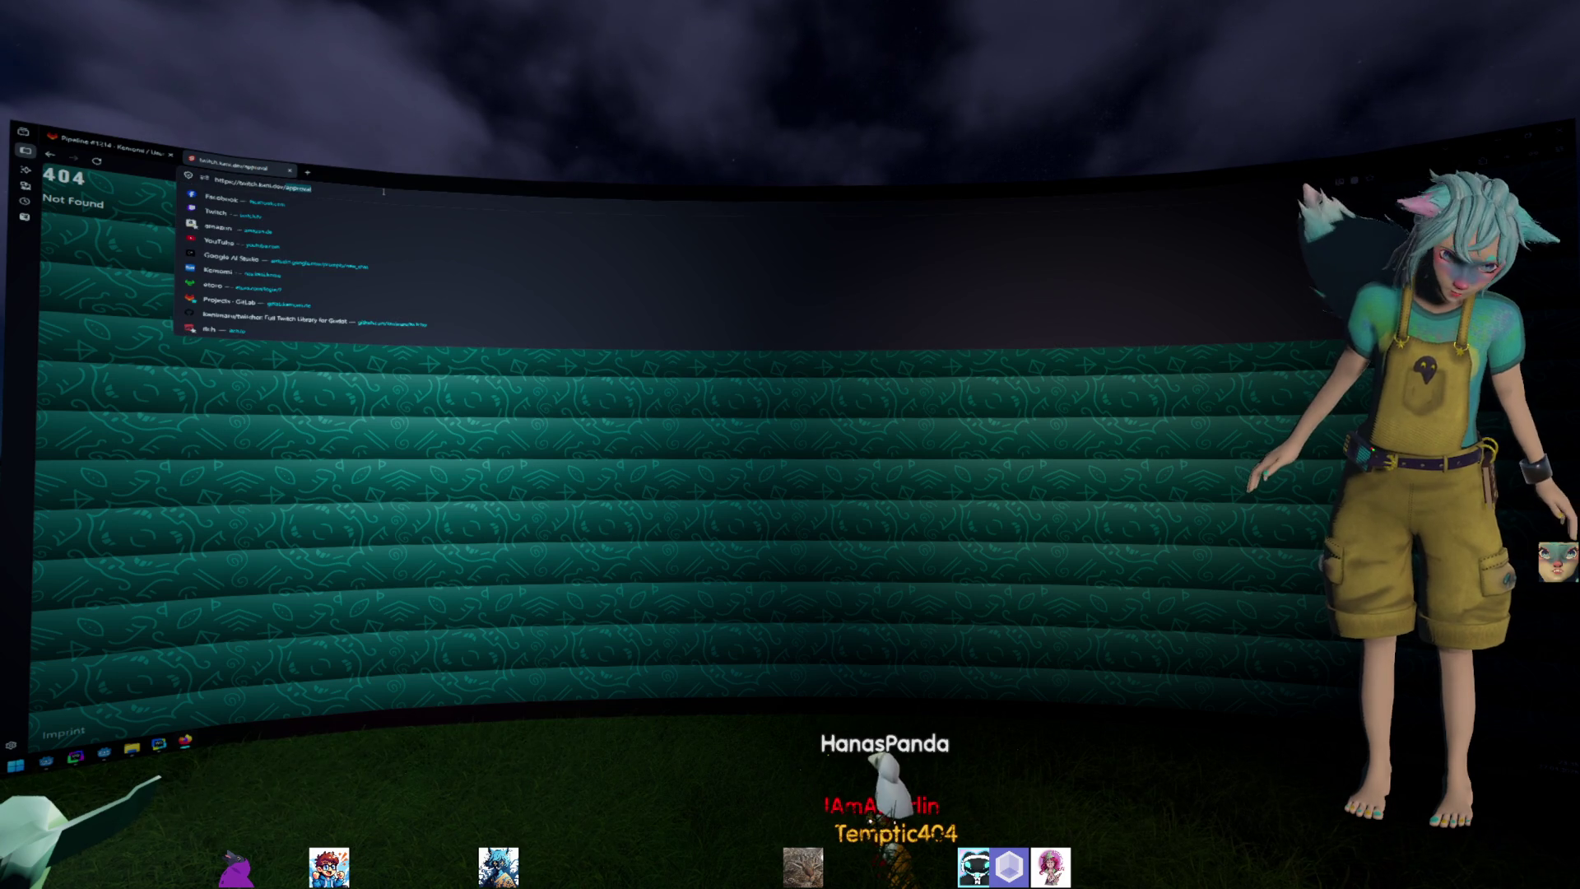
key("BackSpace")
key("BackSpace")
key("BackSpace")
type("paint")
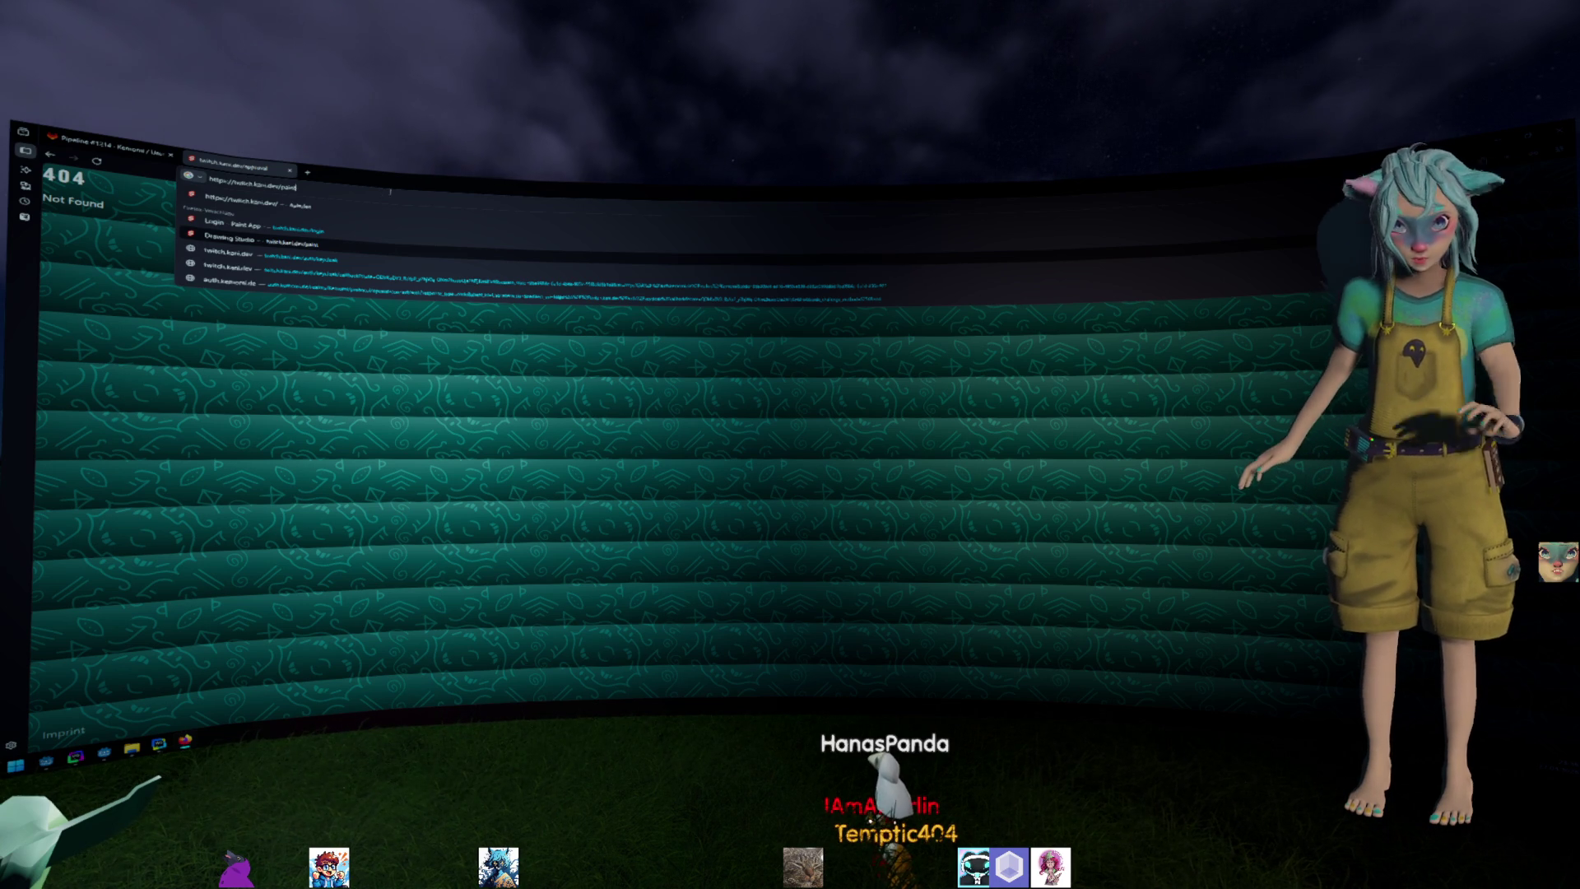
key("alt+Tab")
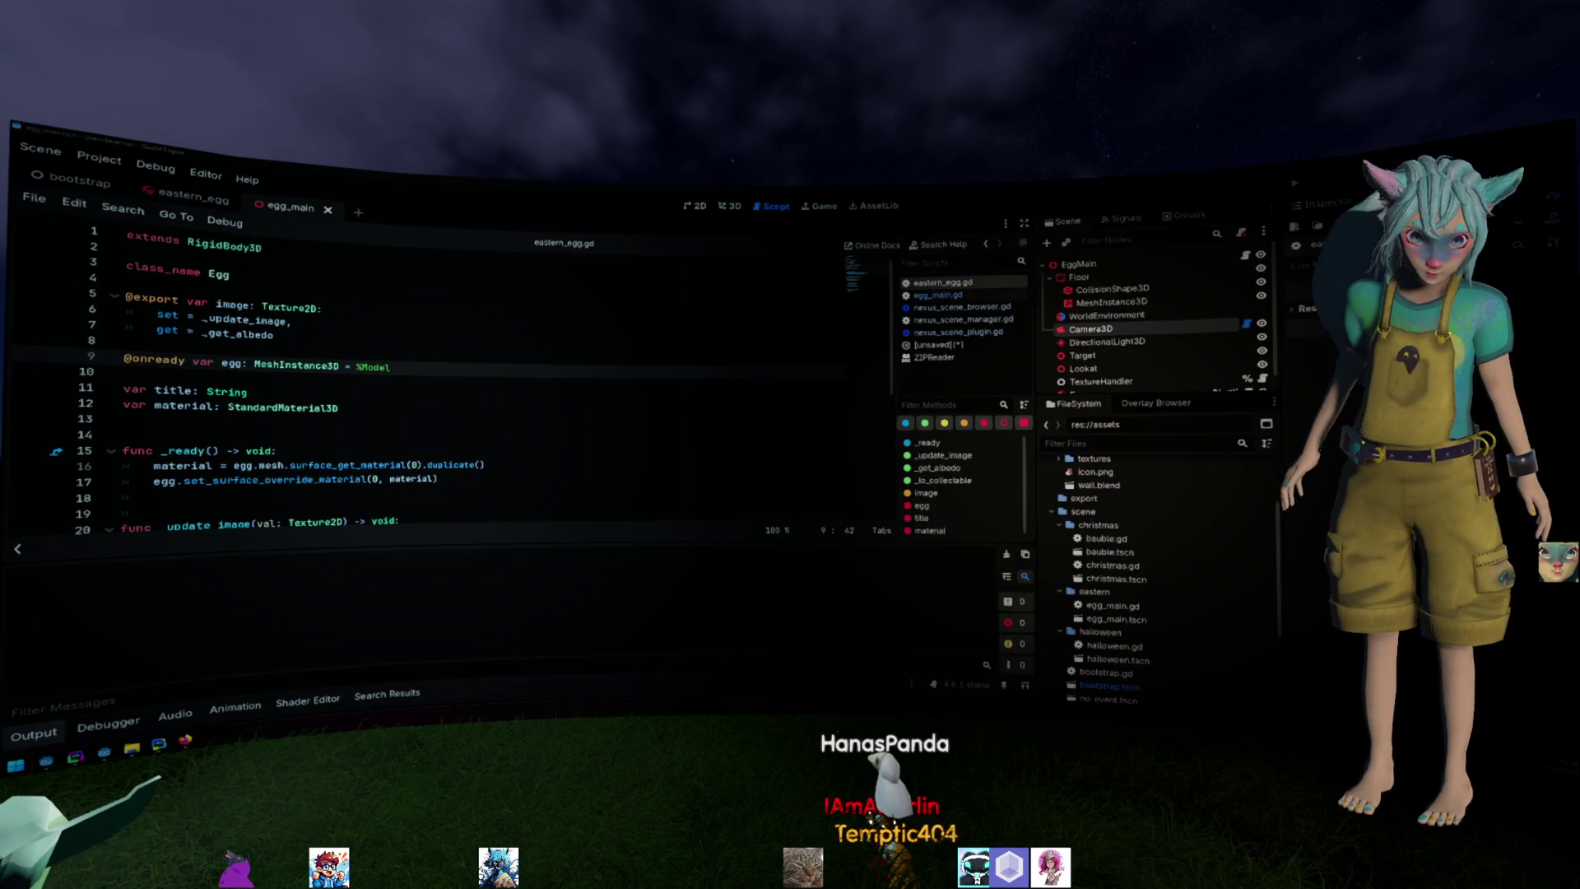
Commit the four preview files as 'feat: updated preview' and push to the remote.
left_click(290, 420)
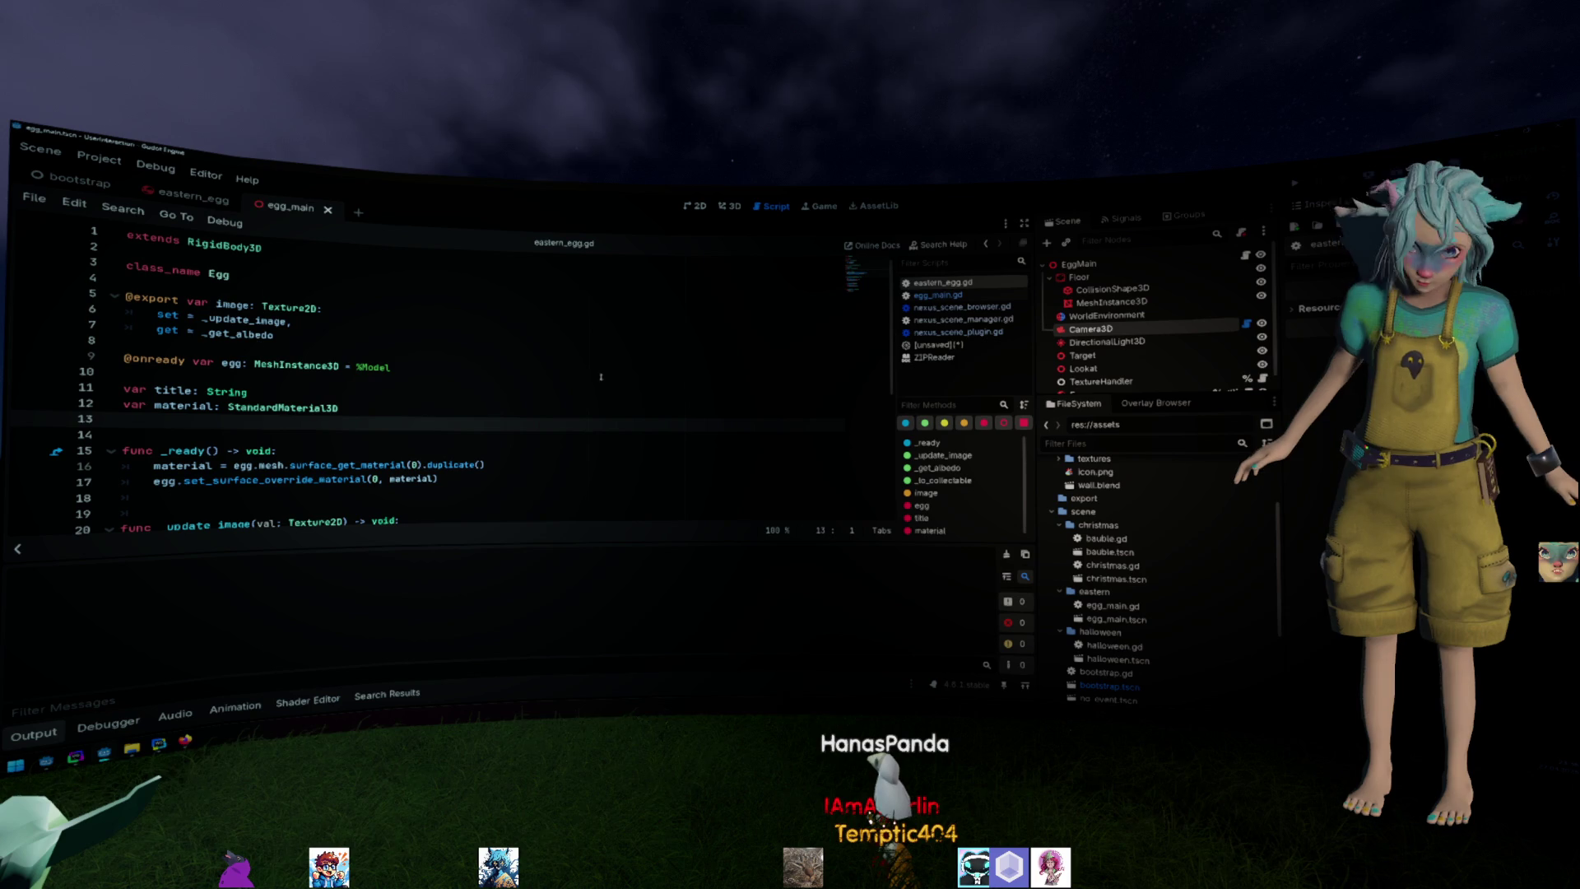
key("alt+Tab")
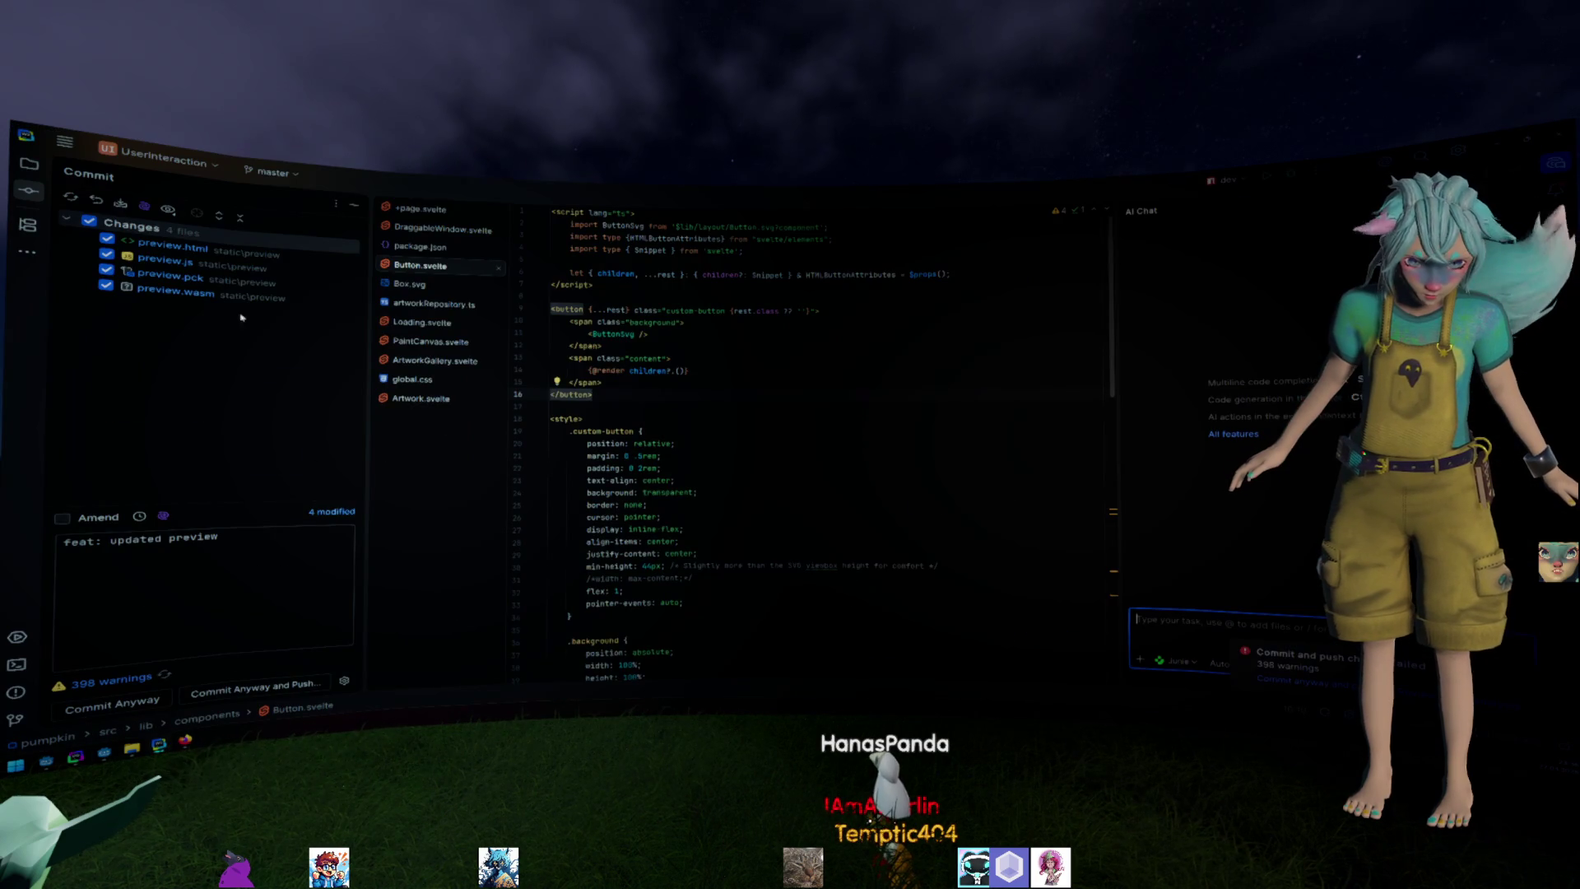
left_click(298, 588)
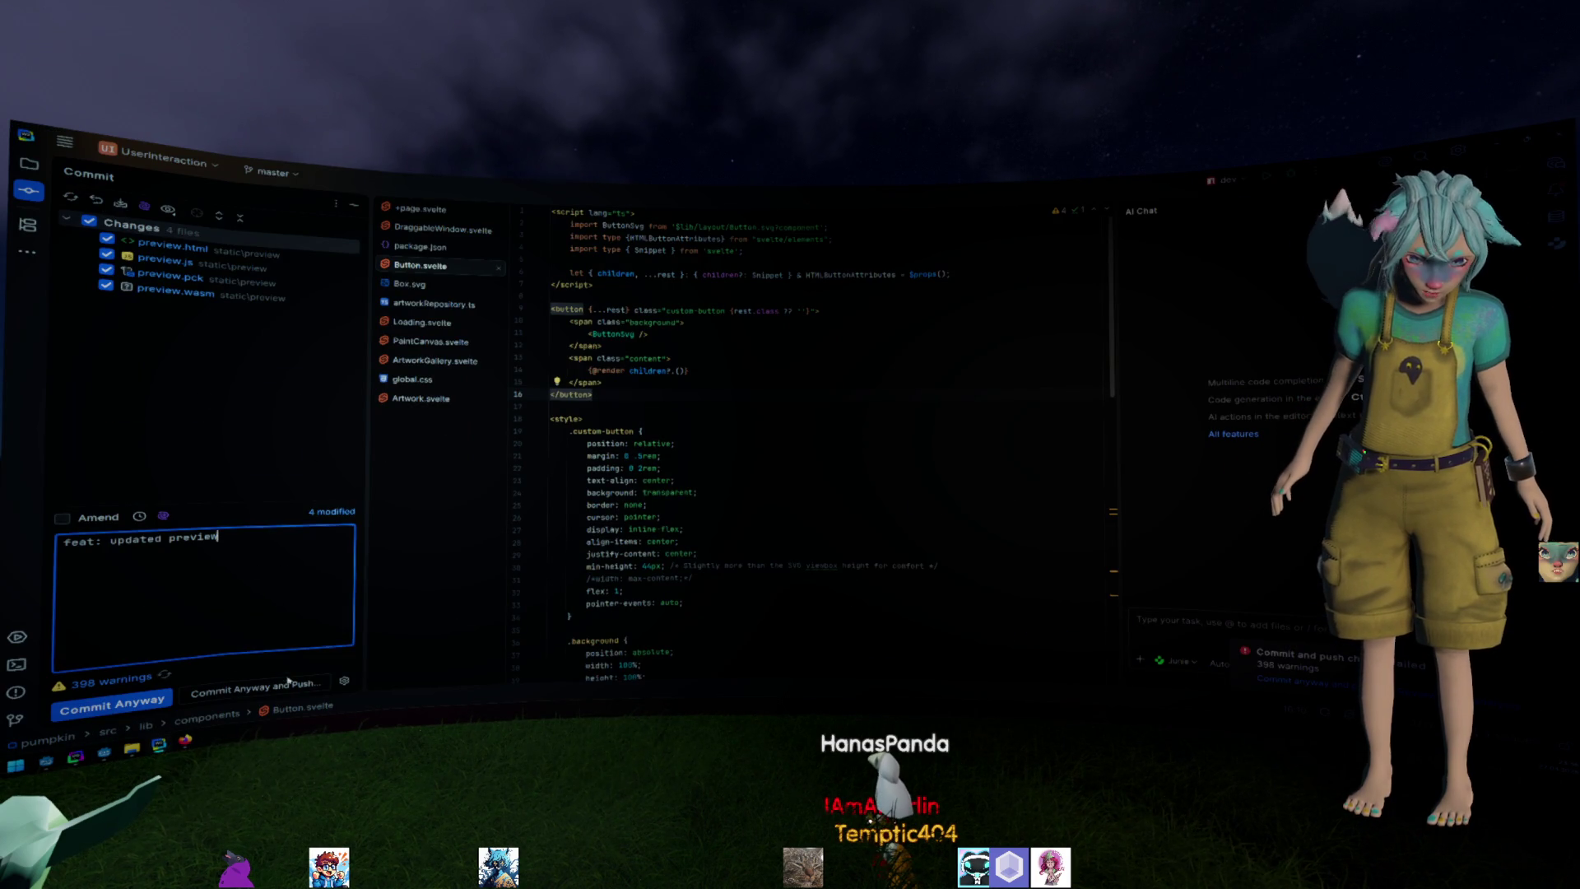
key("ctrl+Return")
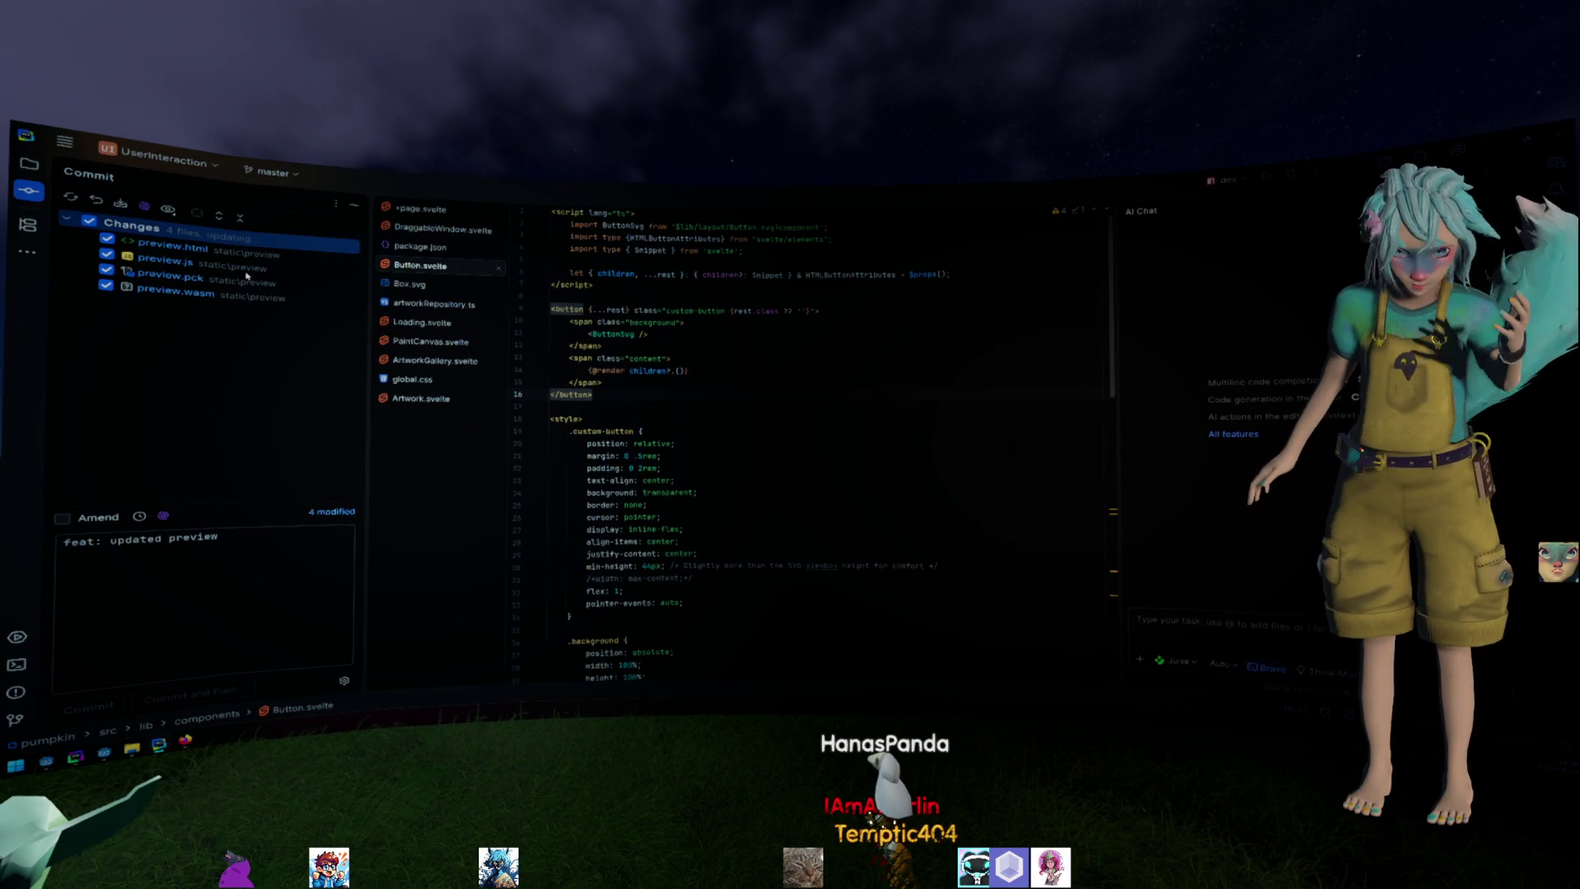
left_click(1002, 625)
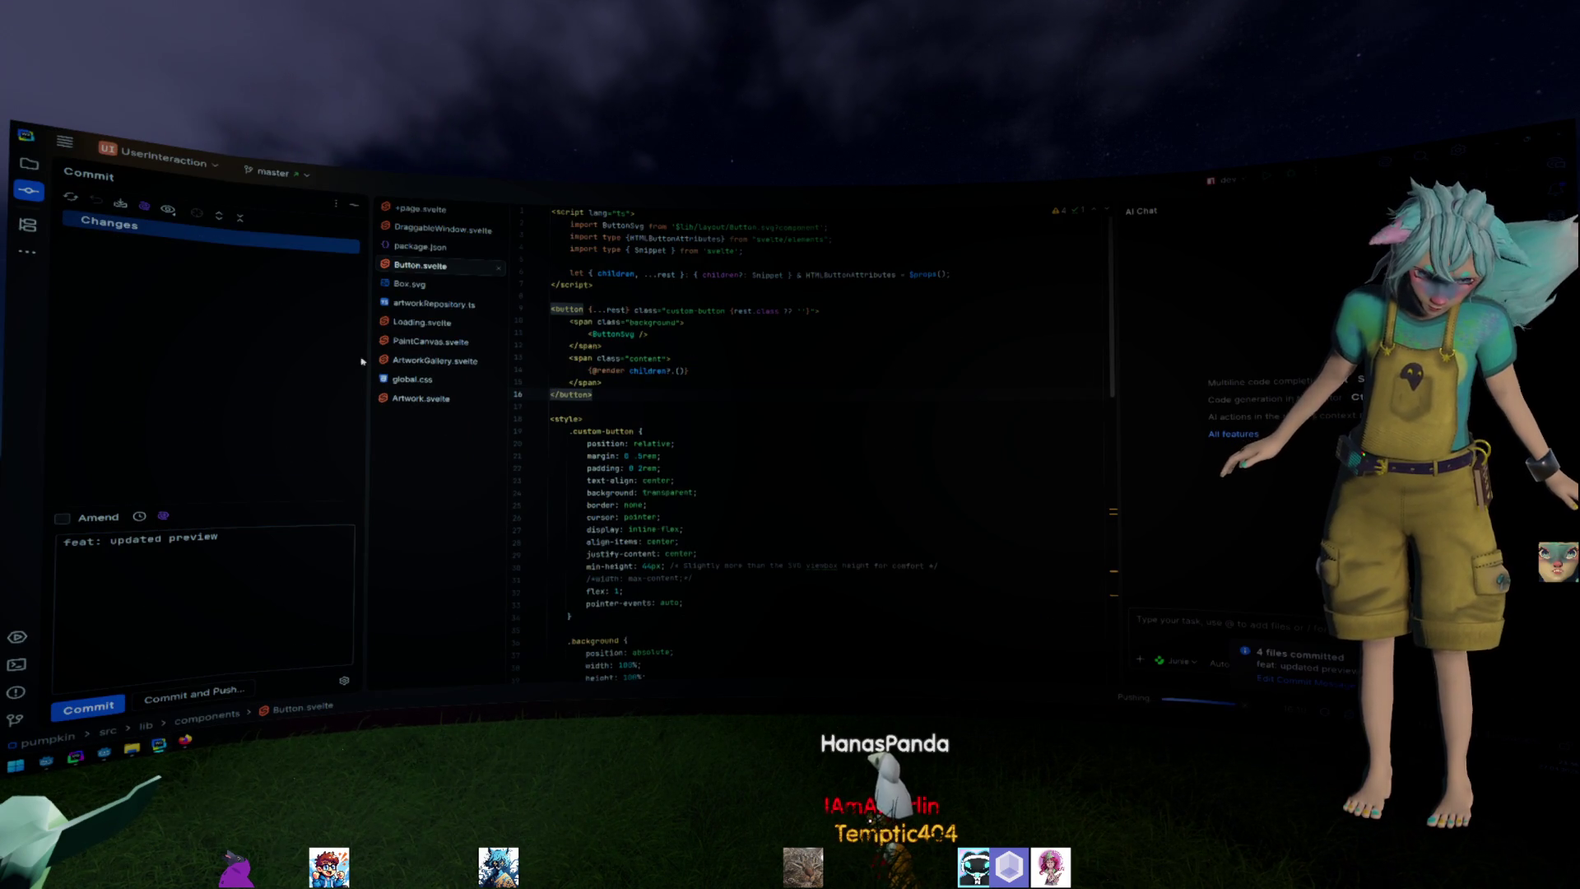
scroll(259, 321, "down", 5)
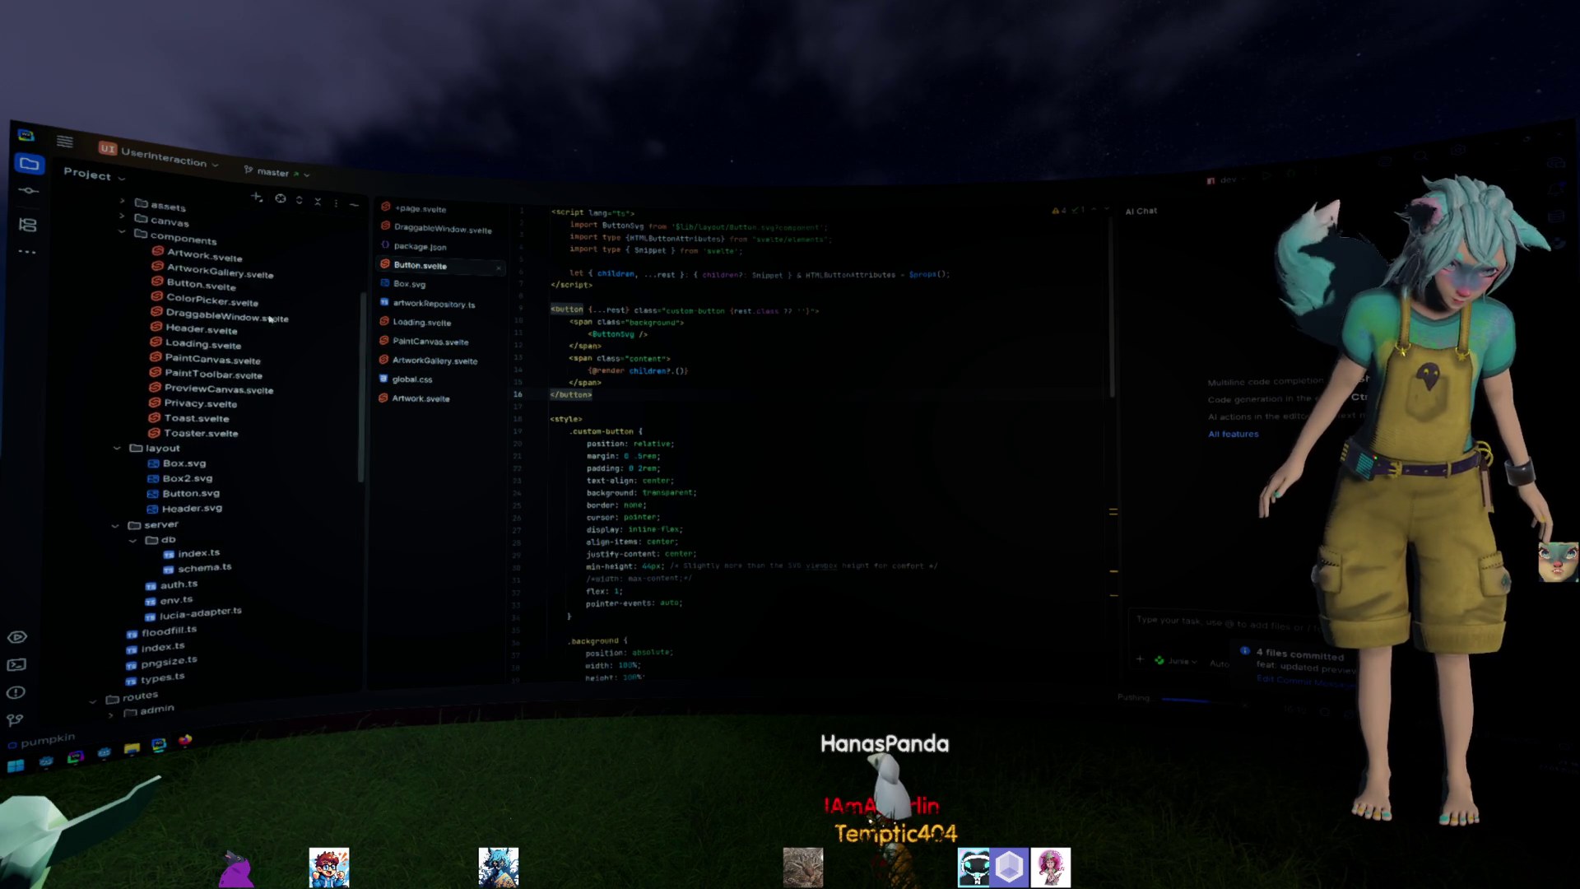
scroll(260, 328, "down", 5)
scroll(256, 342, "down", 5)
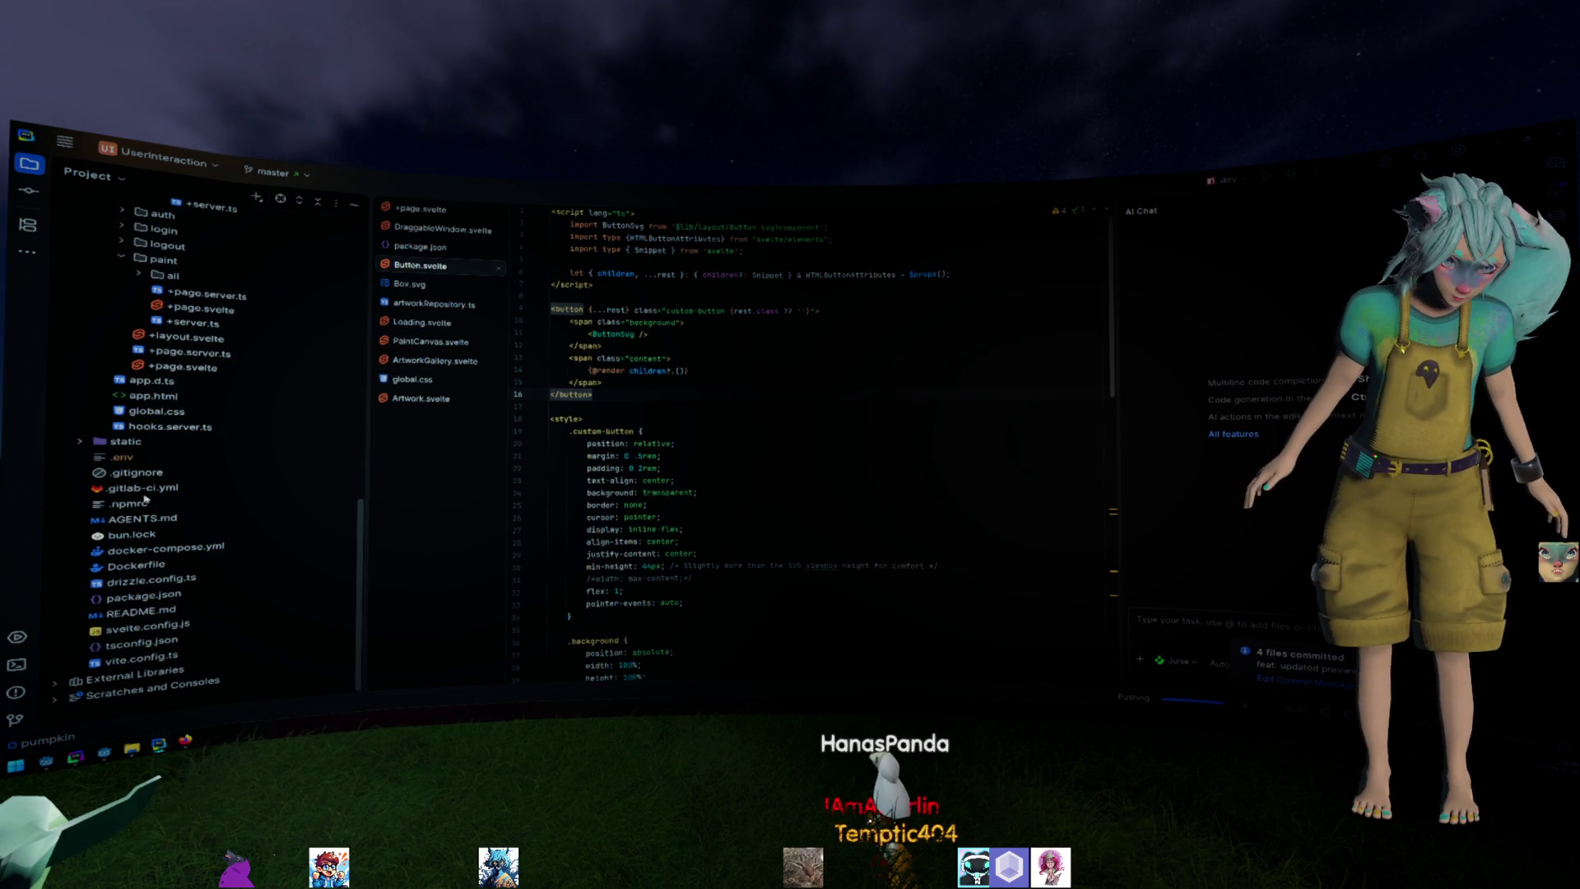
scroll(144, 434, "up", 3)
scroll(147, 426, "up", 3)
Reload the still-failing admin page in the browser, then locate routes/admin/+page.server.ts.
left_click(156, 431)
scroll(158, 407, "up", 1)
scroll(163, 390, "up", 1)
left_click(163, 390)
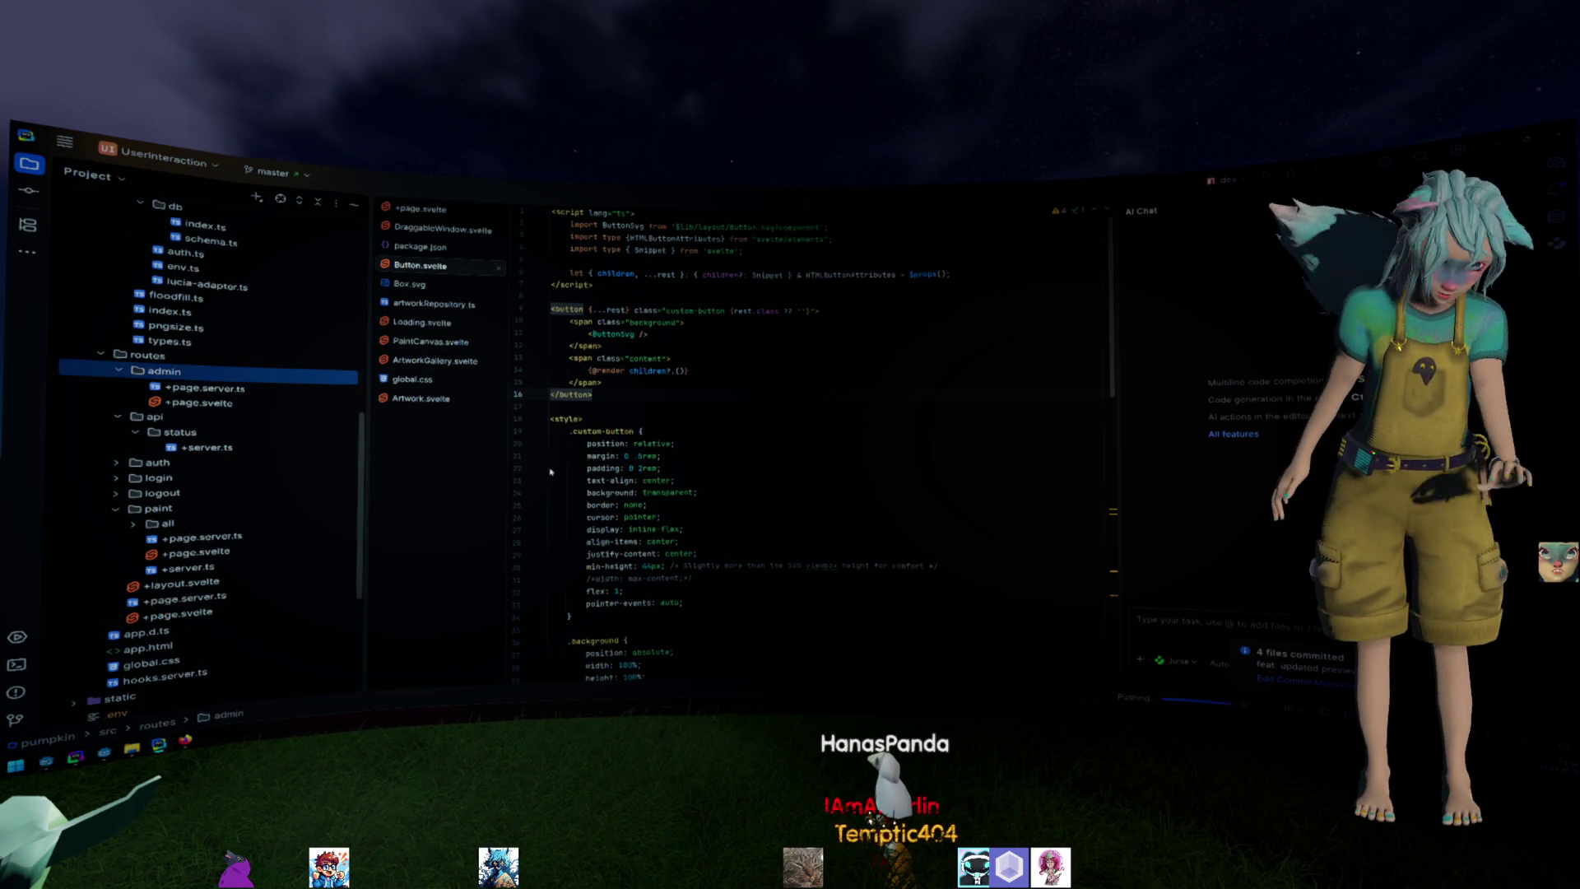
key("alt+Tab")
key("Return")
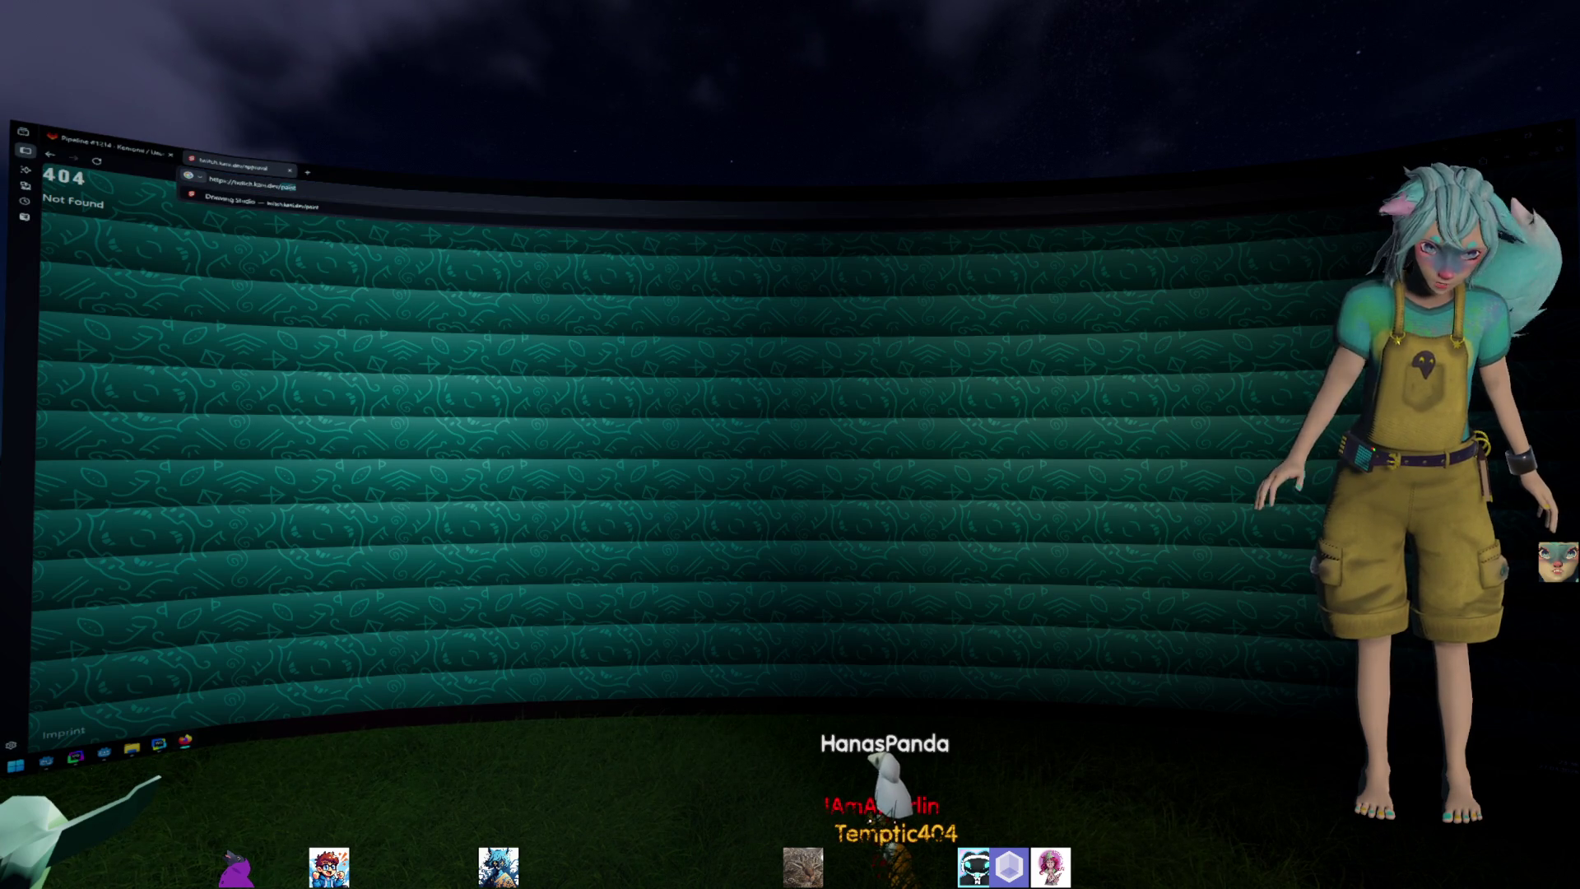
key("alt+Tab")
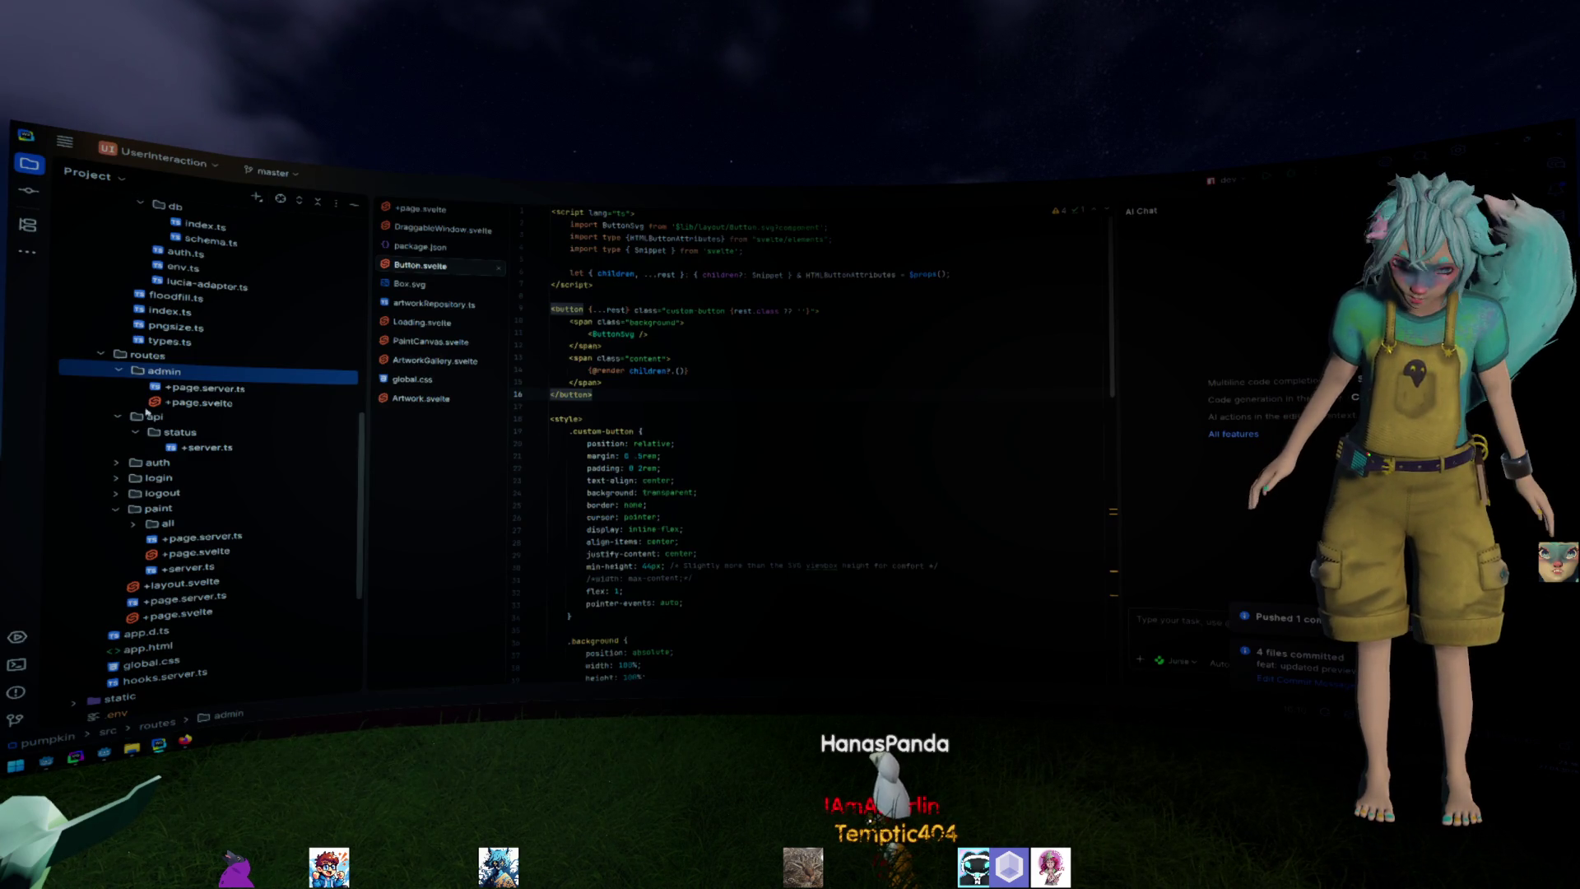
double_click(275, 393)
scroll(804, 407, "down", 1)
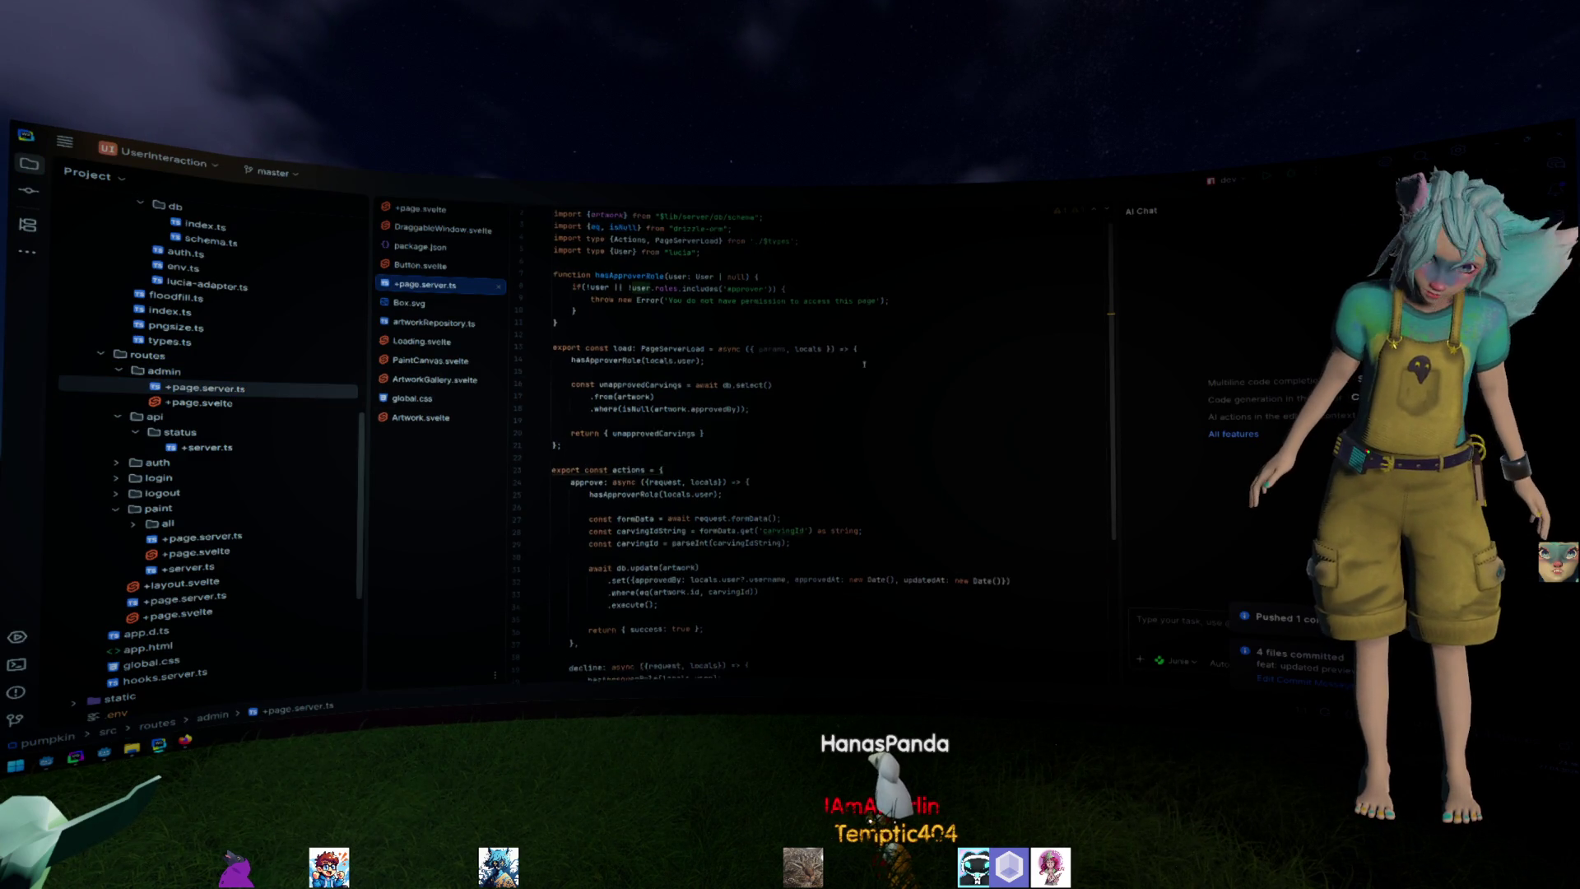
scroll(840, 370, "down", 2)
scroll(871, 337, "down", 1)
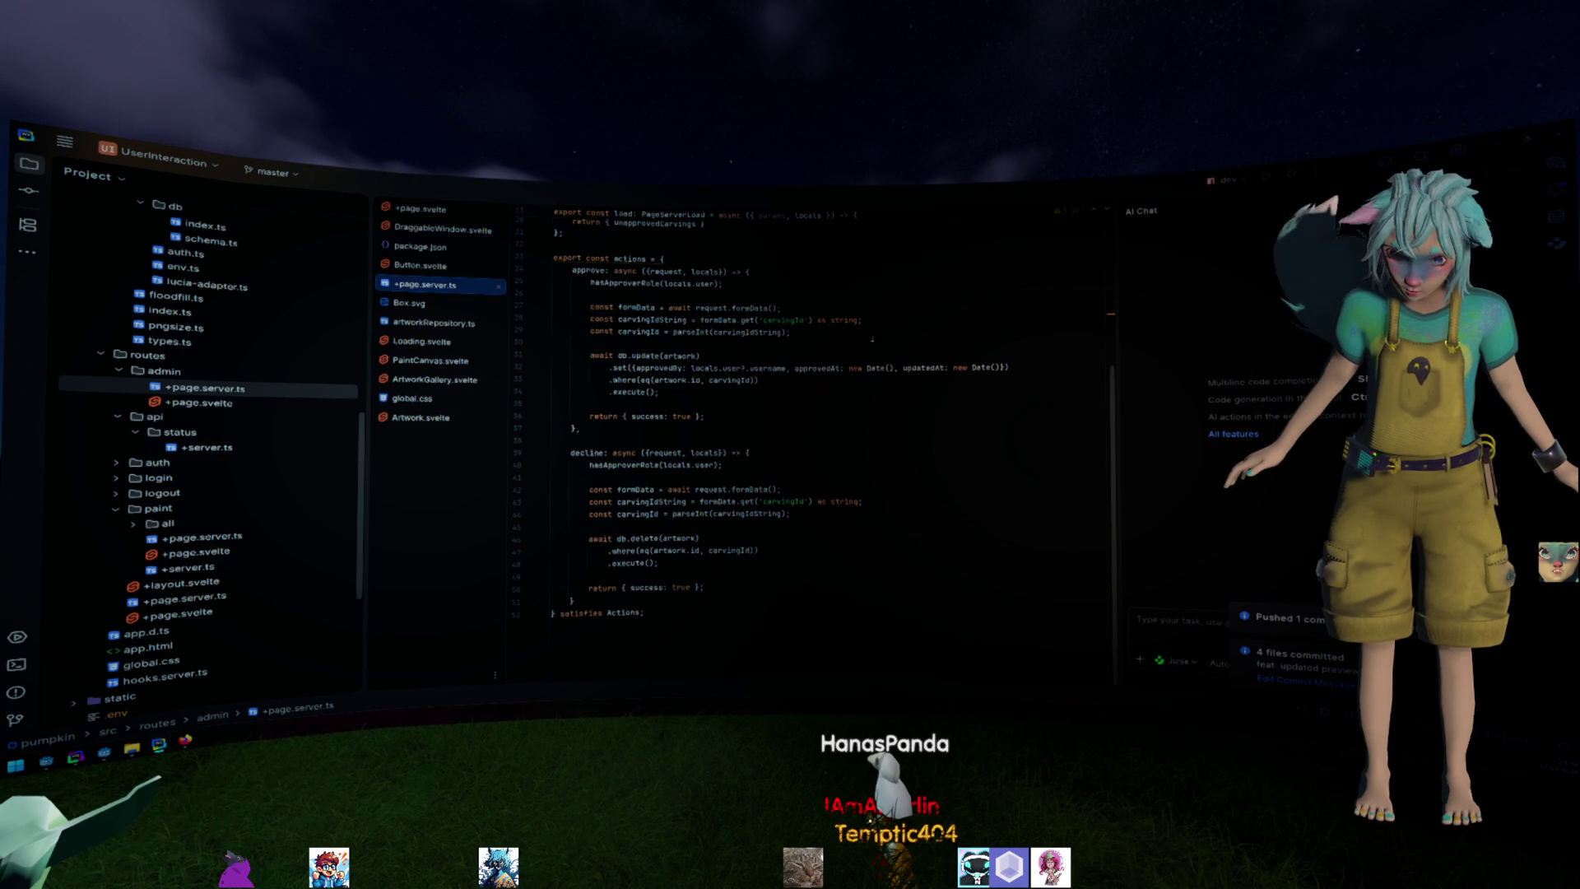
scroll(871, 337, "up", 1)
Compare admin/+page.svelte with +page.server.ts and review the unapproved artworks query.
left_click(804, 357)
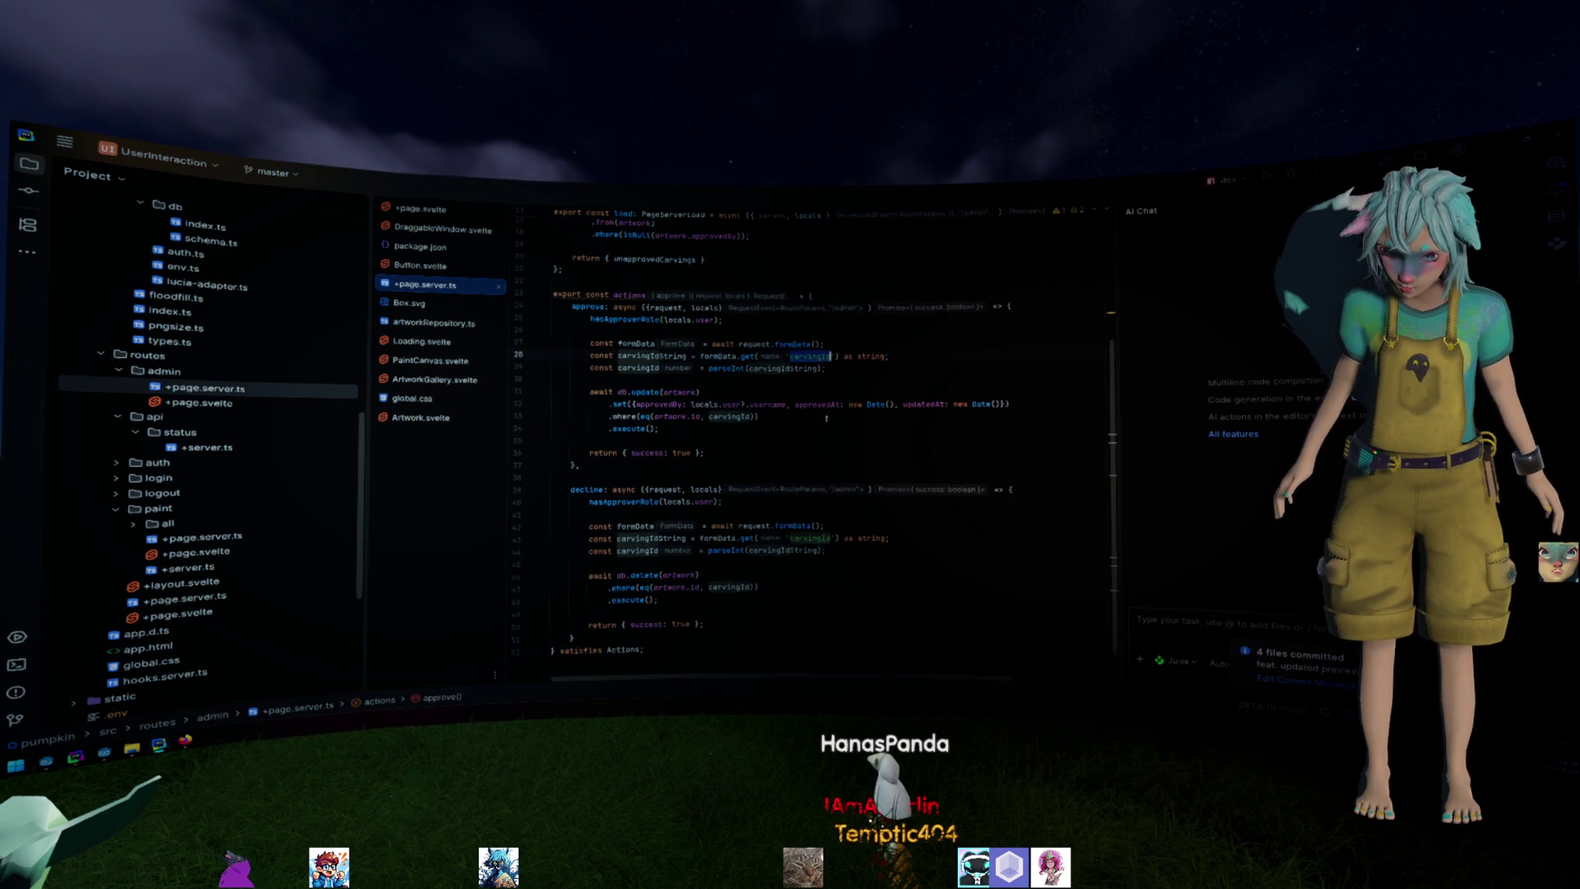
scroll(799, 416, "up", 1)
scroll(799, 416, "up", 2)
scroll(881, 432, "up", 1)
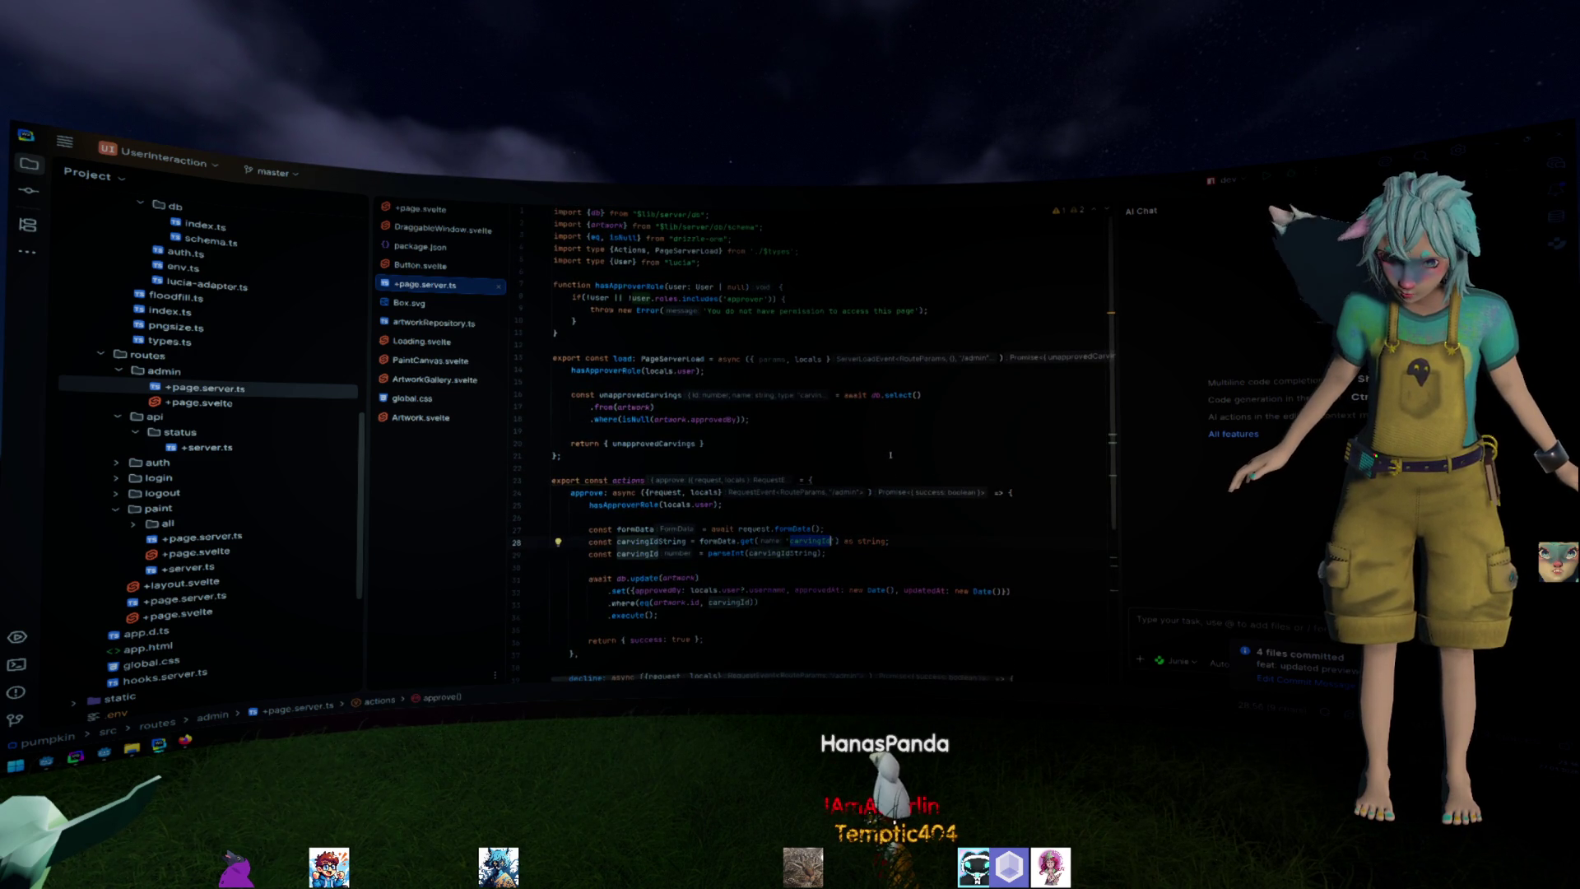
double_click(198, 403)
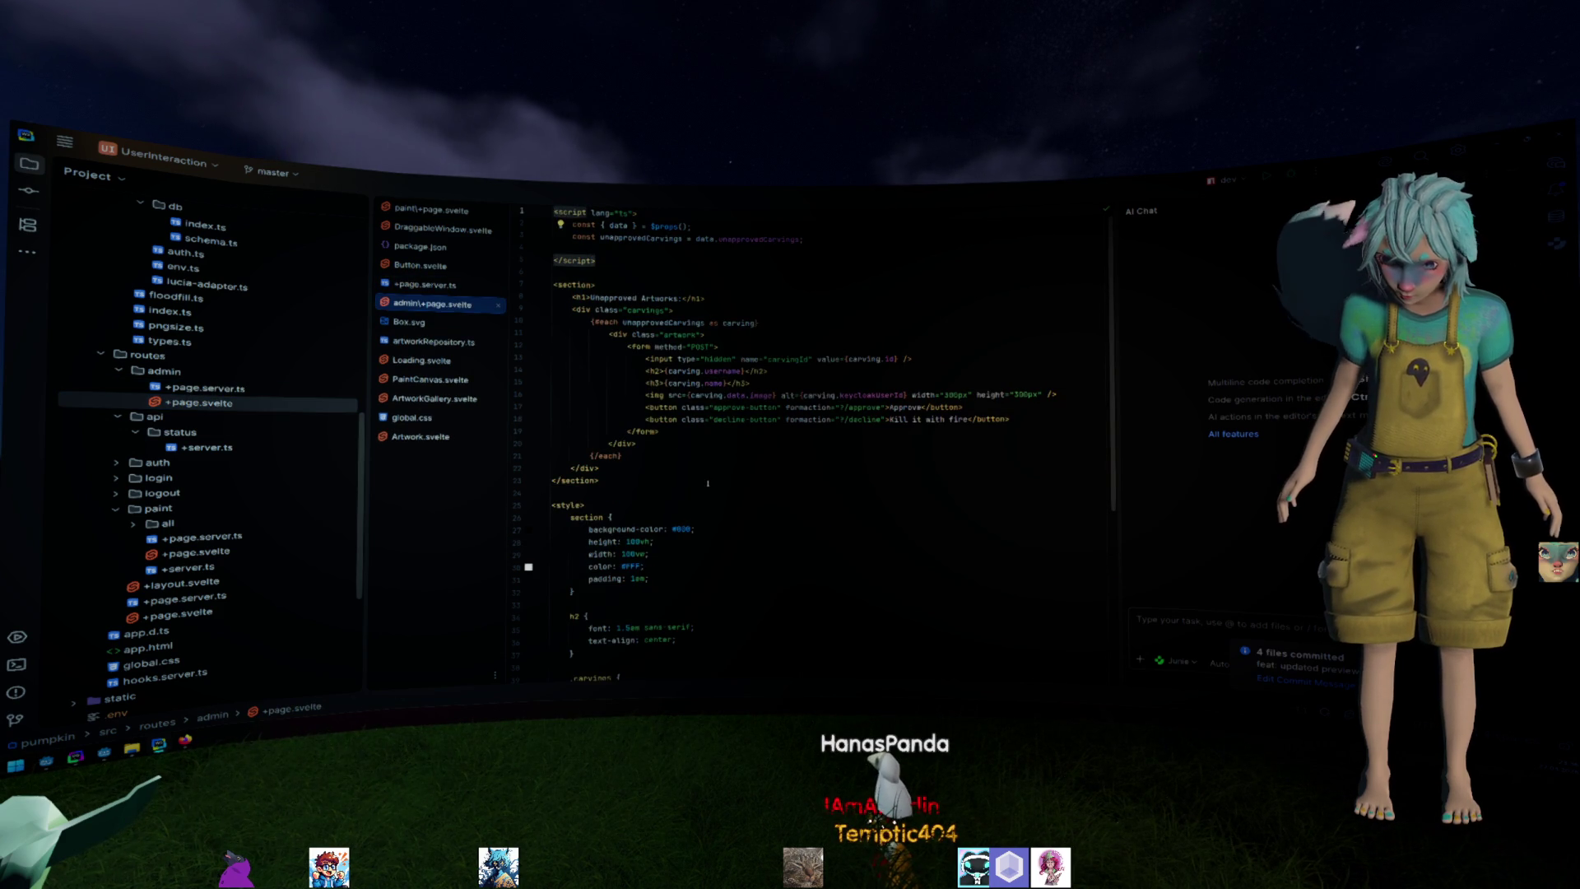
scroll(702, 469, "down", 5)
scroll(702, 469, "down", 2)
double_click(227, 388)
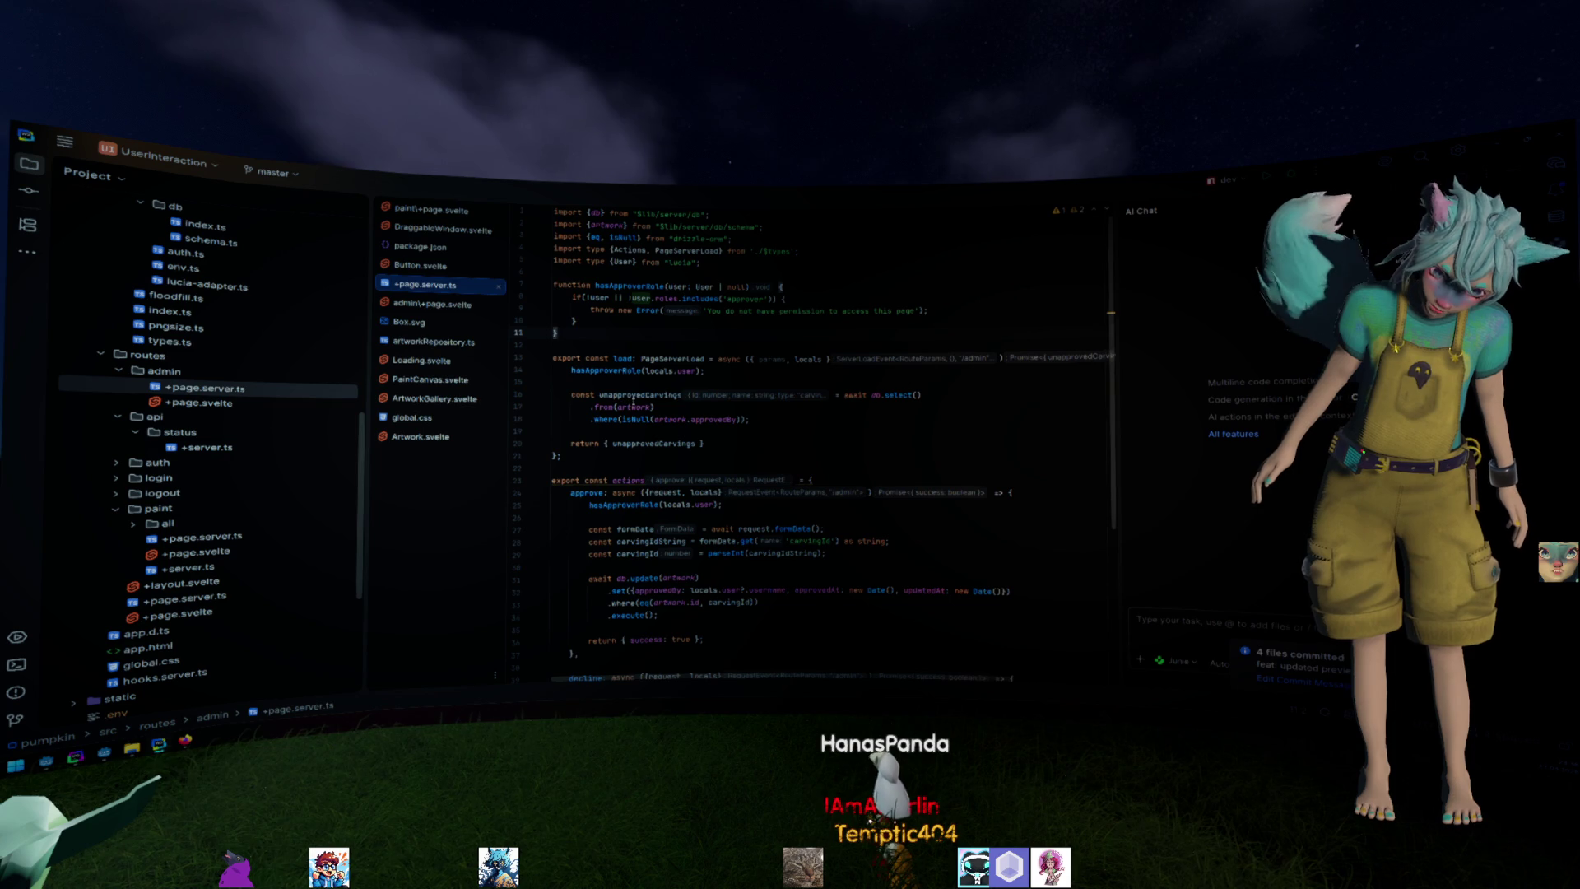
left_click(756, 418)
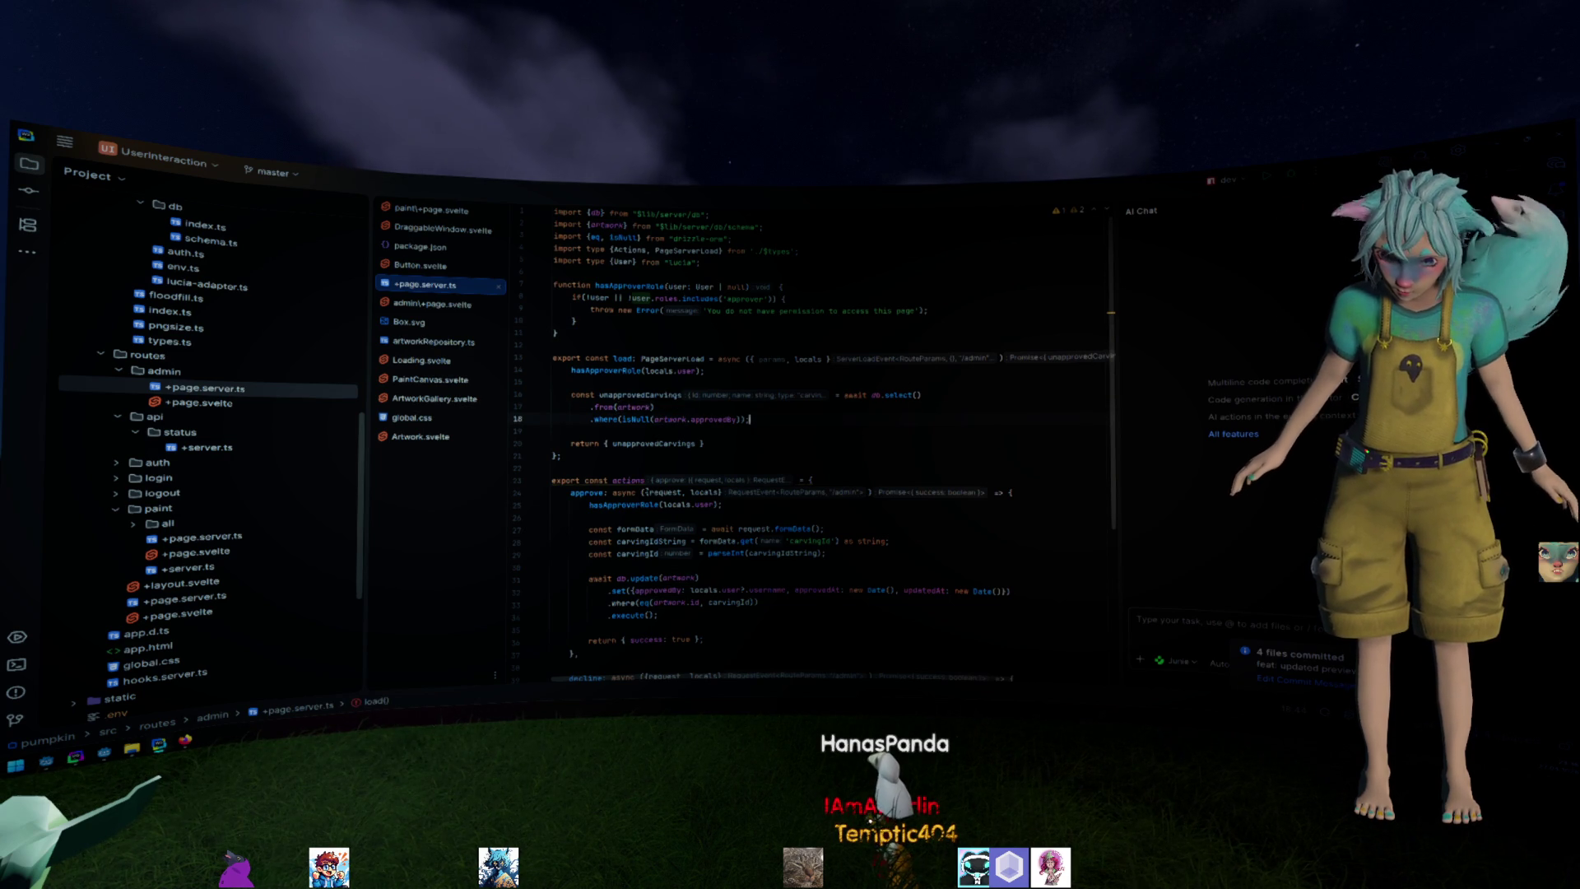
Inspect the approve action's carvingId and carvingIdString form-value handling.
left_click(615, 480)
scroll(615, 481, "down", 4)
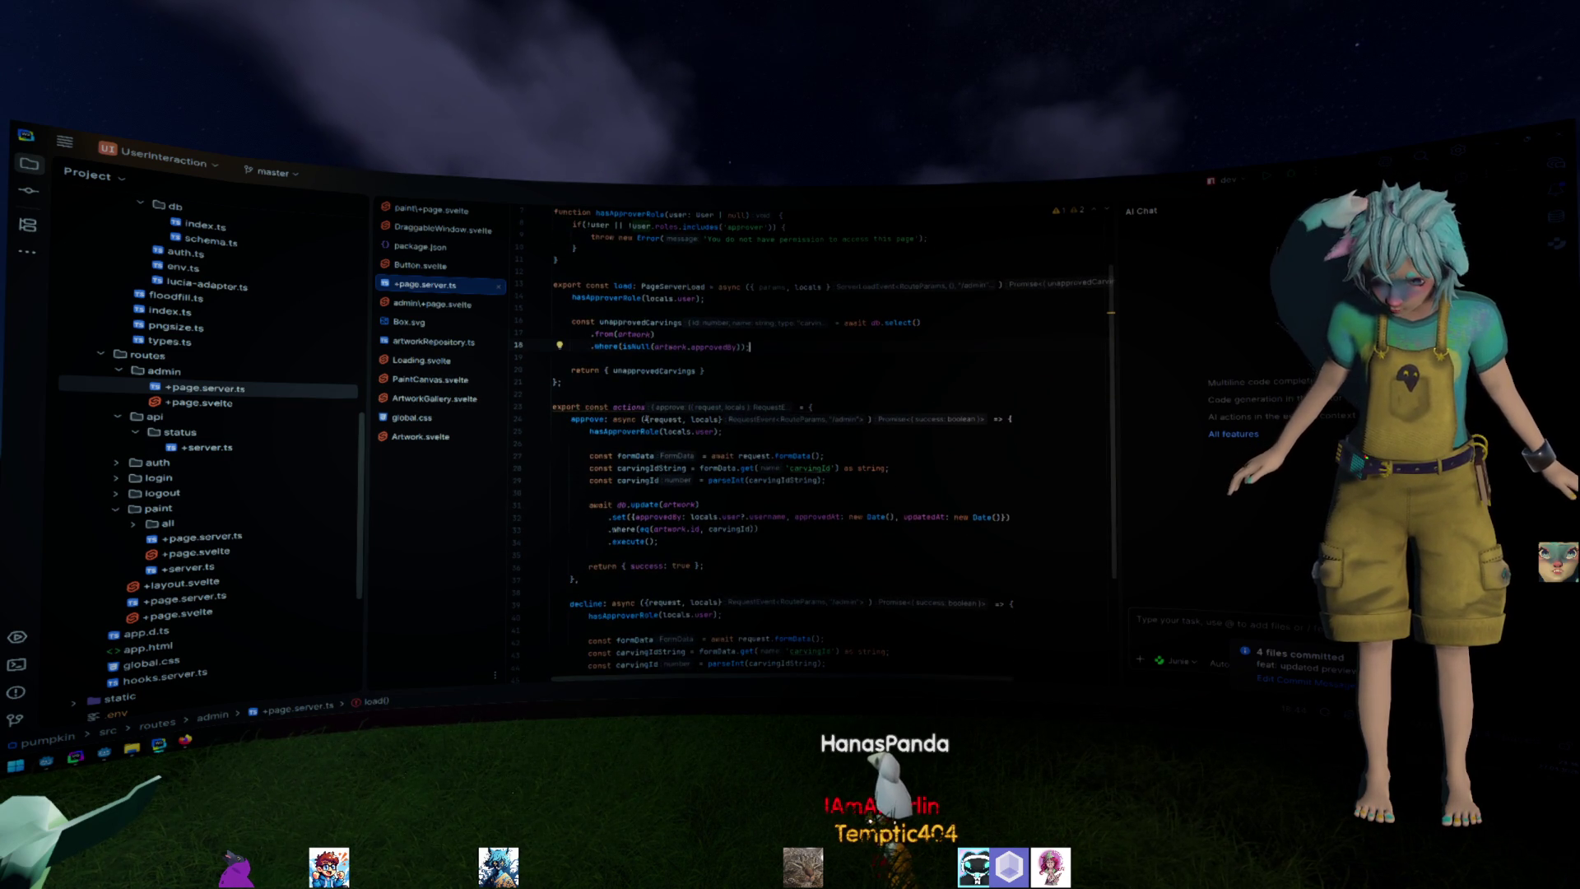
left_click(594, 419)
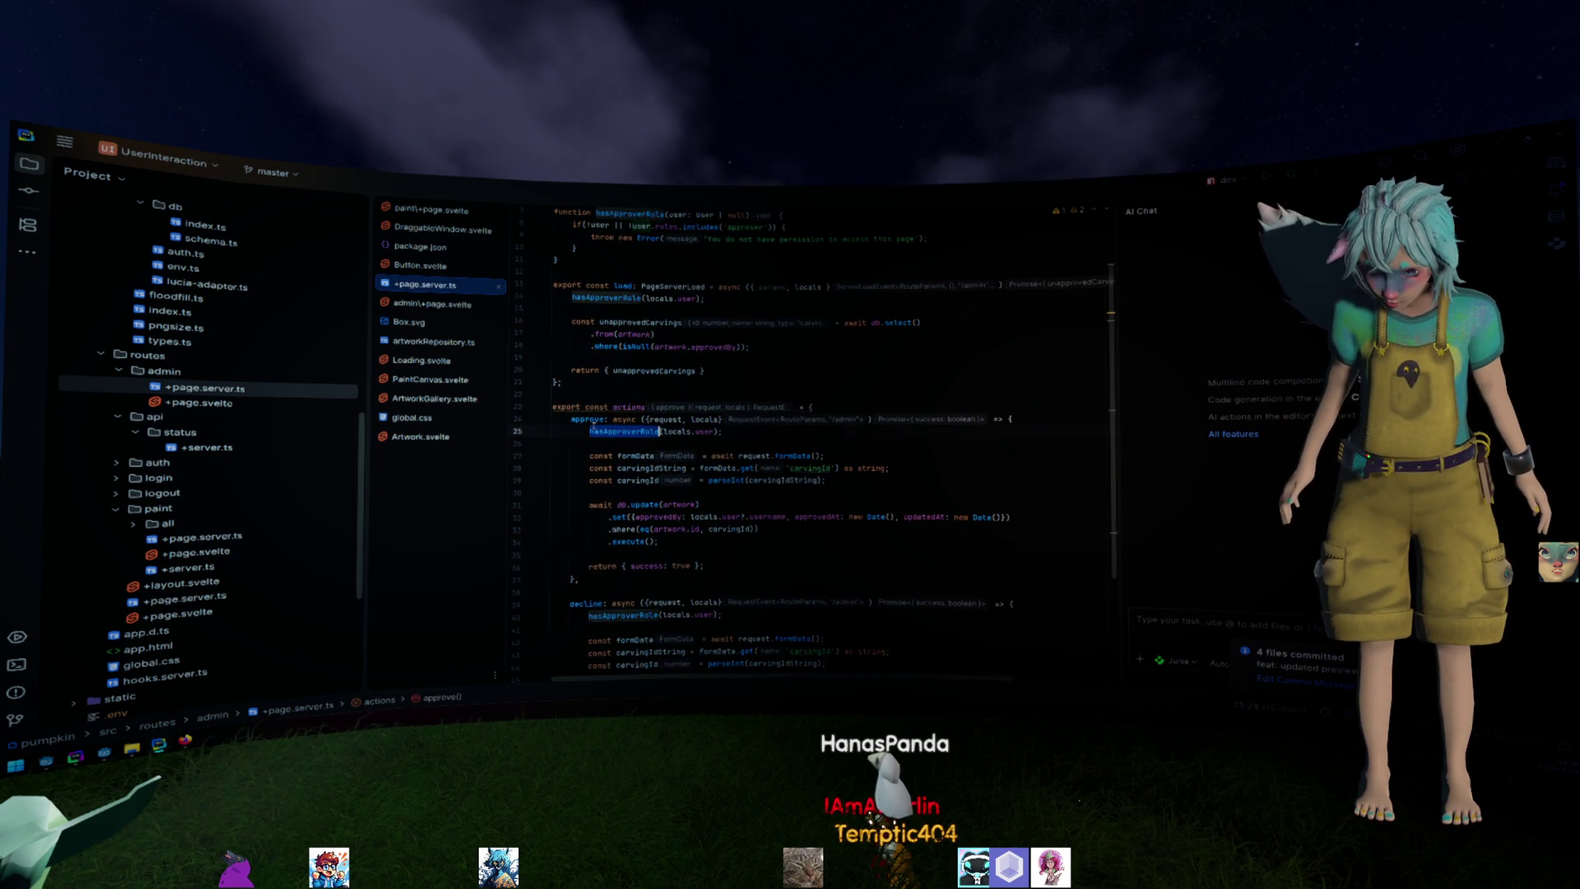
double_click(587, 419)
left_click(637, 468)
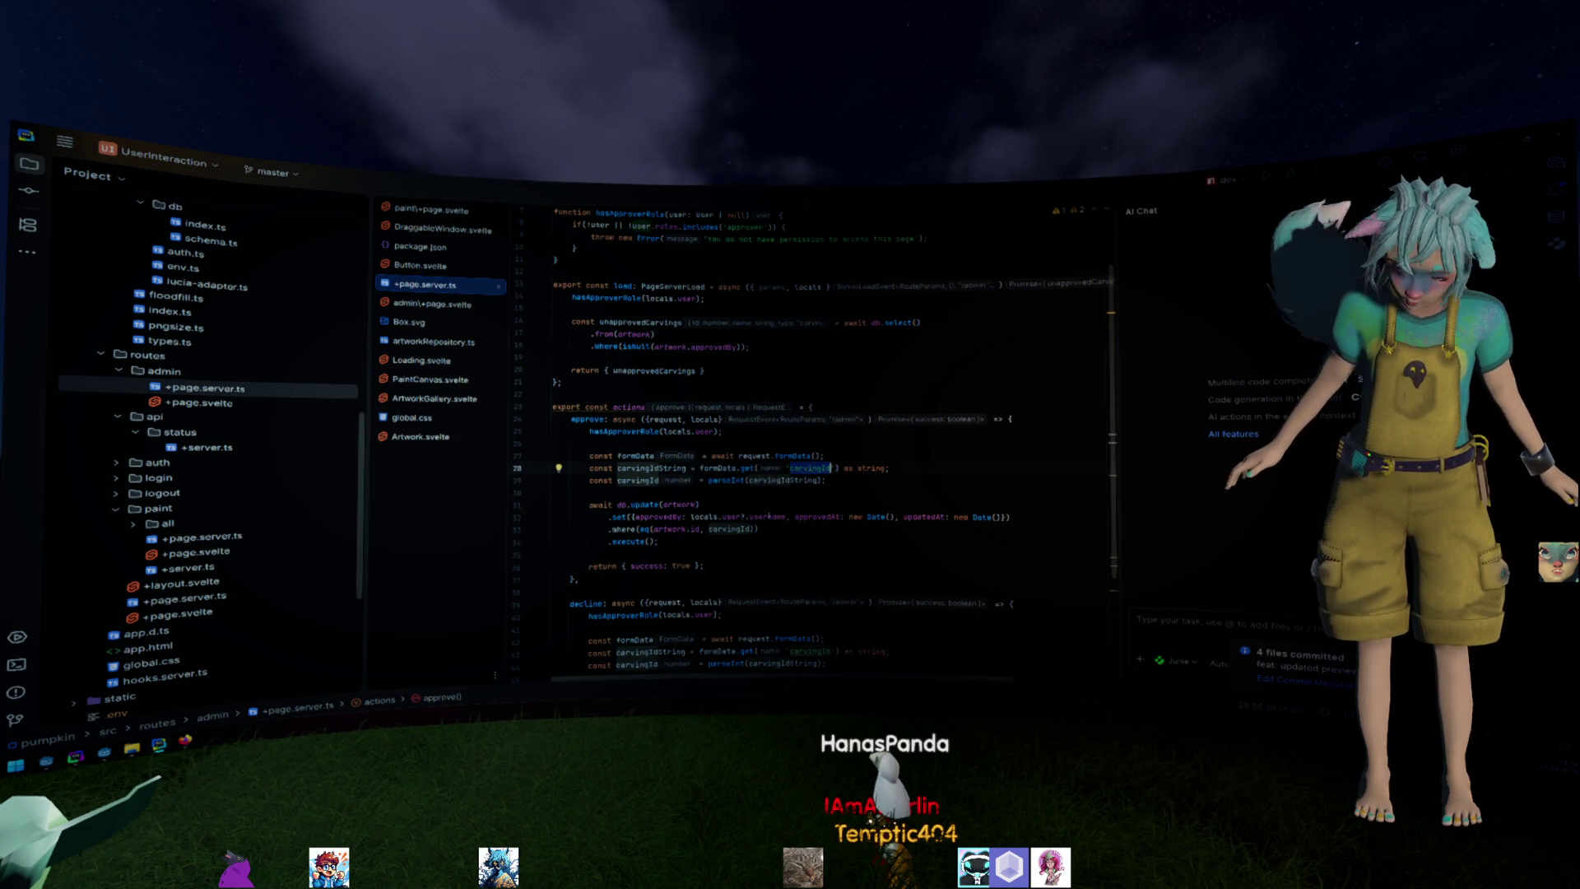
Rename carvingId to id and carvingIdString to idString in the approve action.
double_click(797, 468)
type("id")
left_click(639, 479)
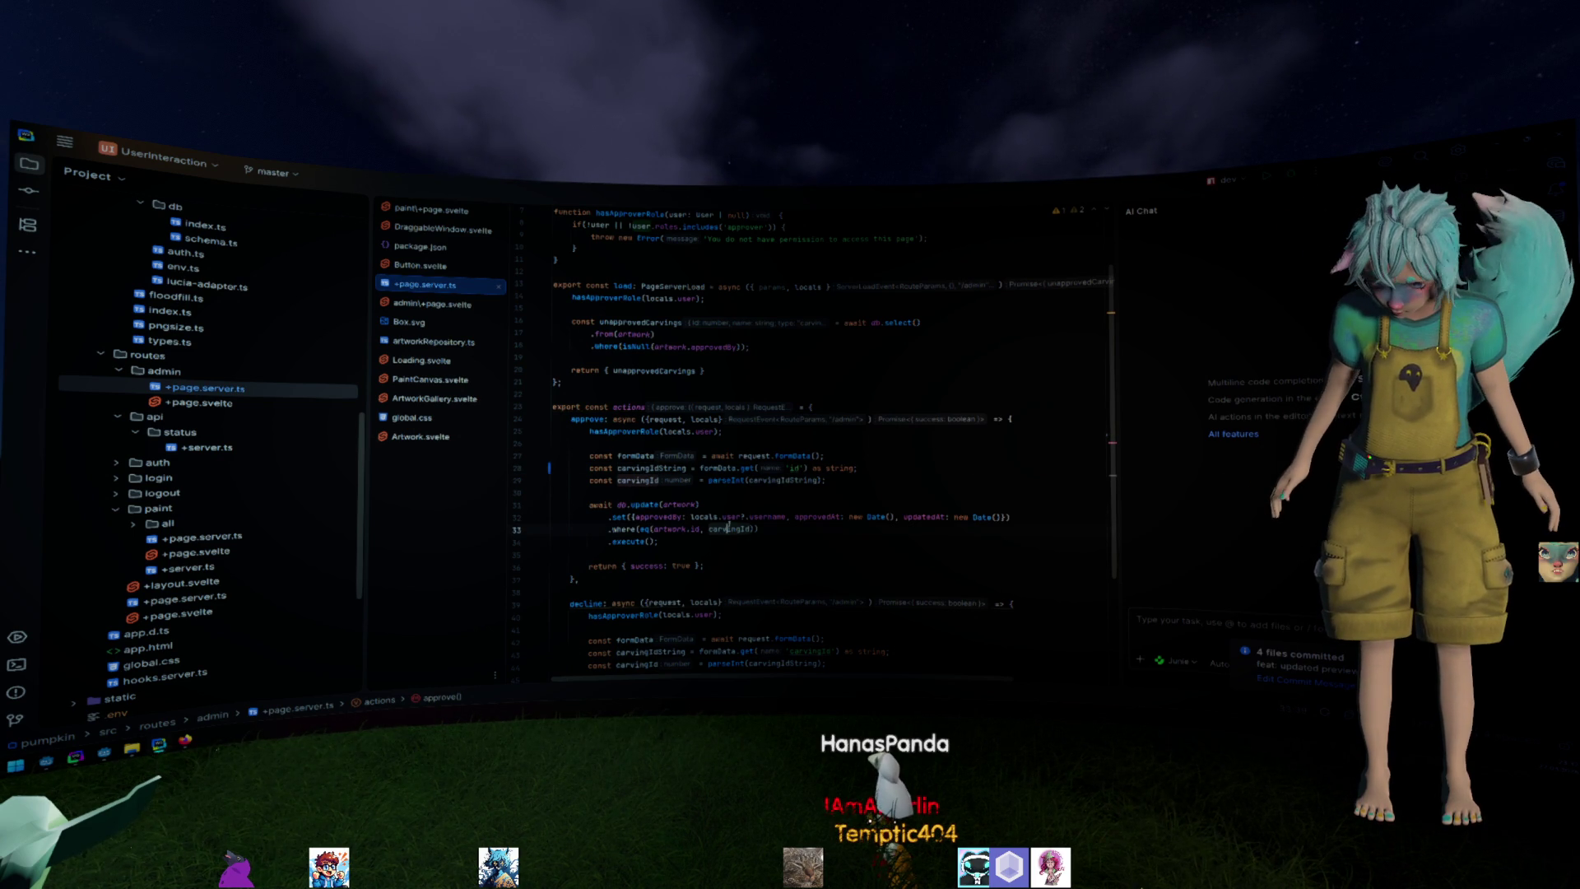
key("shift+F6")
type("id")
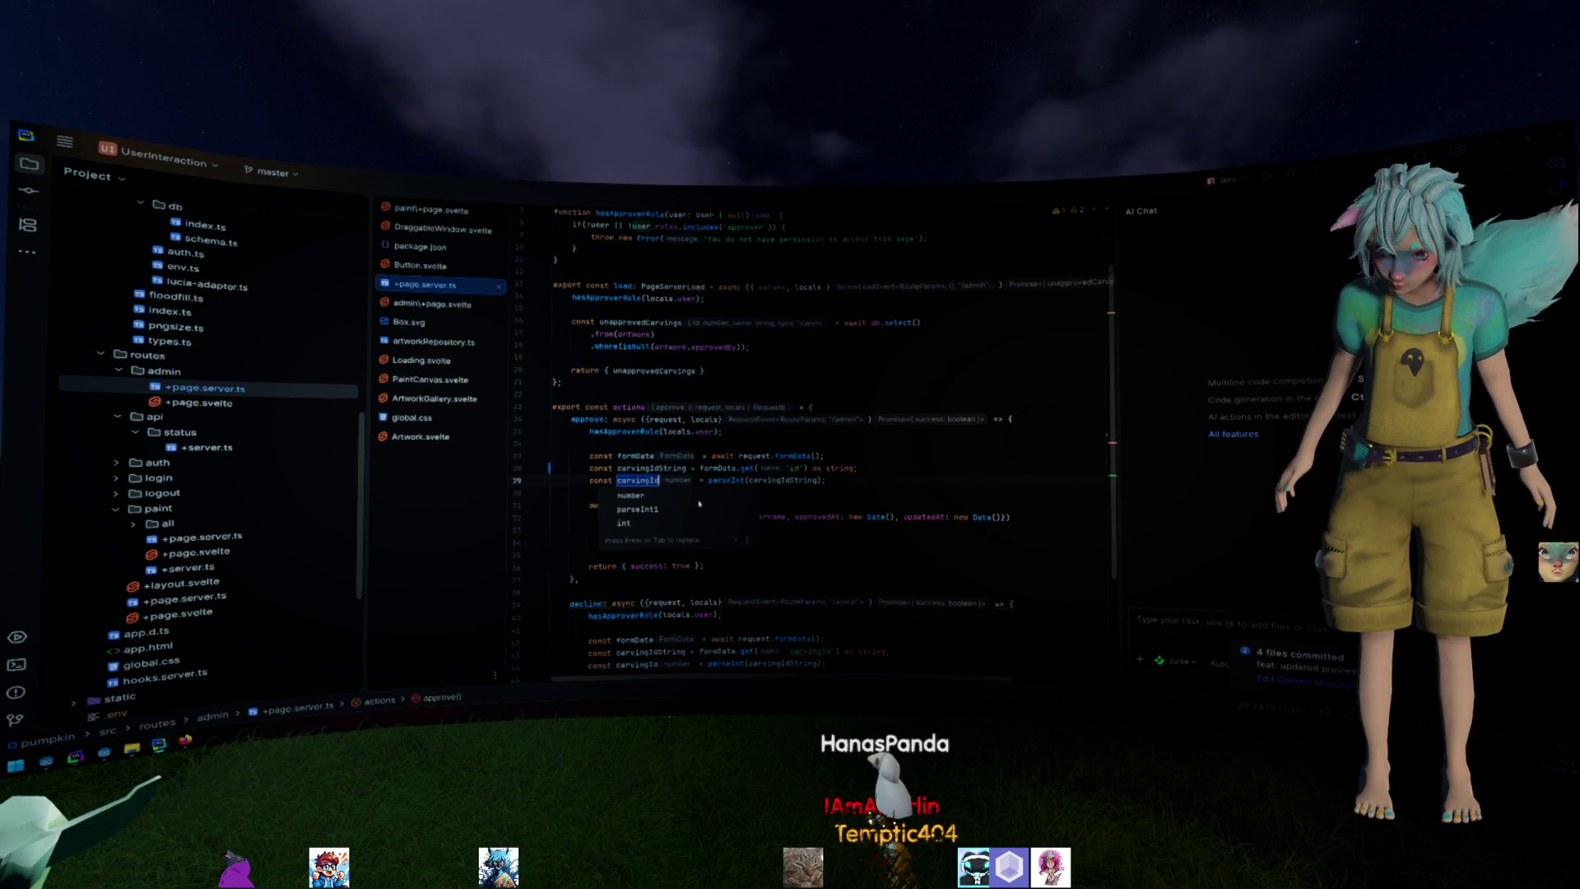
key("Return")
key("Up")
key("shift+F6")
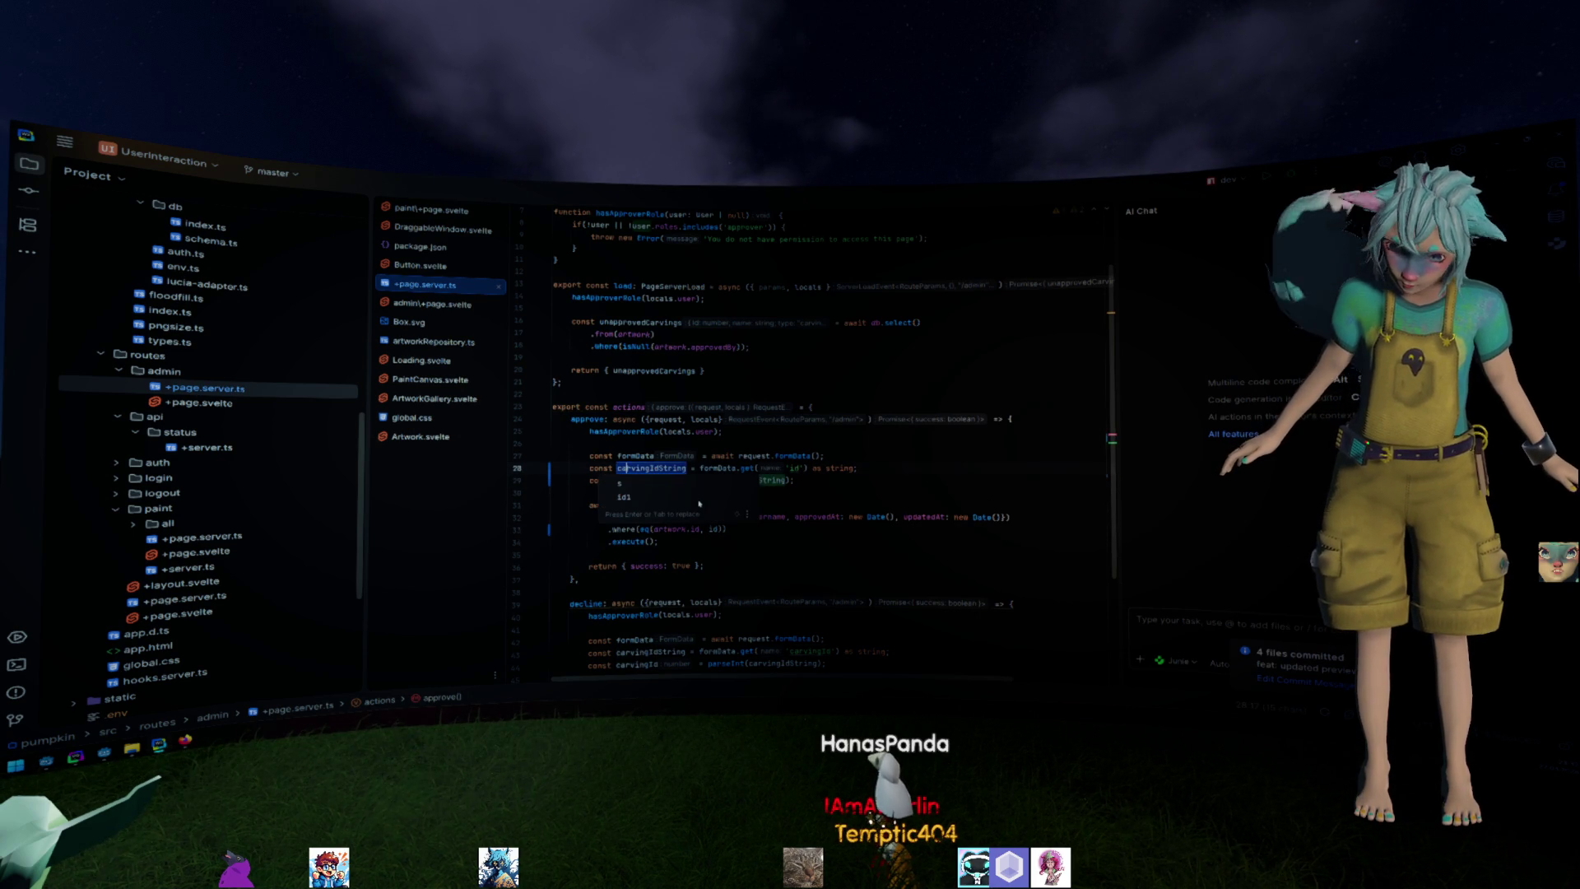
type("idStr")
type("ing")
key("Return")
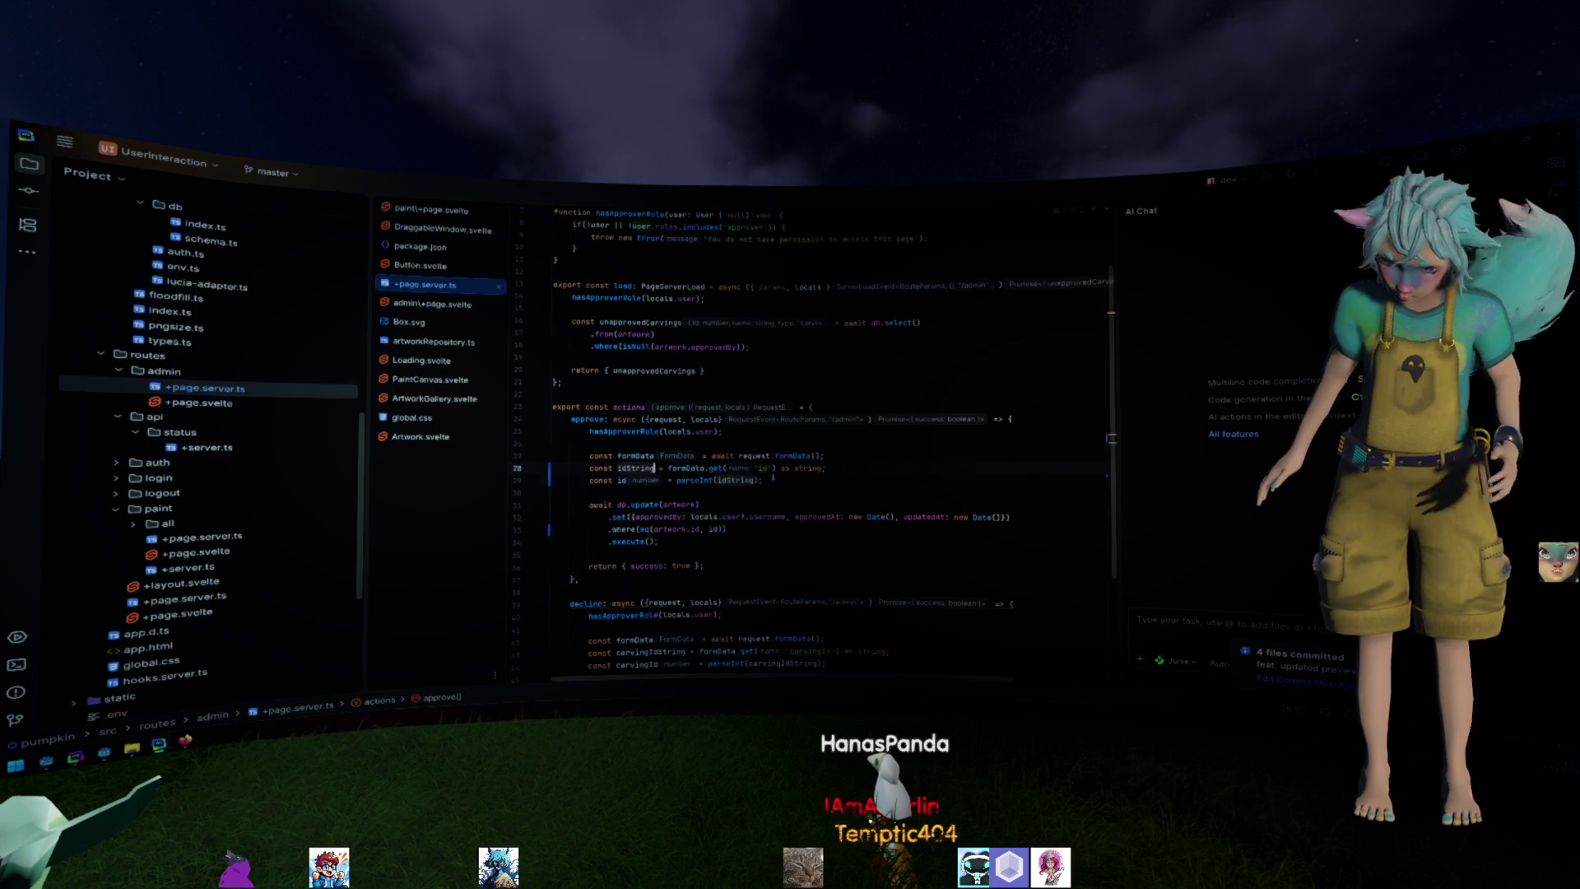
scroll(585, 496, "down", 4)
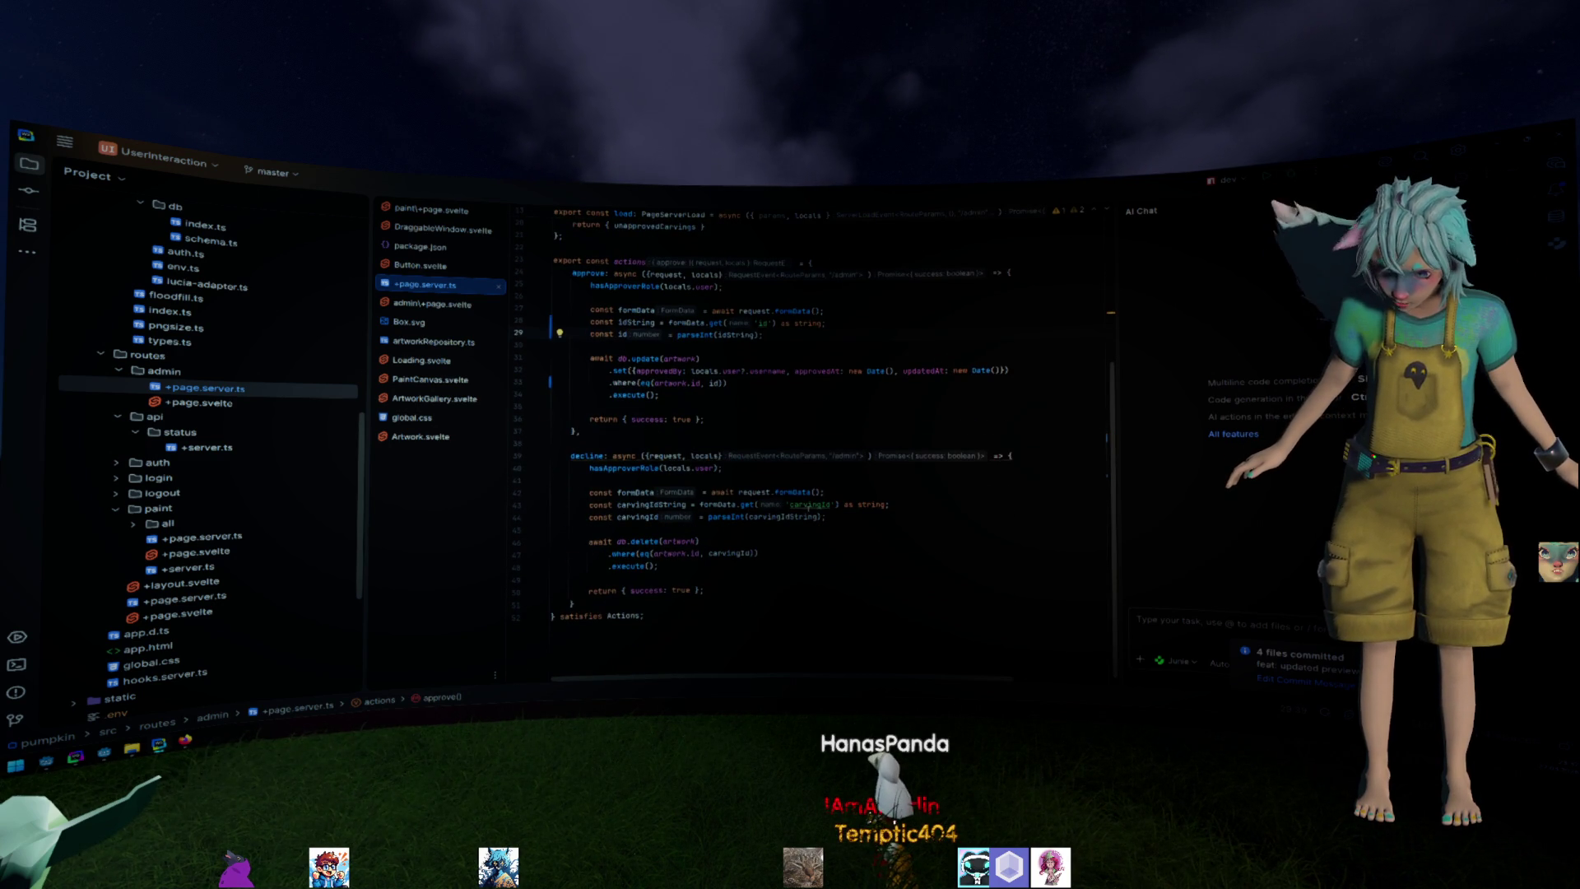
Align the hidden form field name and the decline action's carvingId key with the new id name.
key("alt+Right")
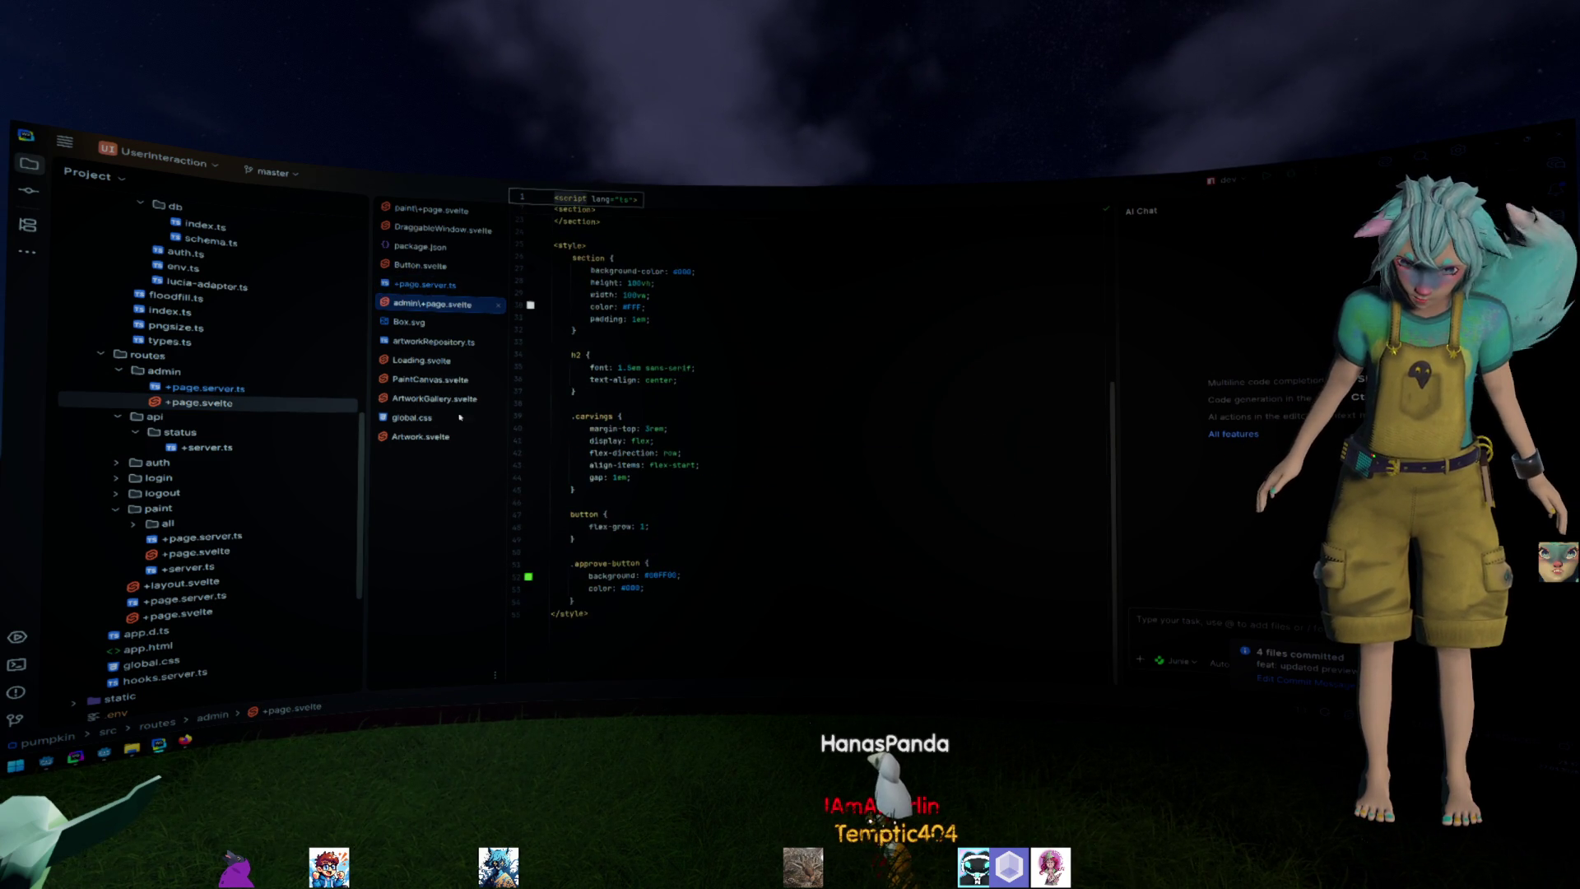
scroll(632, 337, "up", 4)
scroll(732, 442, "up", 3)
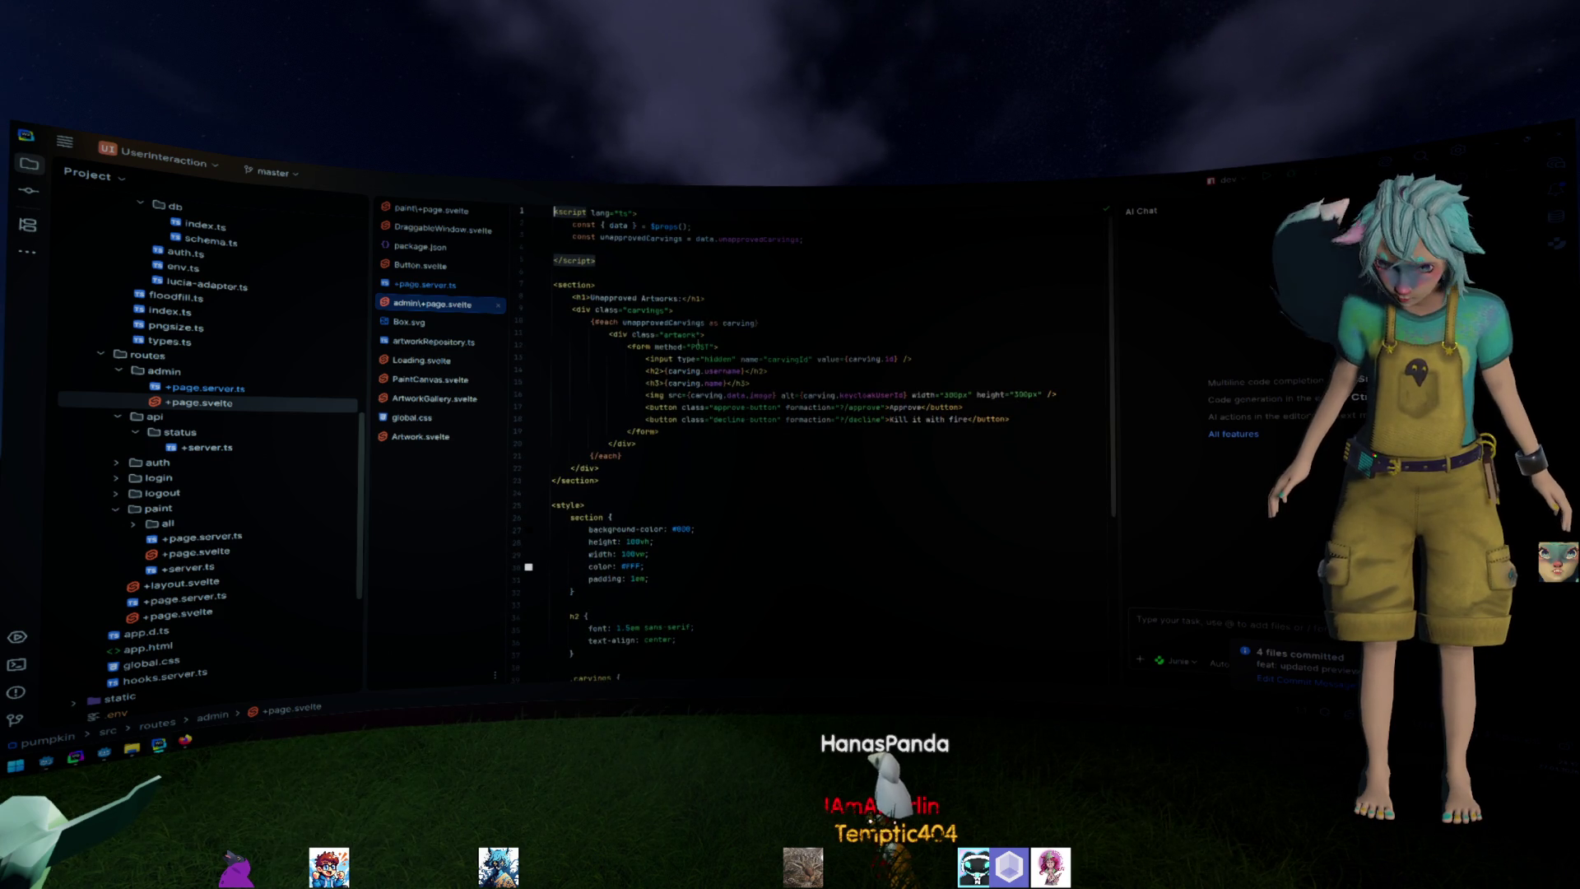
double_click(788, 358)
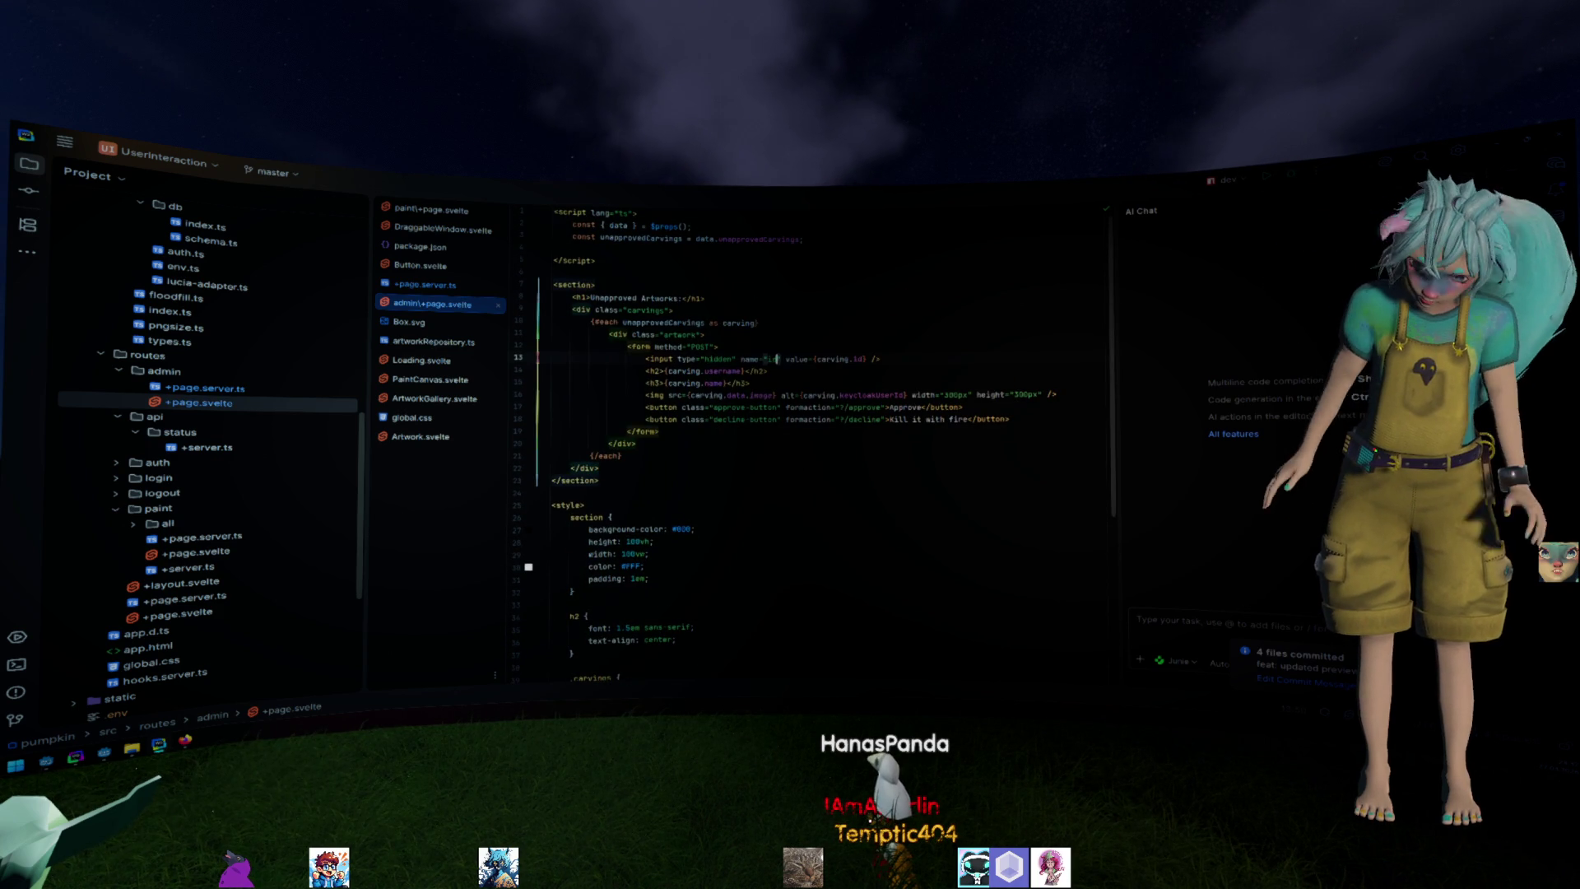
key("alt+Left")
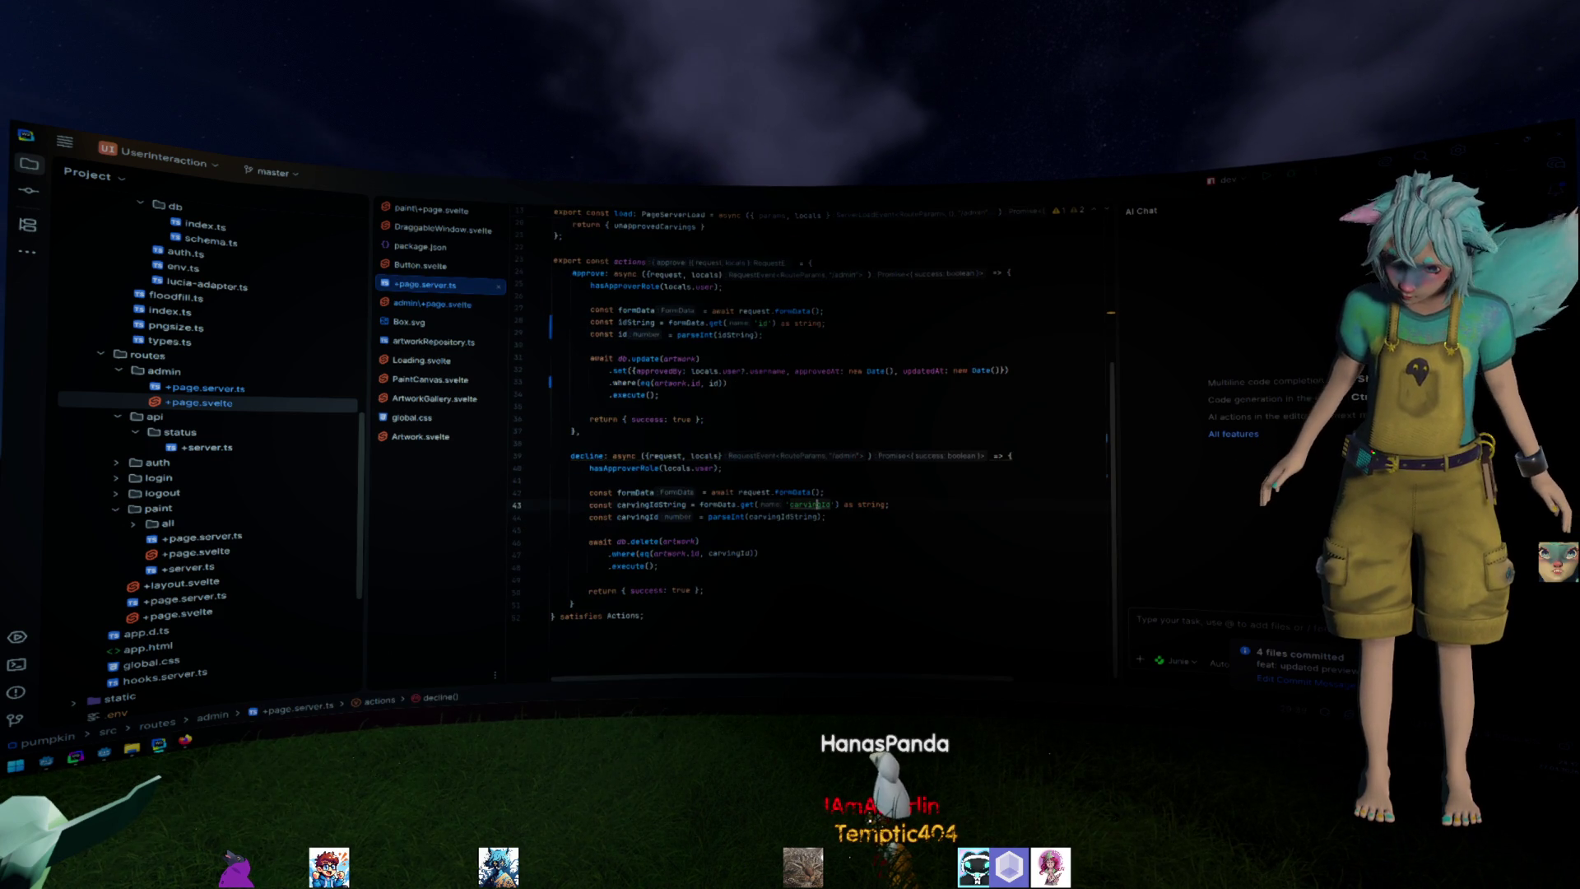
key("alt+Left")
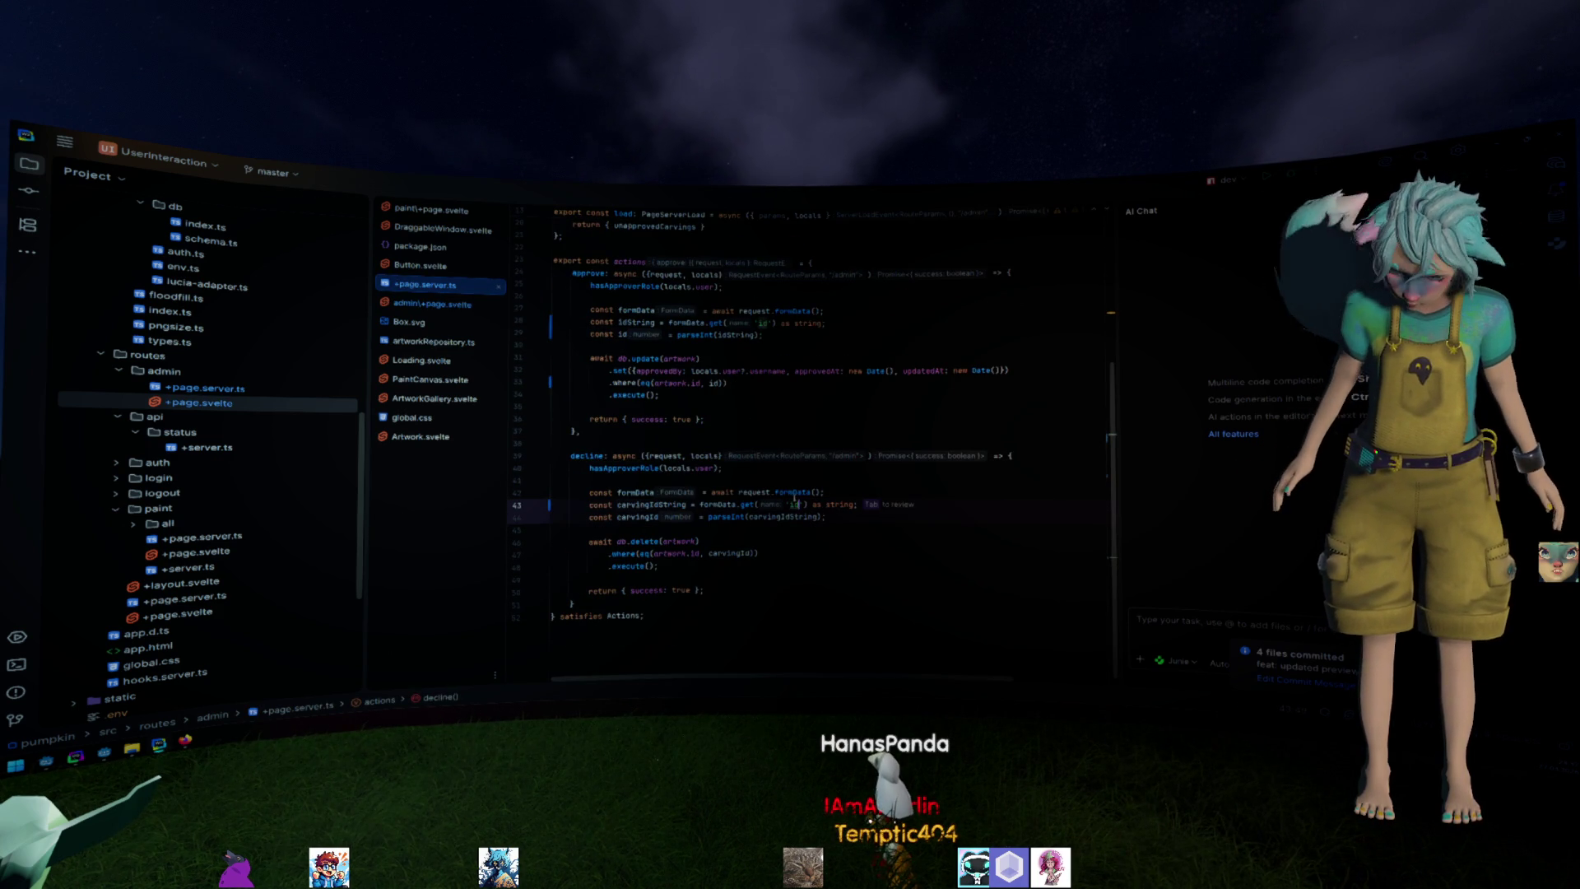
type("idSt")
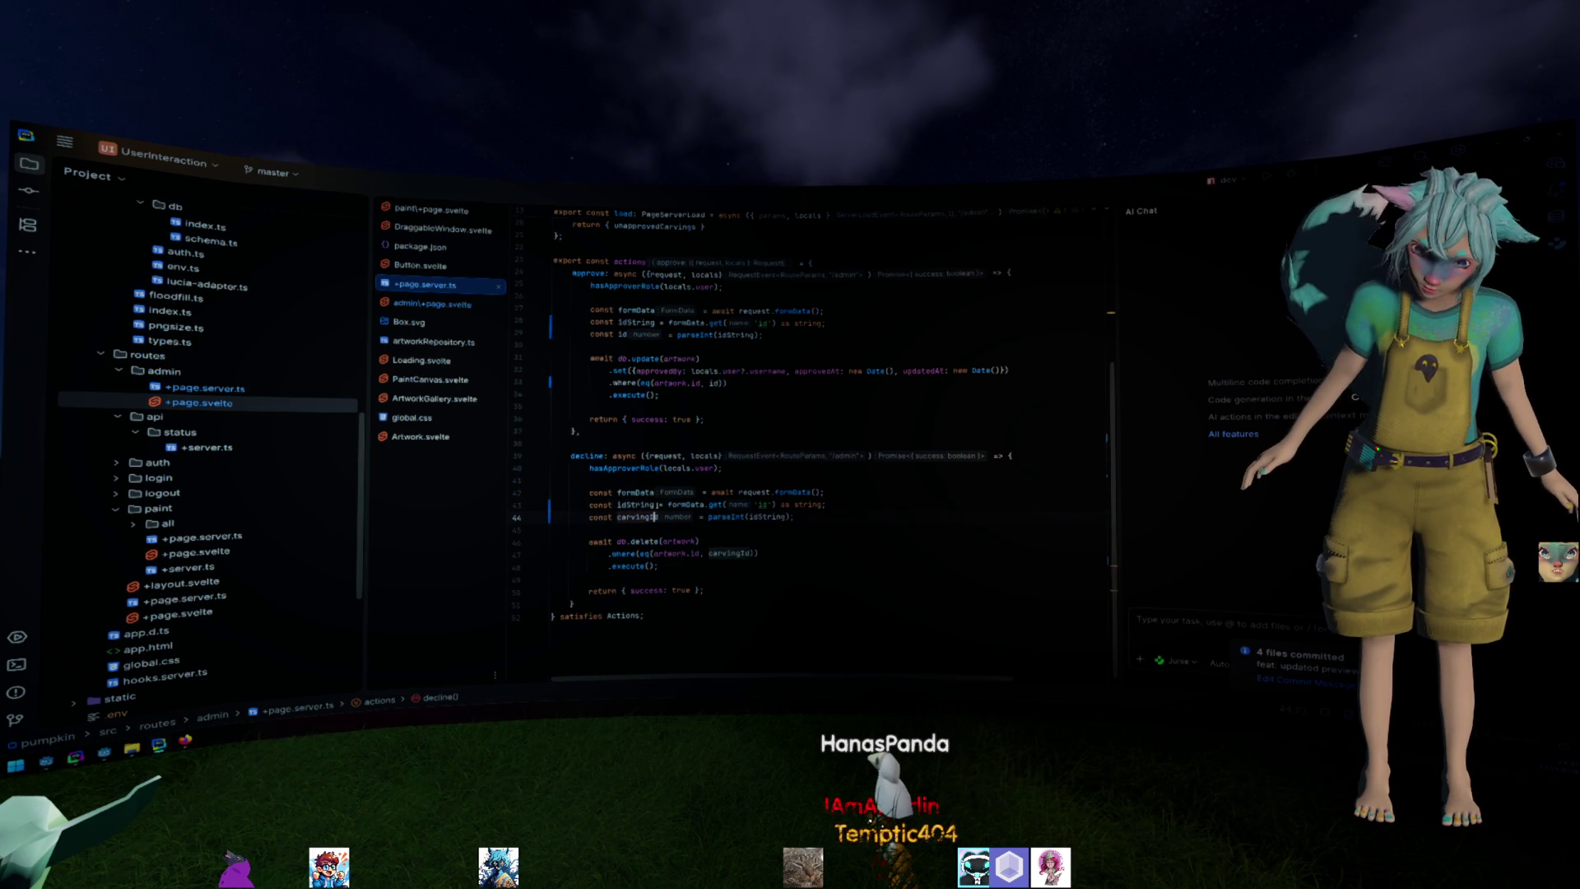
type("id")
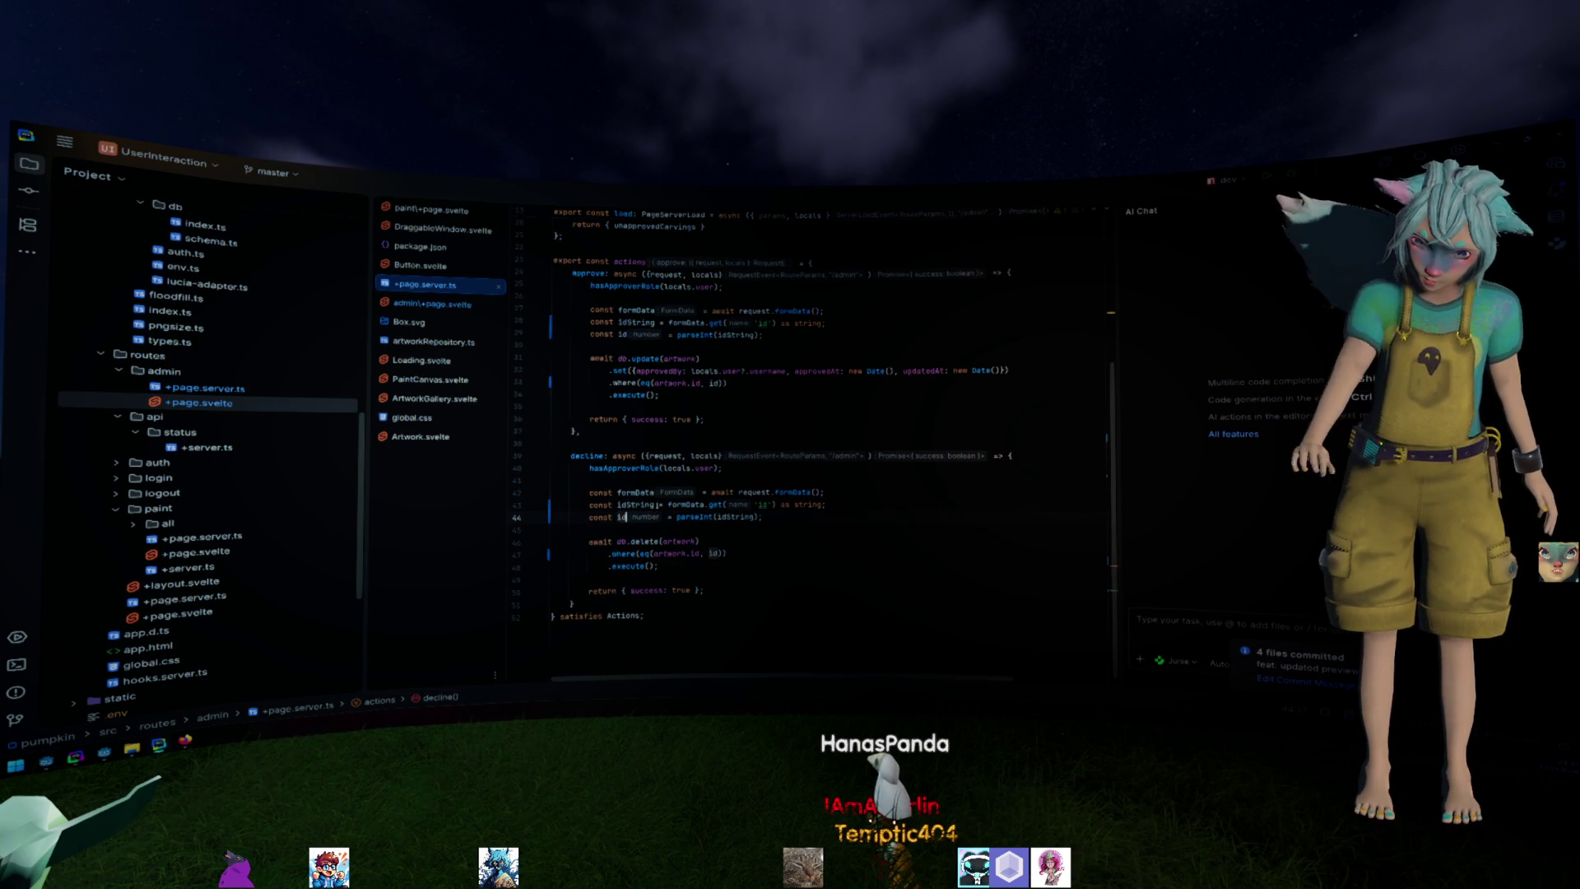
scroll(883, 410, "up", 1)
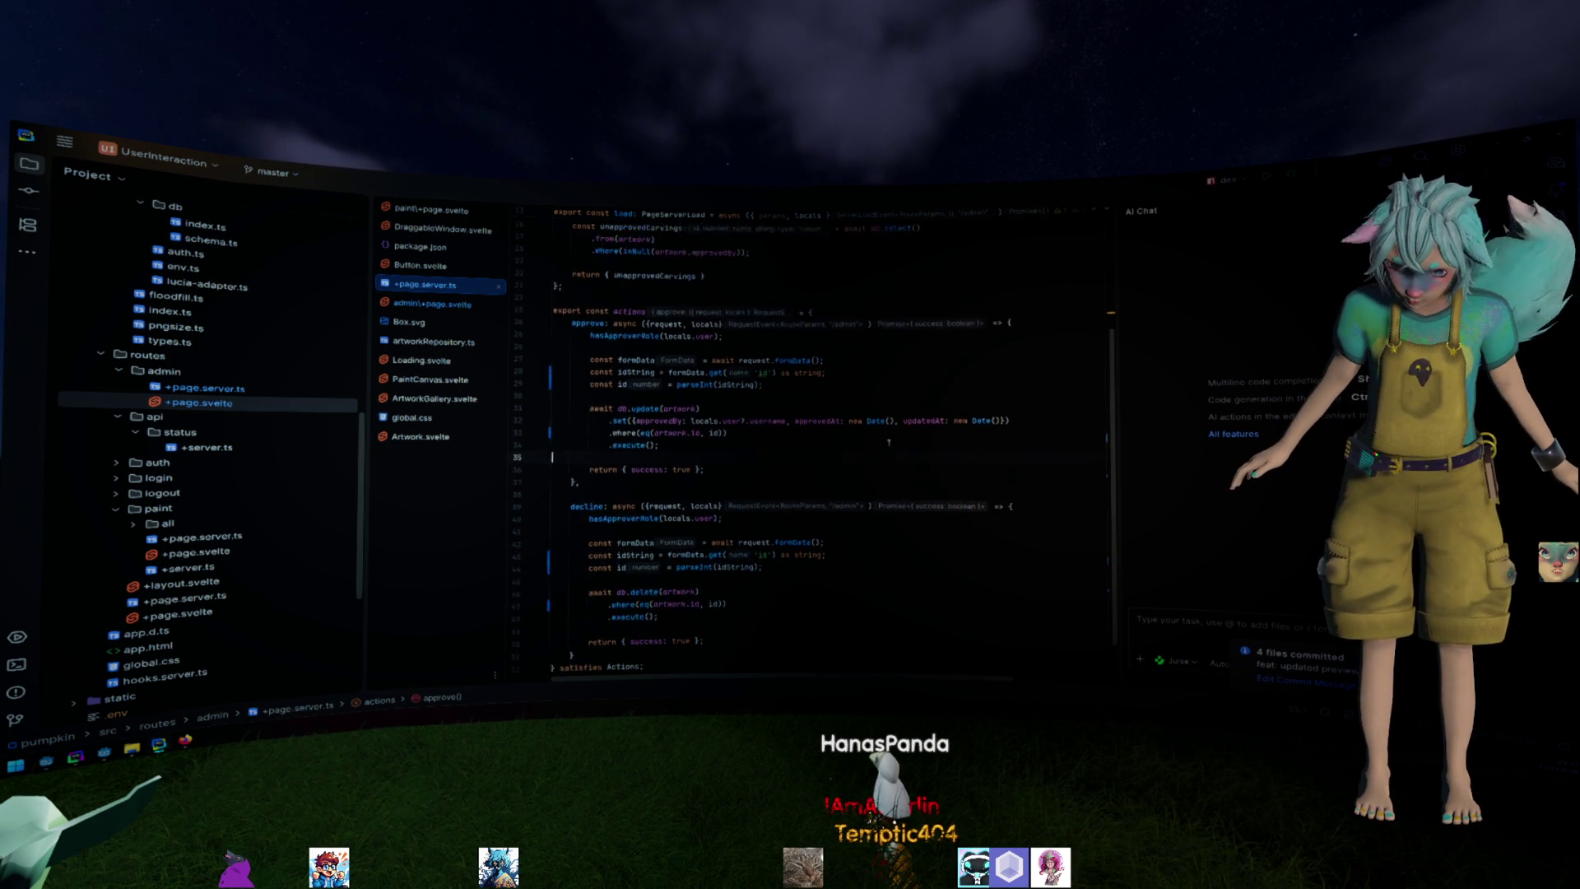
scroll(882, 421, "up", 1)
scroll(880, 432, "up", 1)
scroll(879, 445, "up", 1)
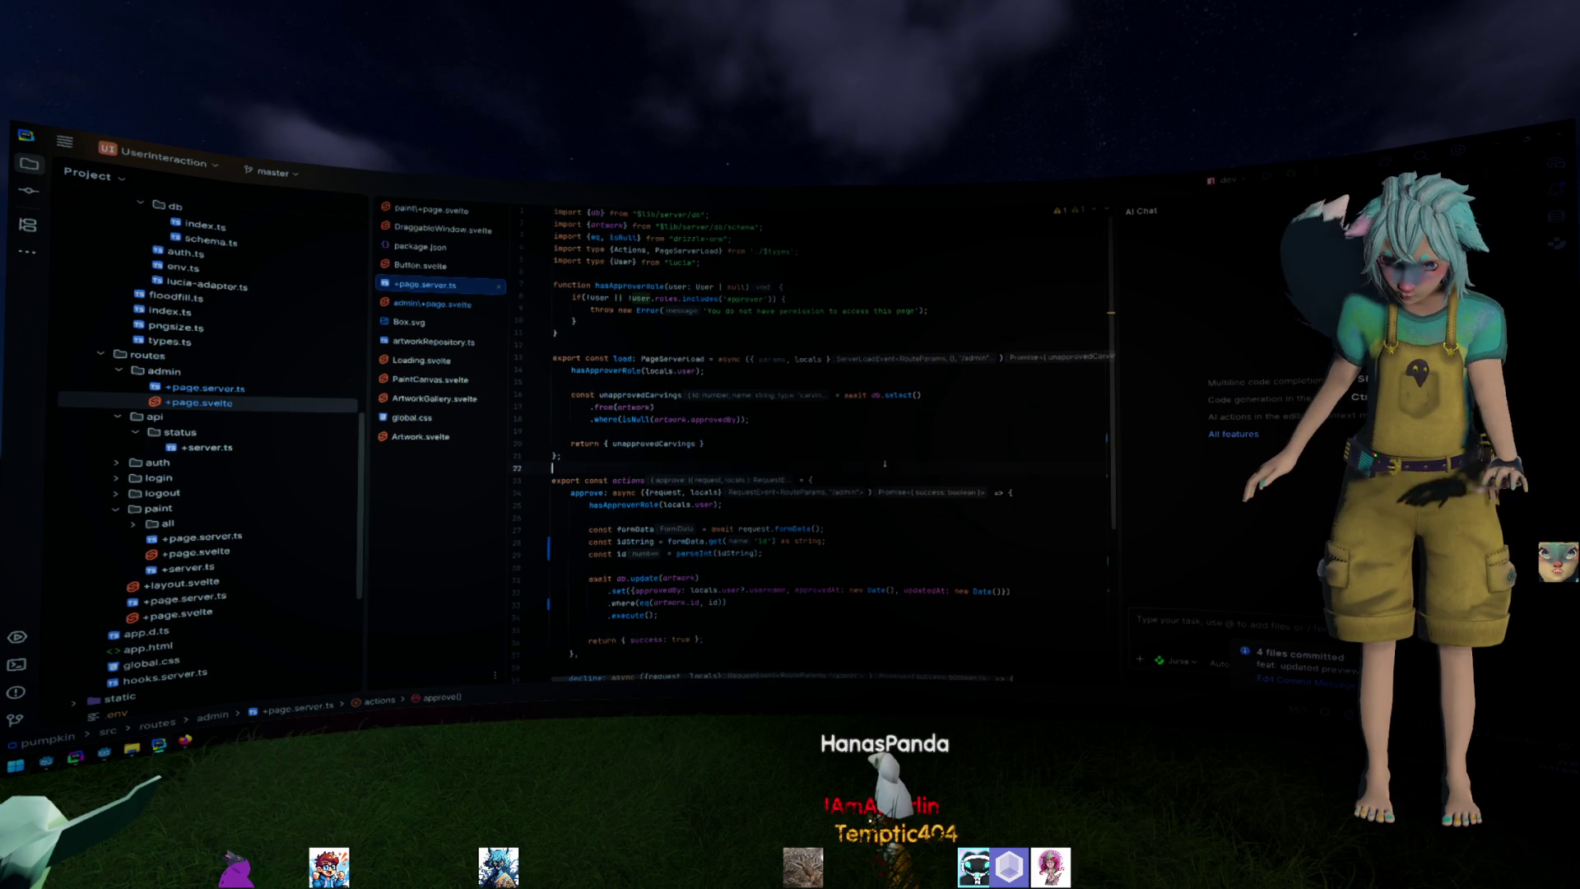
left_click(884, 464)
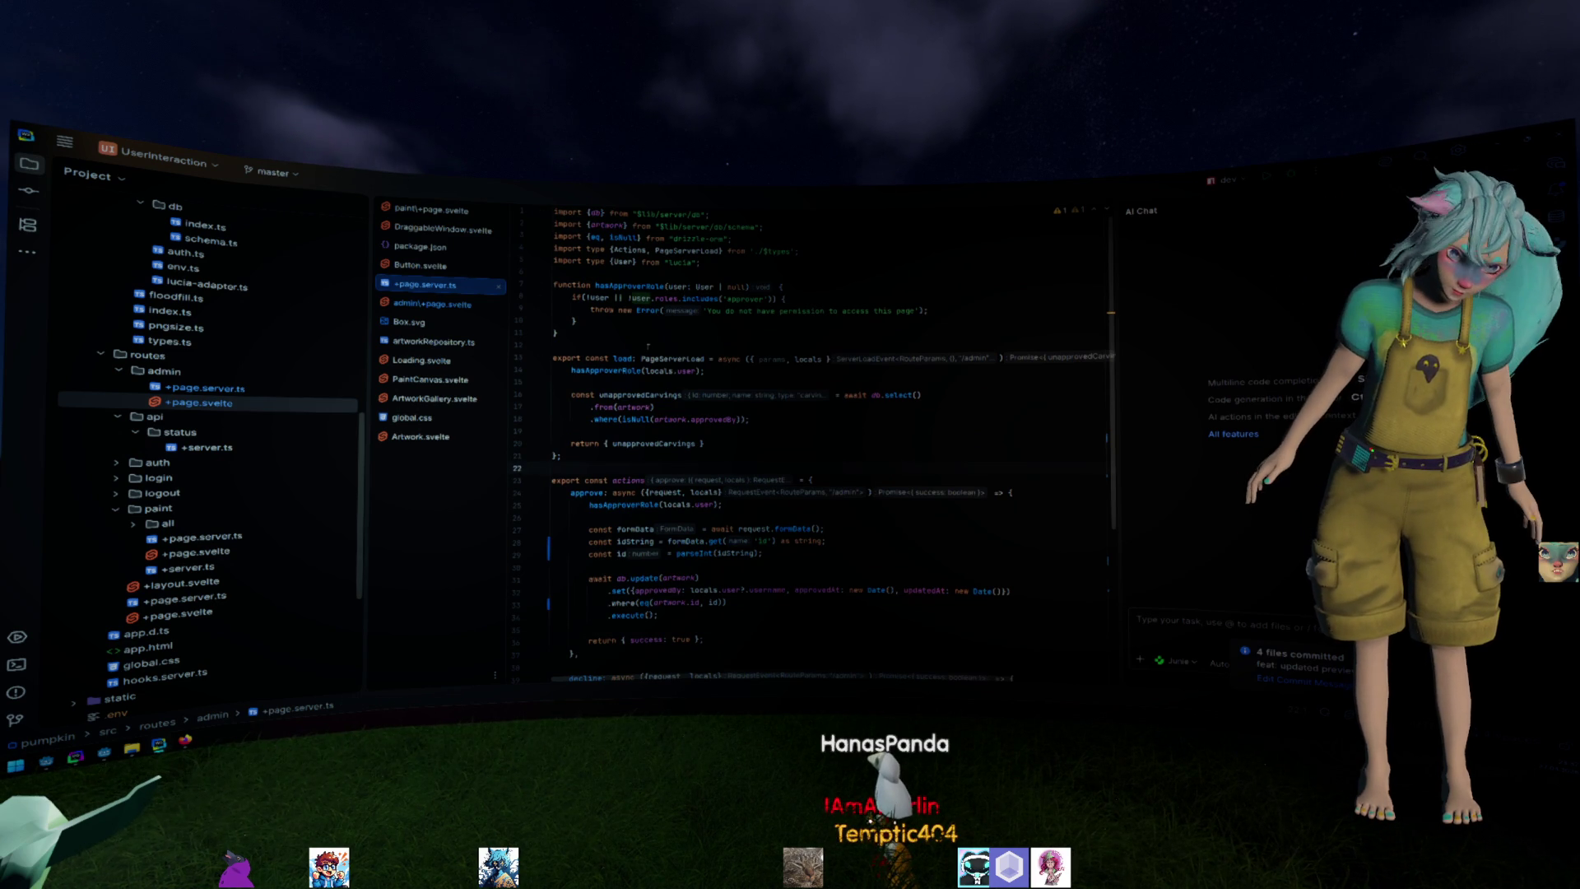
left_click(470, 305)
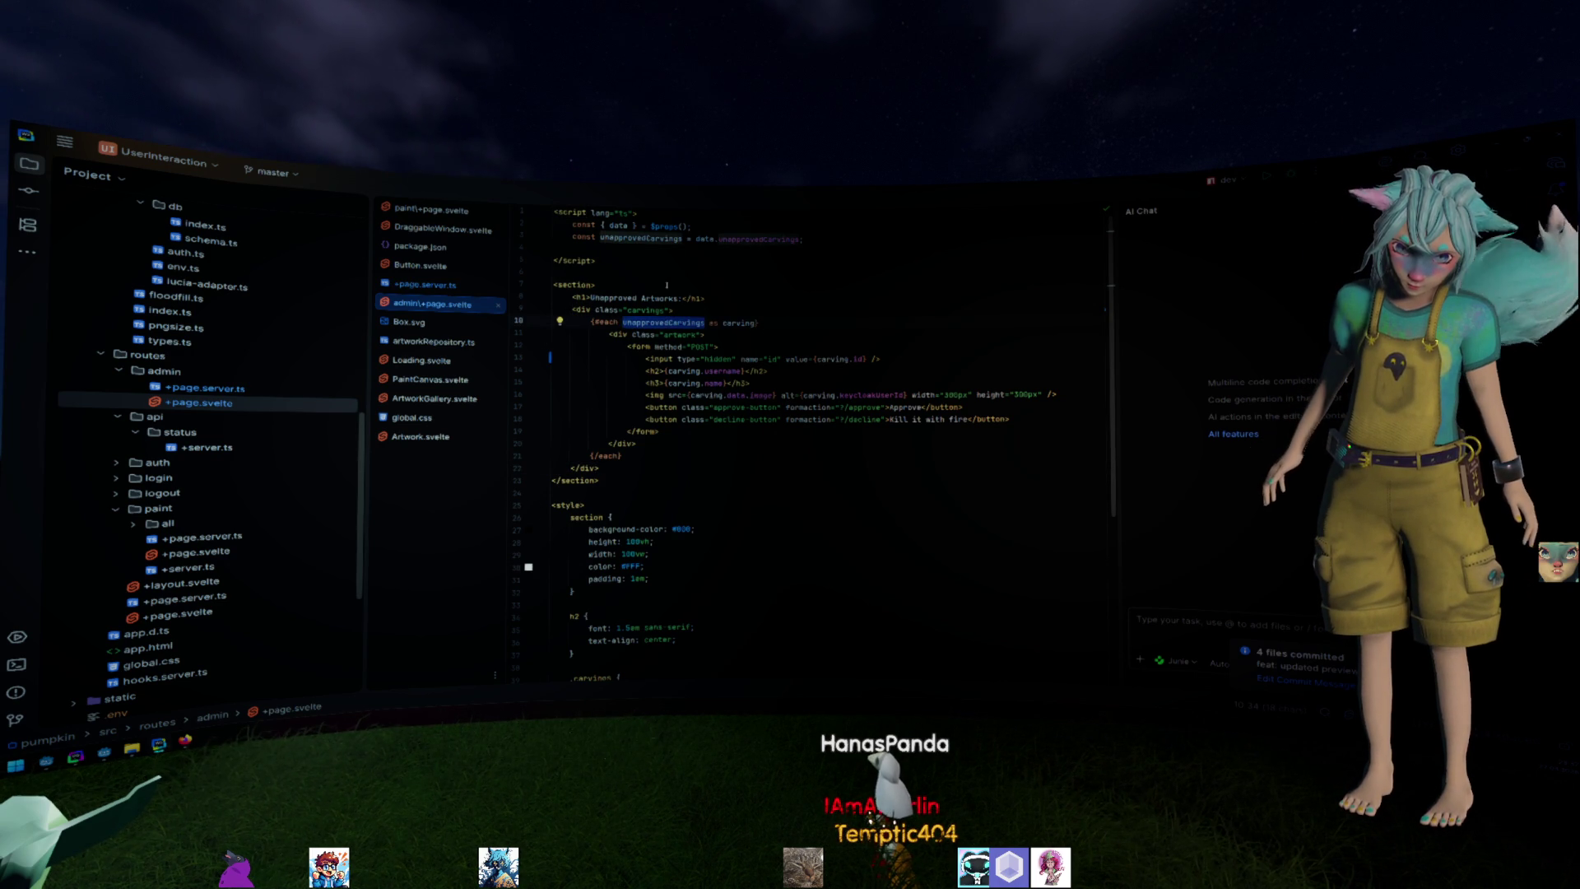
Rename unapprovedCarvings to unapprovedImages in the admin page's data reference.
key("shift+F6")
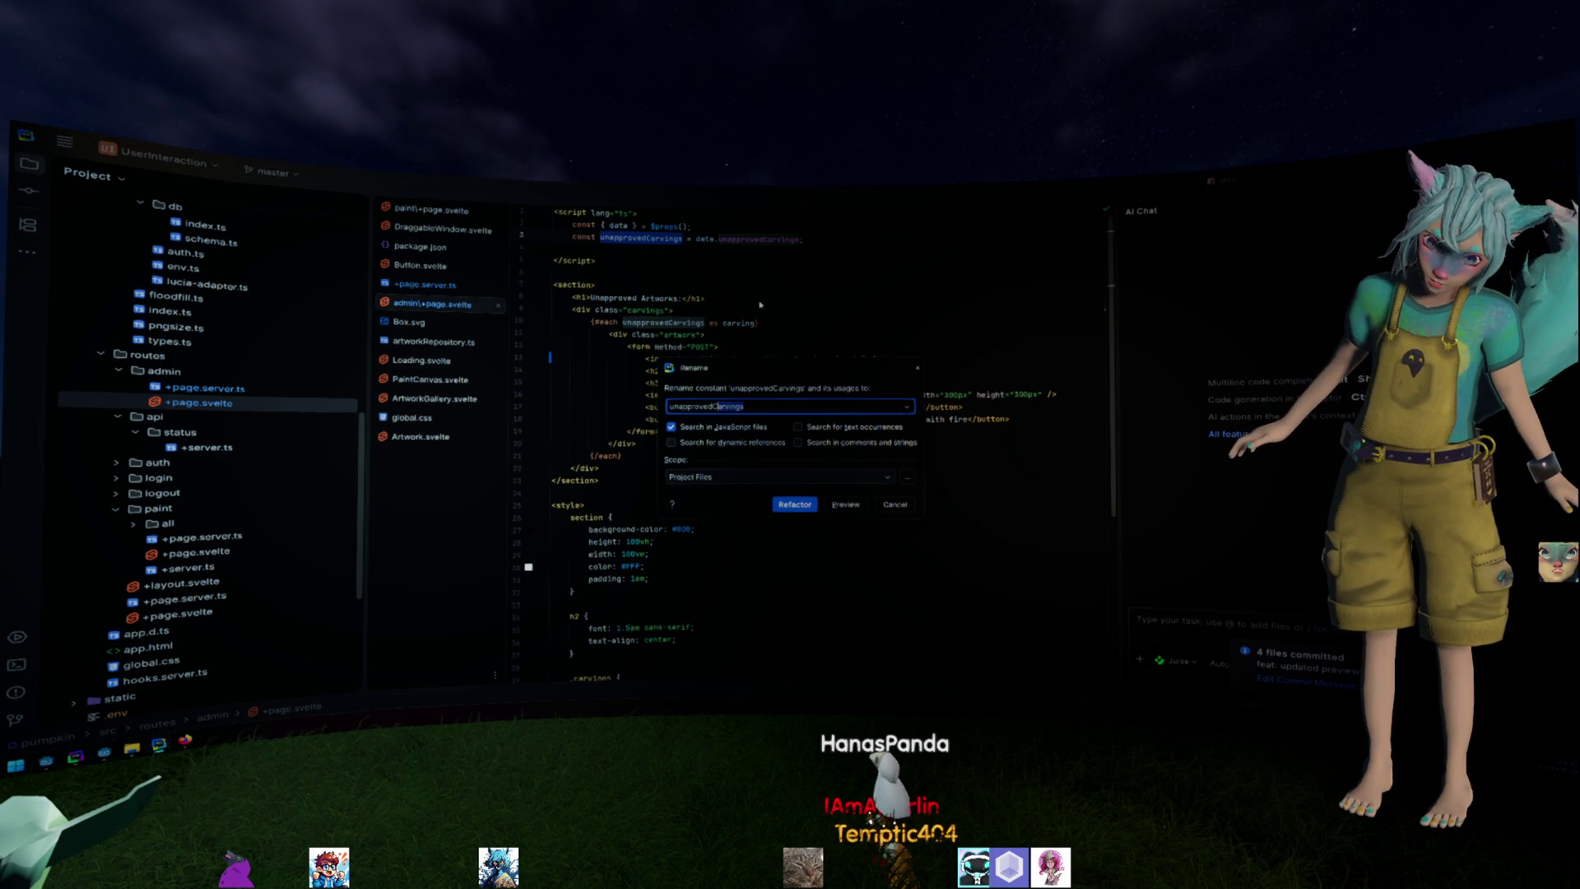
type("ges")
key("Return")
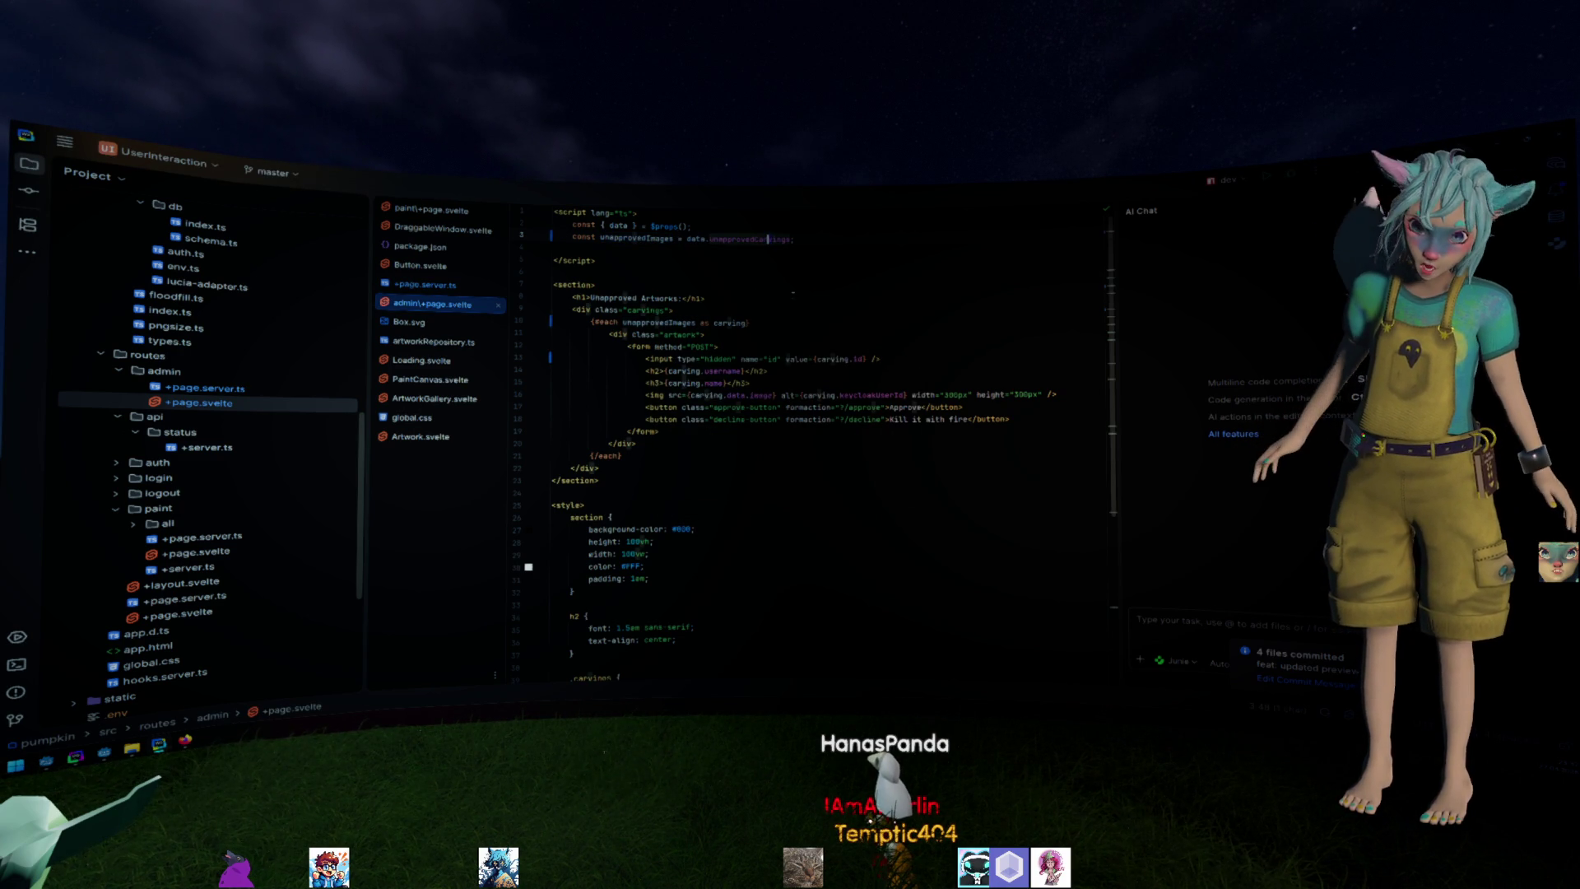
key("End")
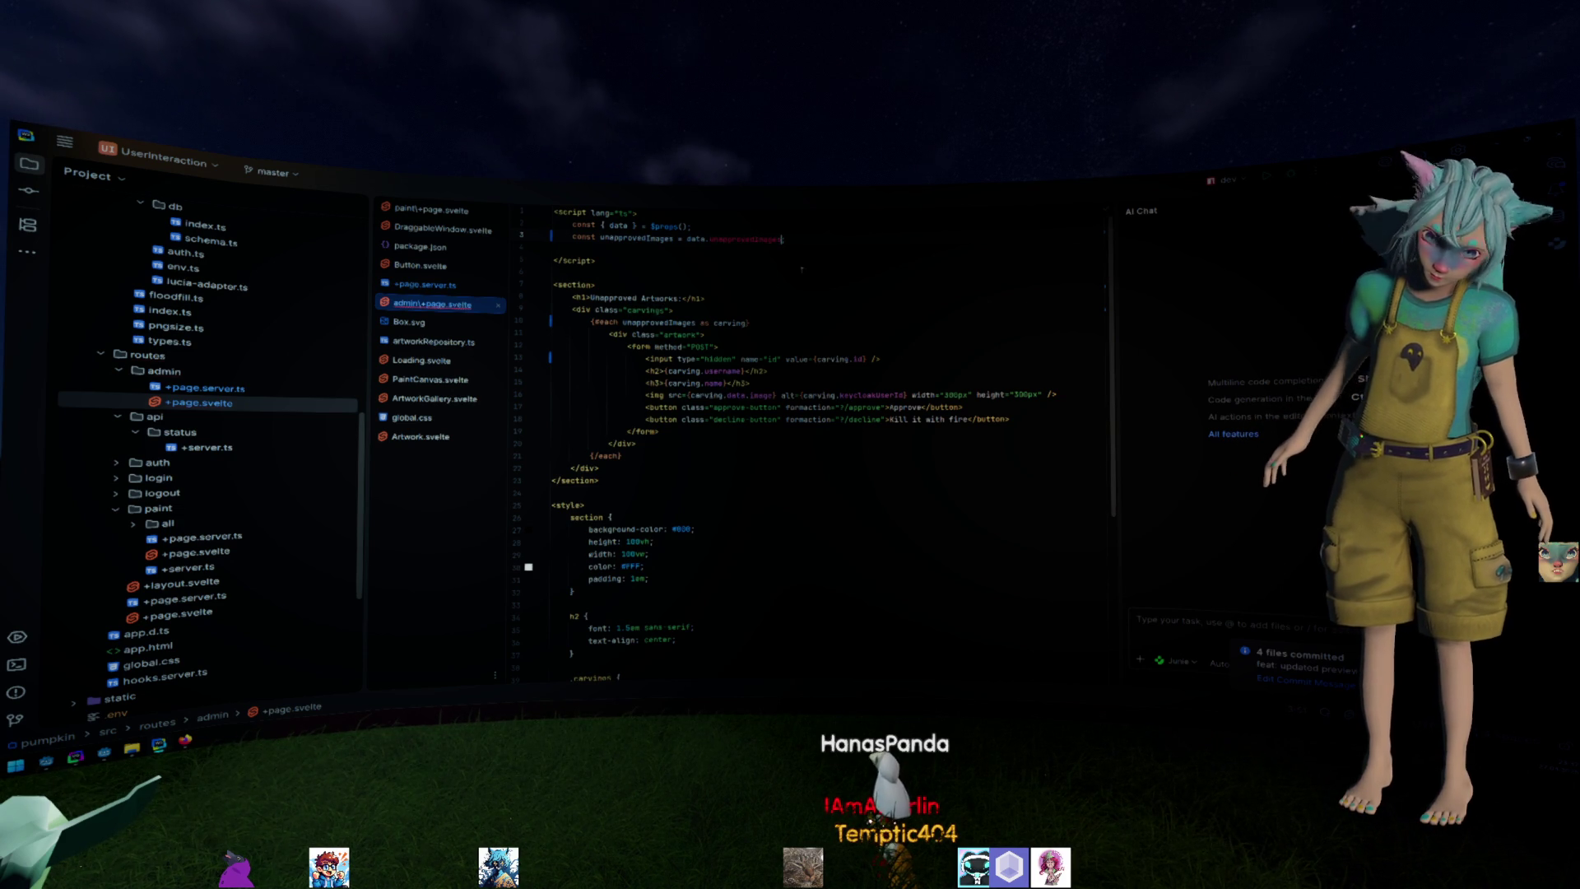
key("Left")
key("Left")
key("Left")
Verify the server load now returns unapprovedImages, then return to the page's carving loop.
key("alt+Left")
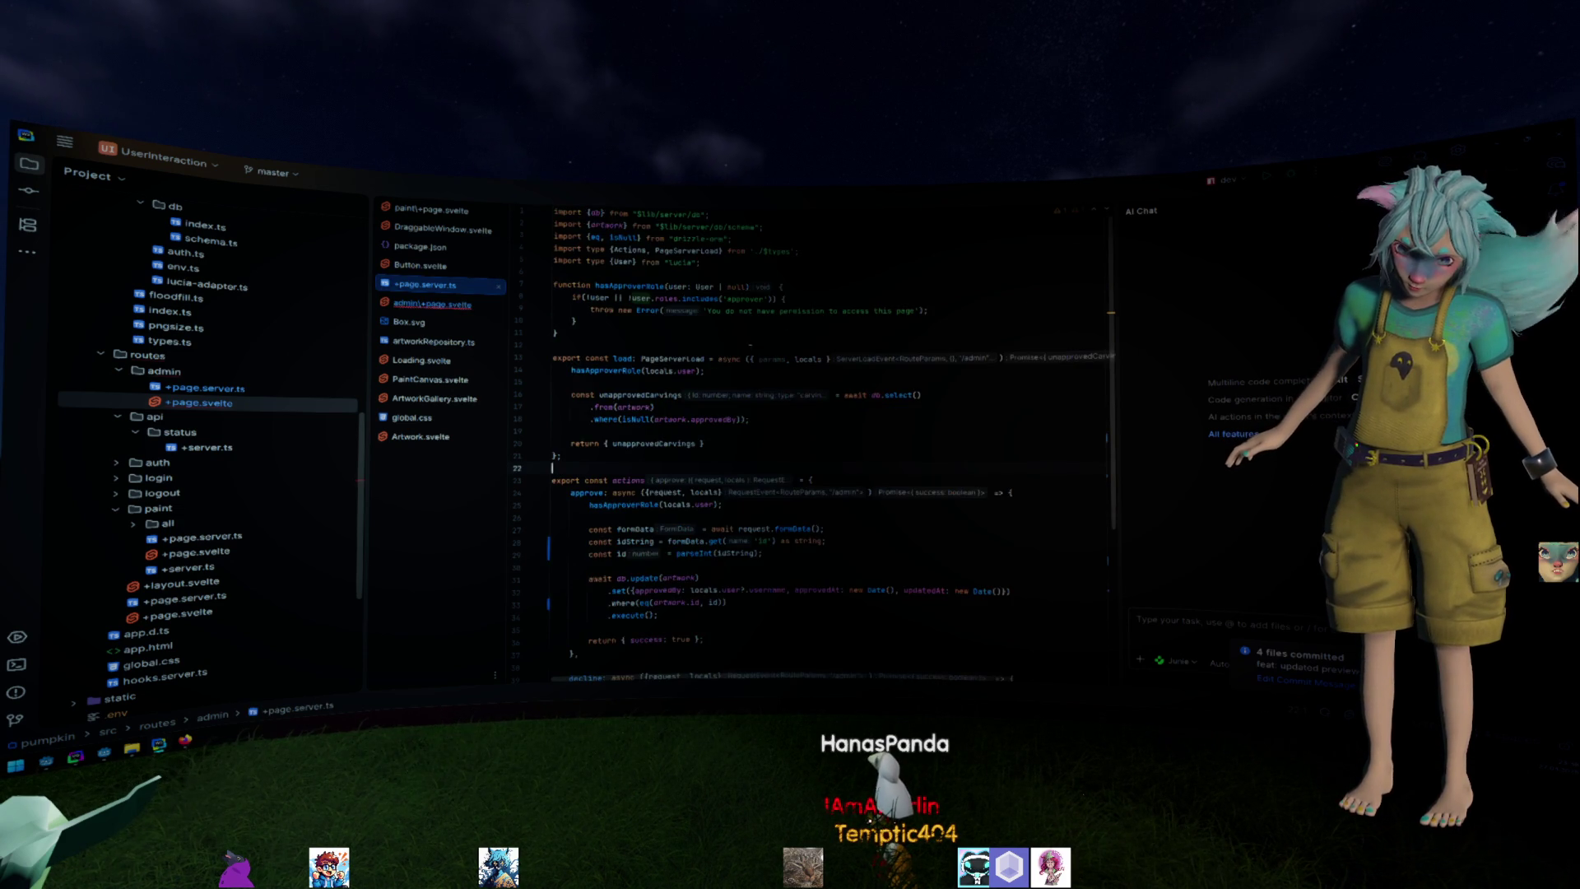
scroll(656, 403, "up", 1)
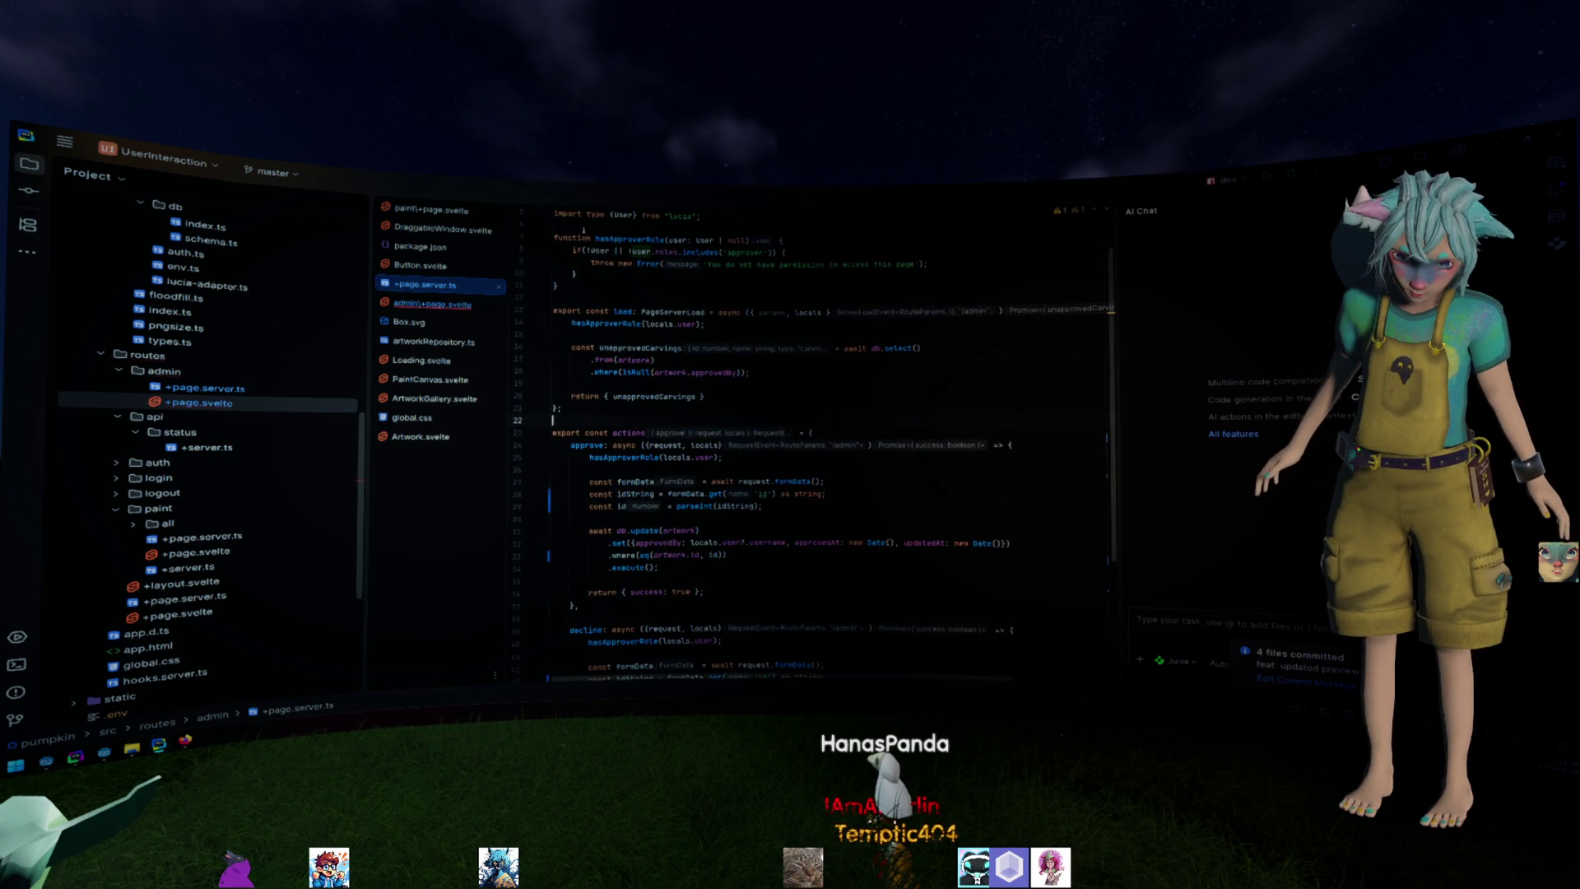
scroll(742, 433, "up", 2)
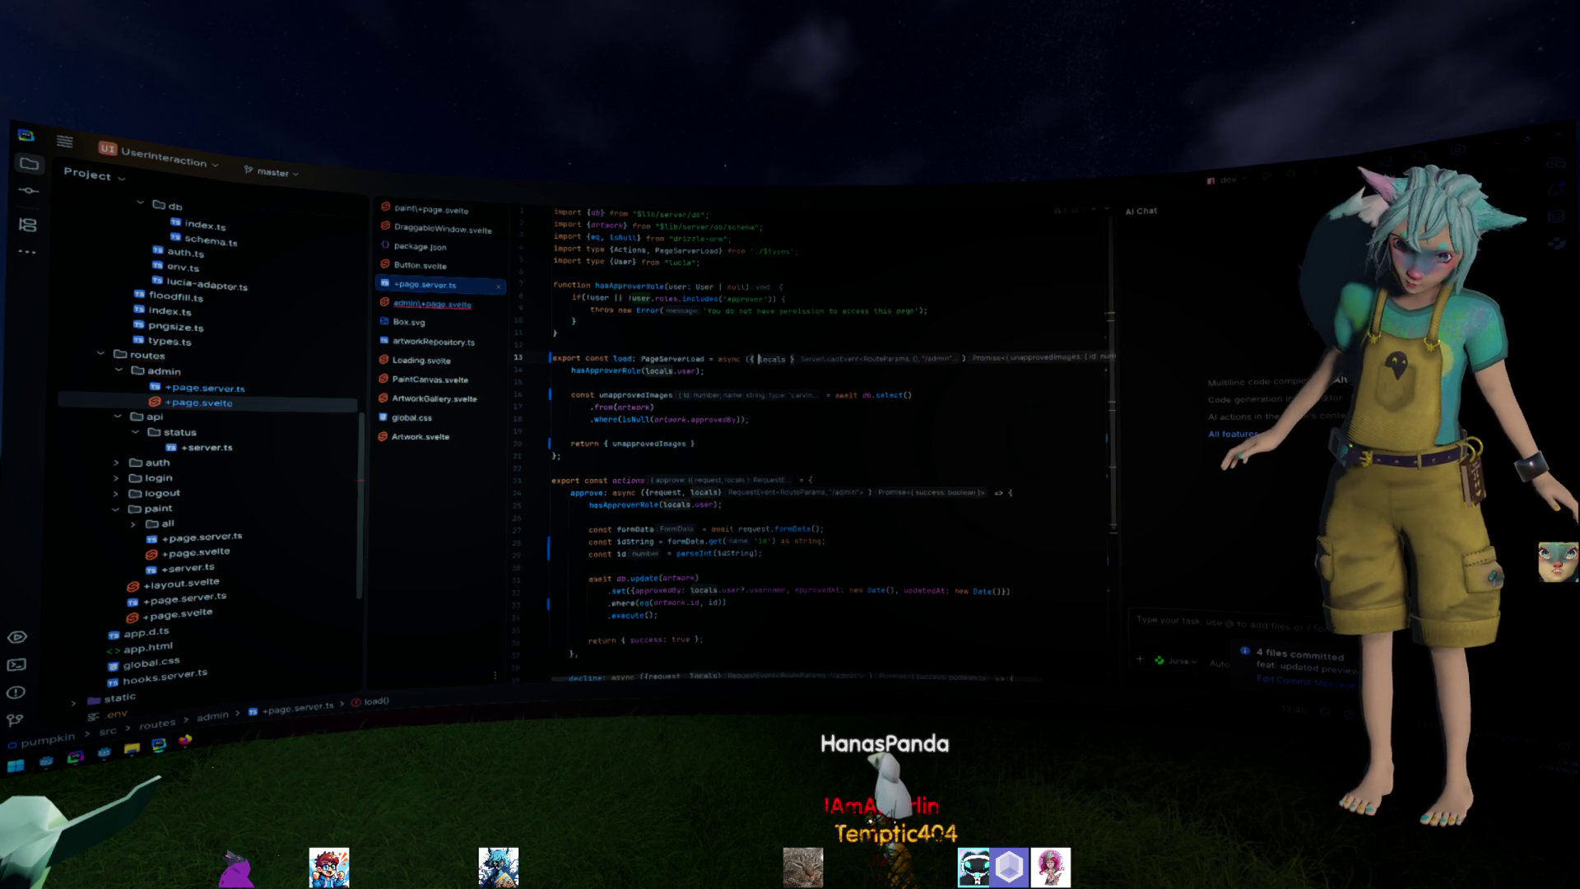
key("F2")
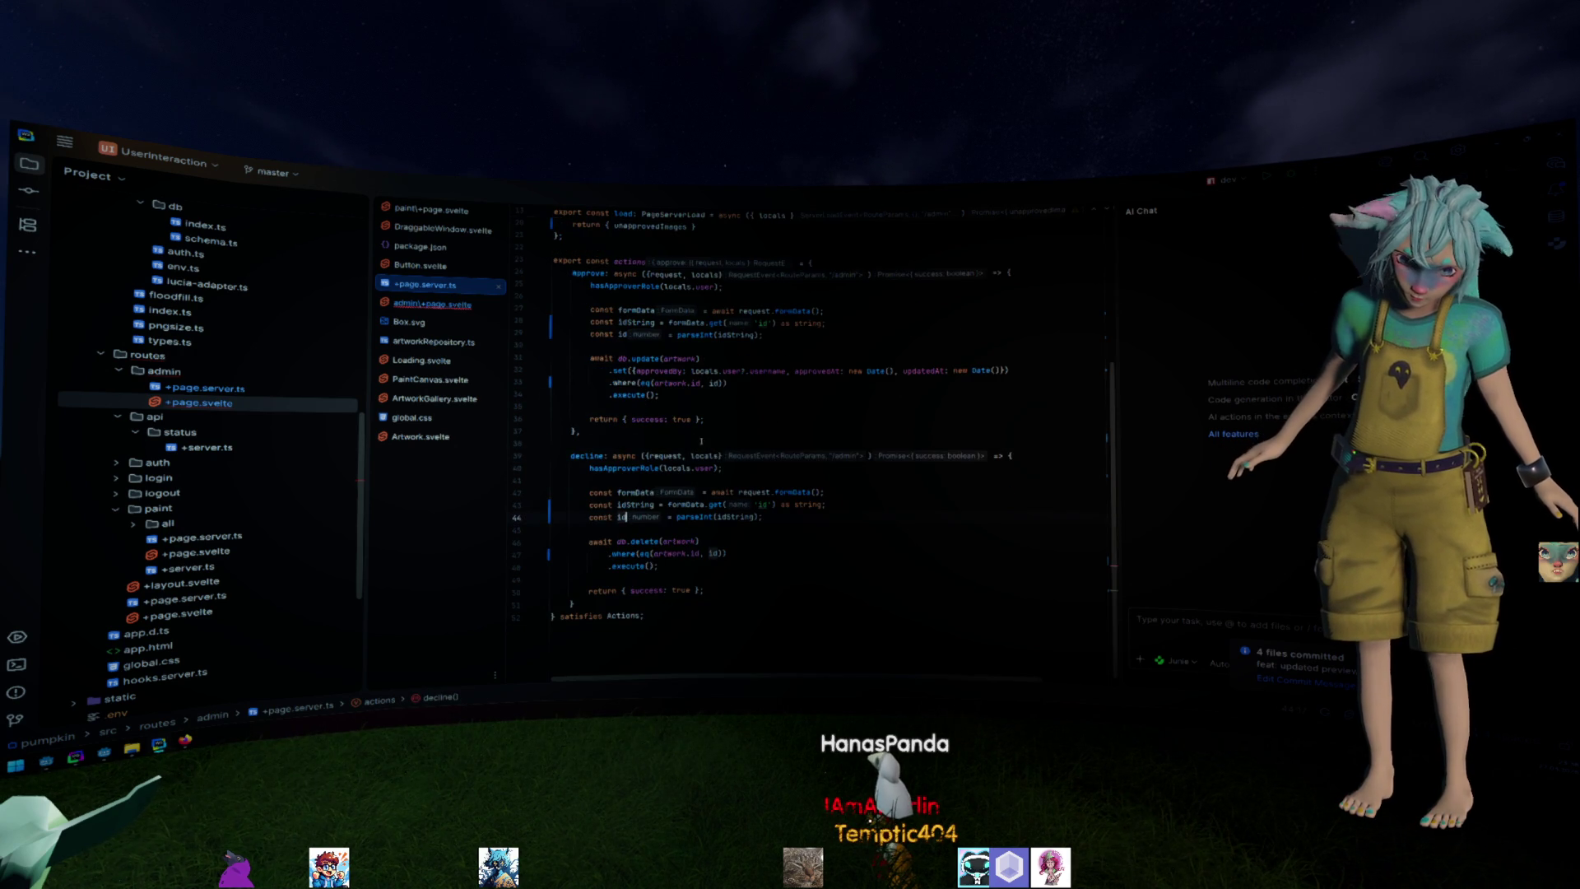
scroll(803, 444, "up", 5)
left_click(466, 305)
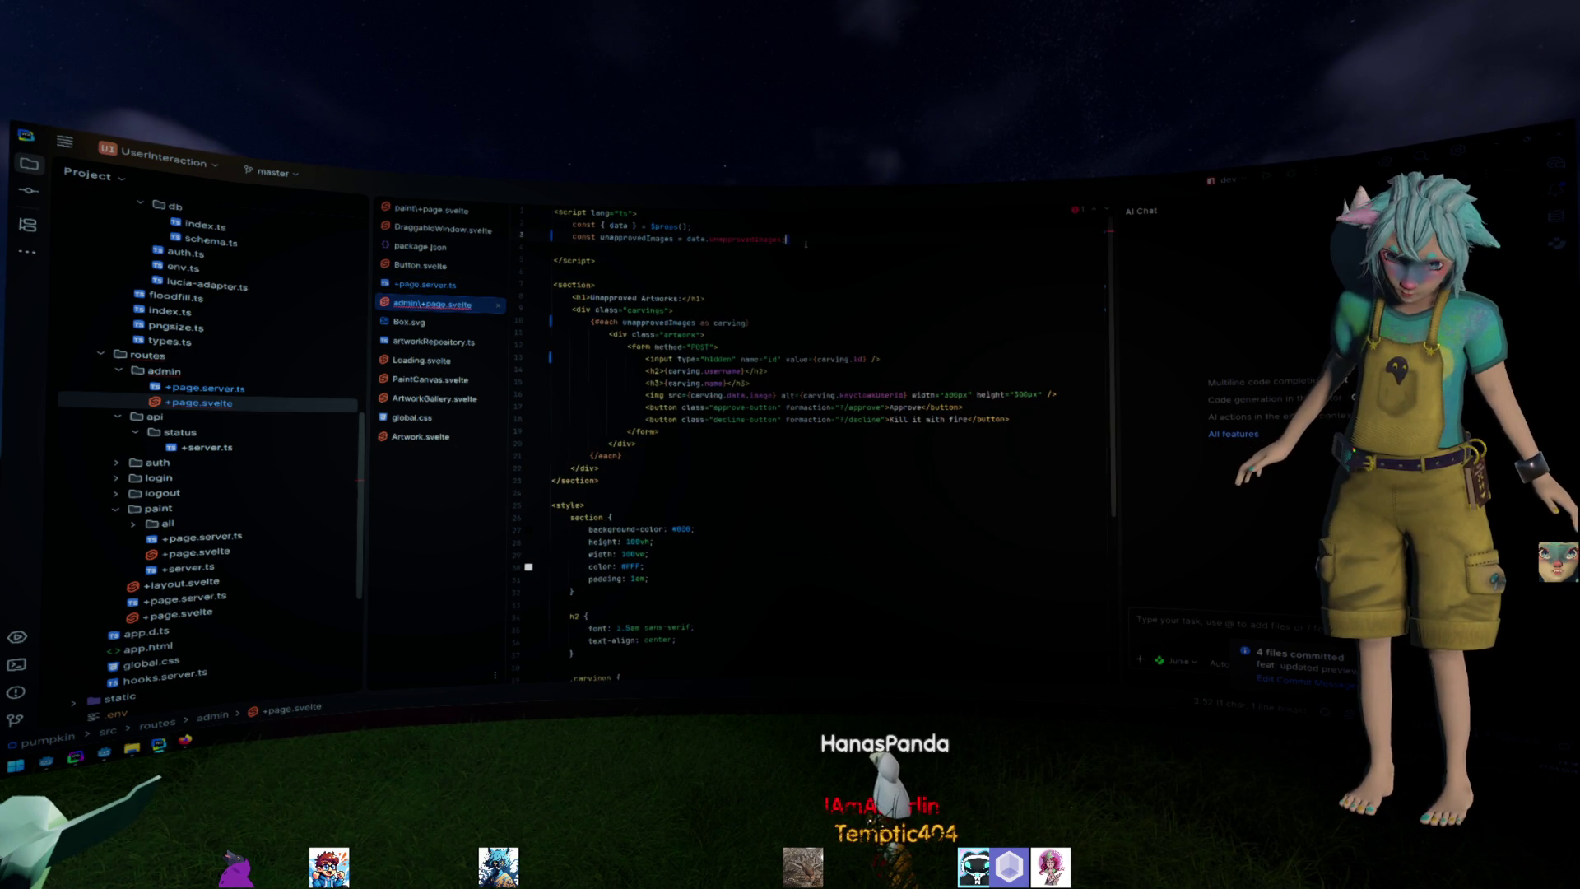
left_click(728, 322)
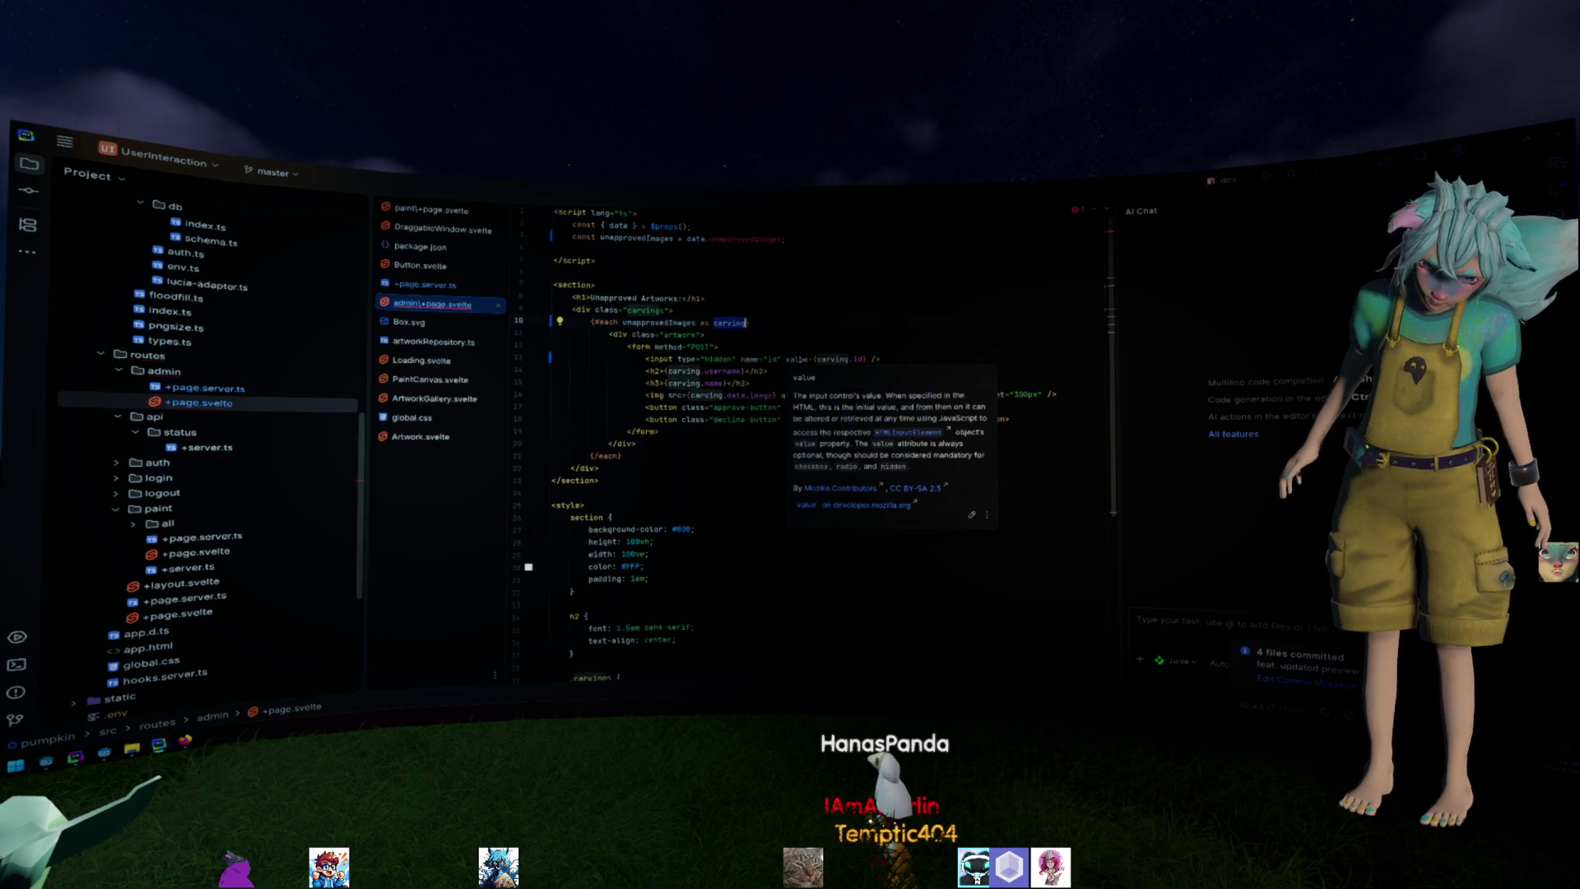
Rename the carving loop variable to image, previewing but not applying a carvings CSS class rename.
key("shift+F6")
type("img")
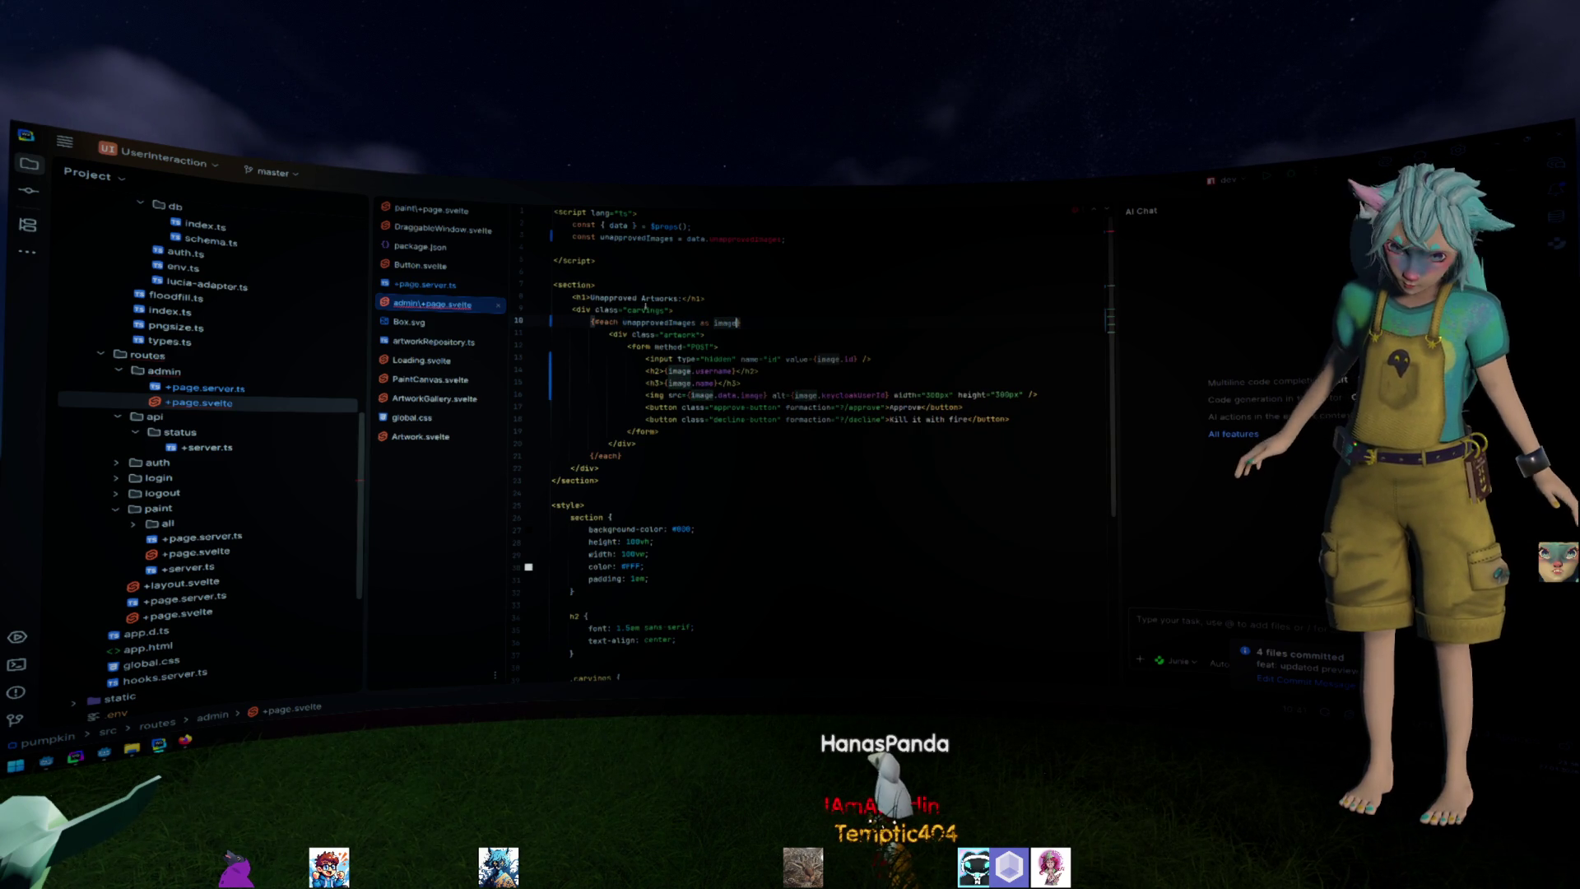
scroll(790, 432, "down", 2)
key("shift+F6")
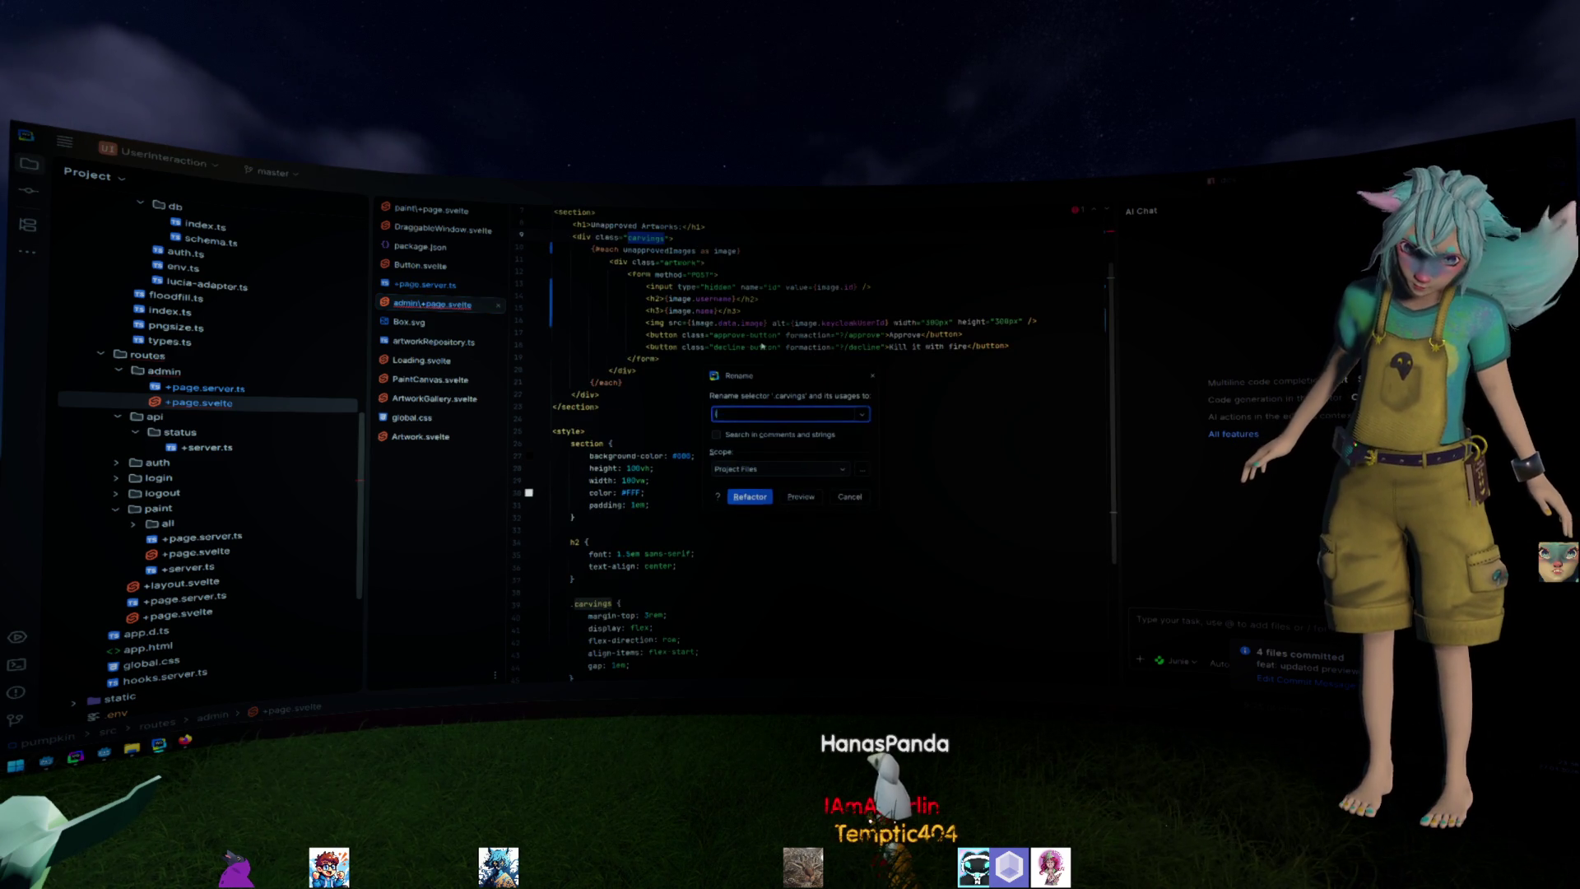
type("image")
key("alt+p")
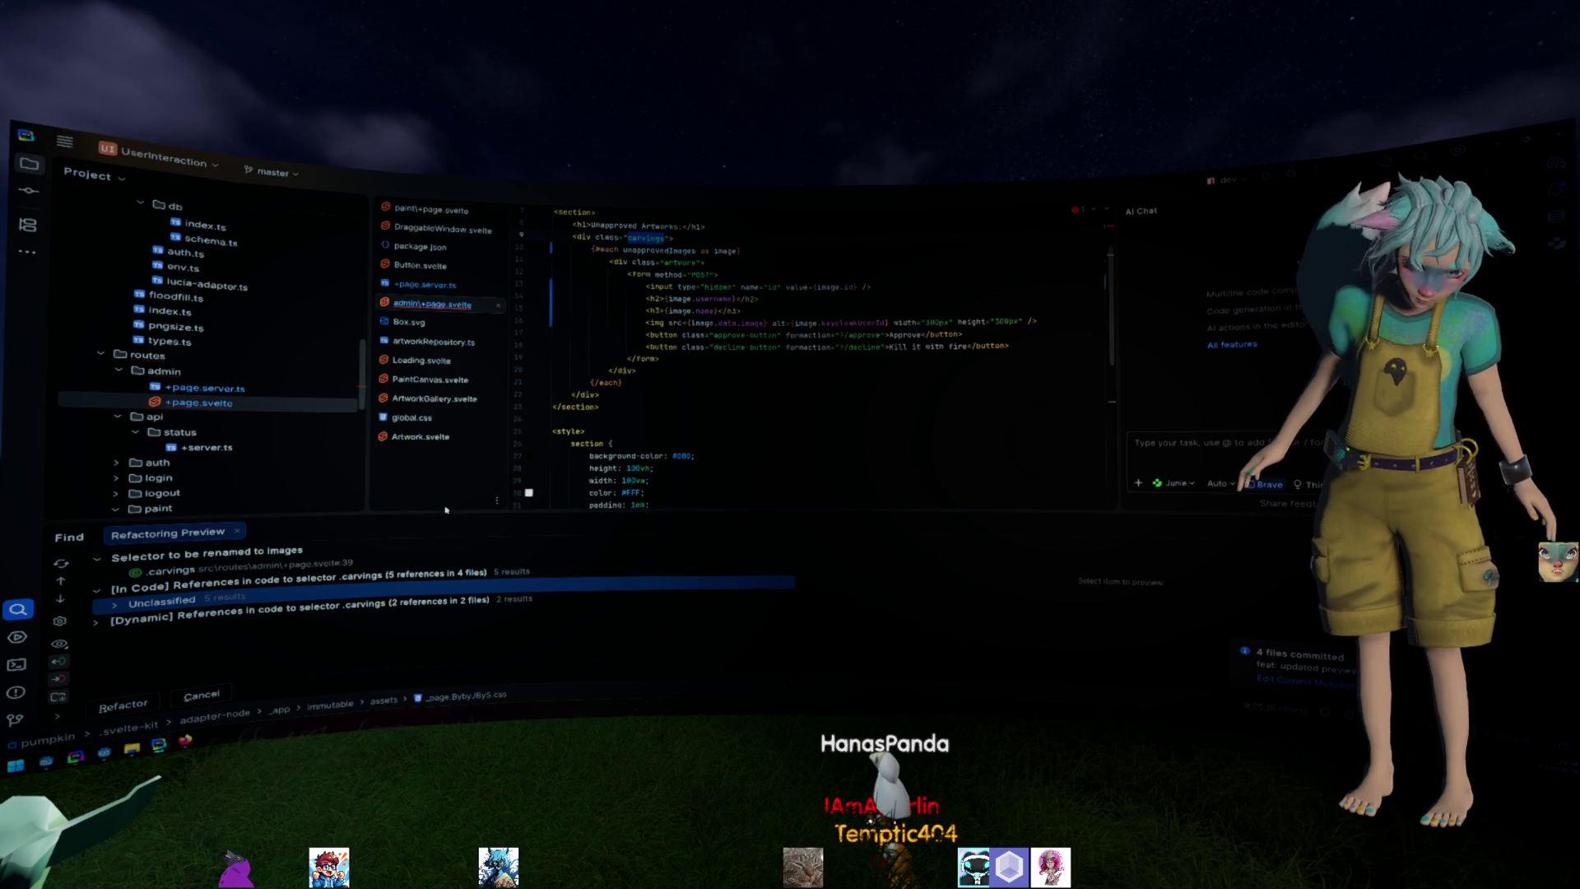
left_click(236, 691)
key("Escape")
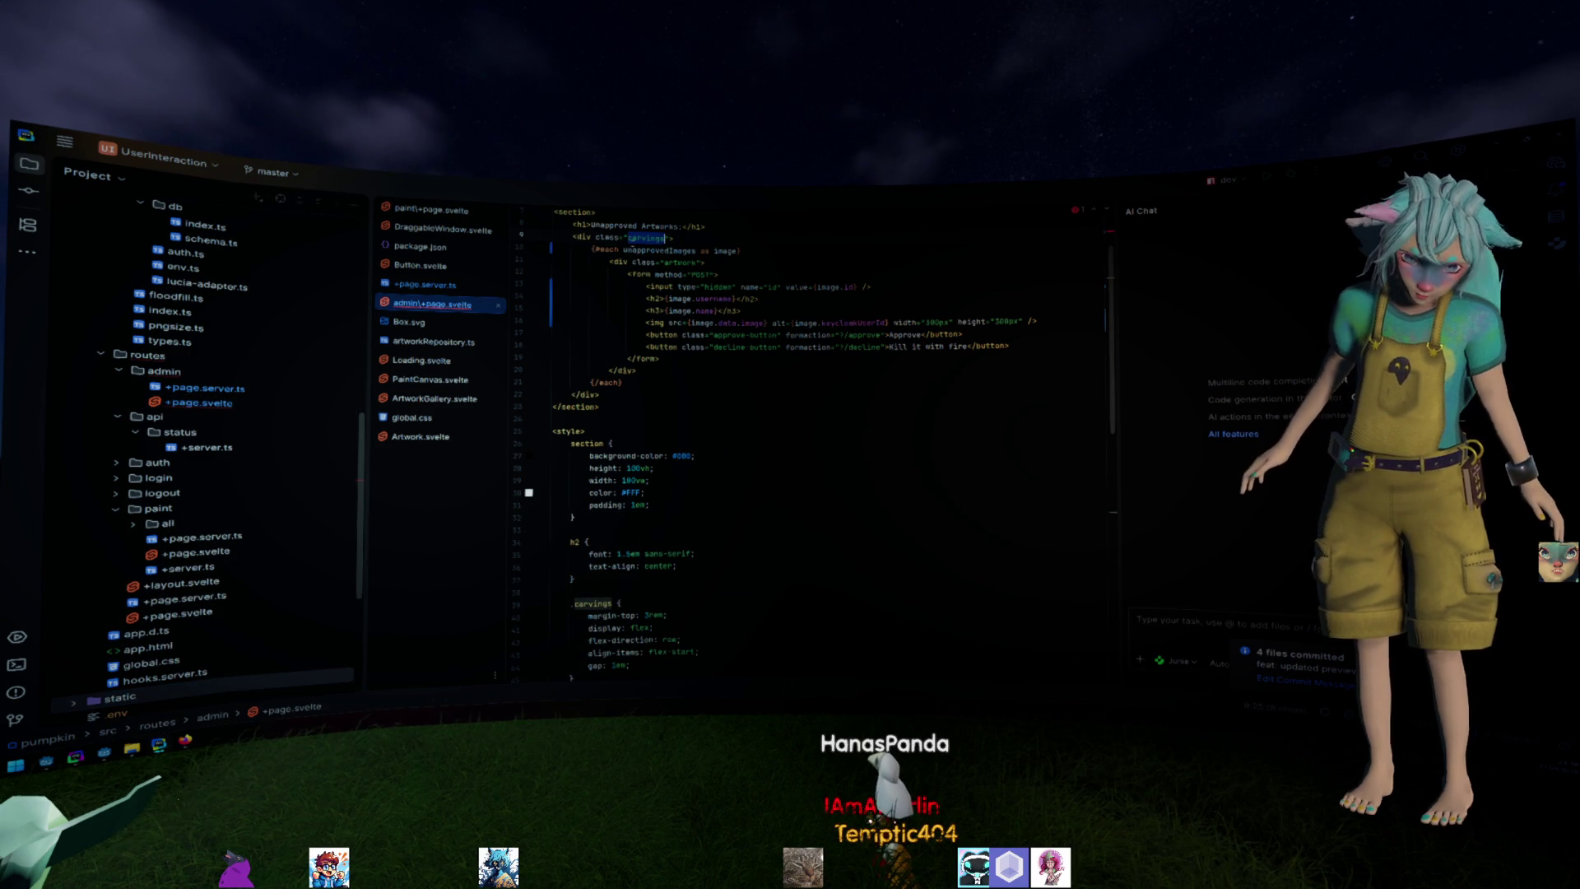
type("images")
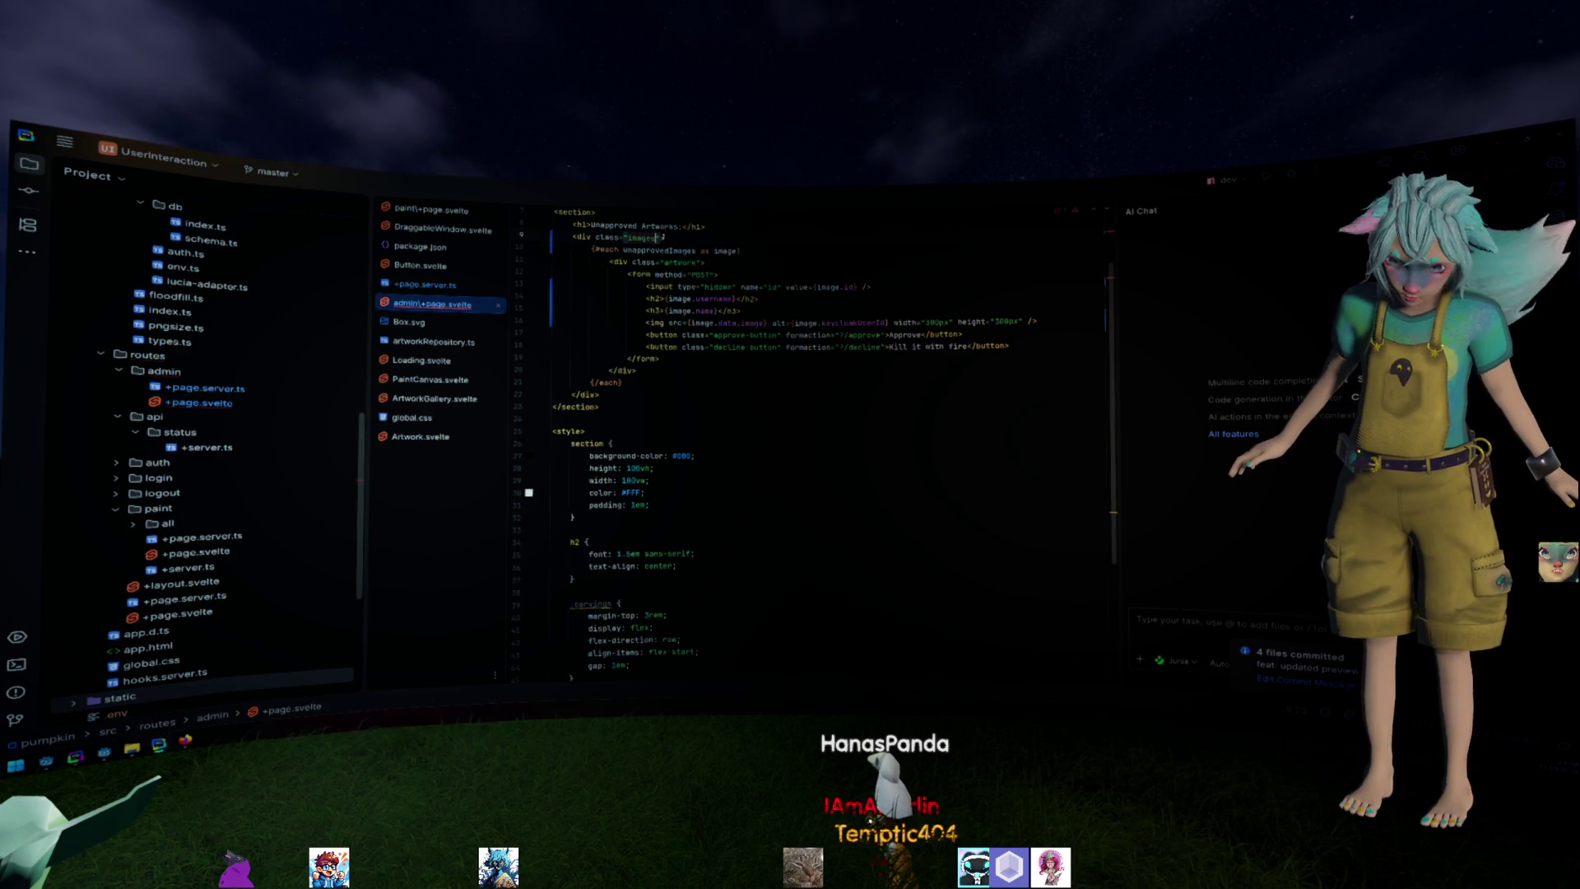
scroll(782, 500, "down", 3)
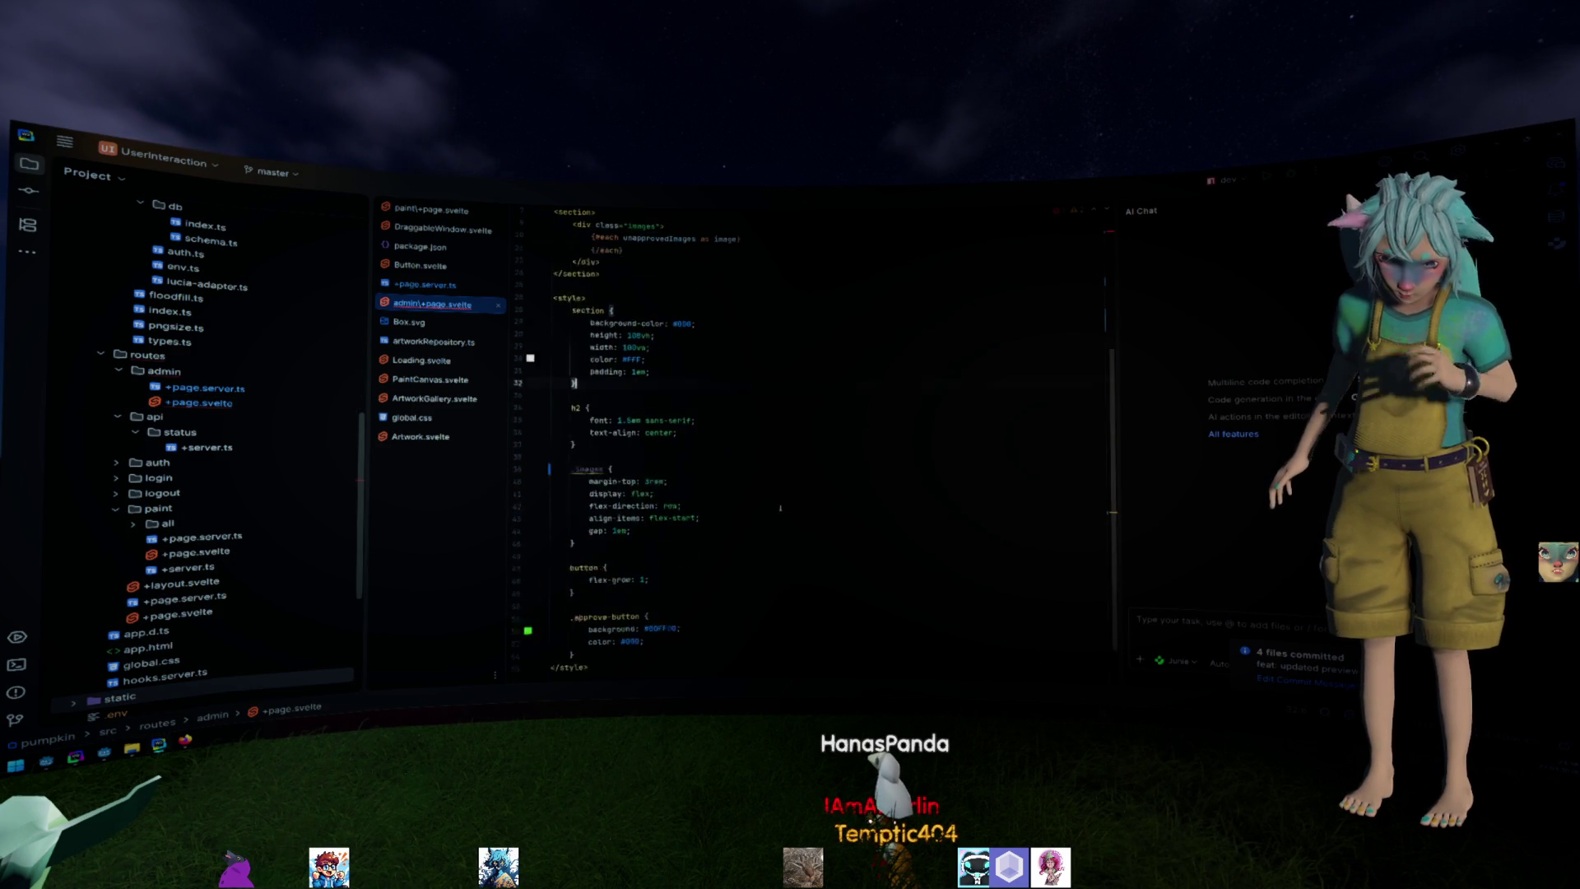
scroll(781, 500, "down", 2)
scroll(782, 501, "up", 7)
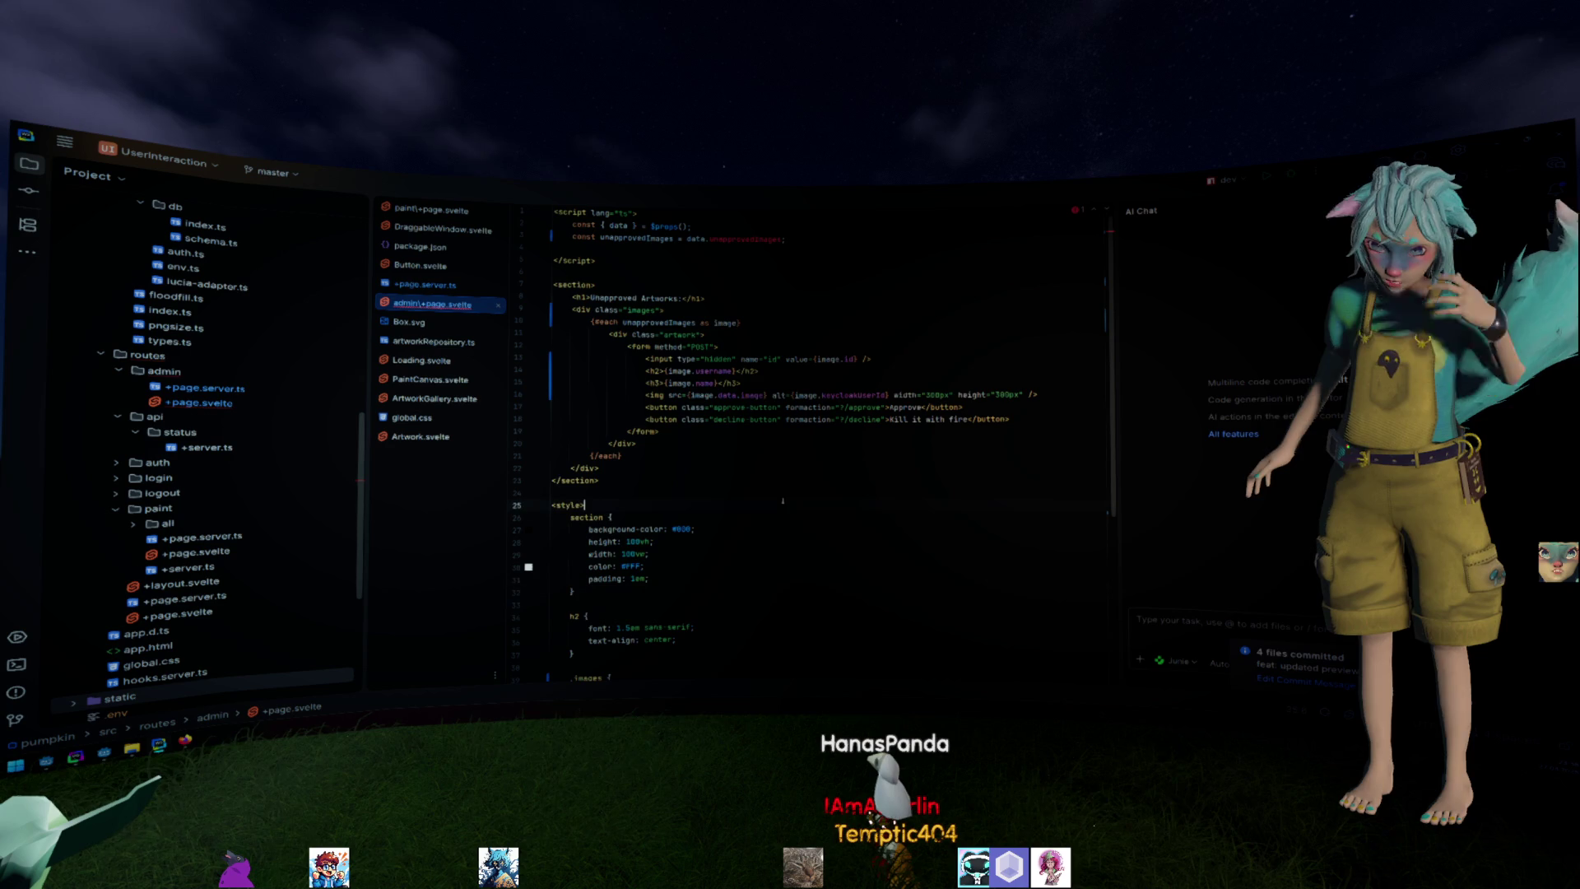
left_click(783, 500)
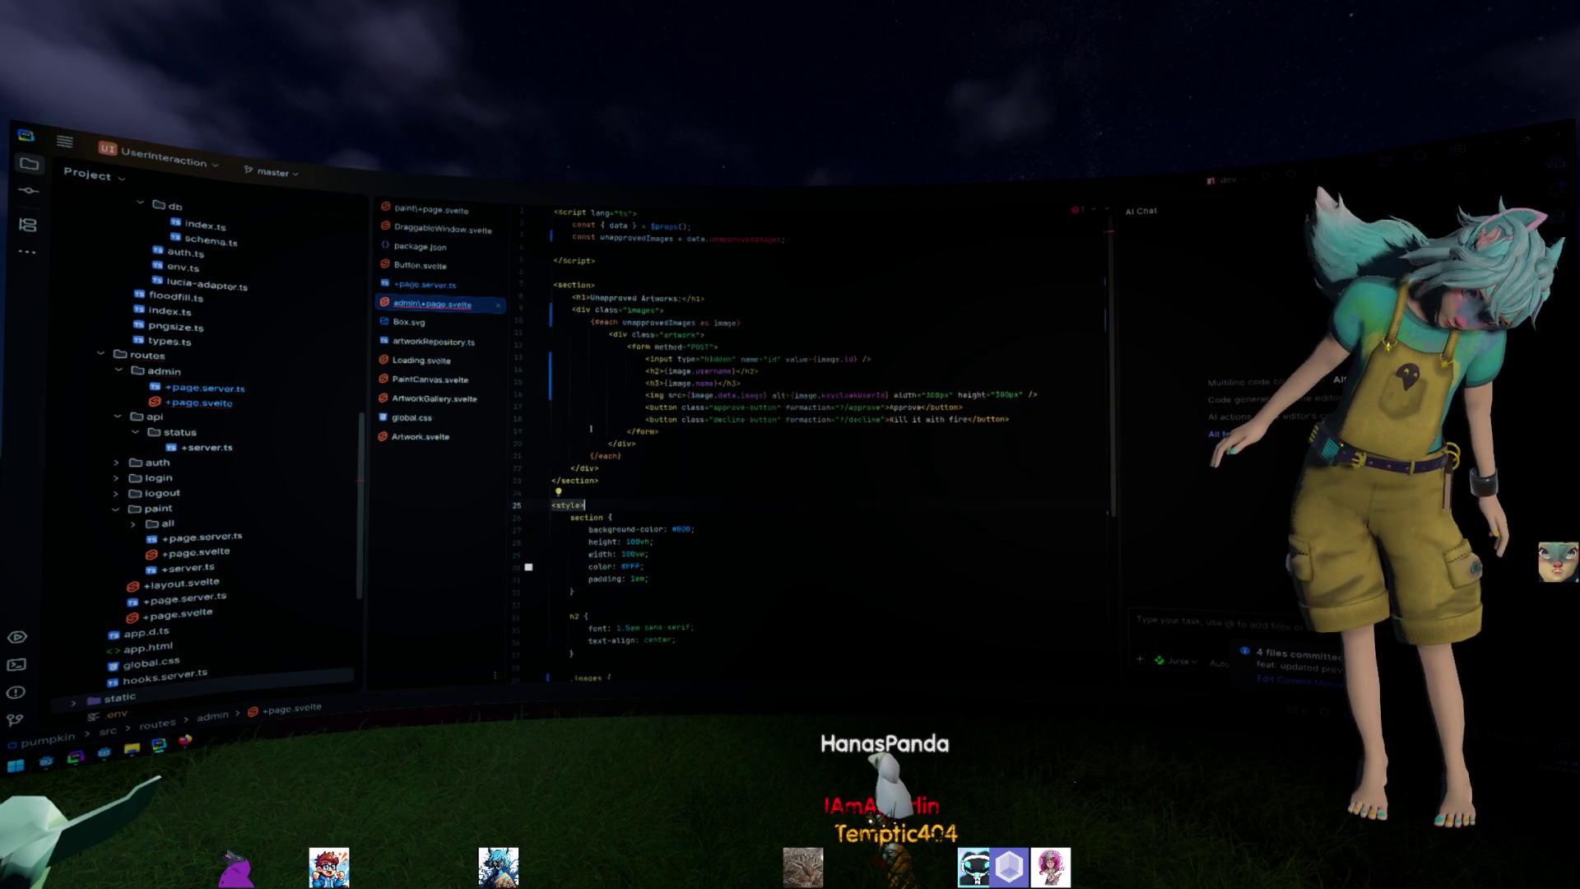
Jump to the unapprovedImages declaration in +page.server.ts, then start the Vite dev server.
double_click(745, 238)
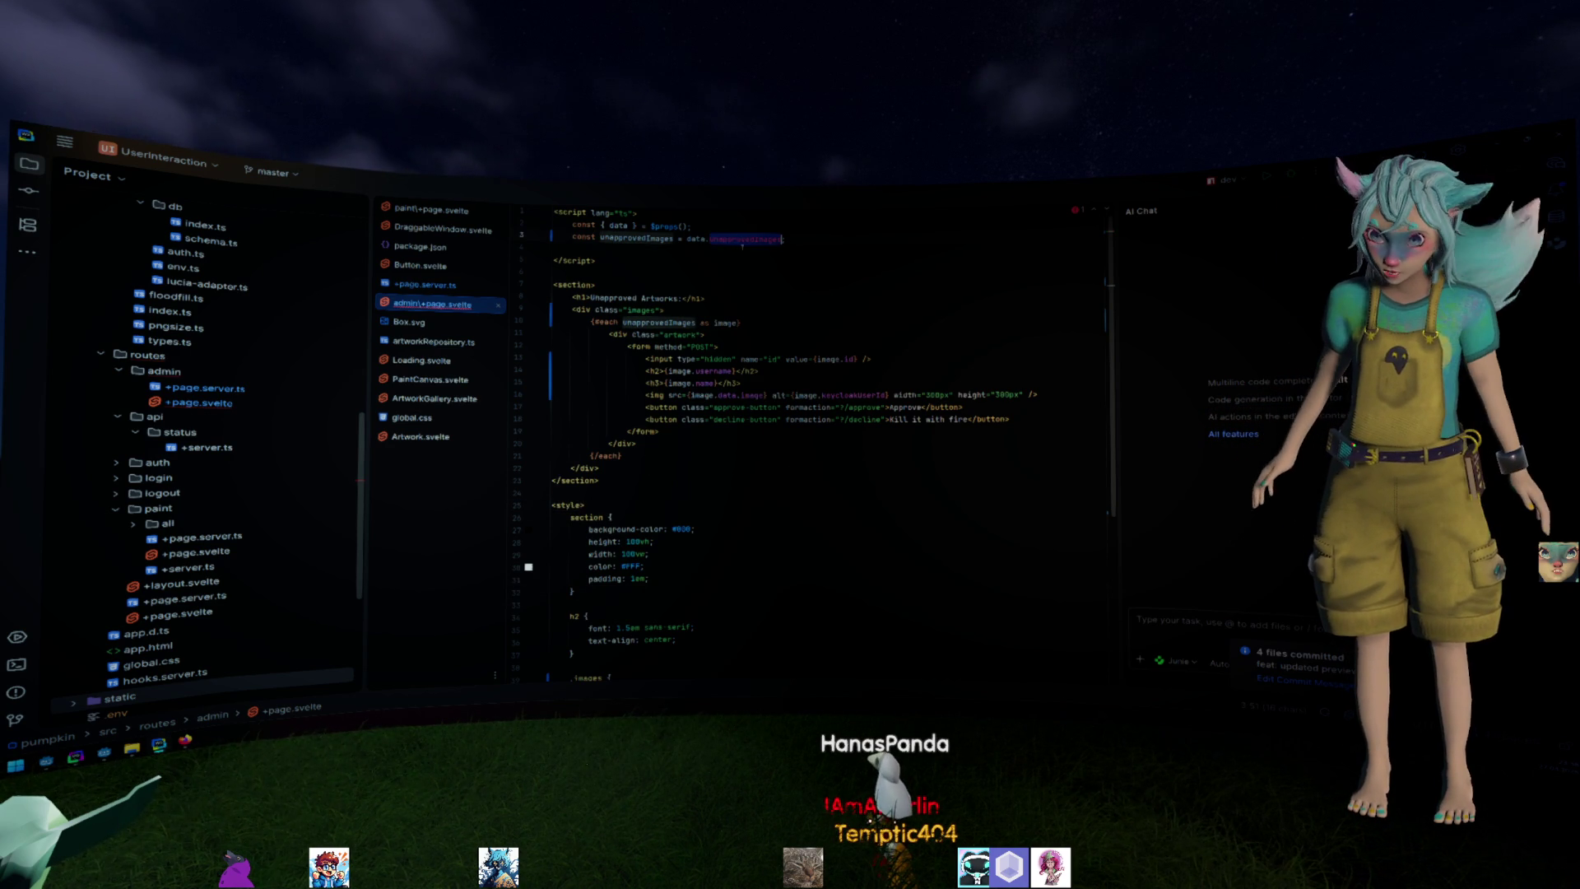
left_click(745, 239, "ctrl")
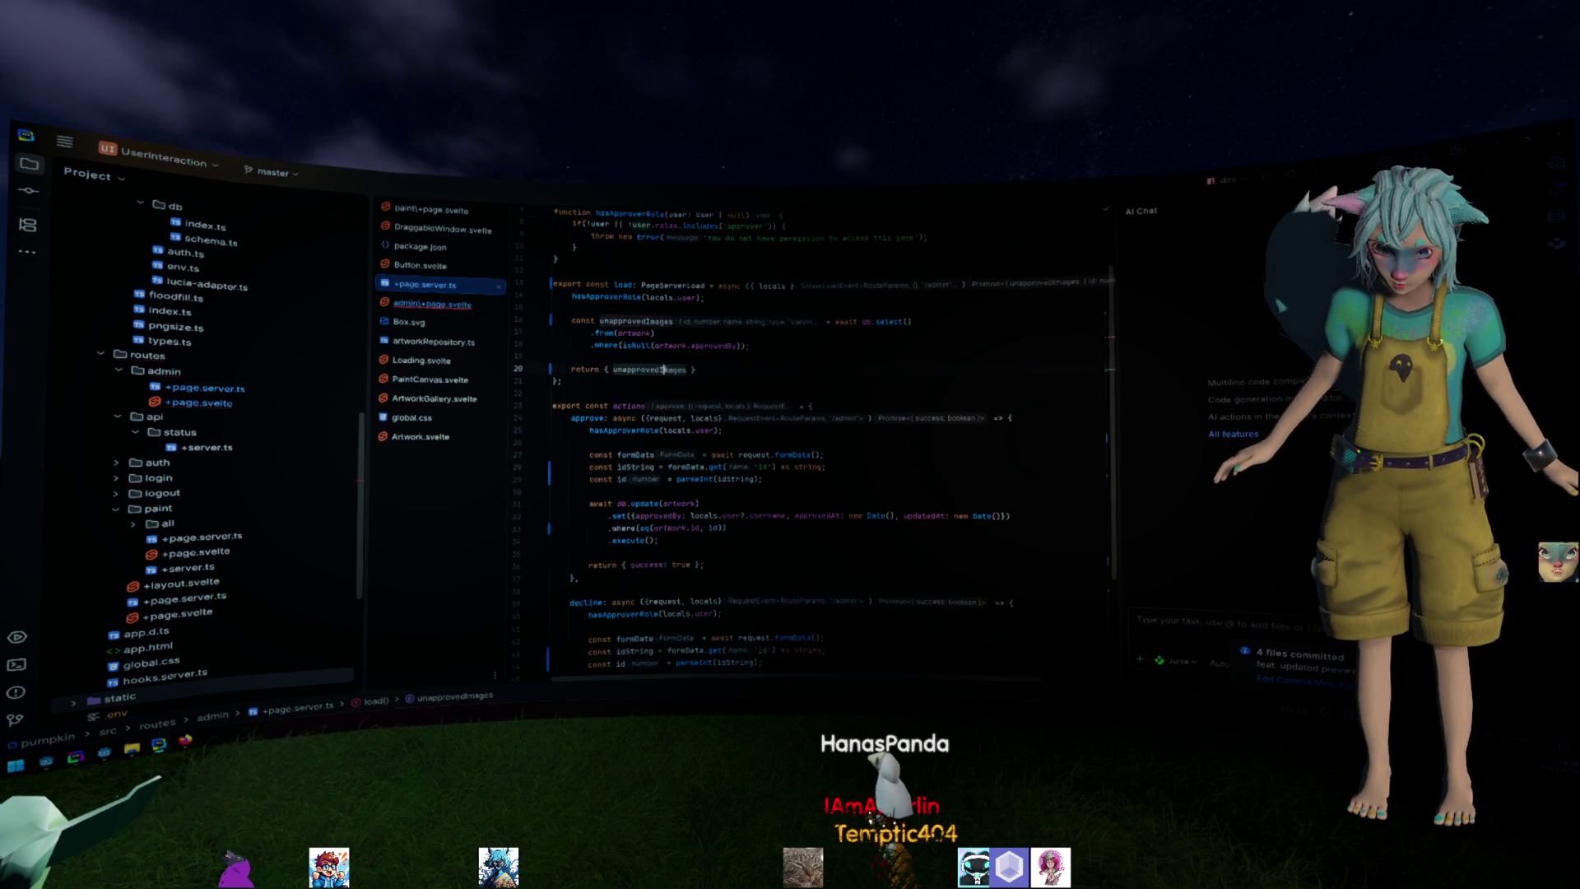
left_click(457, 304)
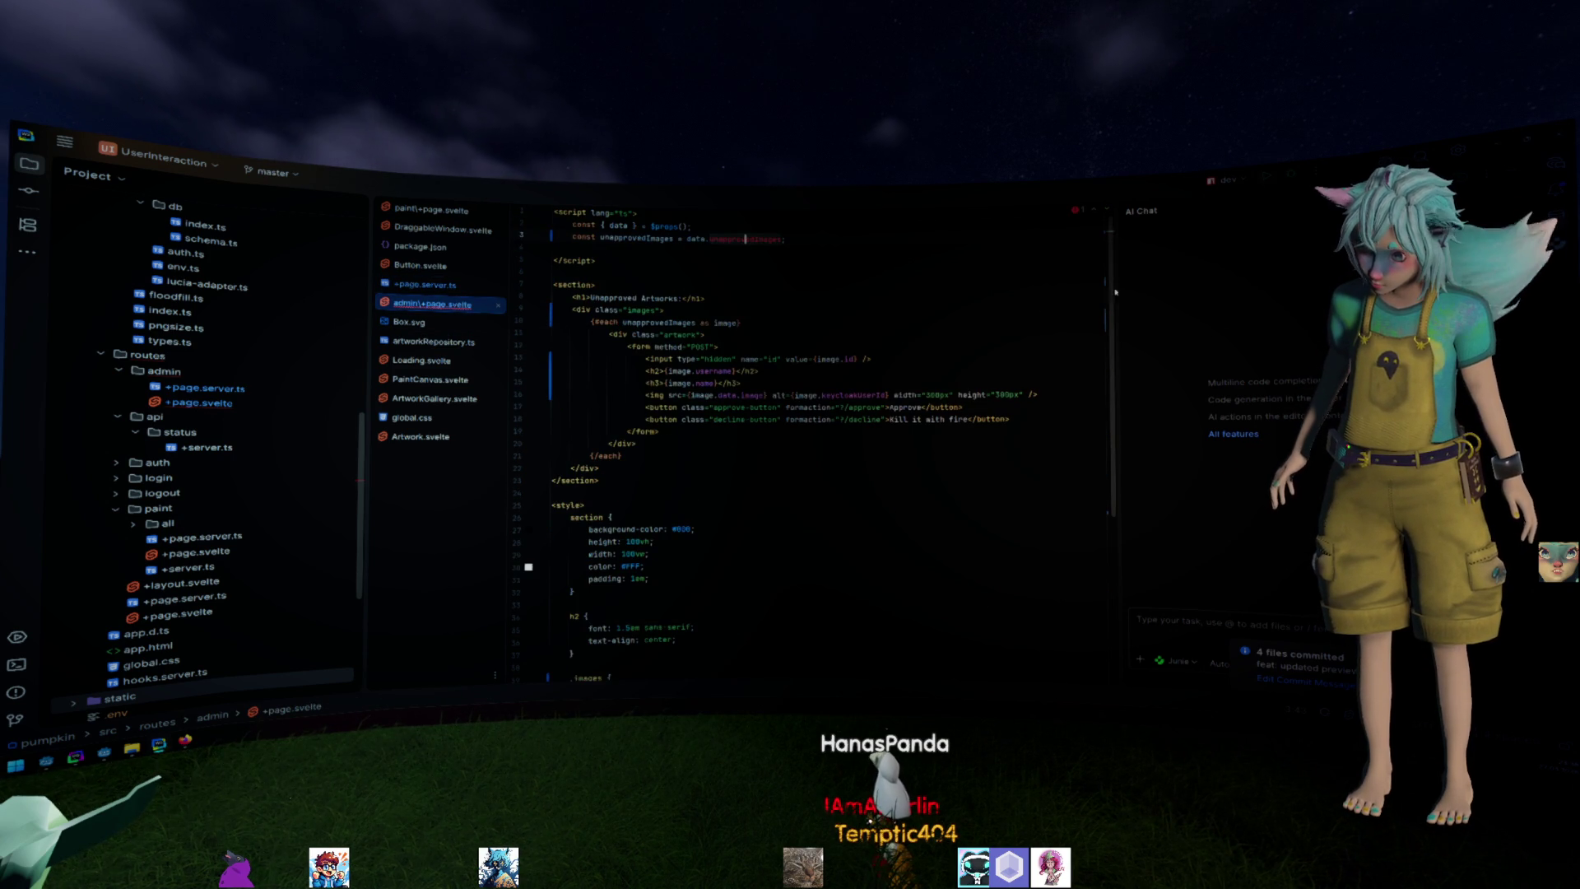
key("shift+F10")
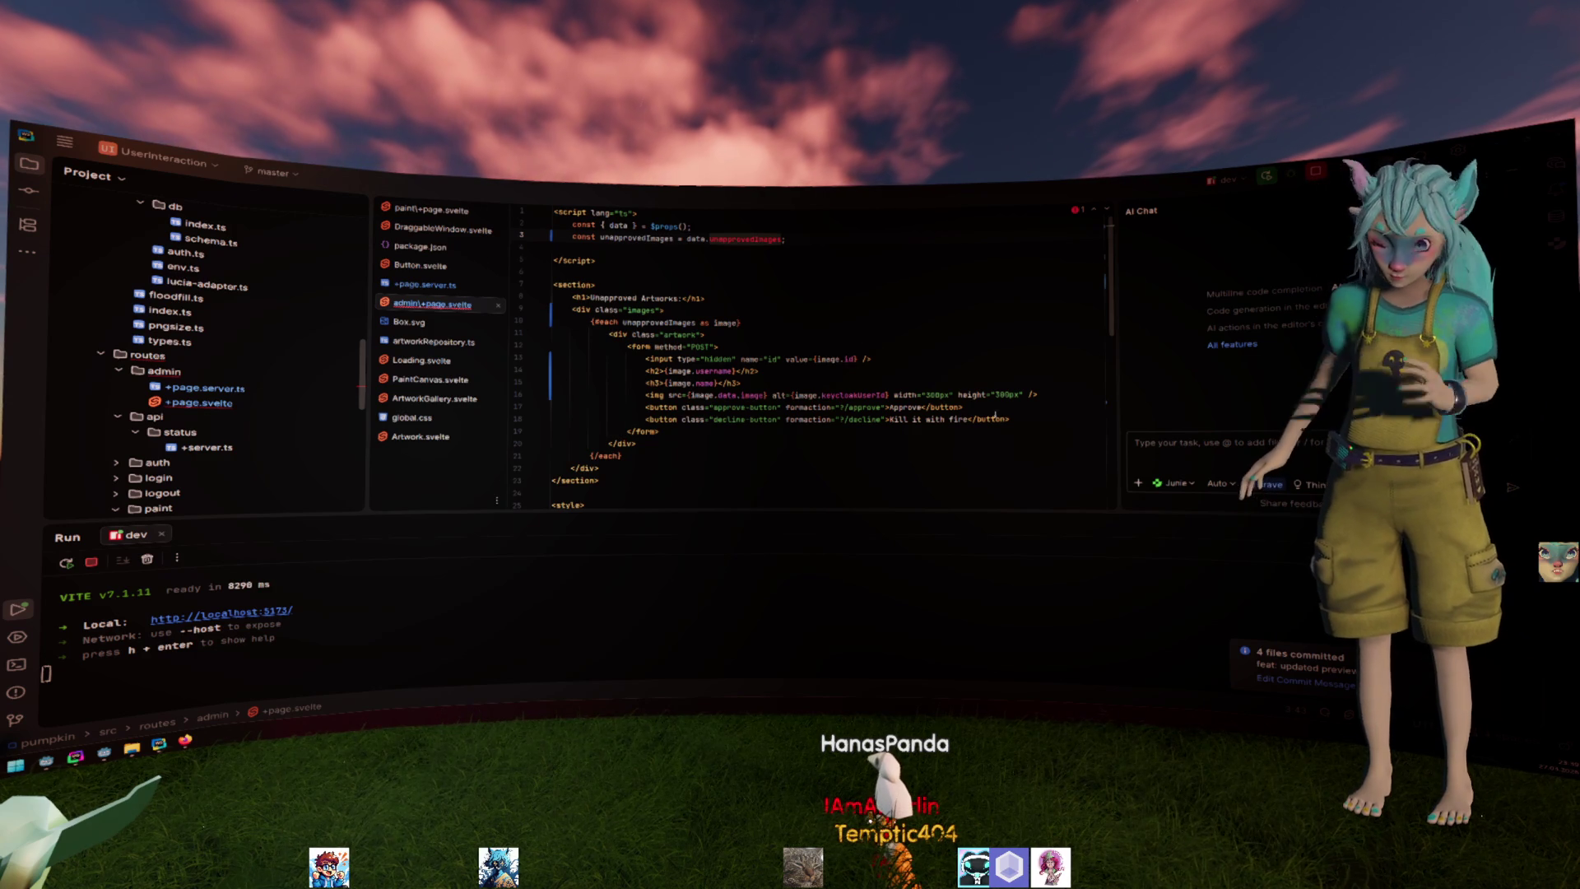
Hide the dev server output and switch to the browser, where admin now shows a 500 error.
left_click(758, 370)
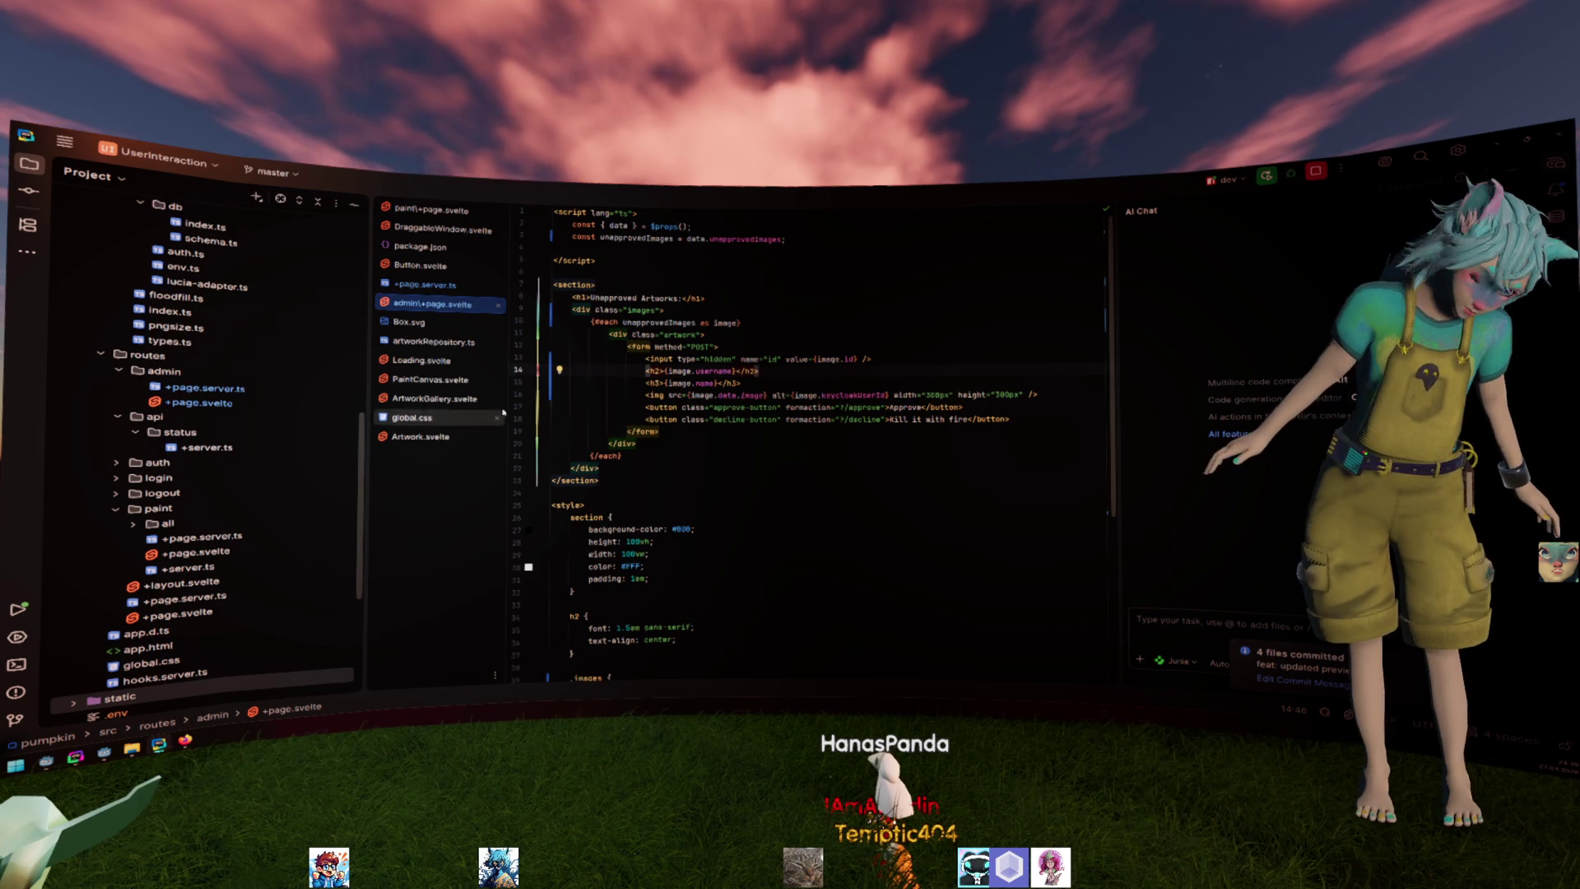
left_click(868, 407)
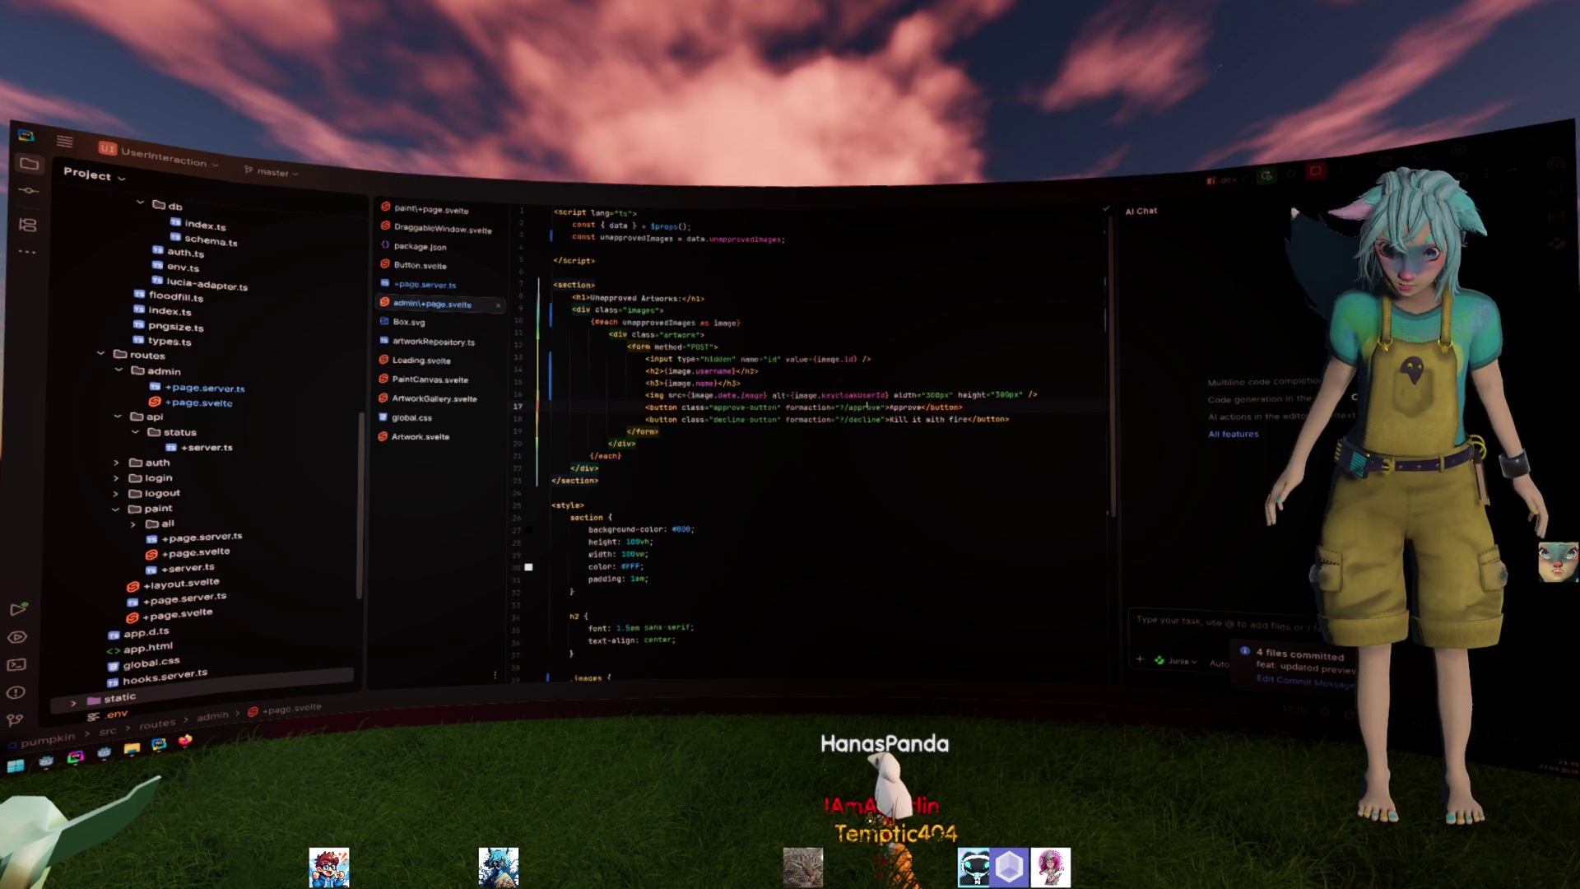
key("alt+Tab")
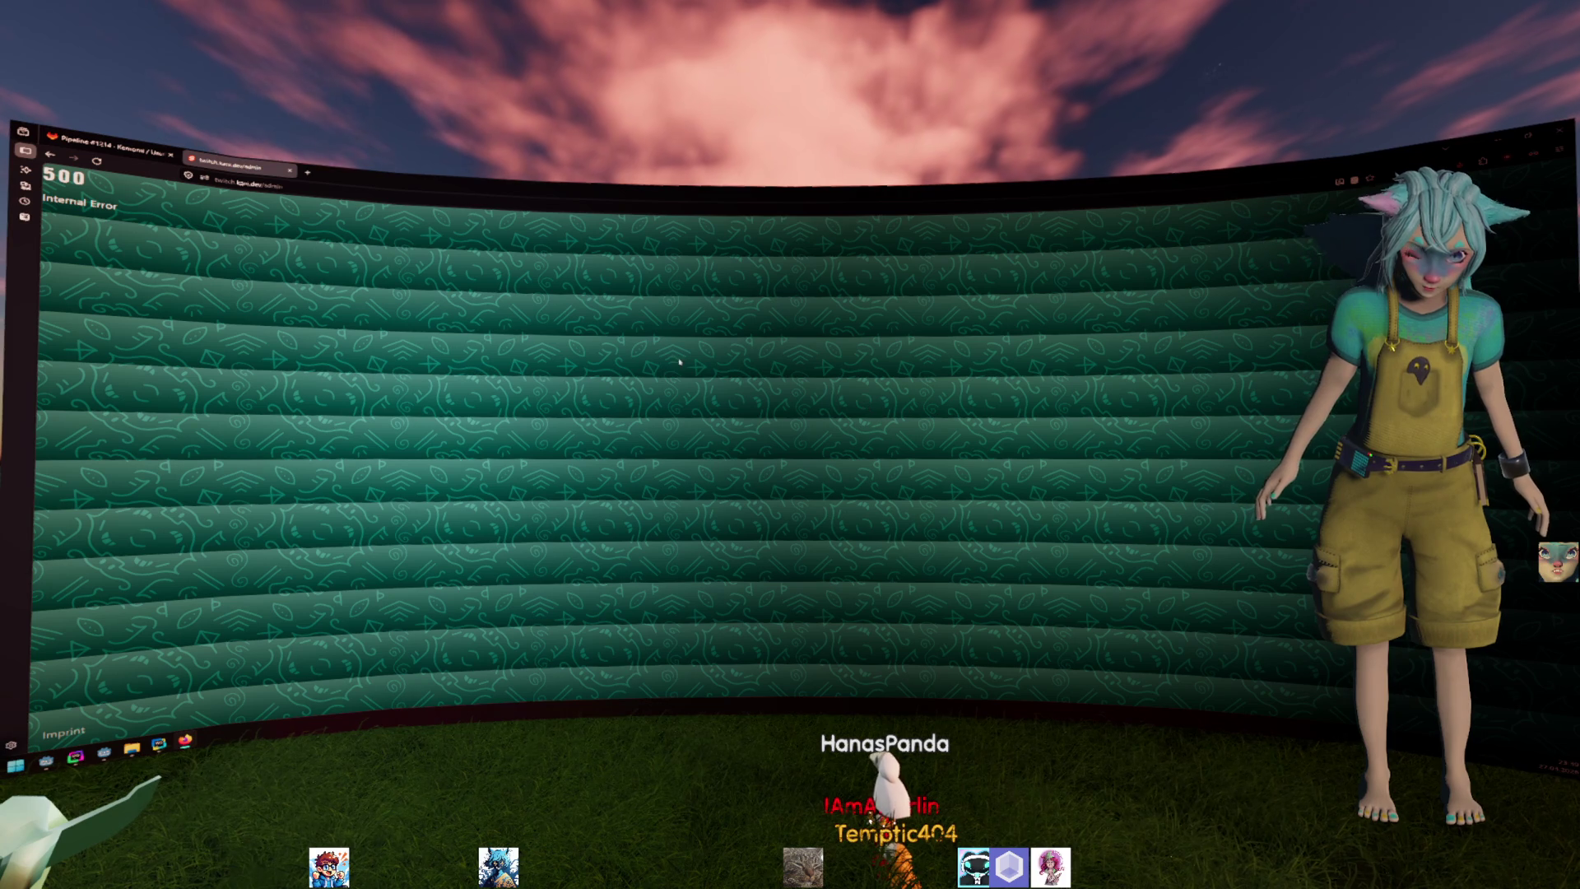
Check that GitLab pipeline #1214 for 'feat: added viewer data' passed, then return to WebStorm.
left_click(136, 160)
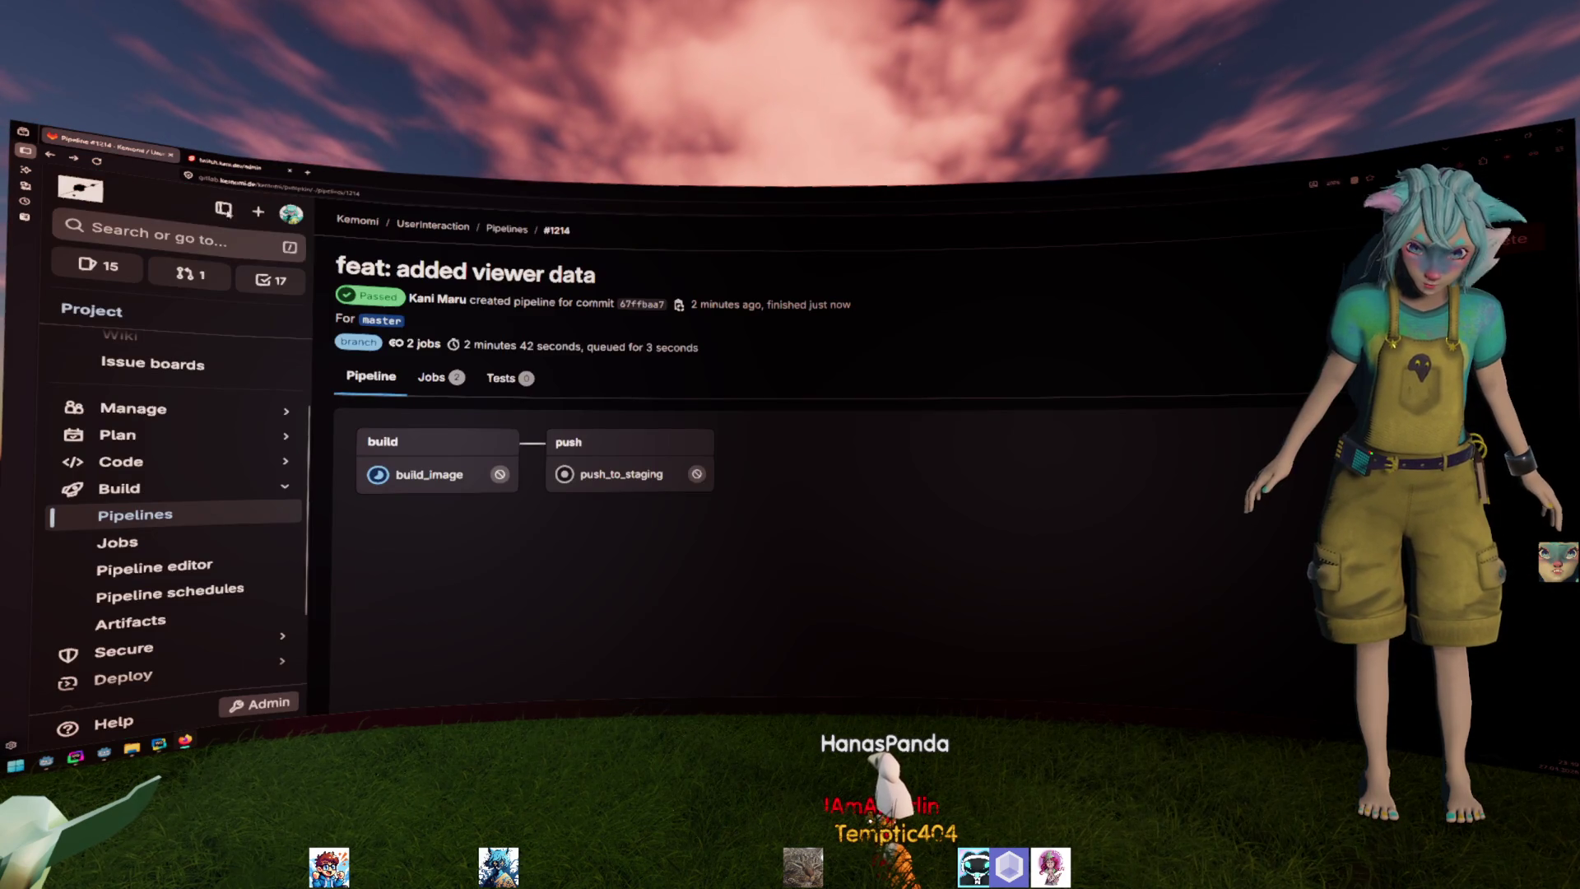
key("alt+Tab")
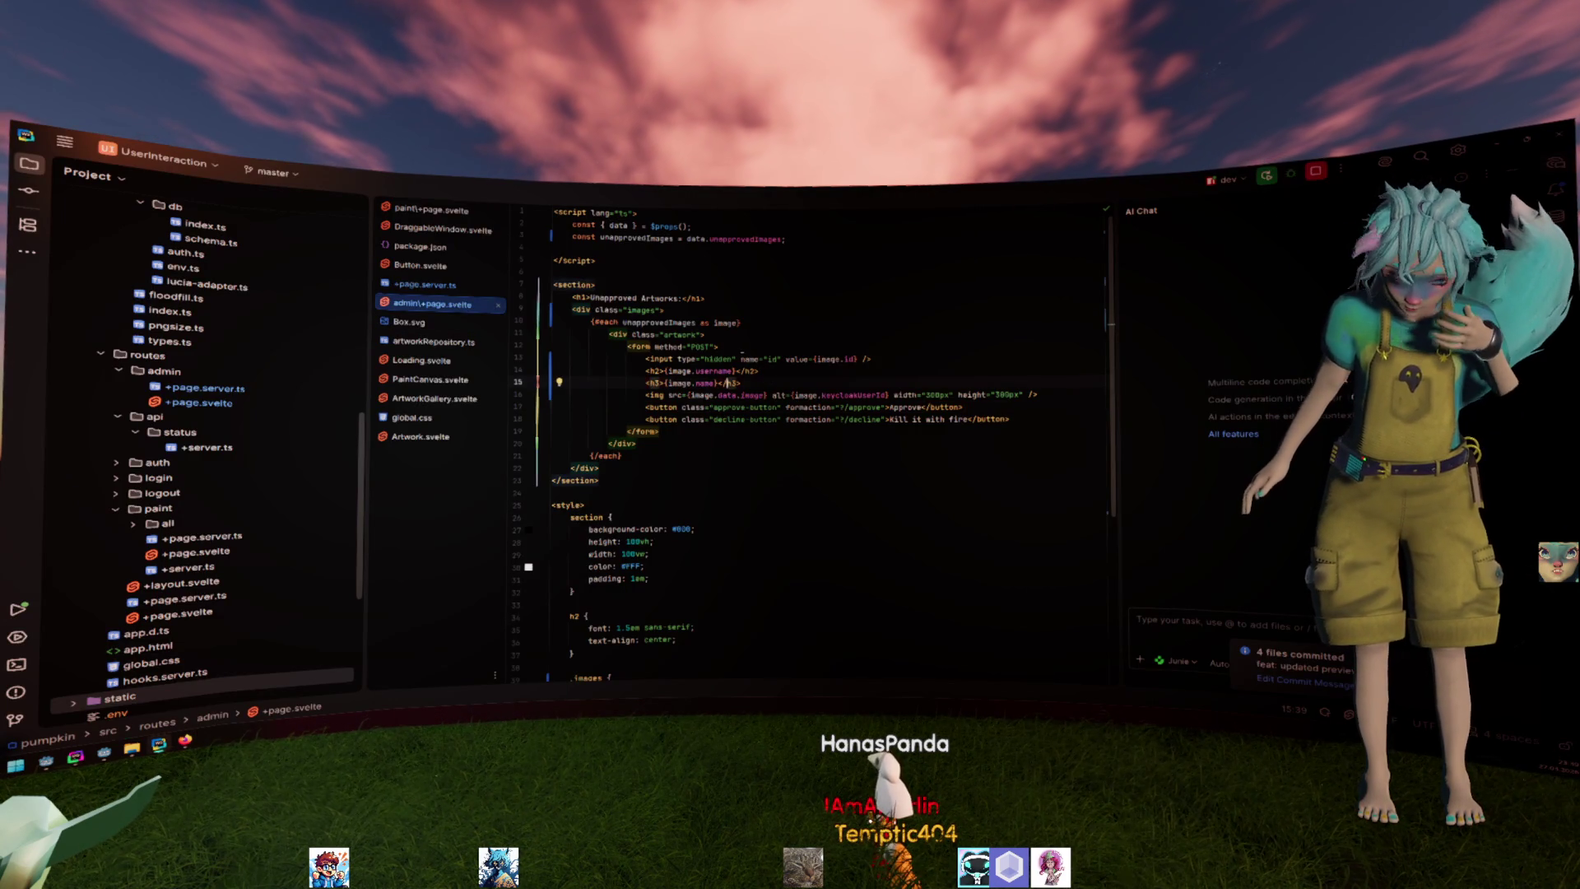
scroll(162, 579, "down", 3)
scroll(162, 578, "down", 2)
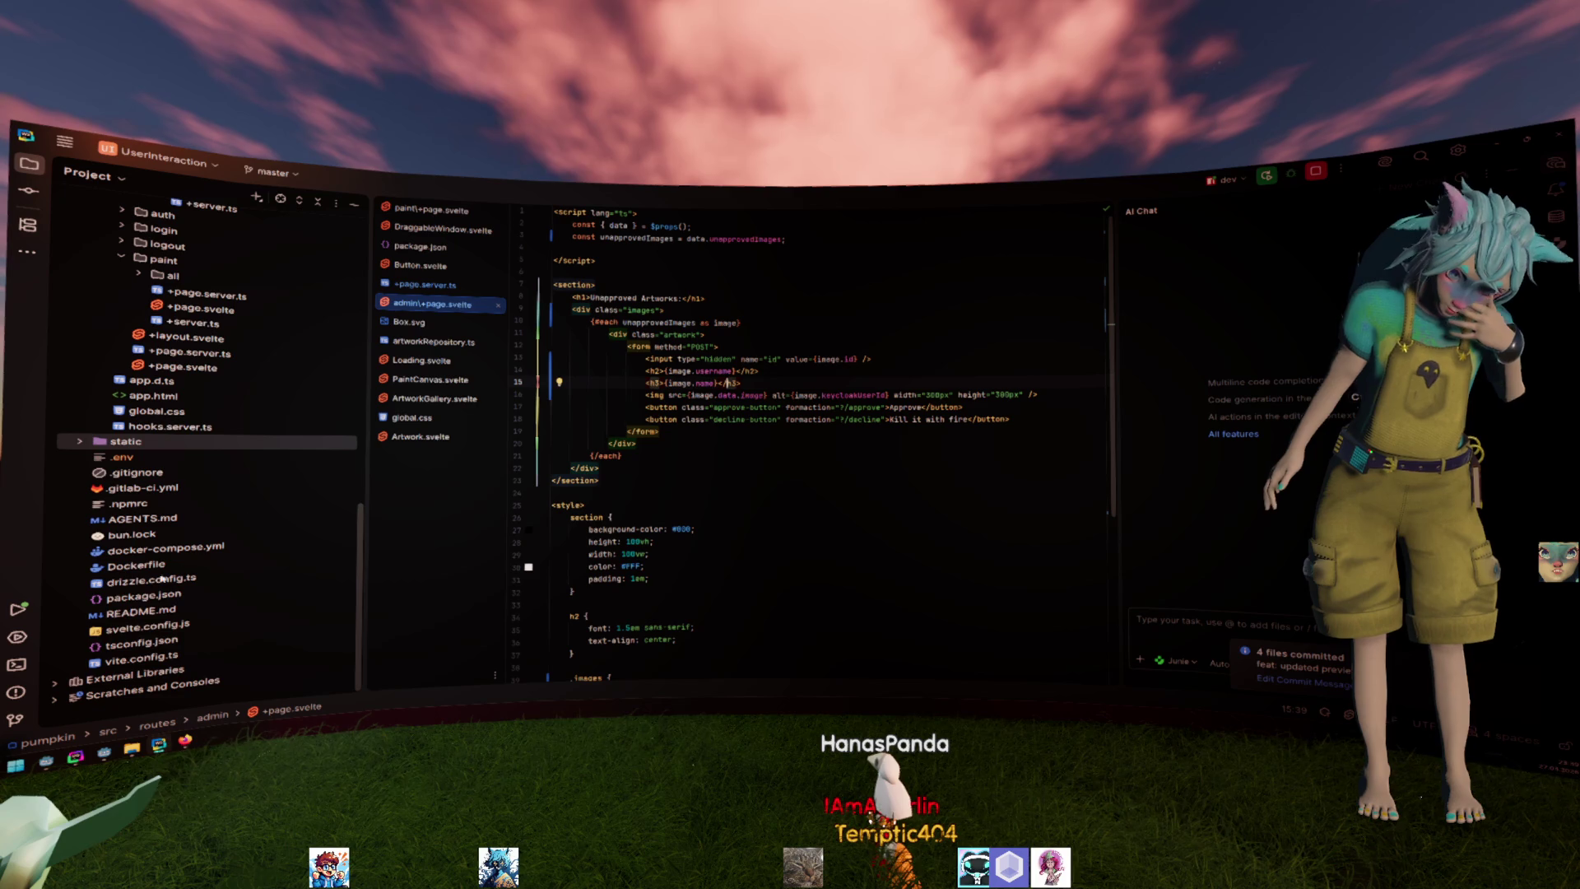
Locate the Dockerfile in the project root and open the .gitlab-ci.yml pipeline config.
left_click(145, 565)
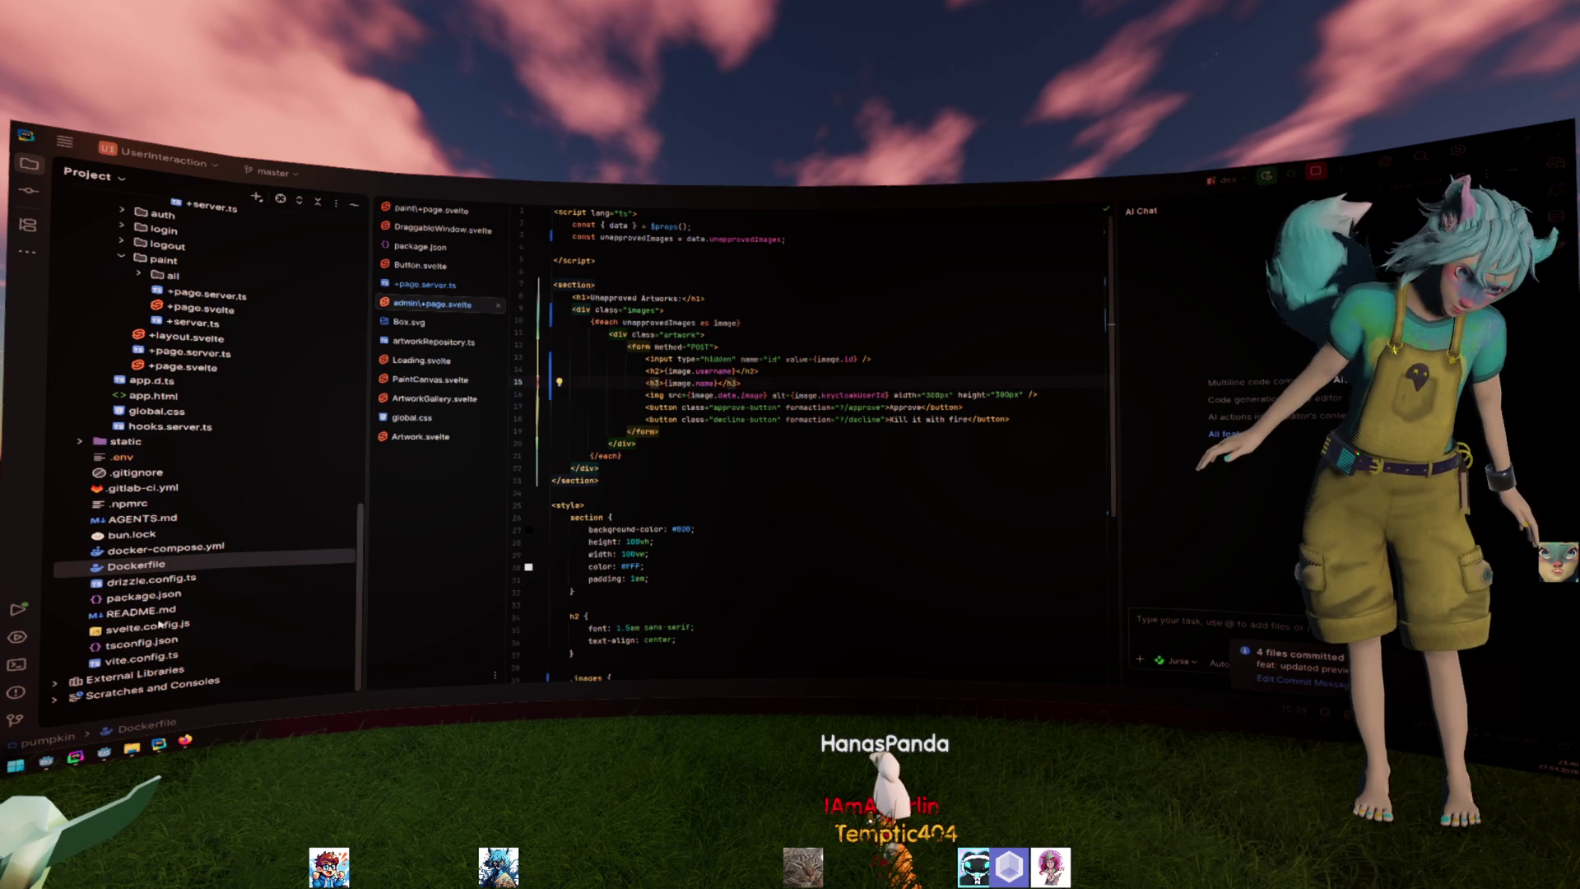
double_click(136, 488)
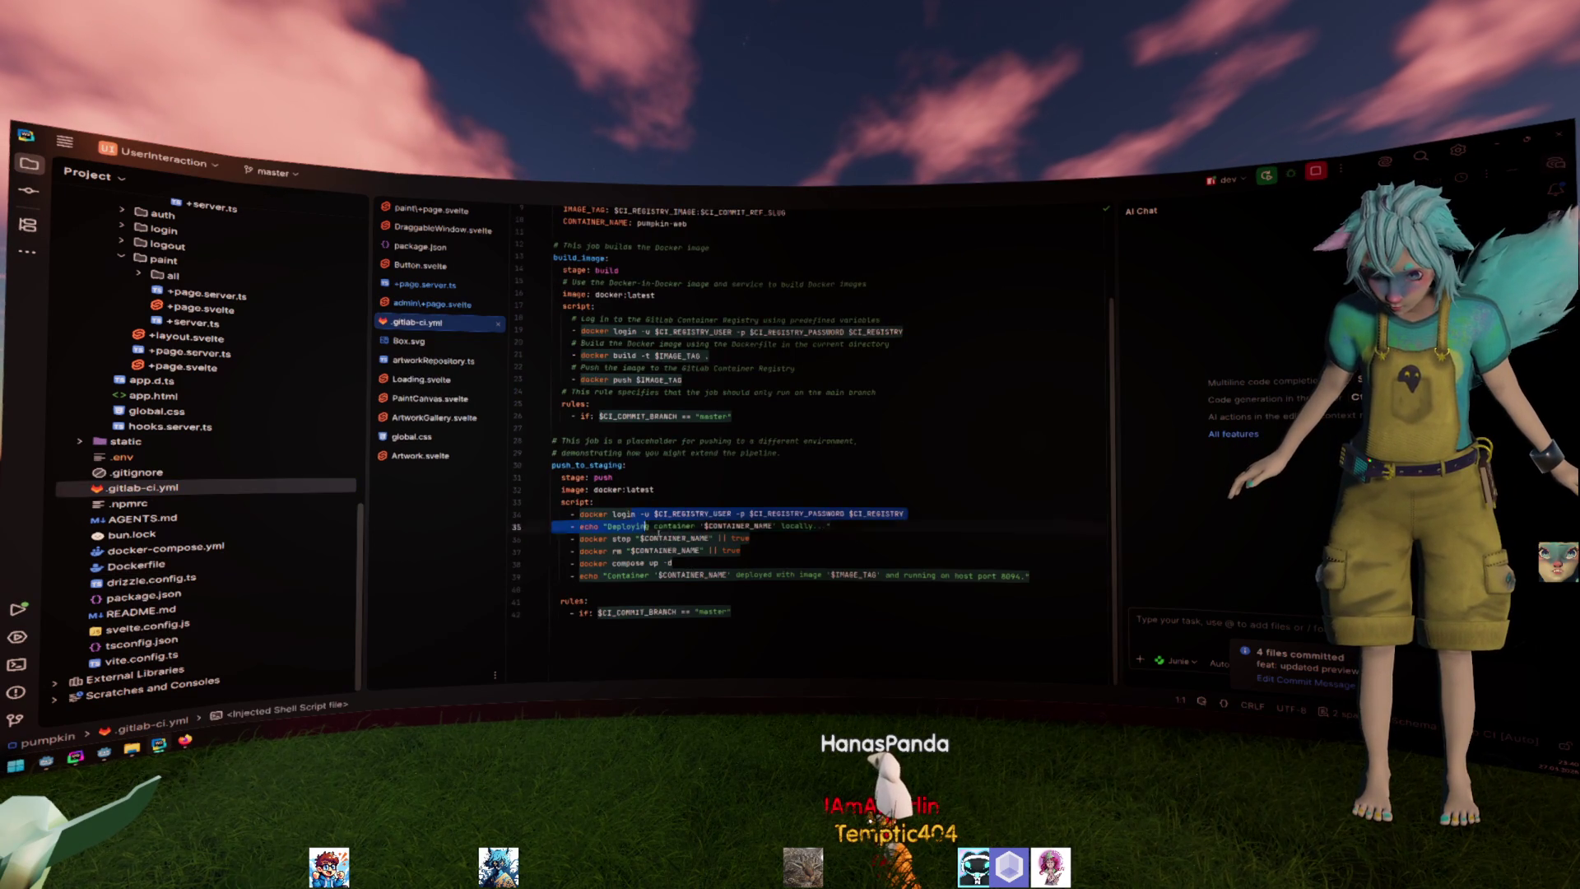
Review the end of the CI config, then check the pipeline and the admin page's 500 error in the browser.
key("ctrl+End")
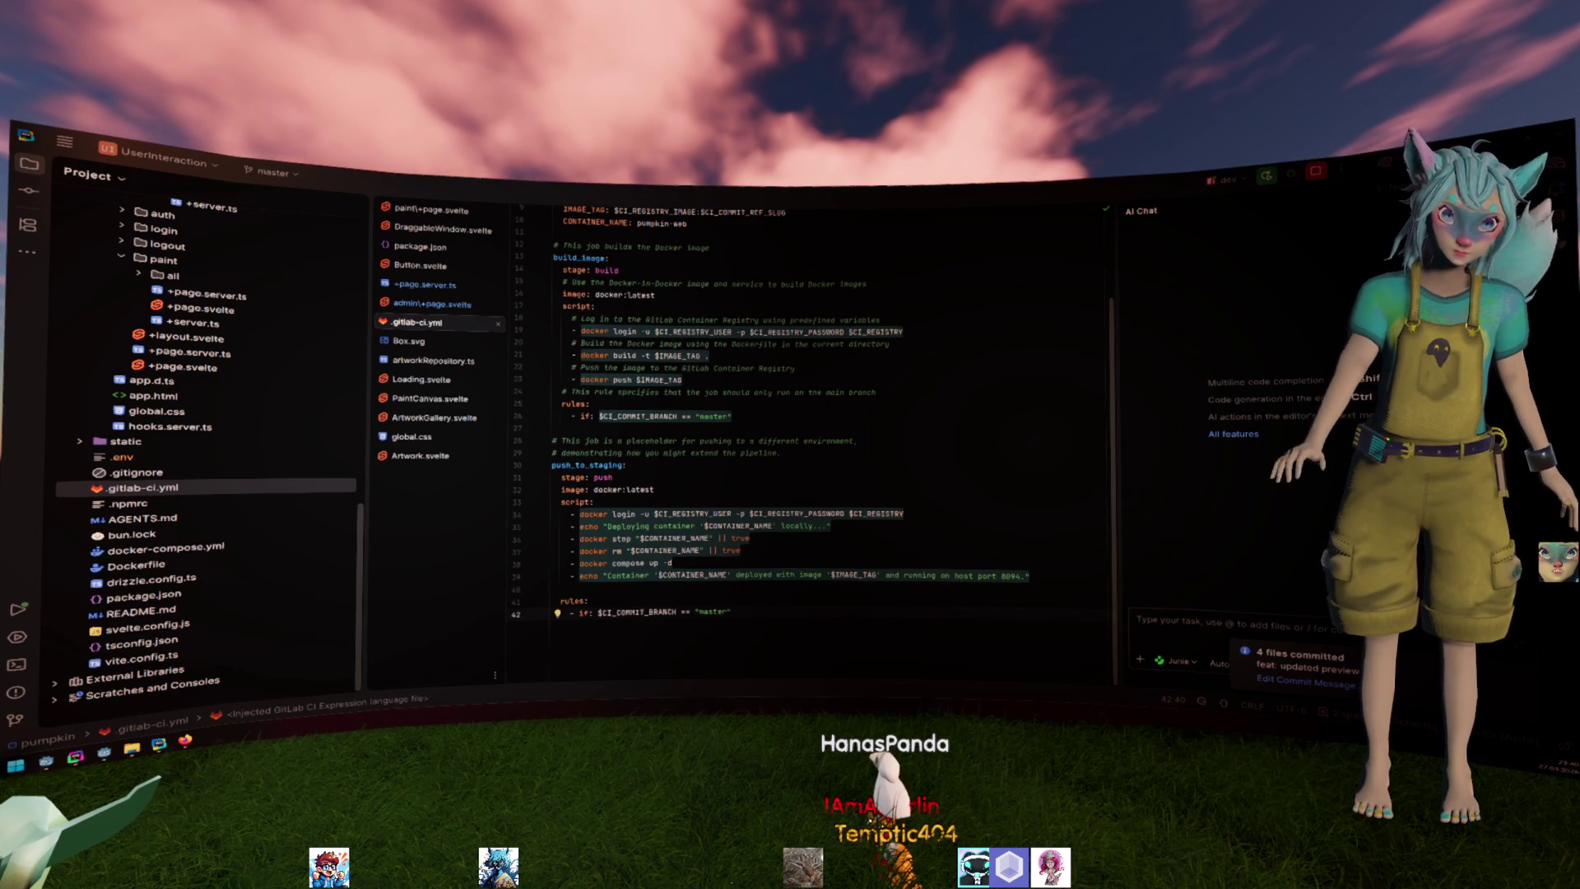
key("alt+Tab")
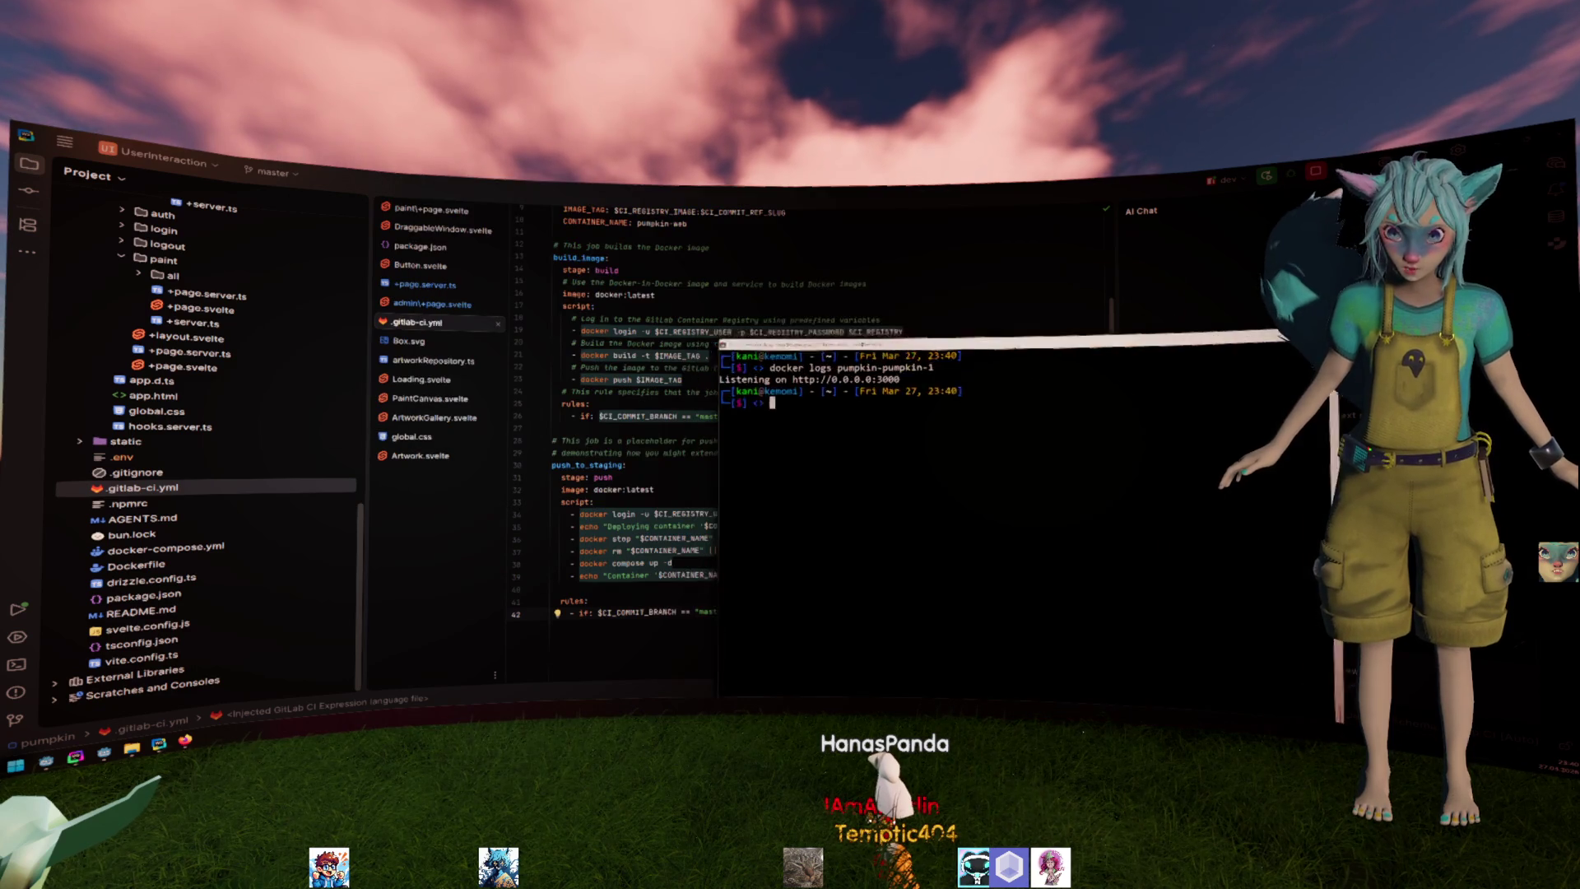
key("super+Right")
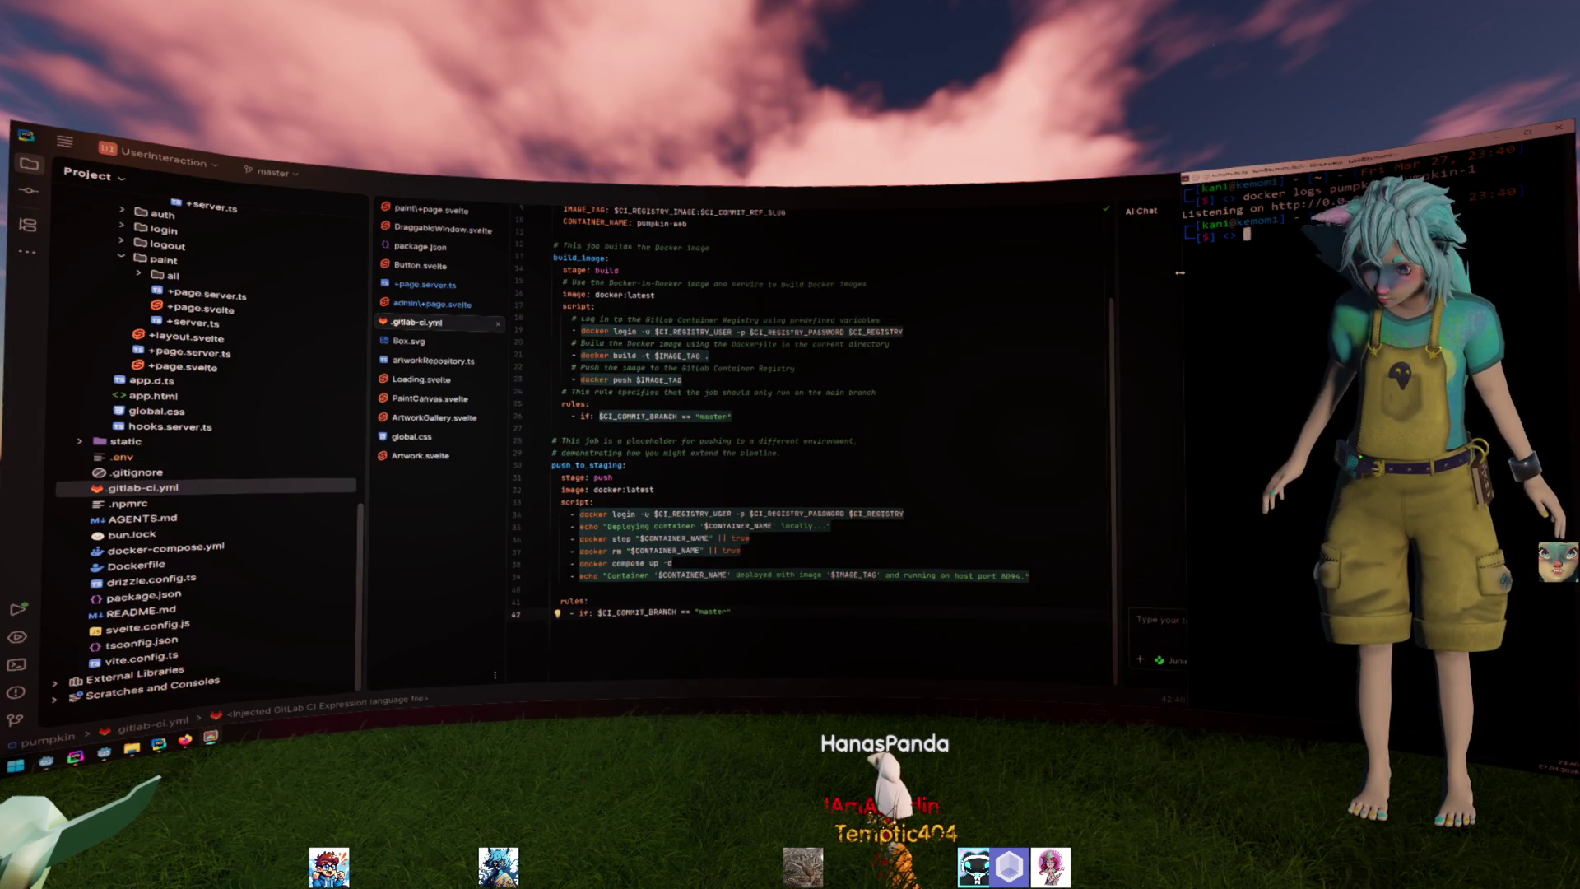
key("alt+Tab")
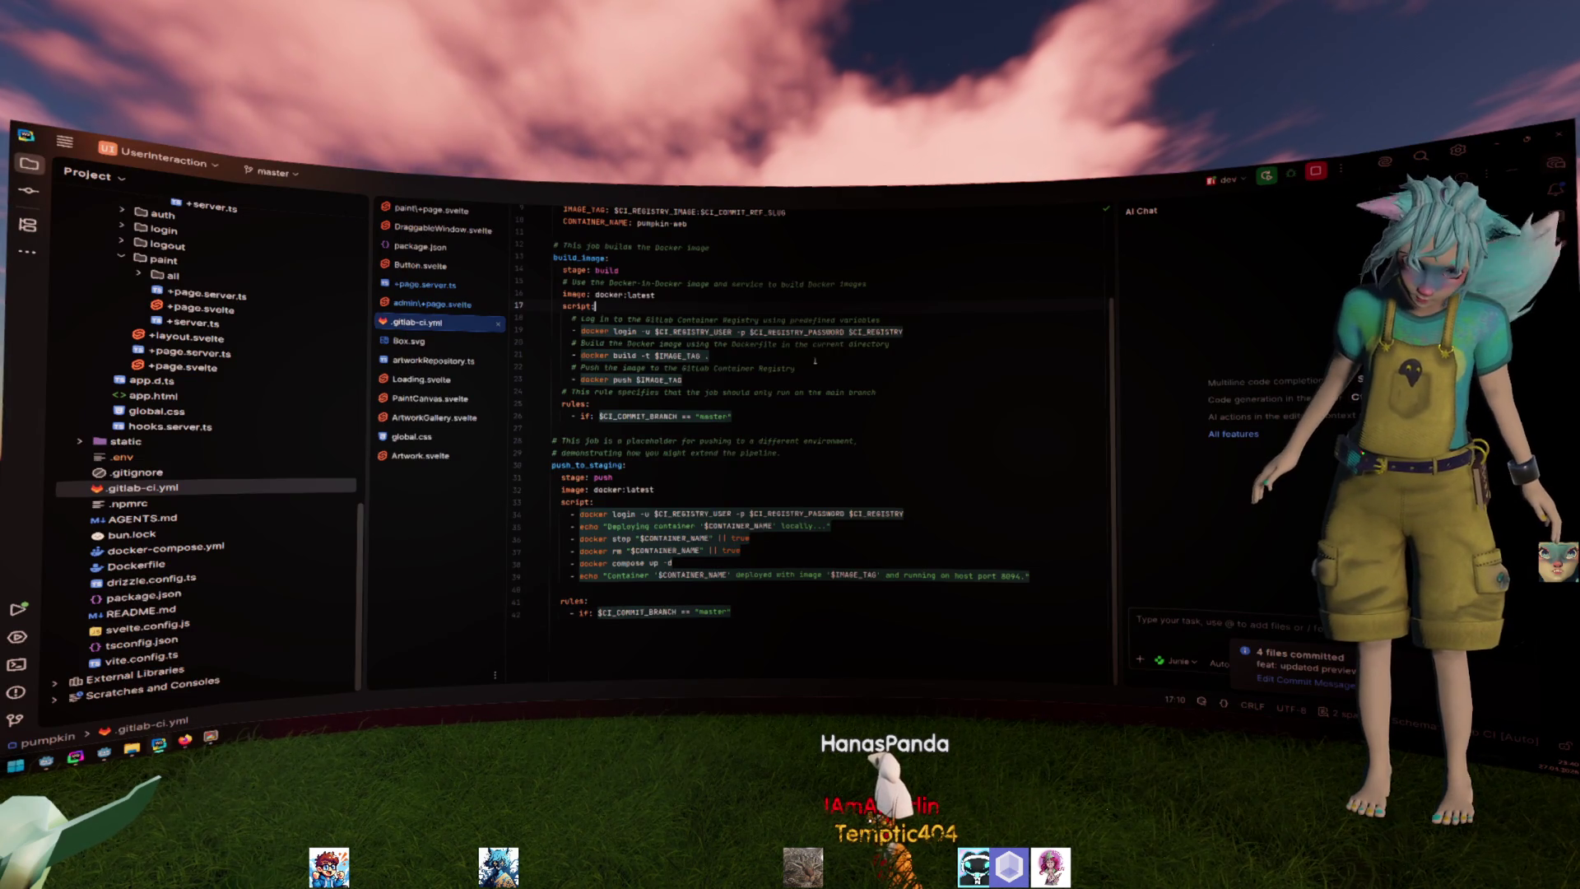
key("alt+Tab")
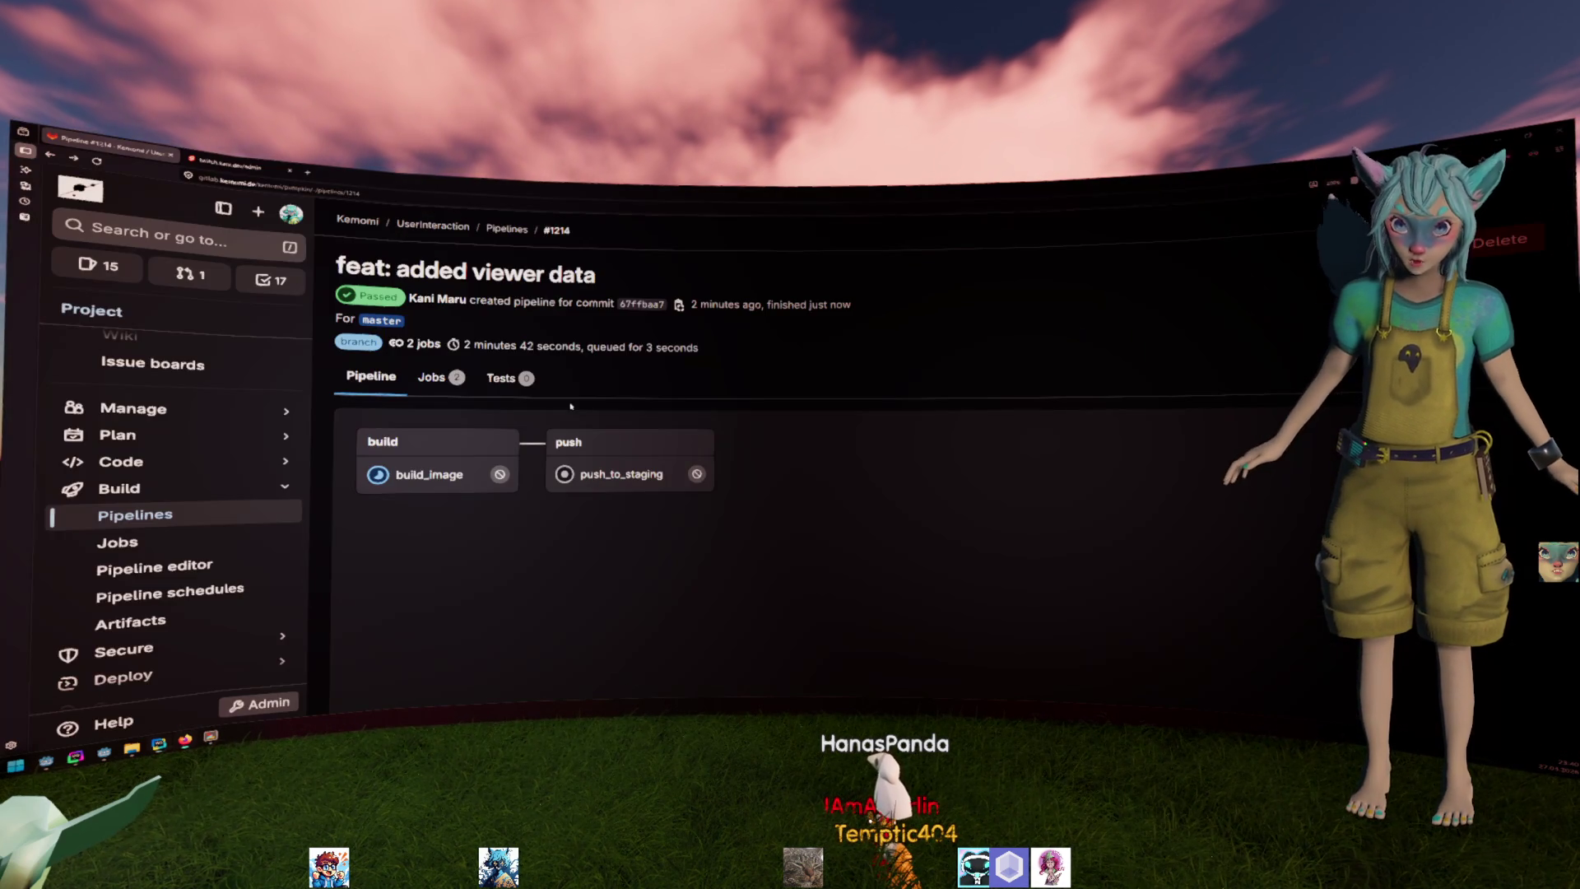
key("ctrl+Tab")
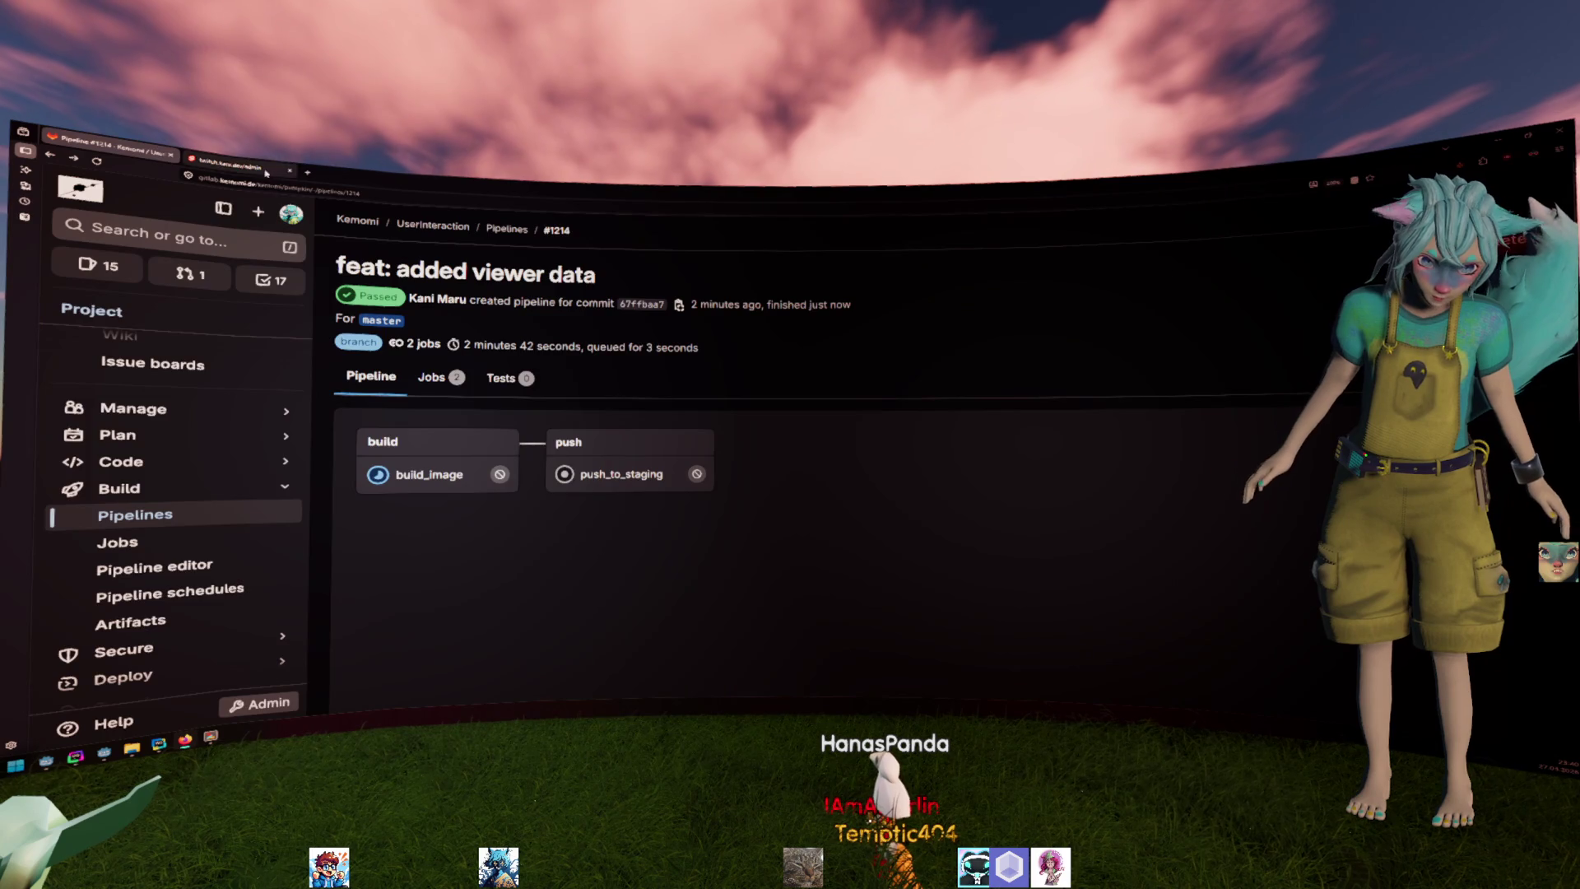
key("alt+Tab")
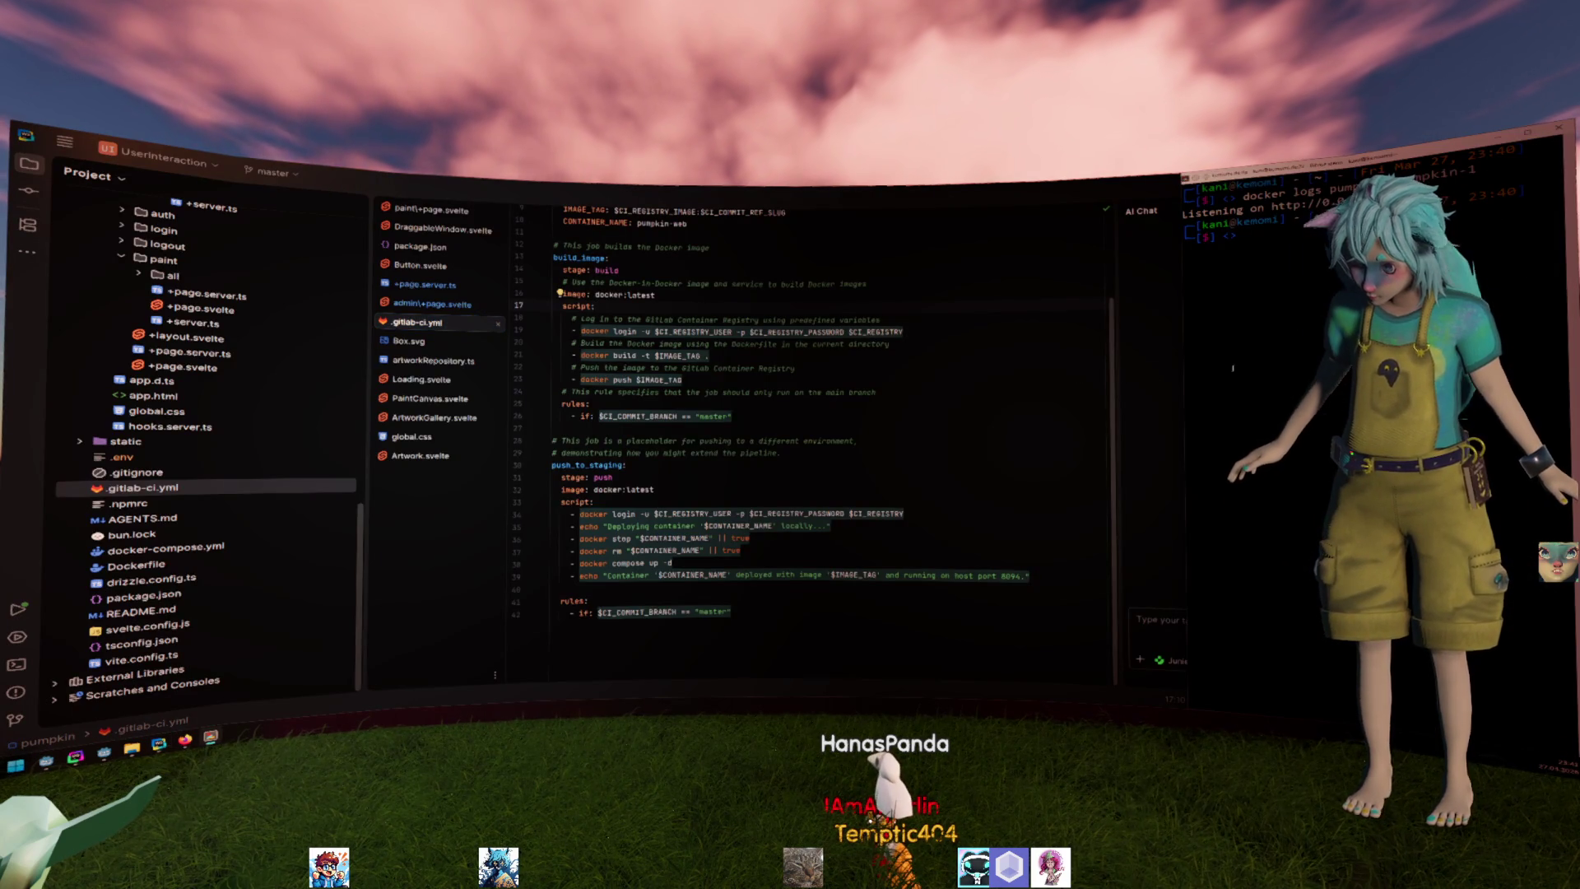
Rerun docker logs pumpkin-pumpkin-1 in a widened terminal to read the /admin permission error.
key("Up")
key("Return")
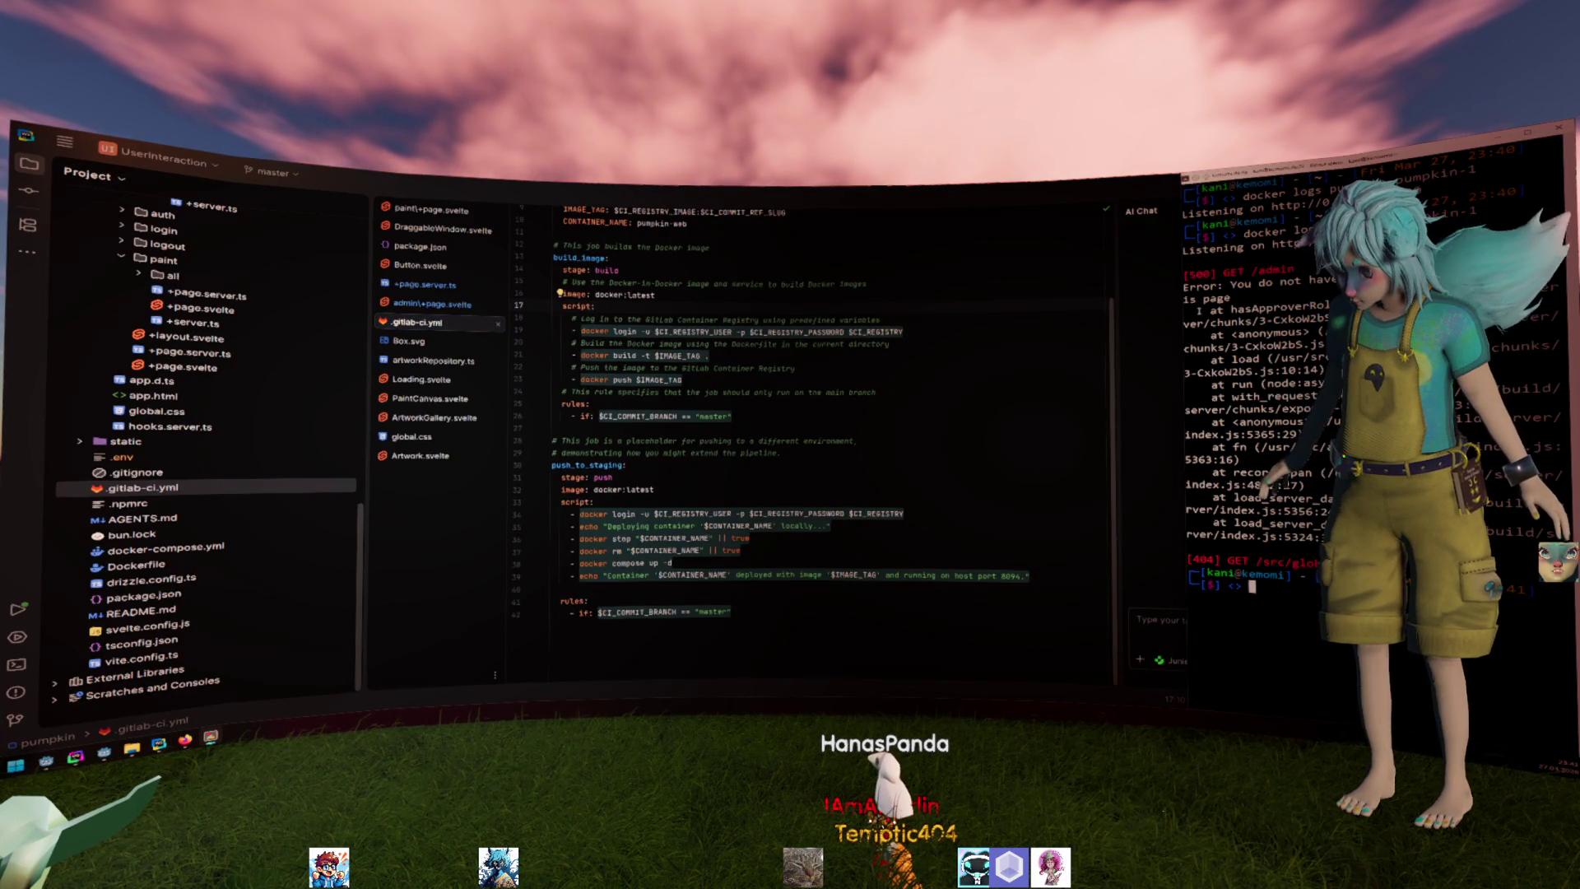
left_click_drag(1181, 334, 957, 333)
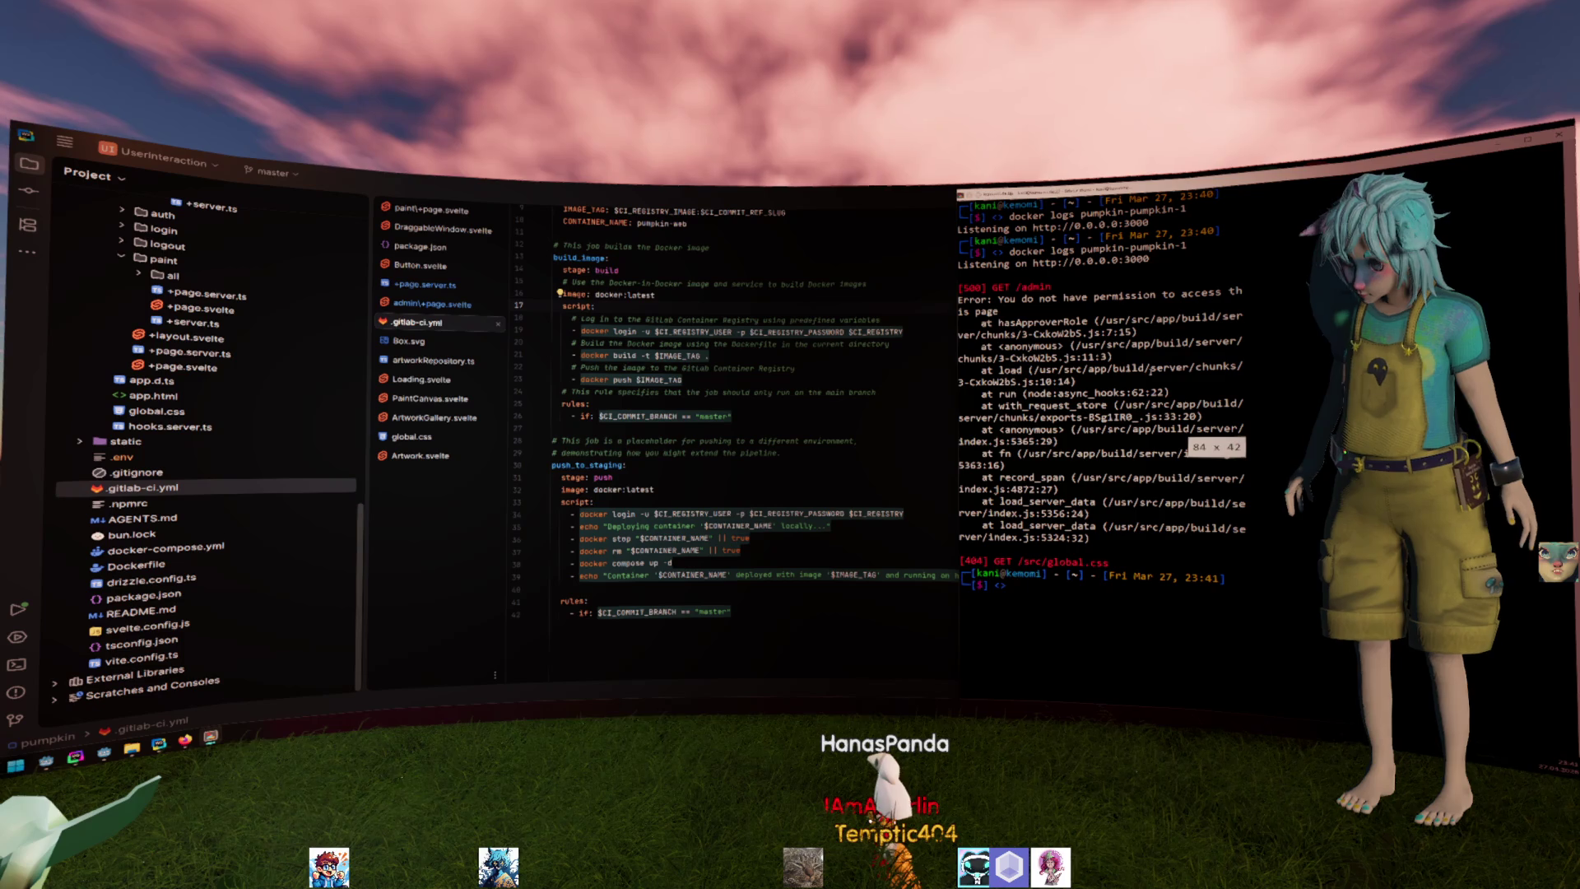
key("Up")
key("Return")
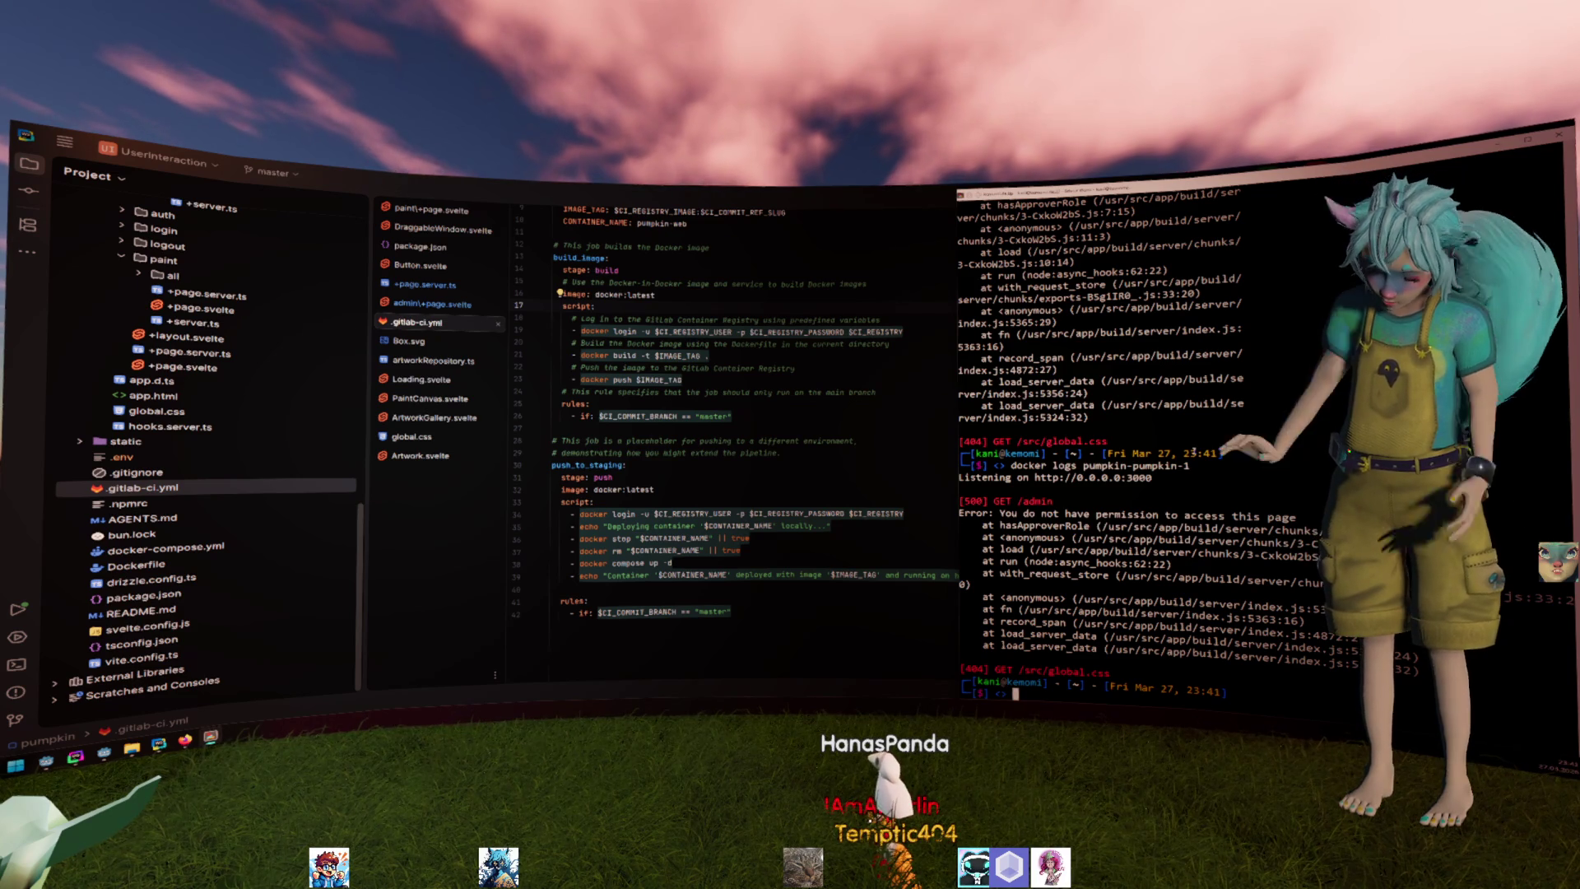
left_click(866, 285)
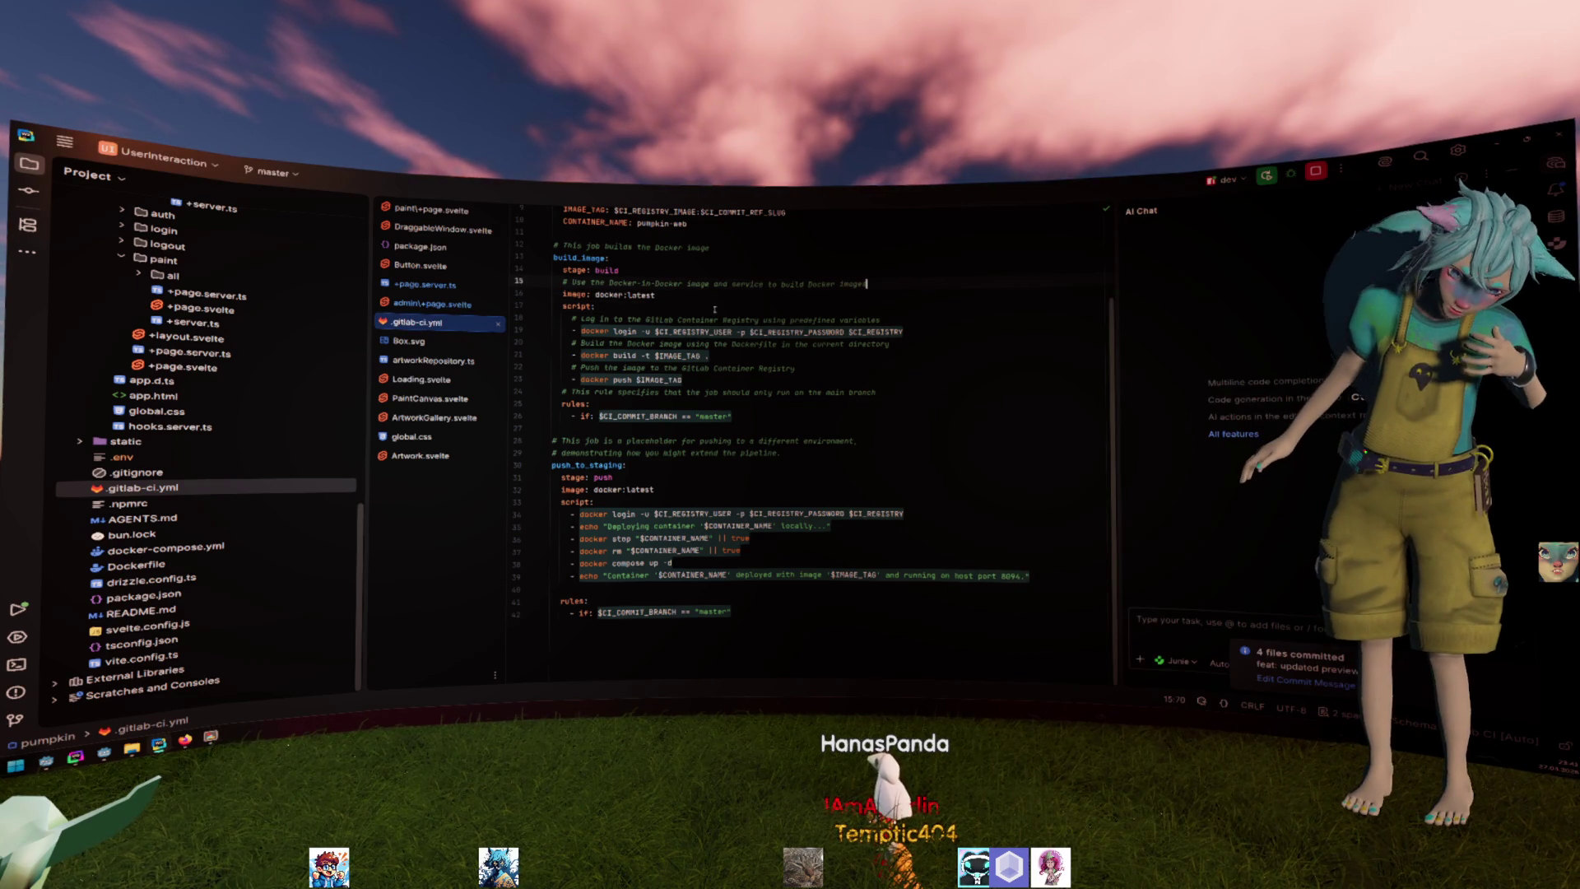
Close the CI config and review hasApproverRole in the admin route's +page.server.ts load function.
key("ctrl+F4")
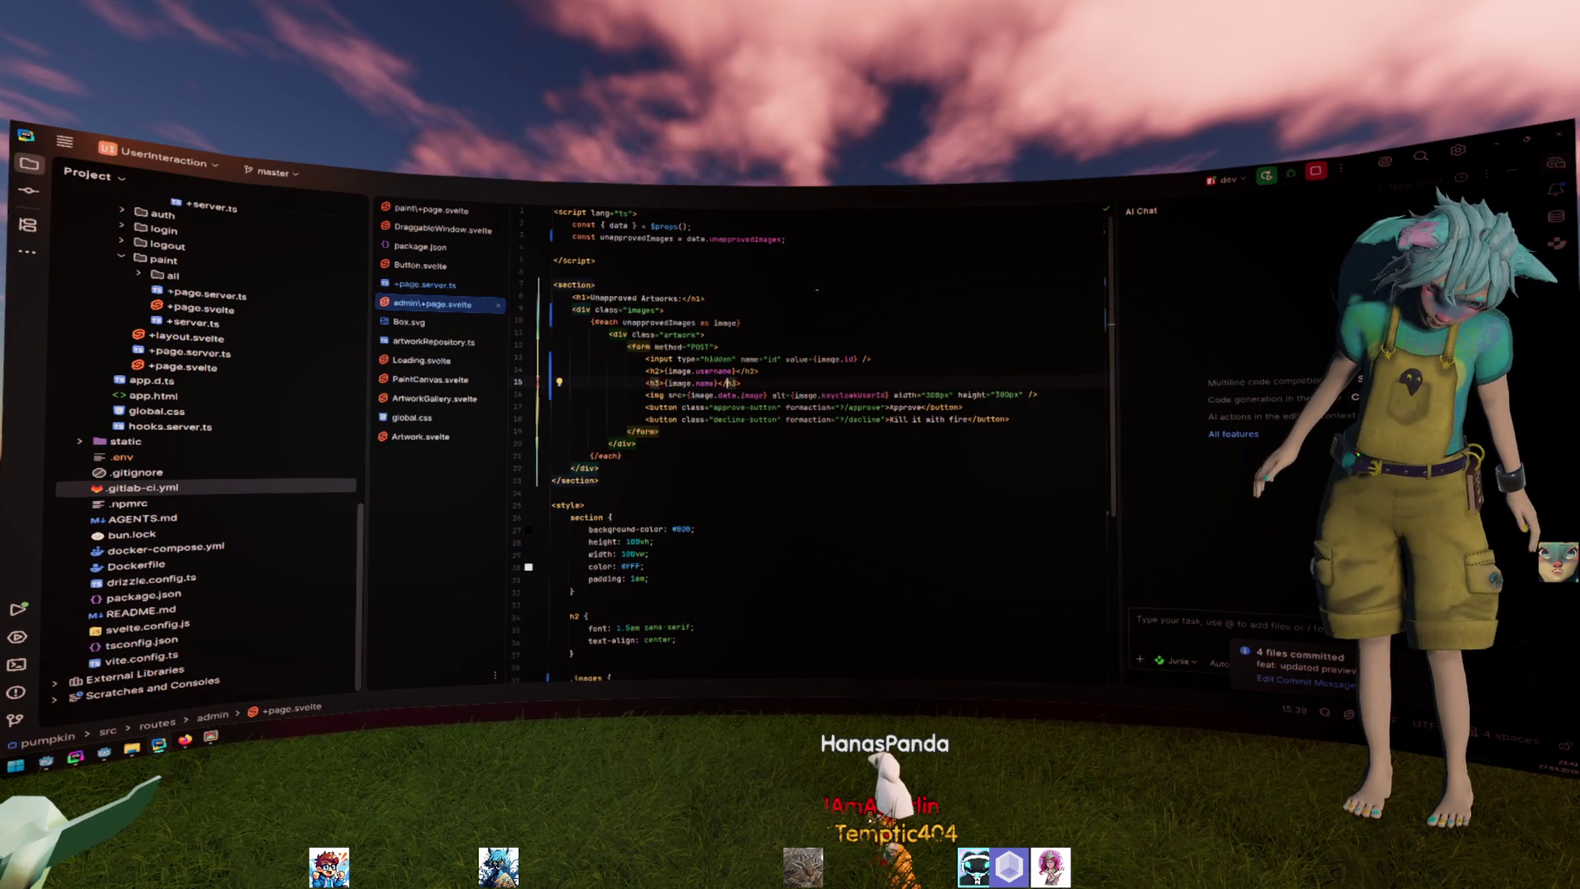
scroll(816, 291, "down", 2)
scroll(808, 292, "down", 5)
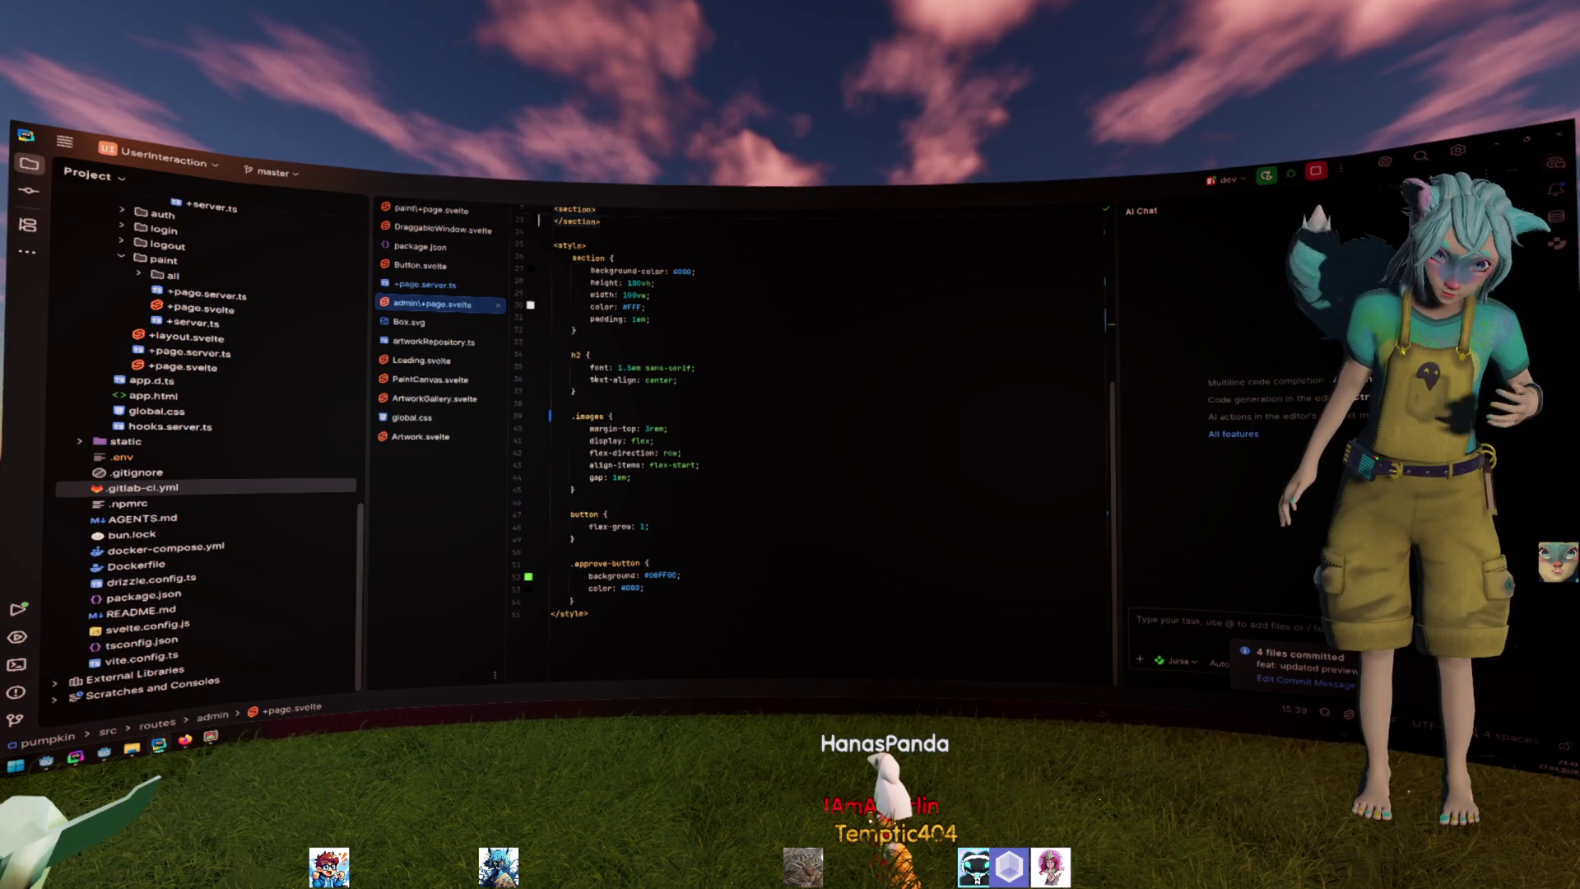
scroll(815, 432, "up", 7)
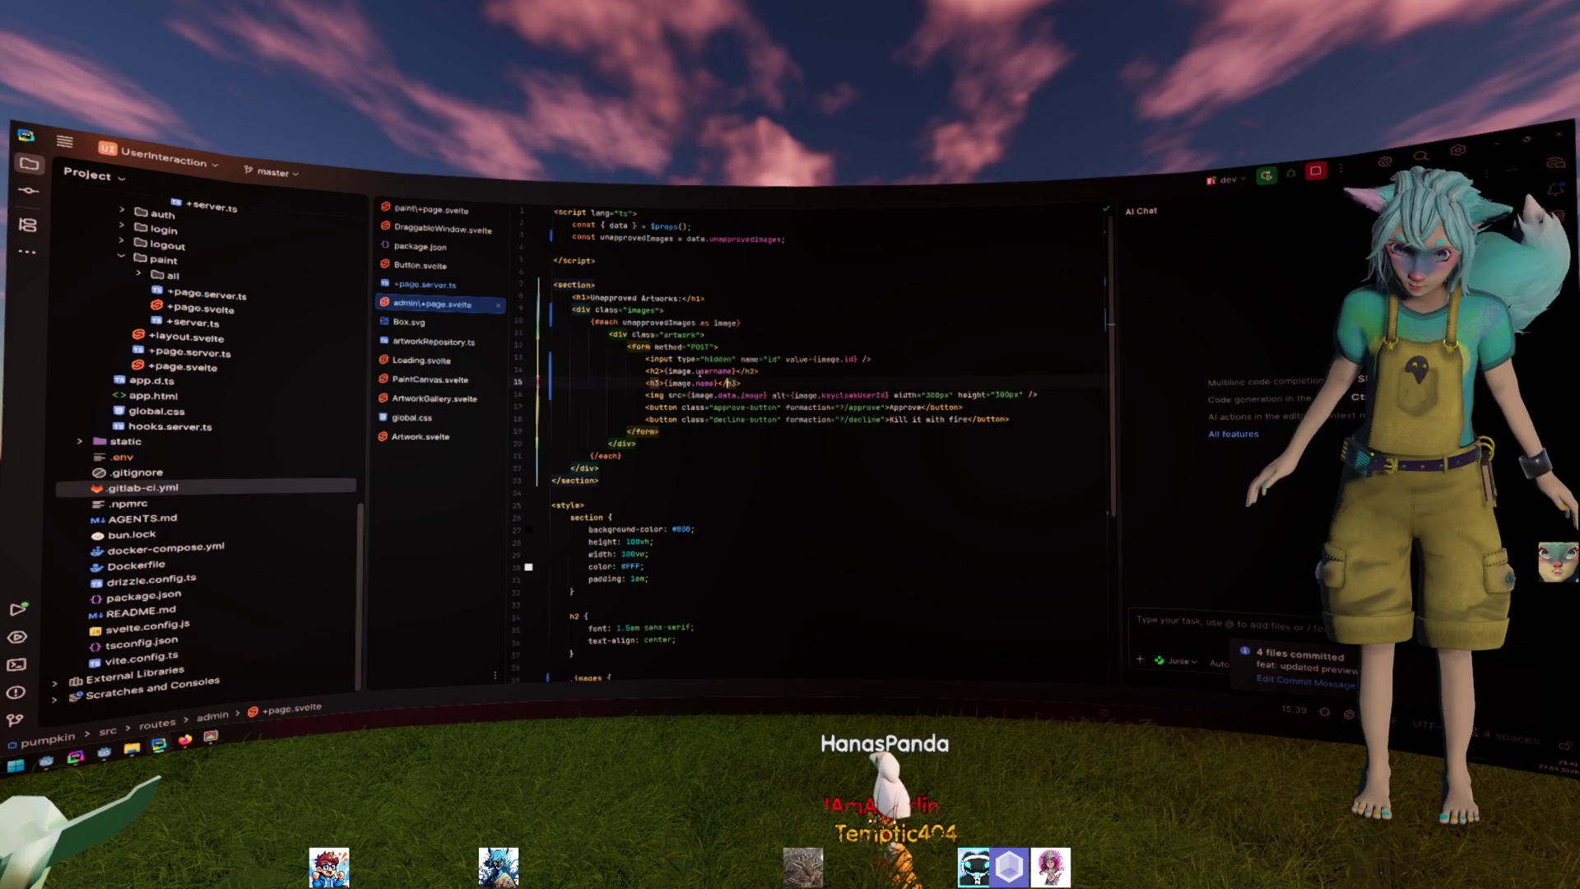
left_click(426, 286)
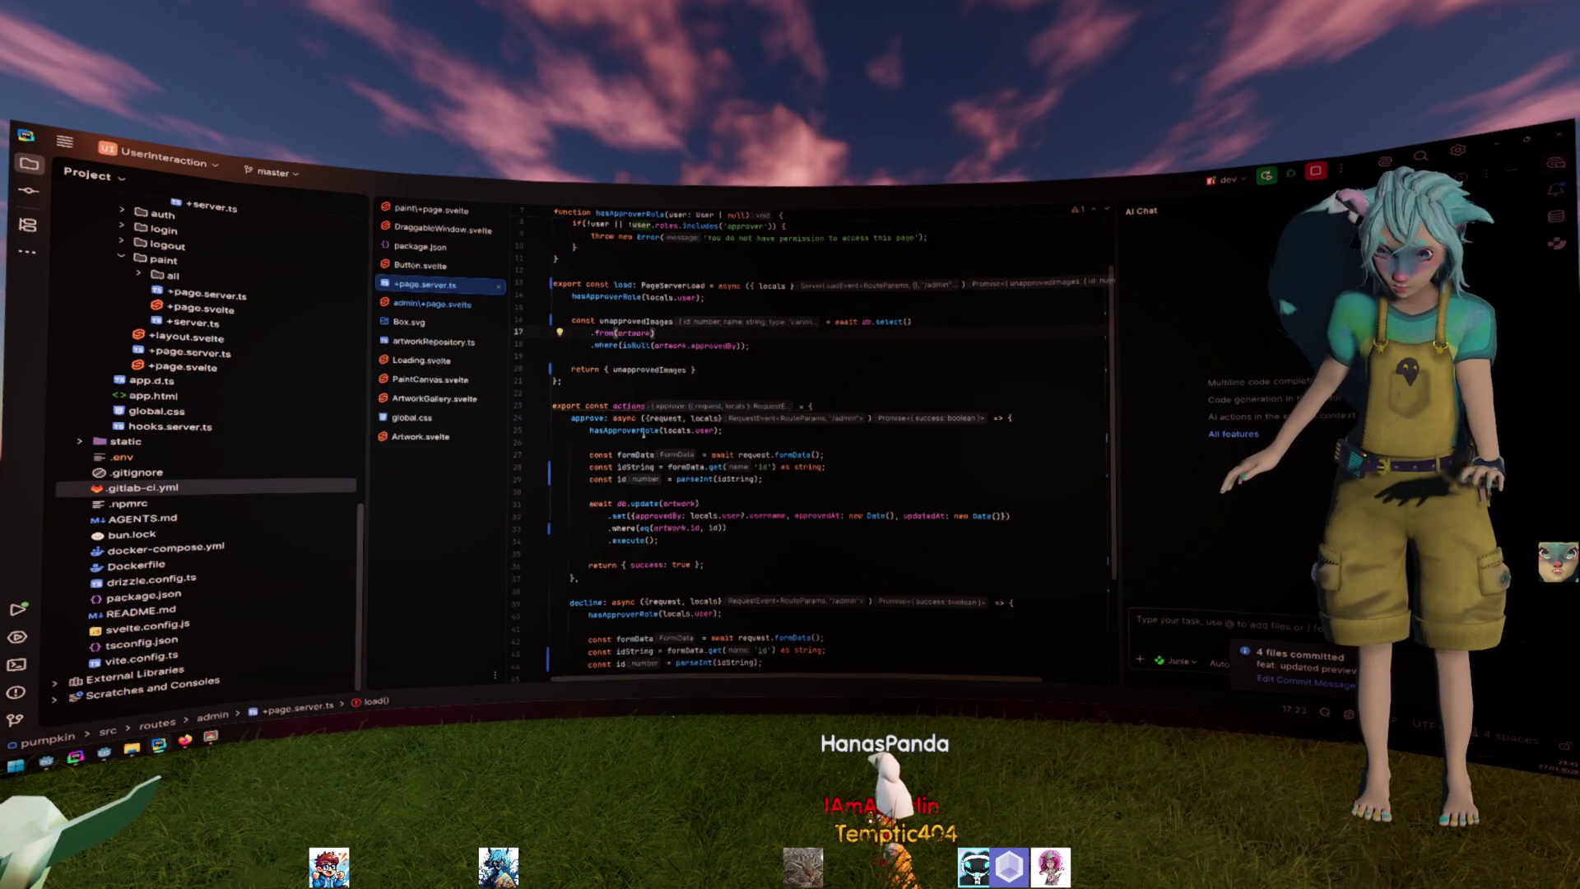
scroll(743, 403, "up", 2)
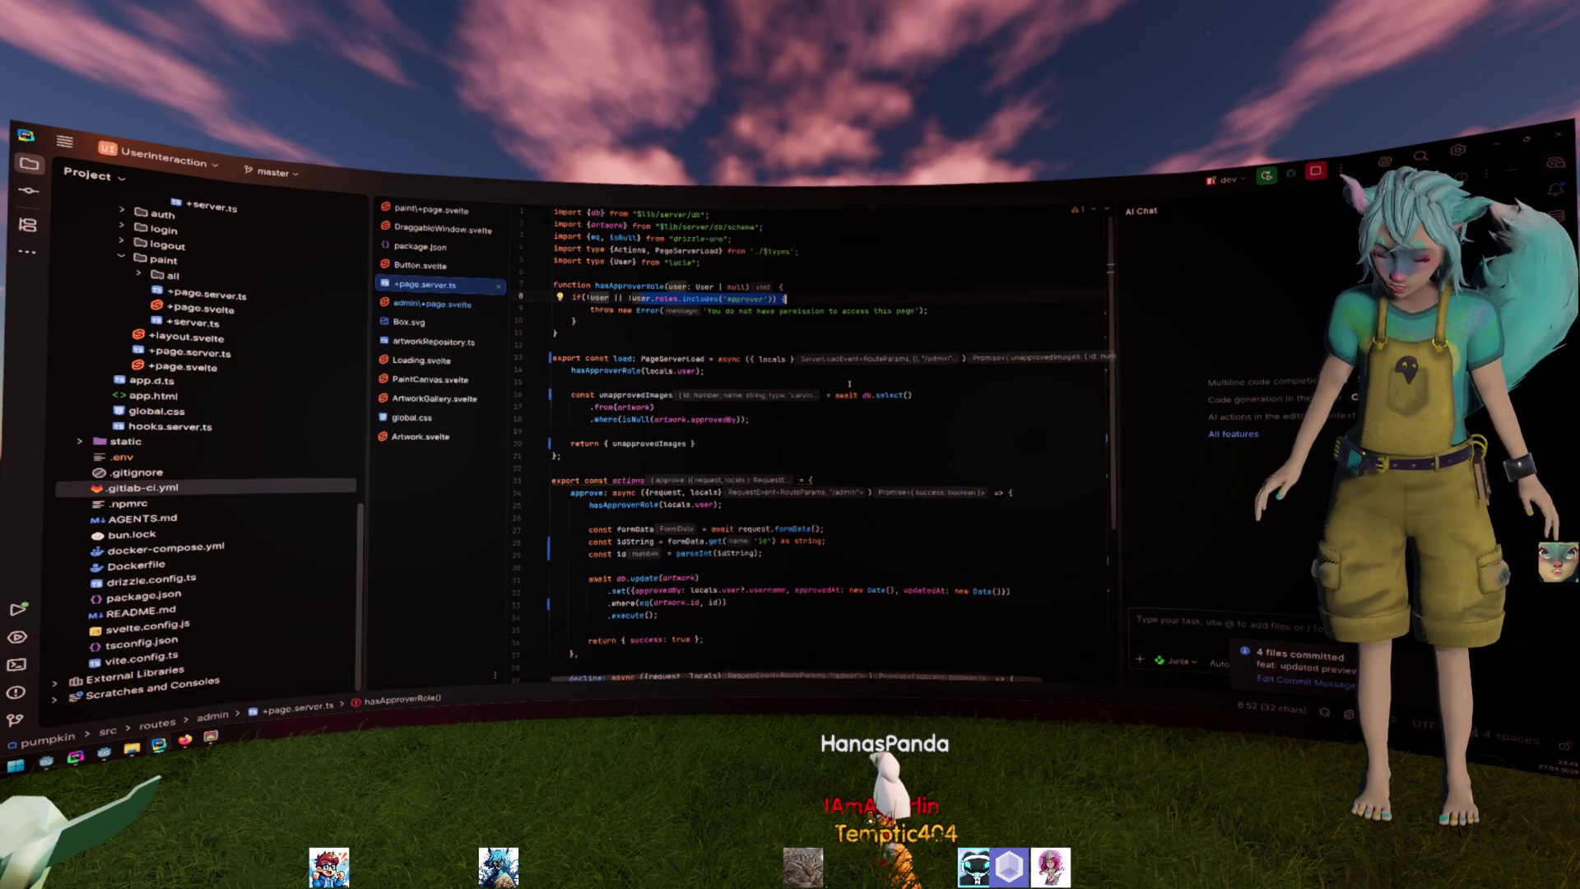
left_click(849, 385)
Check the admin page in the browser, then bring up the Keycloak admin console.
key("alt+Tab")
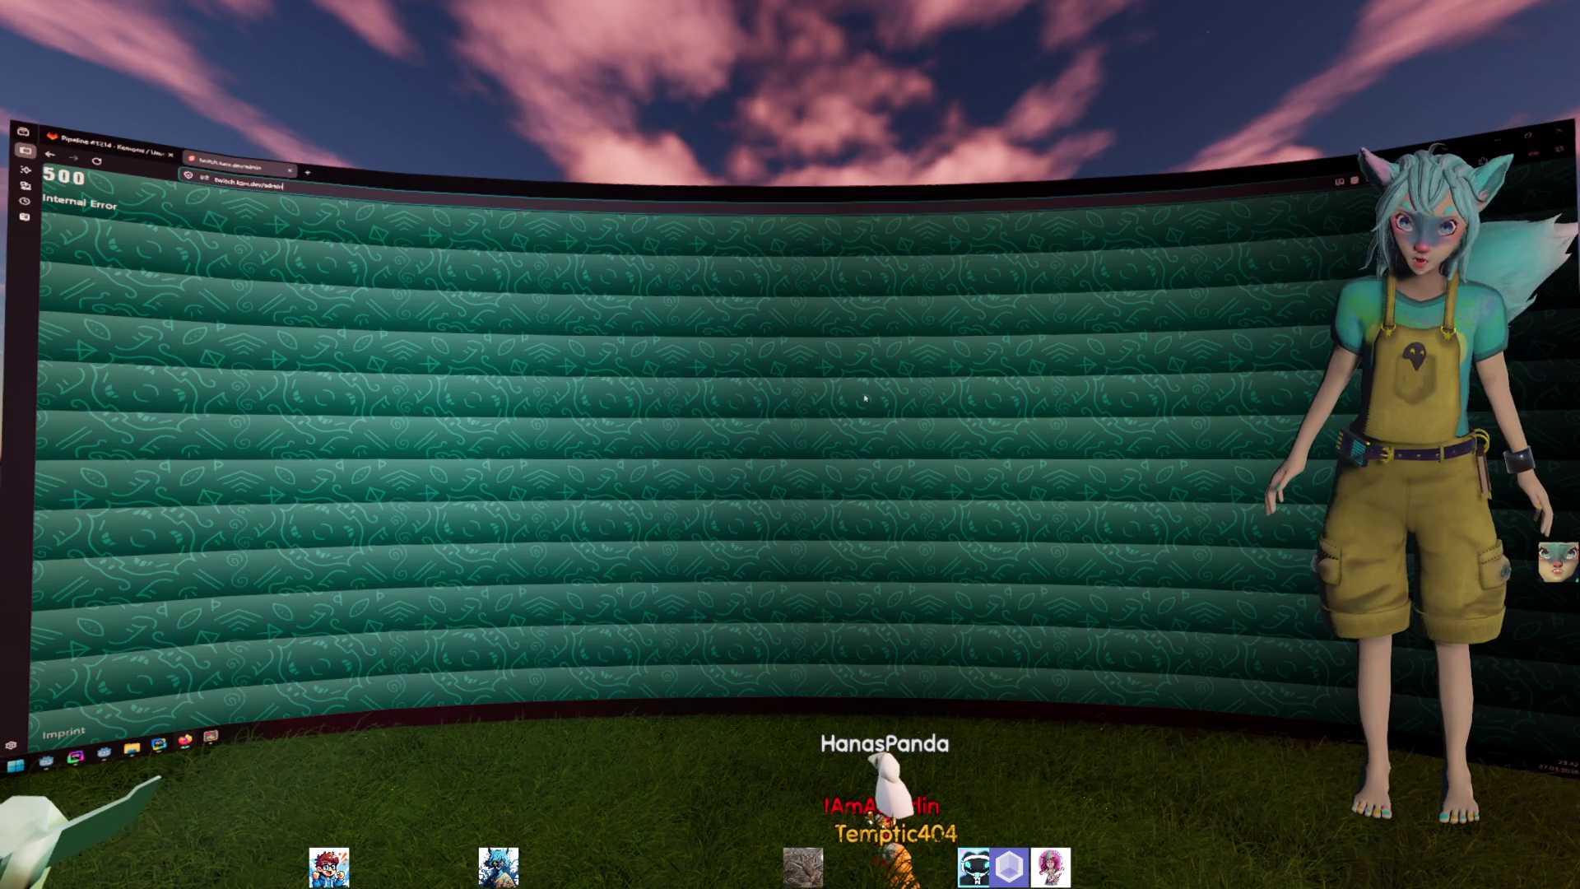
key("alt+Tab")
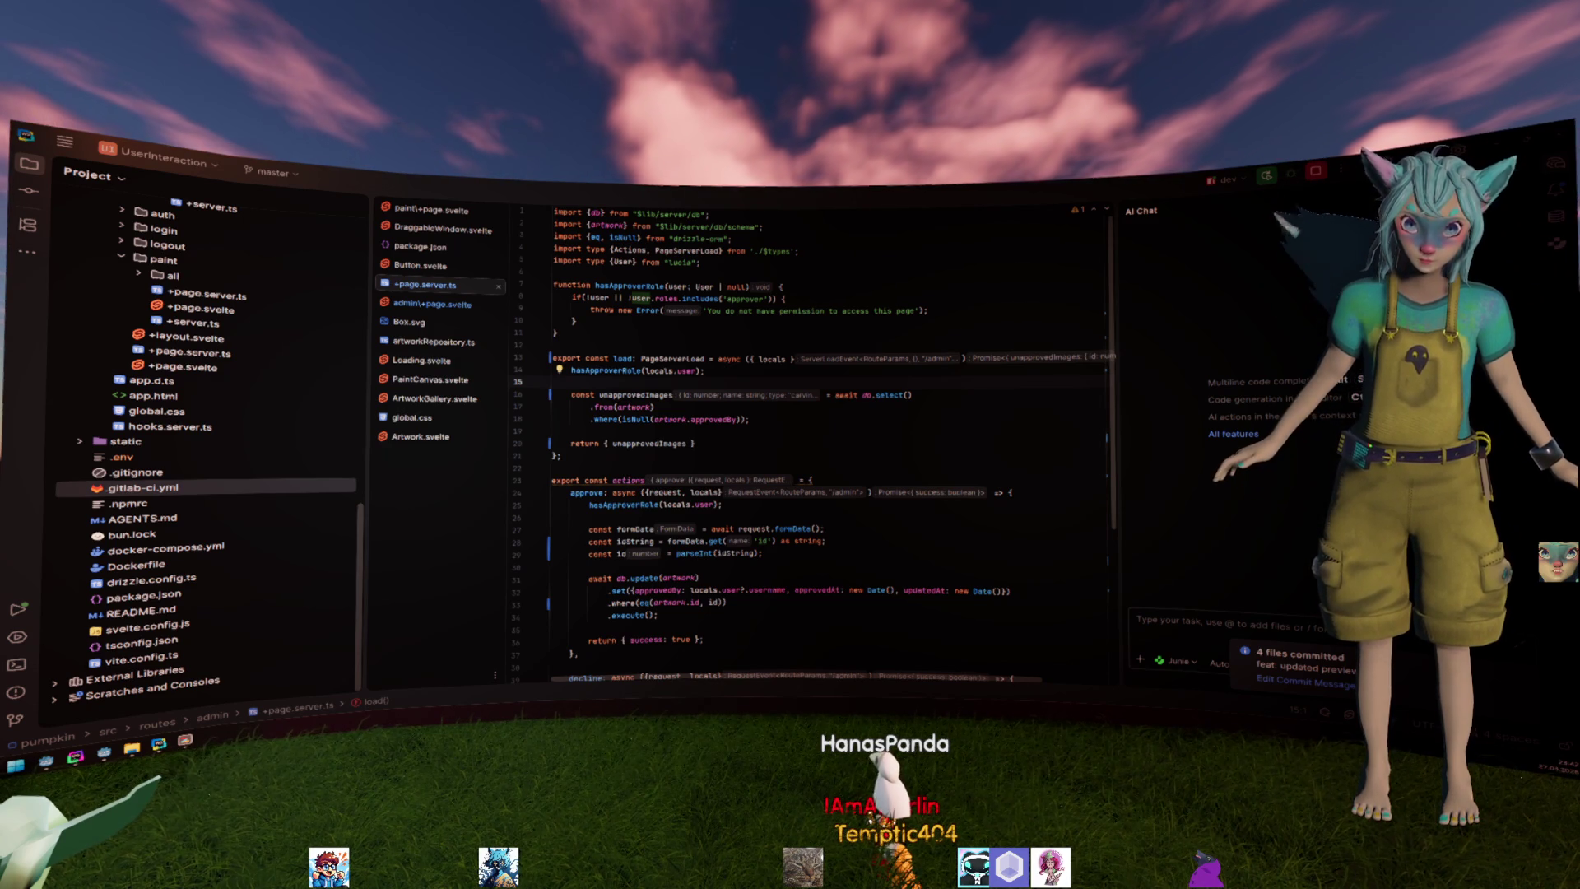
key("alt+Tab")
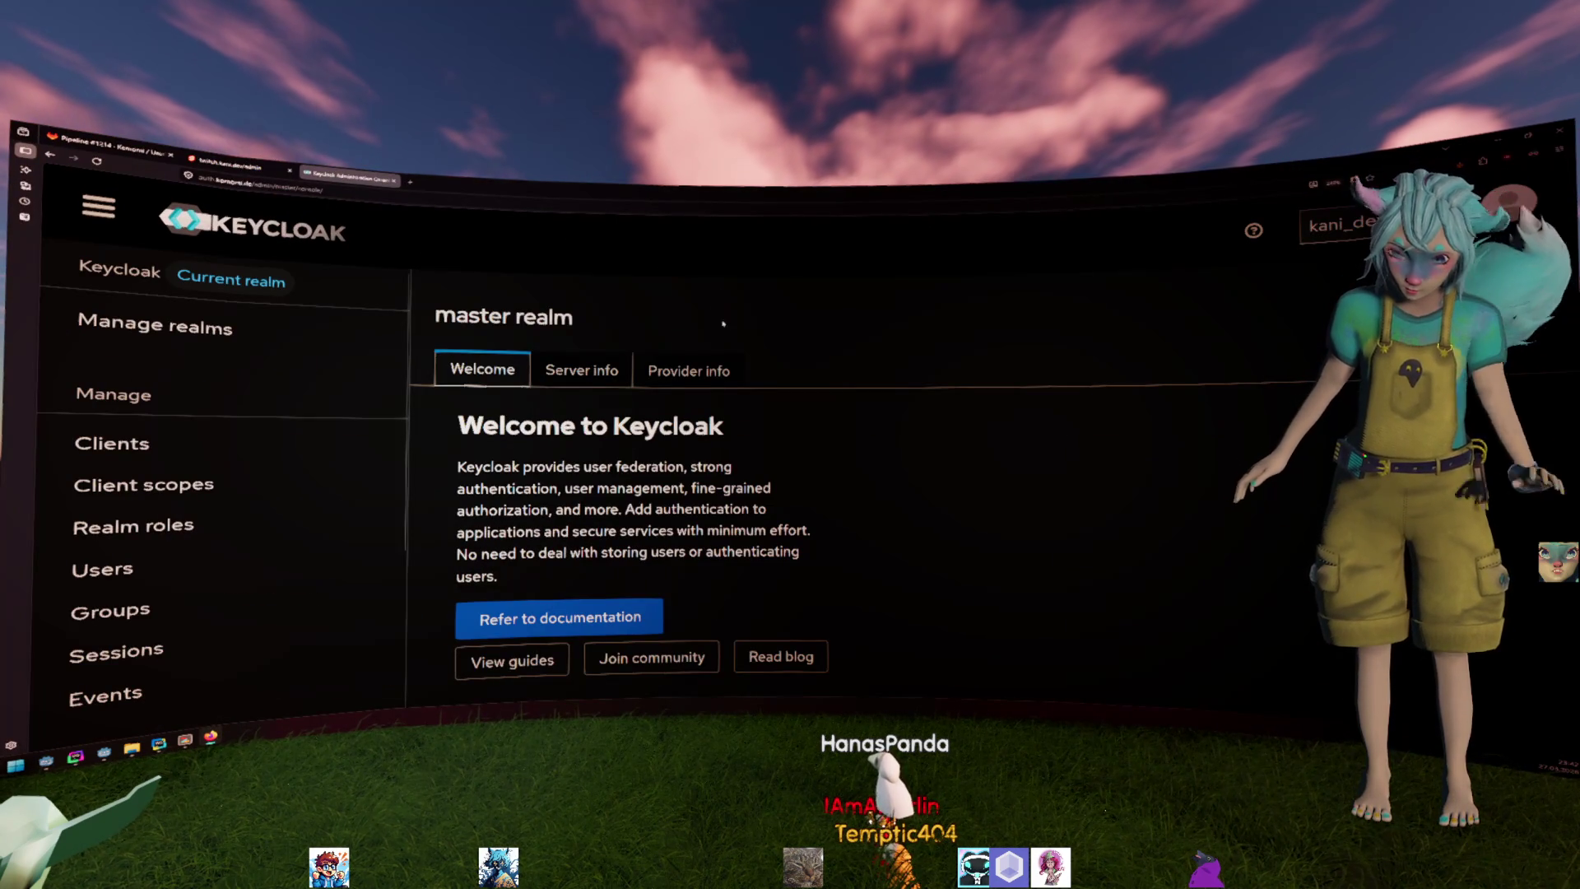
Switch to the Kemomi realm and list its users.
left_click(247, 325)
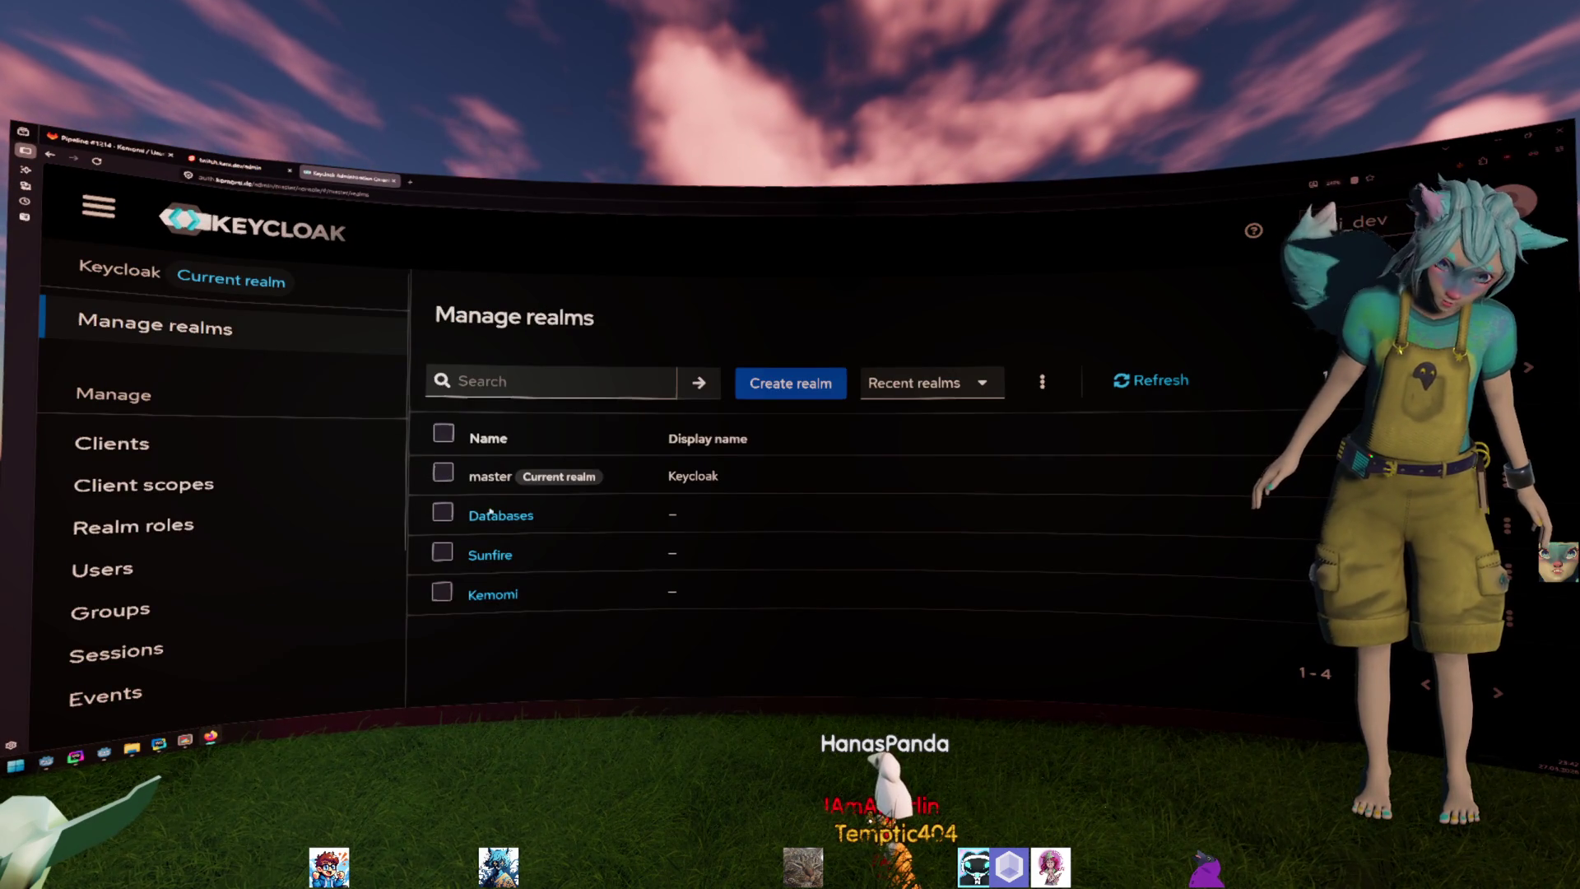
left_click(492, 596)
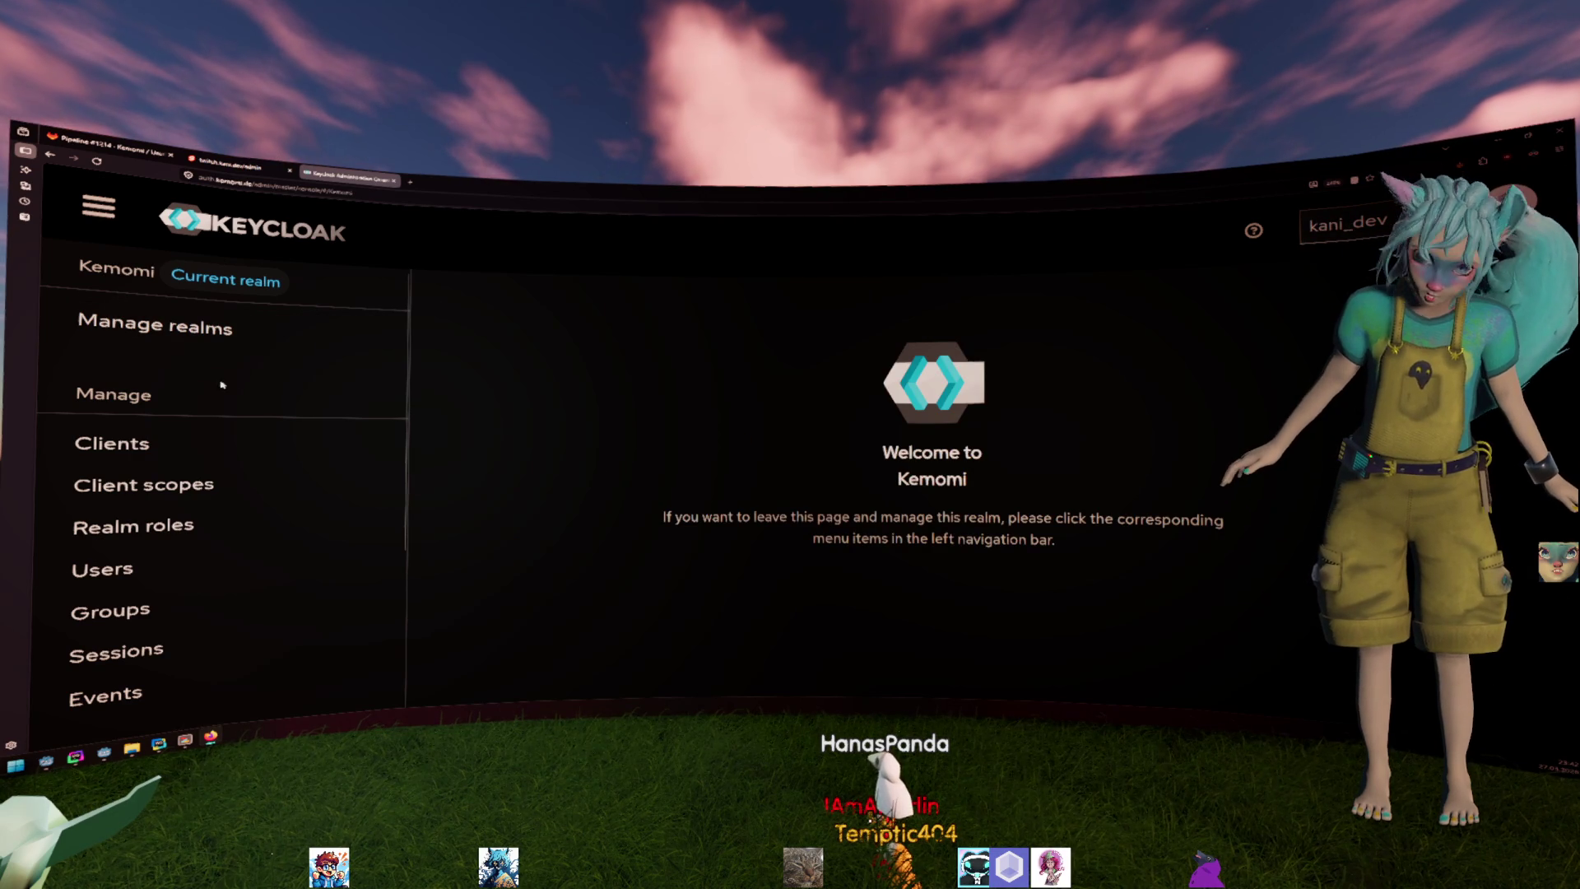
scroll(155, 438, "down", 3)
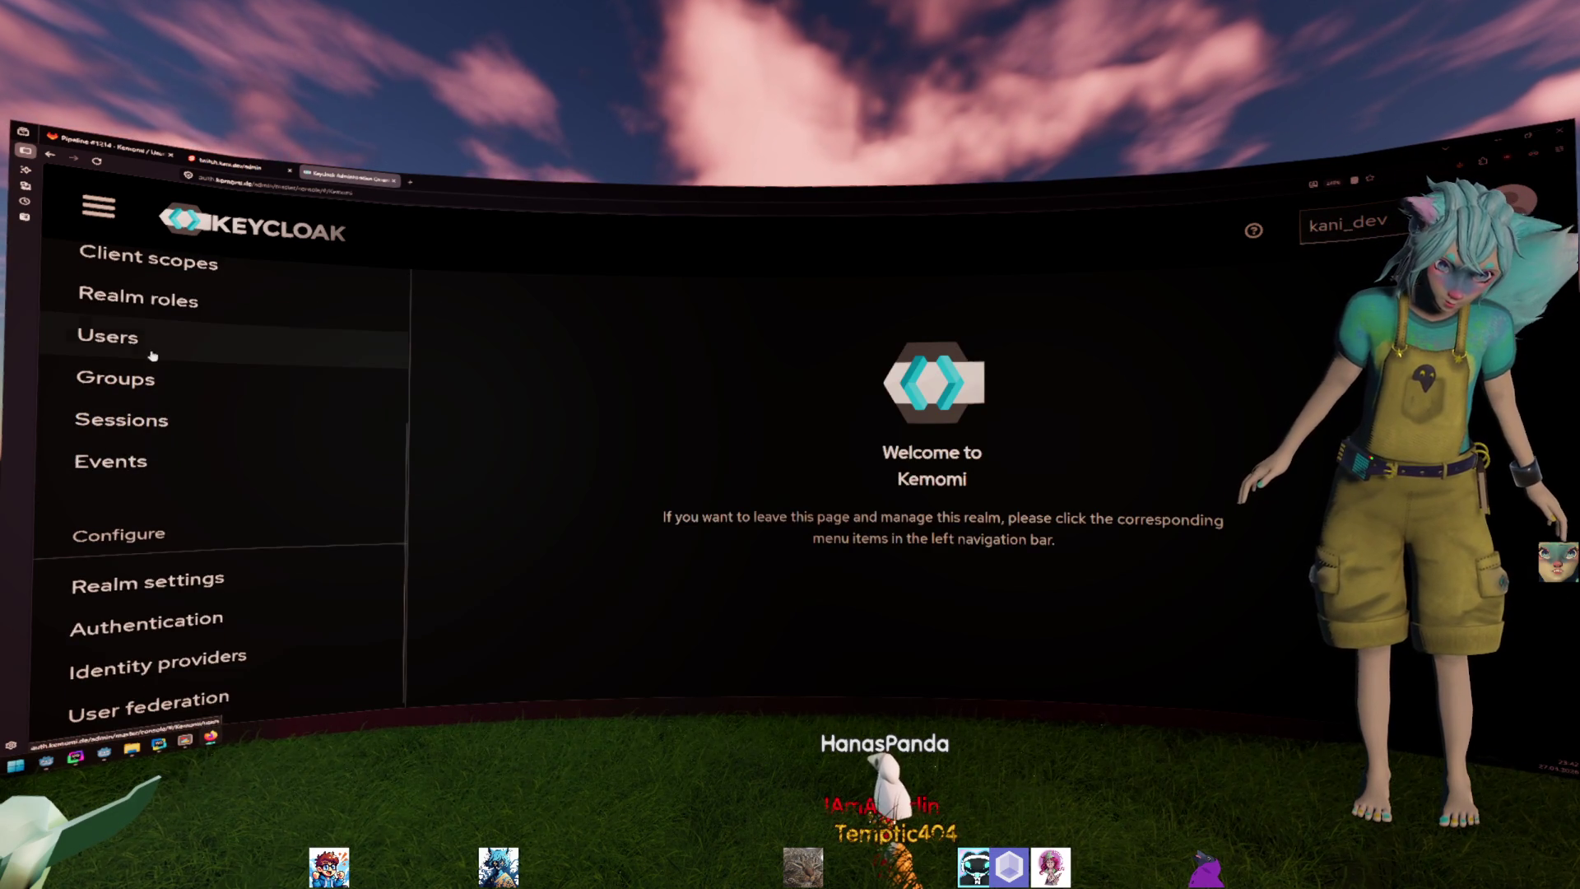
left_click(154, 355)
scroll(564, 511, "down", 1)
scroll(565, 497, "down", 3)
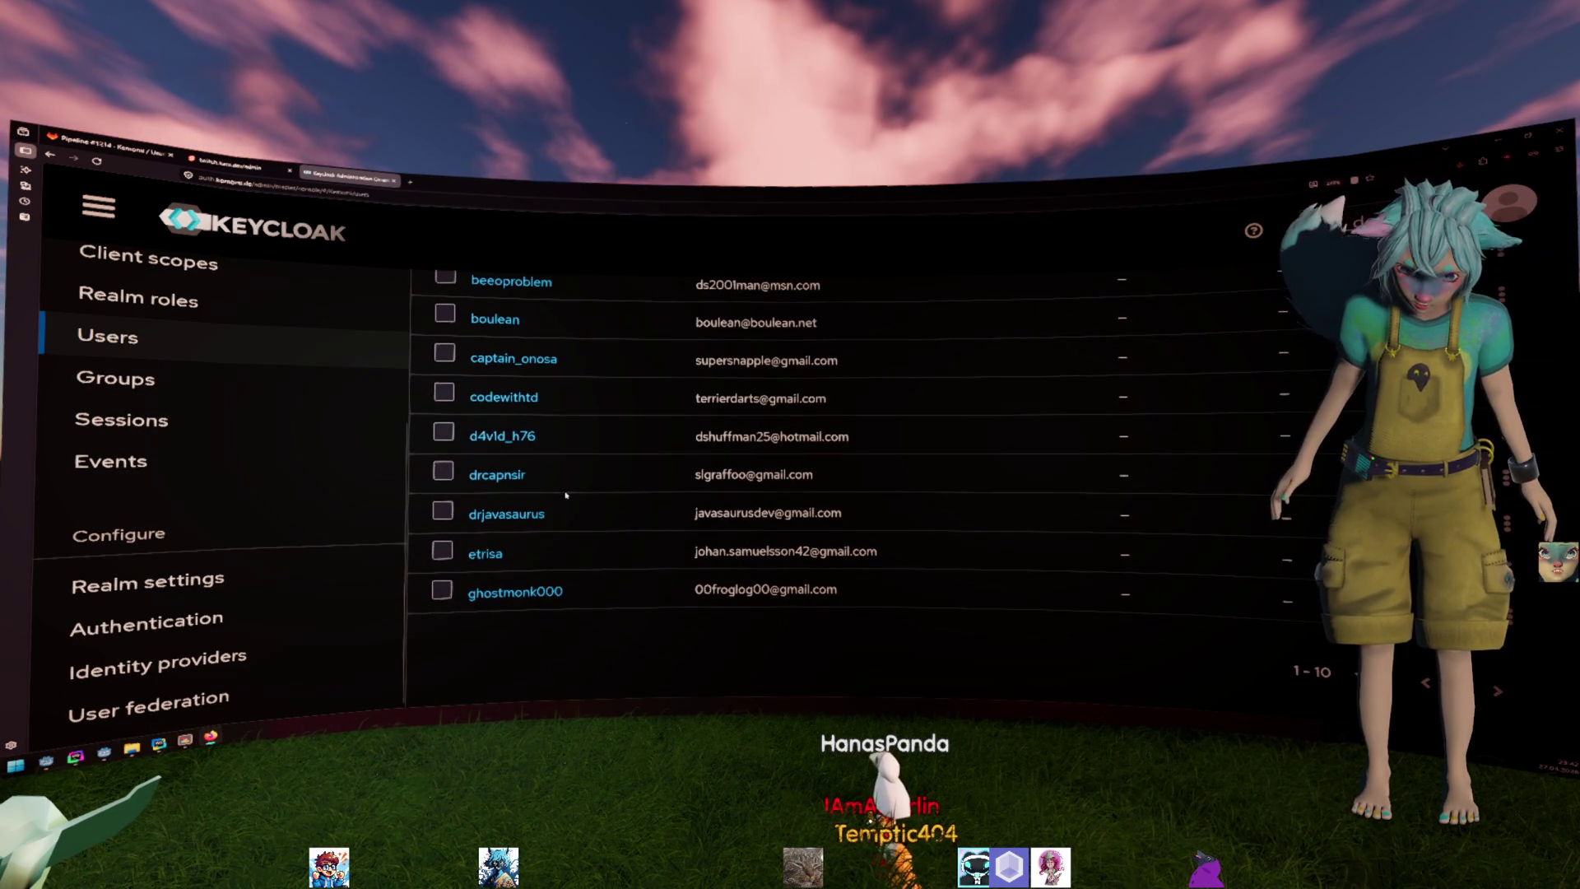
scroll(565, 497, "up", 3)
scroll(564, 497, "up", 1)
Search for kani_dev and open that user's details.
left_click(697, 442)
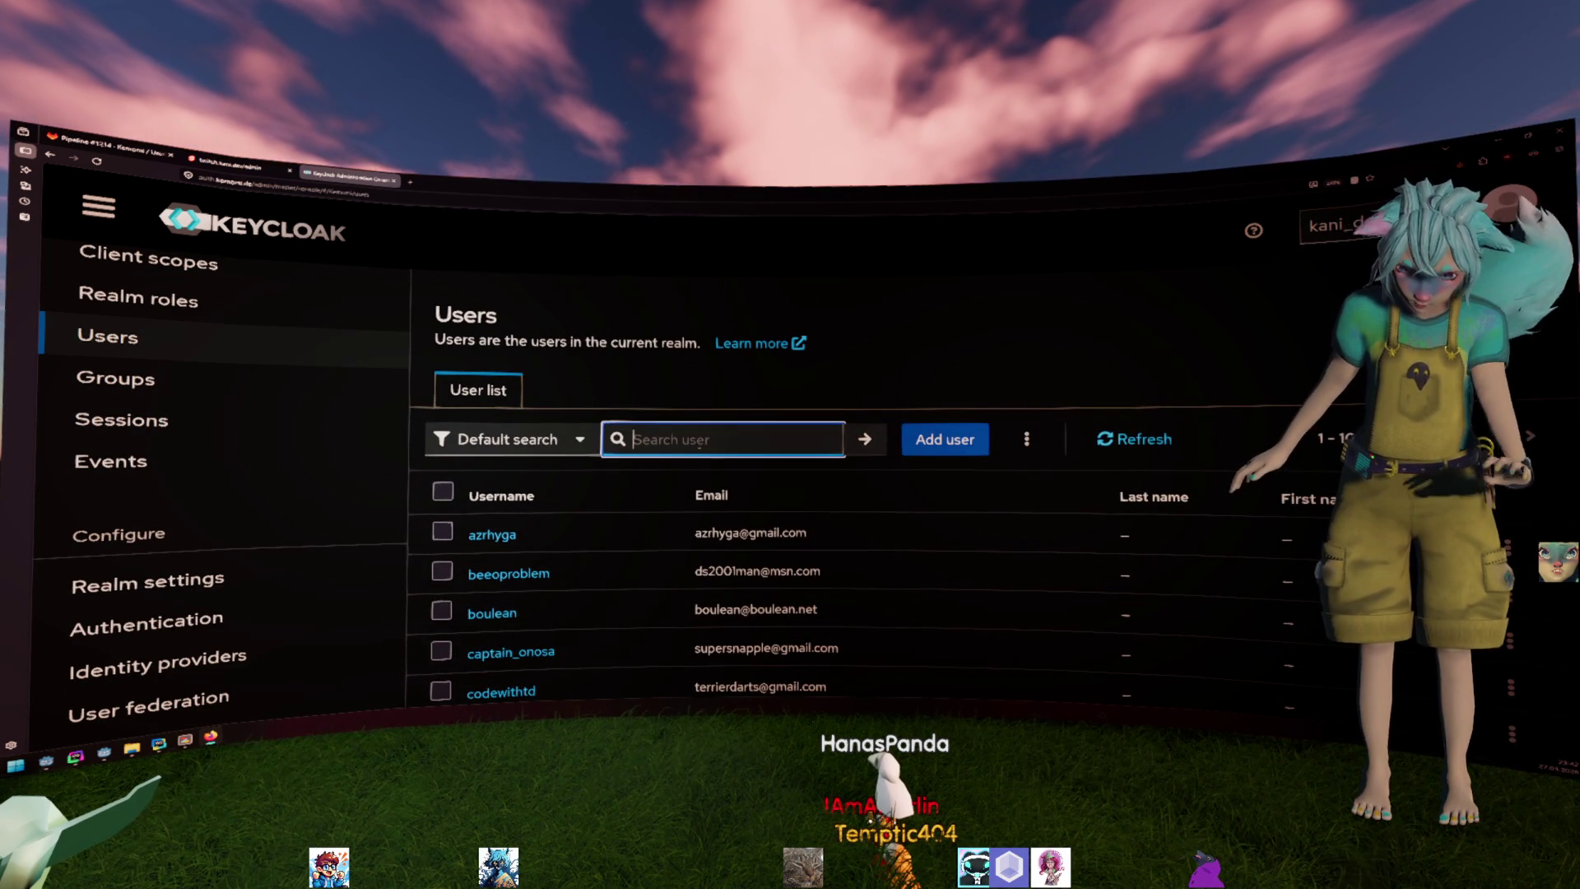
type("kani_dev")
key("Return")
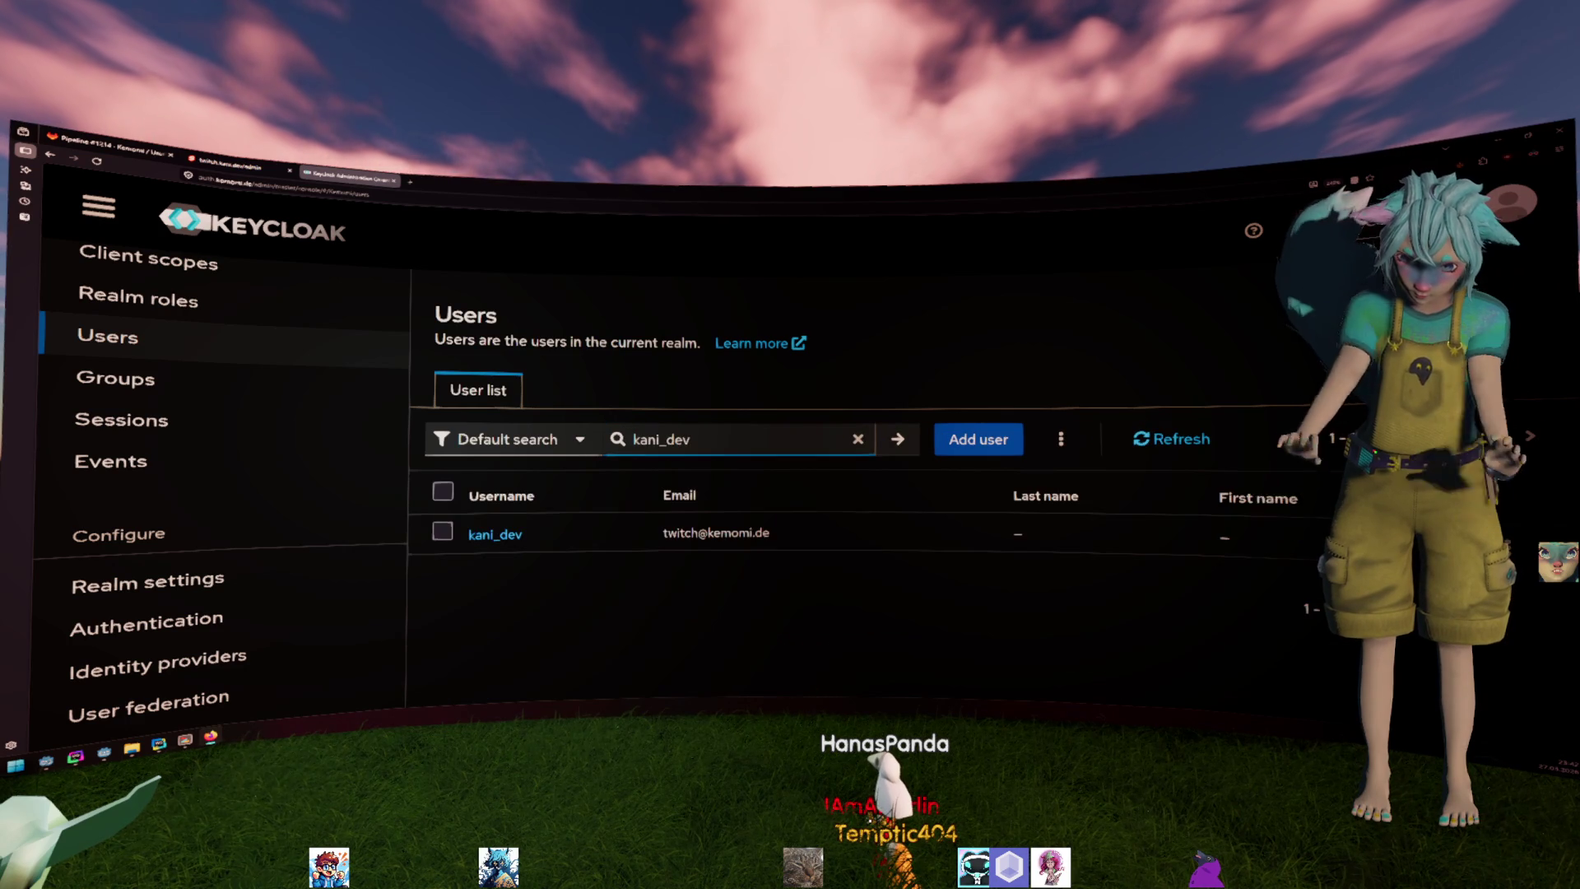
left_click(491, 533)
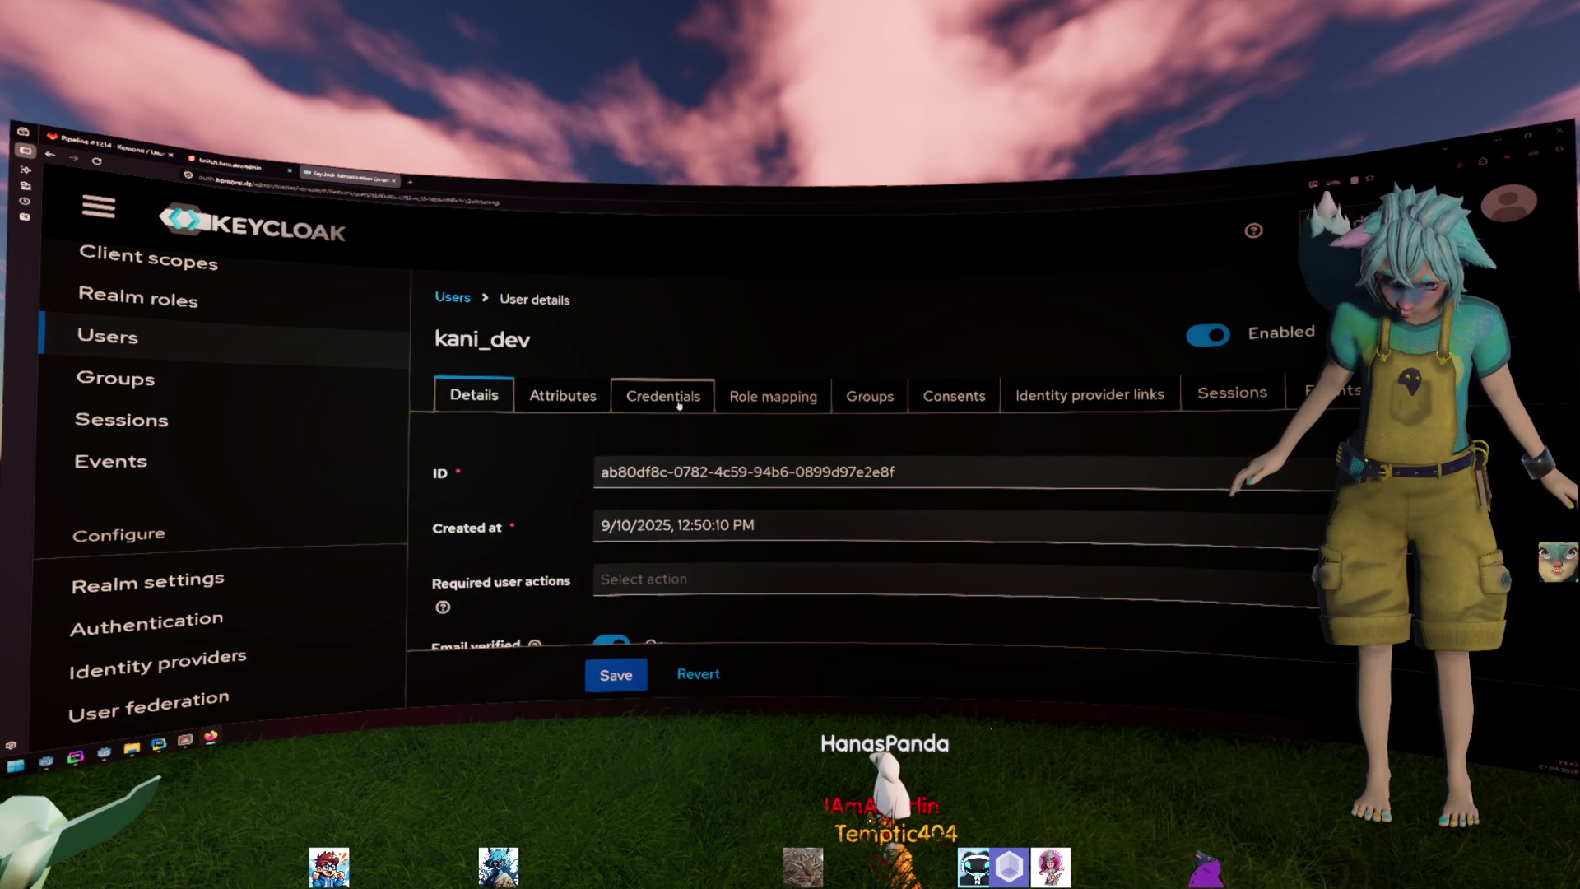
Review kani_dev's role mapping, highlighting the UserInteraction approver role beside default-roles-kemomi.
left_click(774, 397)
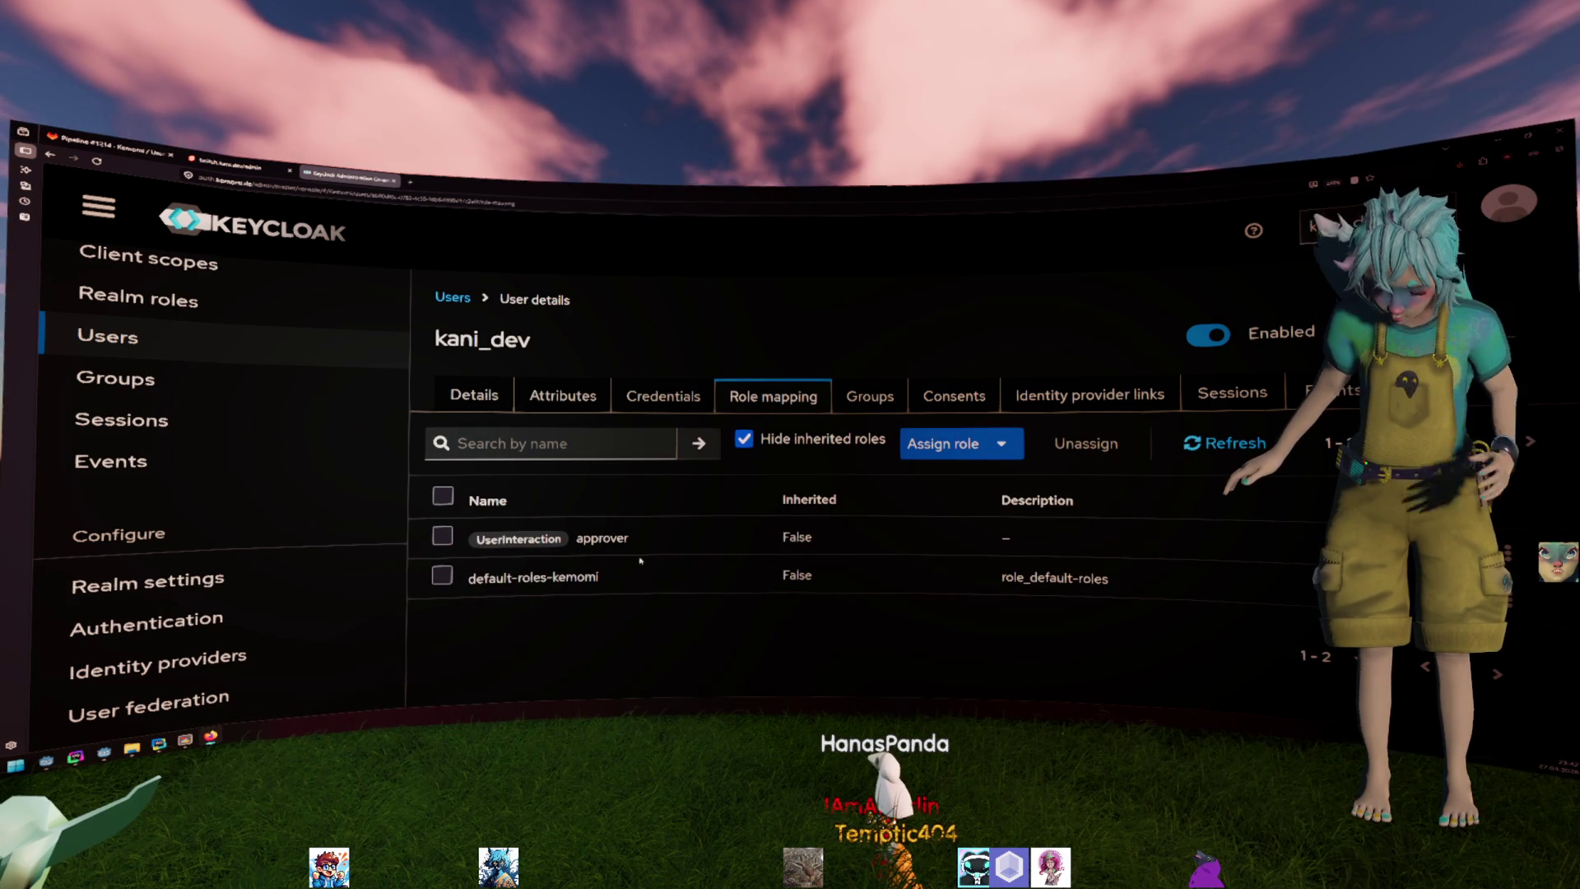
triple_click(603, 538)
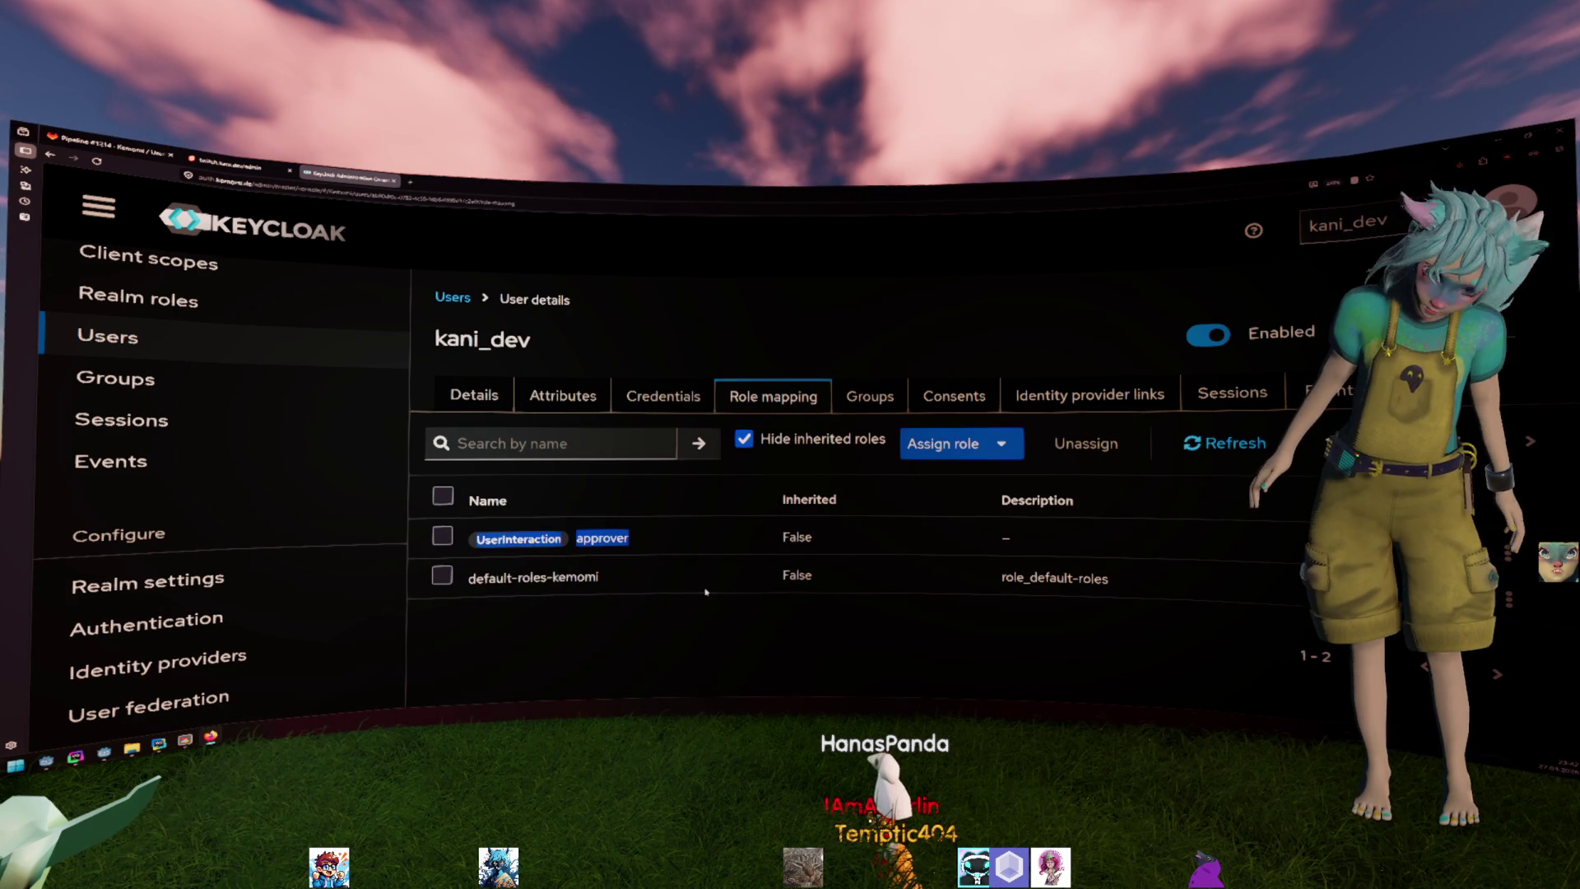
left_click(693, 540)
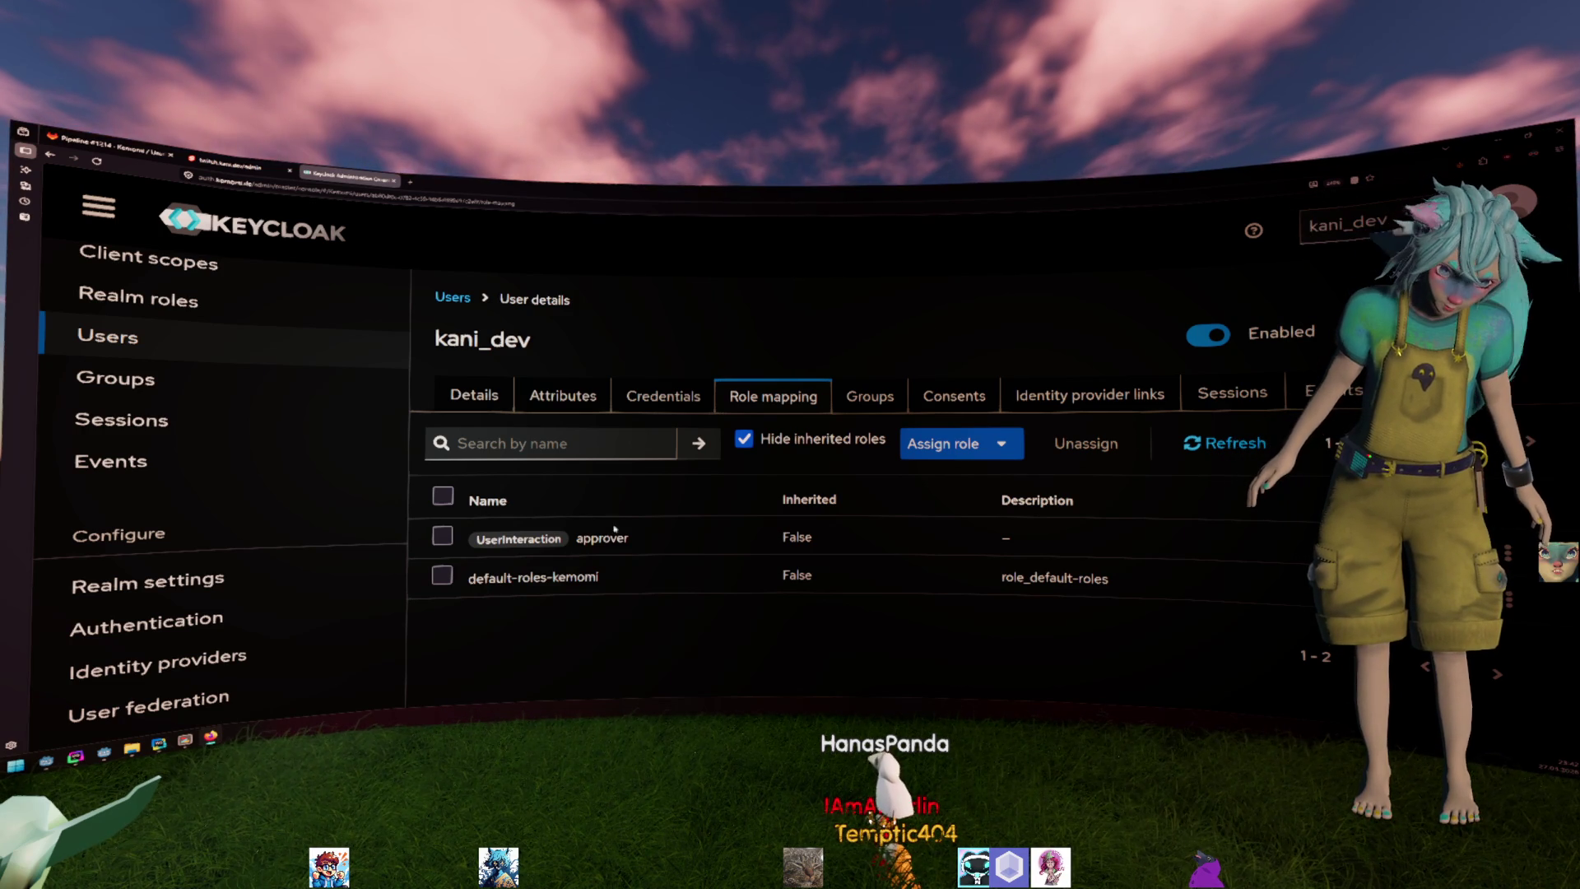
scroll(344, 453, "up", 2)
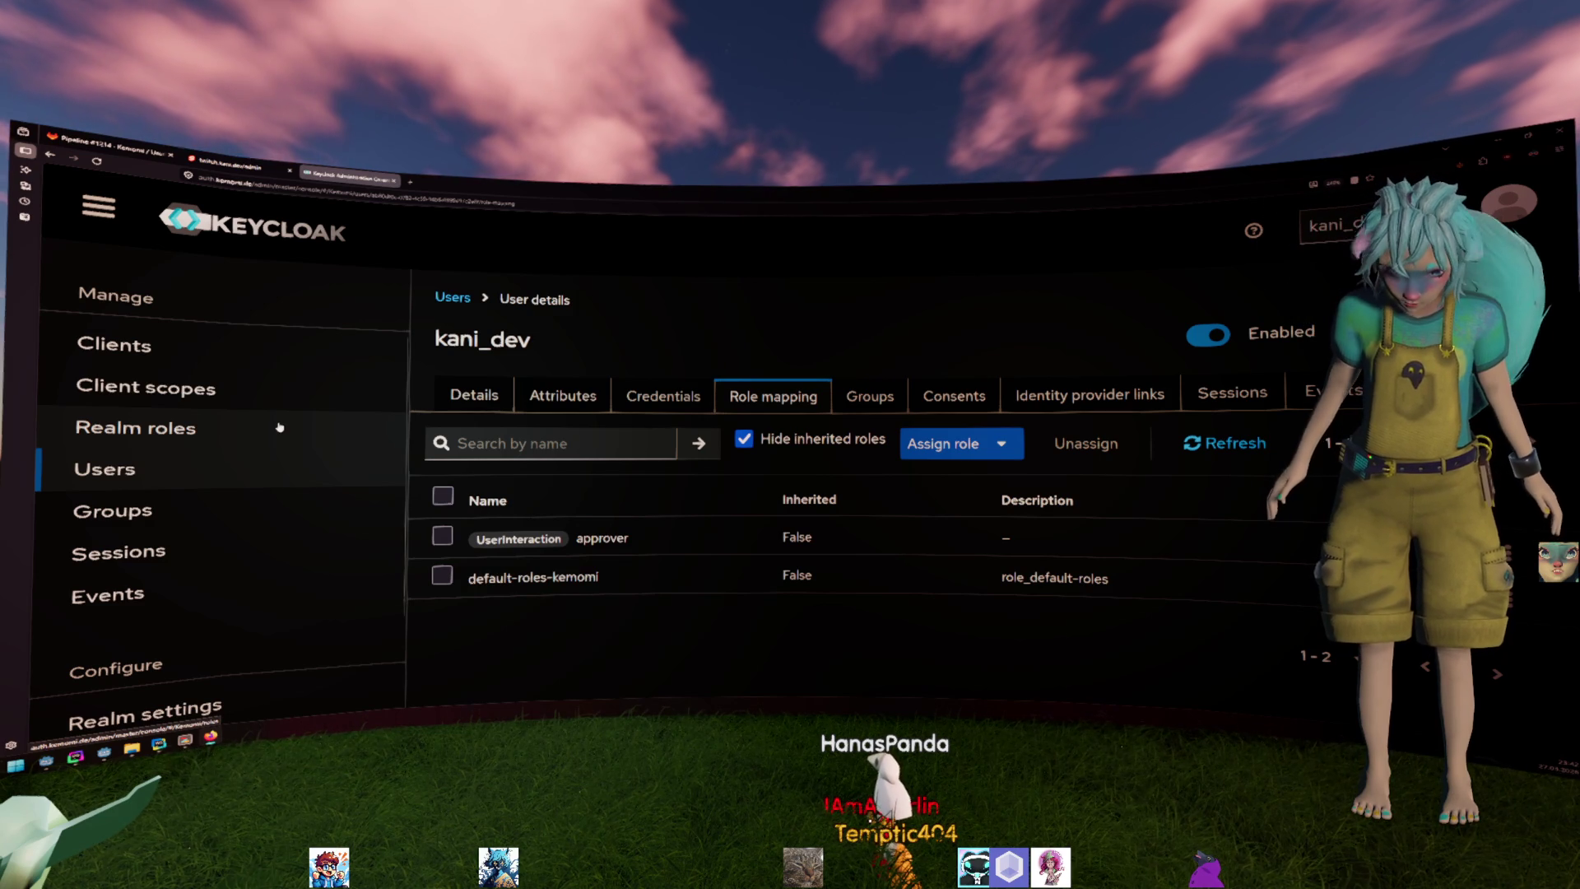
Browse the realm roles, then the clients list with its three destiny client rows.
left_click(279, 428)
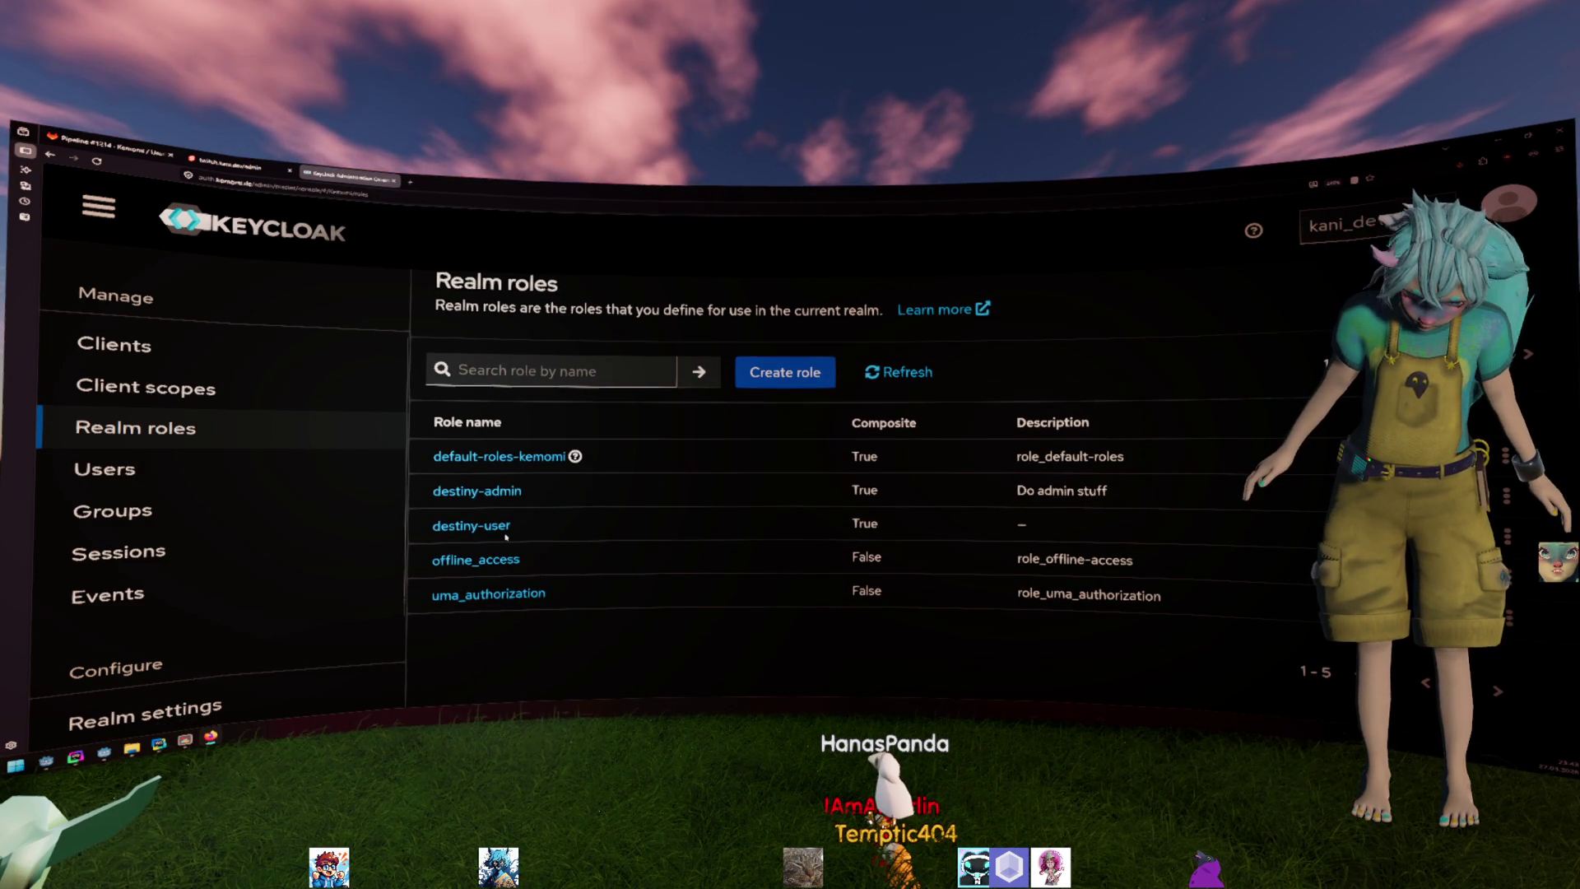
left_click(185, 349)
scroll(464, 492, "down", 3)
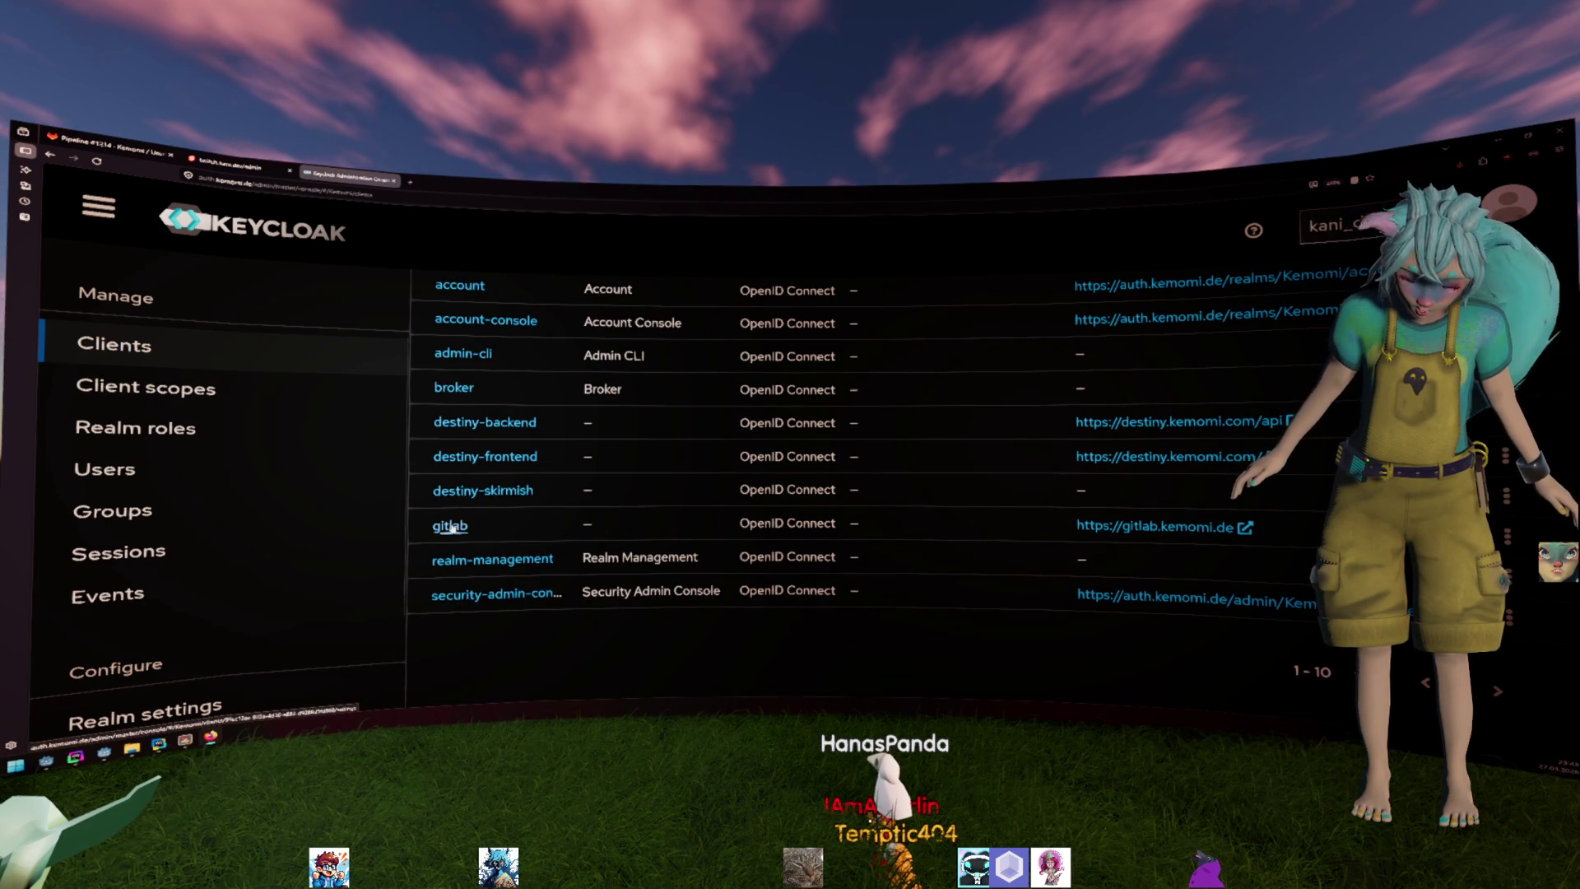
scroll(488, 595, "up", 3)
scroll(549, 541, "down", 1)
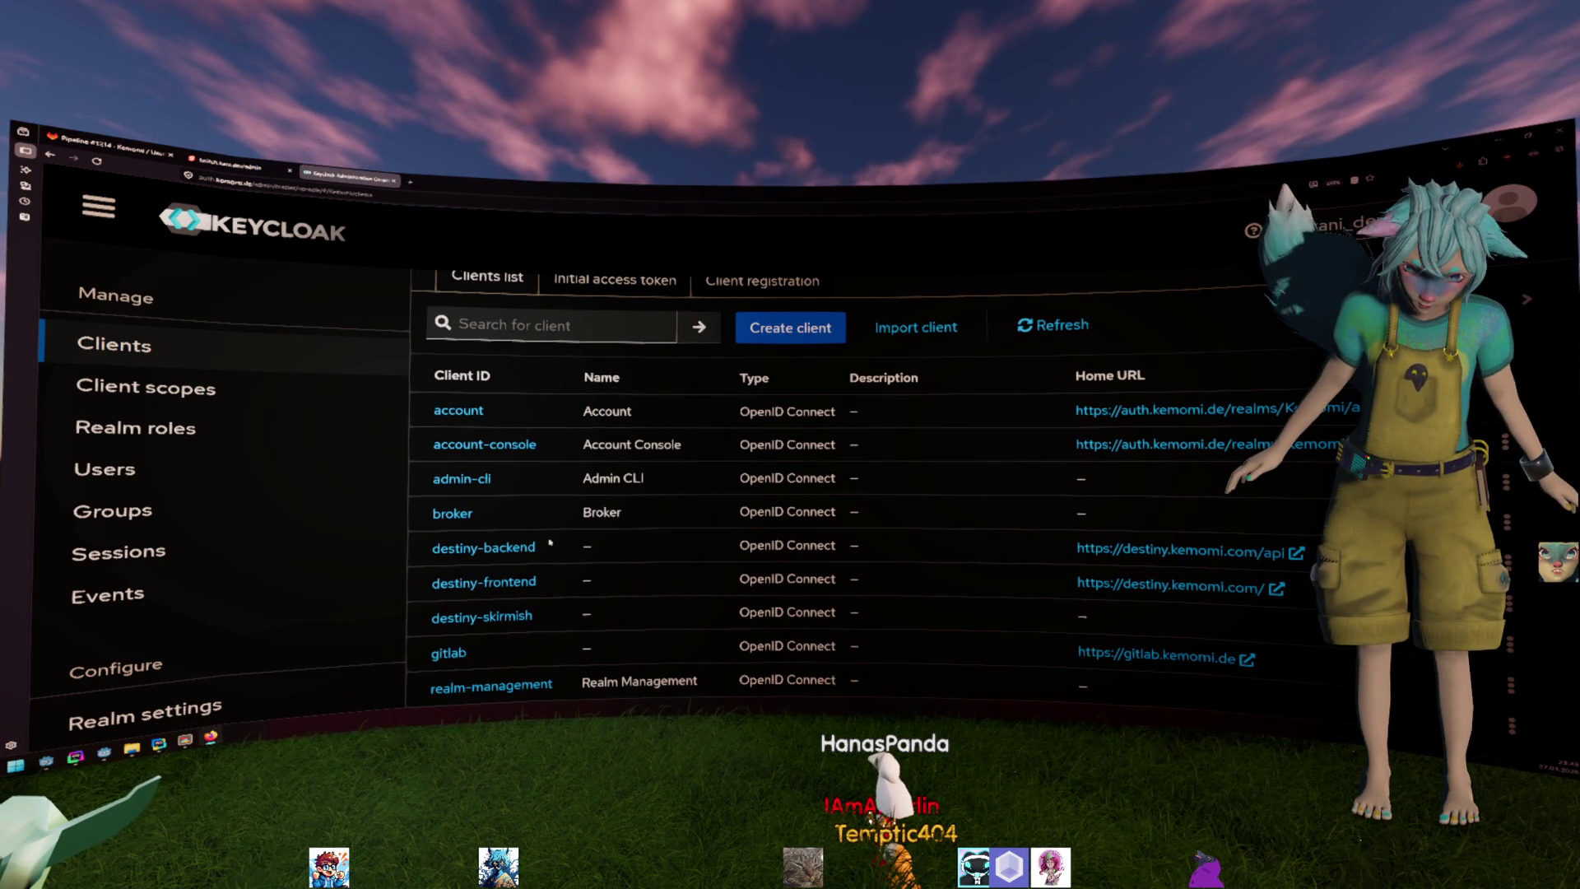
scroll(549, 541, "down", 2)
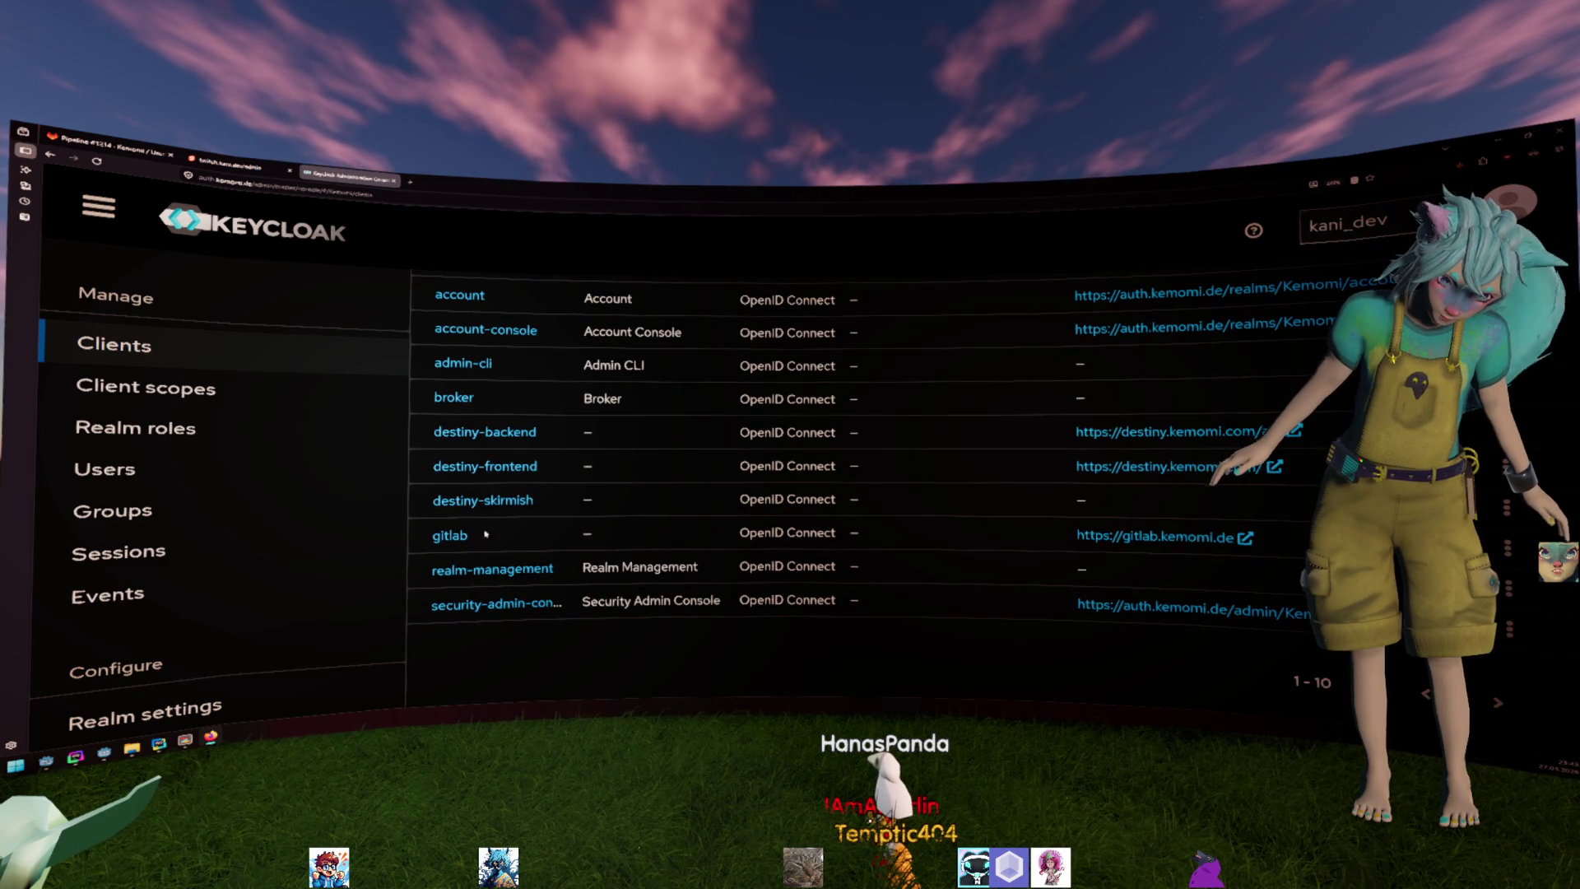
scroll(479, 535, "up", 2)
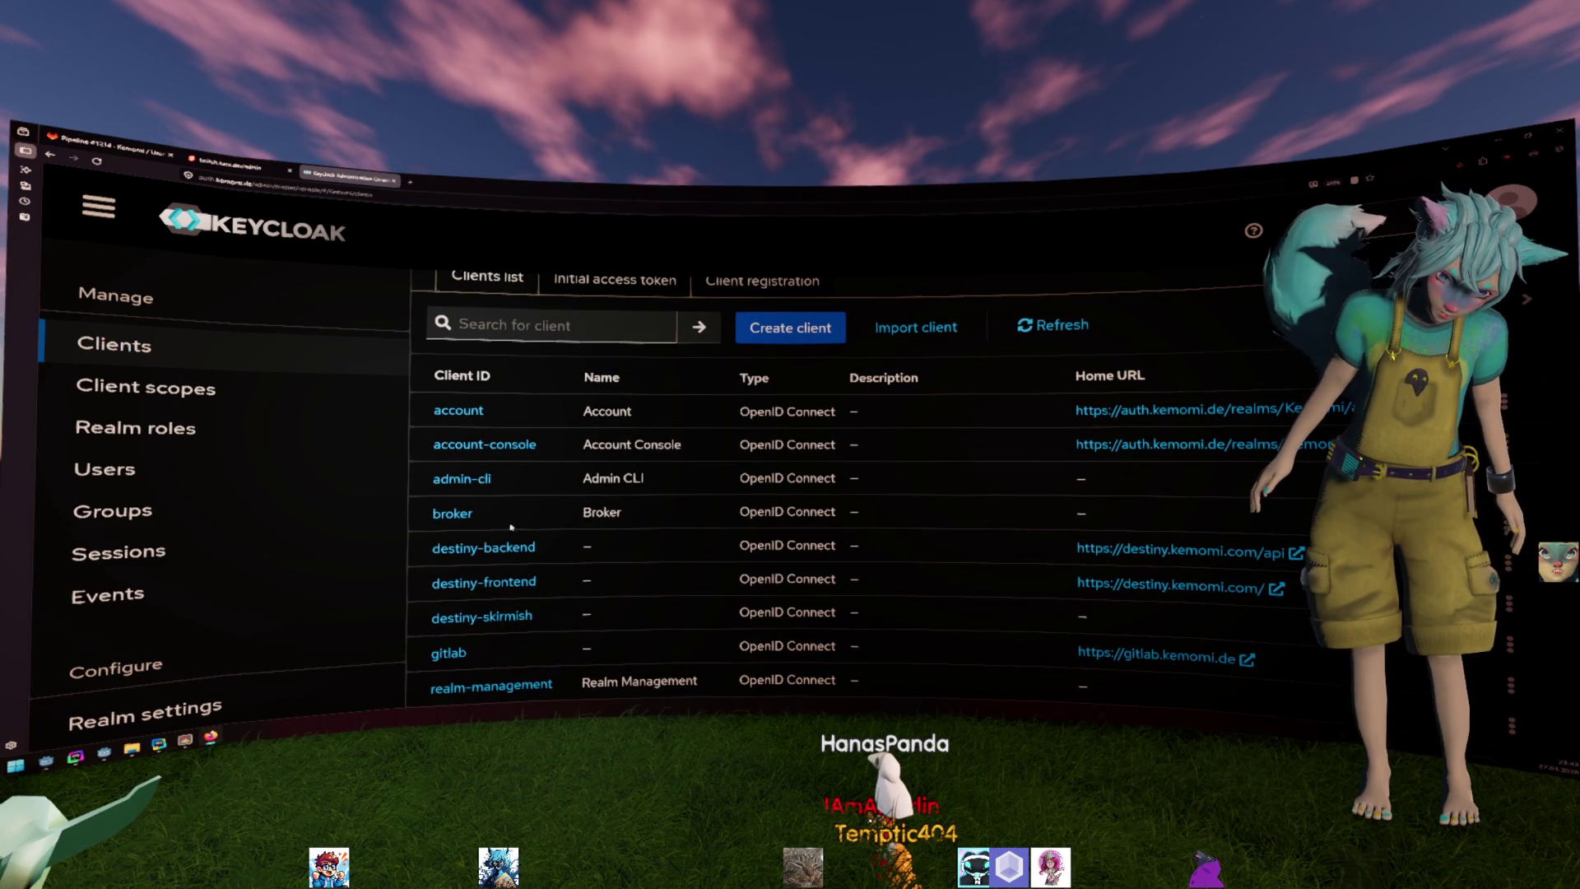
left_click_drag(516, 525, 884, 624)
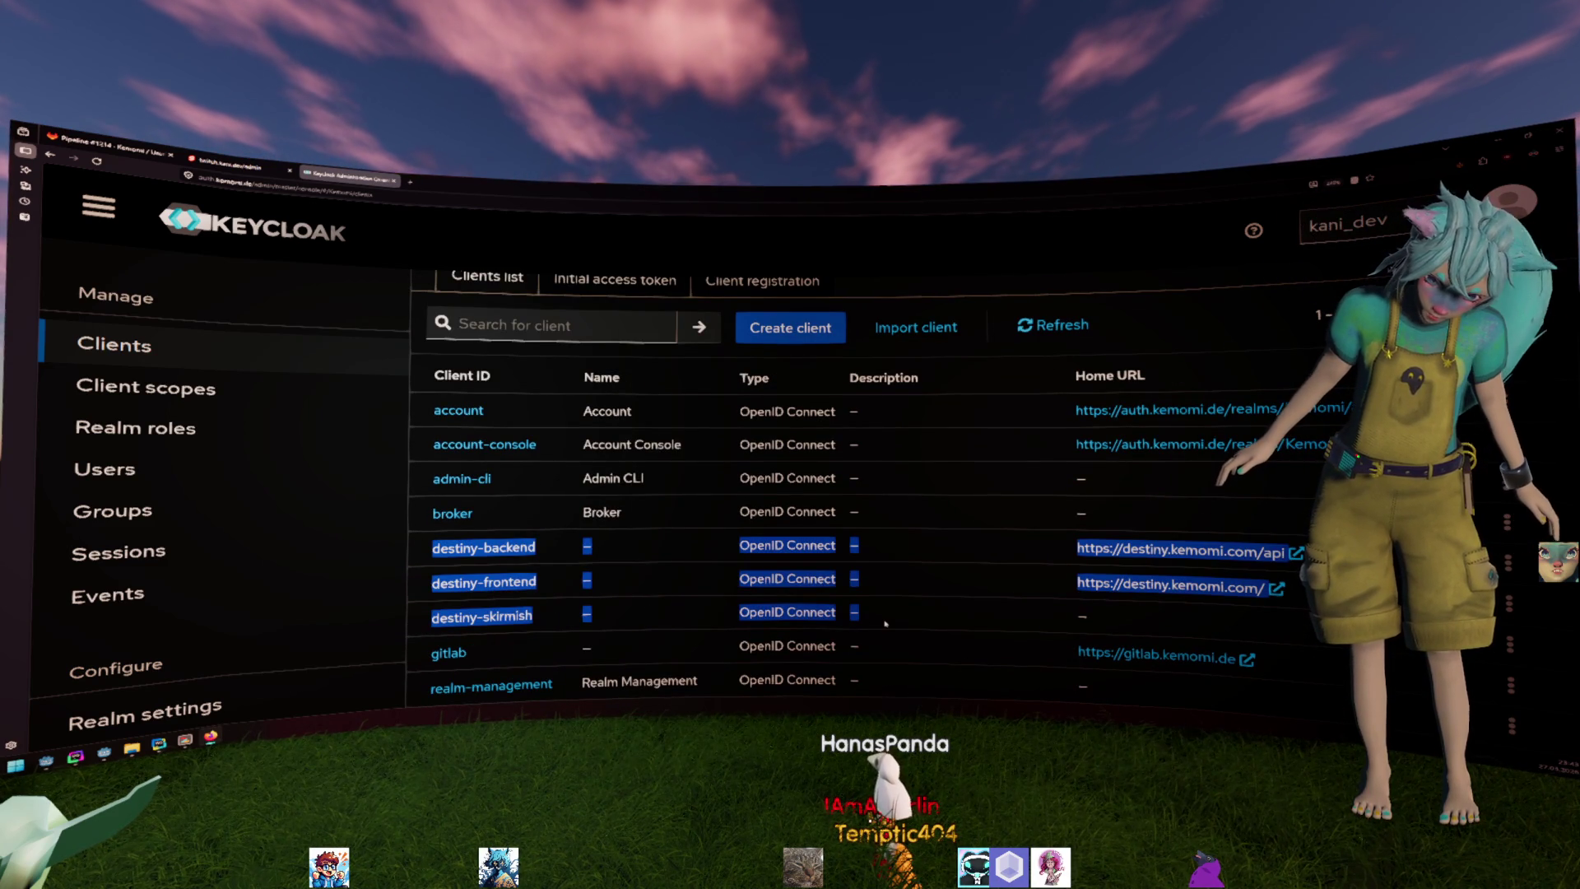
Visit a destiny client's Home URL and close that warning page again.
left_click(1135, 588)
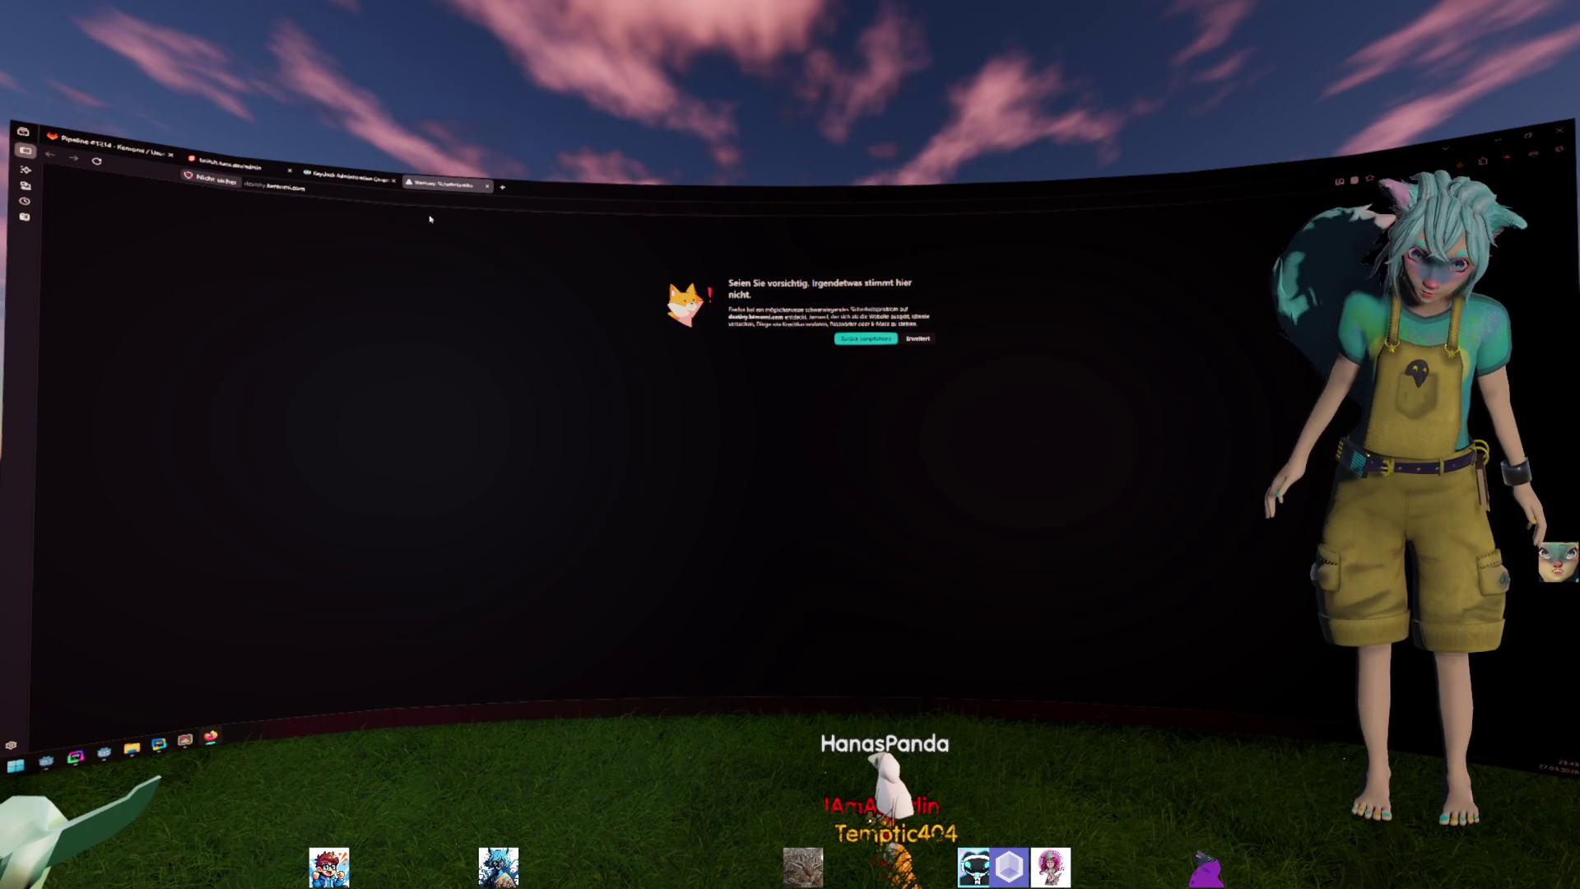
middle_click(439, 184)
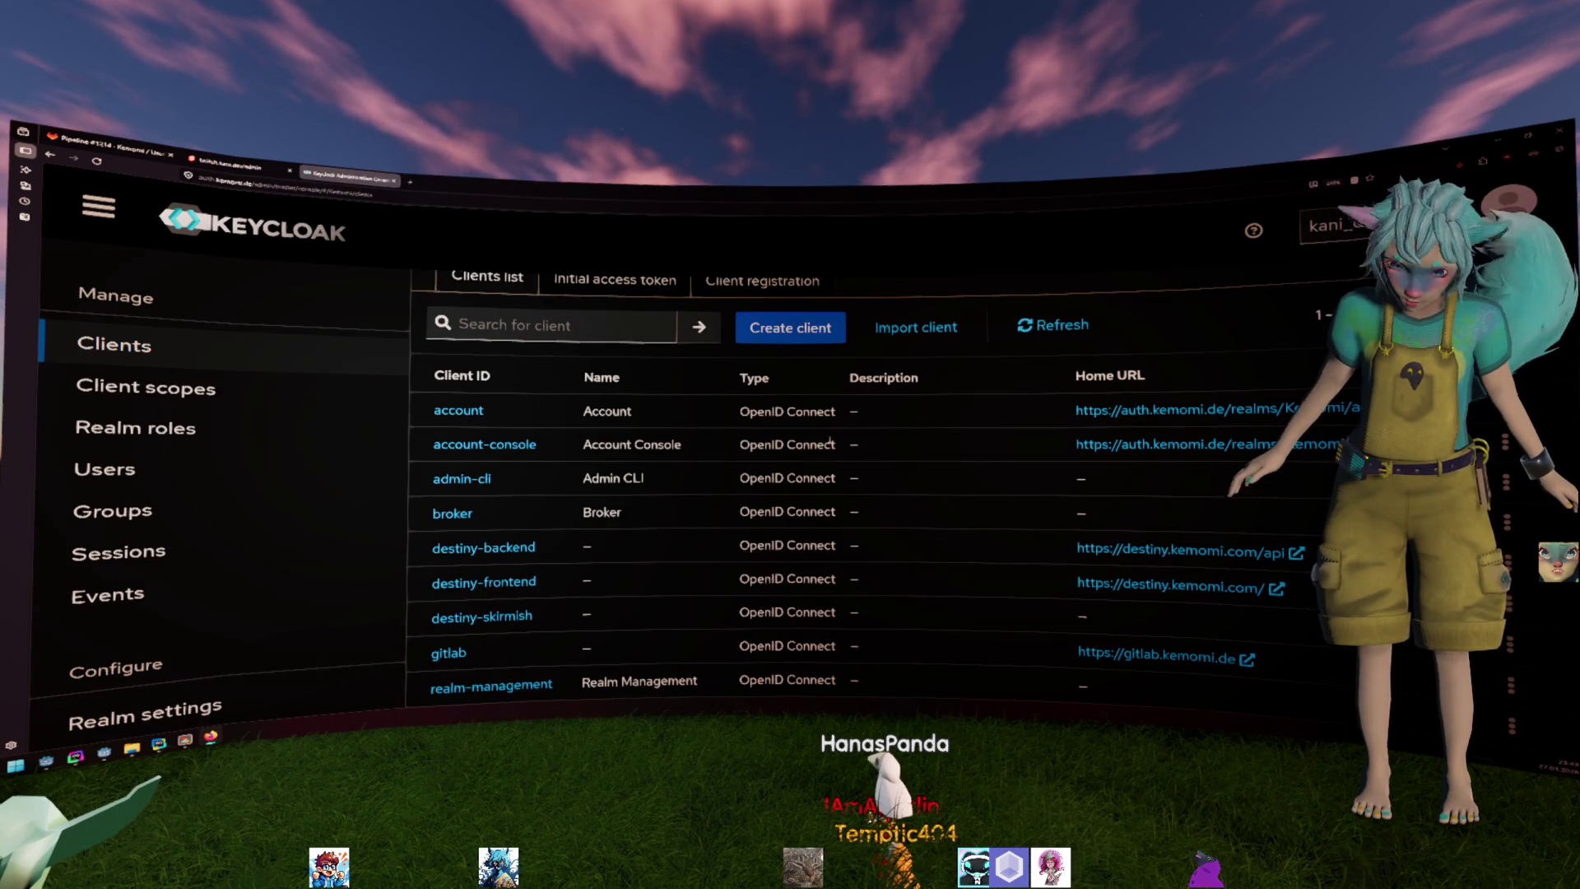
scroll(589, 449, "down", 2)
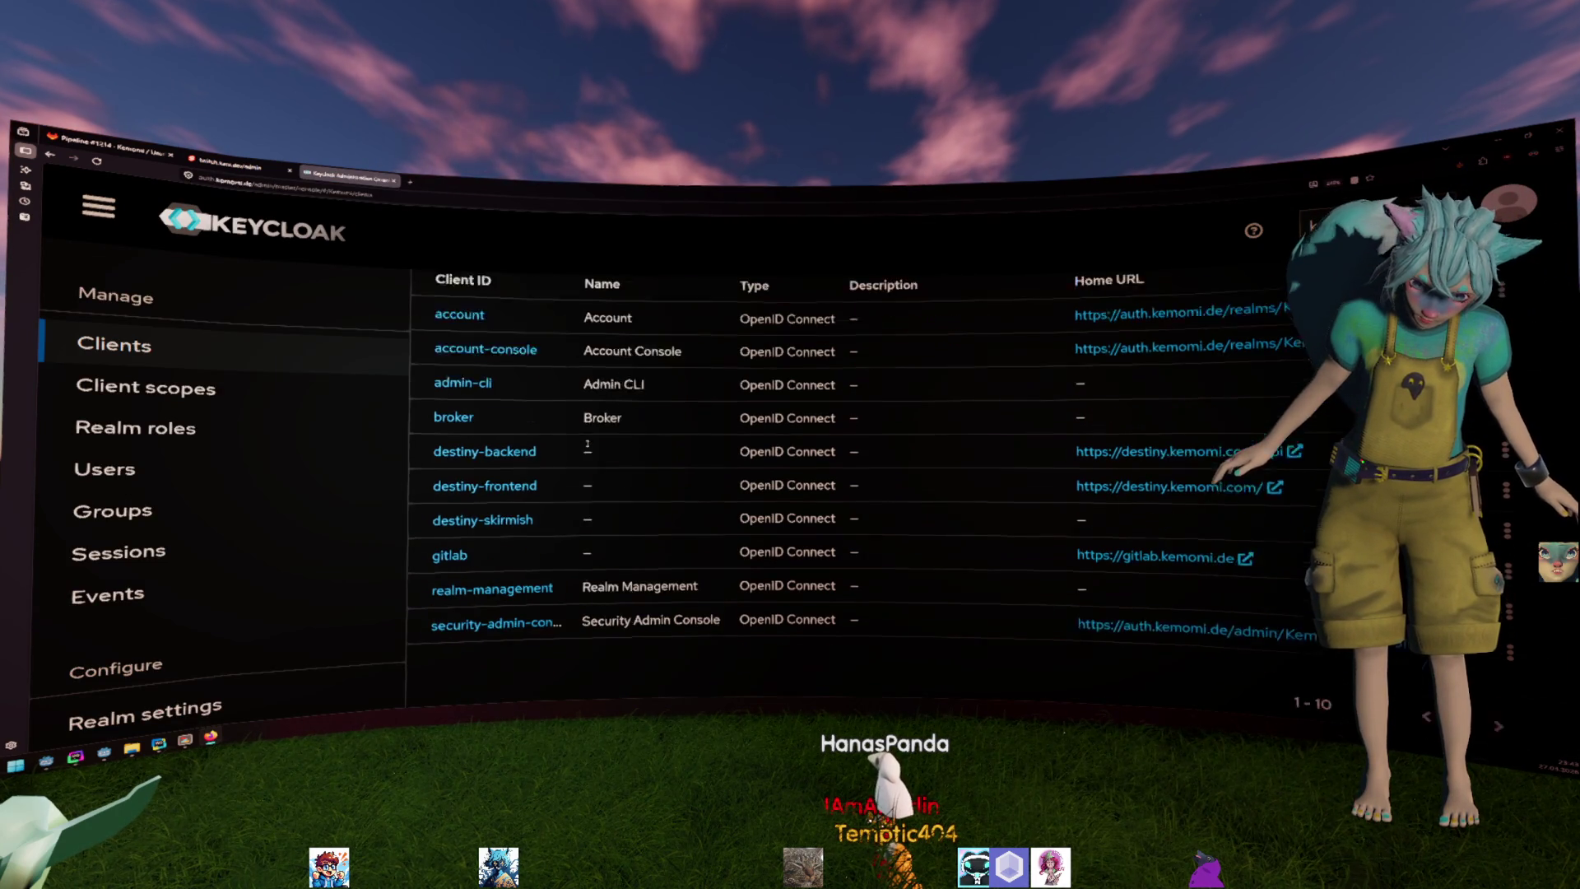
scroll(588, 448, "up", 2)
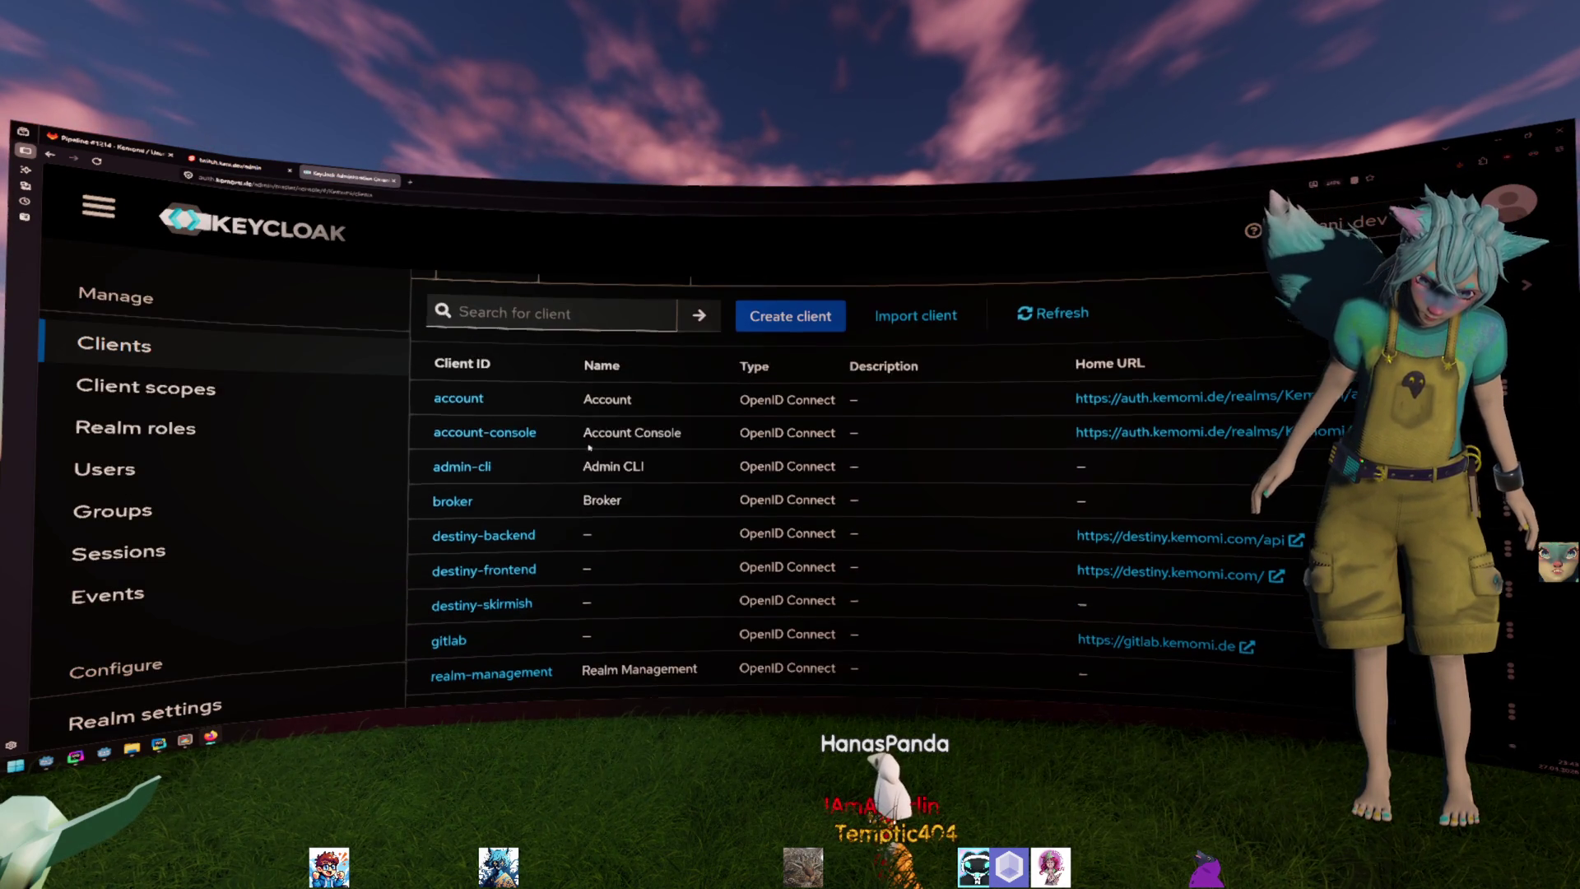
scroll(589, 449, "up", 2)
scroll(588, 448, "down", 2)
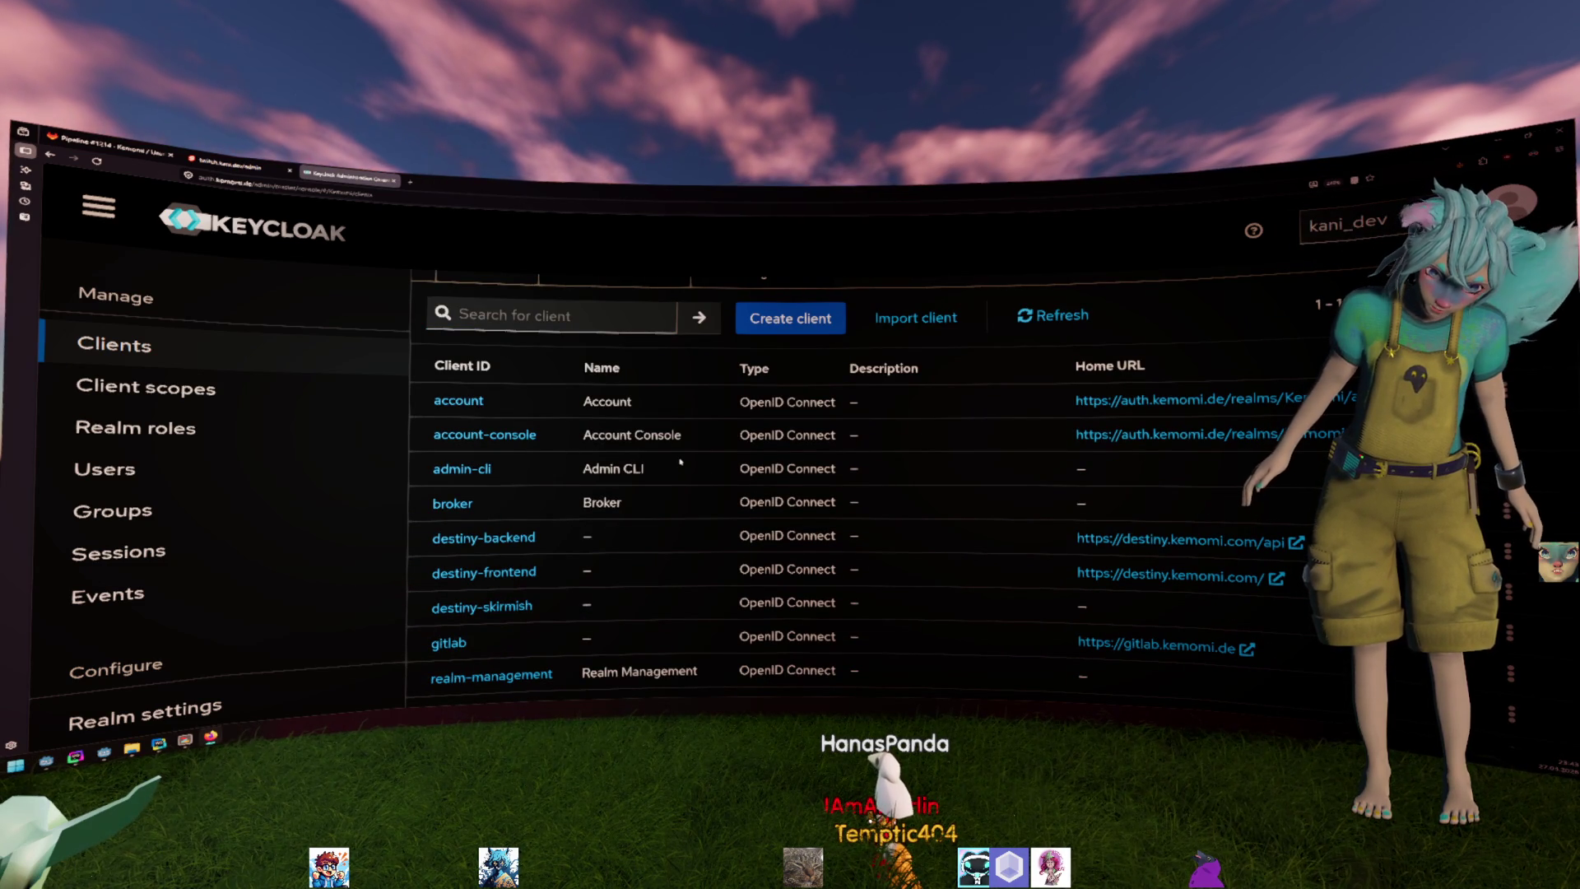
Review the realm's client scopes list, then return to the code editor.
left_click(296, 390)
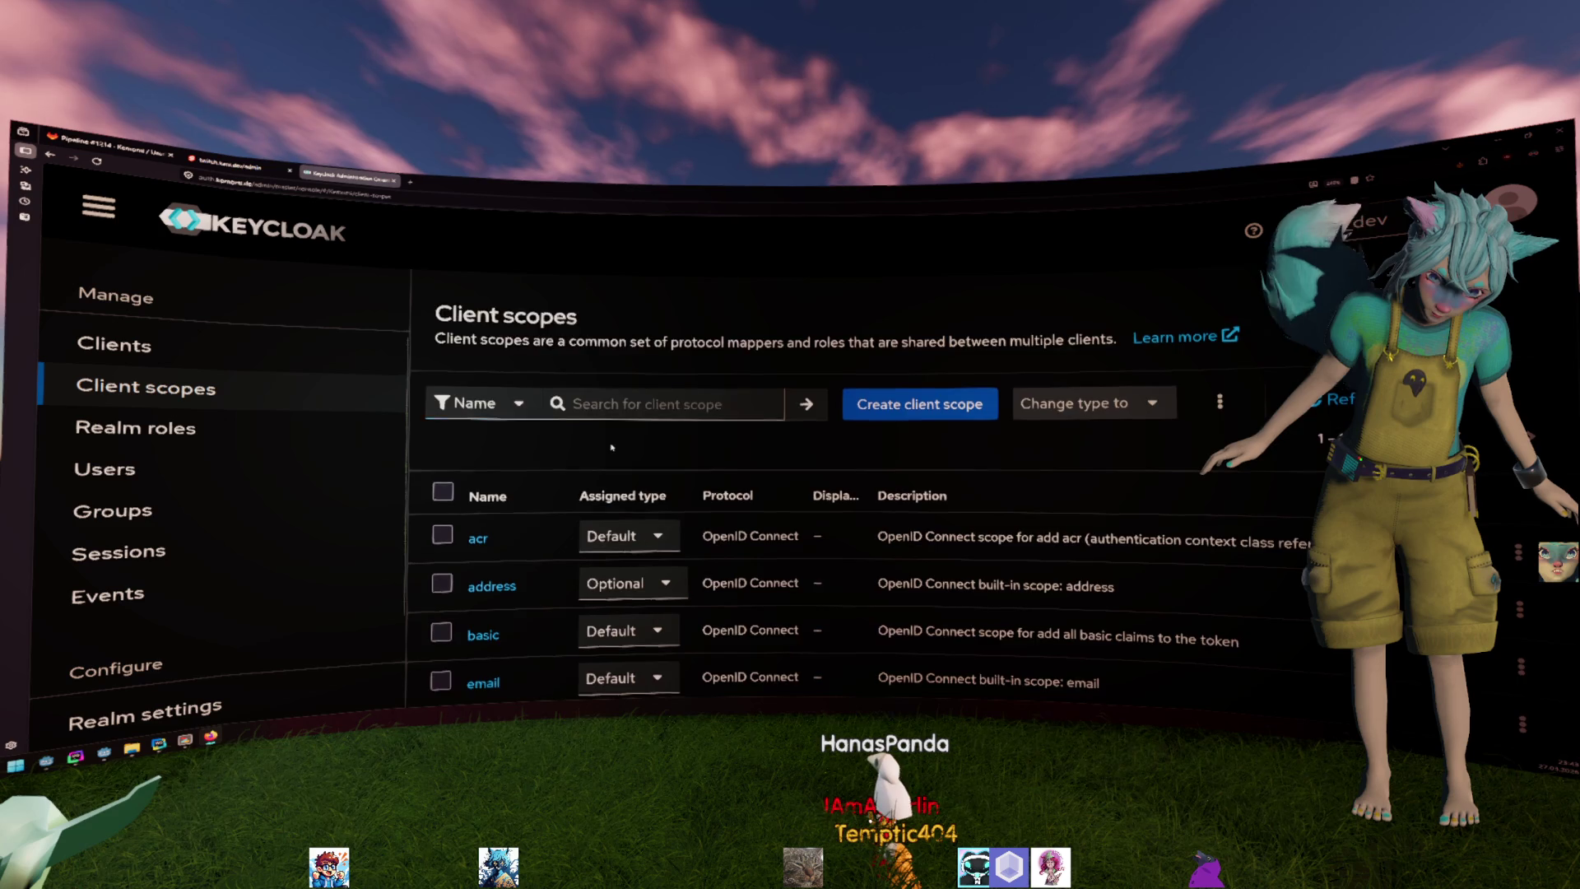
scroll(610, 451, "down", 5)
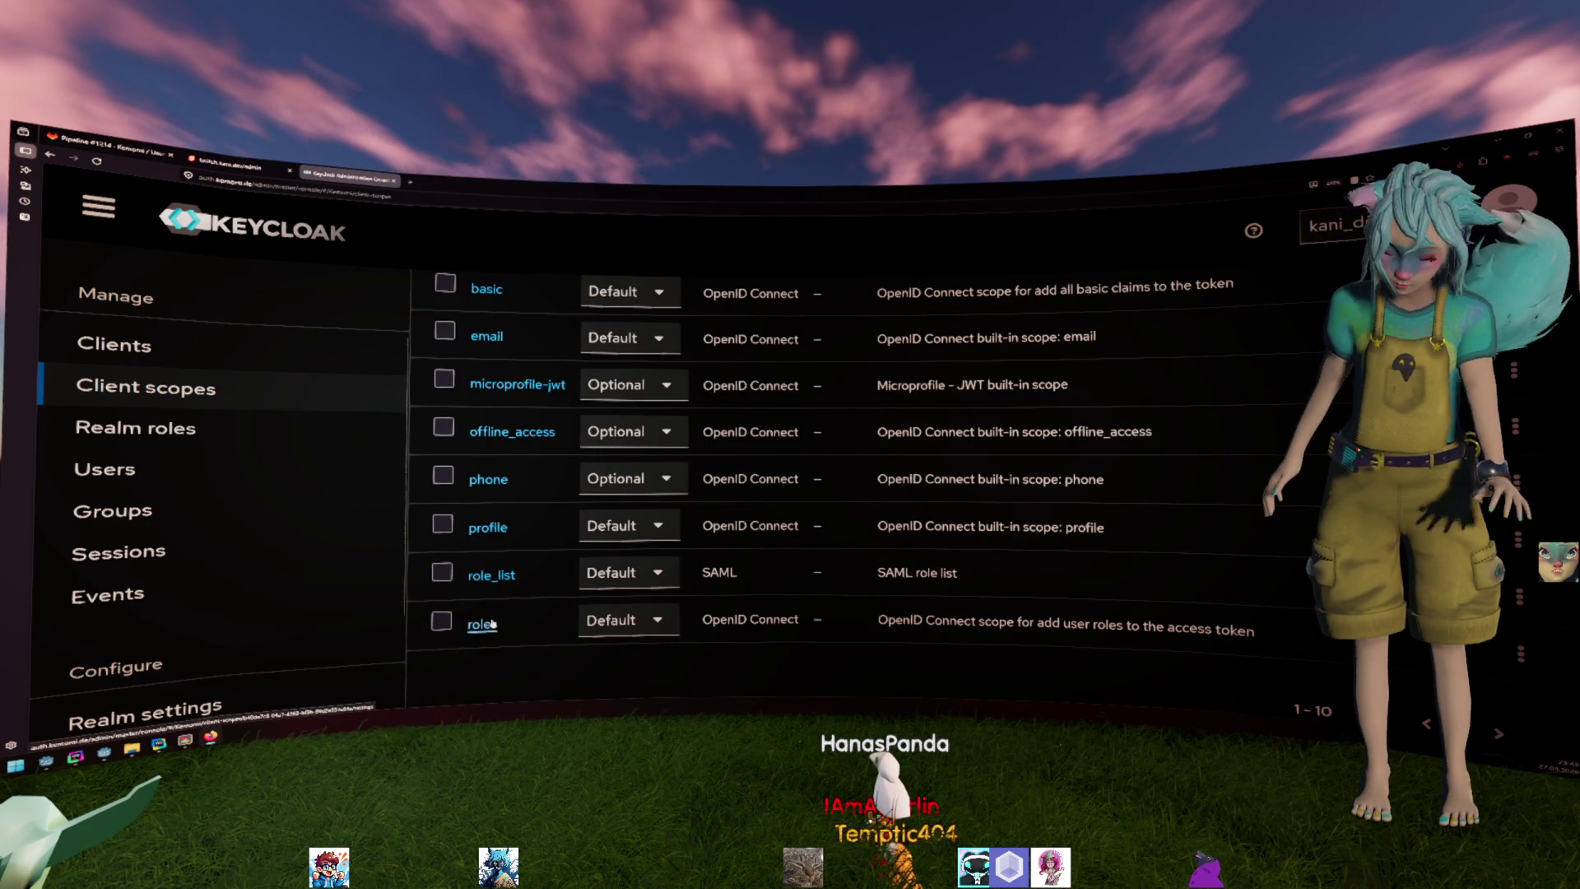
key("alt+Tab")
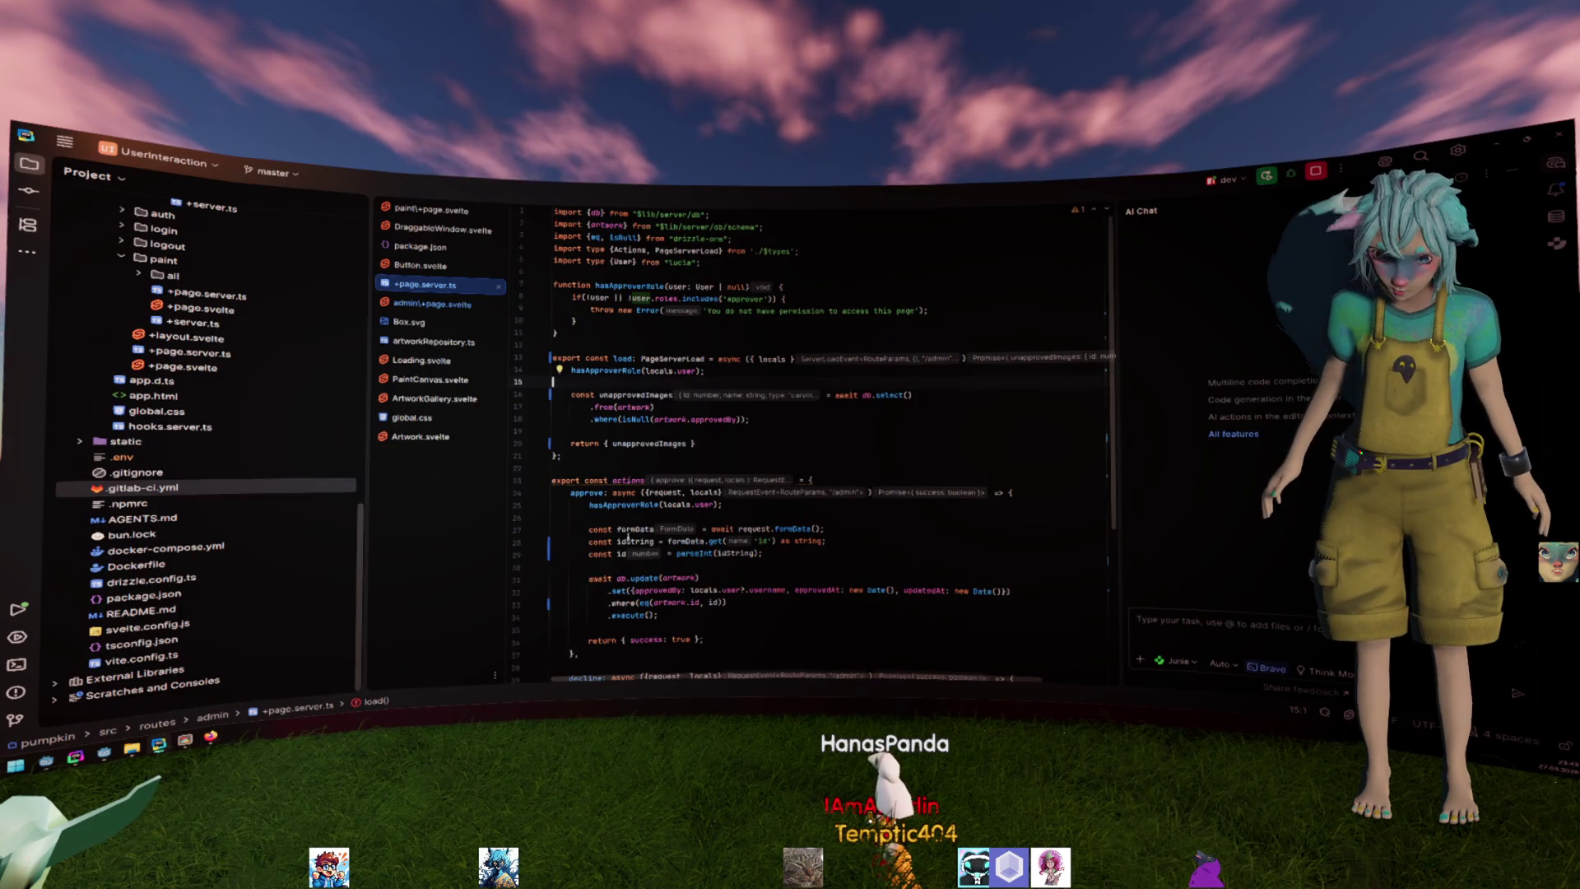
scroll(188, 330, "up", 2)
scroll(186, 329, "up", 2)
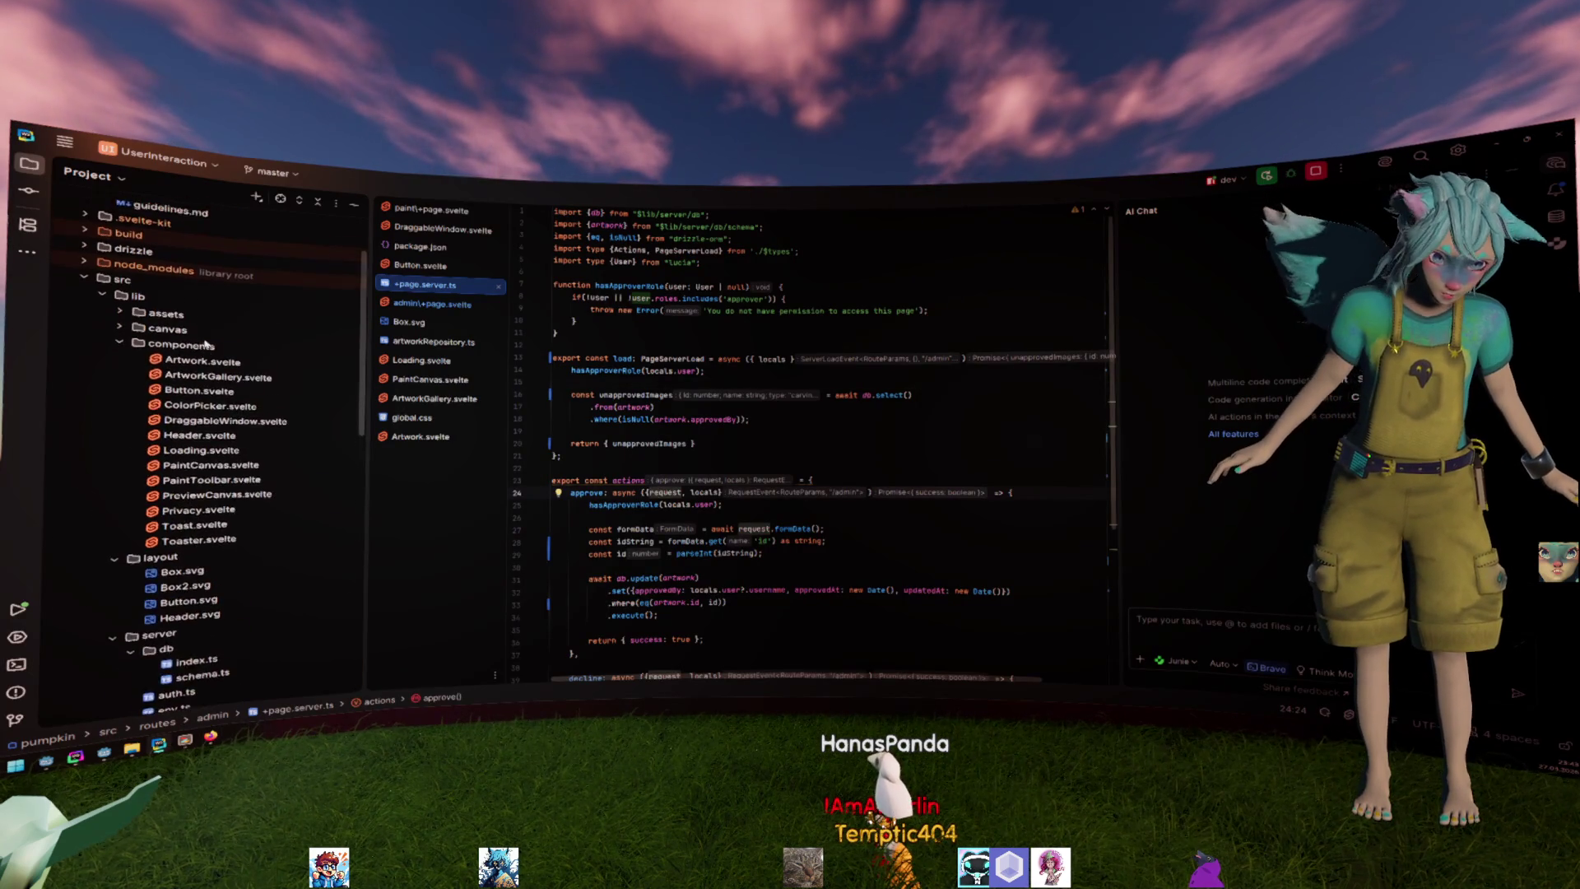
scroll(179, 332, "up", 2)
Open the server db folder's index.ts database connection file from the Project tree.
left_click(173, 370)
double_click(192, 386)
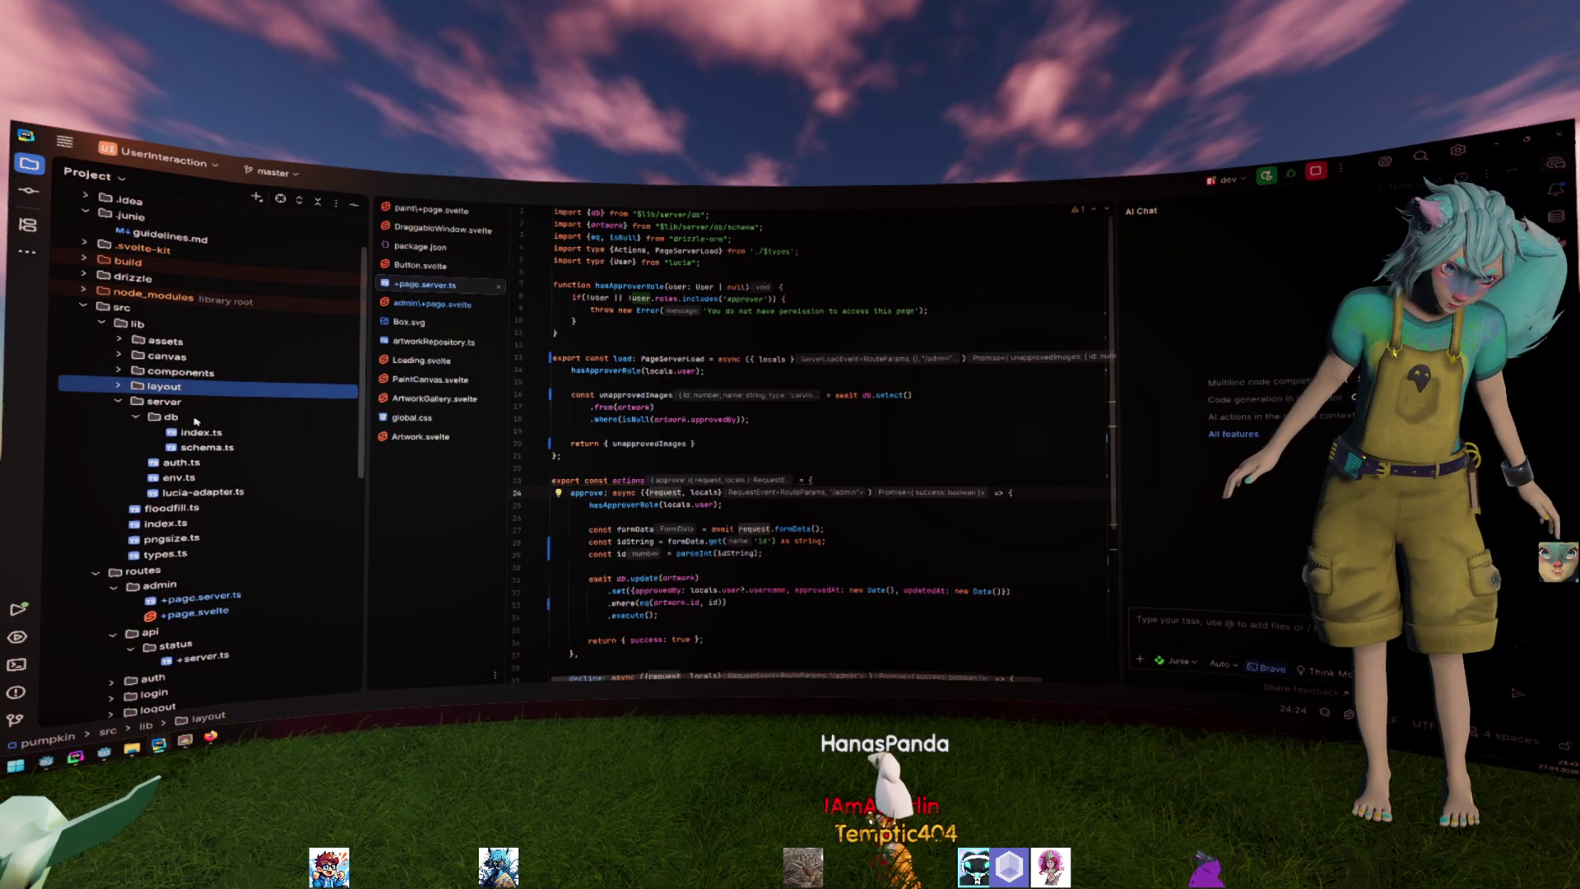
double_click(224, 403)
scroll(313, 416, "down", 1)
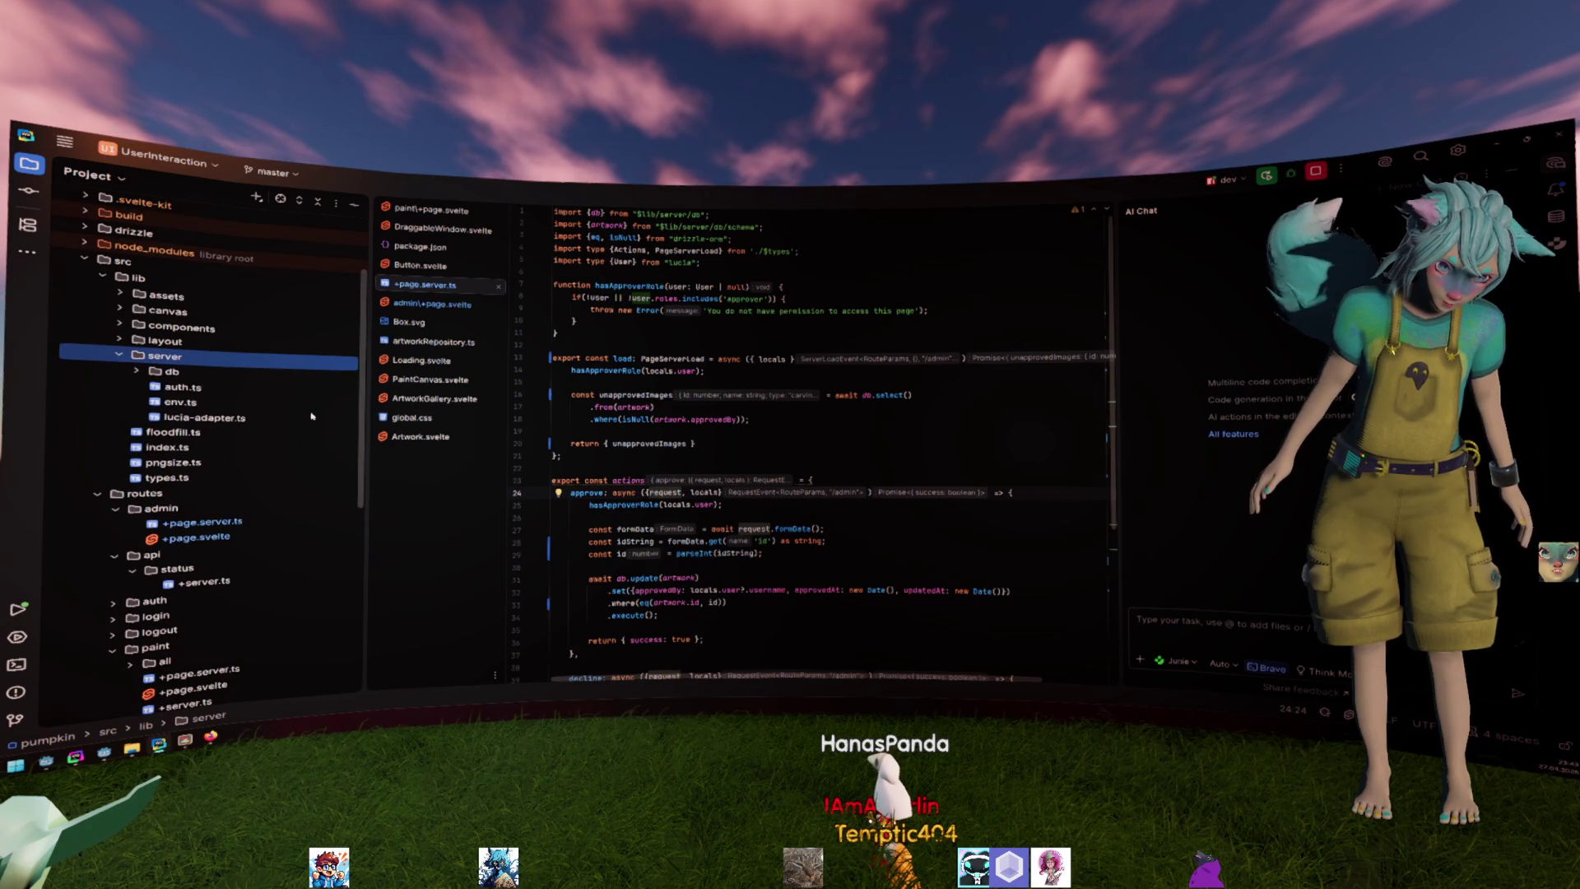
double_click(241, 370)
double_click(204, 387)
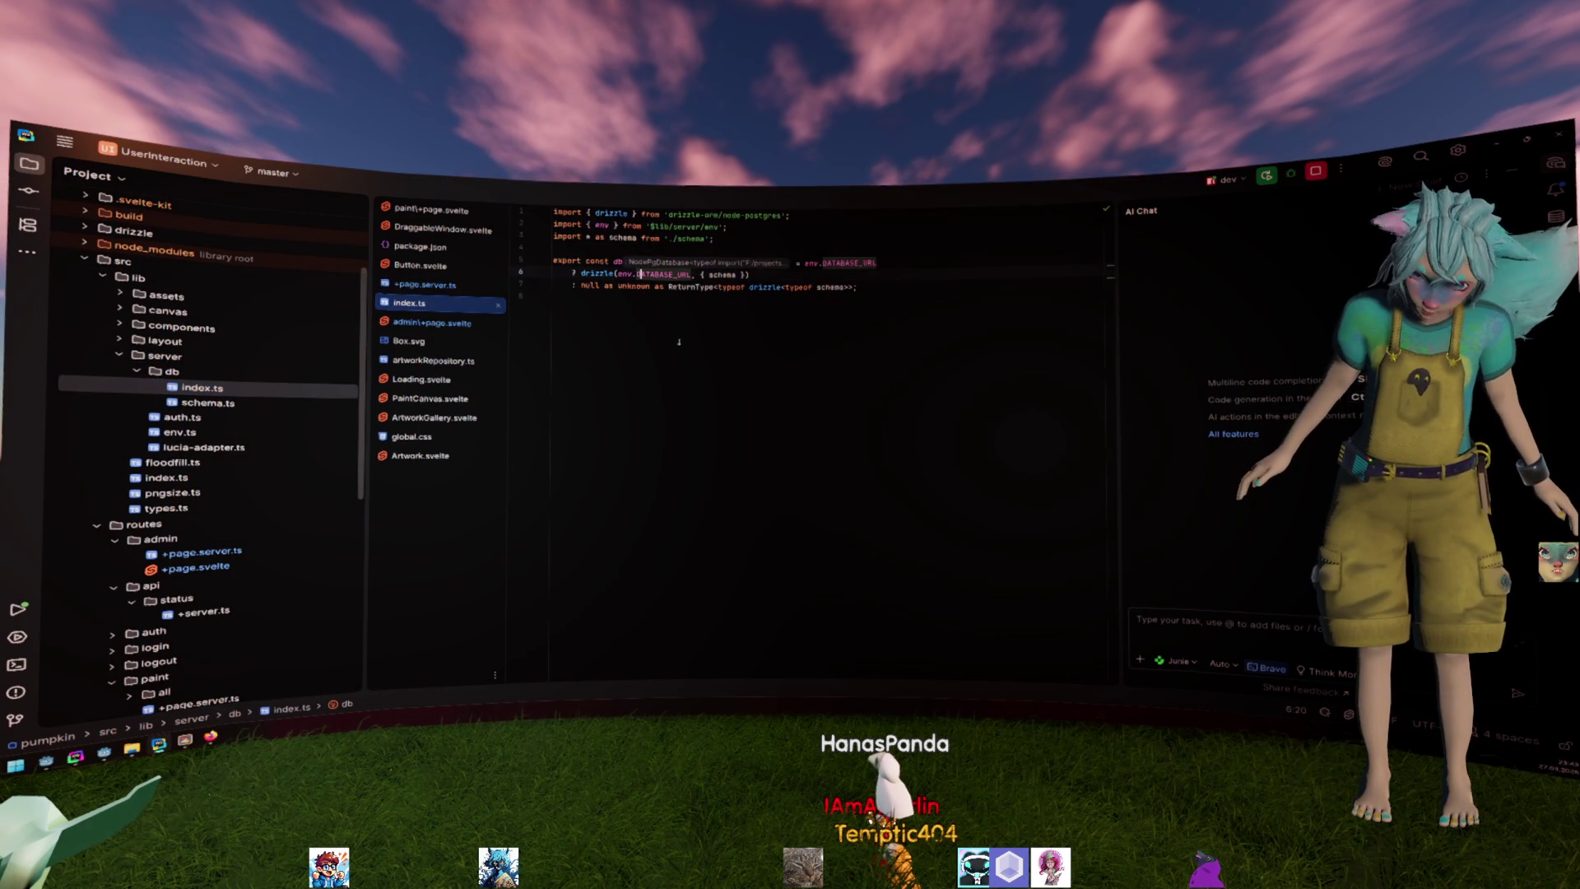
double_click(196, 357)
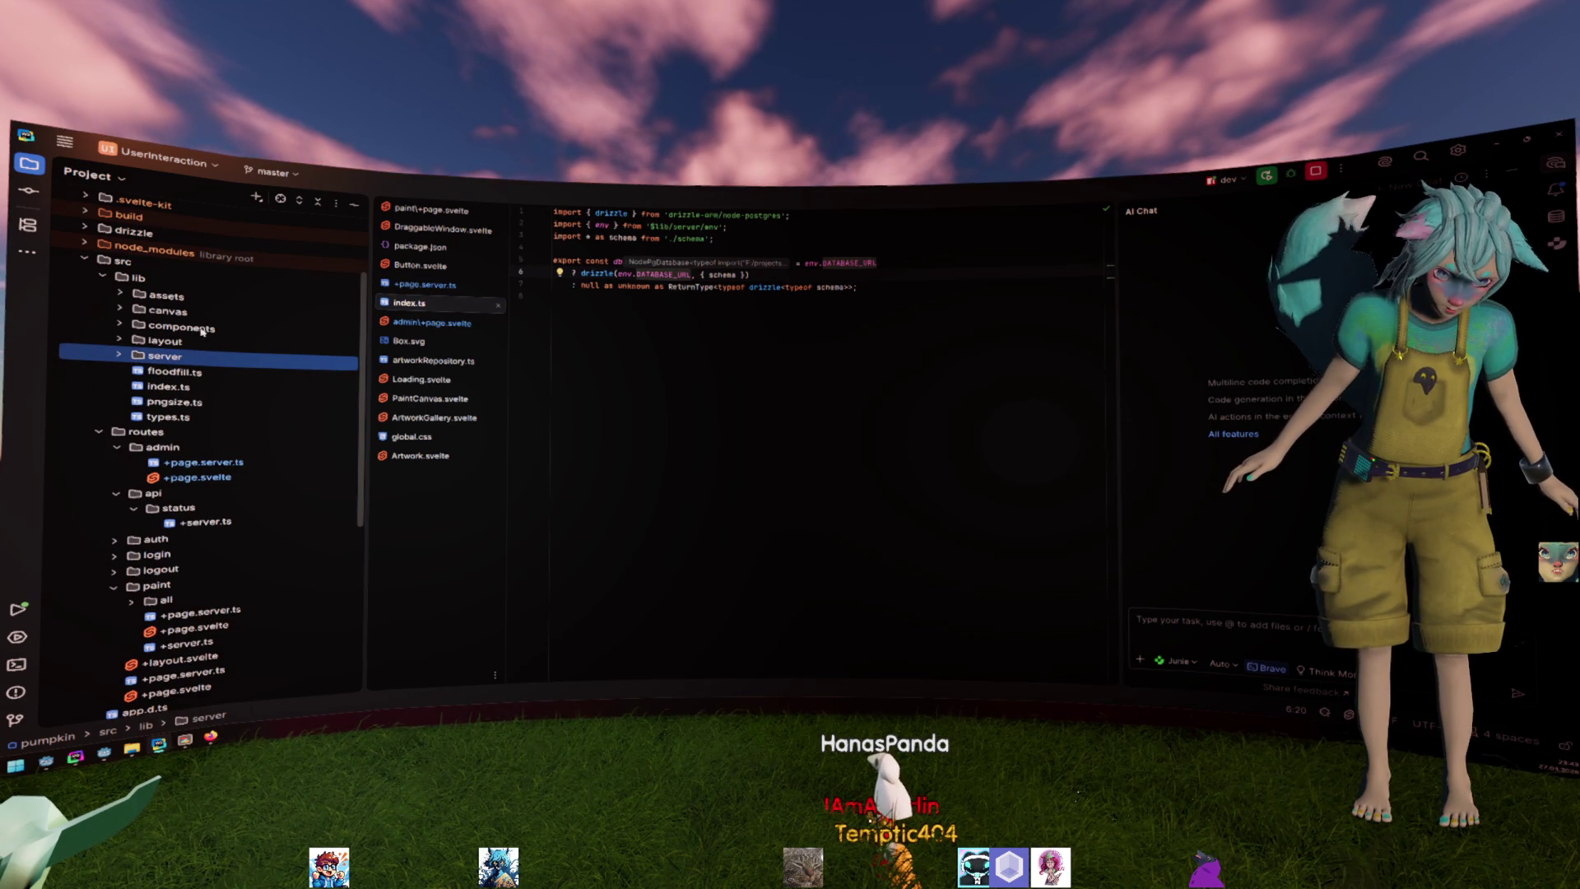
scroll(158, 244, "up", 3)
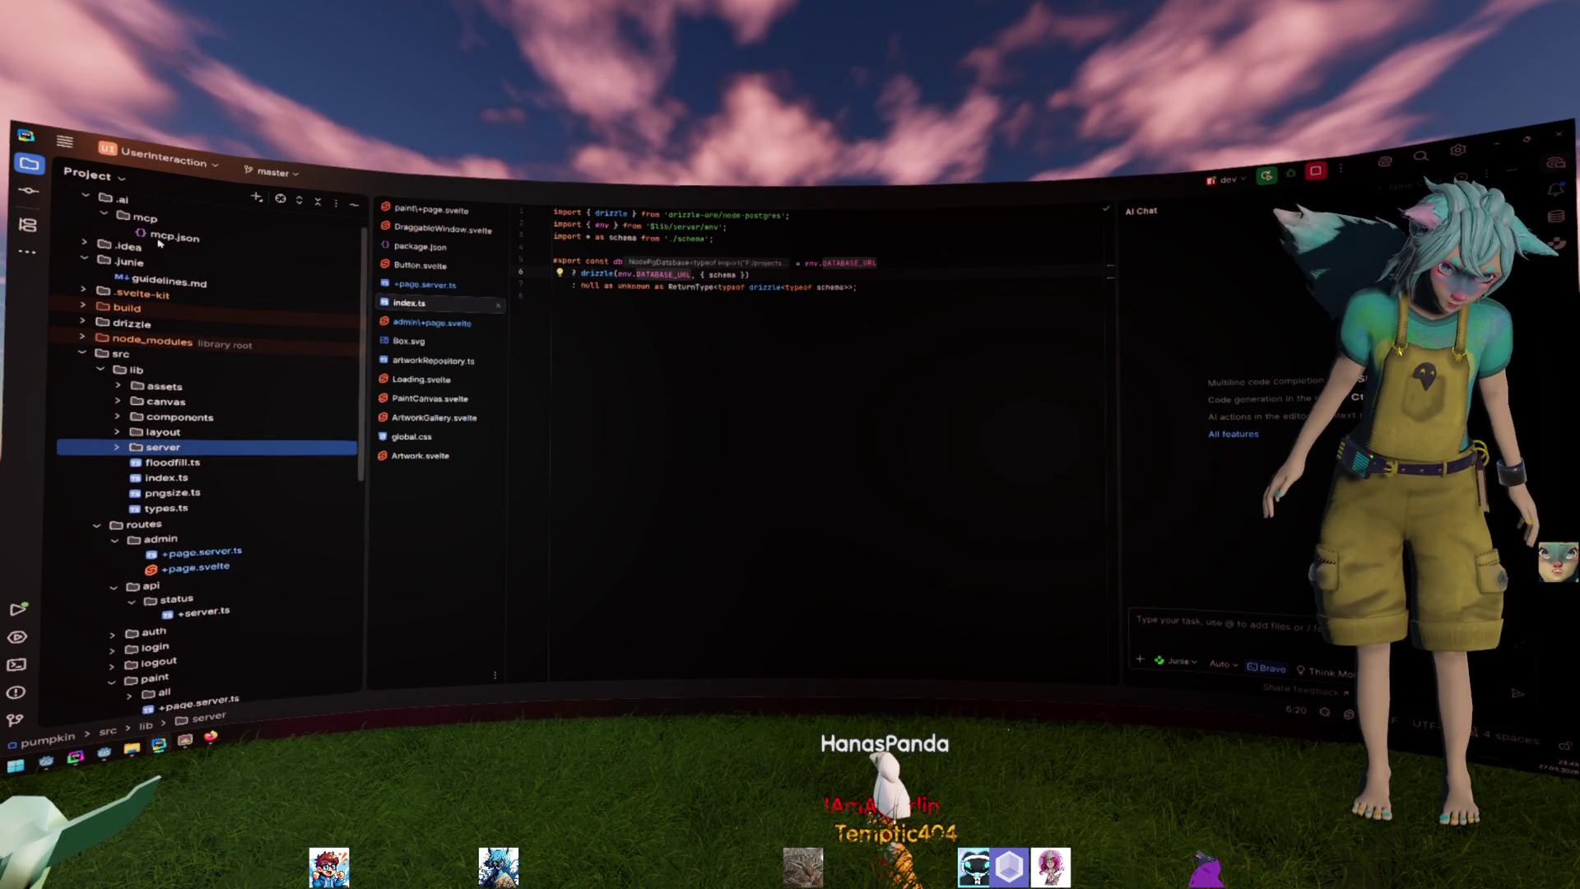
scroll(158, 243, "down", 4)
scroll(155, 252, "down", 2)
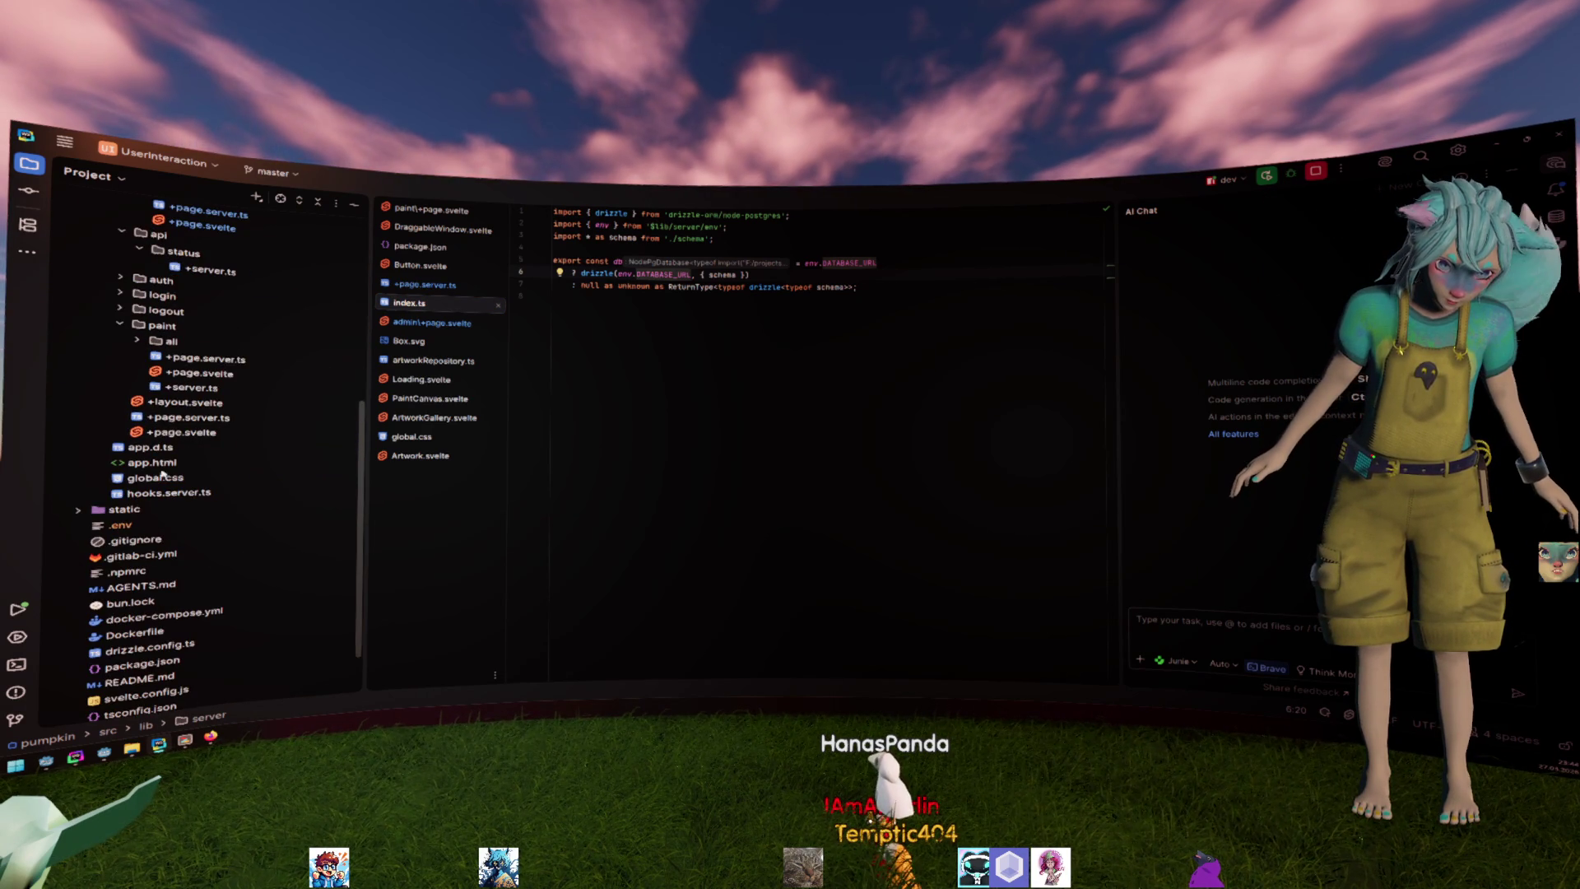
scroll(179, 439, "up", 2)
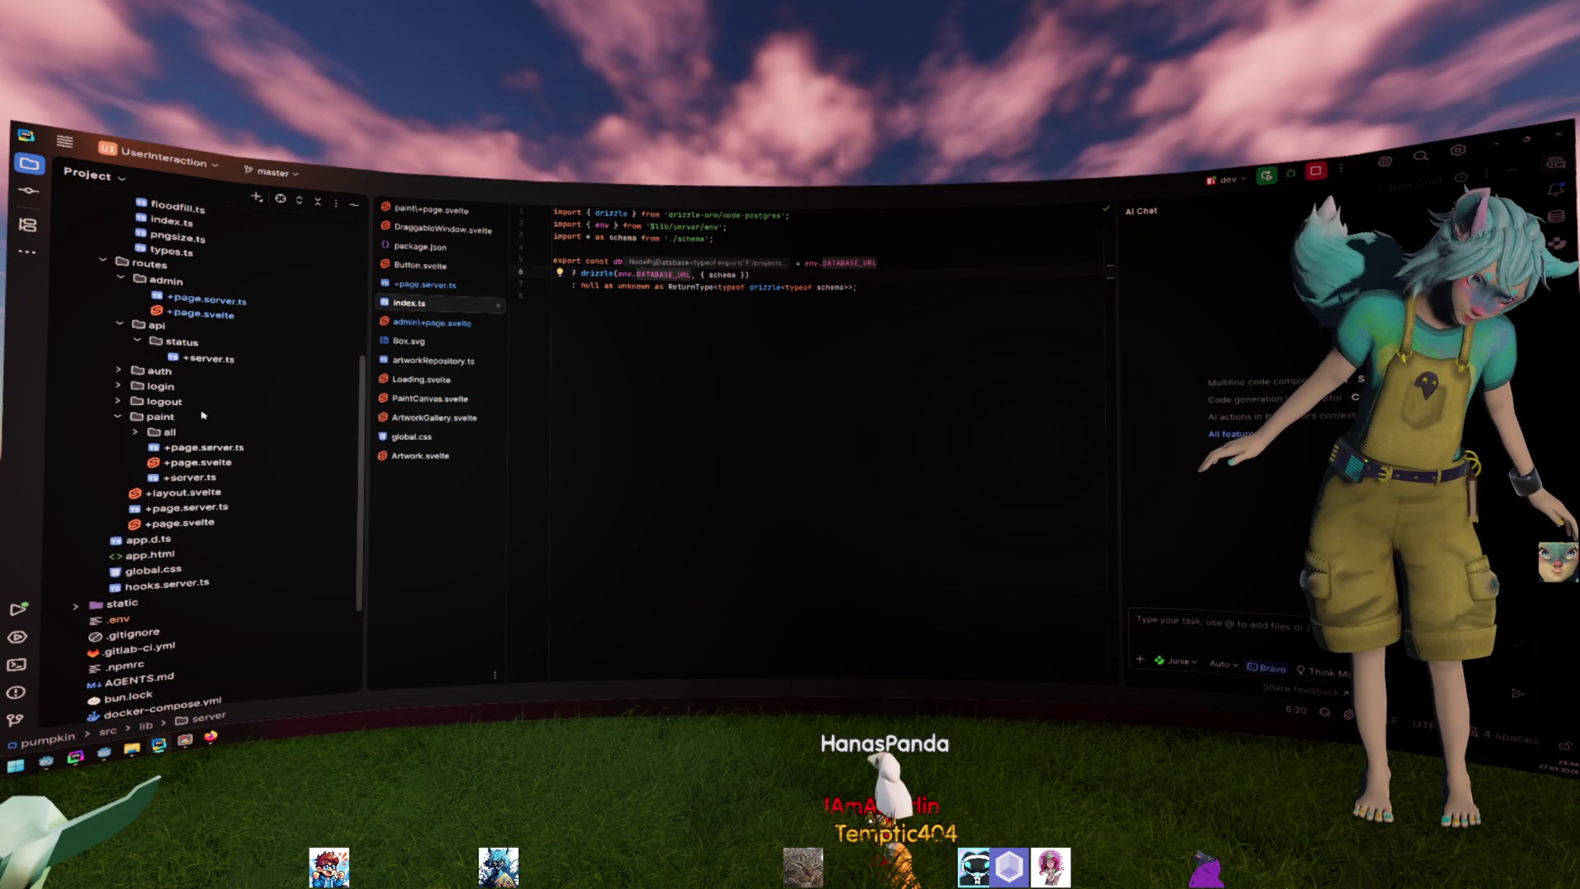
Select the paint route folder and open the login page component.
left_click(195, 410)
double_click(161, 386)
Inspect the login page's /auth/keycloak sign-in link.
double_click(222, 403)
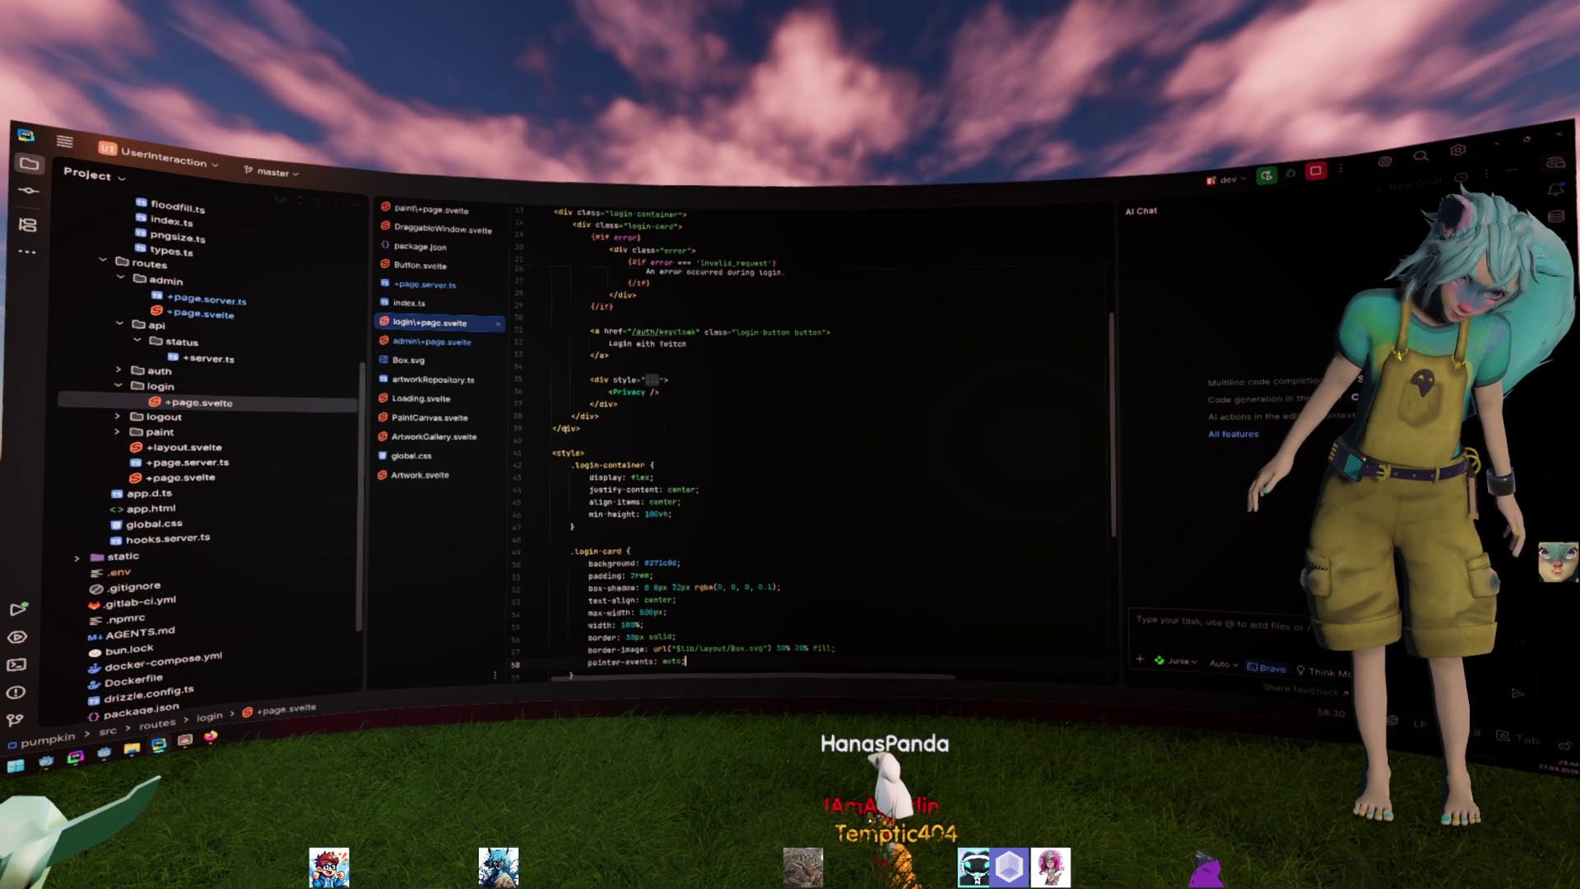
key("ctrl+z")
key("ctrl+z")
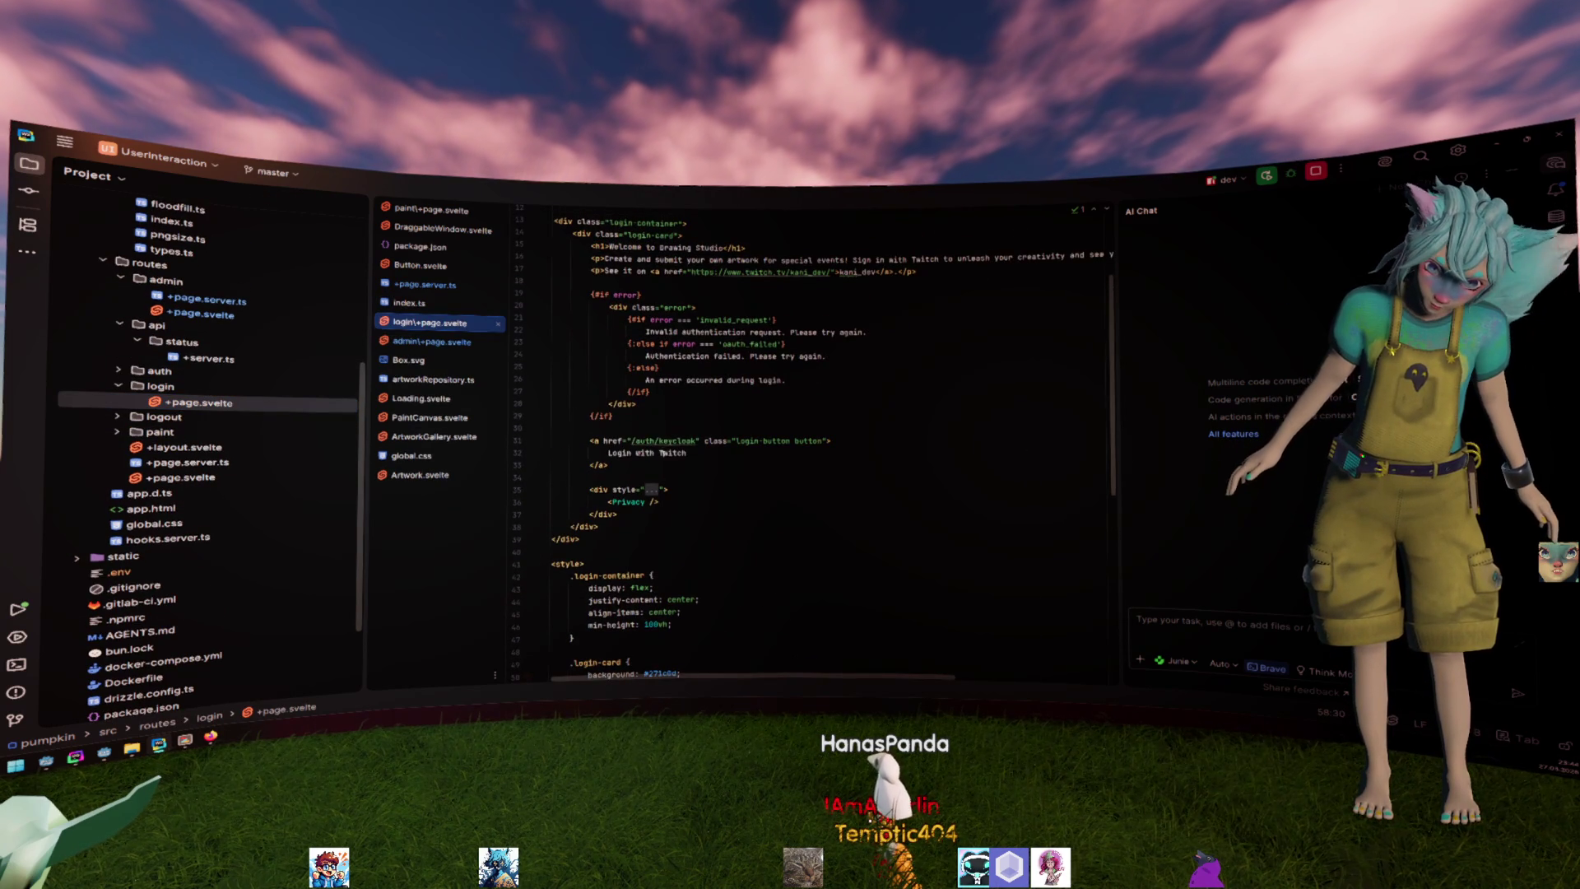
scroll(740, 441, "up", 2)
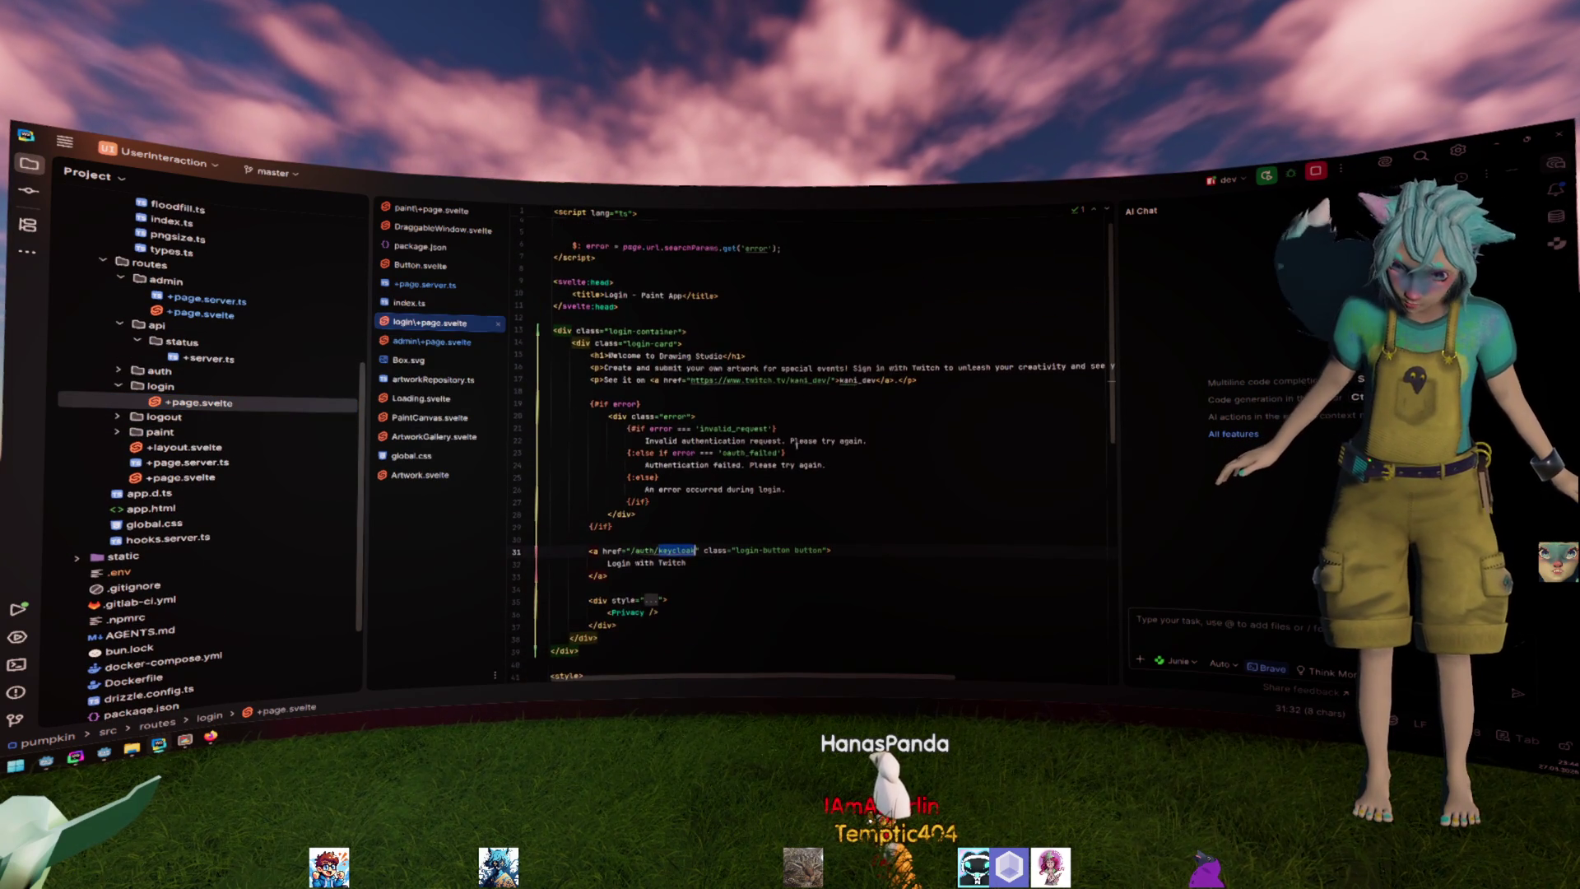
scroll(815, 441, "down", 2)
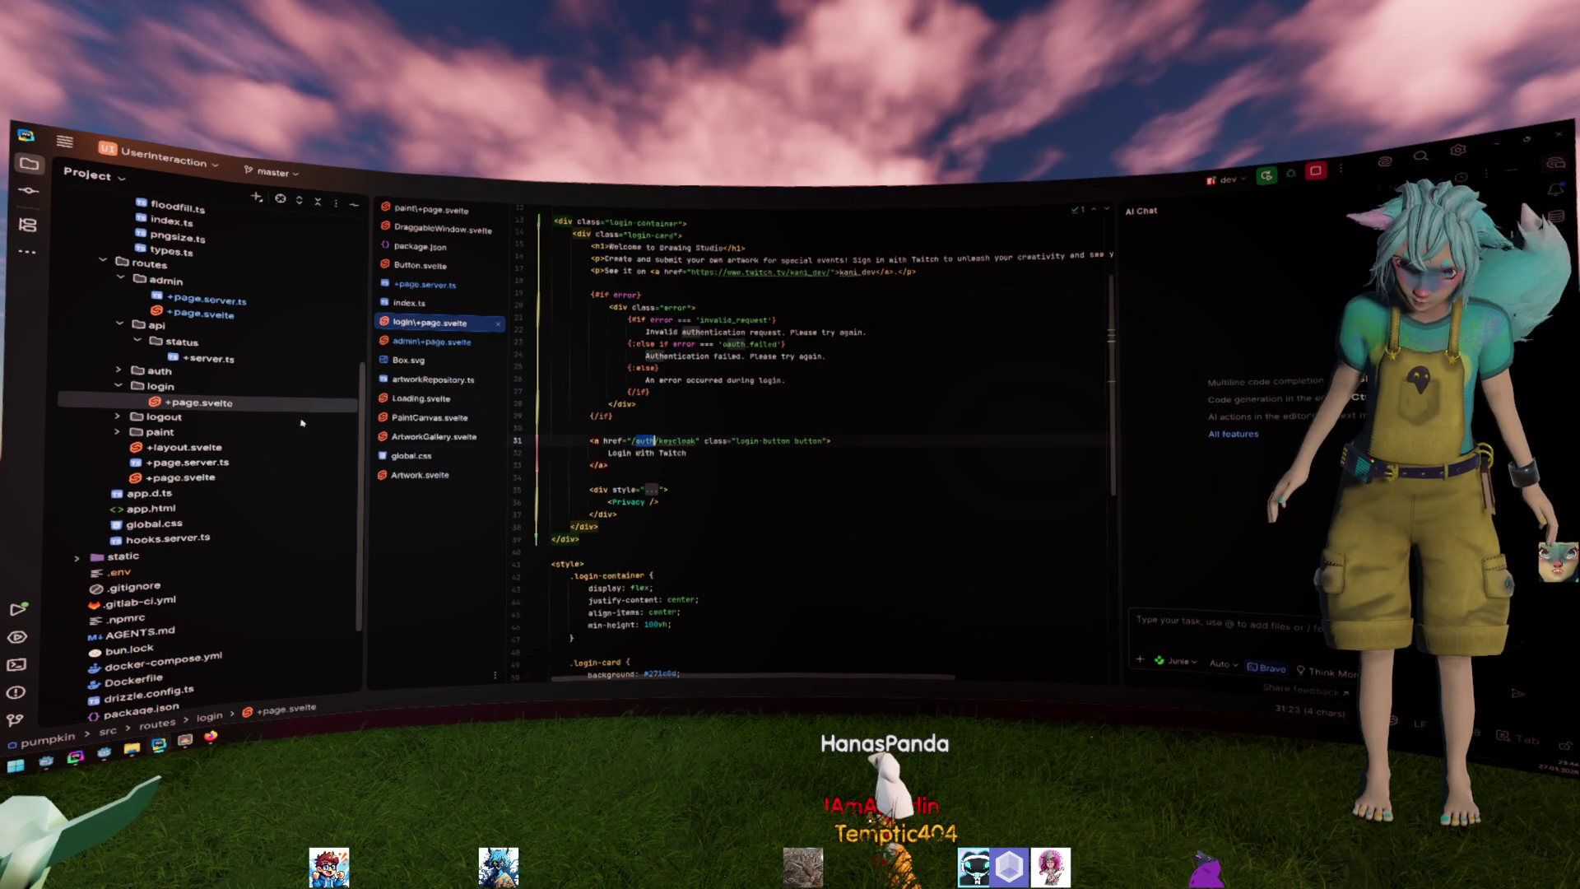
scroll(167, 328, "up", 3)
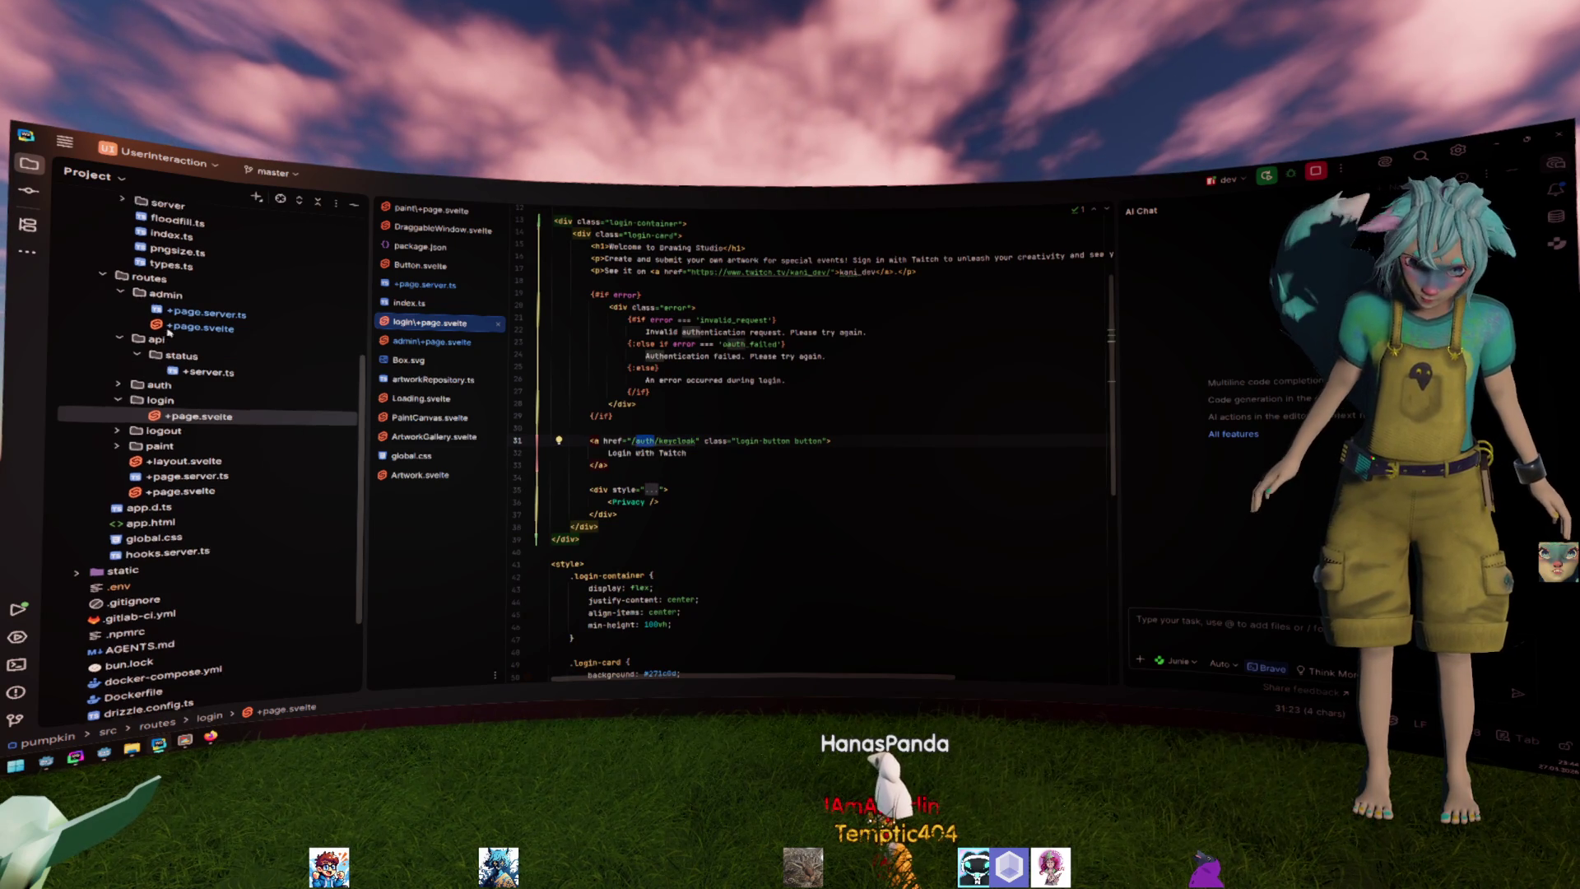
Open the auth/keycloak route's +server.ts with its GET redirect handler.
double_click(158, 416)
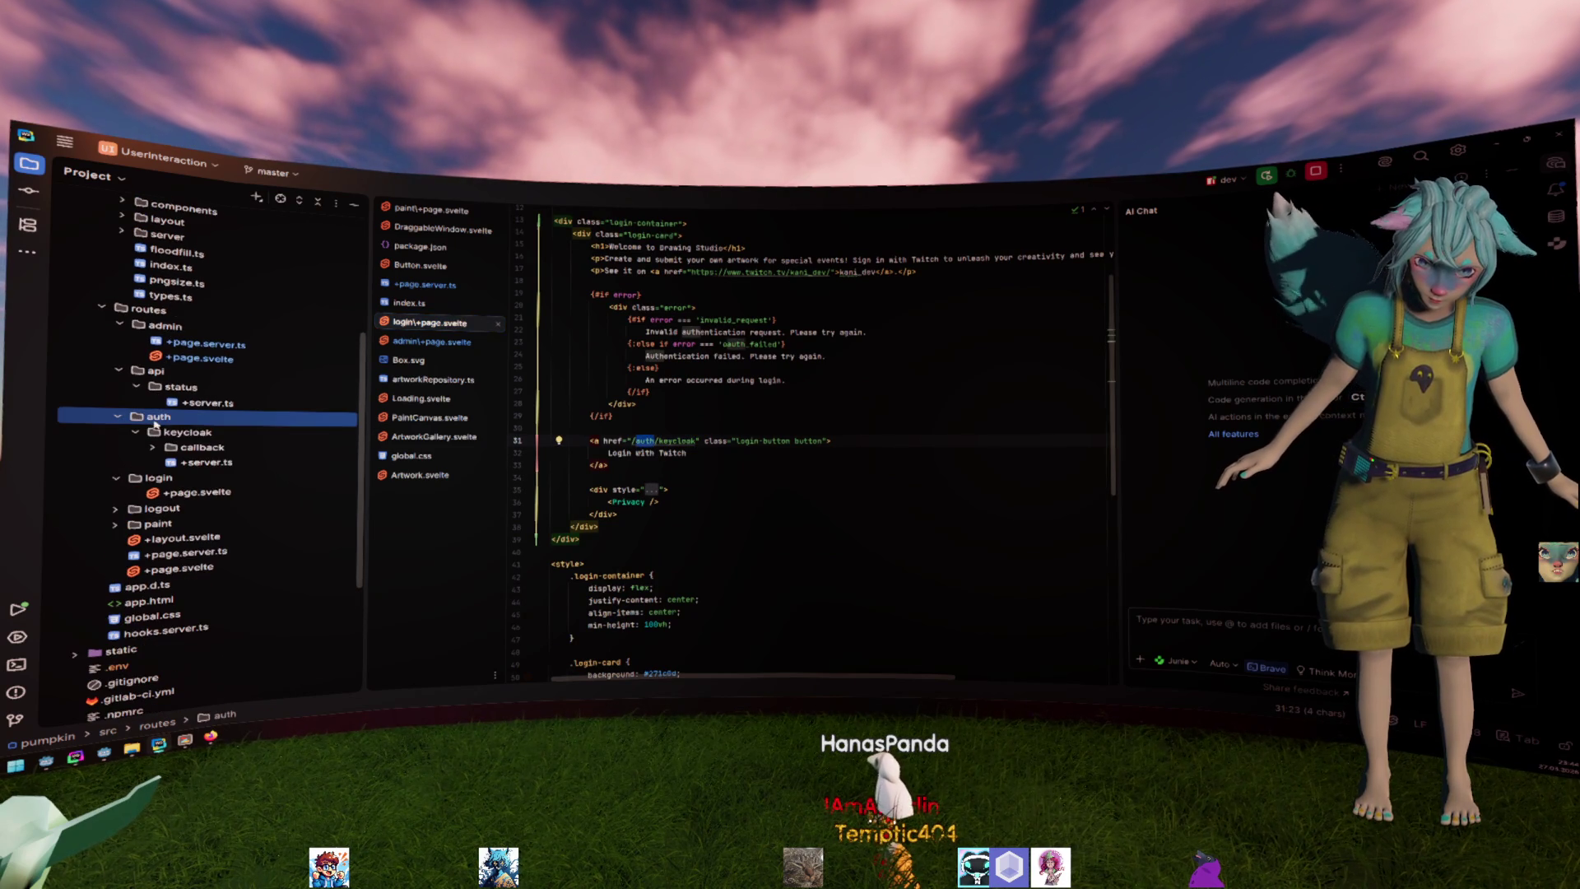
double_click(204, 463)
left_click(153, 448)
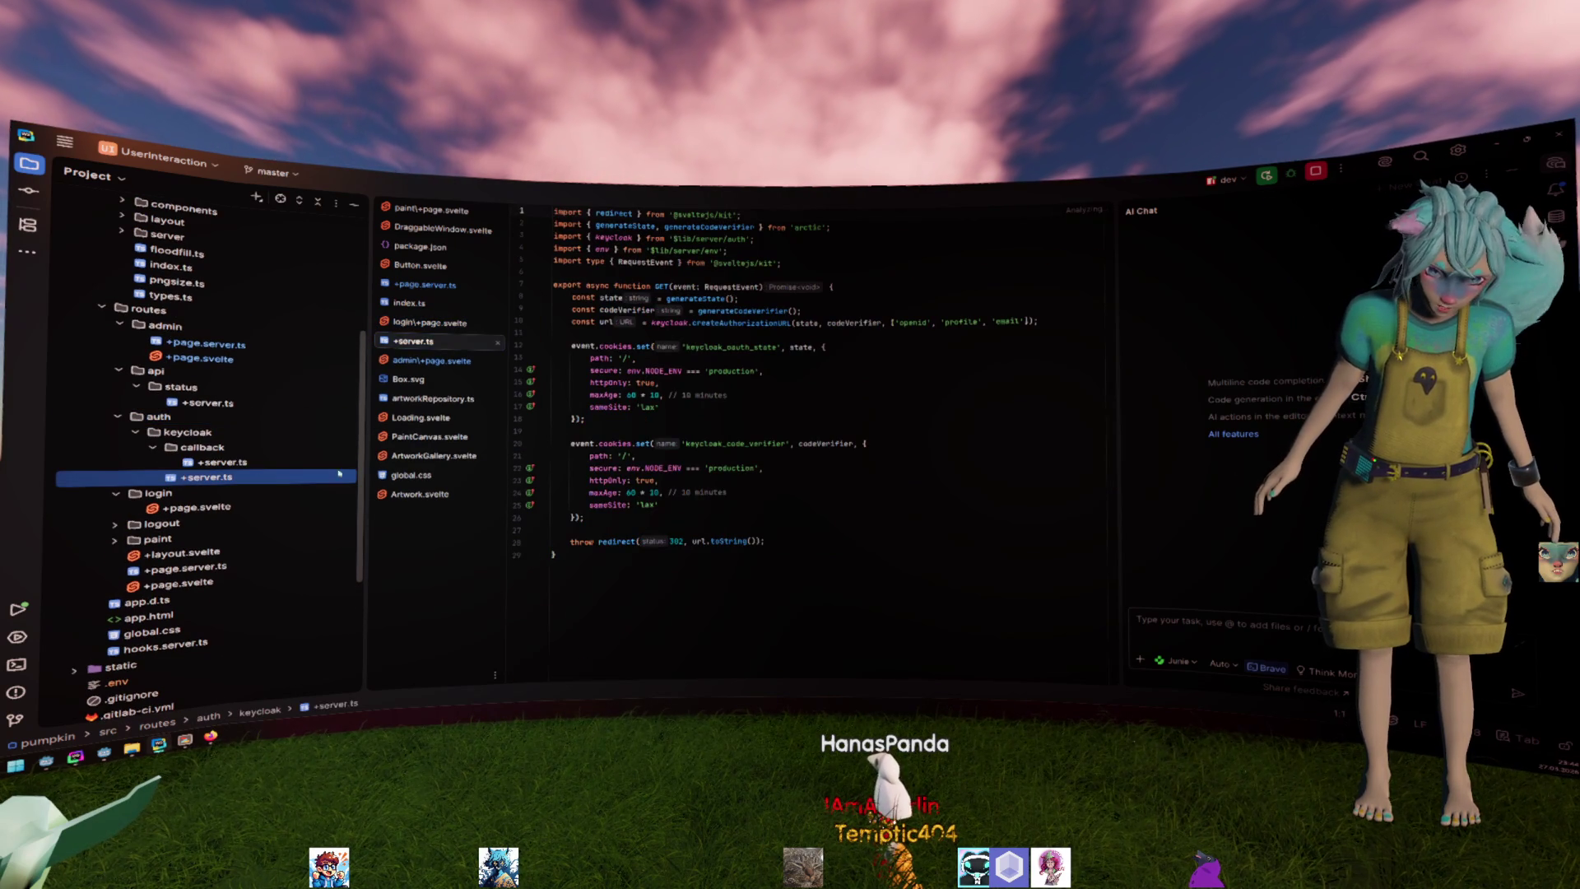
Reduce the createAuthorizationURL scopes to openid and profile by removing email.
left_click(642, 455)
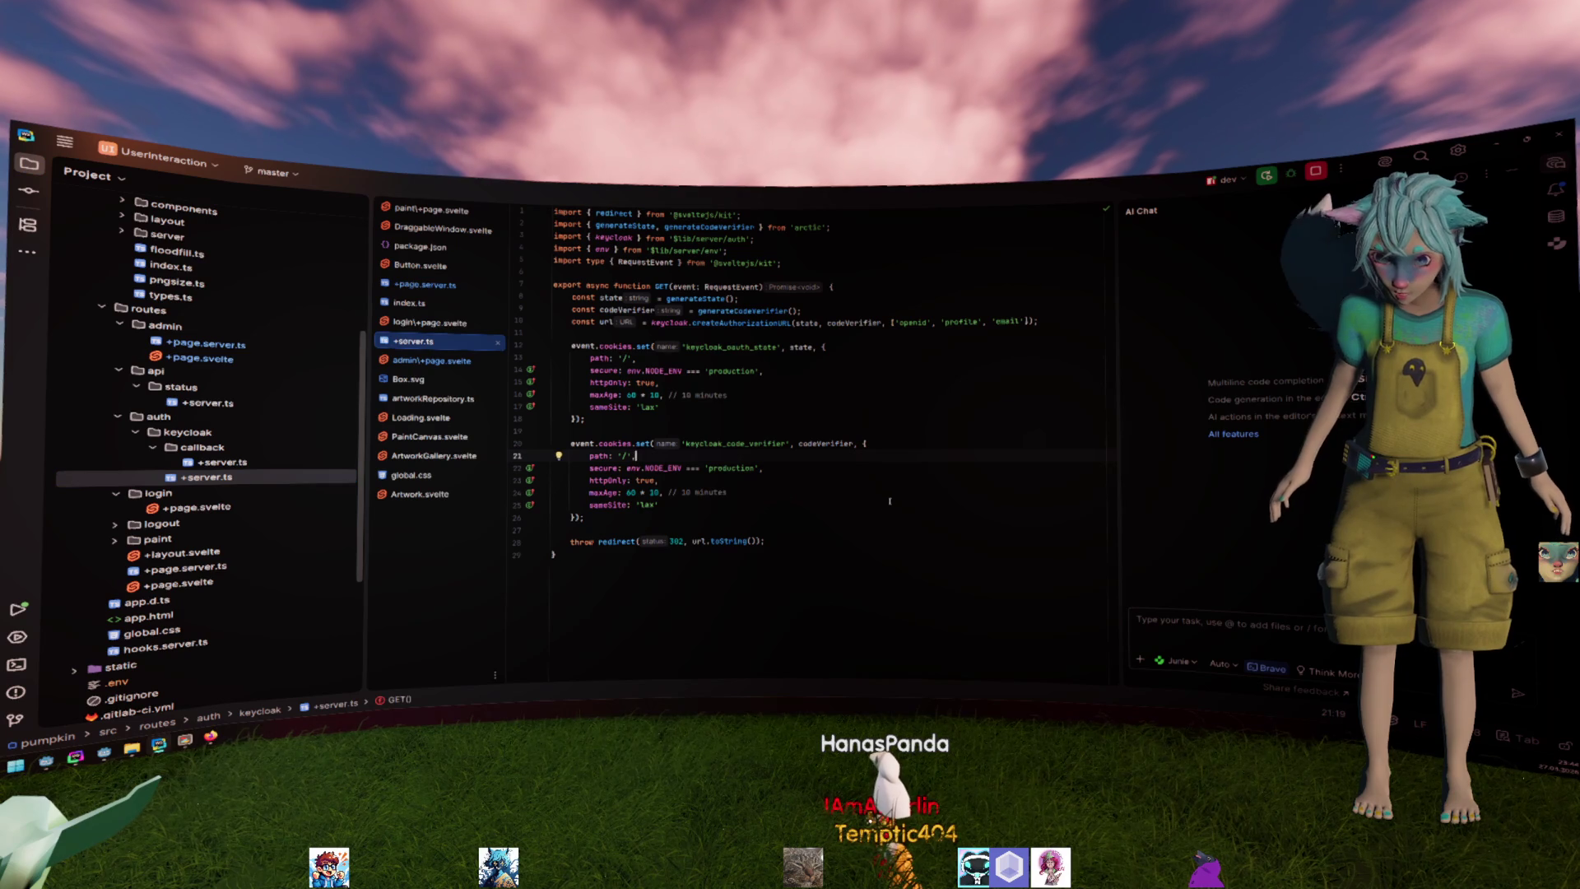
double_click(961, 322)
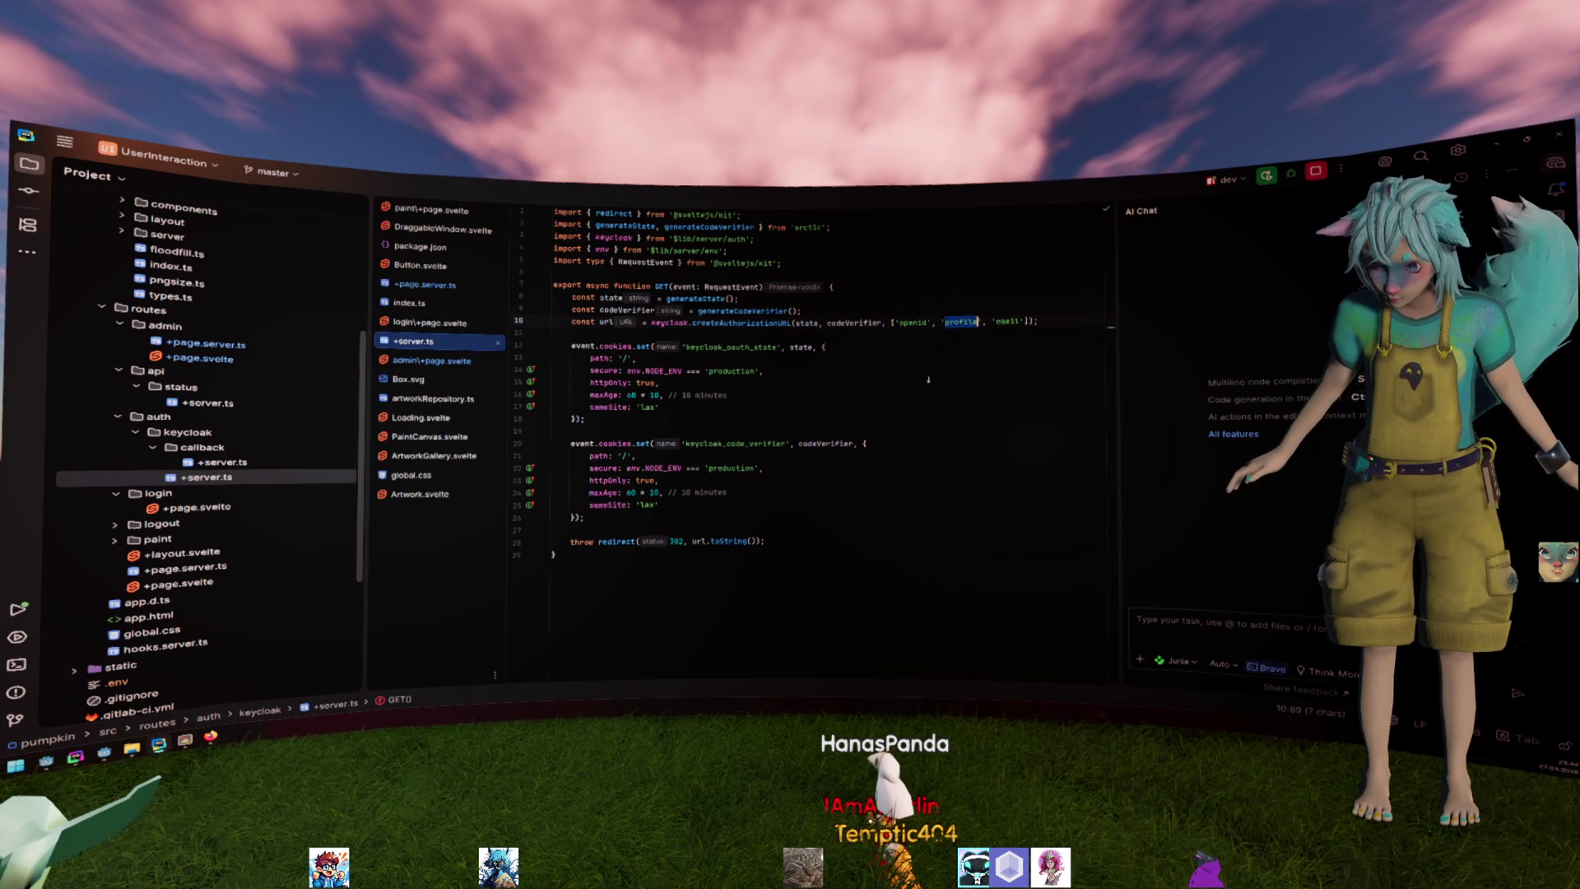
double_click(766, 321)
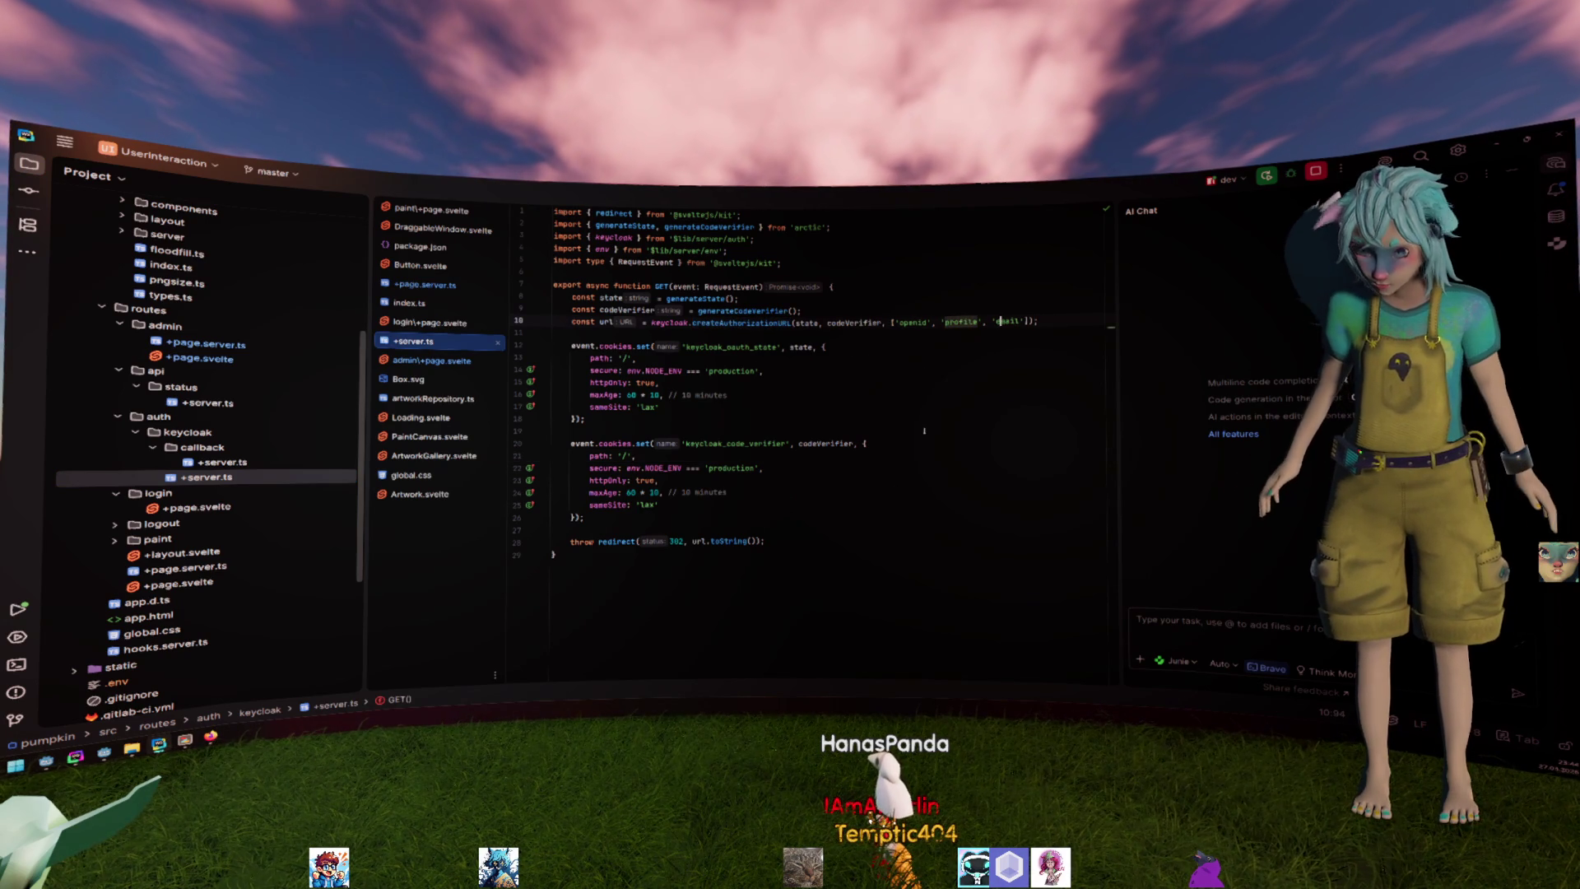
left_click_drag(984, 322, 1020, 322)
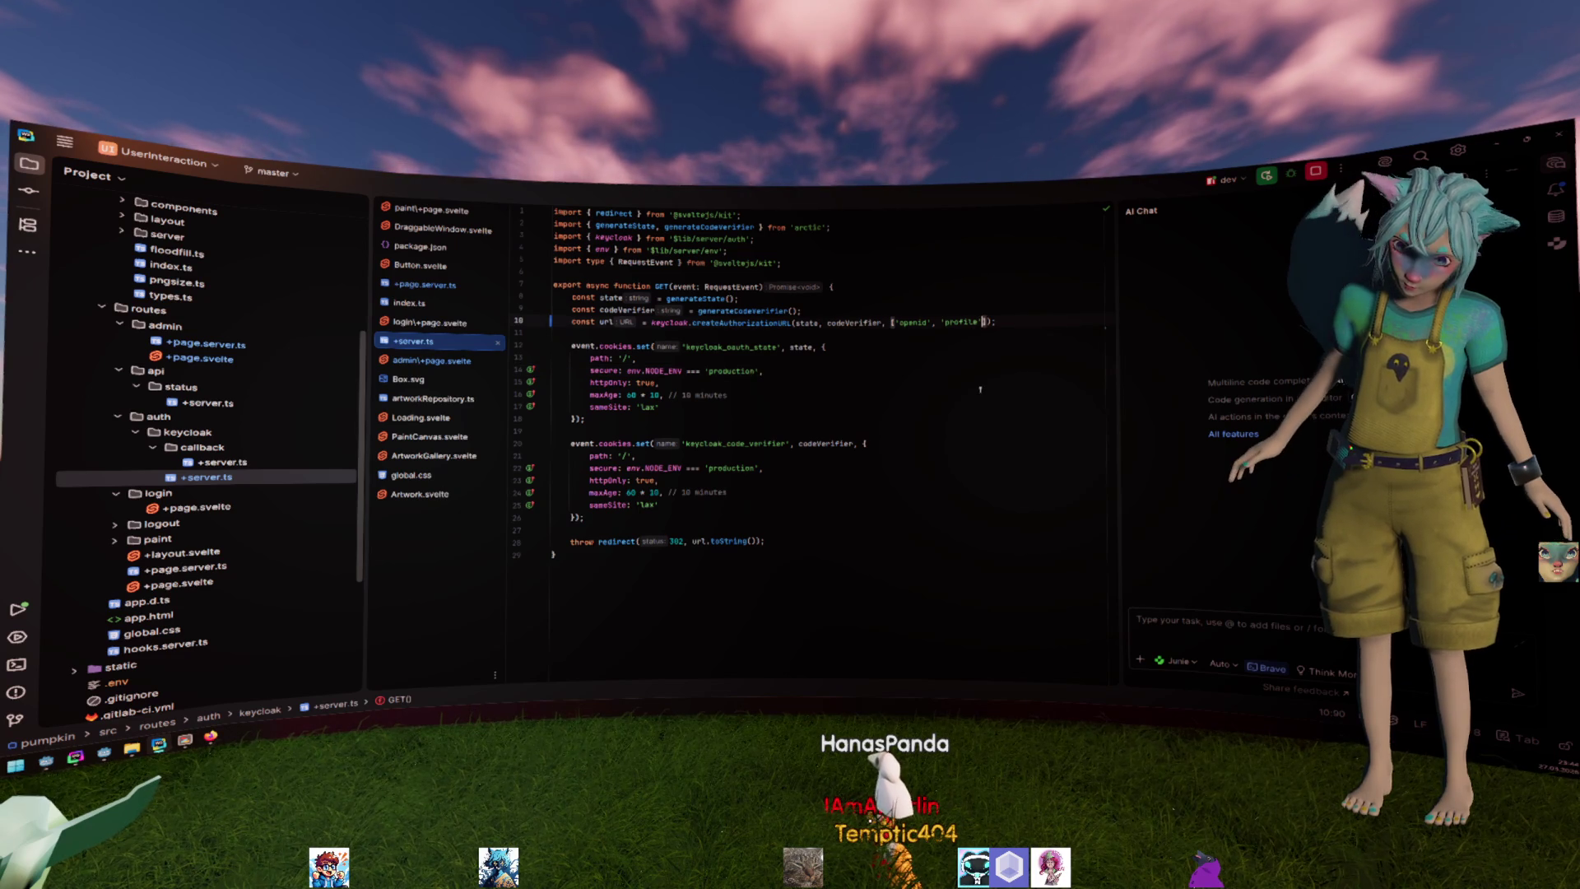
Cross-check against Keycloak's client scopes list and return to the route code.
key("alt+Tab")
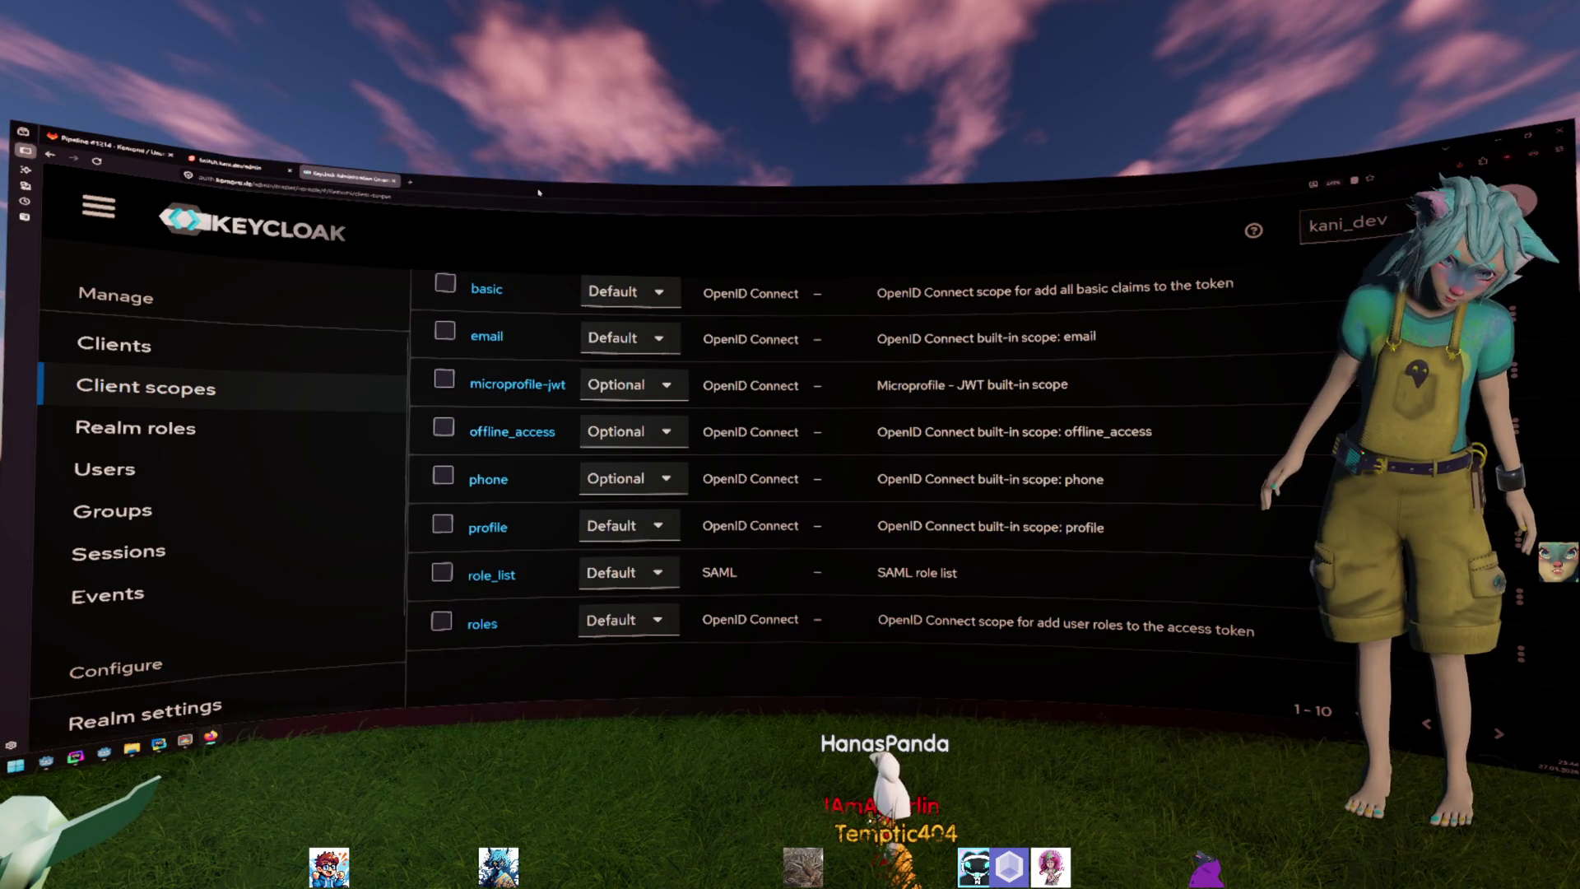
key("alt+Tab")
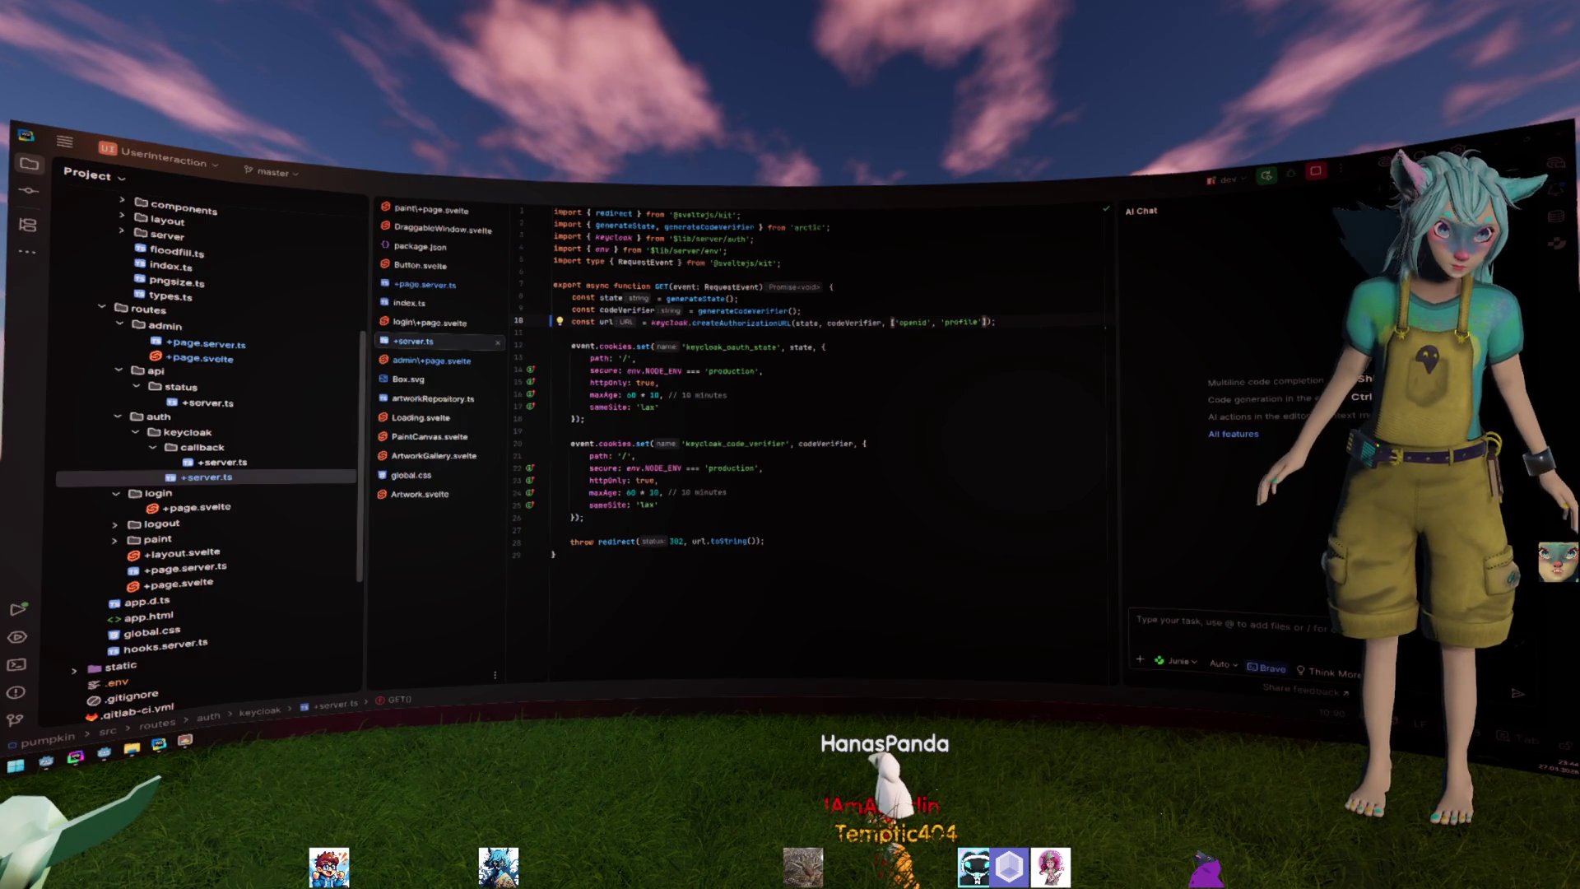
Jump to the createAuthorizationURL declaration in keycloak.d.ts, then switch to the Godot/terminal workspace.
left_click(865, 345)
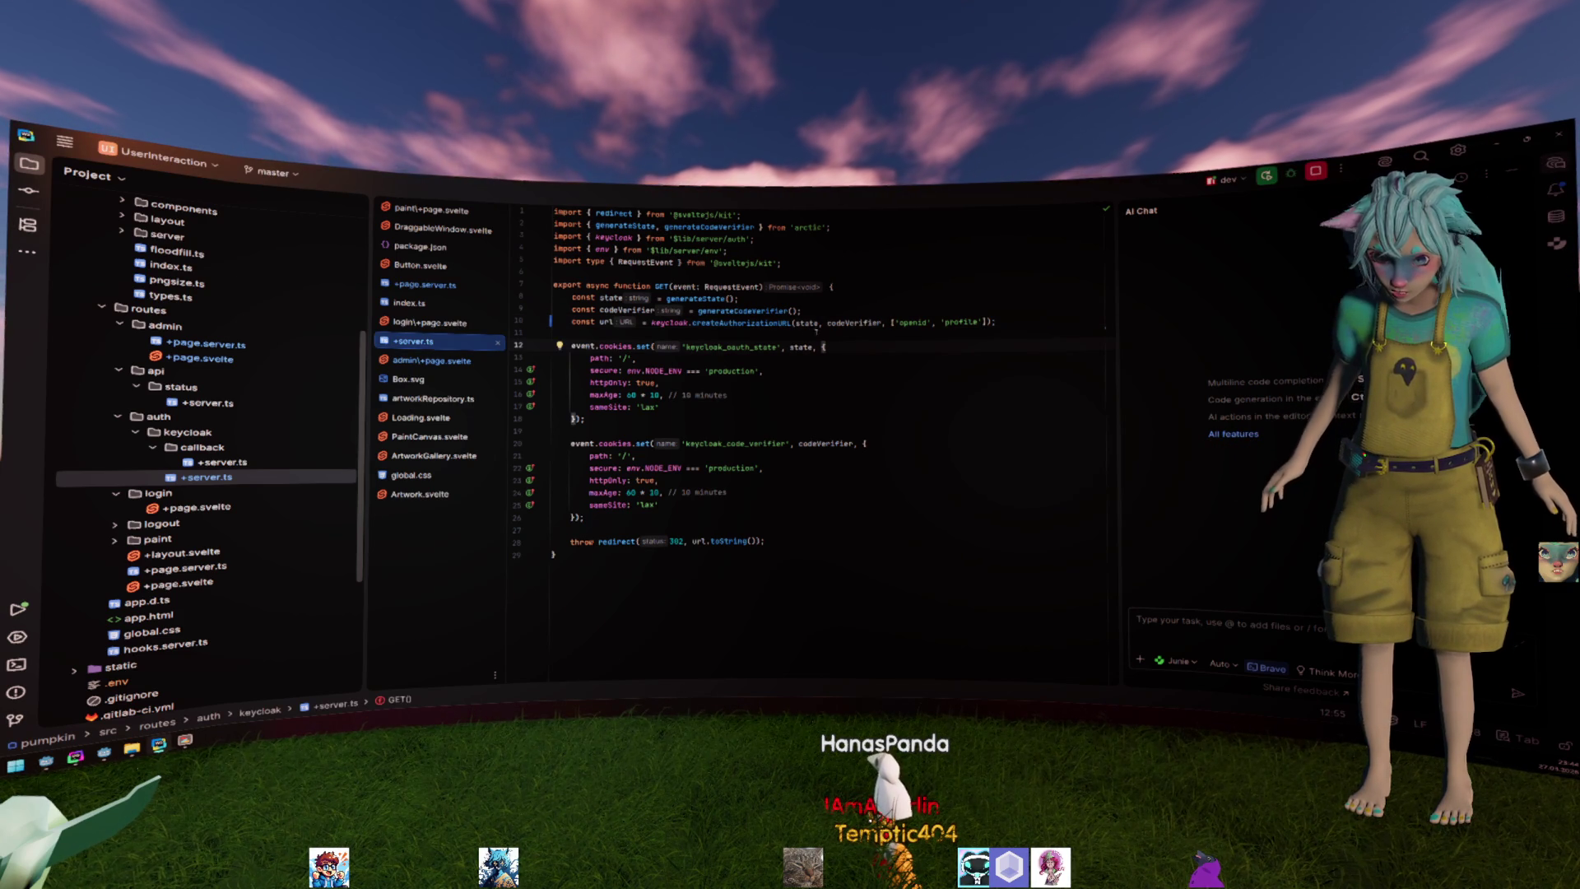
left_click(774, 323, "ctrl")
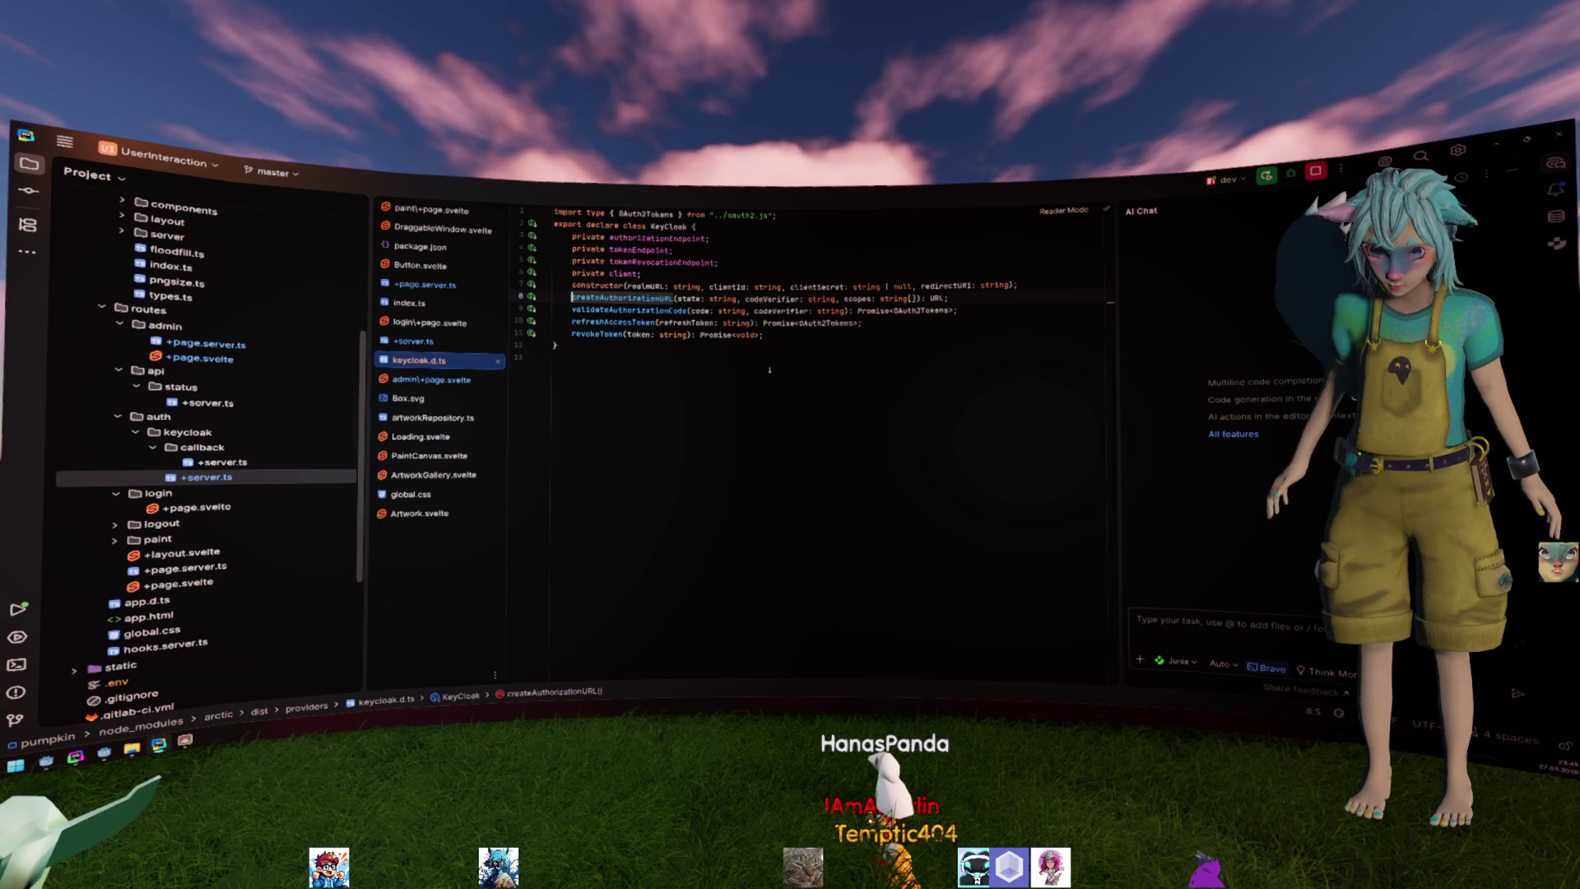
key("super+2")
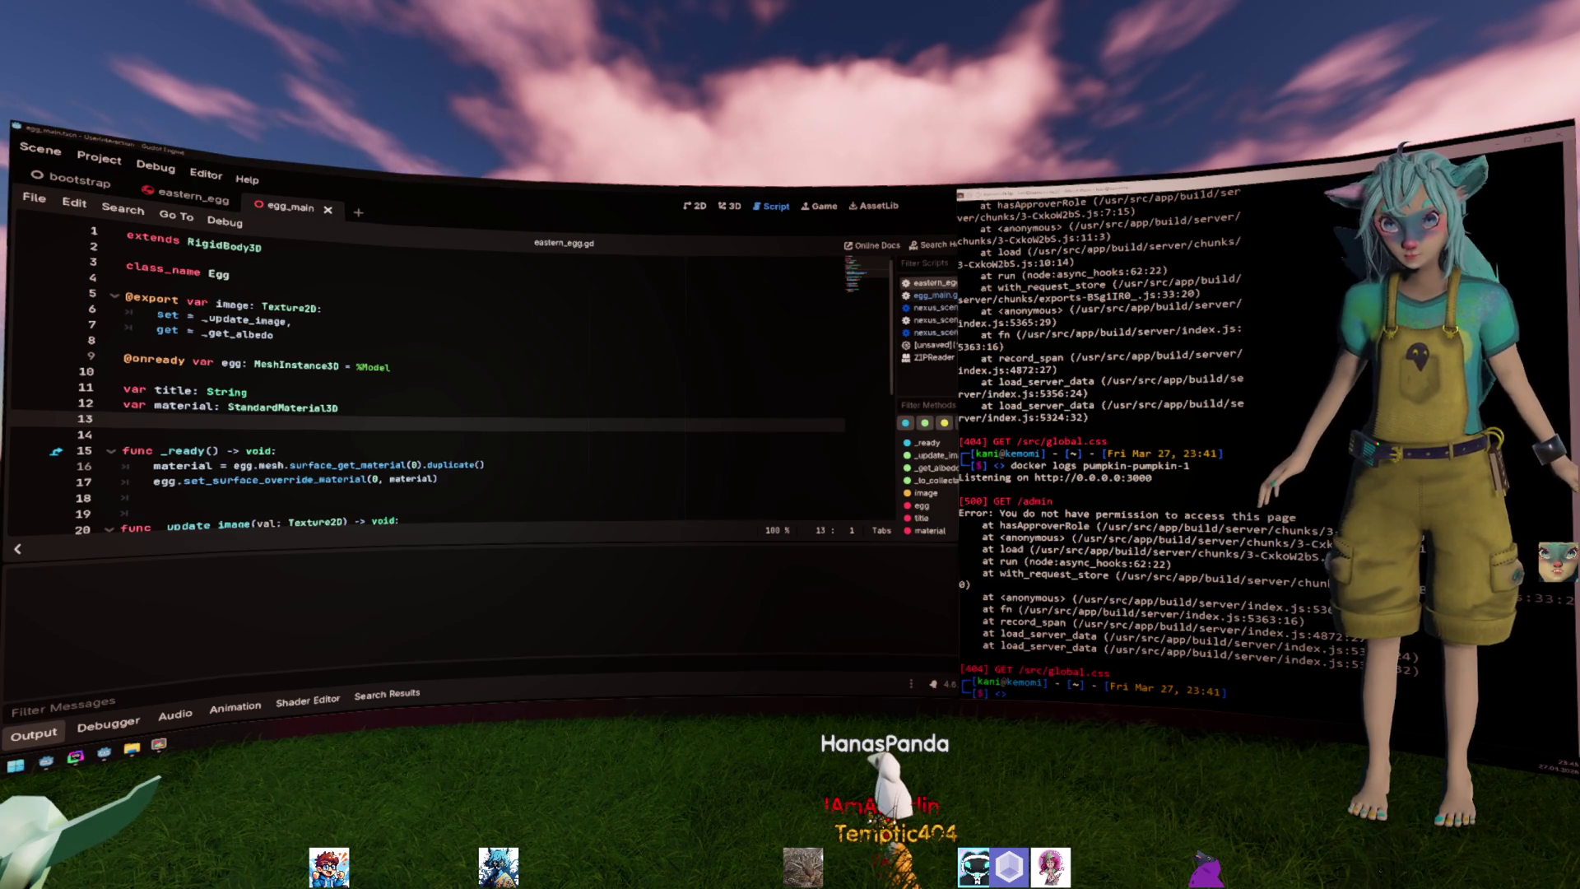
Maximize the WebStorm window showing the KeyCloak declarations, then bring up the Keycloak clients list.
key("alt+Tab")
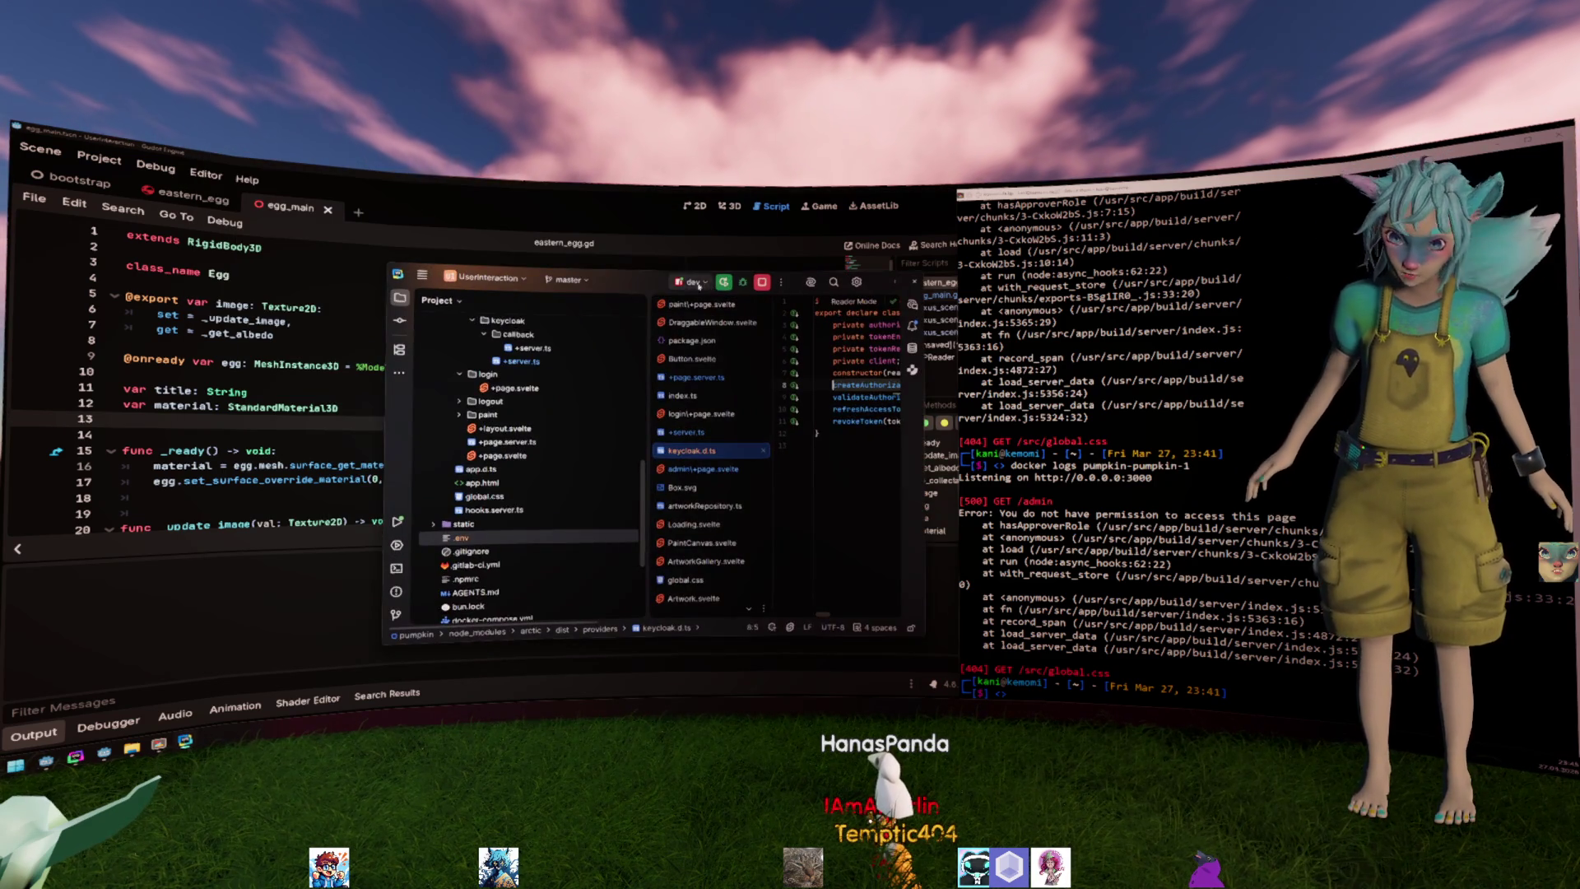
double_click(626, 292)
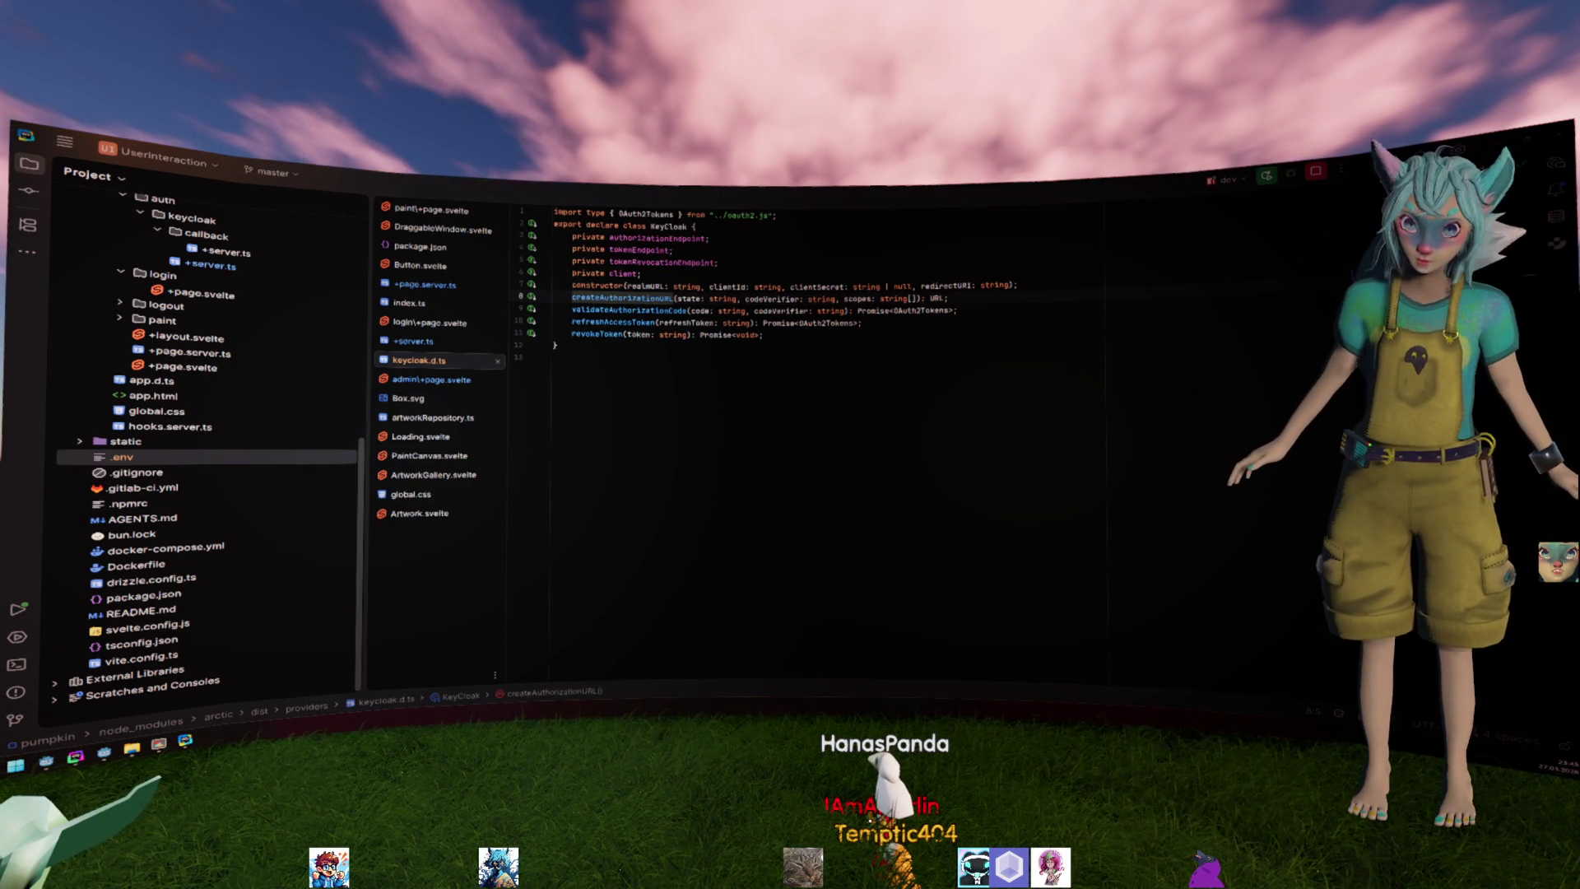
key("alt+Tab")
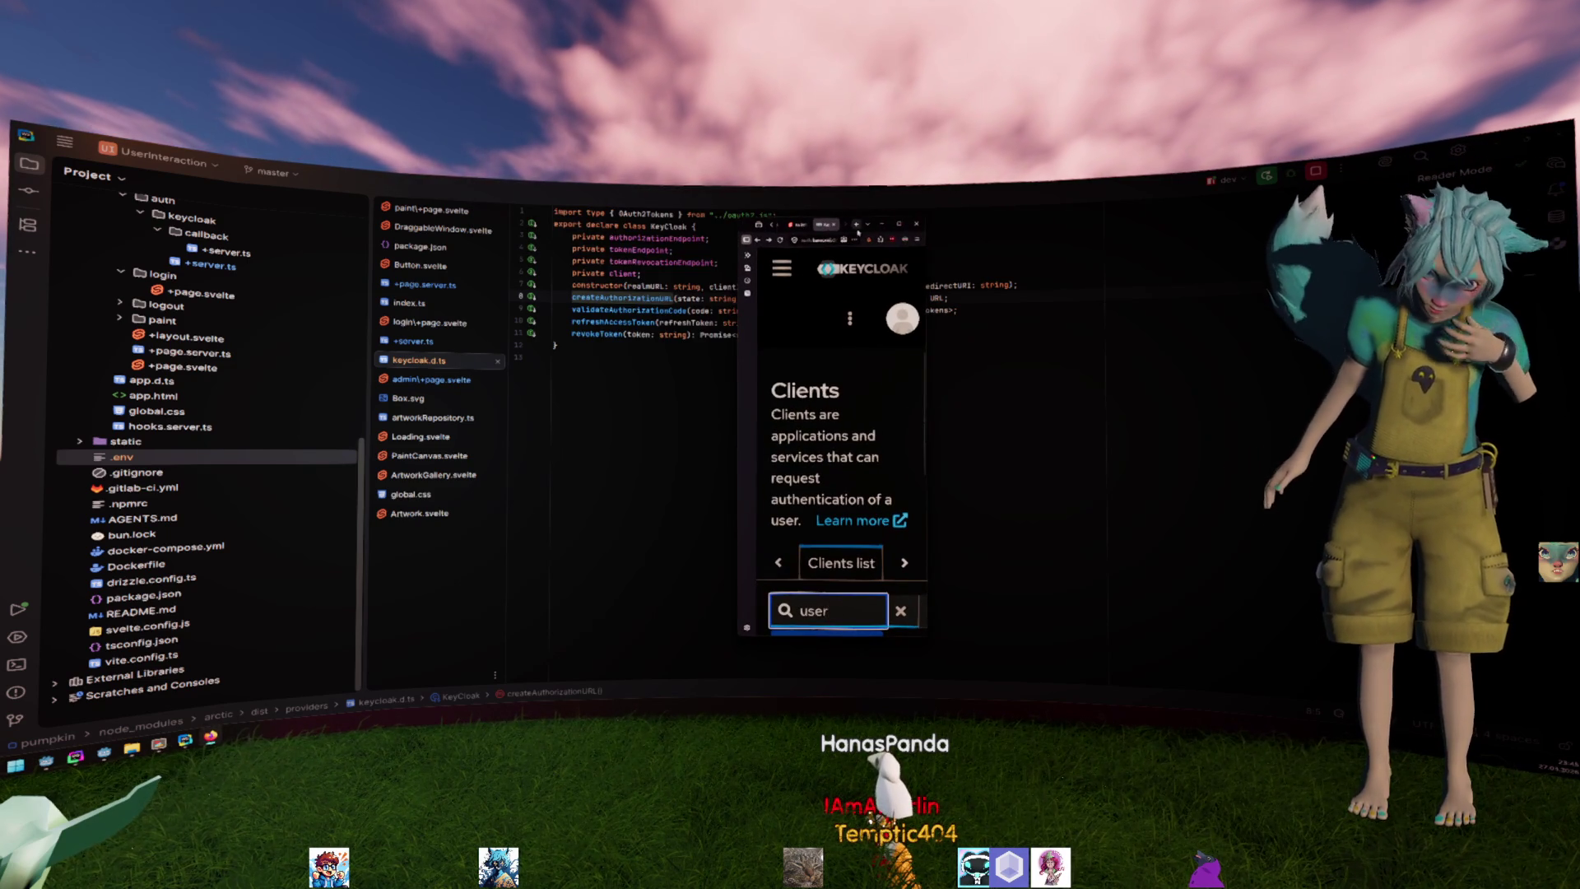
Find the UserInteraction client in the Keycloak clients list, then go to GitLab pipeline #1214.
double_click(851, 230)
left_click_drag(531, 526, 438, 545)
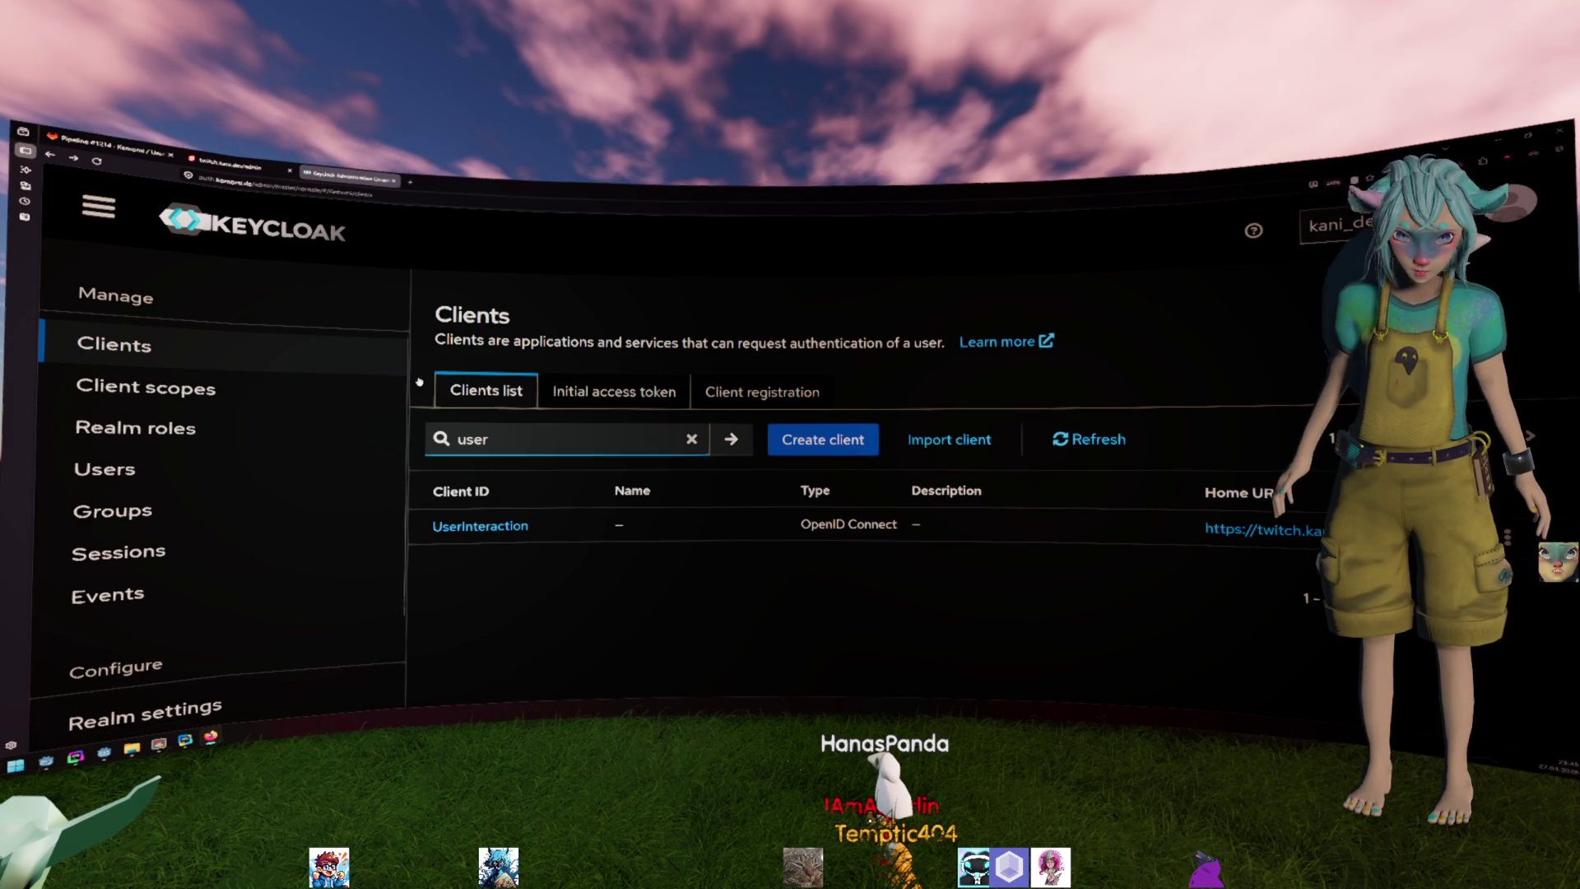
left_click(111, 140)
mouse_move(128, 605)
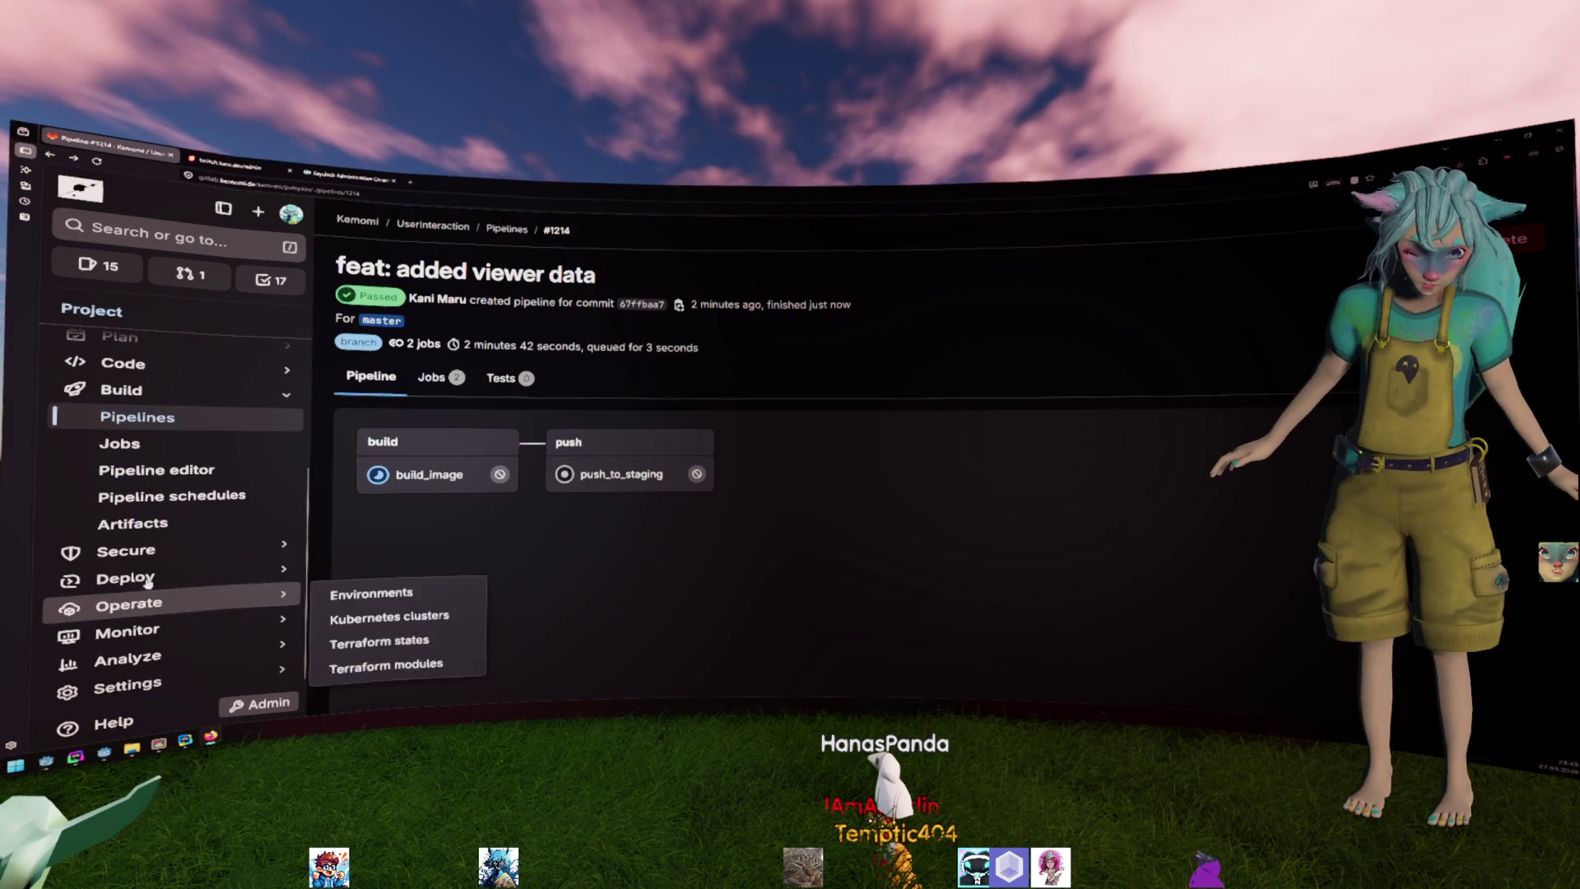
Review the passed pipeline #1214 and its project settings section, then return to WebStorm.
left_click(179, 679)
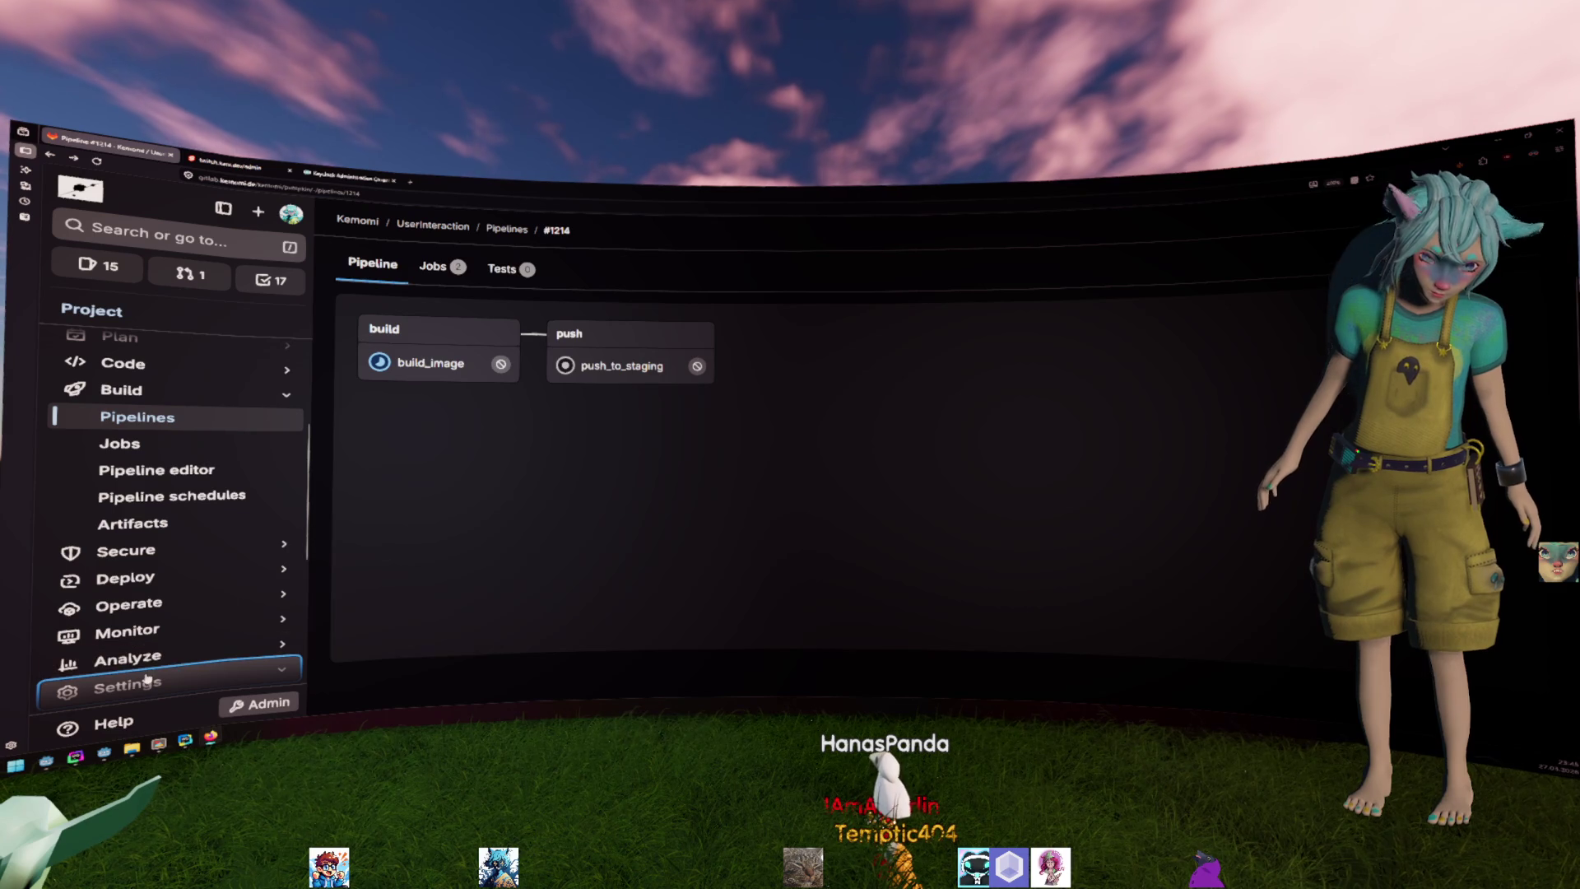
key("alt+Tab")
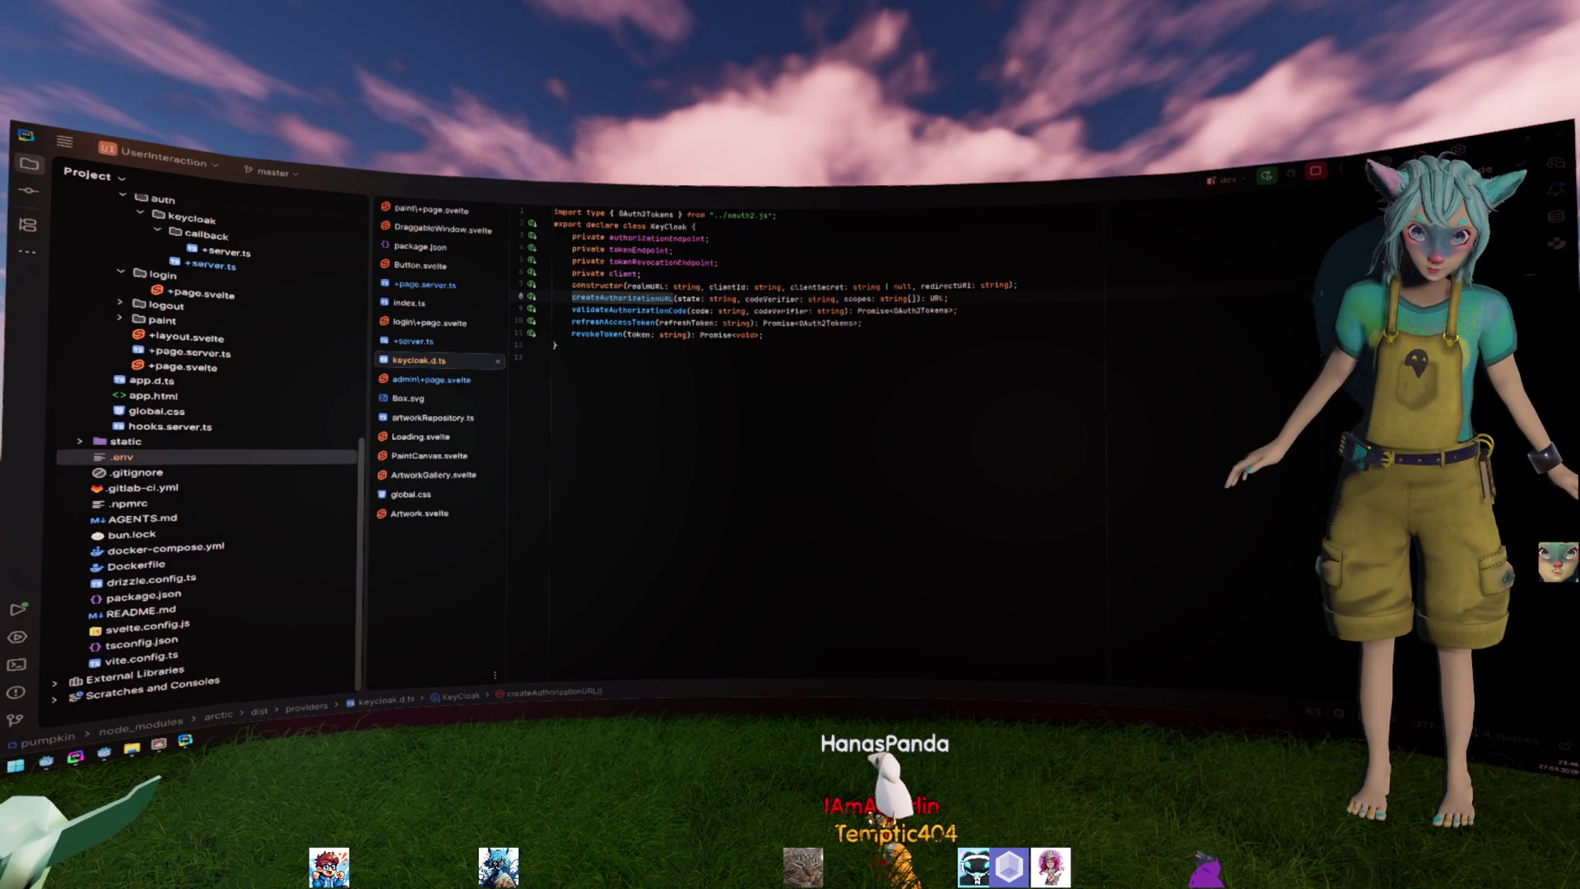
Dismiss the Non-Project Files Protection prompt and bring up the admin approval page's +page.svelte.
left_click(679, 400)
key("Return")
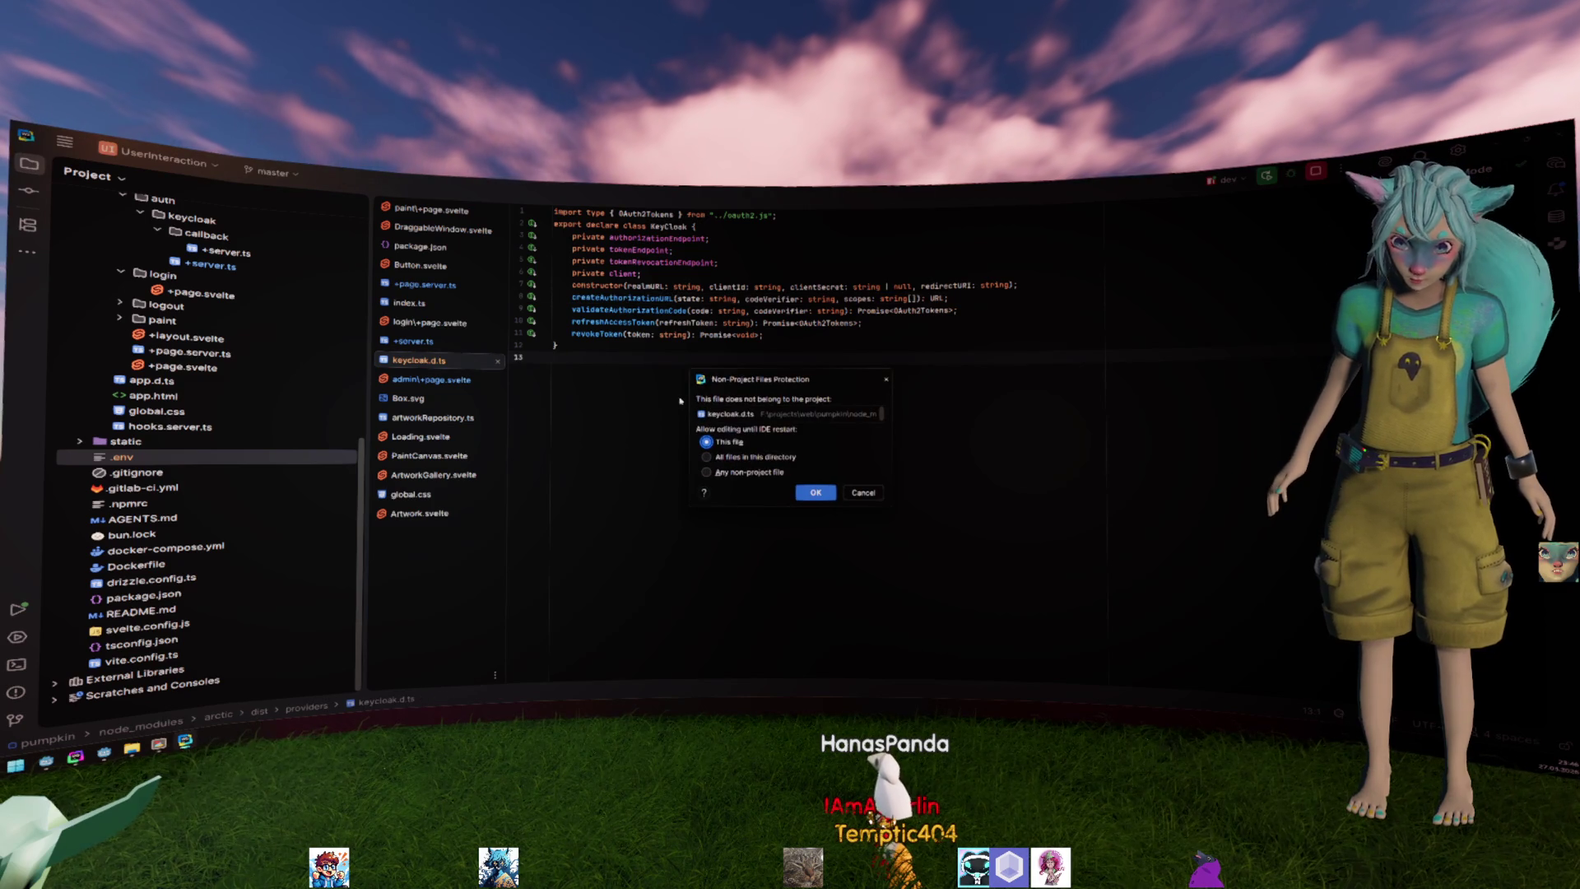
key("Escape")
left_click(432, 378)
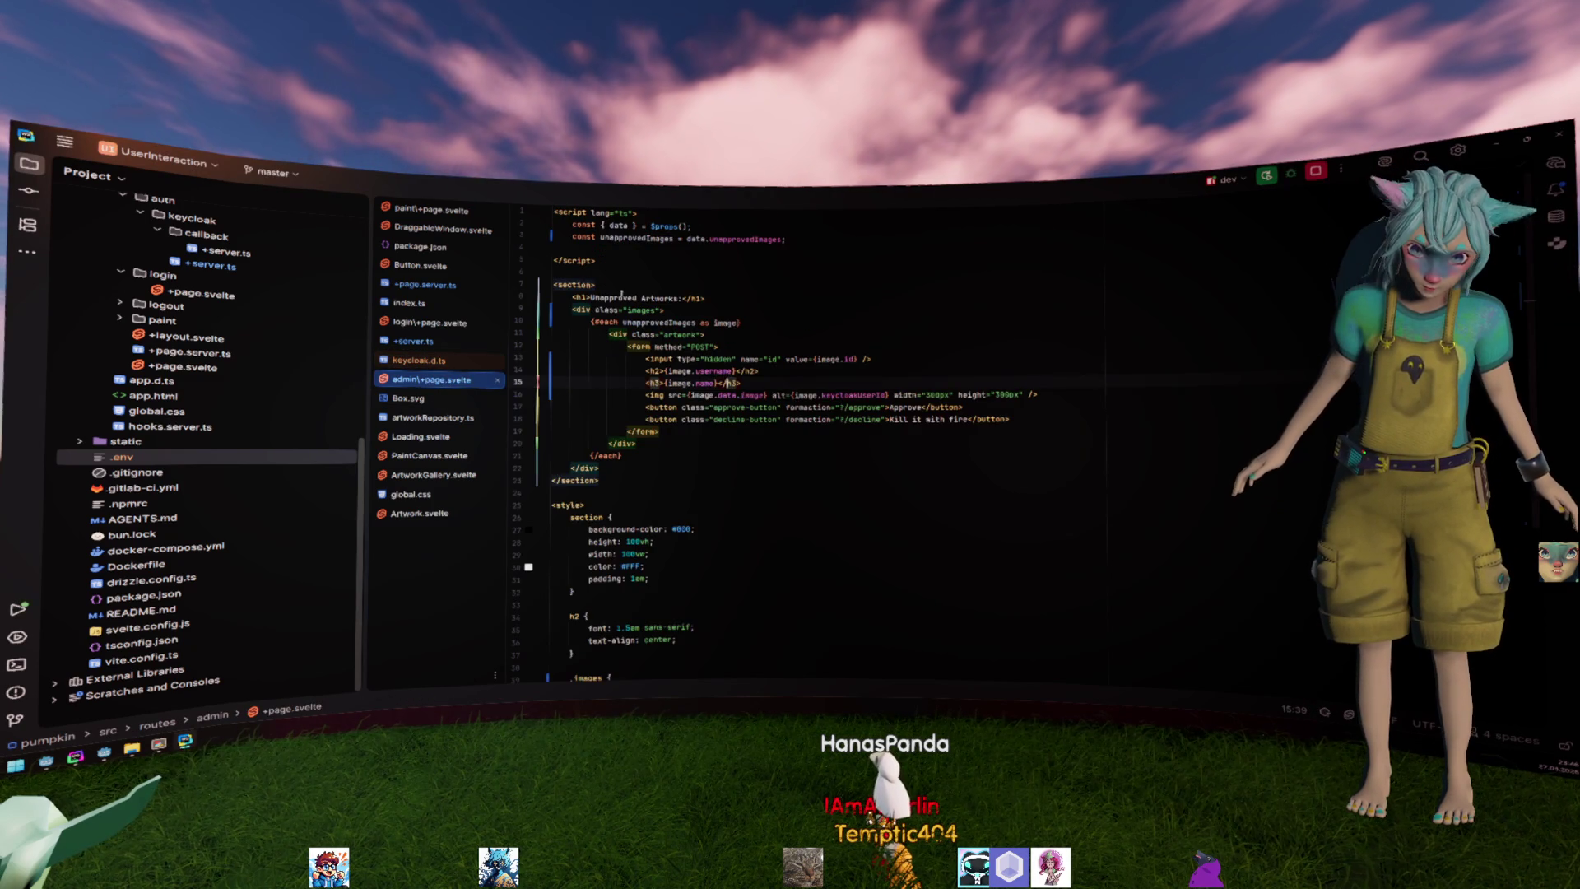
key("Up")
key("Up")
key("Up")
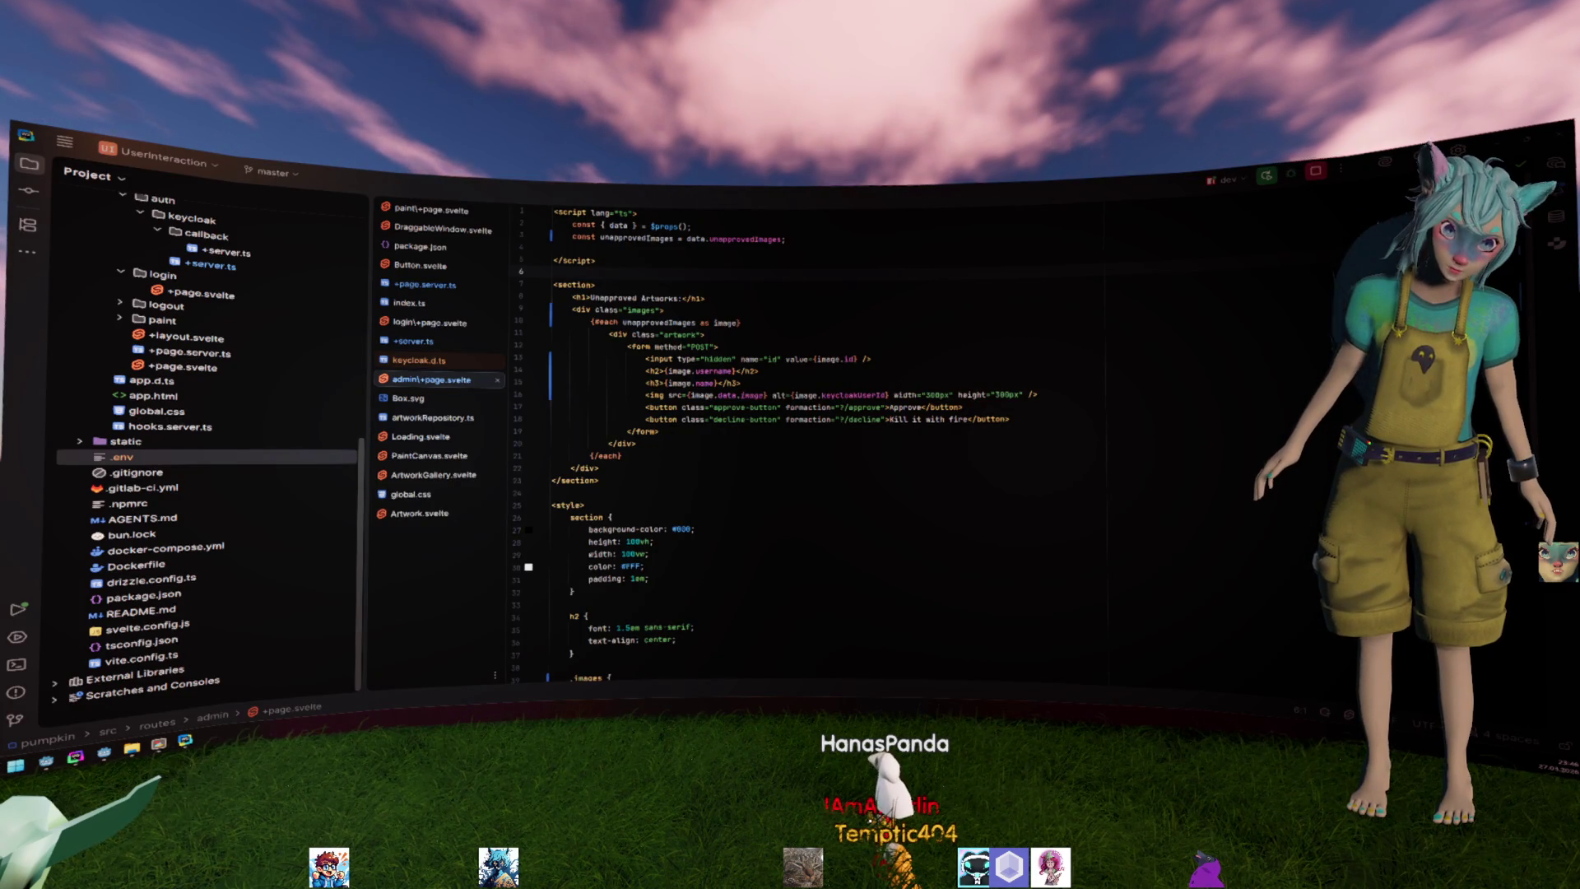
left_click(668, 346)
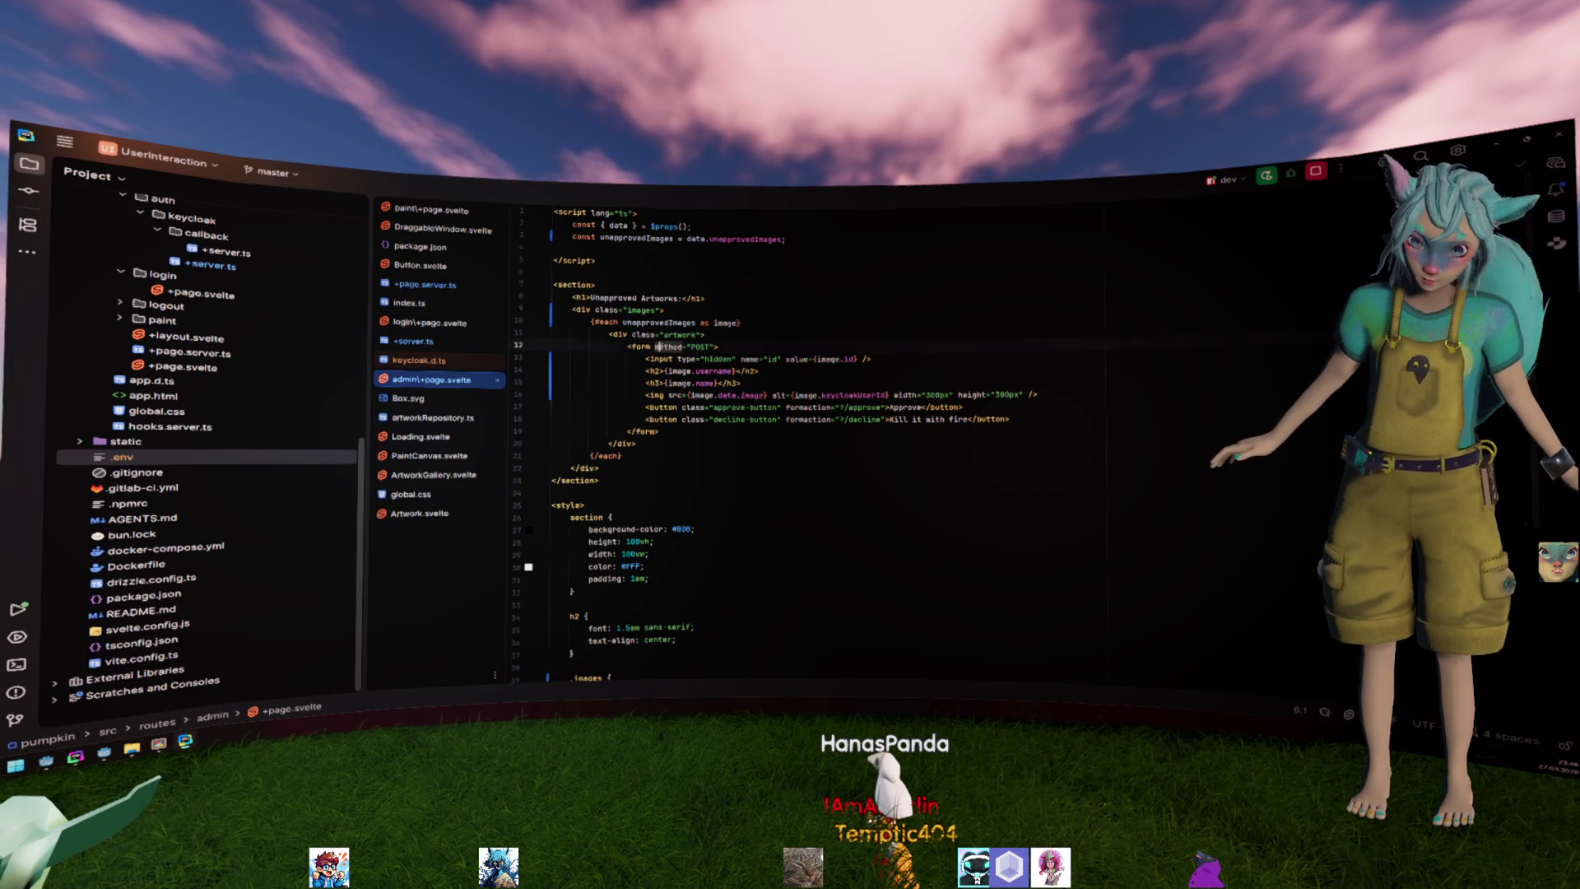